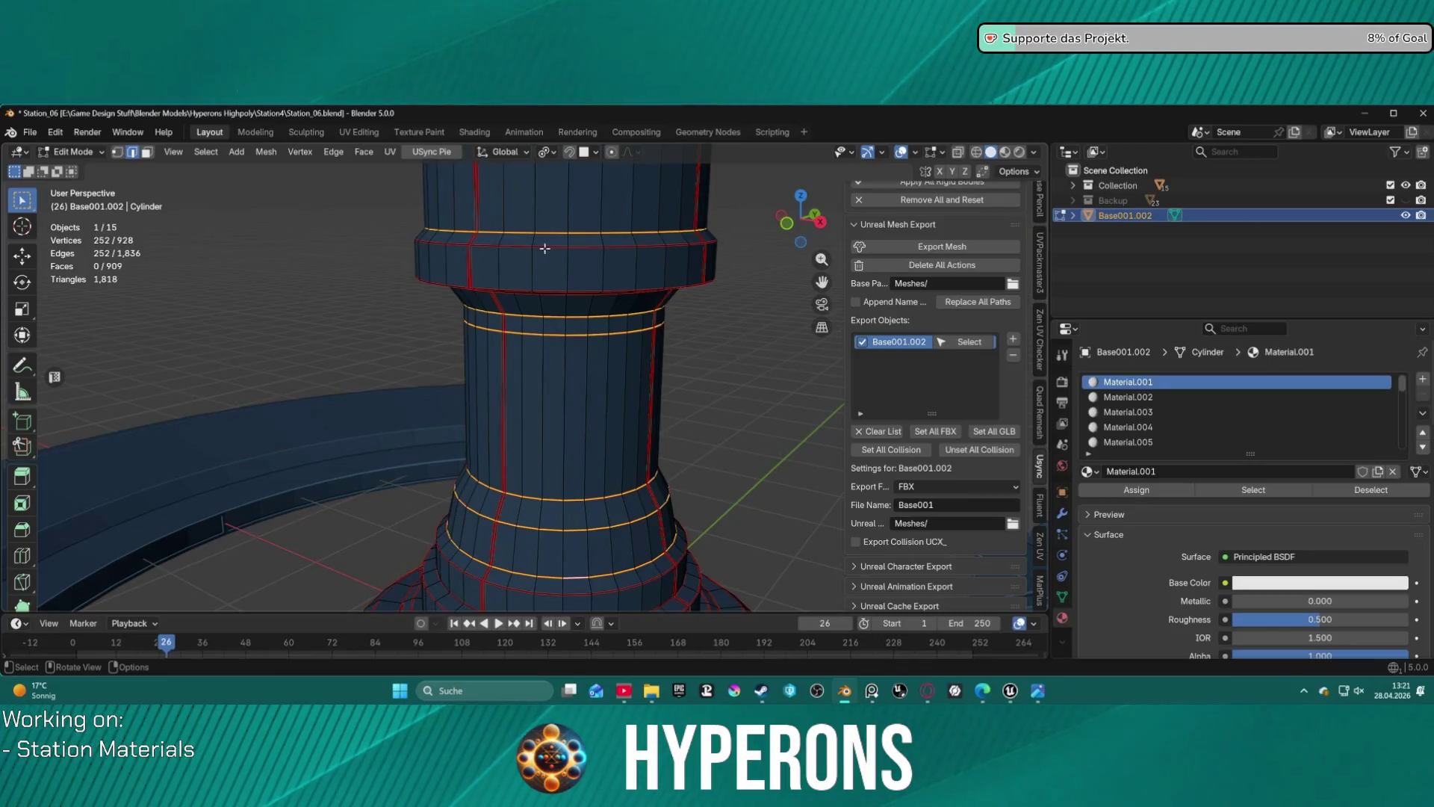
- Add every edge loop of the stepped base to the selection, down to the bottom step
{"action": "scroll", "coordinate": [568, 336], "scroll_direction": "down", "scroll_amount": 5, "text": "ctrl"}
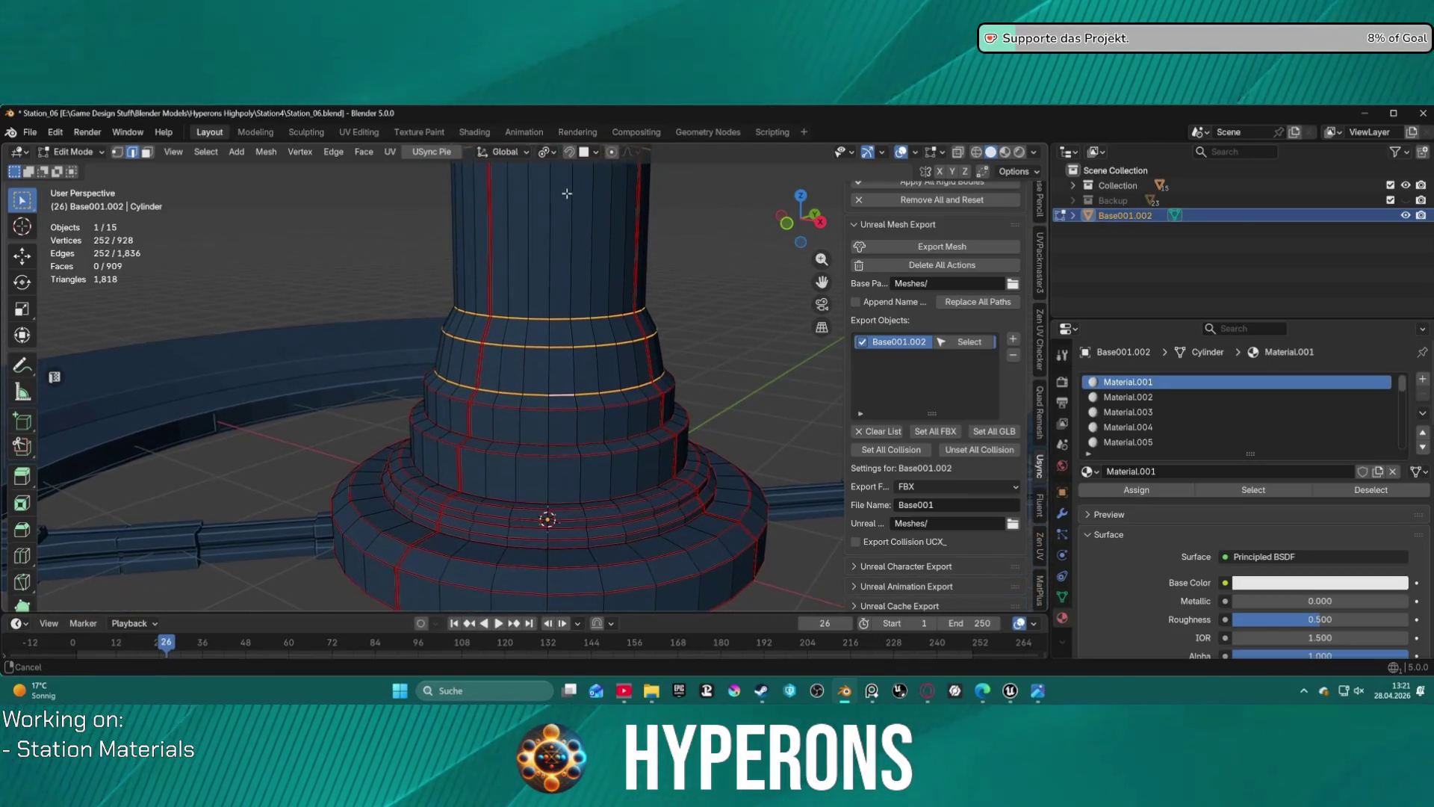
{"action": "left_click", "coordinate": [541, 443], "text": "alt+shift"}
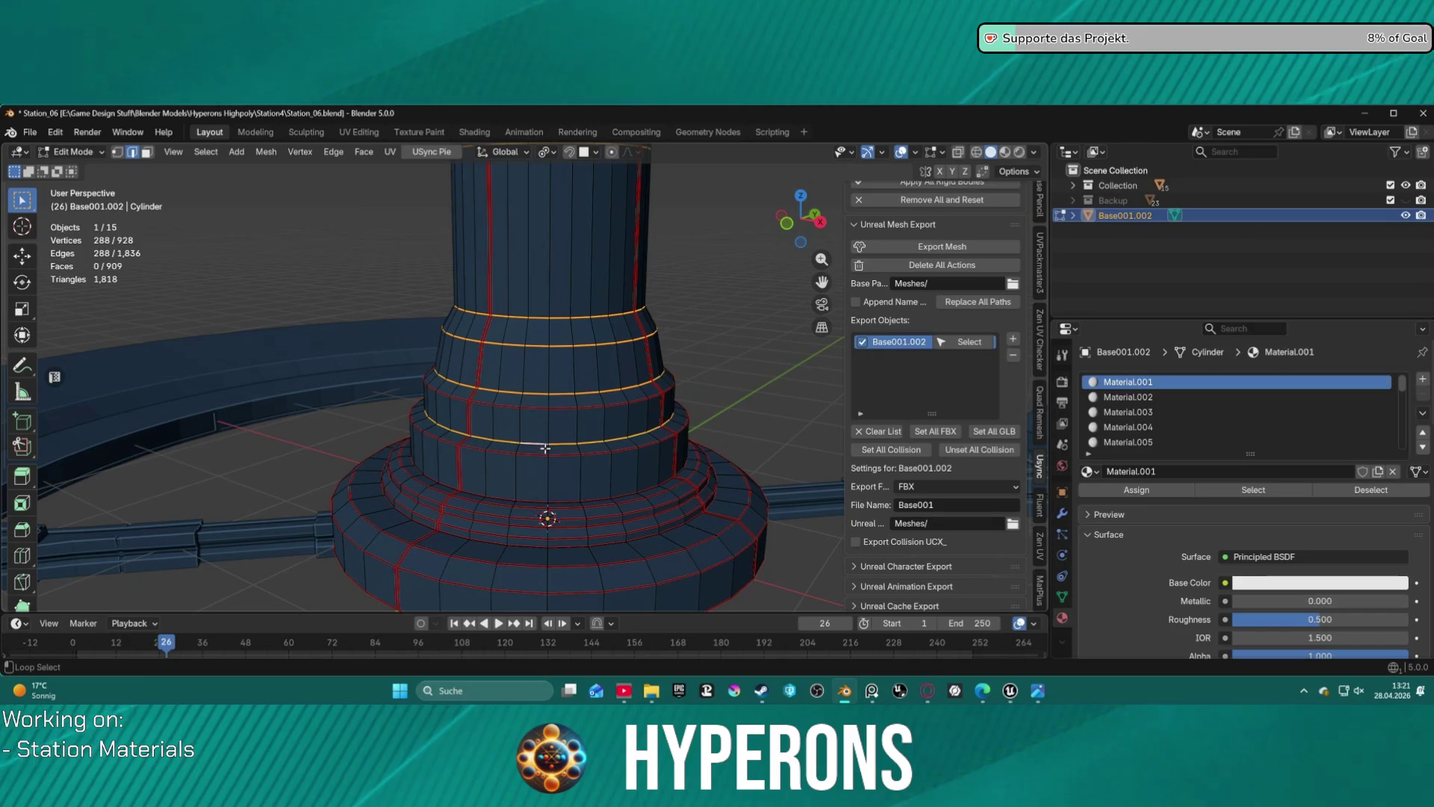
{"action": "left_click", "coordinate": [537, 407], "text": "alt+shift"}
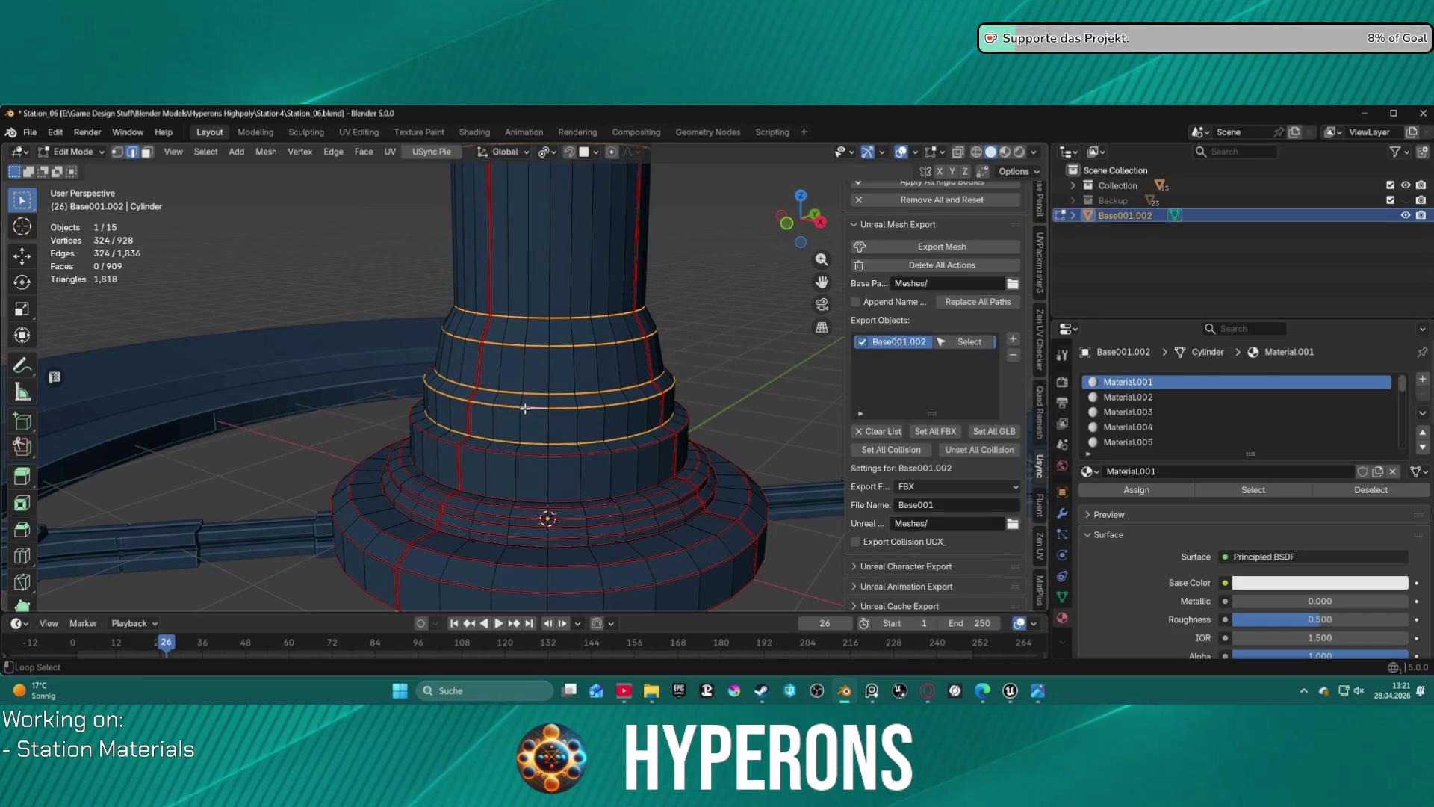
{"action": "left_click", "coordinate": [544, 450], "text": "alt+shift"}
{"action": "left_click", "coordinate": [523, 485], "text": "alt+shift"}
{"action": "left_click", "coordinate": [499, 521], "text": "alt+shift"}
{"action": "left_click", "coordinate": [496, 527], "text": "alt+shift"}
{"action": "left_click", "coordinate": [493, 536], "text": "alt+shift"}
{"action": "left_click", "coordinate": [490, 547], "text": "alt+shift"}
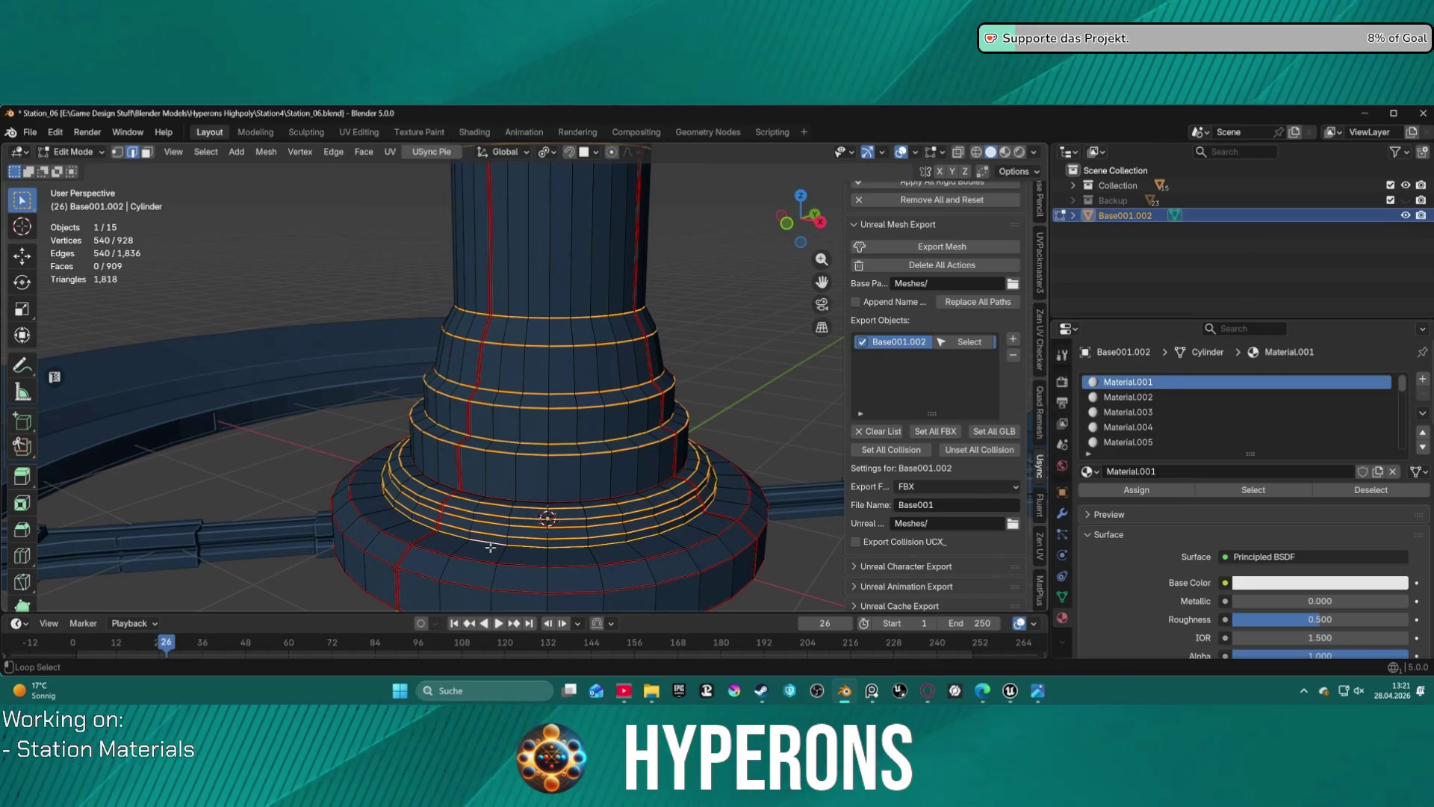
{"action": "left_click", "coordinate": [488, 566], "text": "alt+shift"}
{"action": "left_click", "coordinate": [491, 582], "text": "alt+shift"}
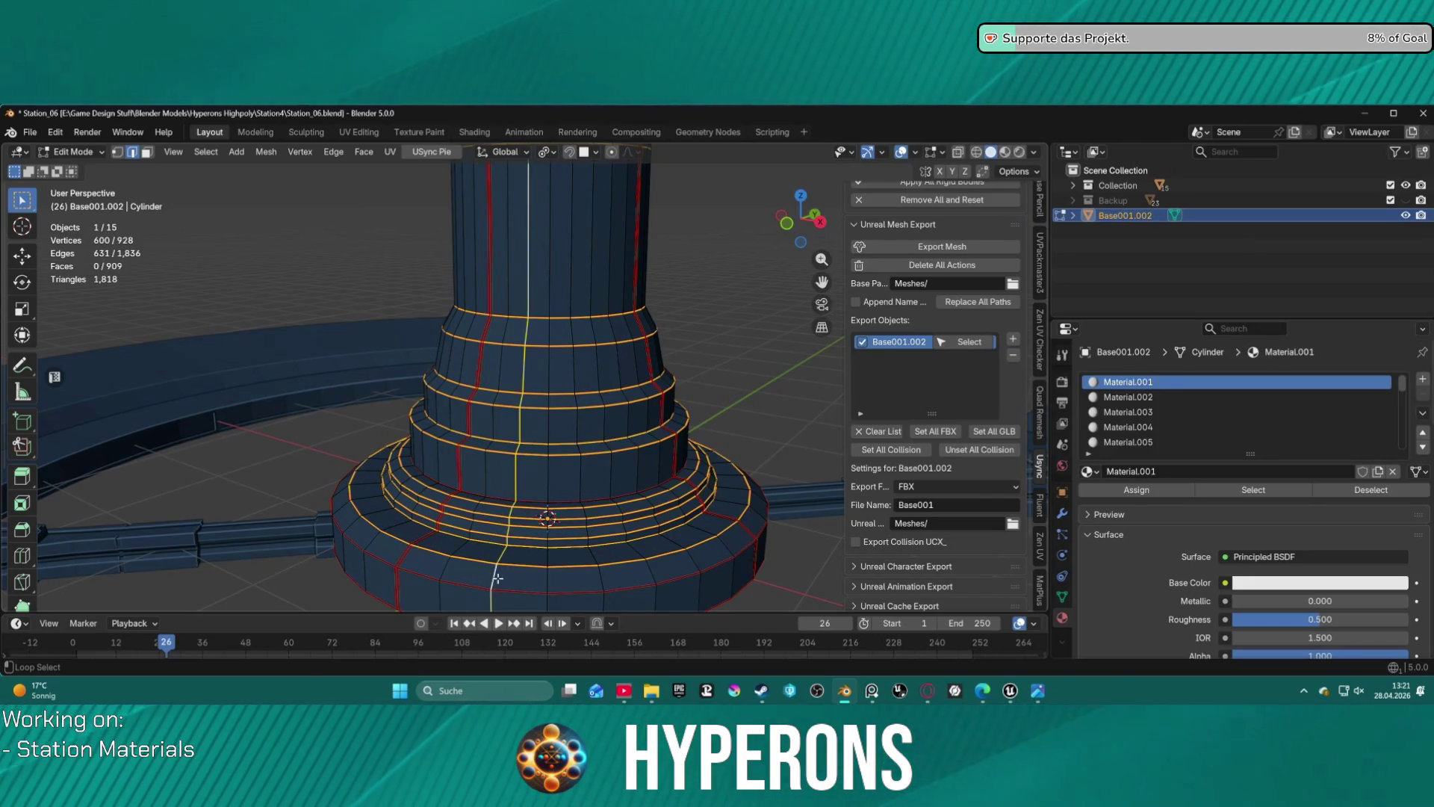
{"action": "left_click", "coordinate": [493, 584], "text": "alt+shift"}
{"action": "left_click", "coordinate": [485, 589], "text": "alt+shift"}
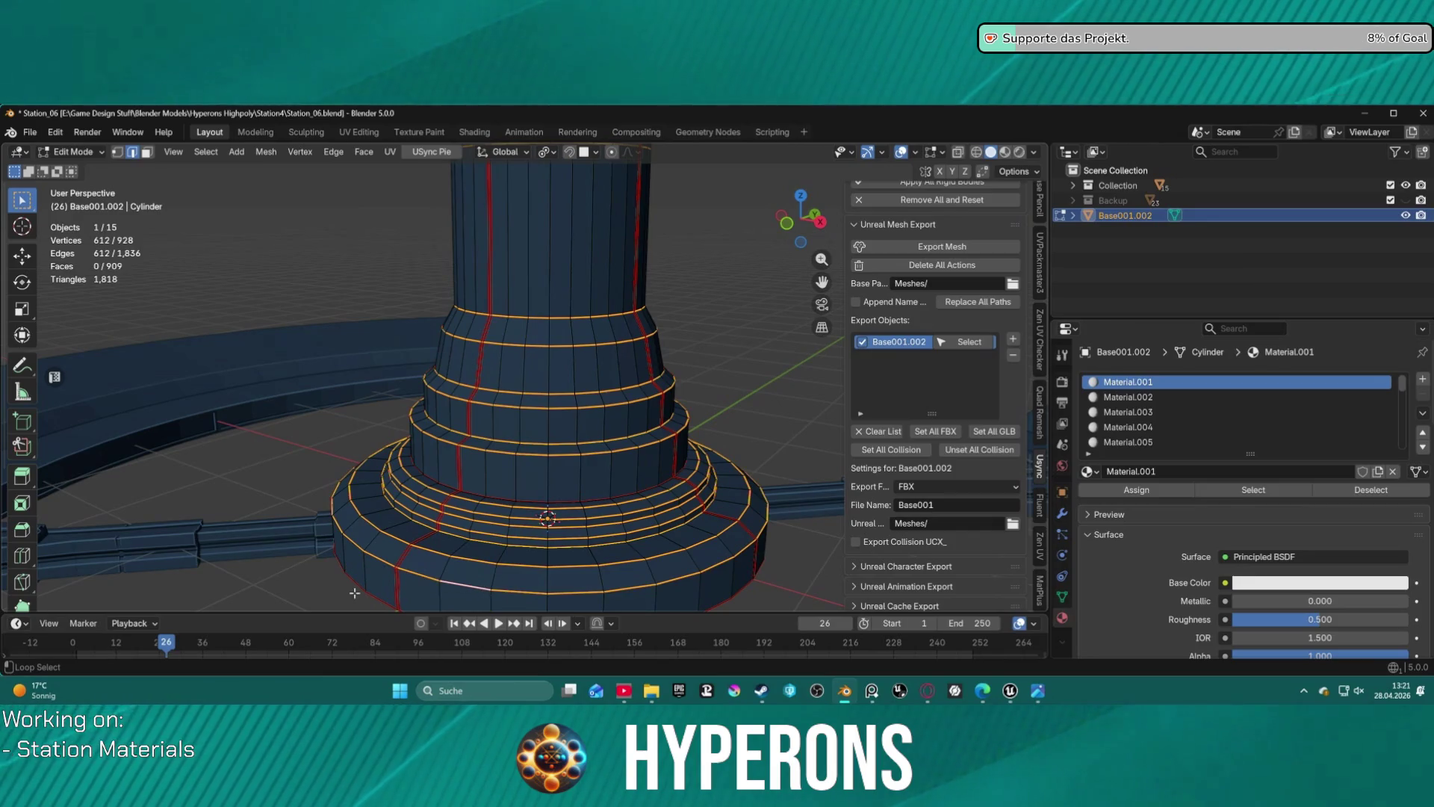
- Add the flange's upper and underside edge loops and the column's top rim loop
{"action": "middle_click_drag", "start_coordinate": [557, 269], "coordinate": [556, 481], "text": "shift"}
{"action": "left_click", "coordinate": [533, 360], "text": "alt+shift"}
{"action": "left_click", "coordinate": [536, 323], "text": "alt+shift"}
{"action": "mouse_move", "coordinate": [541, 318]}
{"action": "middle_mouse_down"}
{"action": "mouse_move", "coordinate": [553, 276]}
{"action": "mouse_move", "coordinate": [569, 280]}
{"action": "mouse_move", "coordinate": [567, 411]}
{"action": "mouse_move", "coordinate": [564, 392]}
{"action": "middle_mouse_up"}
{"action": "left_click", "coordinate": [532, 364], "text": "alt+shift"}
{"action": "left_click", "coordinate": [534, 303], "text": "alt+shift"}
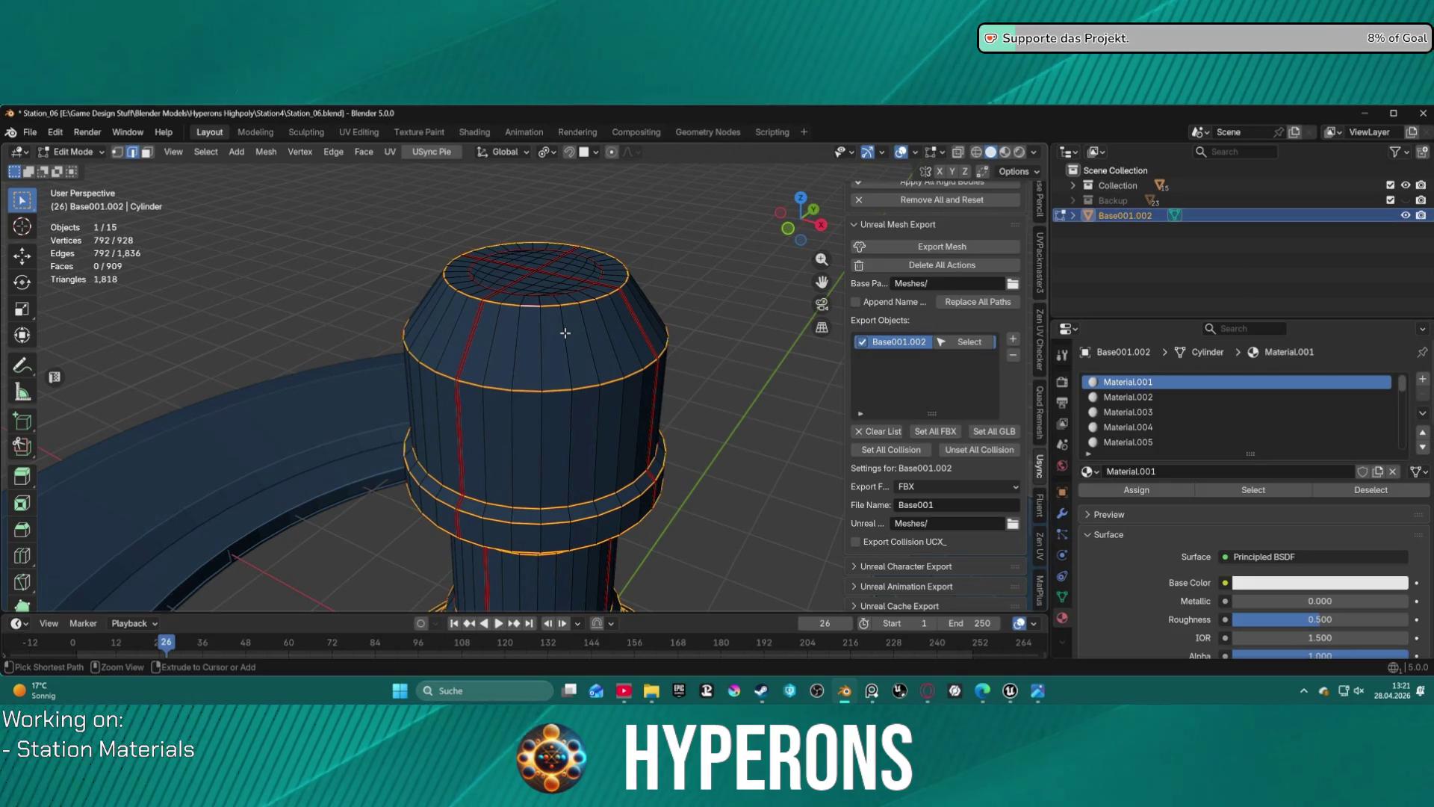
- Bevel the selected edge loops 0.01 m wide
{"action": "key", "text": "ctrl+b"}
{"action": "type", "text": "0.01"}
{"action": "key", "text": "Return"}
{"action": "left_click", "coordinate": [664, 315]}
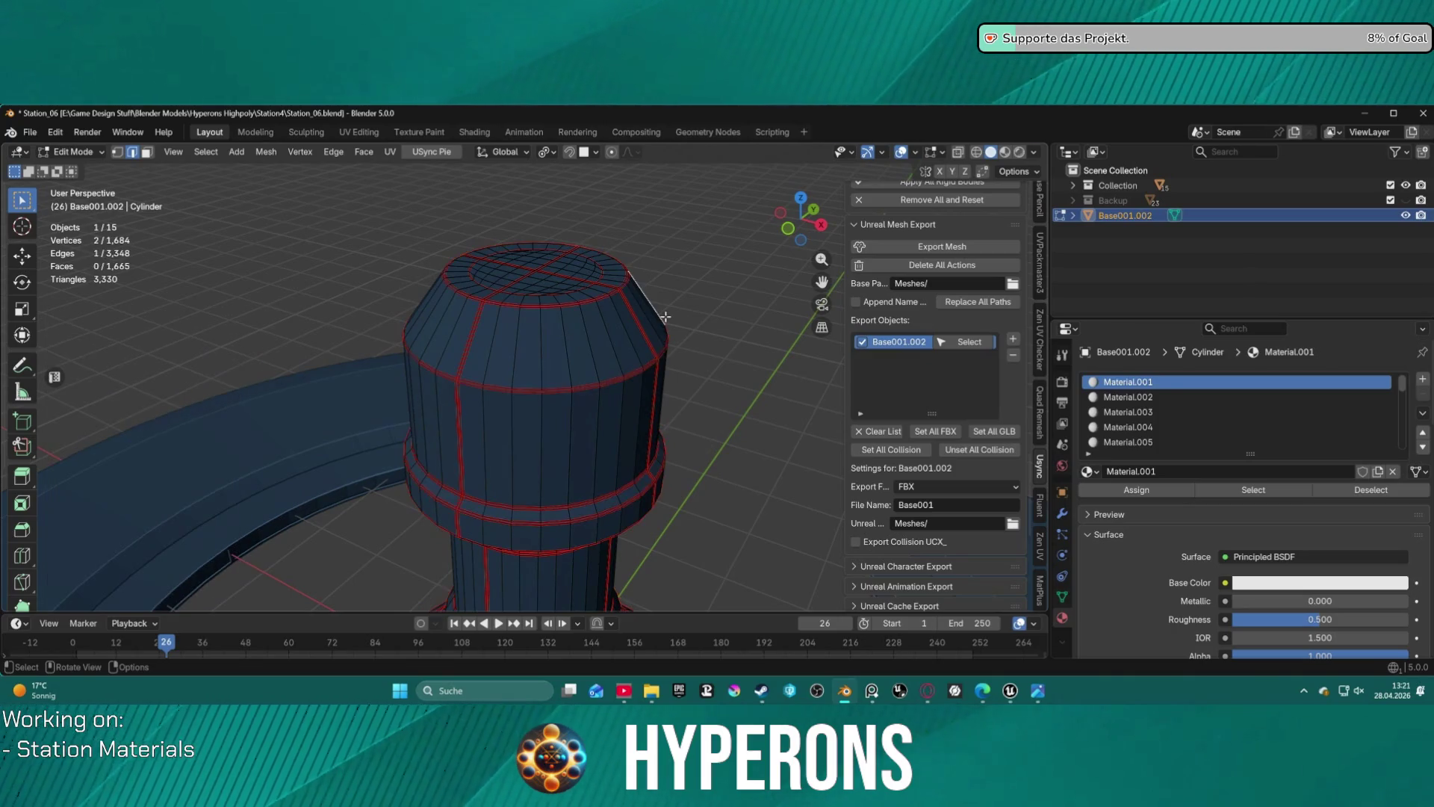
- In face mode, select the top rim's face ring plus a vertical face loop down the column
{"action": "mouse_move", "coordinate": [625, 426]}
{"action": "middle_mouse_down"}
{"action": "mouse_move", "coordinate": [640, 407]}
{"action": "mouse_move", "coordinate": [693, 463]}
{"action": "middle_mouse_up"}
{"action": "scroll", "coordinate": [512, 417], "scroll_direction": "up", "scroll_amount": 3}
{"action": "key", "text": "3"}
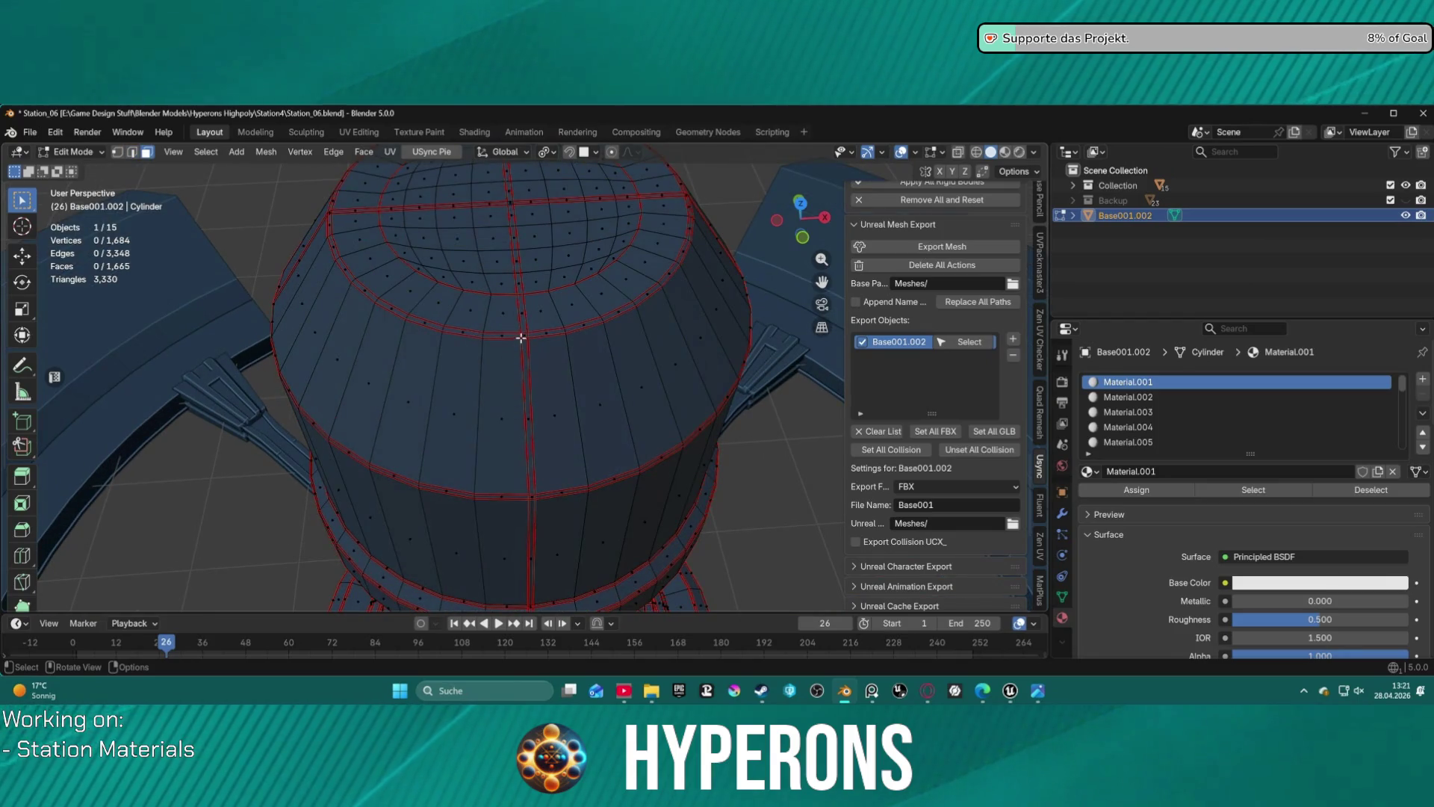
{"action": "left_click", "coordinate": [521, 336], "text": "alt"}
{"action": "key", "text": "ctrl+z"}
{"action": "left_click", "coordinate": [523, 336], "text": "alt"}
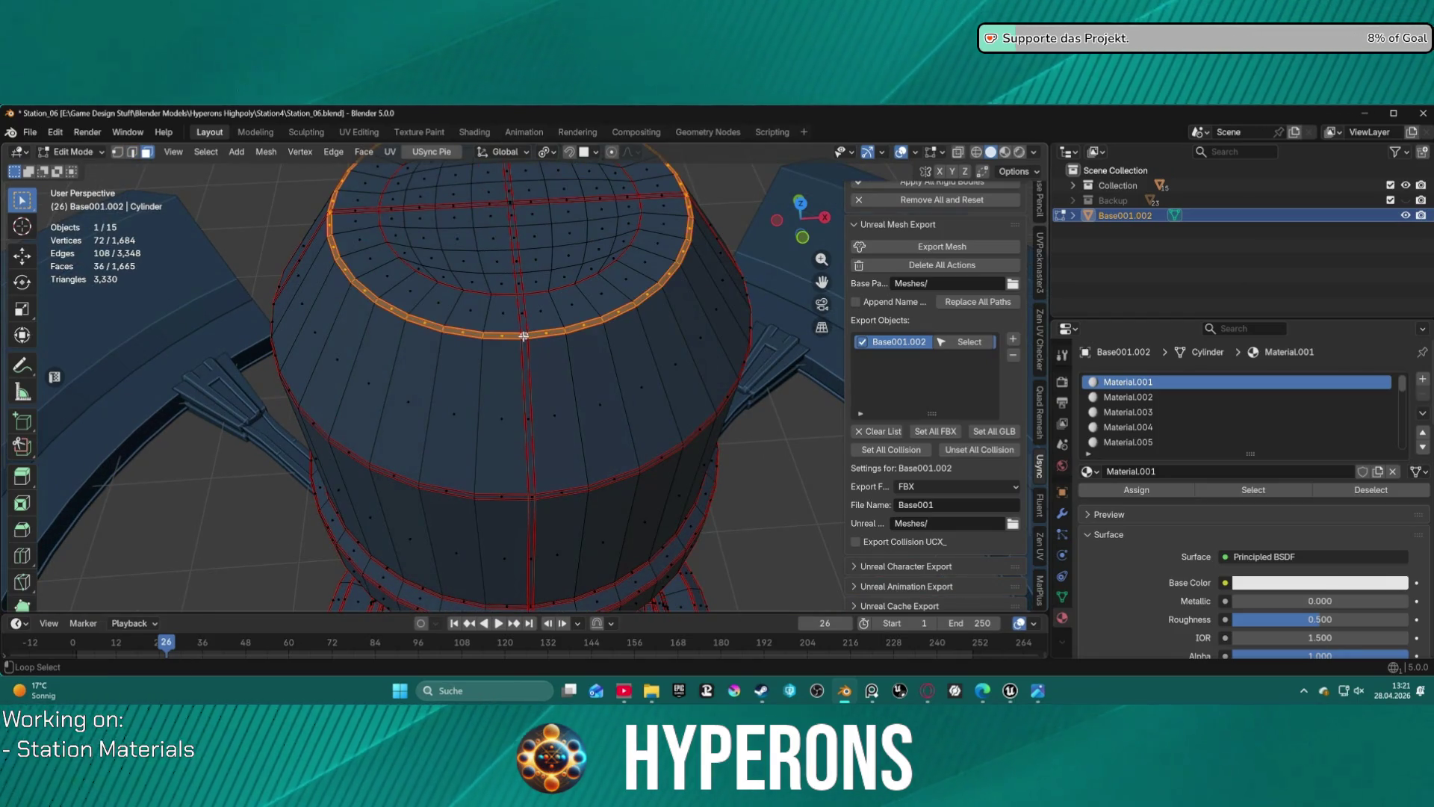
{"action": "left_click", "coordinate": [525, 349], "text": "alt+shift"}
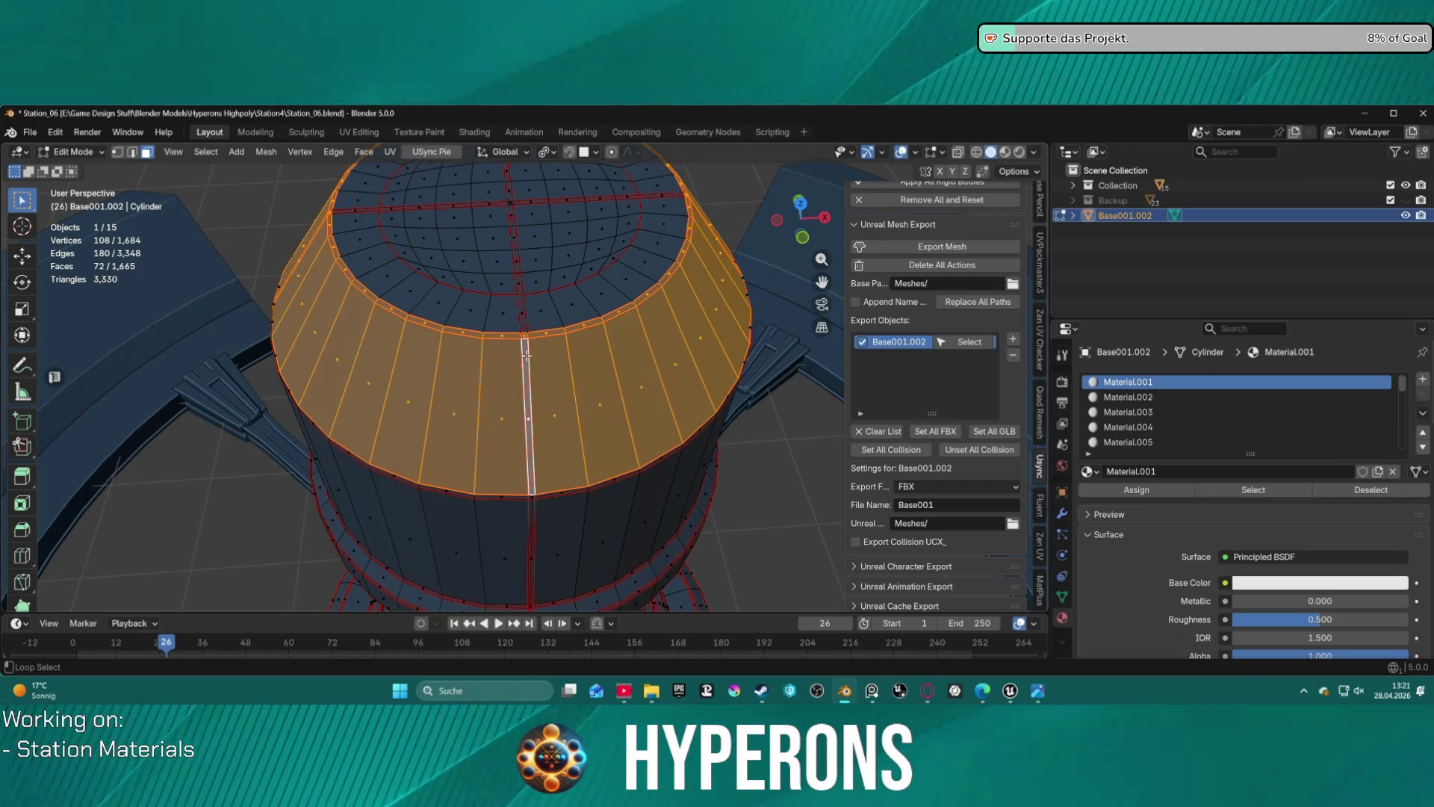
{"action": "left_click", "coordinate": [526, 346], "text": "alt+shift"}
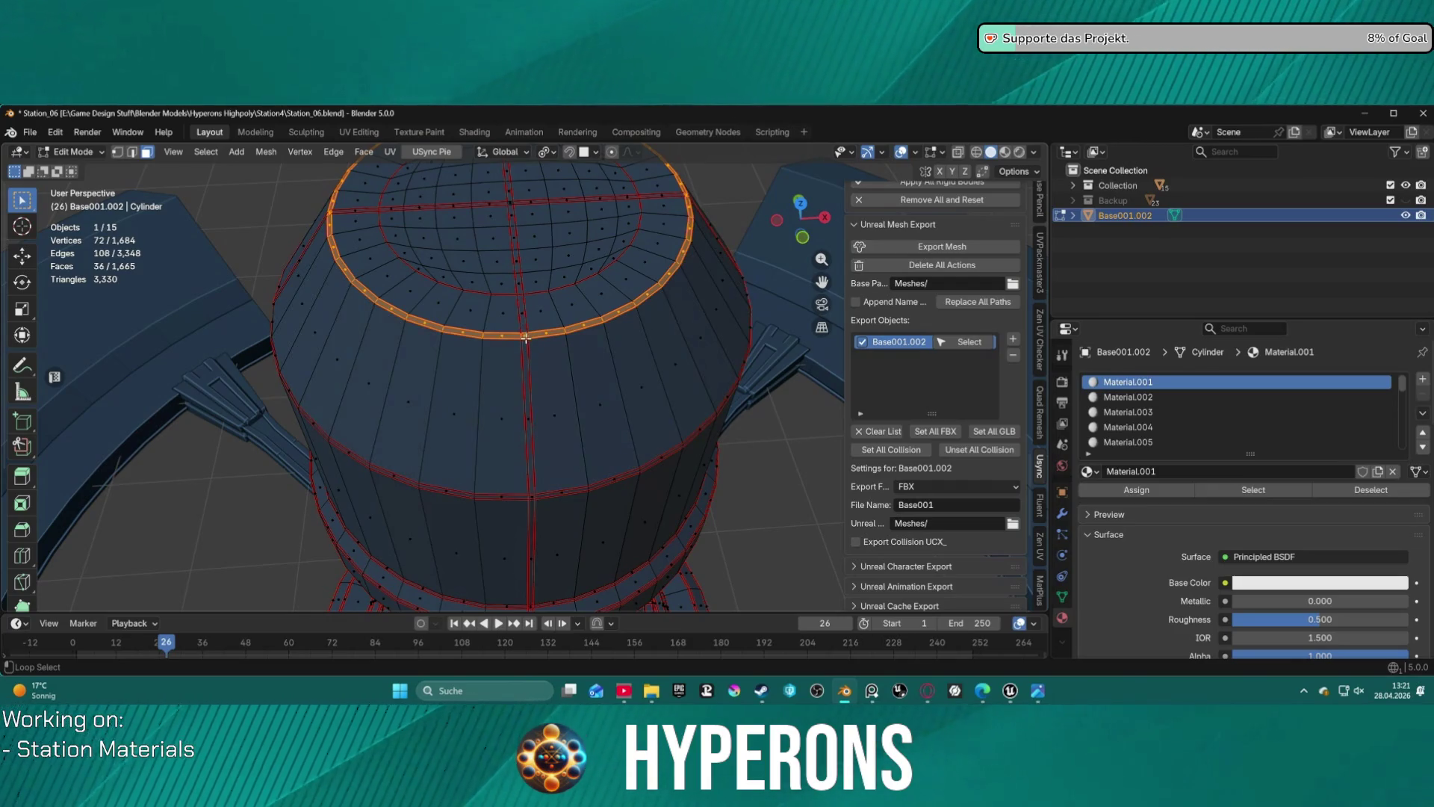
{"action": "left_click", "coordinate": [525, 341], "text": "alt+shift"}
{"action": "left_click", "coordinate": [526, 341], "text": "alt+shift"}
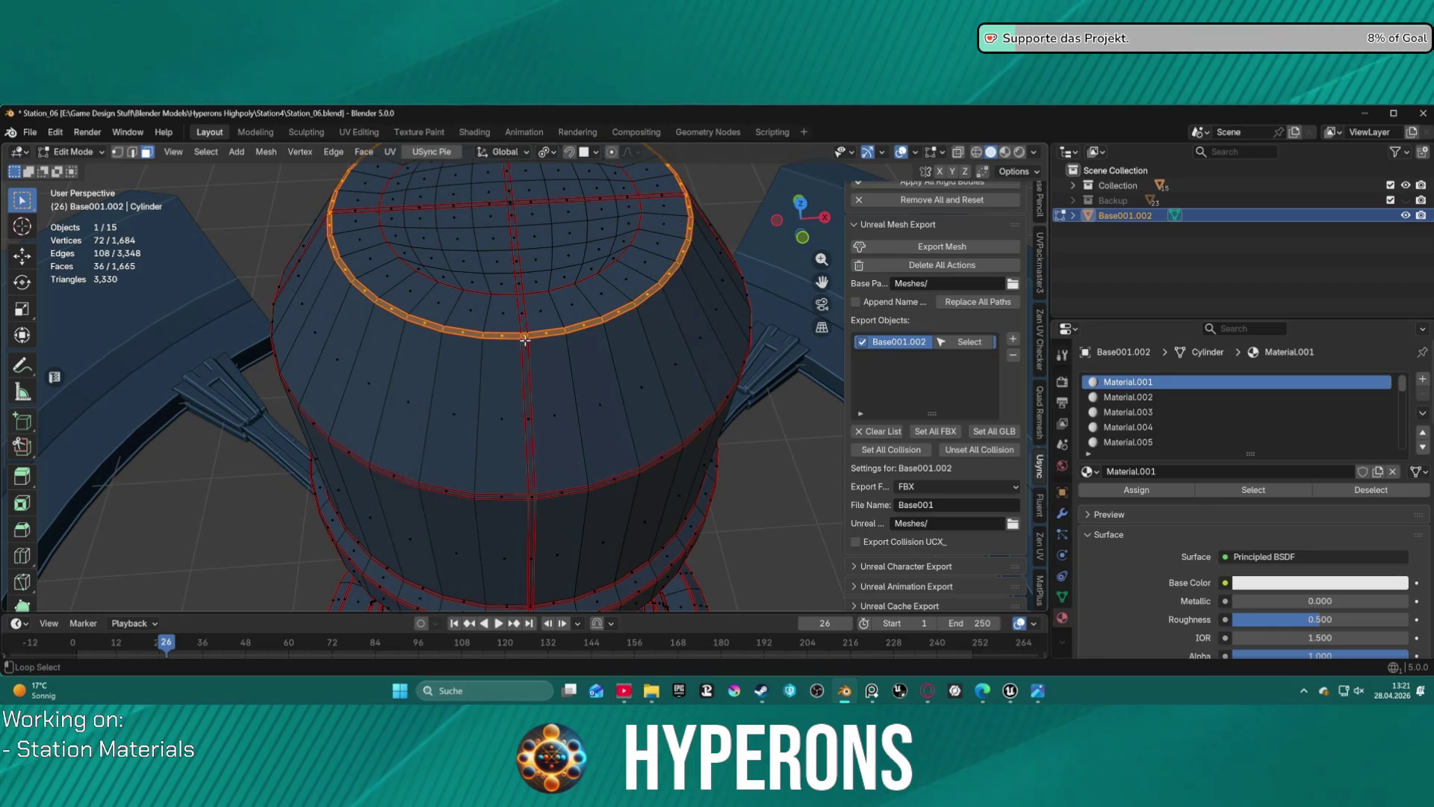
{"action": "left_click", "coordinate": [525, 340], "text": "alt+shift"}
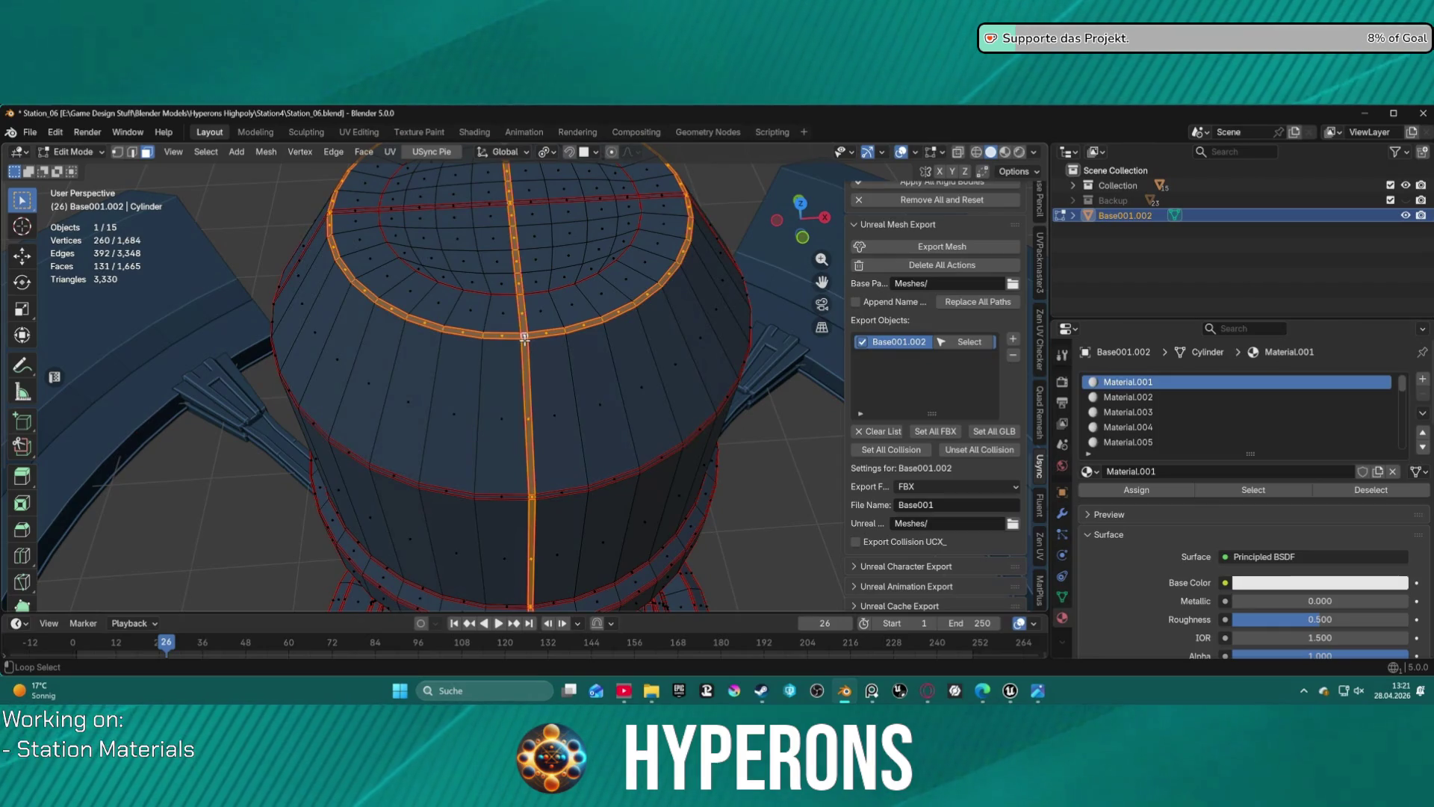
{"action": "left_click", "coordinate": [206, 151]}
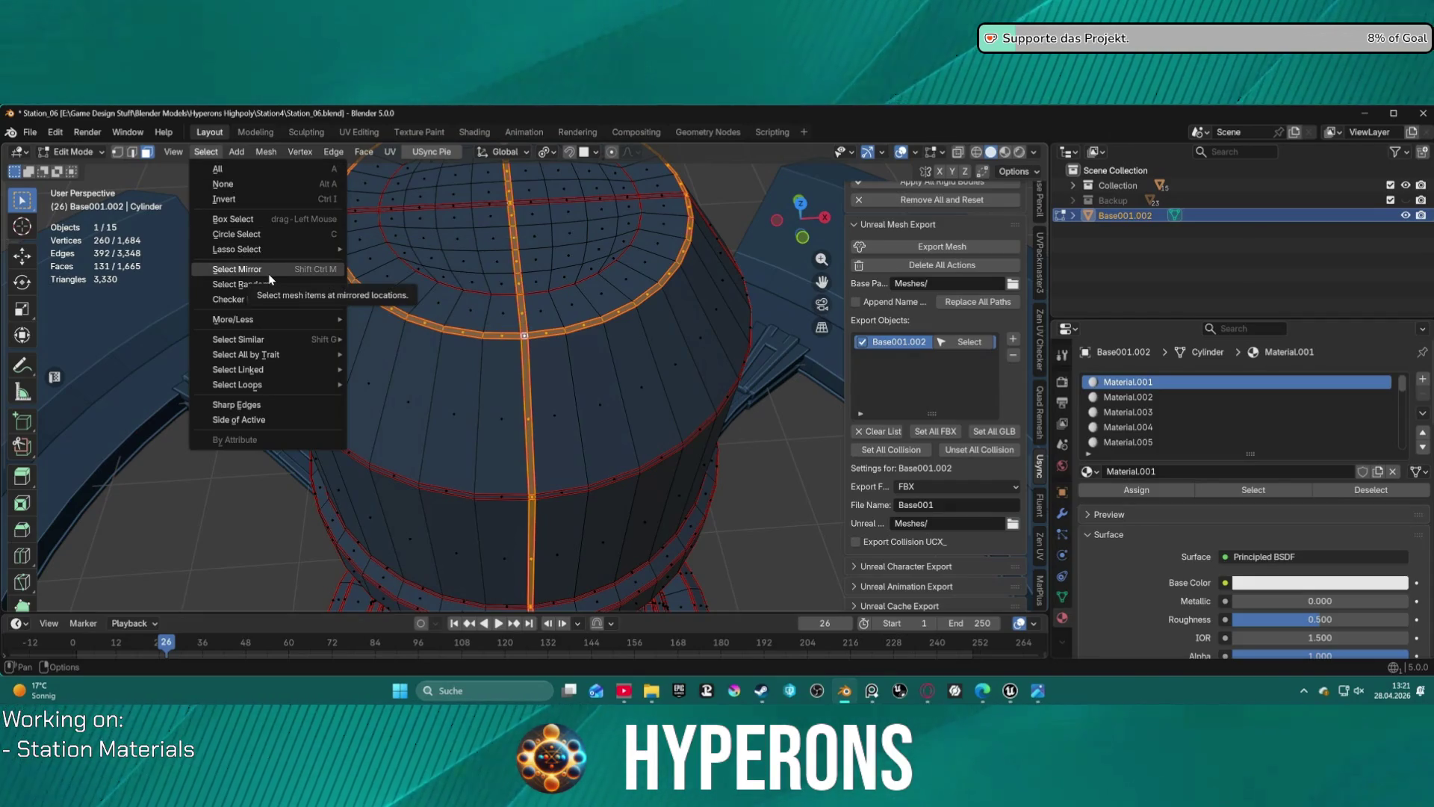
{"action": "mouse_move", "coordinate": [281, 338]}
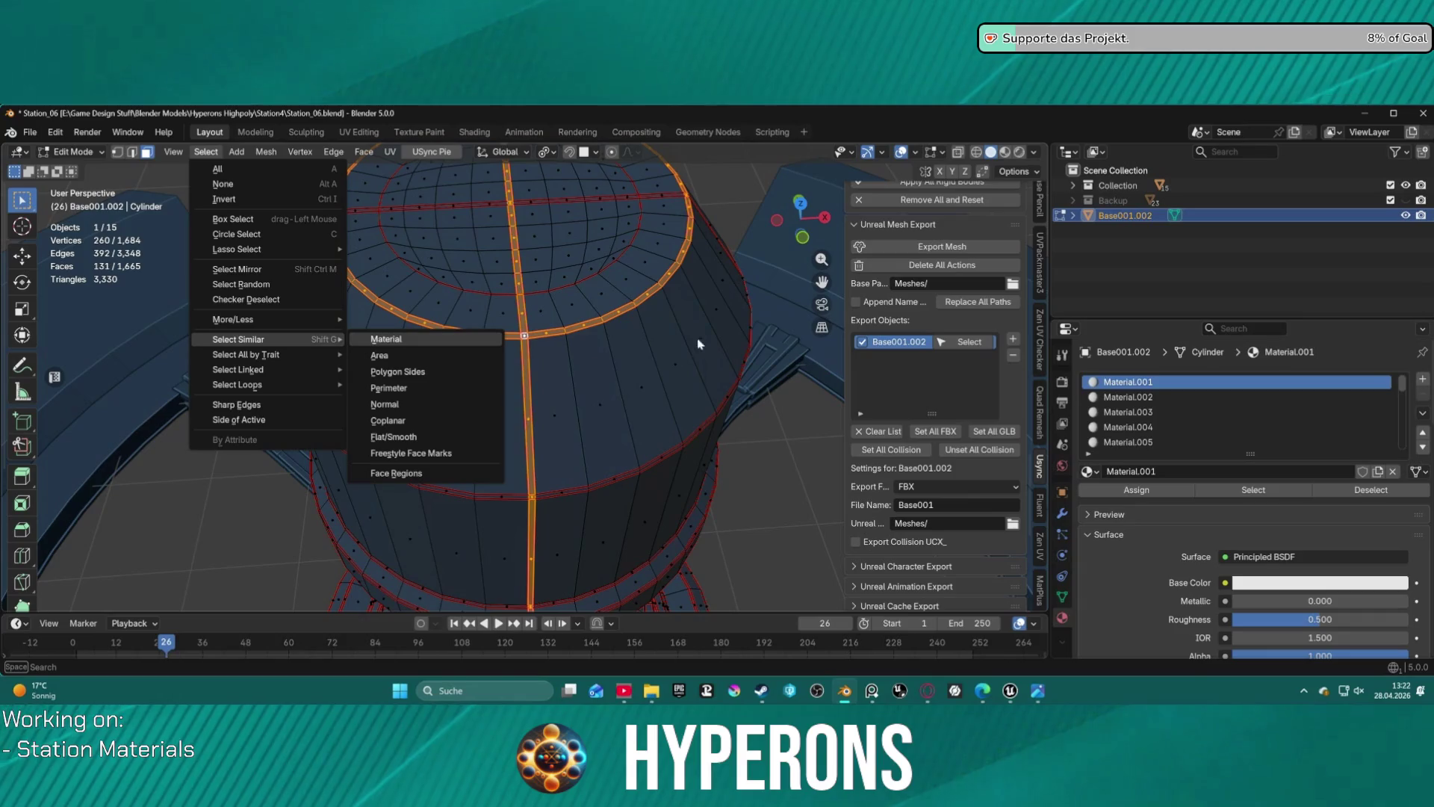
{"action": "left_click", "coordinate": [532, 487]}
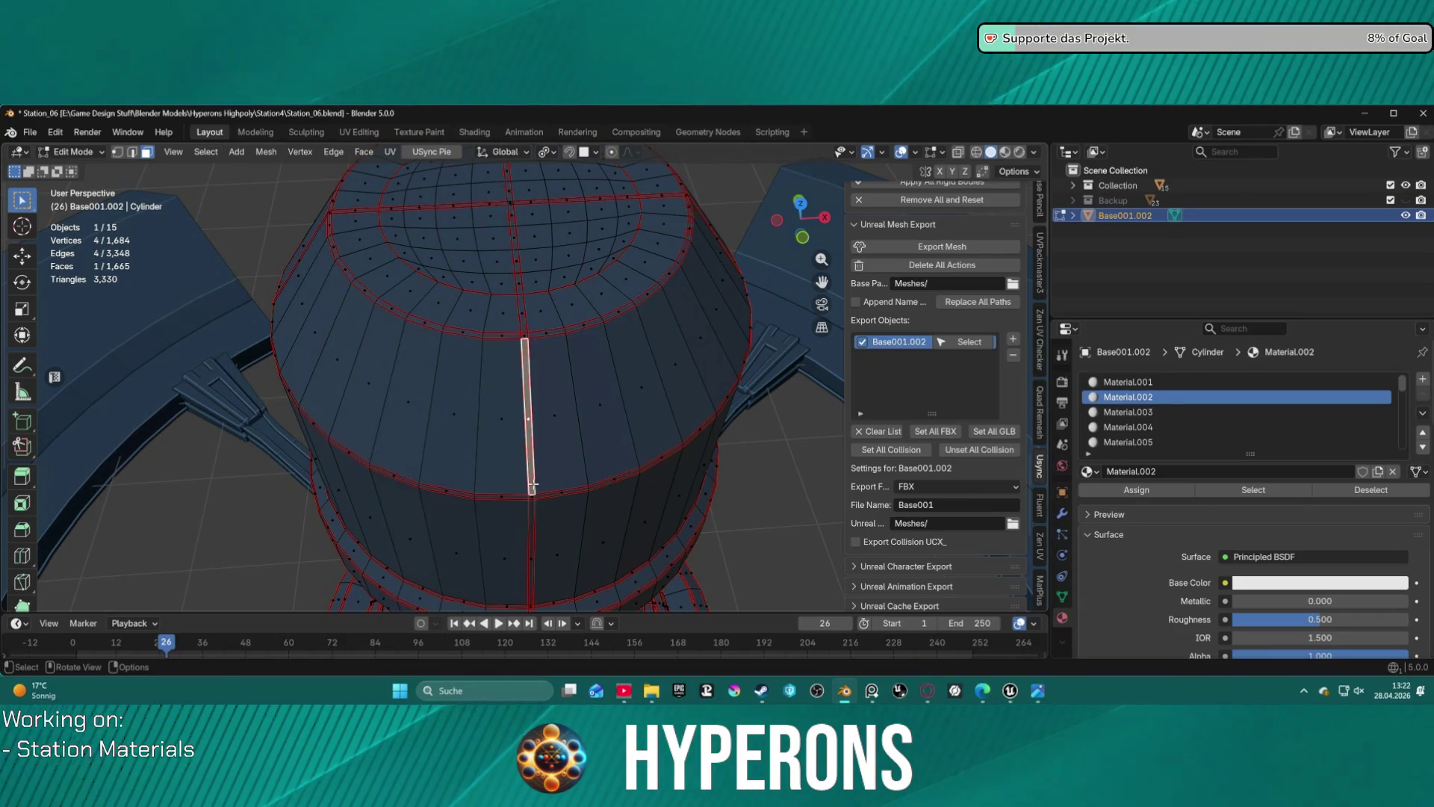
{"action": "left_click", "coordinate": [521, 313]}
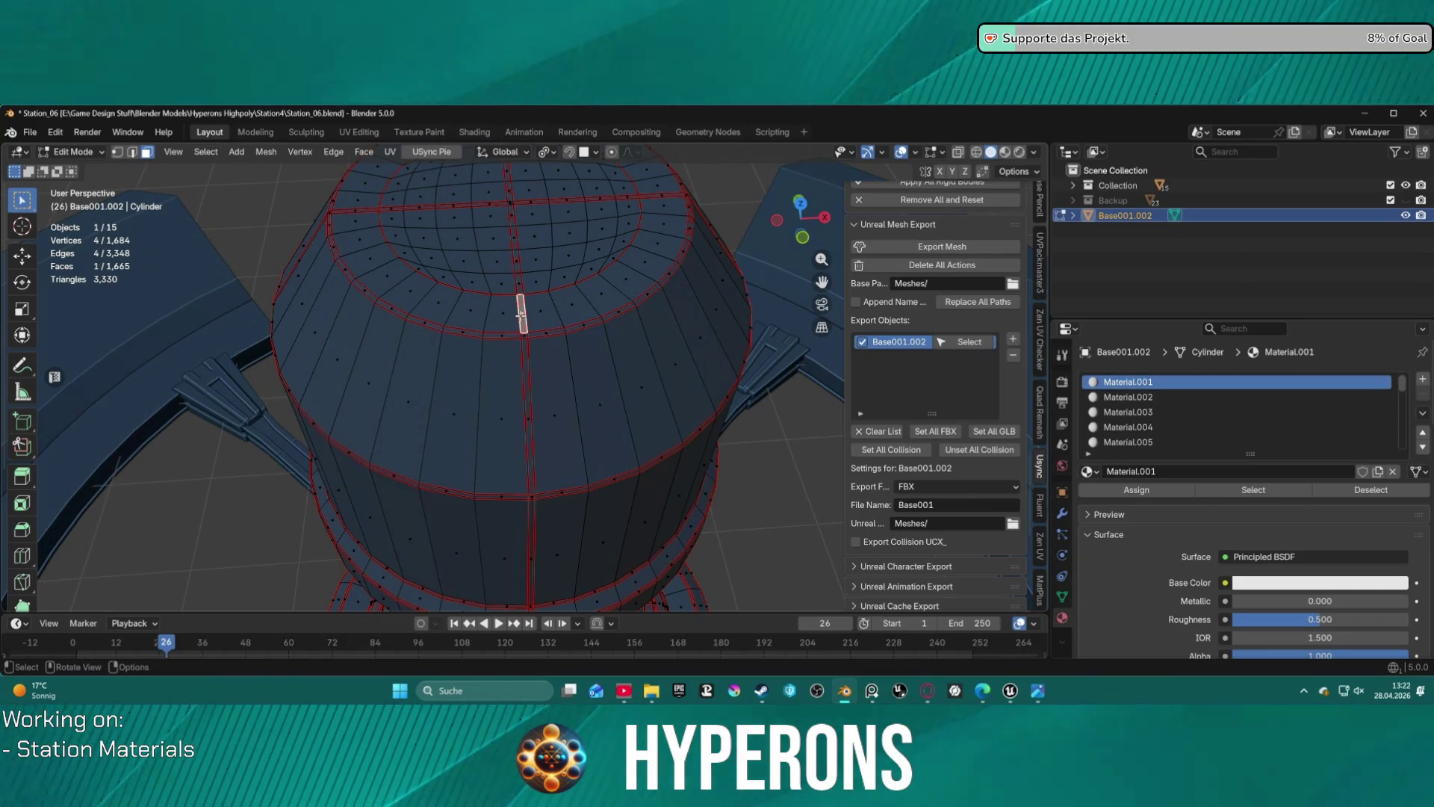
{"action": "key", "text": "ctrl+l"}
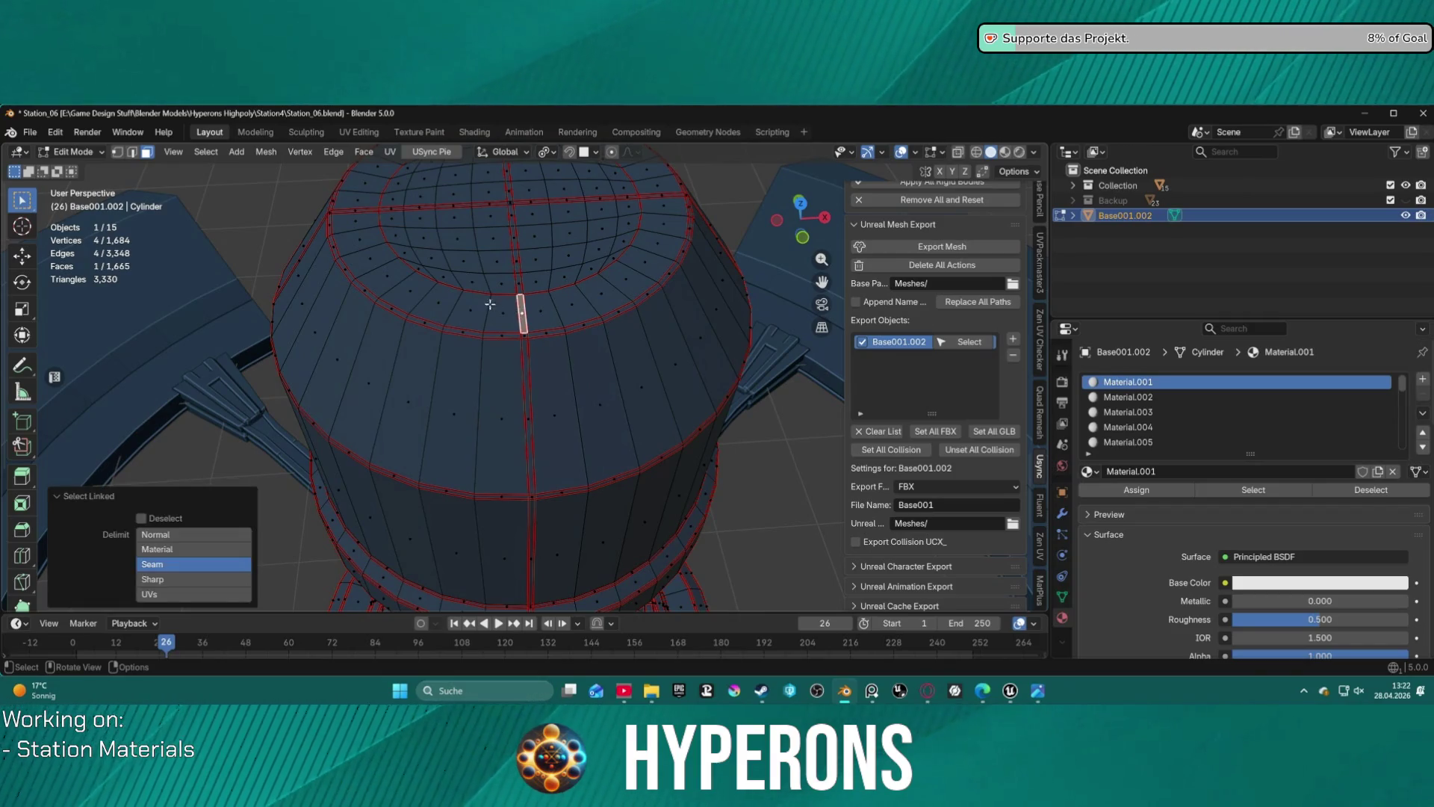
{"action": "left_click", "coordinate": [241, 235]}
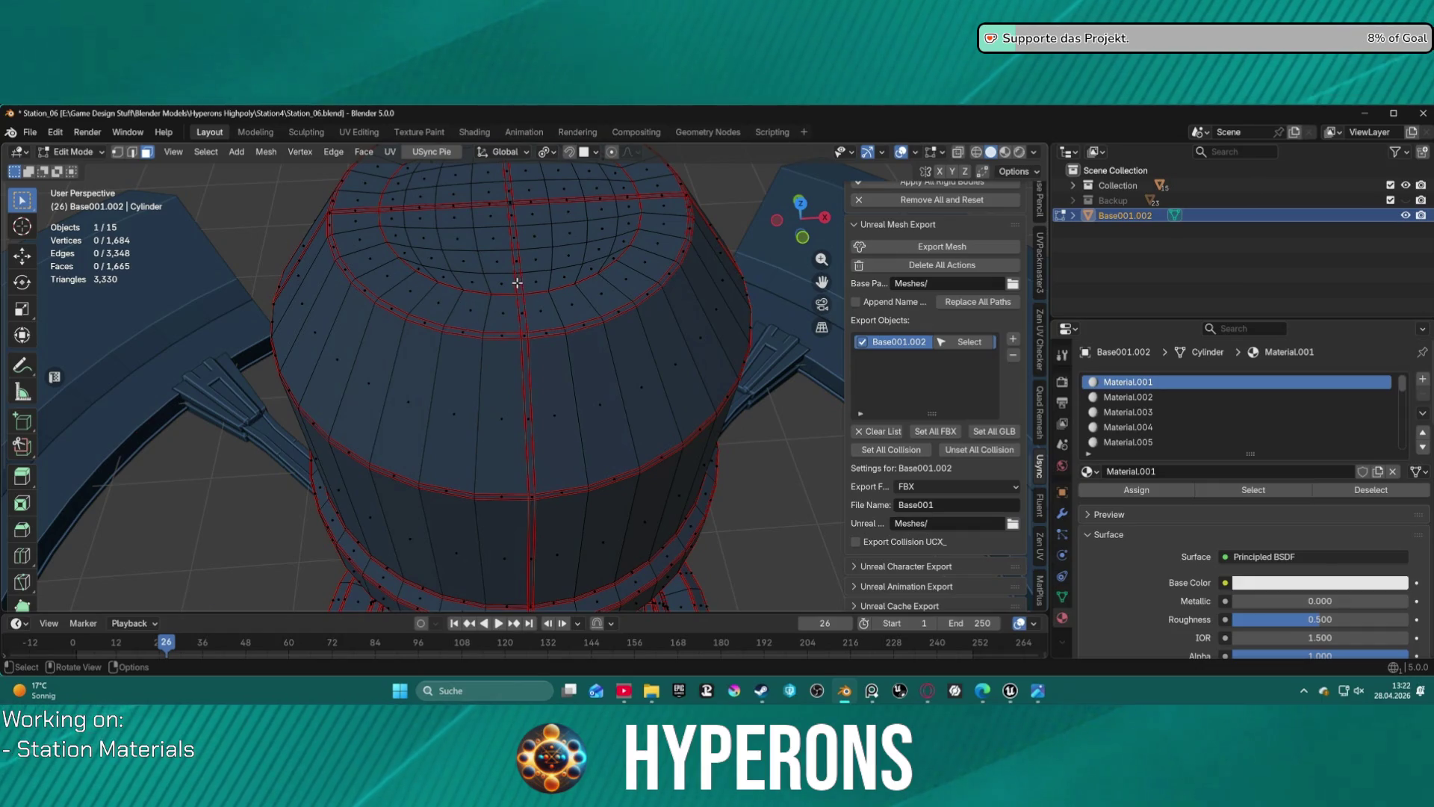
- Select the cap's cross-shaped island and add the seam-bounded rim strips on both halves
{"action": "left_click", "coordinate": [523, 318]}
{"action": "key", "text": "ctrl+l"}
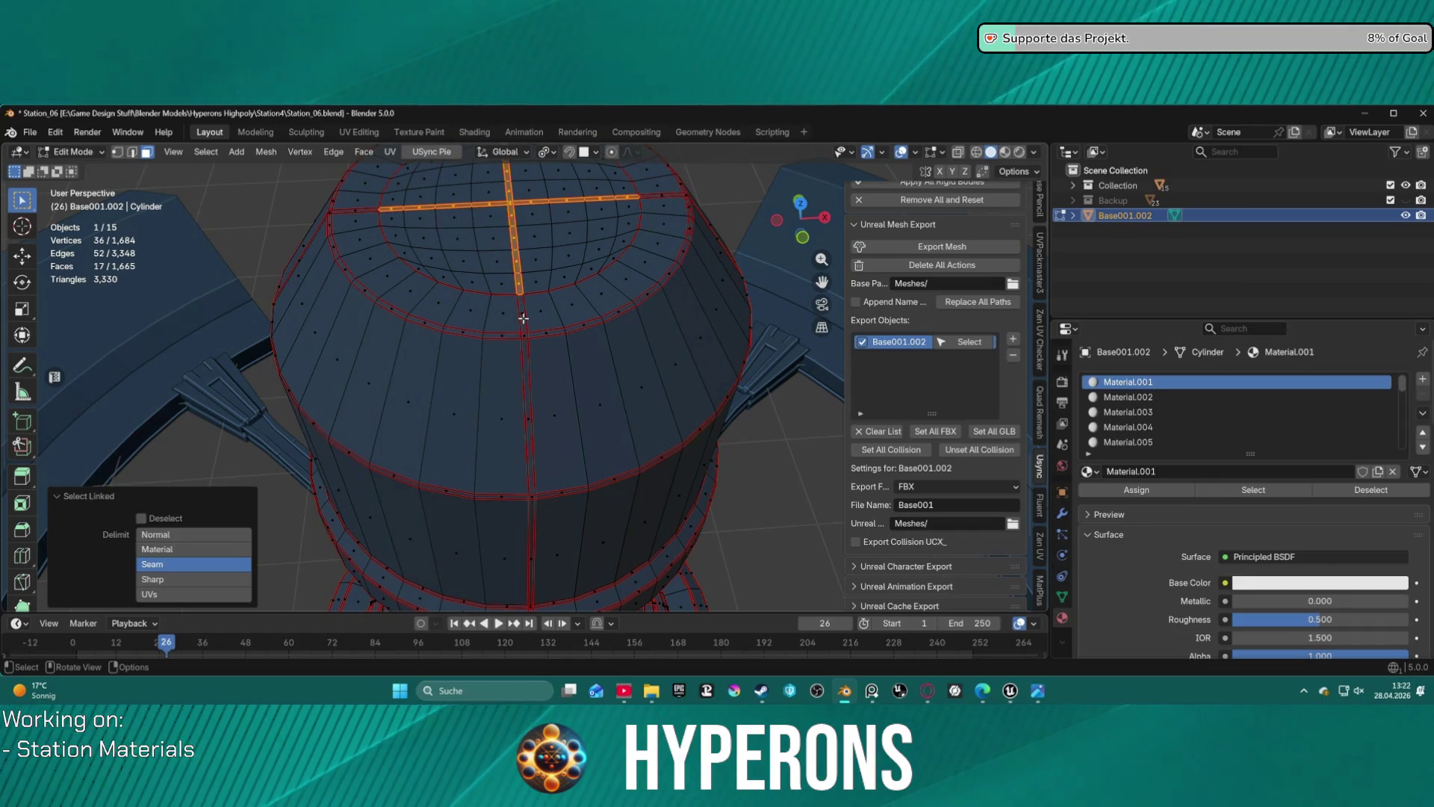
{"action": "left_click", "coordinate": [527, 343], "text": "shift"}
{"action": "key", "text": "ctrl+l"}
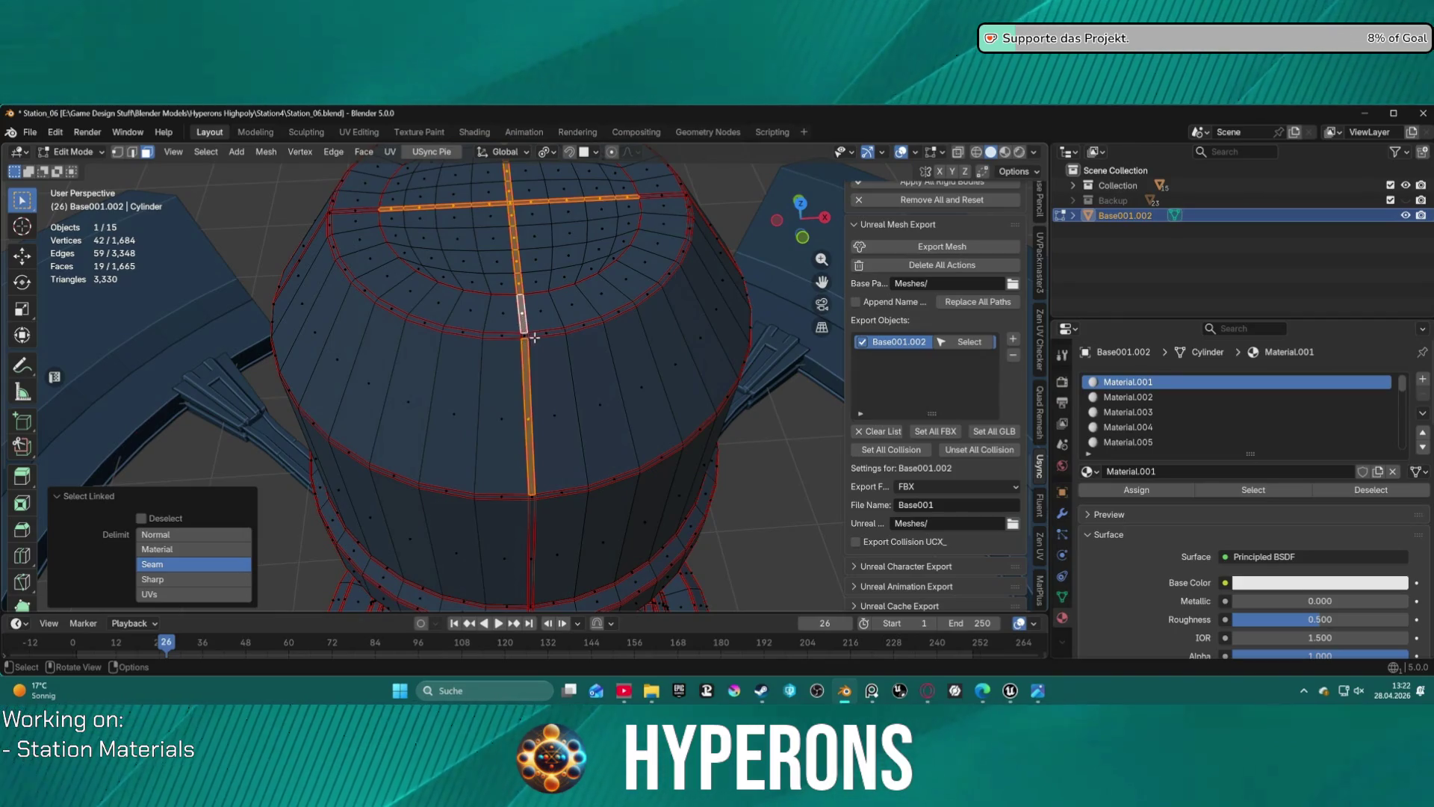
{"action": "left_click", "coordinate": [535, 334], "text": "shift"}
{"action": "key", "text": "ctrl+l"}
{"action": "left_click", "coordinate": [507, 337], "text": "shift"}
{"action": "key", "text": "ctrl+l"}
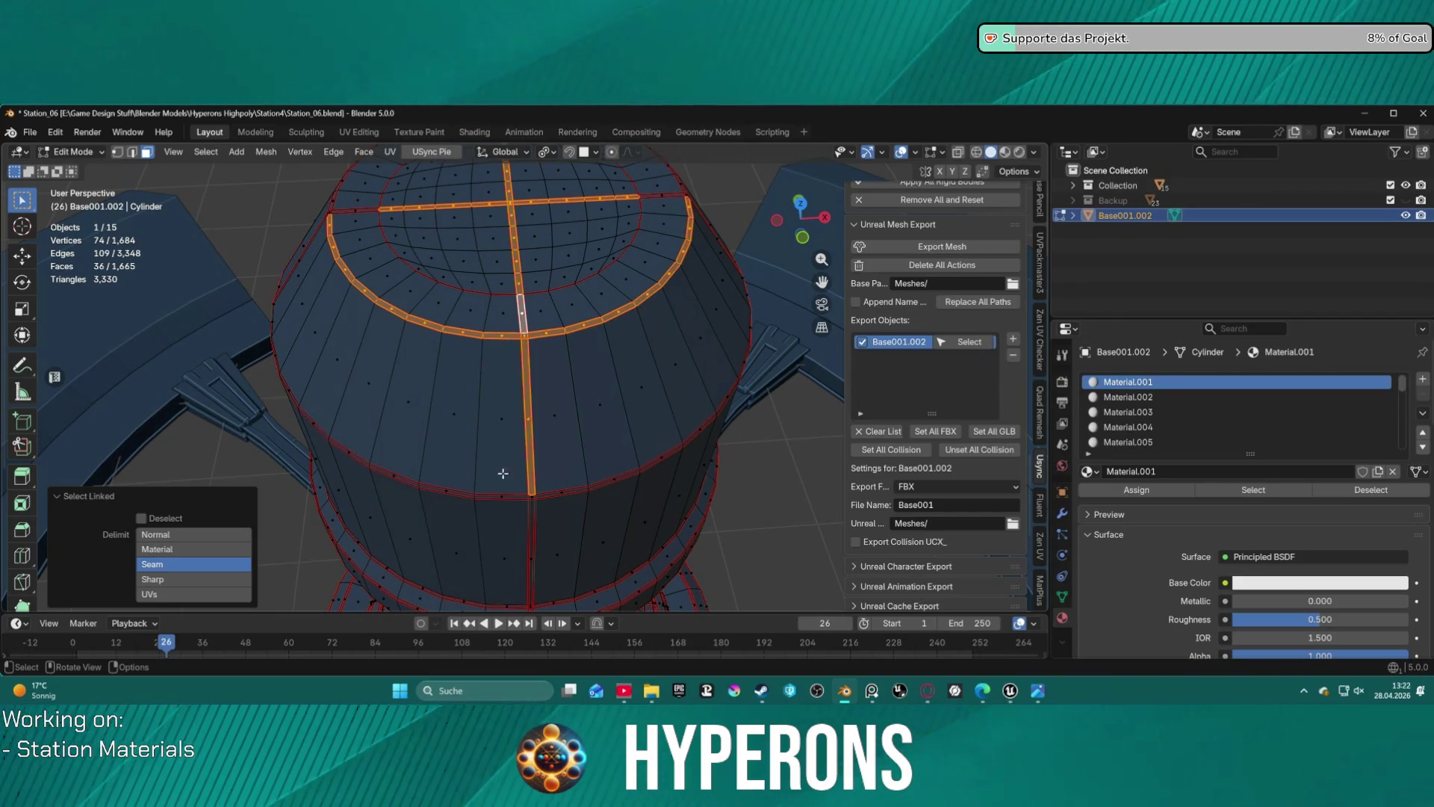
- Add both halves of the lower ring strip and the strip below it, leaving out the side panel
{"action": "left_click", "coordinate": [512, 497], "text": "shift"}
{"action": "key", "text": "ctrl+l"}
{"action": "left_click", "coordinate": [532, 498], "text": "shift"}
{"action": "key", "text": "ctrl+l"}
{"action": "left_click", "coordinate": [536, 504], "text": "shift"}
{"action": "key", "text": "ctrl+l"}
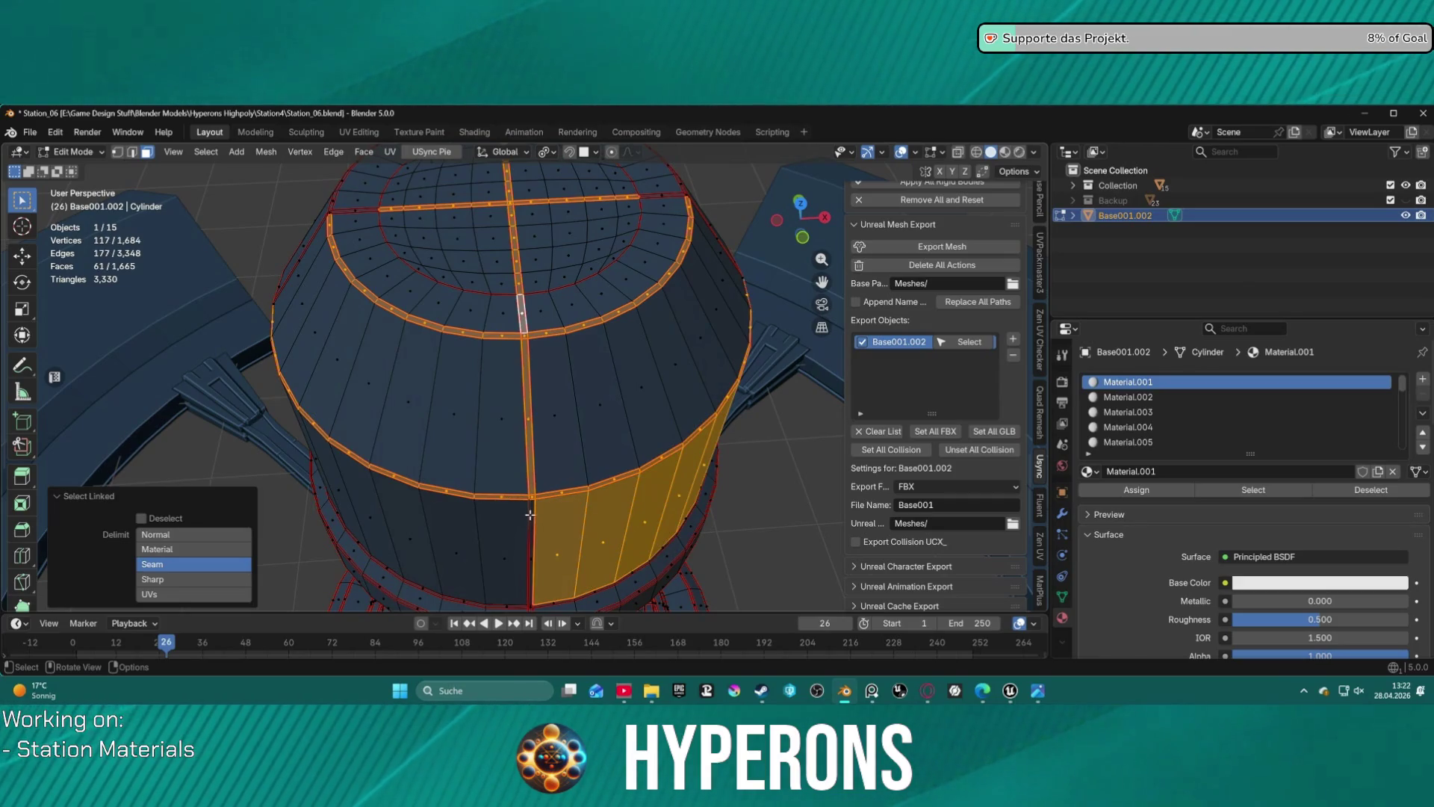
{"action": "key", "text": "ctrl+z"}
{"action": "key", "text": "ctrl+z"}
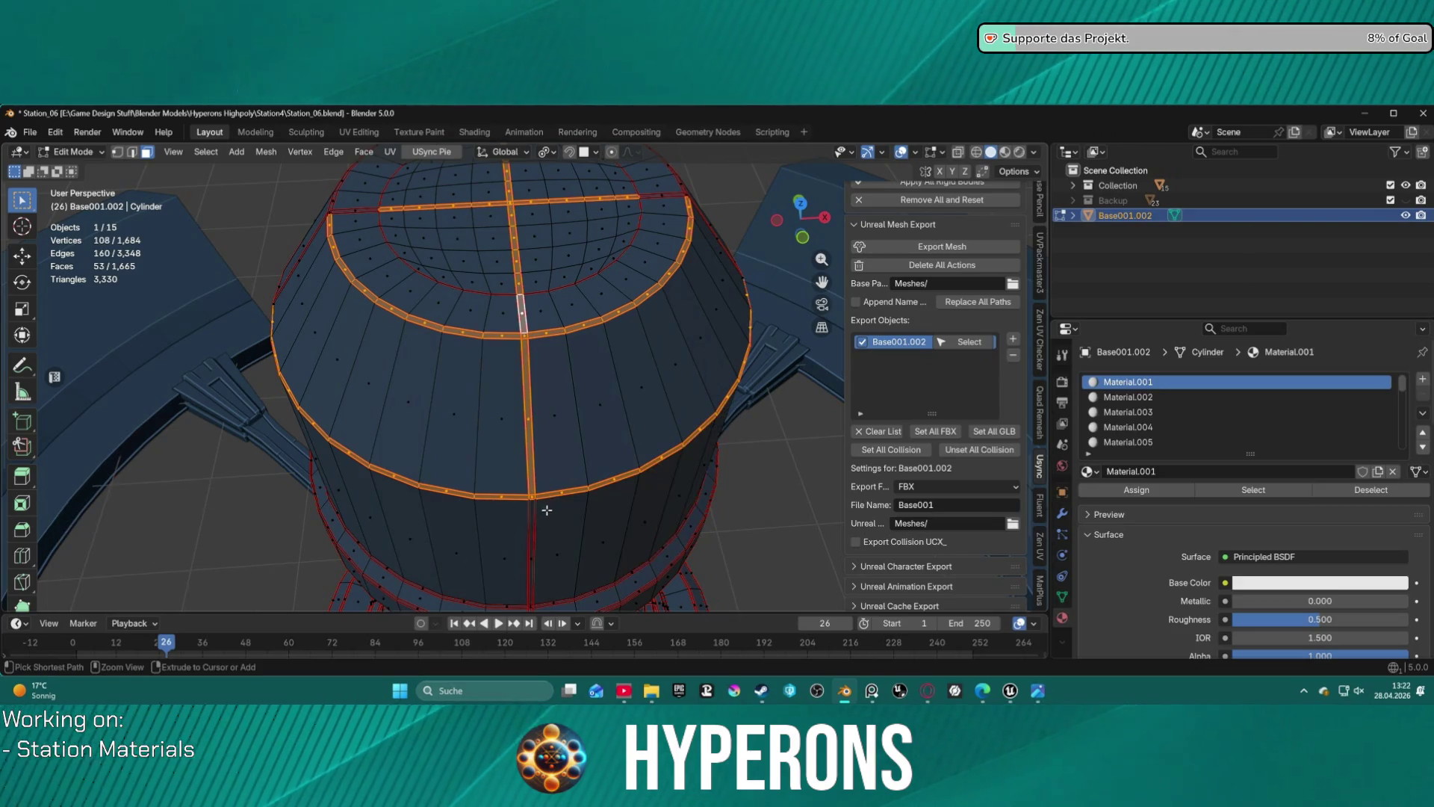
{"action": "left_click", "coordinate": [530, 525], "text": "shift"}
{"action": "key", "text": "ctrl+l"}
- On the column's other side, add three narrow seam-bounded vertical strips
{"action": "mouse_move", "coordinate": [530, 525]}
{"action": "middle_mouse_down"}
{"action": "mouse_move", "coordinate": [574, 356]}
{"action": "mouse_move", "coordinate": [422, 300]}
{"action": "middle_mouse_up"}
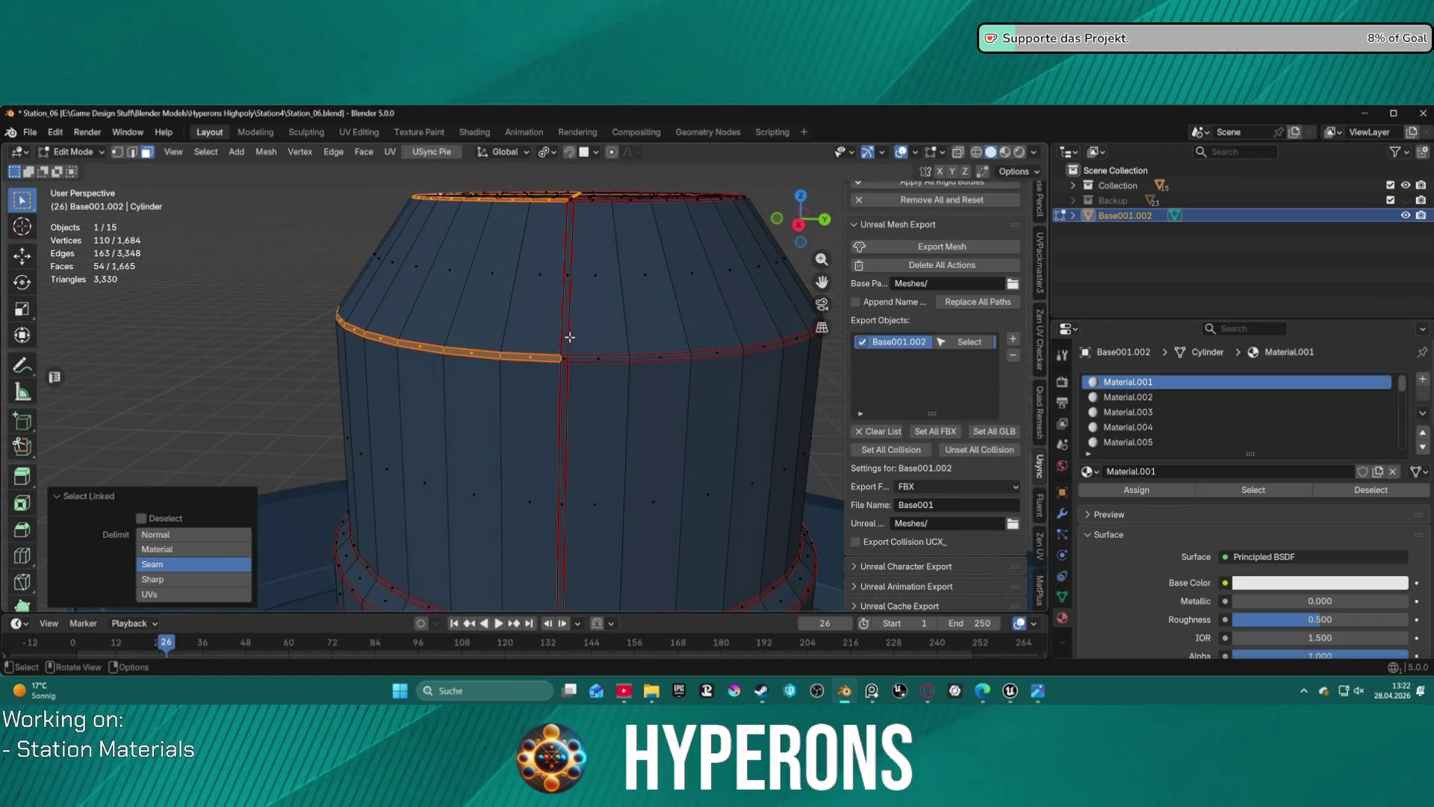
{"action": "left_click", "coordinate": [566, 343], "text": "shift"}
{"action": "key", "text": "ctrl+l"}
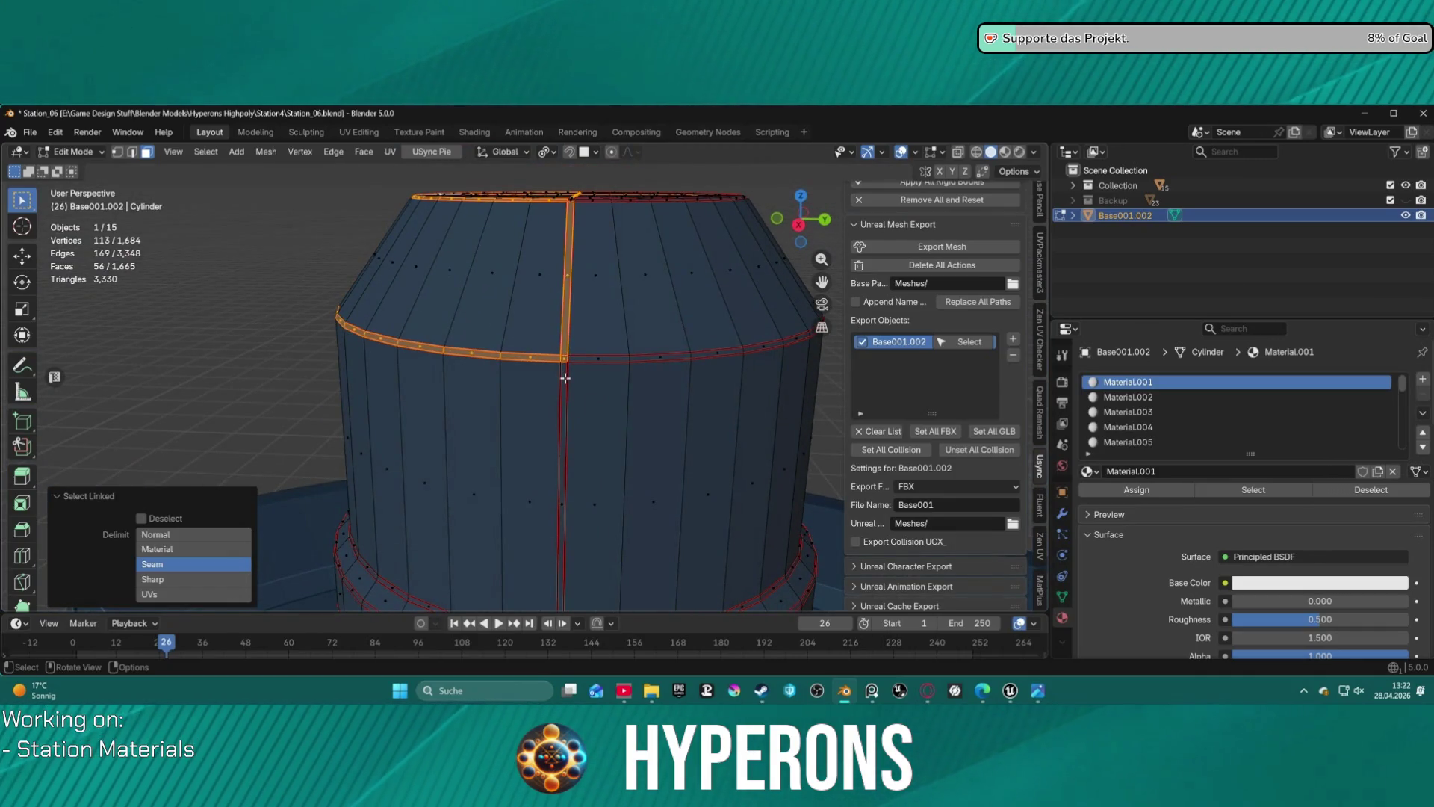
{"action": "left_click", "coordinate": [566, 378], "text": "shift"}
{"action": "key", "text": "ctrl+l"}
{"action": "left_click", "coordinate": [581, 362], "text": "shift"}
{"action": "key", "text": "ctrl+l"}
- Add the cap's inner face ring, more cap faces and the upper band's face ring
{"action": "middle_click_drag", "start_coordinate": [681, 324], "coordinate": [655, 448]}
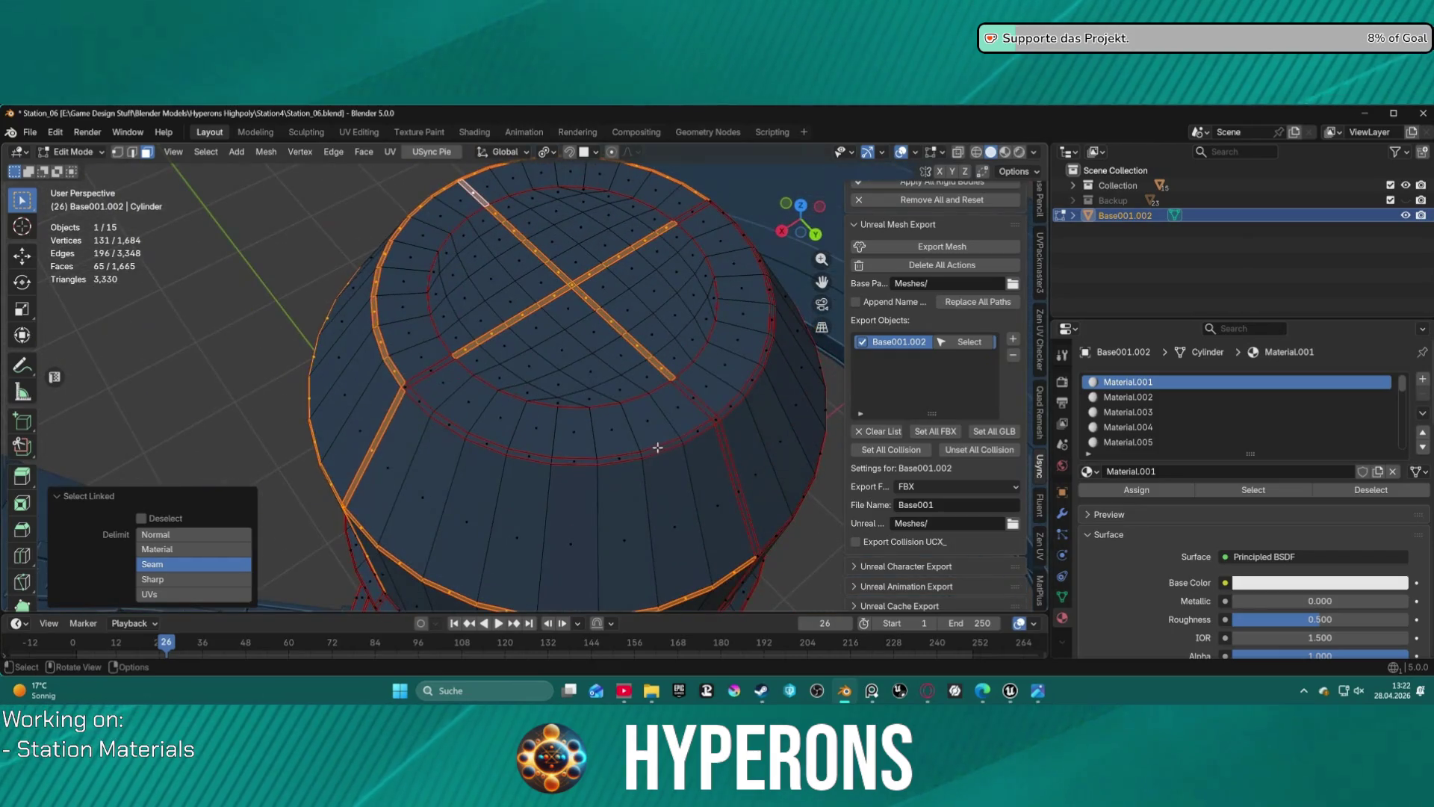
{"action": "left_click", "coordinate": [655, 448], "text": "shift"}
{"action": "key", "text": "ctrl+l"}
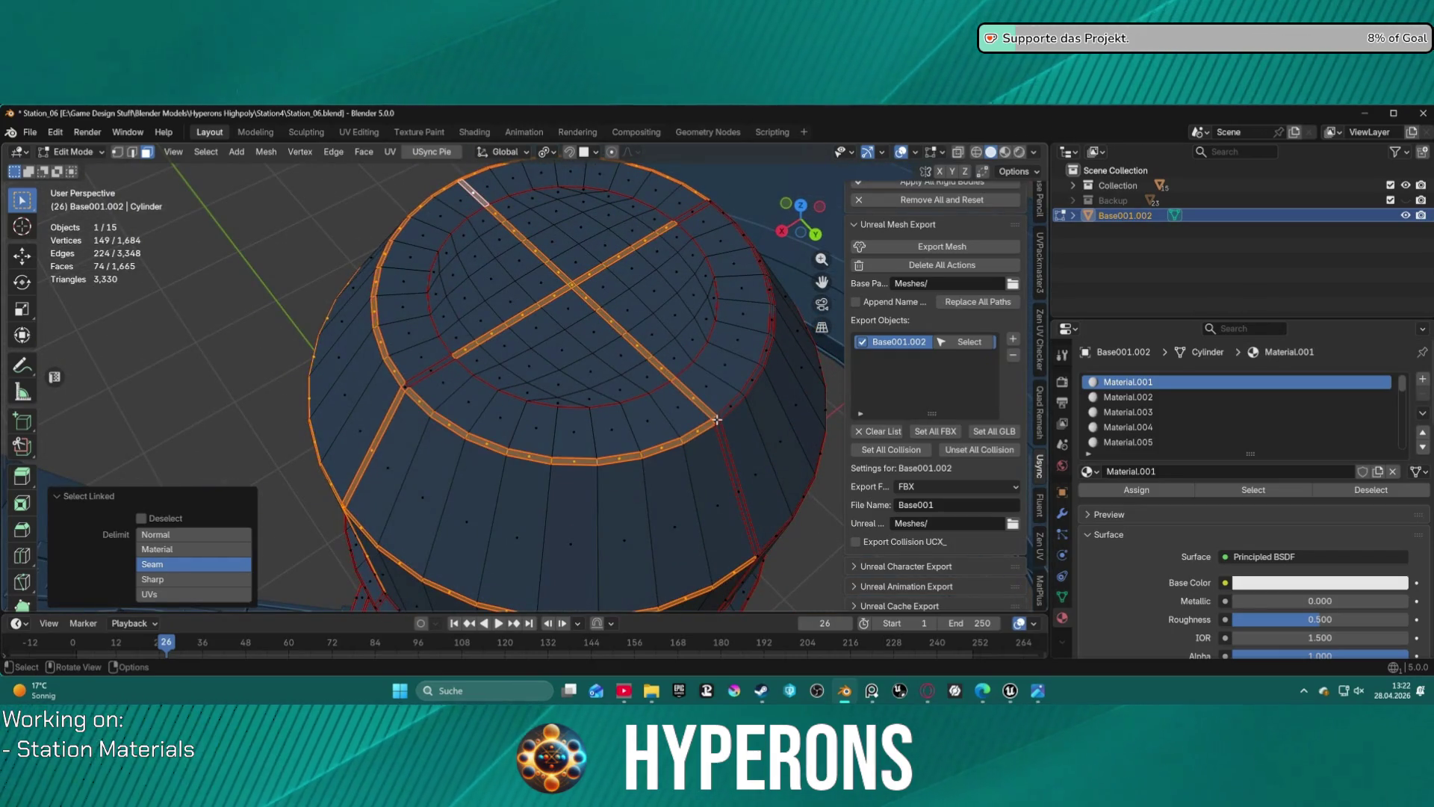
{"action": "left_click", "coordinate": [720, 417], "text": "shift"}
{"action": "key", "text": "ctrl+l"}
{"action": "mouse_move", "coordinate": [720, 416]}
{"action": "middle_mouse_down"}
{"action": "mouse_move", "coordinate": [545, 291]}
{"action": "mouse_move", "coordinate": [516, 252]}
{"action": "middle_mouse_up"}
{"action": "left_click", "coordinate": [521, 232], "text": "shift"}
{"action": "key", "text": "ctrl+l"}
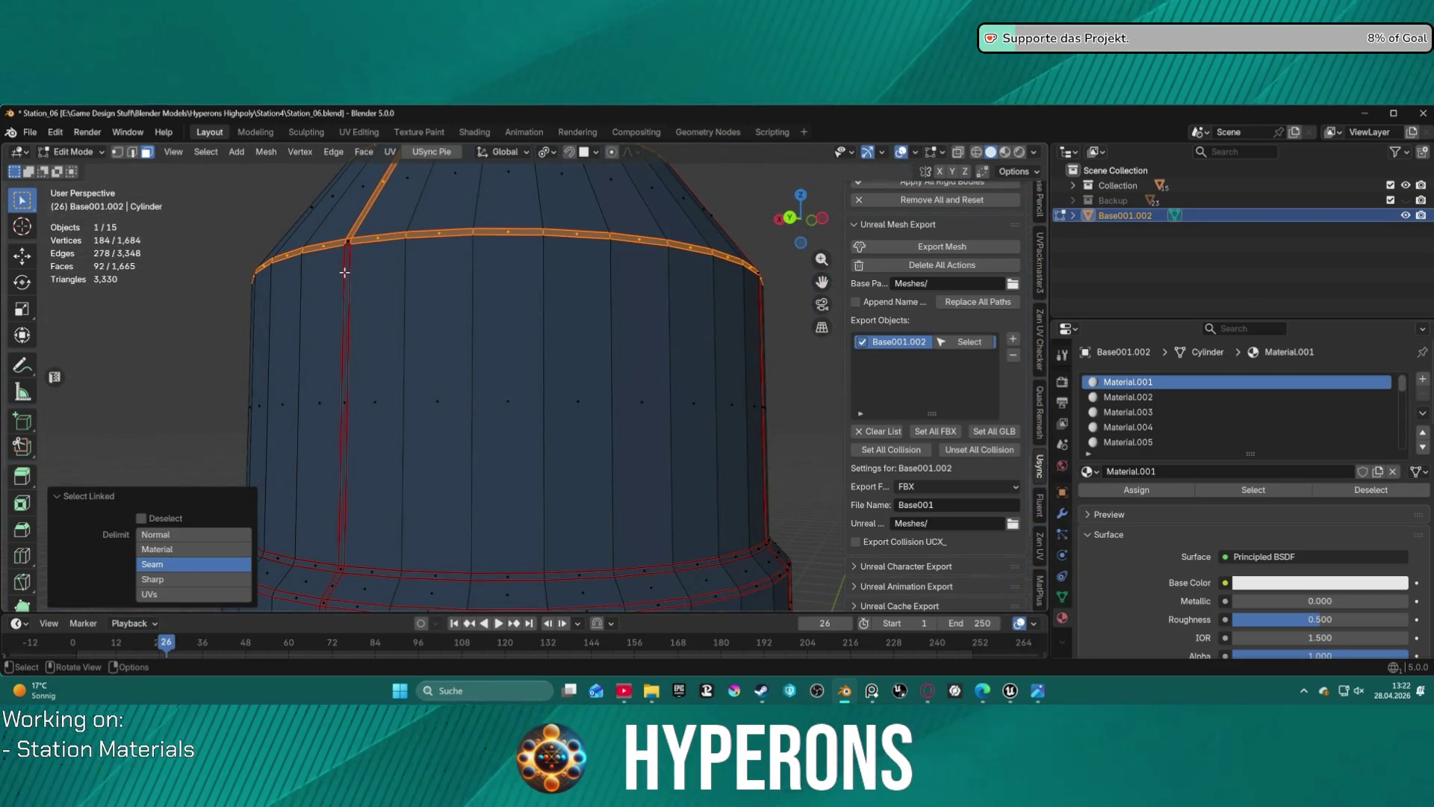
- Add the thin vertical strip and the linked faces of the lower ring band island
{"action": "left_click", "coordinate": [344, 273], "text": "shift"}
{"action": "key", "text": "ctrl+l"}
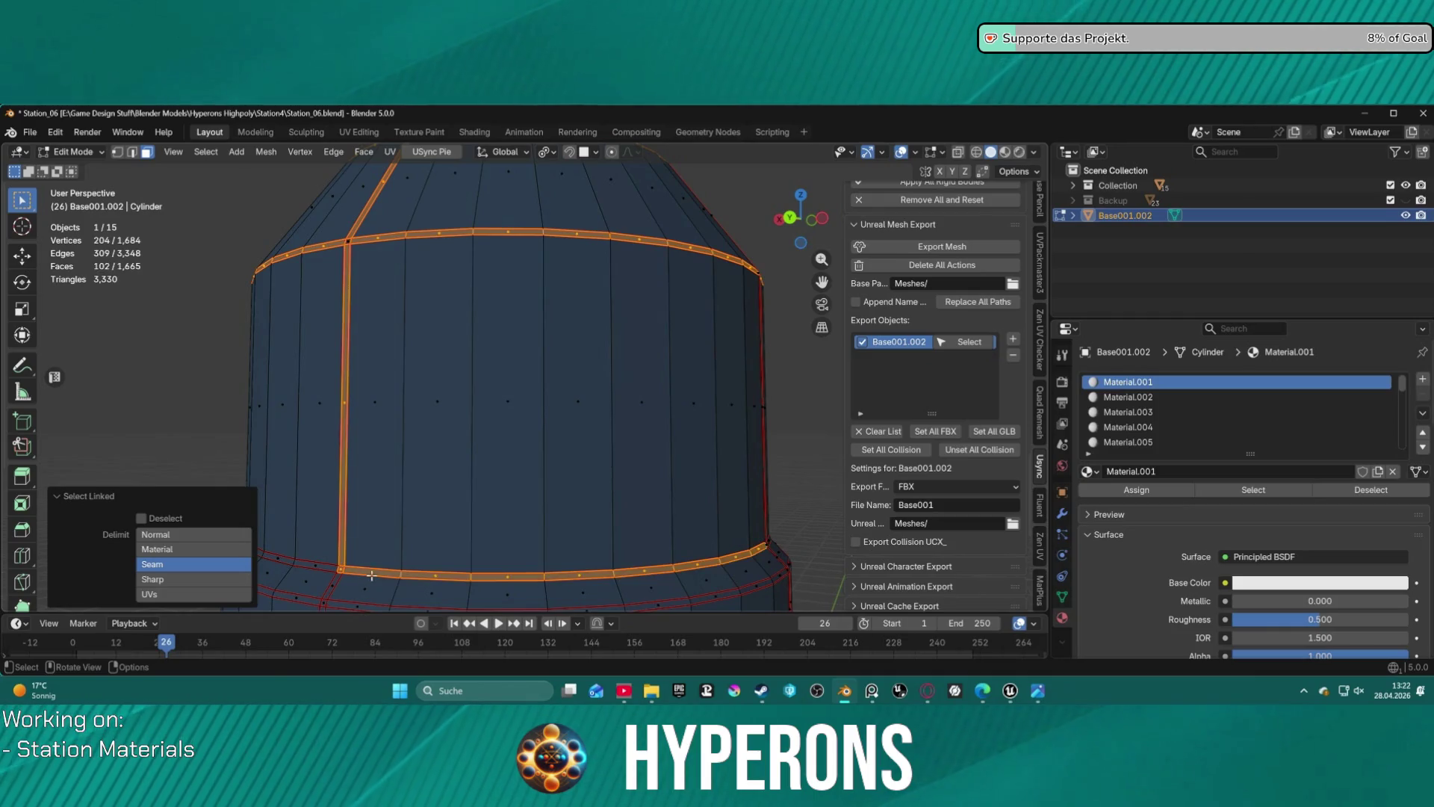
{"action": "left_click", "coordinate": [328, 568], "text": "shift"}
{"action": "key", "text": "ctrl+l"}
{"action": "left_click", "coordinate": [332, 581], "text": "shift"}
{"action": "left_click", "coordinate": [312, 602], "text": "shift"}
{"action": "key", "text": "ctrl+l"}
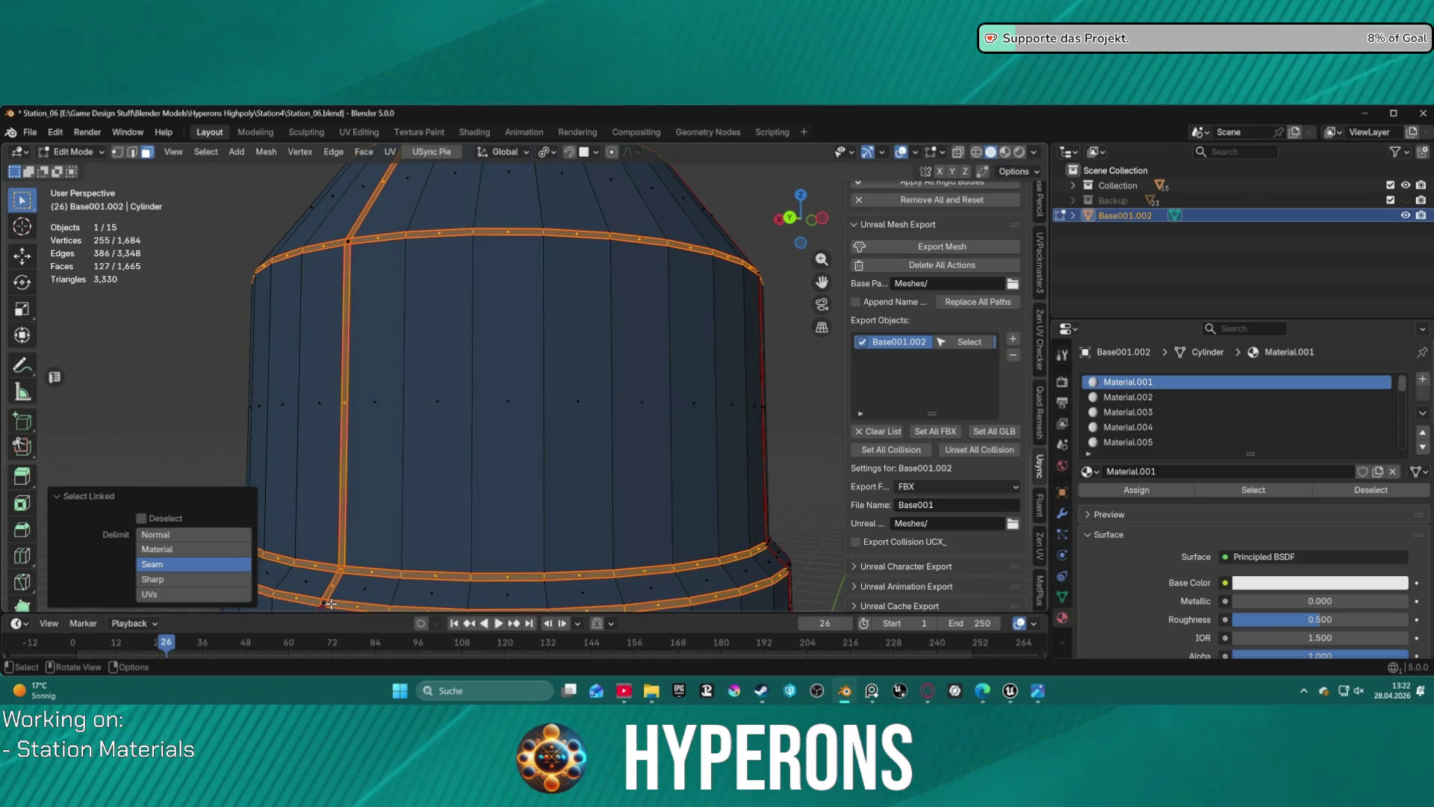
{"action": "scroll", "coordinate": [430, 490], "scroll_direction": "down", "scroll_amount": 3}
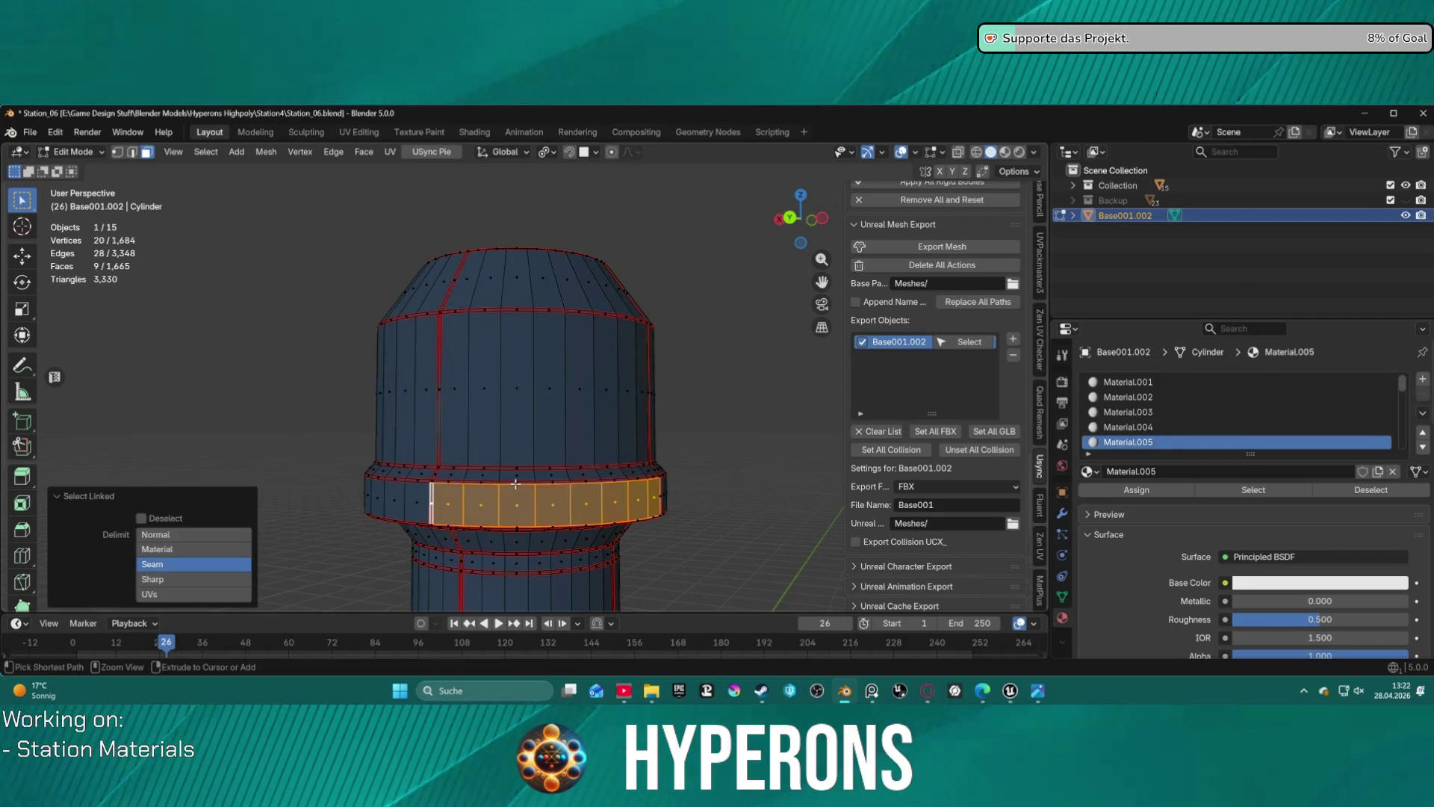
- Add the islands along the vertical seam and the right-side band island to the selection
{"action": "left_click", "coordinate": [431, 499]}
{"action": "key", "text": "ctrl+z"}
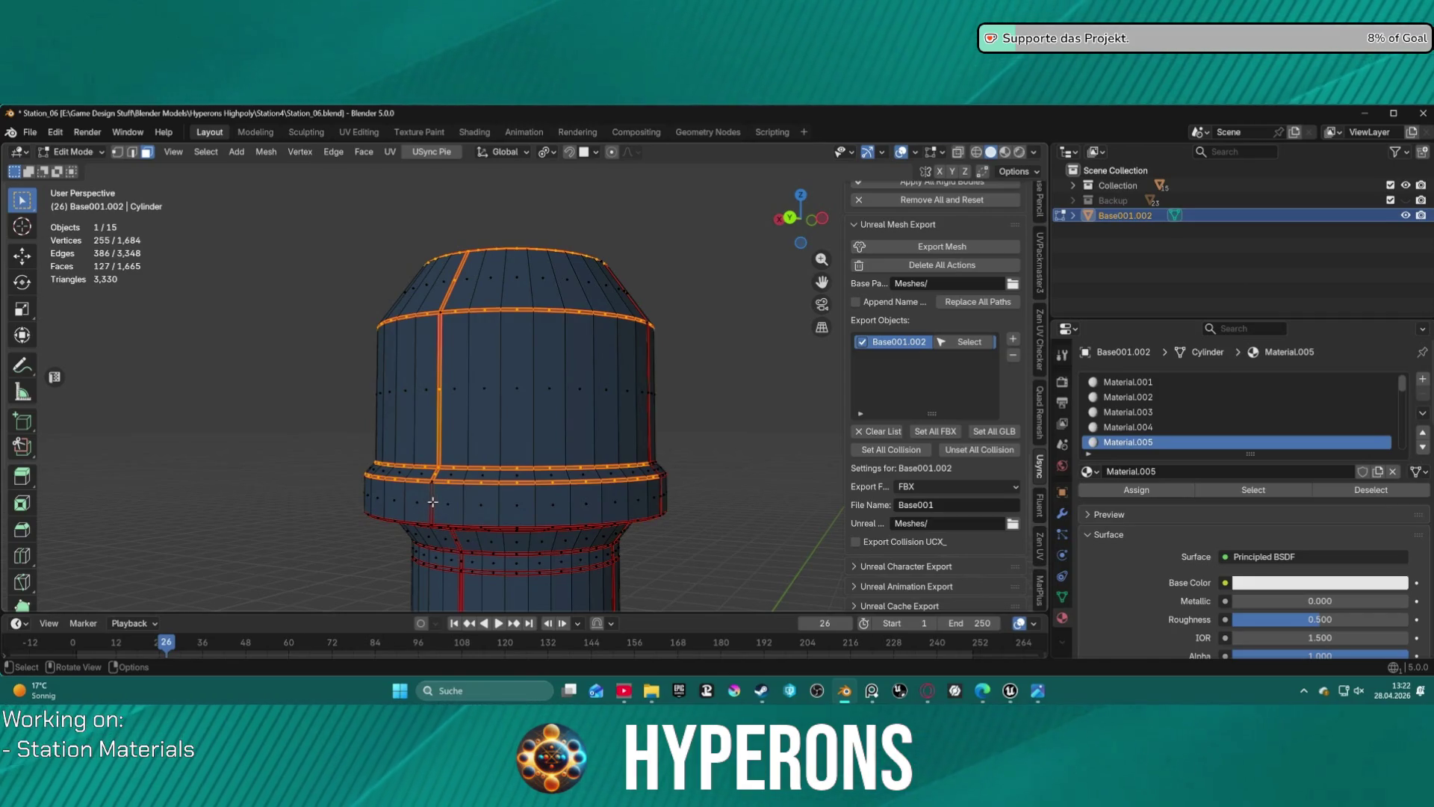
{"action": "key", "text": "l"}
{"action": "mouse_move", "coordinate": [725, 466]}
{"action": "middle_mouse_down"}
{"action": "mouse_move", "coordinate": [525, 458]}
{"action": "mouse_move", "coordinate": [475, 301]}
{"action": "middle_mouse_up"}
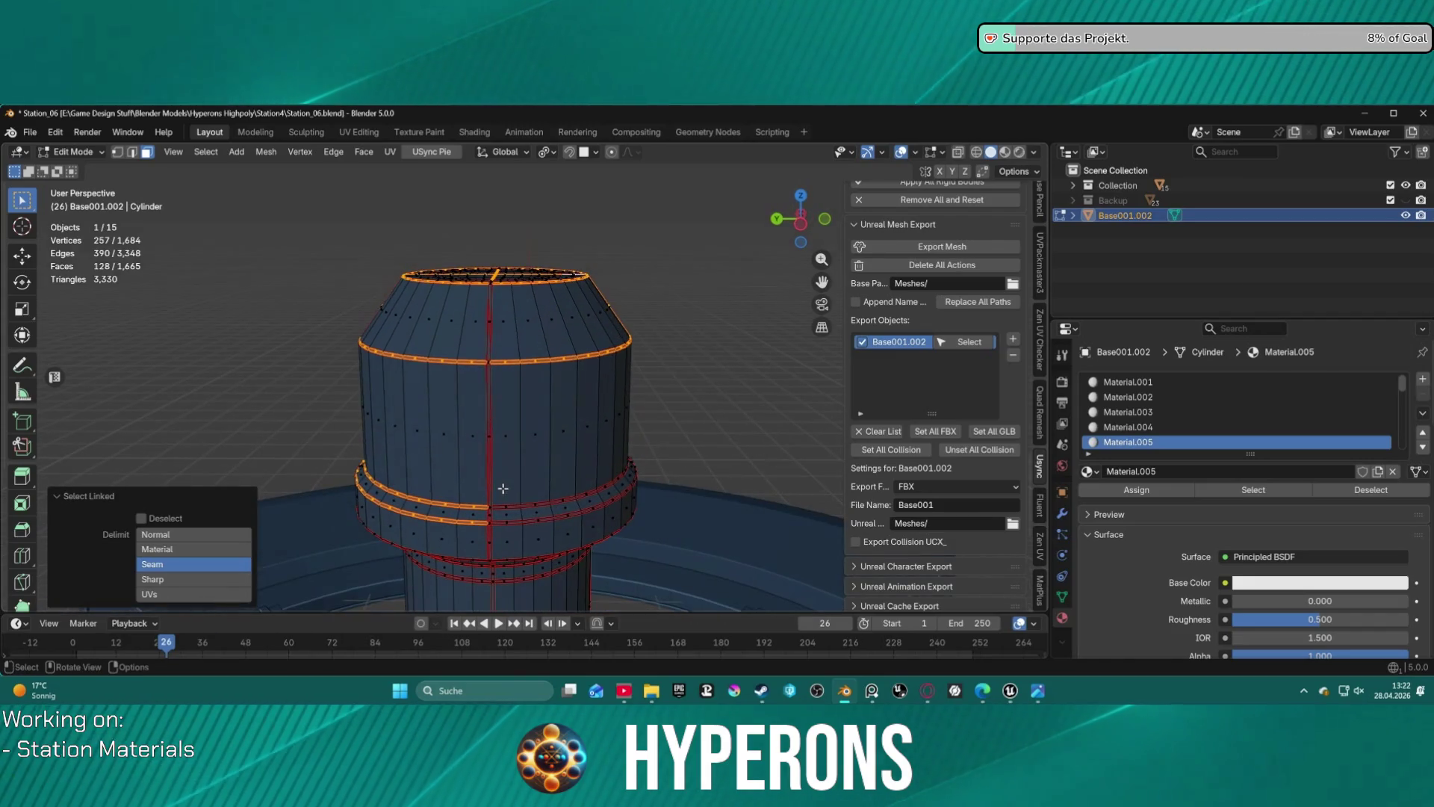
{"action": "left_click", "coordinate": [487, 321], "text": "shift"}
{"action": "left_click", "coordinate": [491, 399], "text": "shift"}
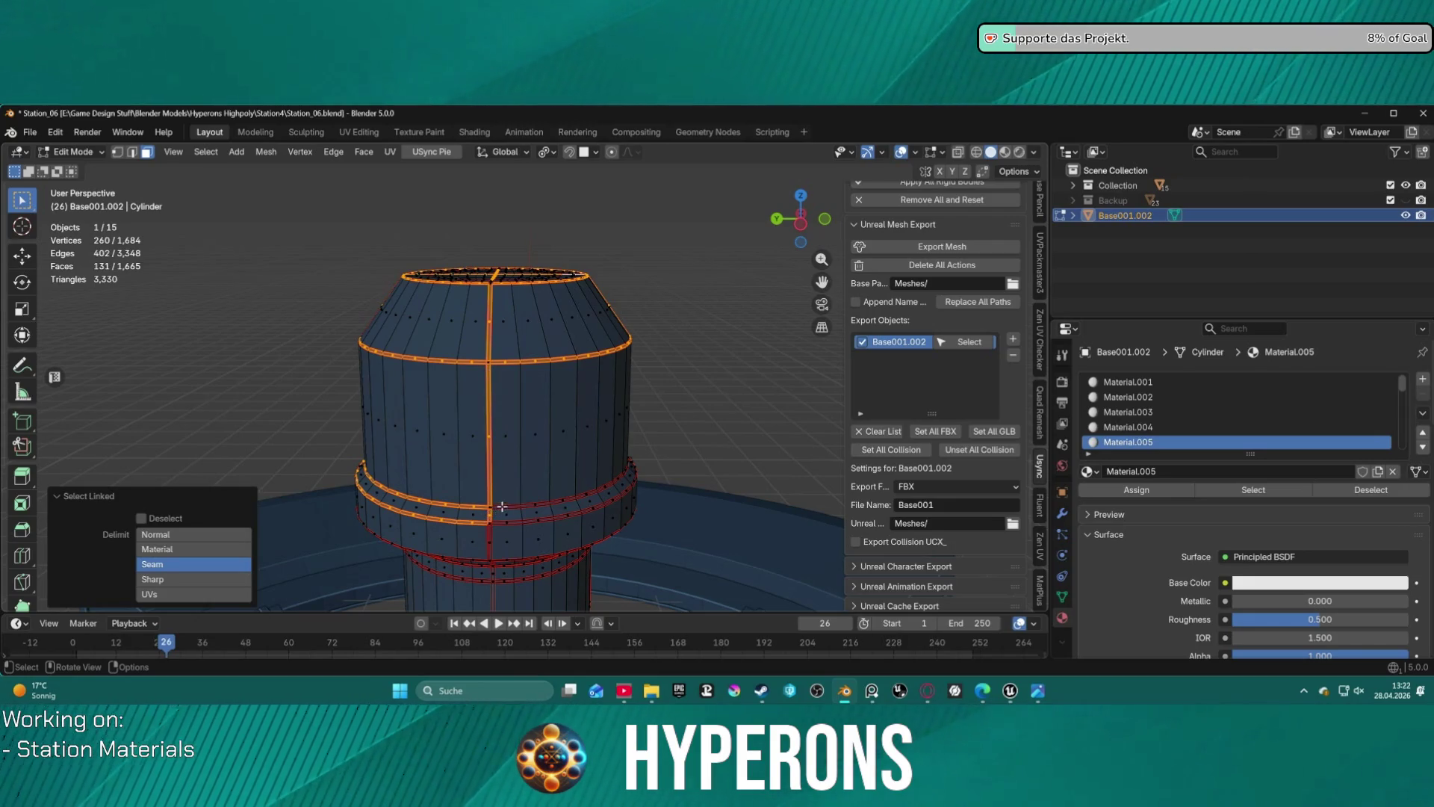
{"action": "key", "text": "l"}
{"action": "key", "text": "l"}
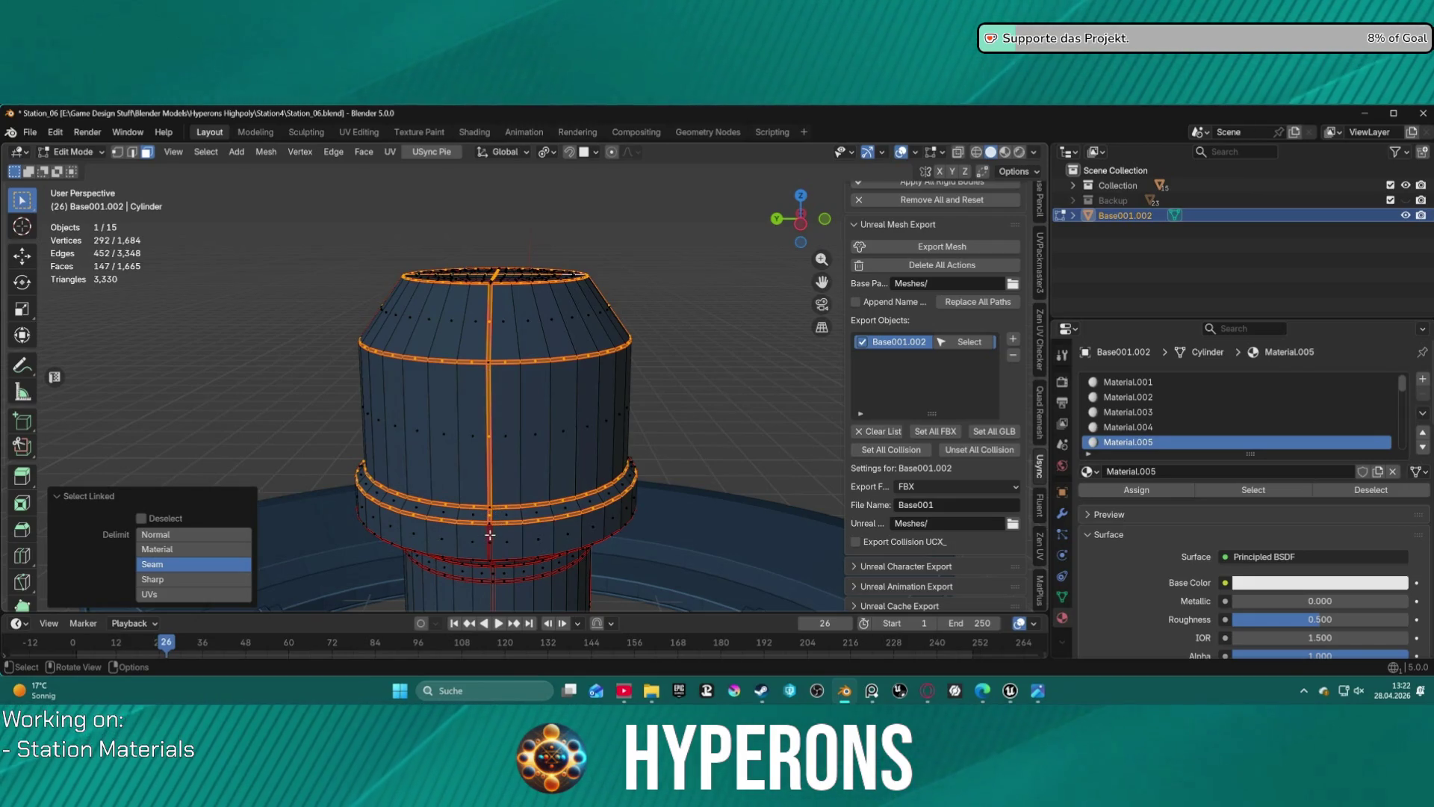
- Add the lower band's left strip, the flared ring band and the lower ring section
{"action": "middle_click_drag", "start_coordinate": [490, 531], "coordinate": [509, 386]}
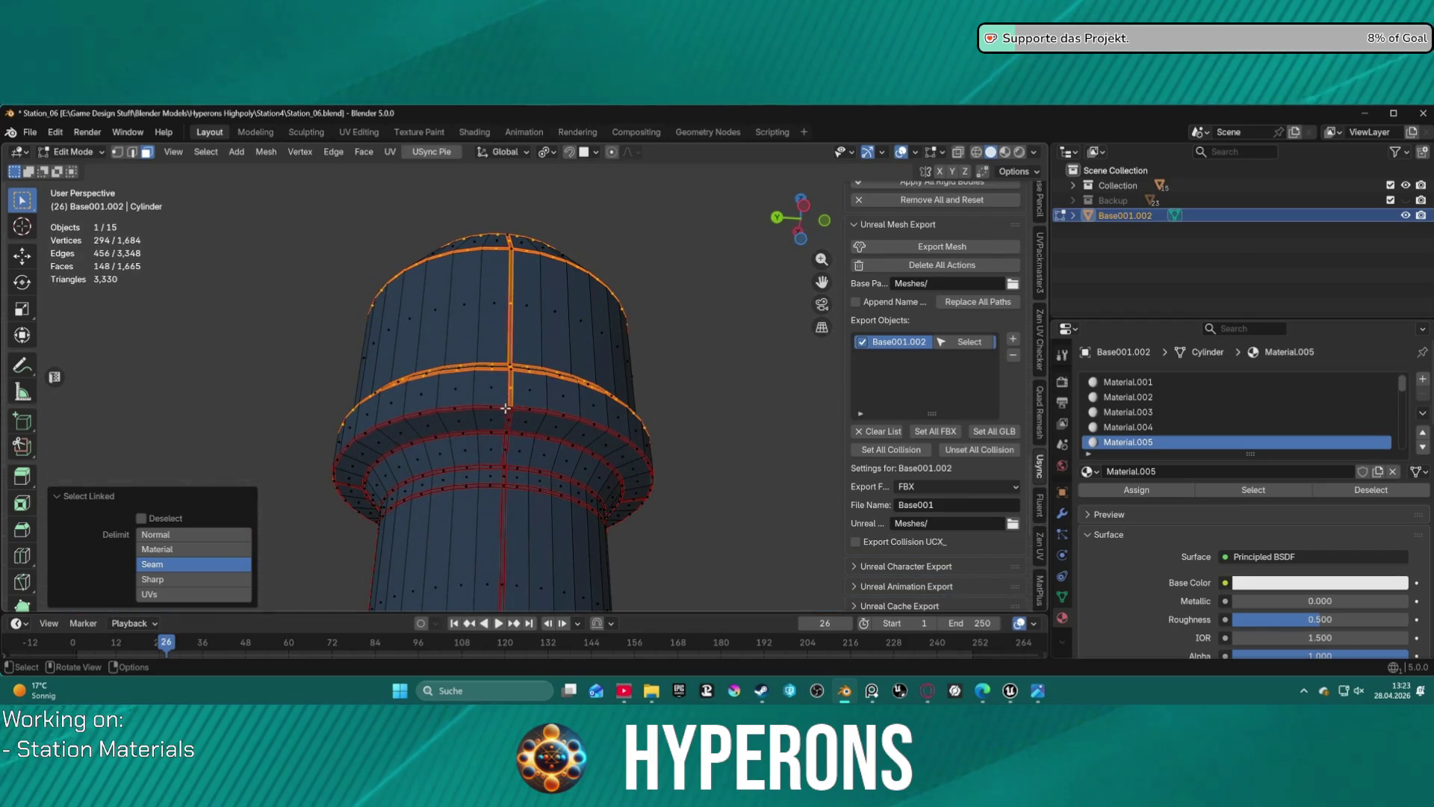
{"action": "key", "text": "l"}
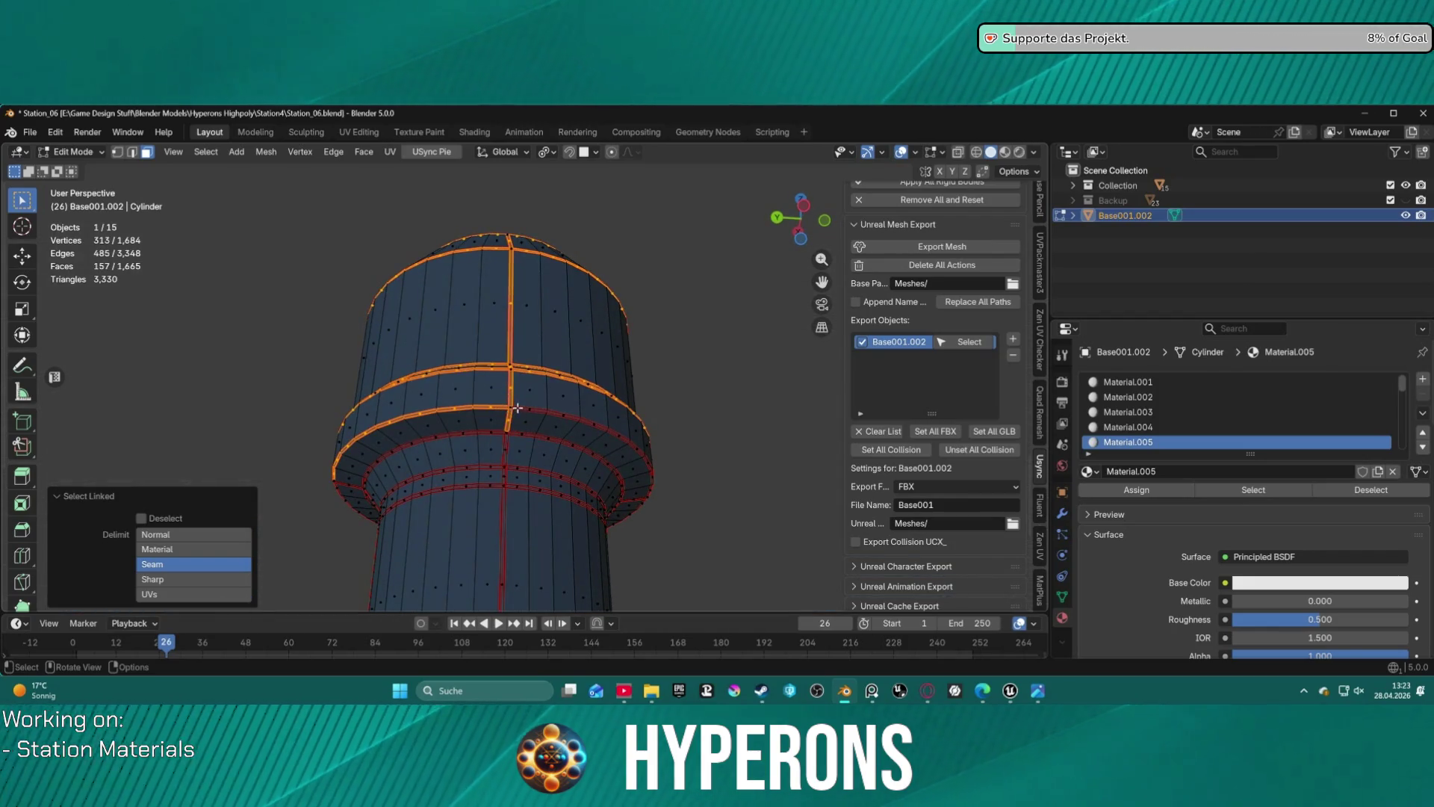
{"action": "key", "text": "l"}
{"action": "key", "text": "l"}
{"action": "key", "text": "l"}
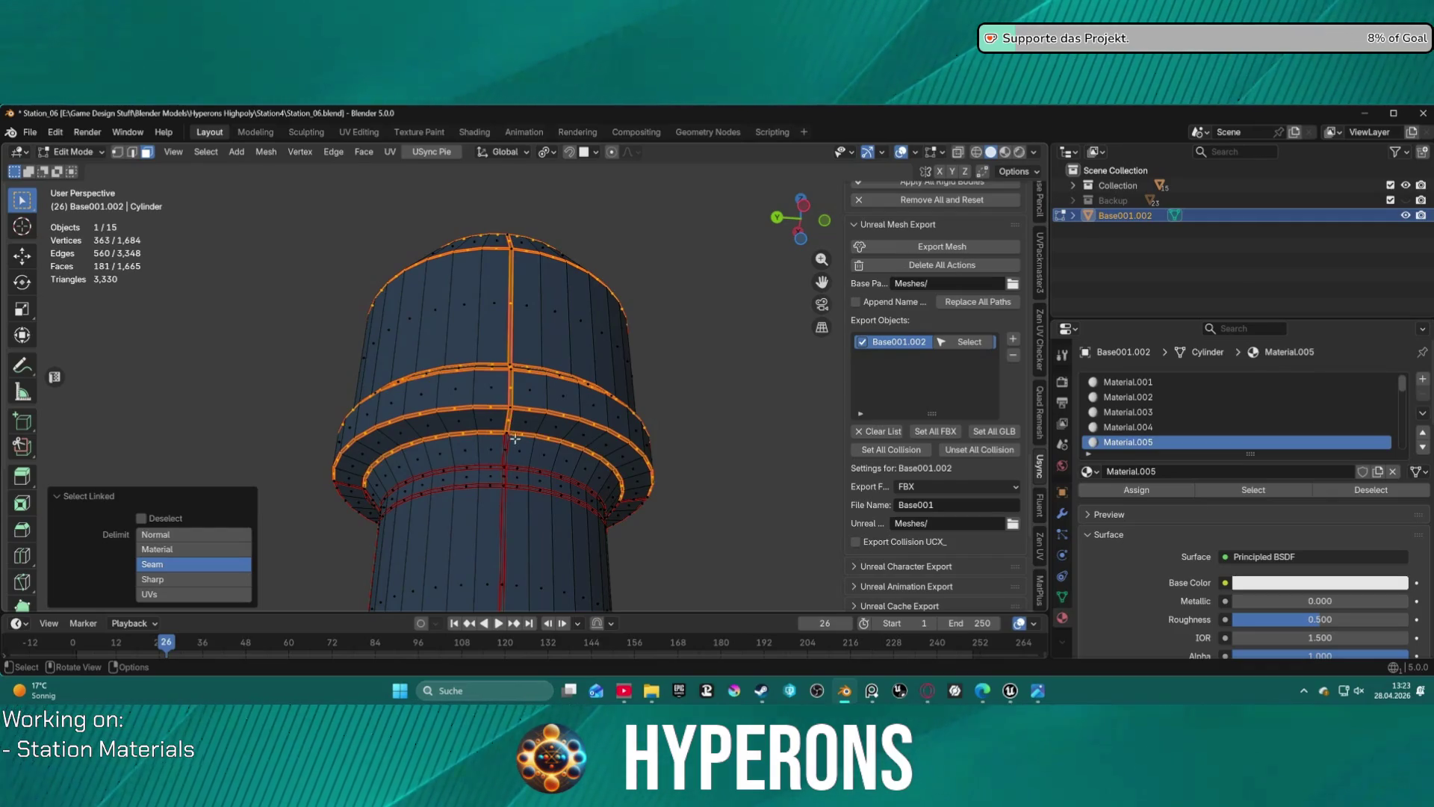
{"action": "key", "text": "l"}
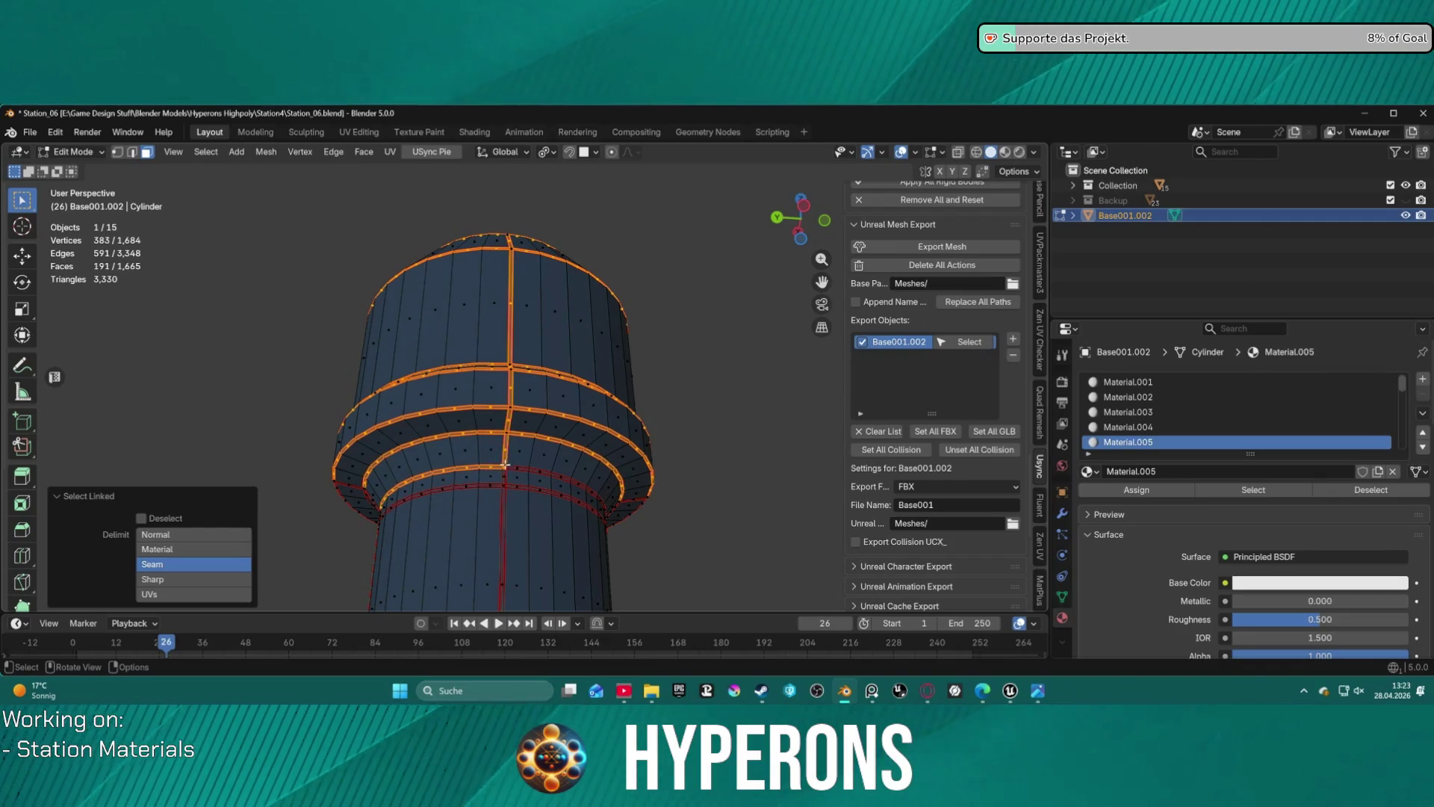
{"action": "key", "text": "l"}
{"action": "key", "text": "ctrl+z"}
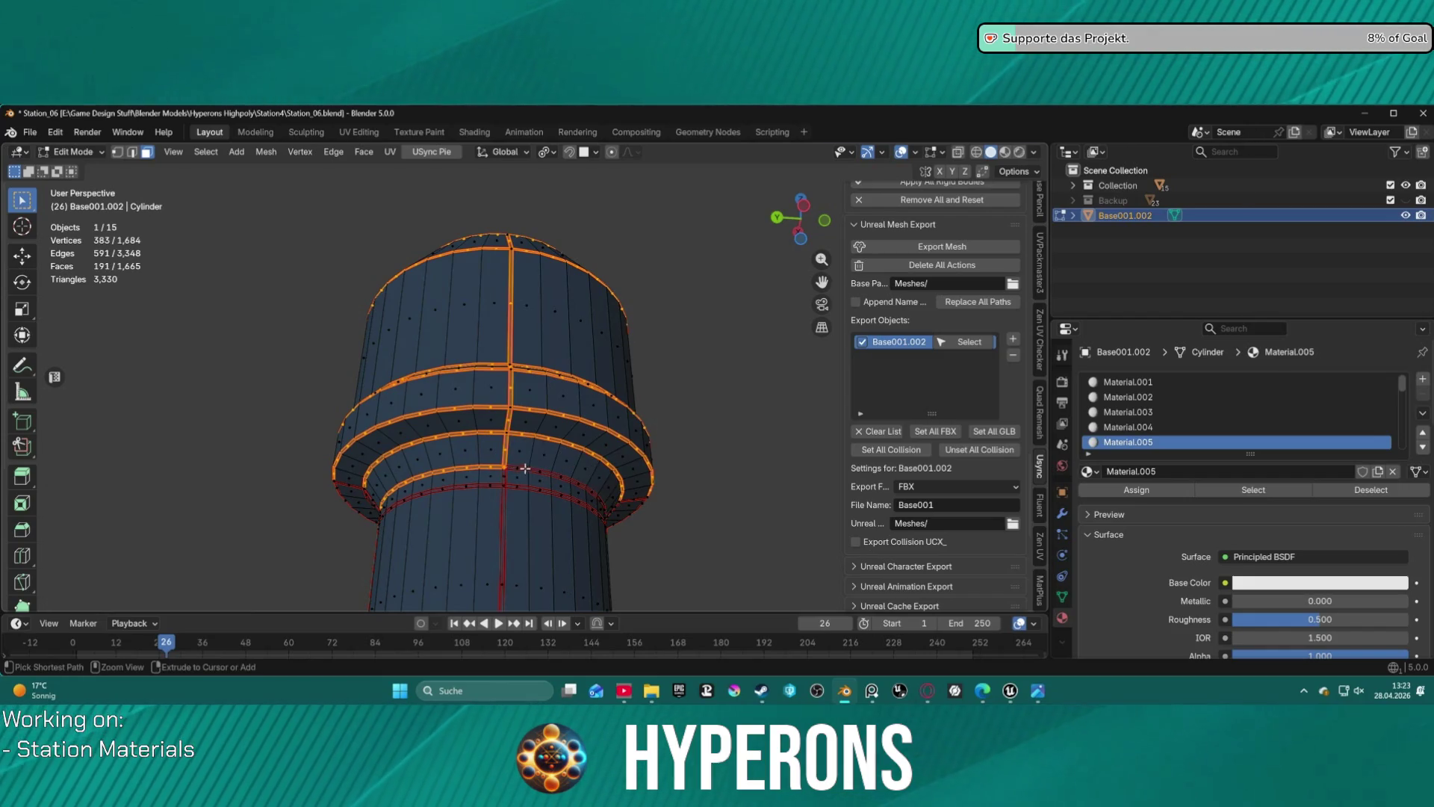
{"action": "scroll", "coordinate": [515, 474], "scroll_direction": "up", "scroll_amount": 4}
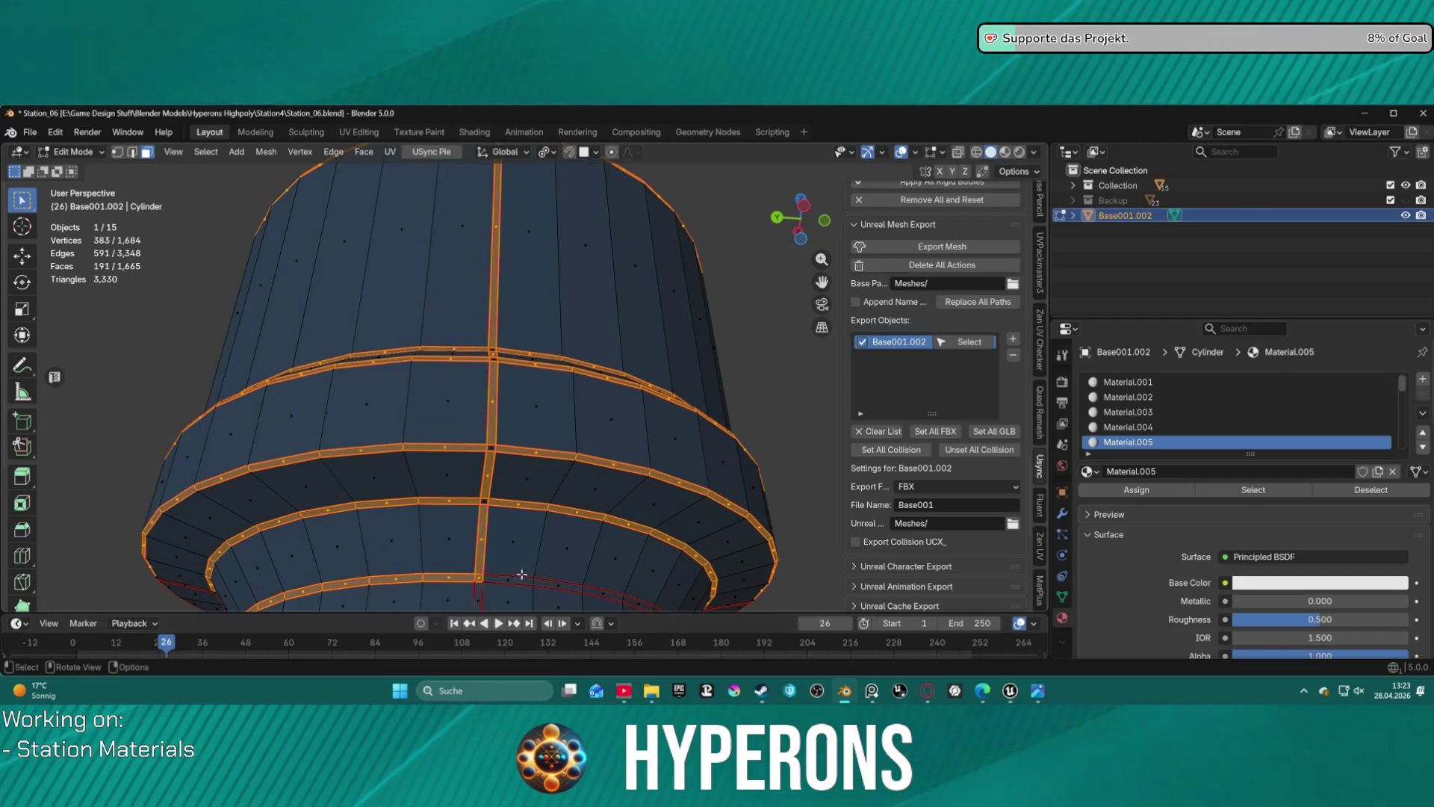
{"action": "key", "text": "l"}
{"action": "scroll", "coordinate": [496, 572], "scroll_direction": "down", "scroll_amount": 5}
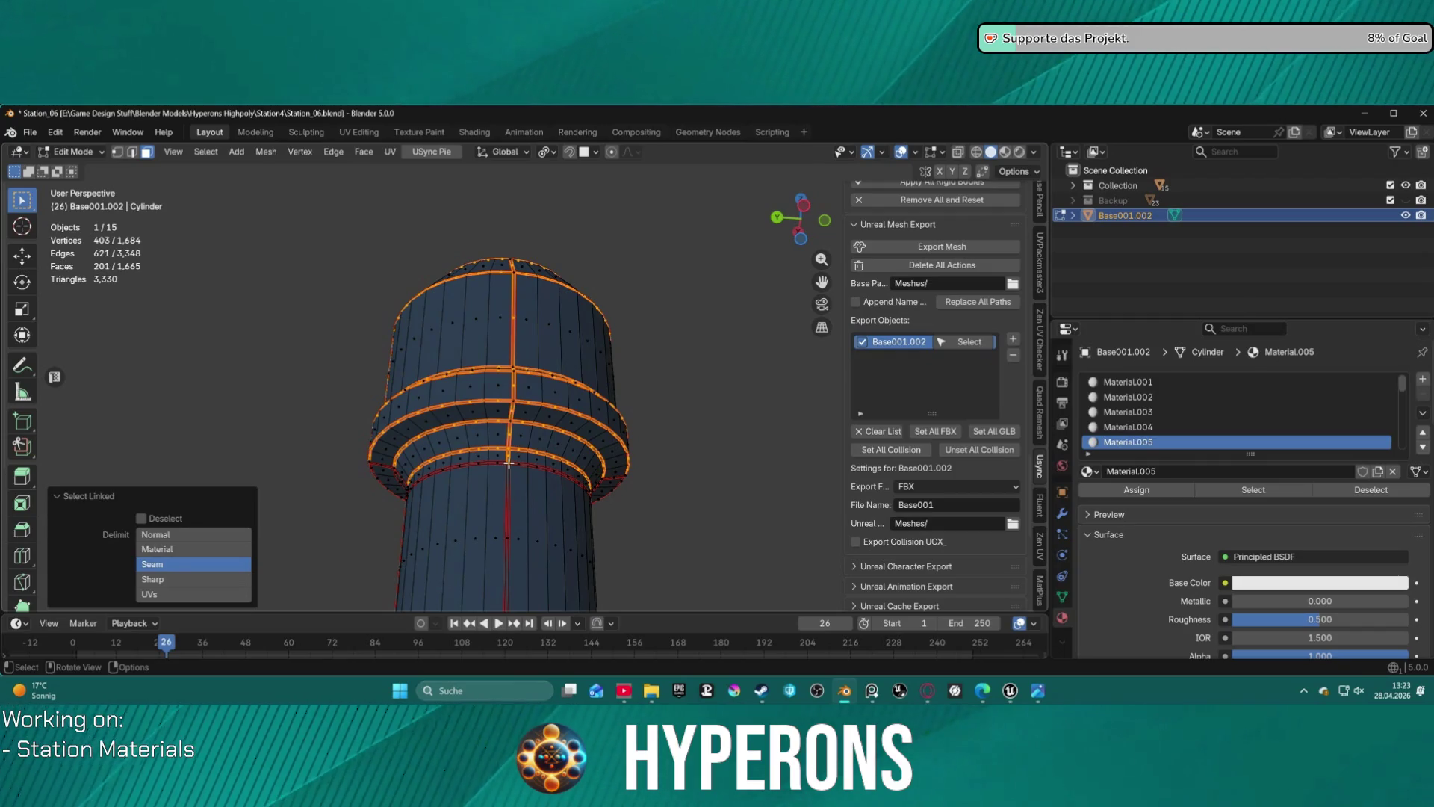
{"action": "key", "text": "l"}
{"action": "key", "text": "l"}
- Add more ring sections, the collar's band strip and its ring strip, skipping the lower ring strip
{"action": "key", "text": "l"}
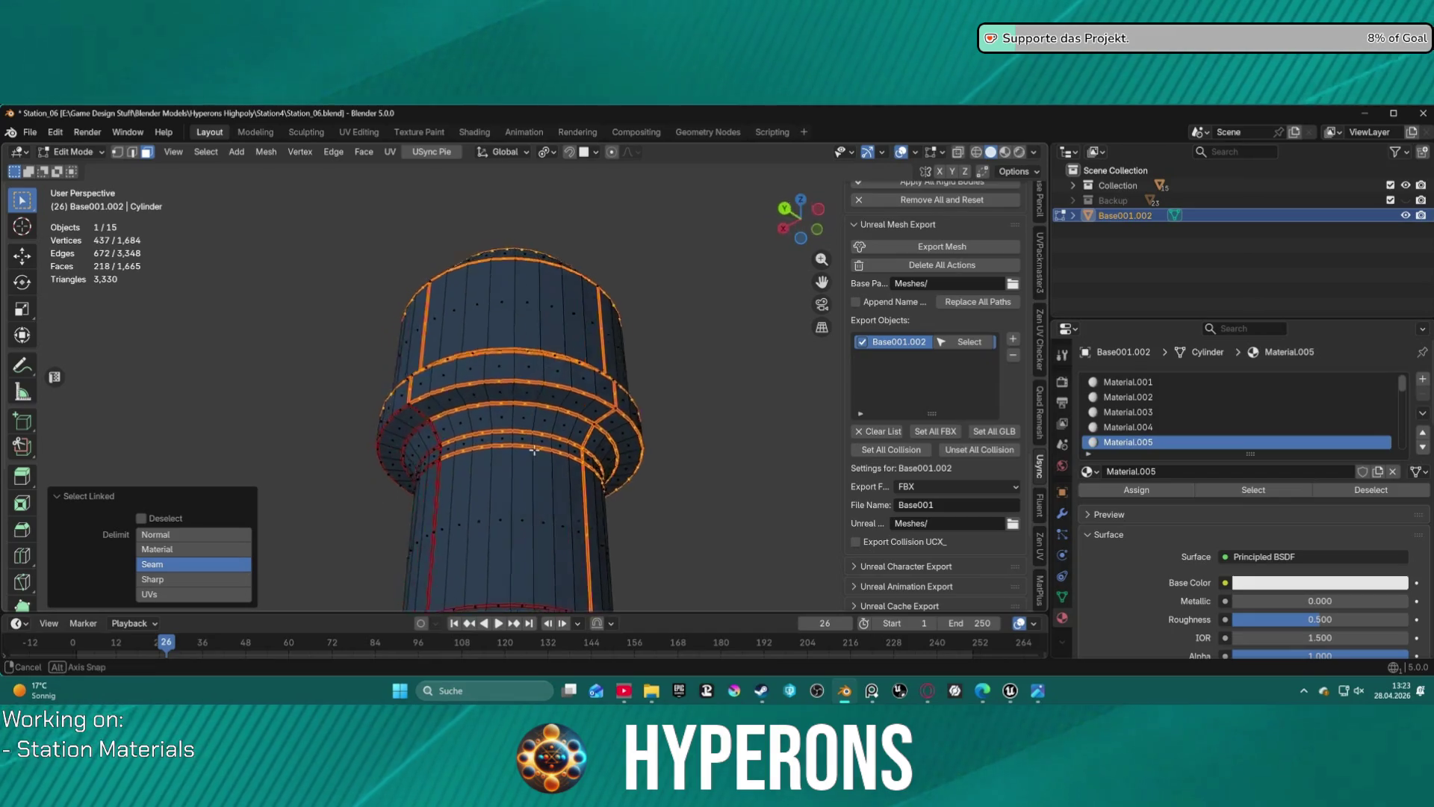
{"action": "scroll", "coordinate": [523, 449], "scroll_direction": "up", "scroll_amount": 2}
{"action": "middle_click_drag", "start_coordinate": [538, 433], "coordinate": [573, 389]}
{"action": "key", "text": "l"}
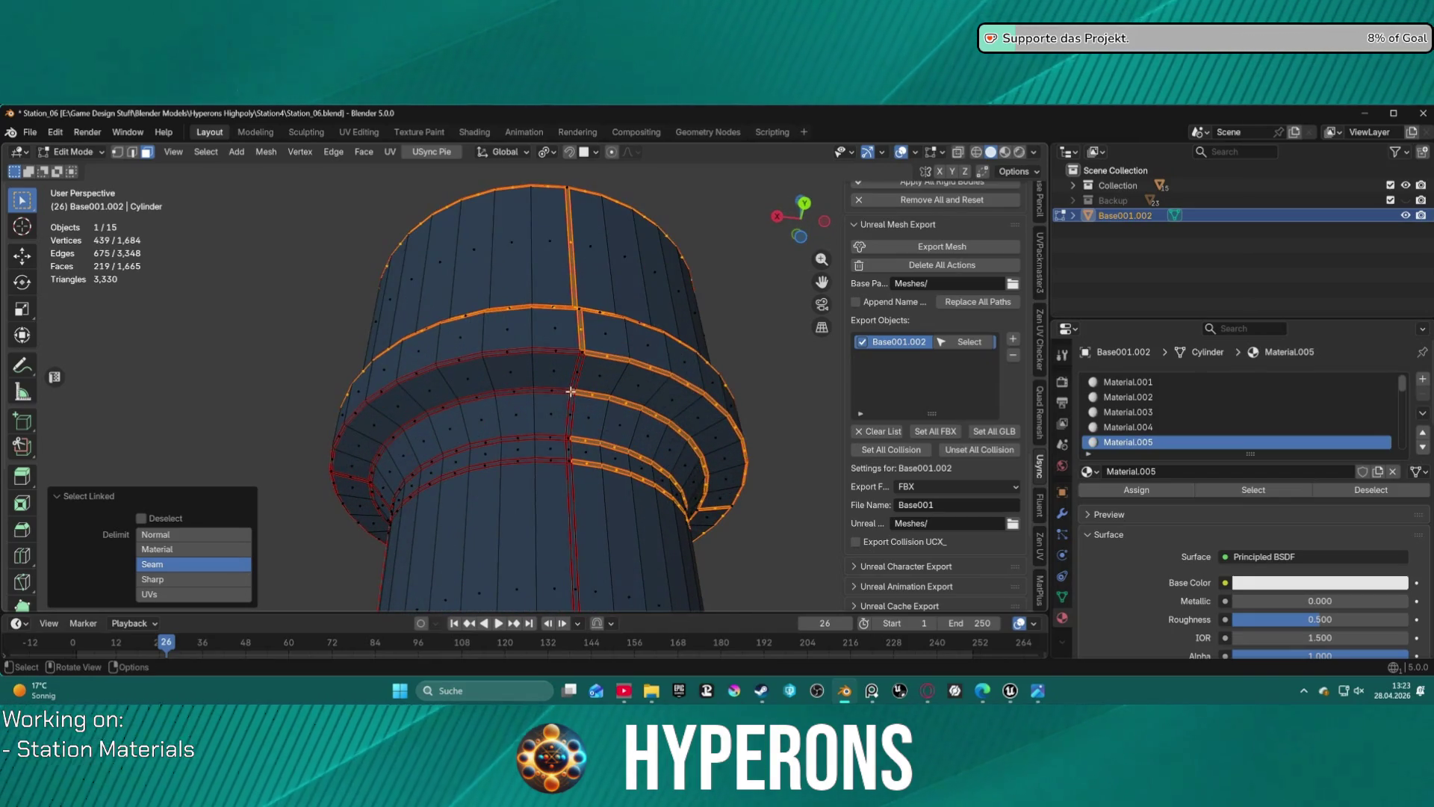
{"action": "key", "text": "l"}
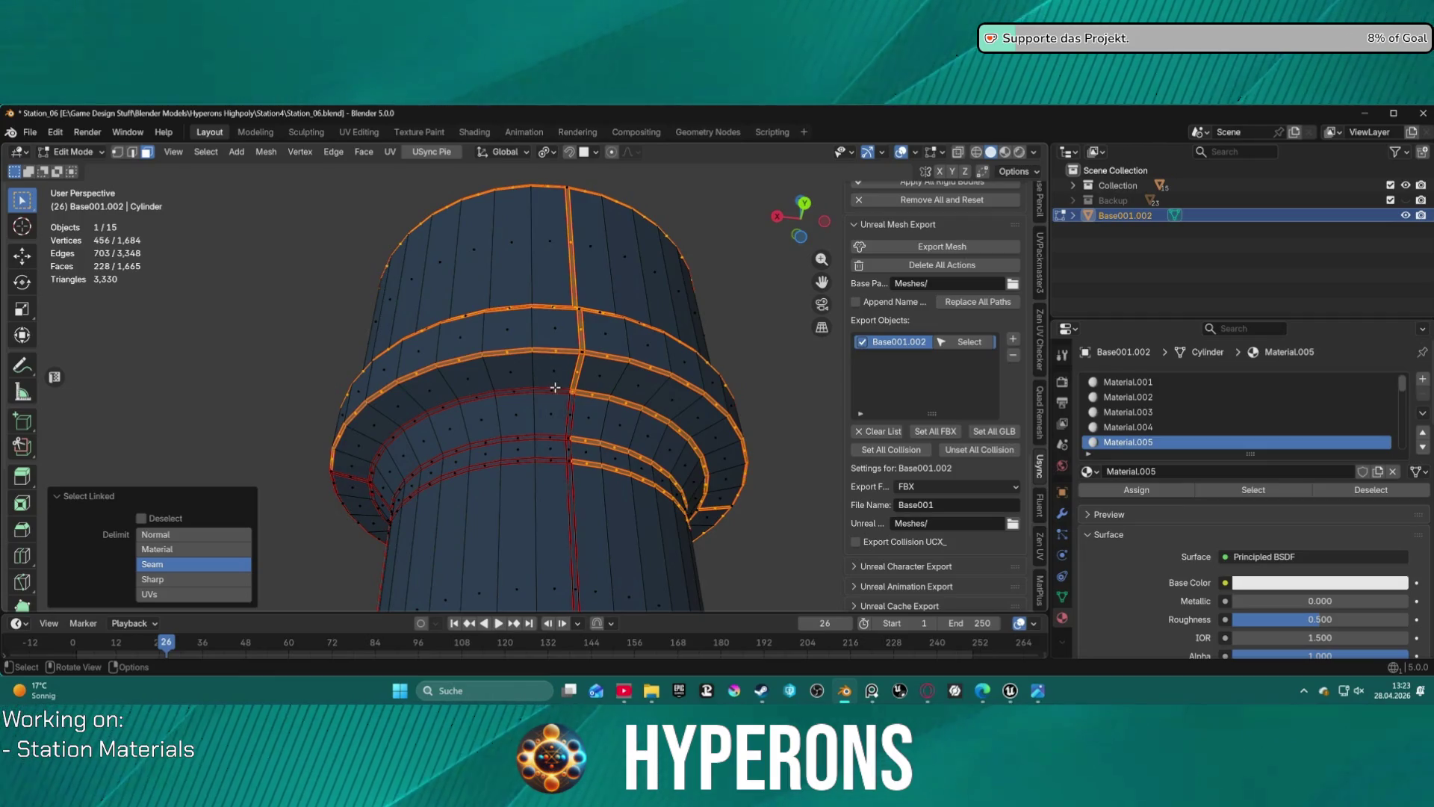
{"action": "key", "text": "l"}
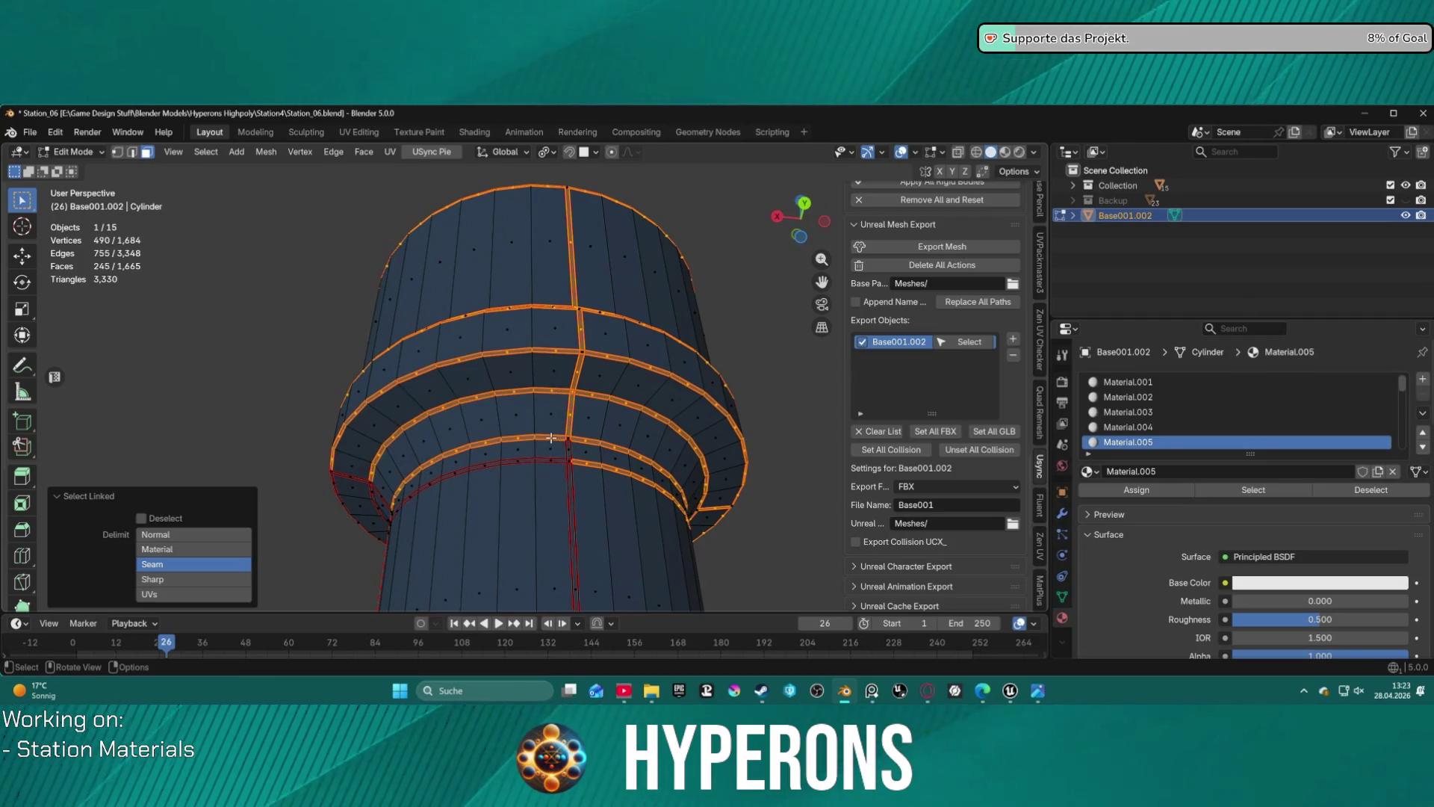
{"action": "key", "text": "l"}
{"action": "key", "text": "l"}
{"action": "middle_click_drag", "start_coordinate": [557, 462], "coordinate": [611, 477]}
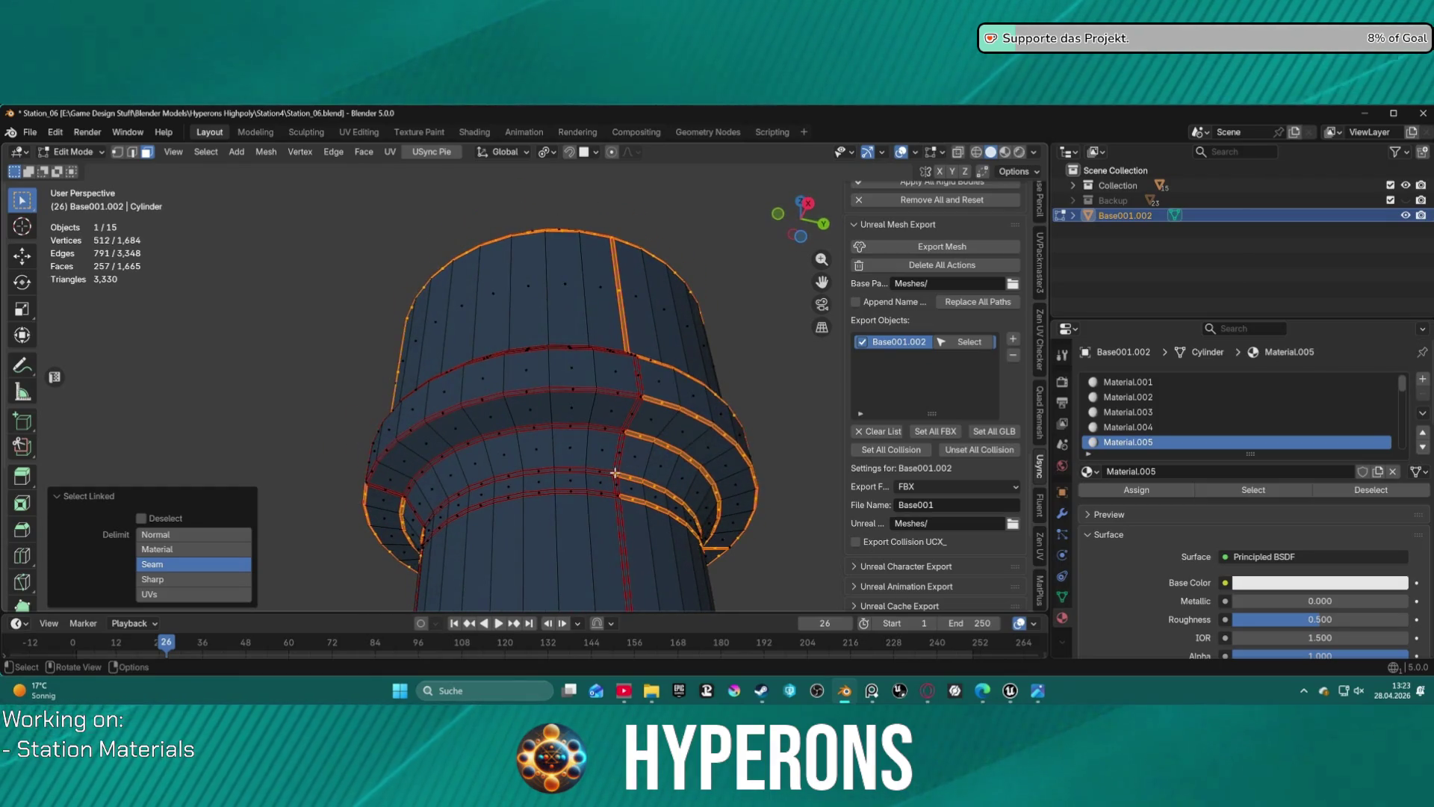
{"action": "key", "text": "l"}
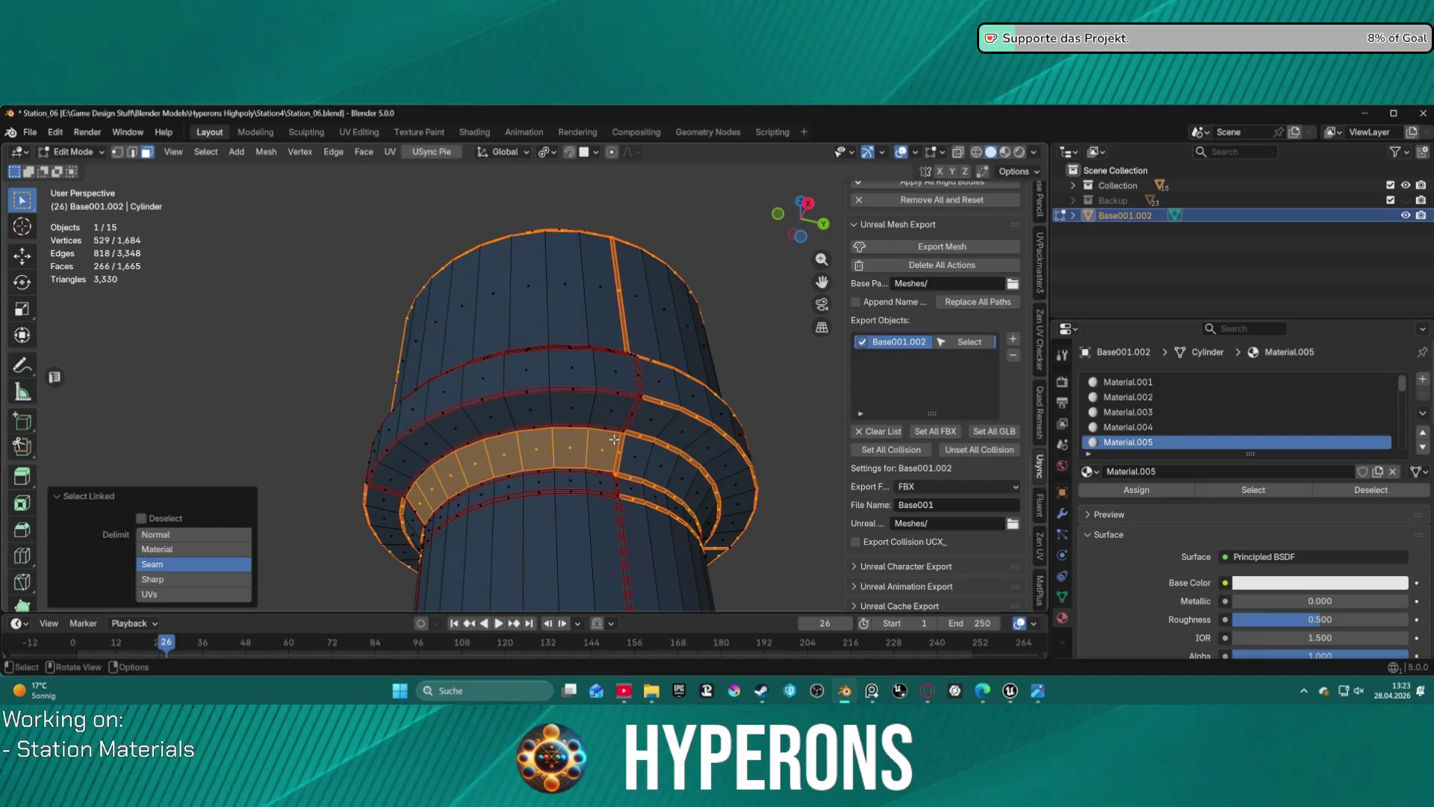
{"action": "key", "text": "ctrl+z"}
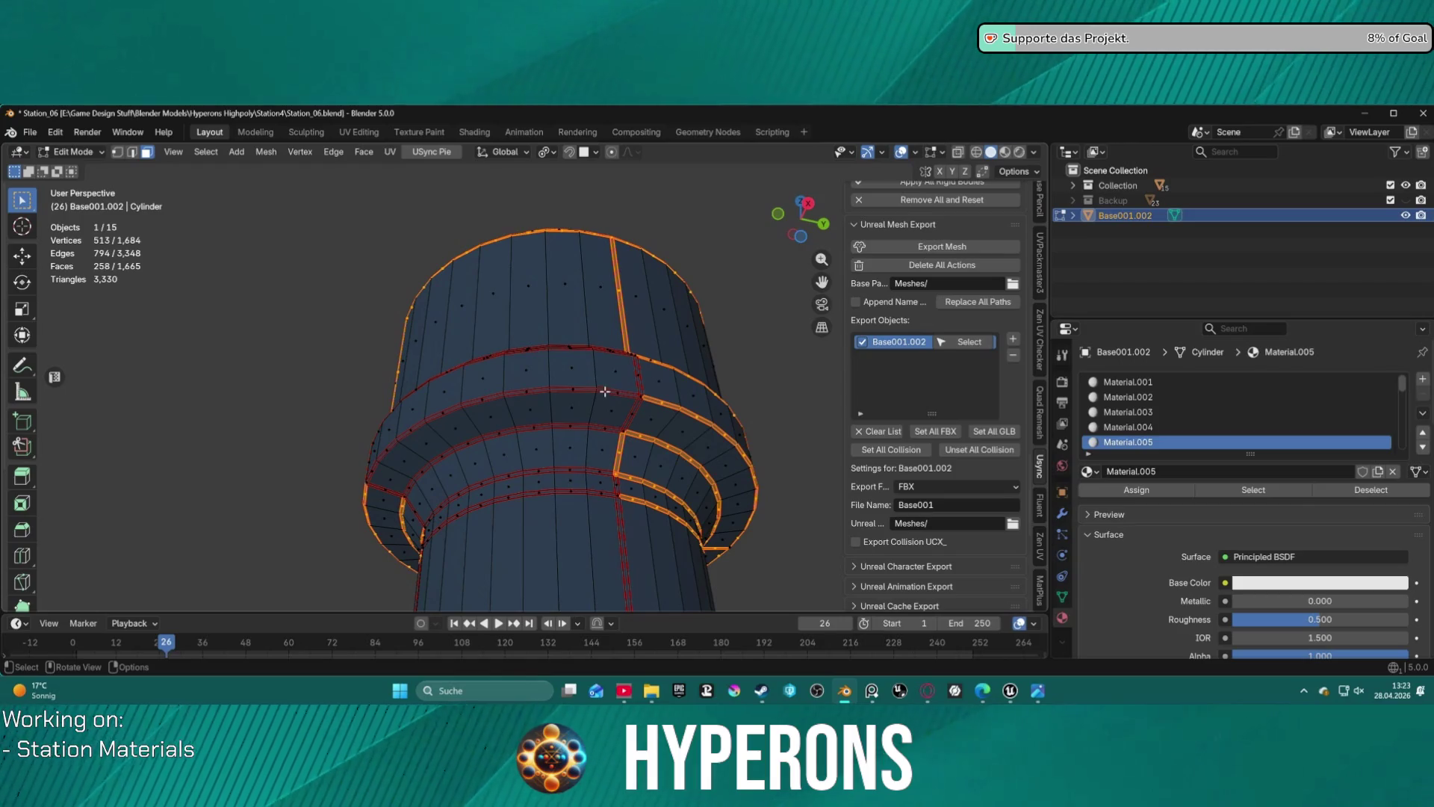
- Add another ring strip, the upper ring band and its band strip
{"action": "key", "text": "l"}
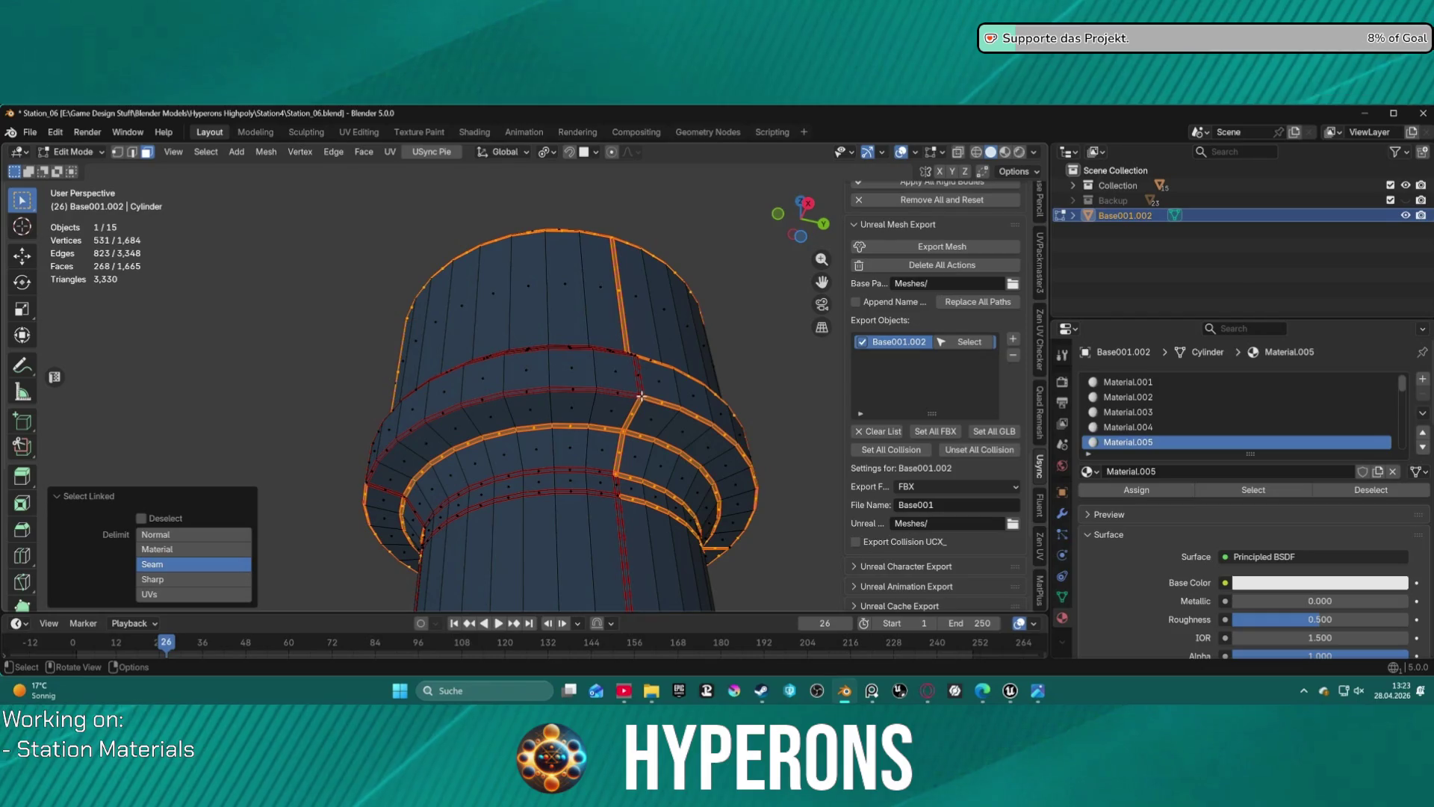
{"action": "key", "text": "l"}
{"action": "mouse_move", "coordinate": [546, 347]}
{"action": "middle_mouse_down"}
{"action": "mouse_move", "coordinate": [595, 391]}
{"action": "mouse_move", "coordinate": [595, 418]}
{"action": "middle_mouse_up"}
{"action": "key", "text": "l"}
{"action": "key", "text": "l"}
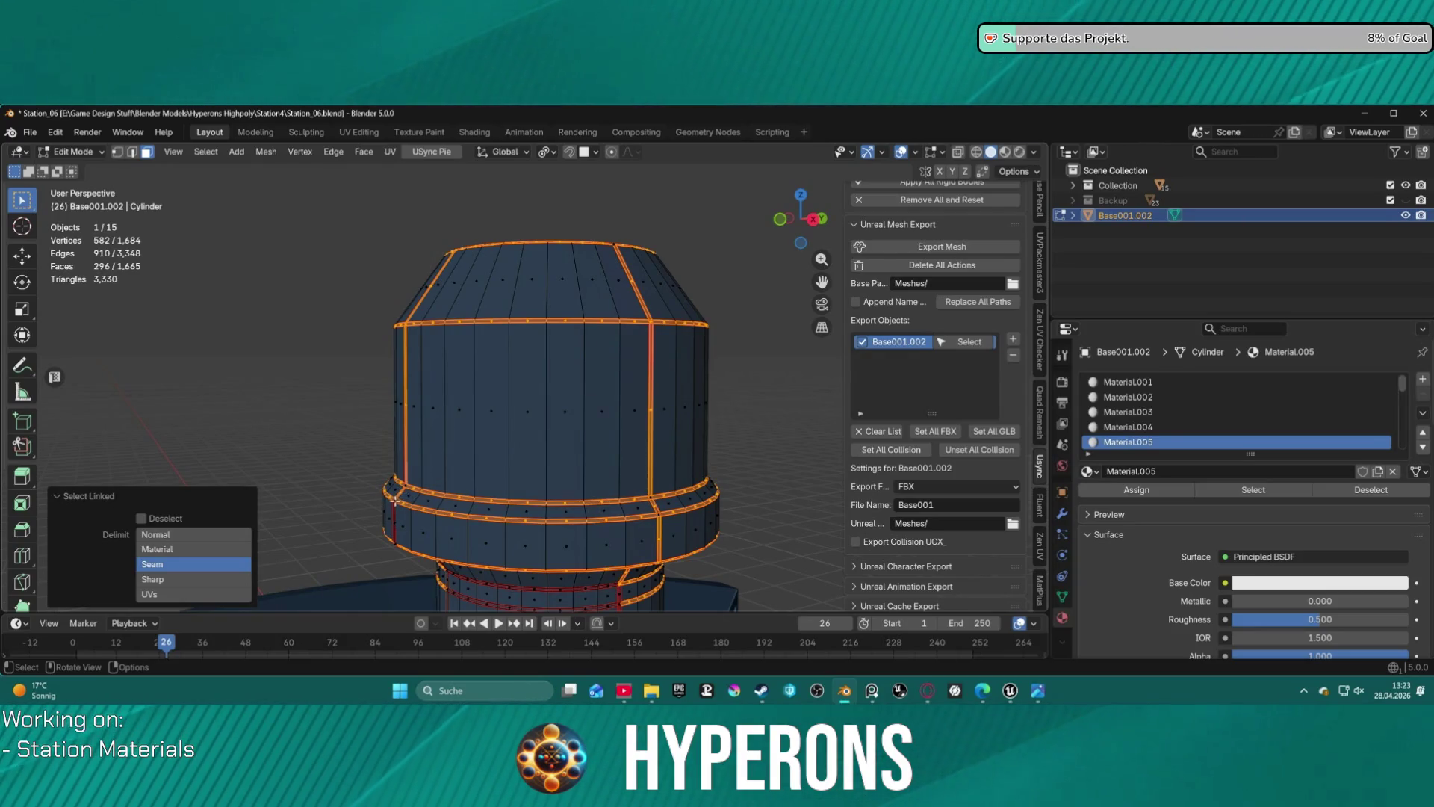
{"action": "key", "text": "l"}
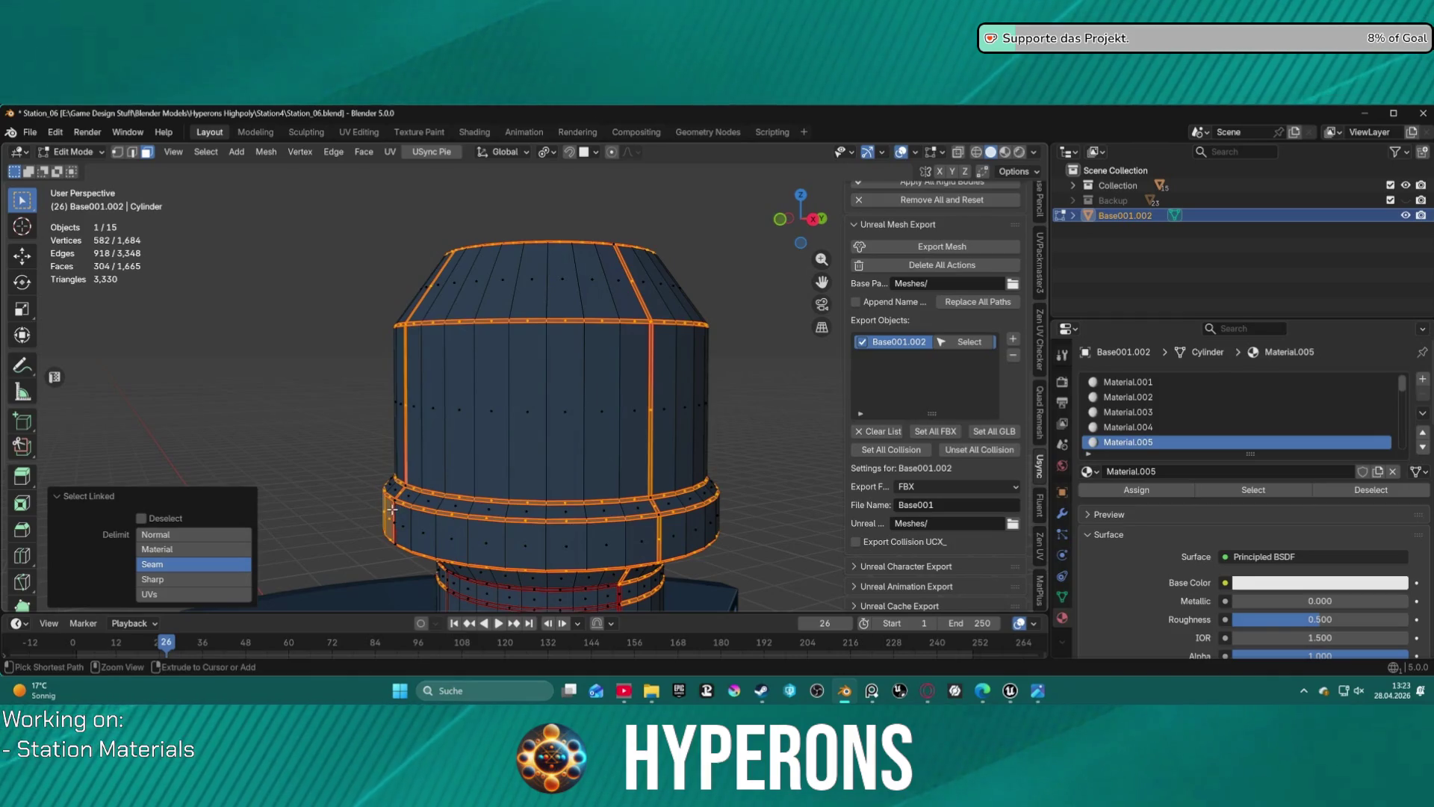
{"action": "key", "text": "ctrl+z"}
- Add the remaining linked ring regions, excluding the lower band, then view the whole tower
{"action": "middle_click_drag", "start_coordinate": [391, 509], "coordinate": [507, 508]}
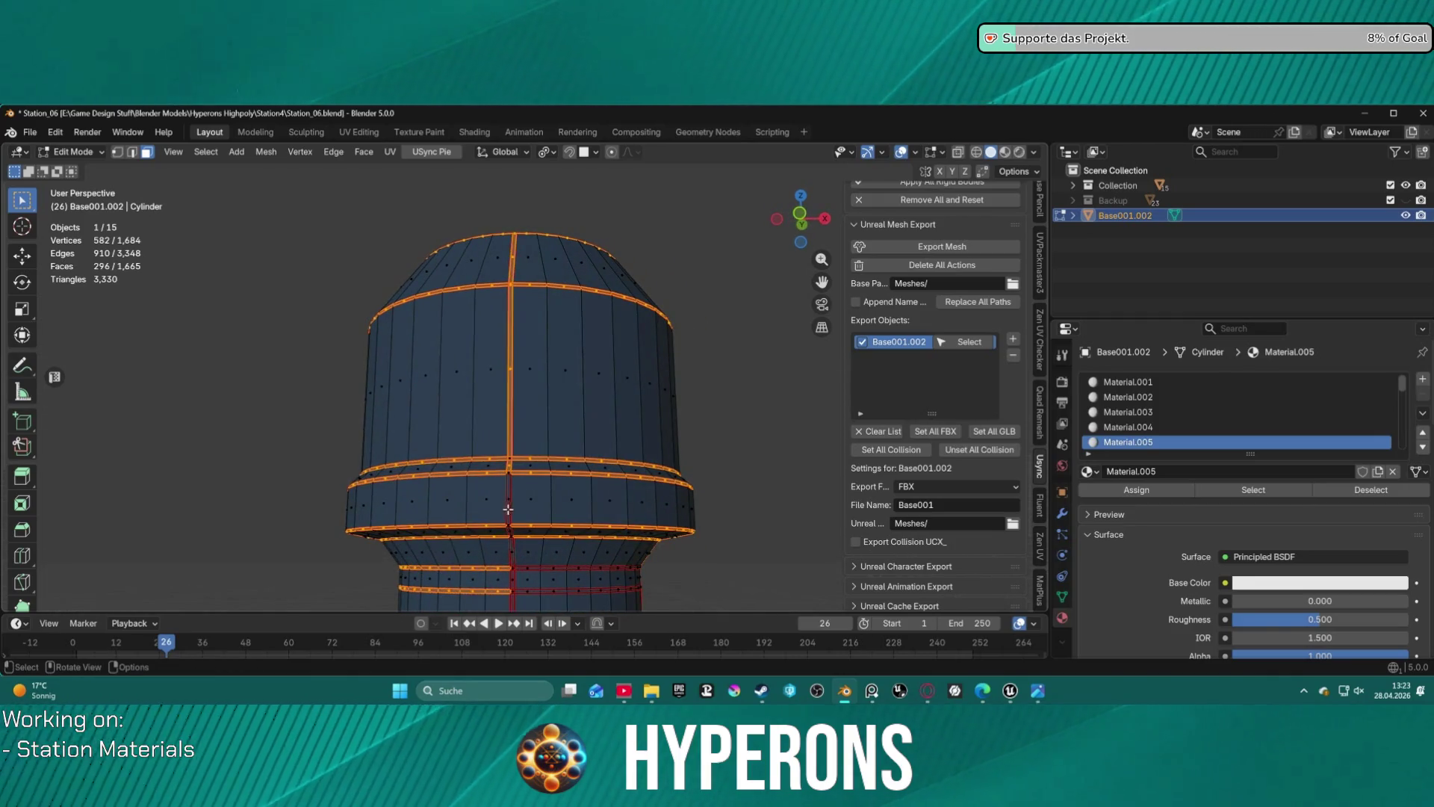
{"action": "key", "text": "l"}
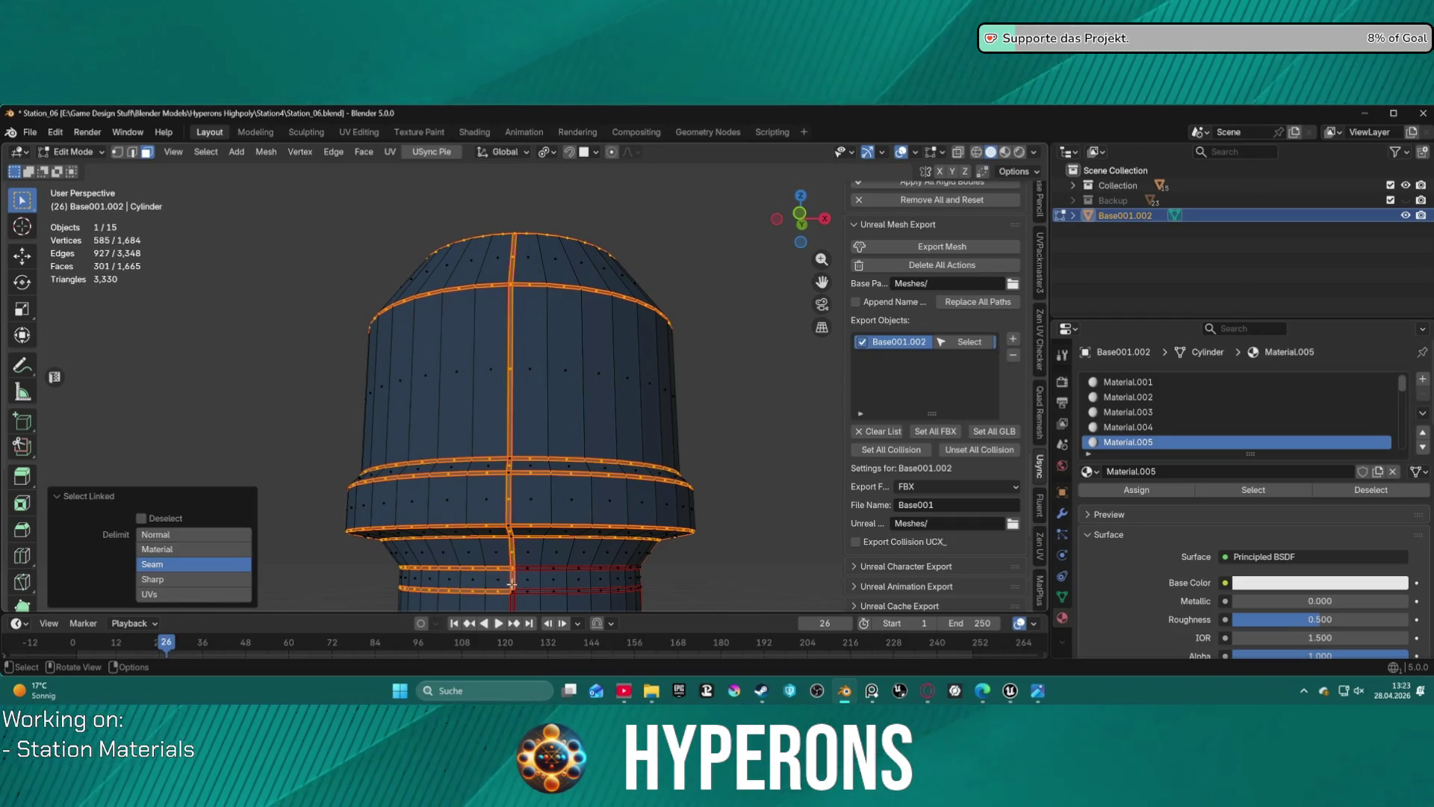
{"action": "key", "text": "l"}
{"action": "key", "text": "l"}
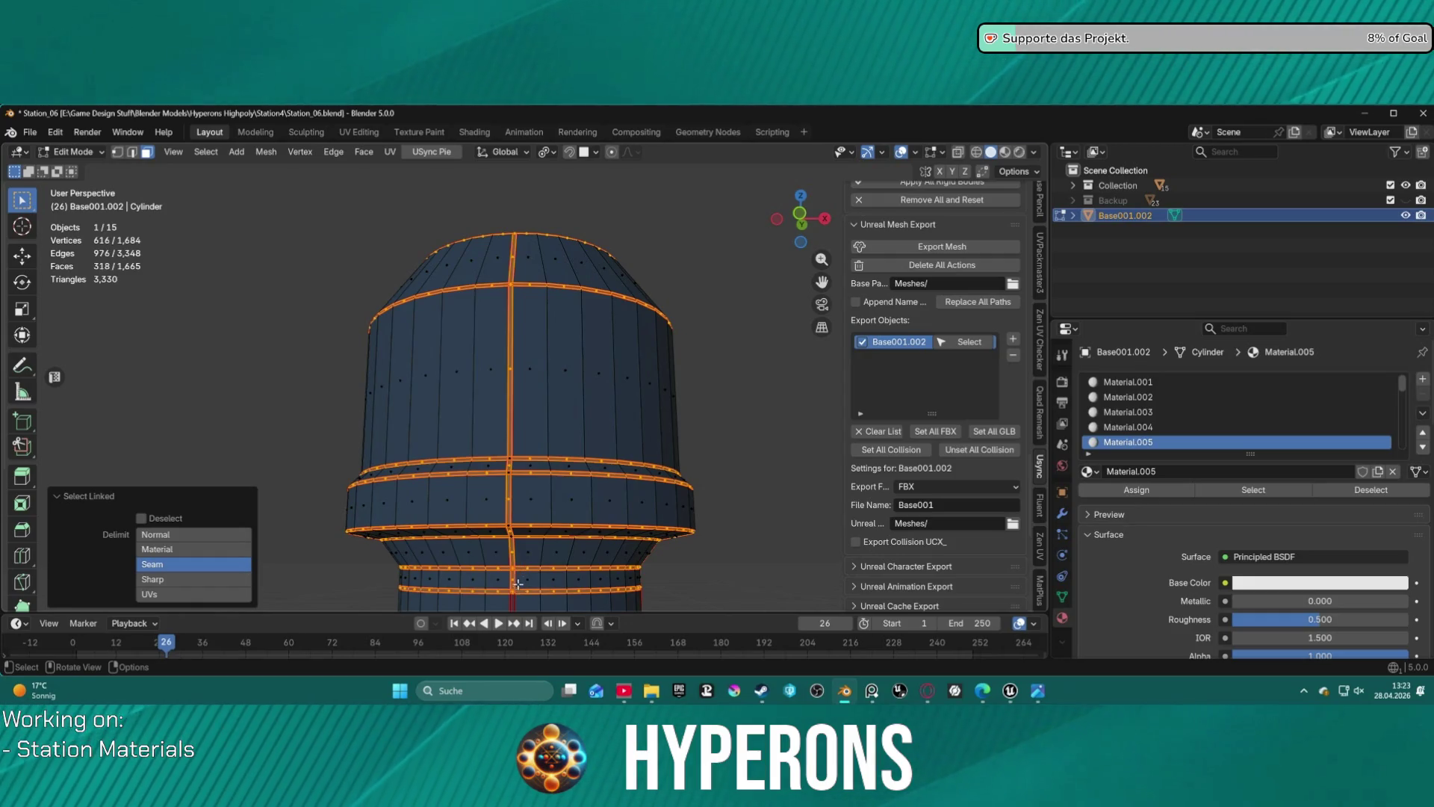
{"action": "key", "text": "l"}
{"action": "key", "text": "ctrl+z"}
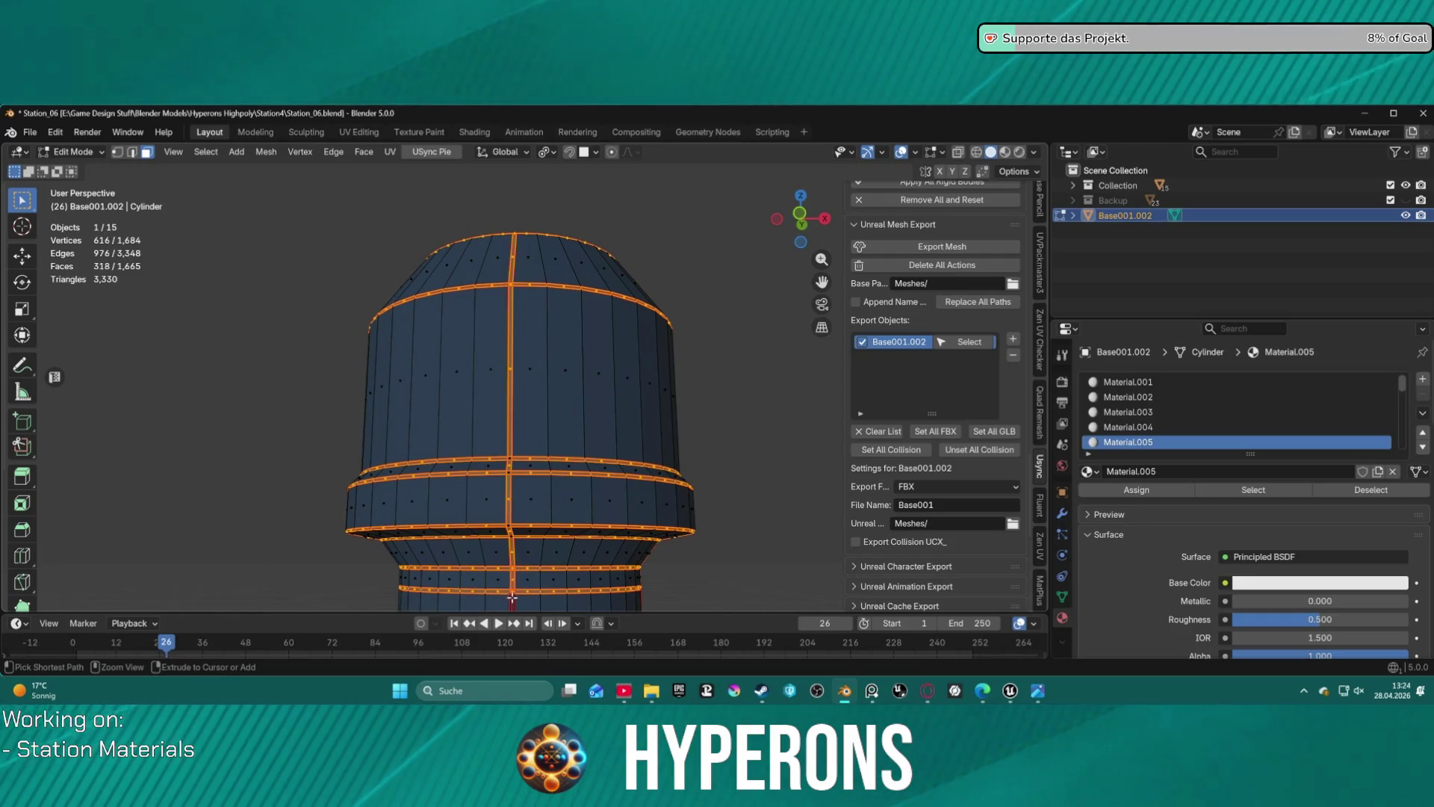
{"action": "scroll", "coordinate": [513, 599], "scroll_direction": "down", "scroll_amount": 4}
{"action": "mouse_move", "coordinate": [513, 599]}
{"action": "middle_mouse_down"}
{"action": "mouse_move", "coordinate": [570, 464]}
{"action": "mouse_move", "coordinate": [595, 334]}
{"action": "mouse_move", "coordinate": [575, 187]}
{"action": "mouse_move", "coordinate": [551, 430]}
{"action": "mouse_move", "coordinate": [545, 384]}
{"action": "mouse_move", "coordinate": [581, 438]}
{"action": "middle_mouse_up"}
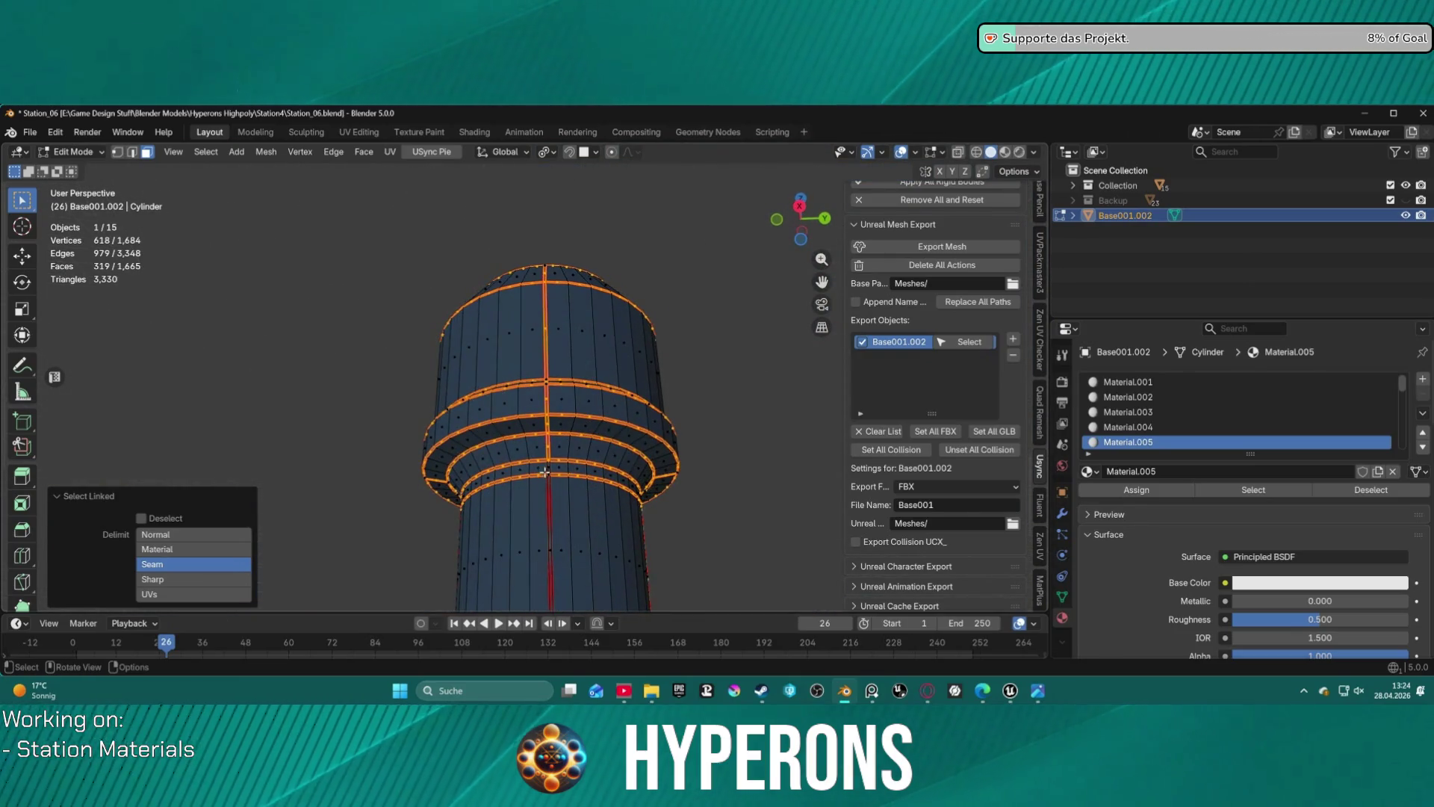
- Add the faces below the ring, then select the edge loop at the column's base and the next loop down
{"action": "left_click", "coordinate": [548, 490], "text": "shift"}
{"action": "mouse_move", "coordinate": [635, 497]}
{"action": "middle_mouse_down"}
{"action": "mouse_move", "coordinate": [560, 508]}
{"action": "mouse_move", "coordinate": [546, 448]}
{"action": "mouse_move", "coordinate": [382, 389]}
{"action": "middle_mouse_up"}
{"action": "scroll", "coordinate": [529, 505], "scroll_direction": "down", "scroll_amount": 4}
{"action": "scroll", "coordinate": [529, 505], "scroll_direction": "up", "scroll_amount": 3}
{"action": "scroll", "coordinate": [383, 392], "scroll_direction": "up", "scroll_amount": 4}
{"action": "scroll", "coordinate": [514, 363], "scroll_direction": "up", "scroll_amount": 2}
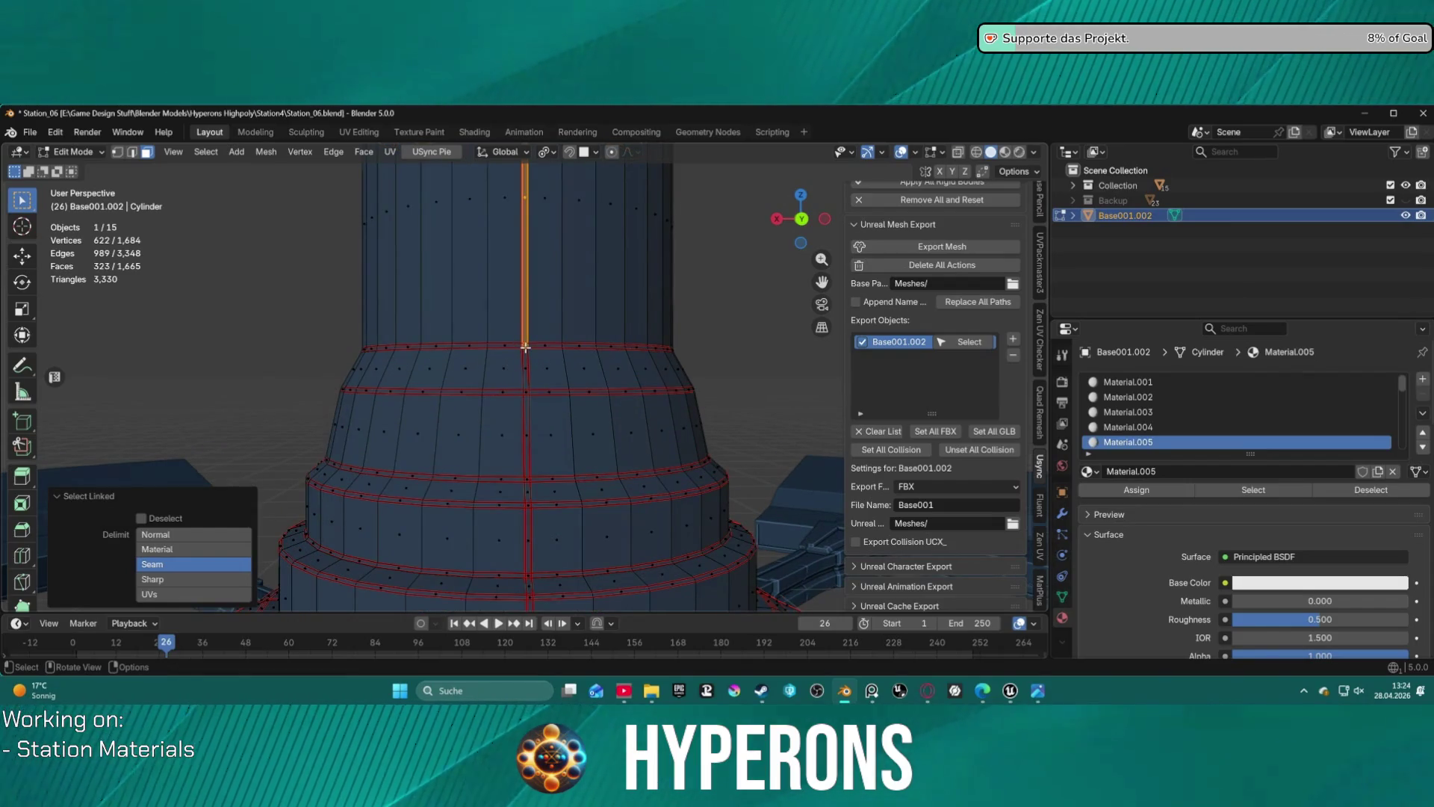
{"action": "left_click", "coordinate": [523, 347], "text": "alt+shift"}
{"action": "left_click", "coordinate": [532, 349], "text": "alt+shift"}
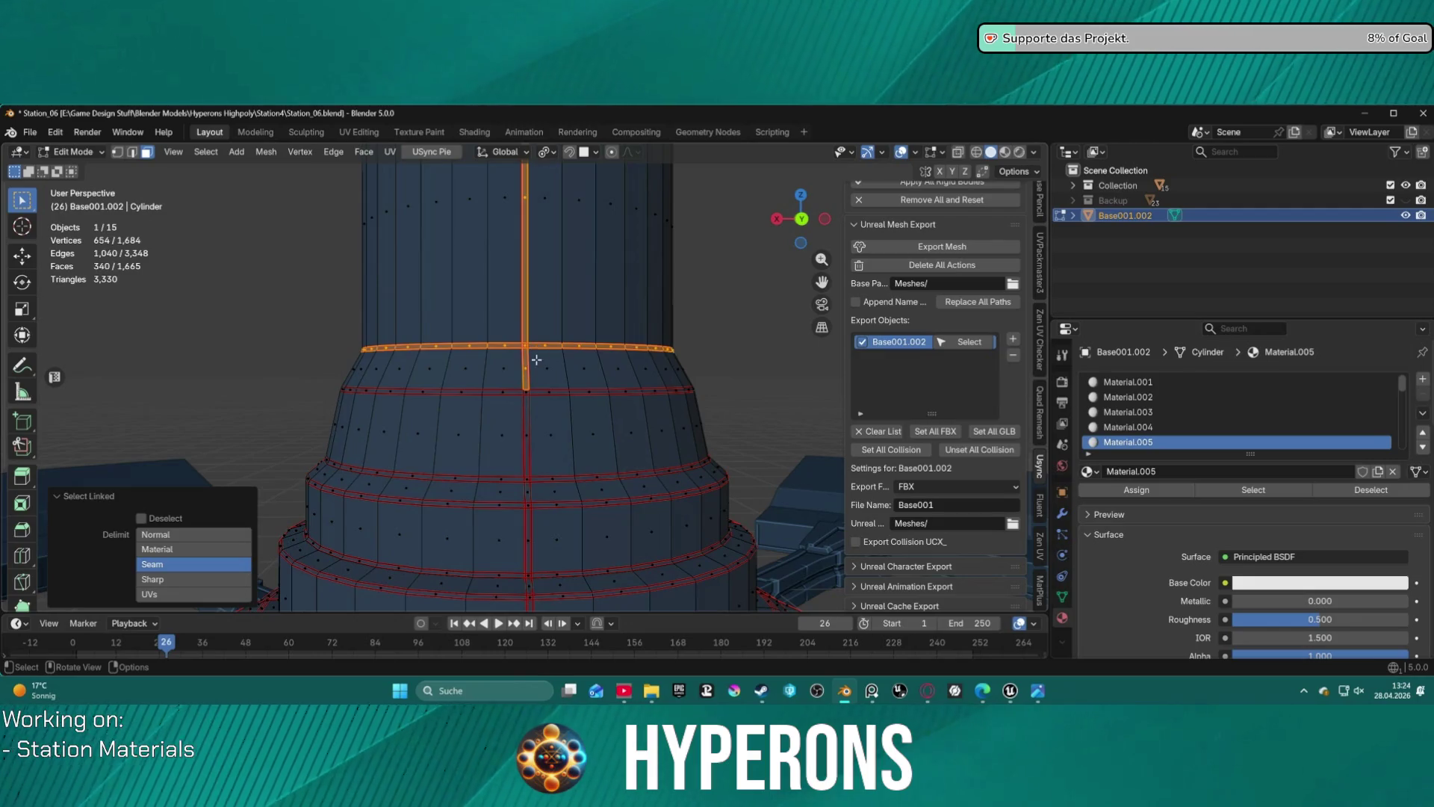
{"action": "left_click", "coordinate": [539, 391], "text": "alt+shift"}
{"action": "left_click", "coordinate": [525, 394], "text": "alt+shift"}
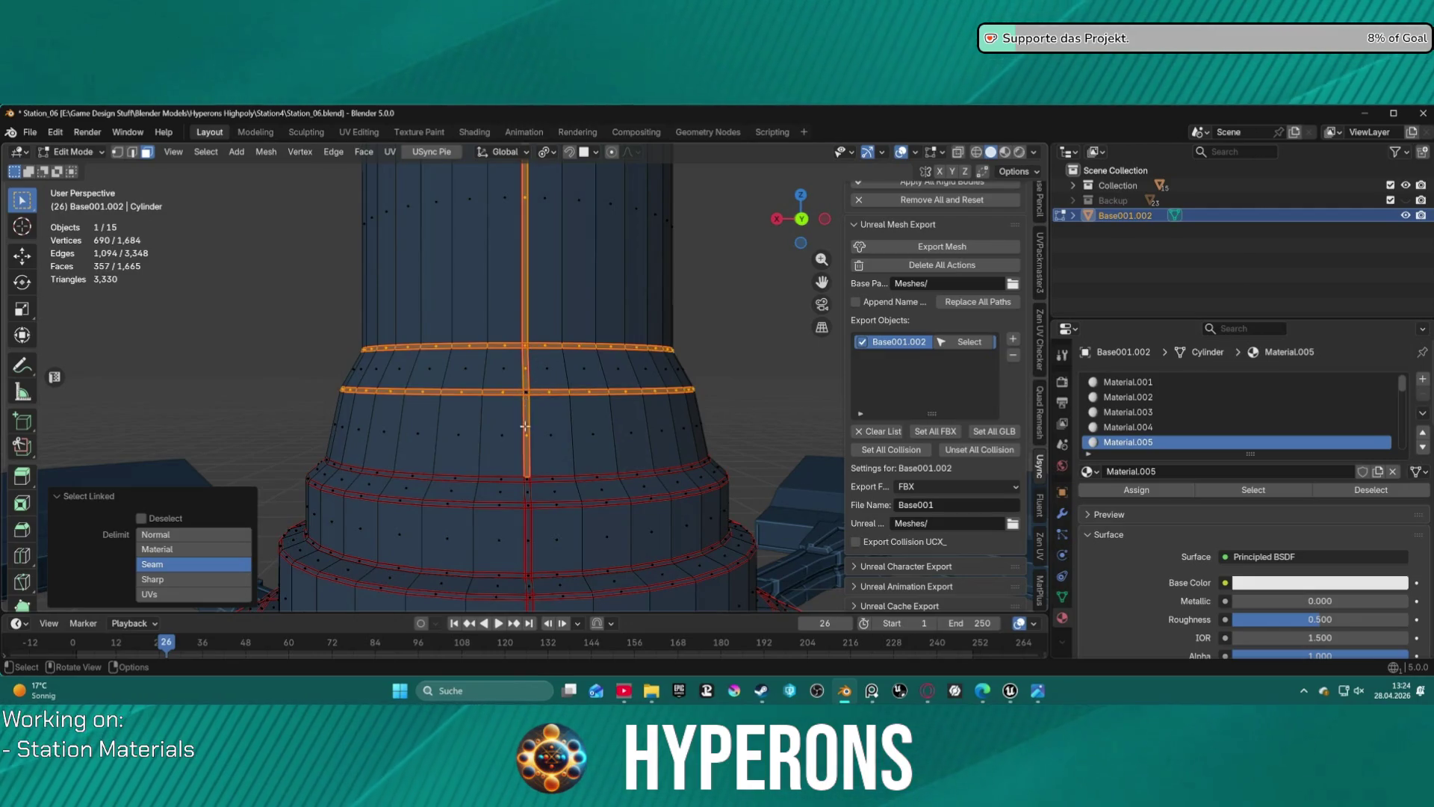
- Add the horizontal edge rings at each tier step to the selection
{"action": "left_click", "coordinate": [529, 498], "text": "alt+shift"}
{"action": "key", "text": "l"}
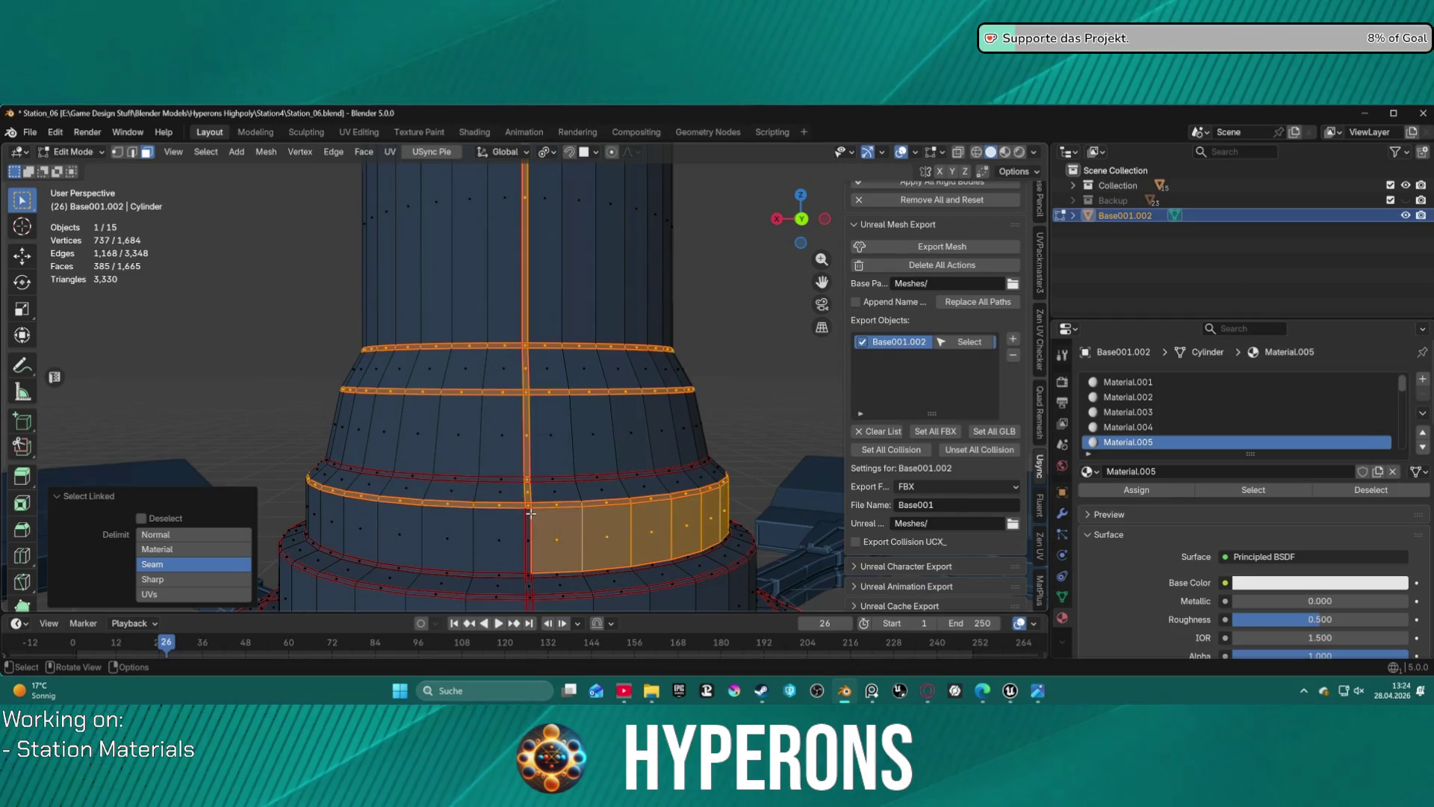
{"action": "key", "text": "ctrl+z"}
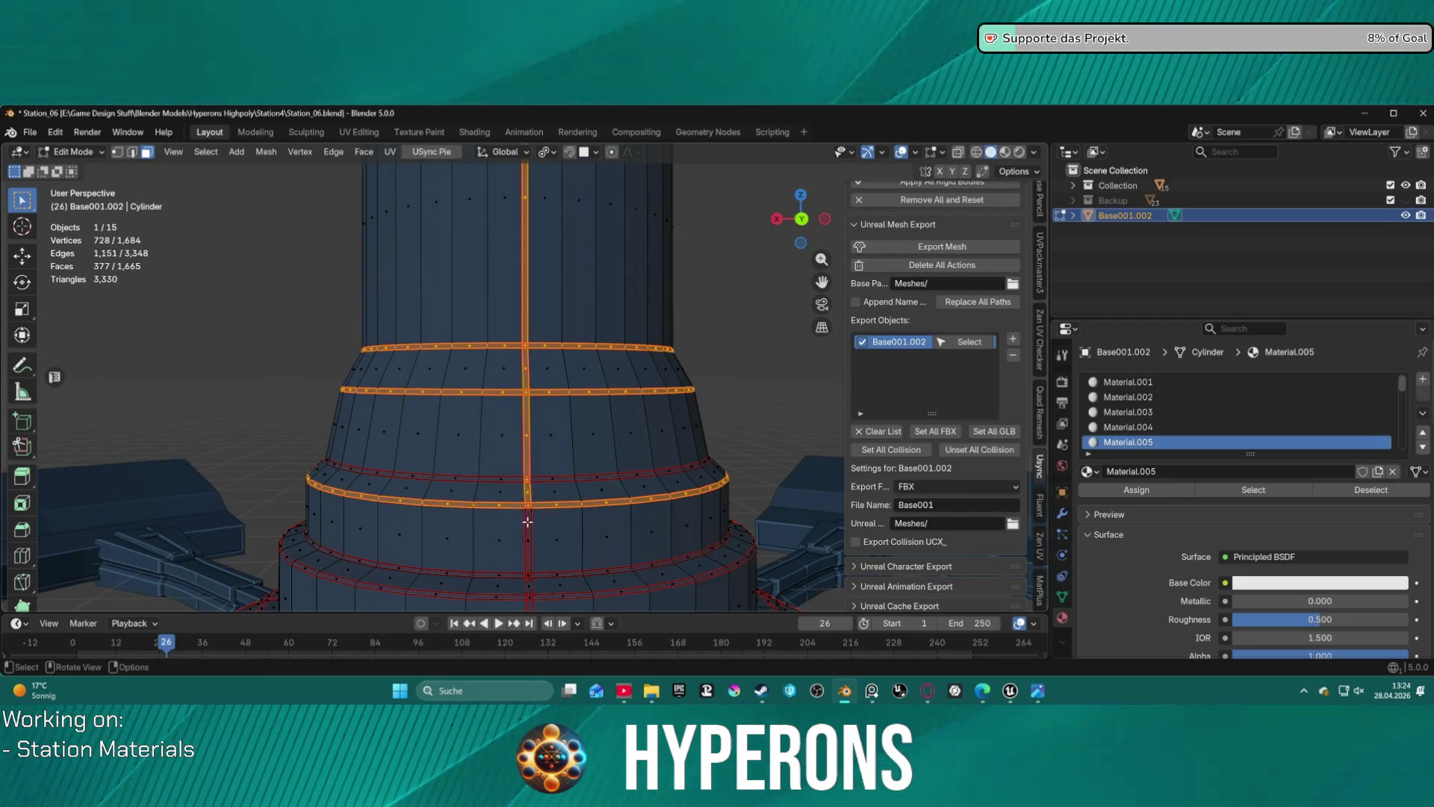
{"action": "left_click", "coordinate": [511, 480], "text": "alt+shift"}
{"action": "middle_click_drag", "start_coordinate": [512, 480], "coordinate": [729, 425]}
{"action": "left_click", "coordinate": [696, 431], "text": "alt+shift"}
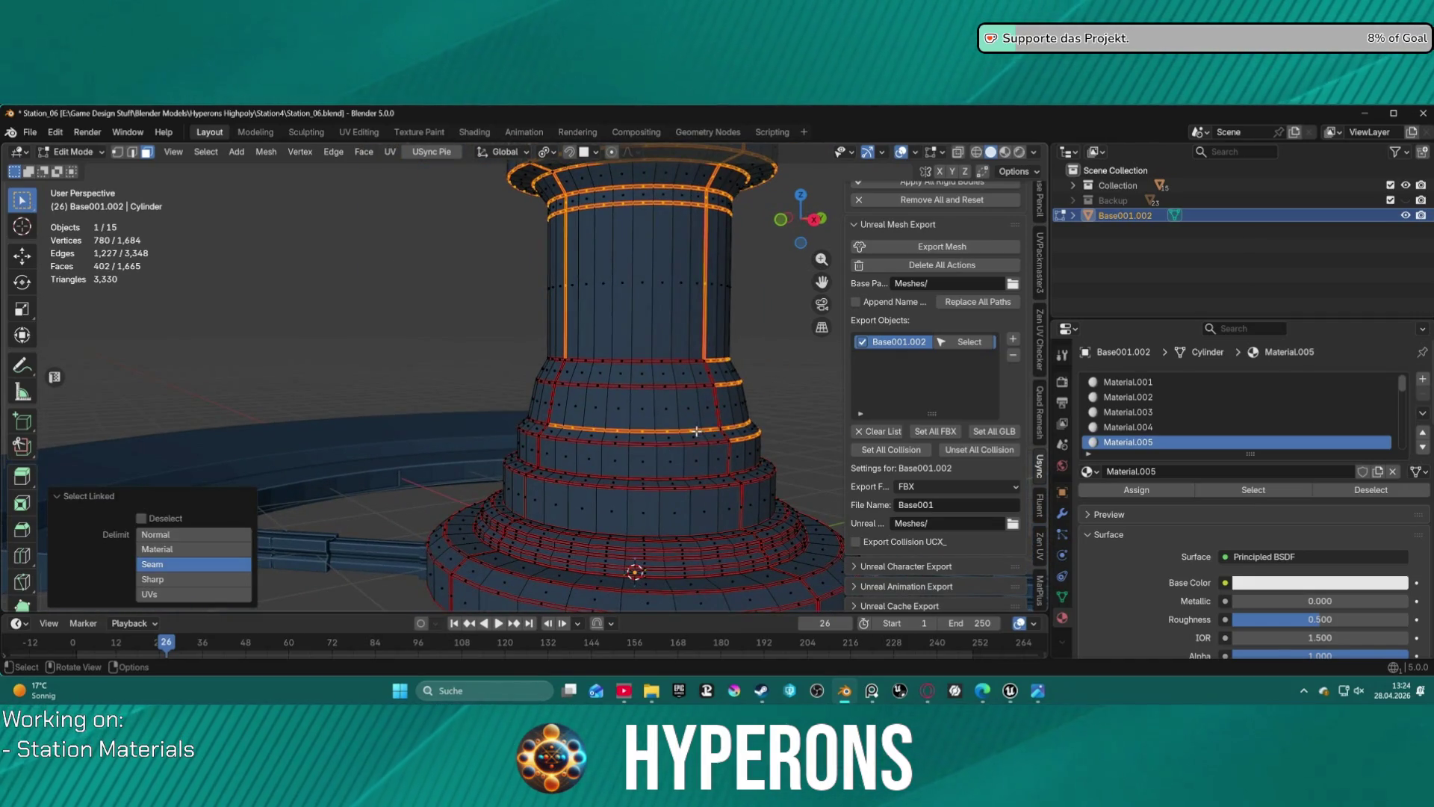
{"action": "left_click", "coordinate": [647, 386], "text": "alt+shift"}
{"action": "left_click", "coordinate": [631, 373], "text": "alt+shift"}
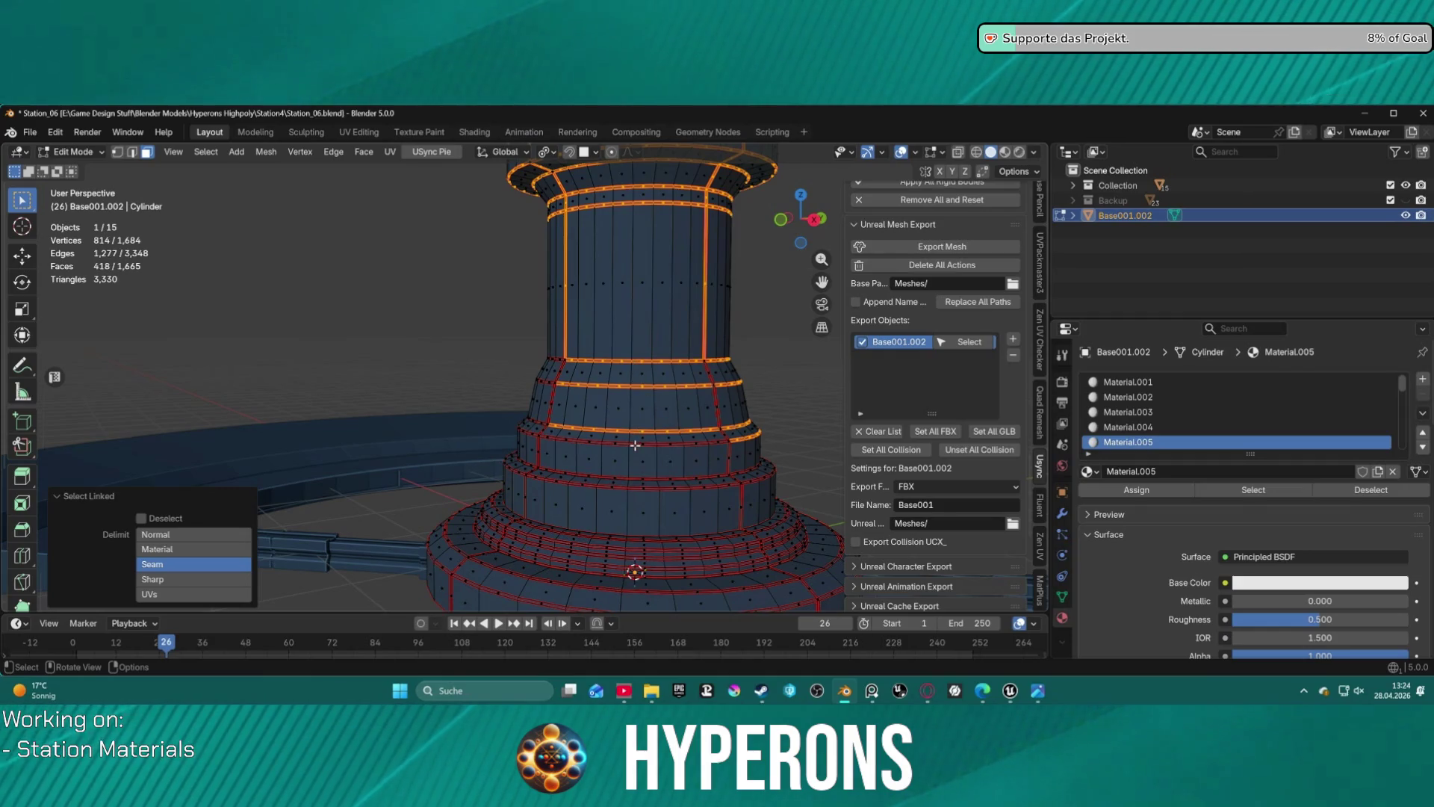
{"action": "left_click", "coordinate": [635, 446], "text": "alt+shift"}
{"action": "key", "text": "ctrl+z"}
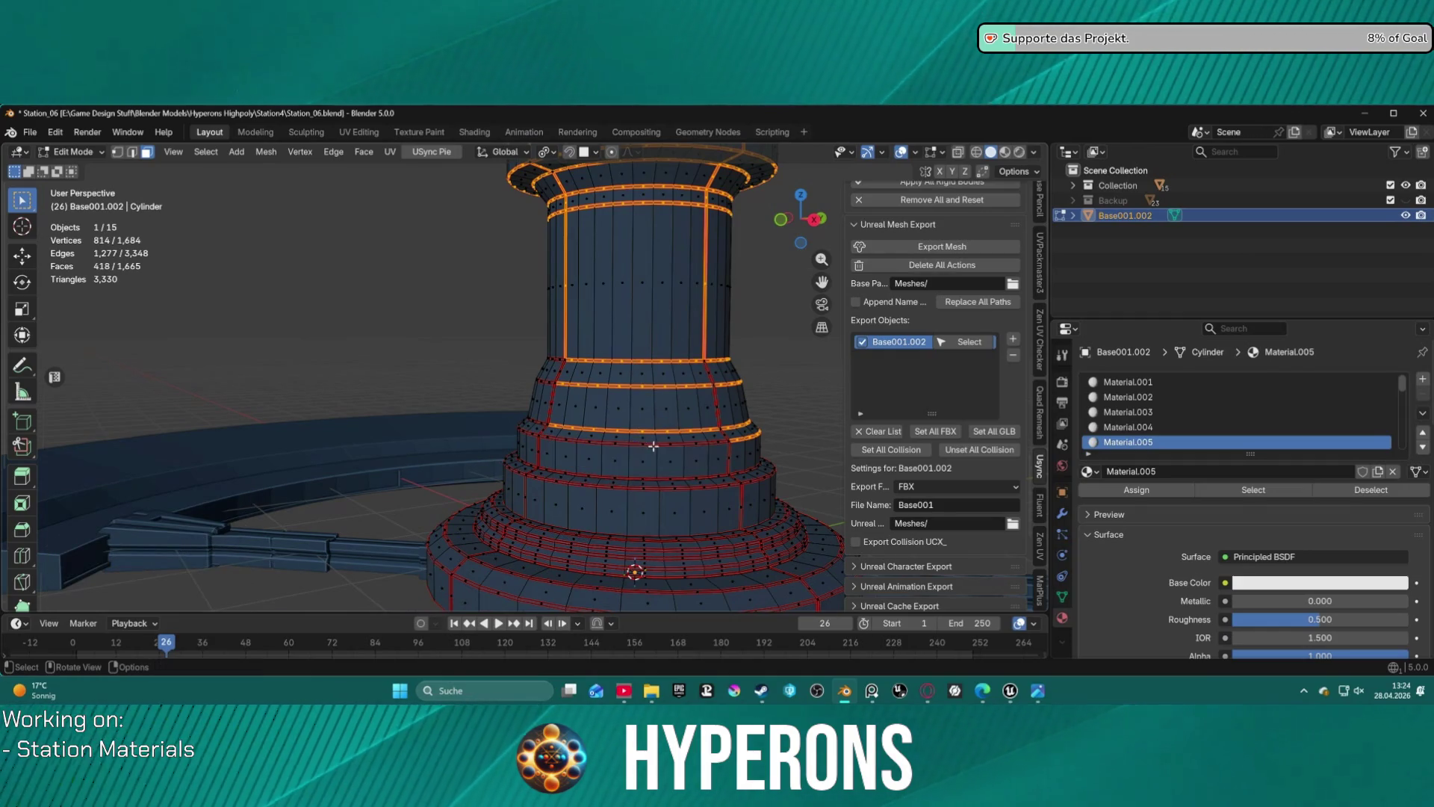
{"action": "scroll", "coordinate": [654, 446], "scroll_direction": "up", "scroll_amount": 1}
- Add the seam-bounded face bands, including the upper band and the strip beside the vertical seam
{"action": "key", "text": "l"}
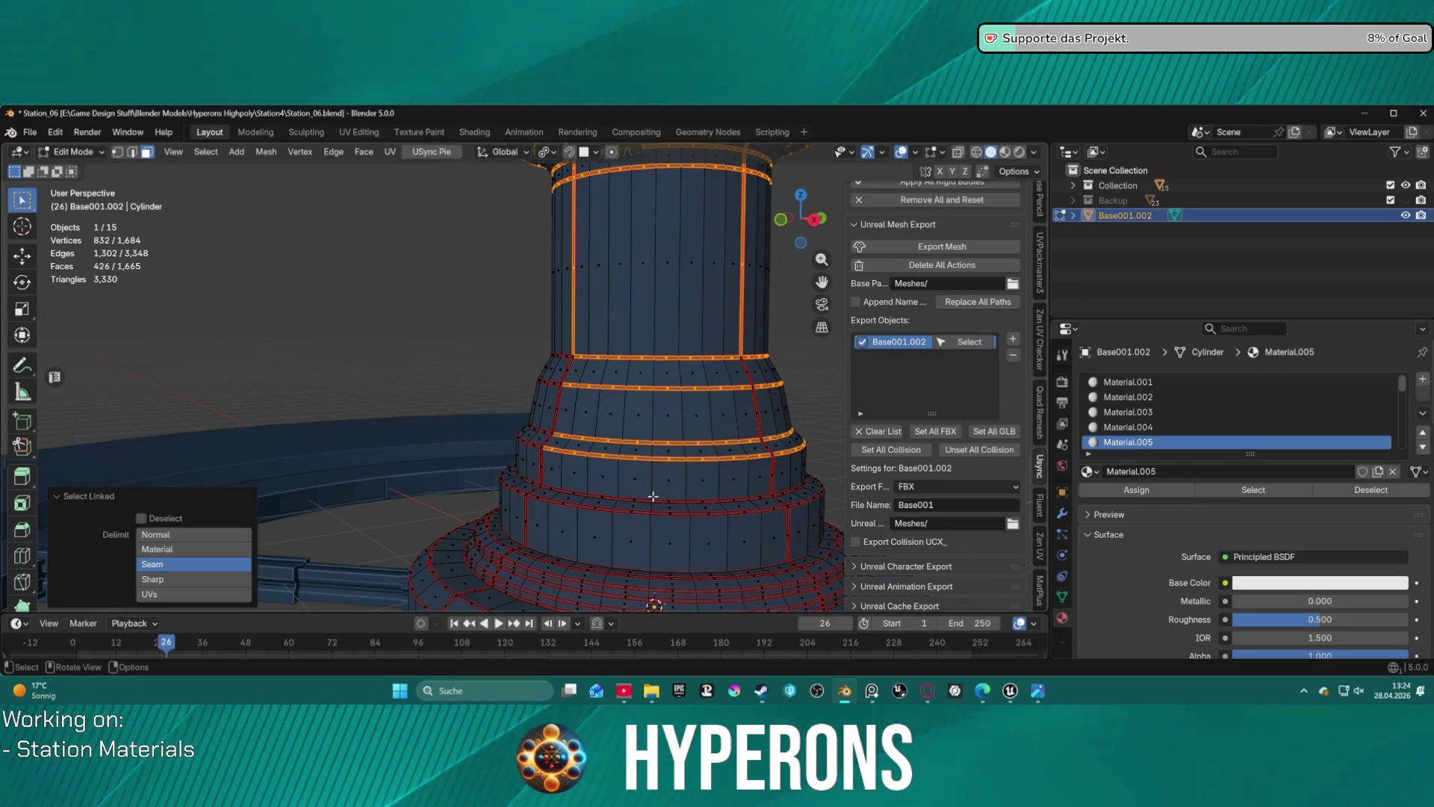
{"action": "key", "text": "ctrl+z"}
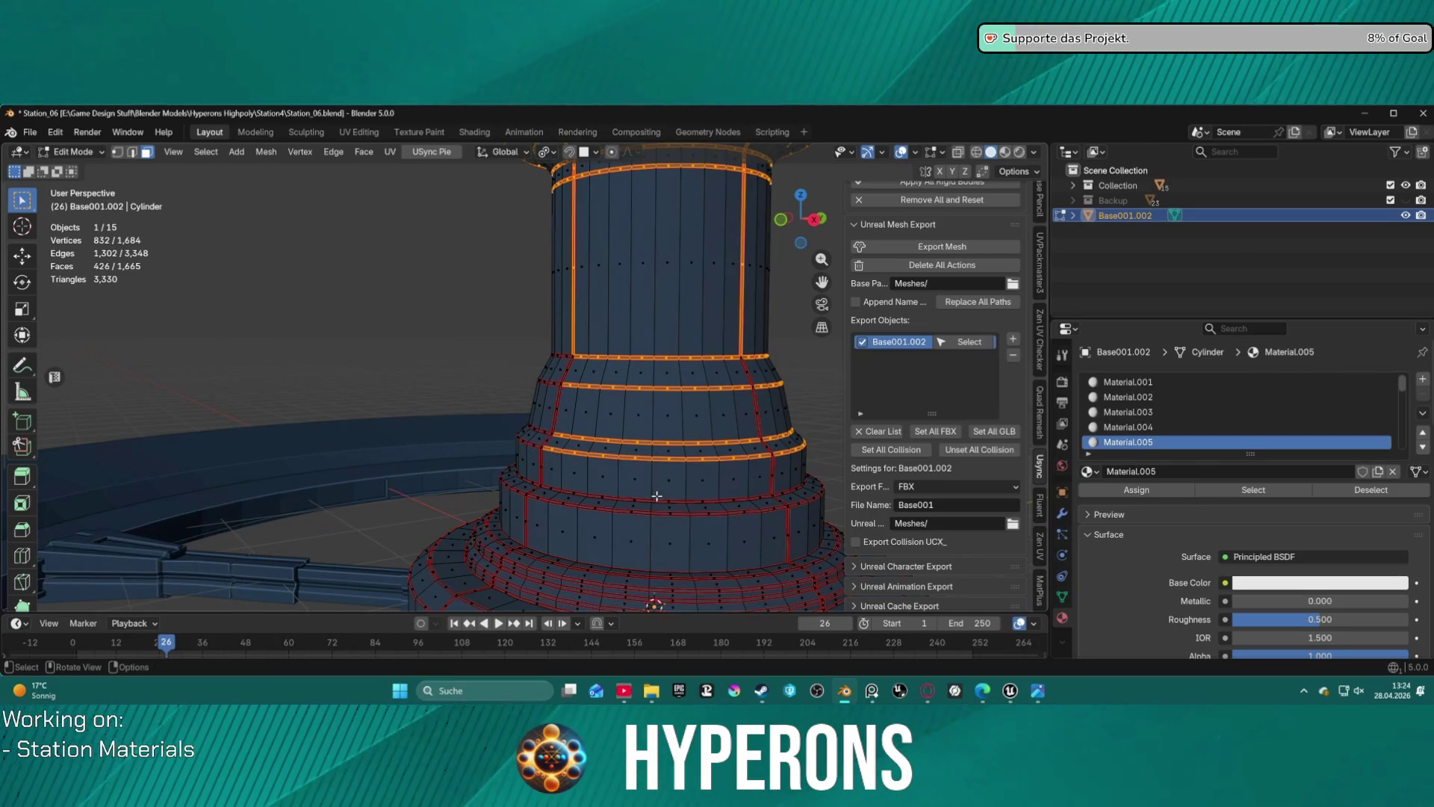
{"action": "key", "text": "l"}
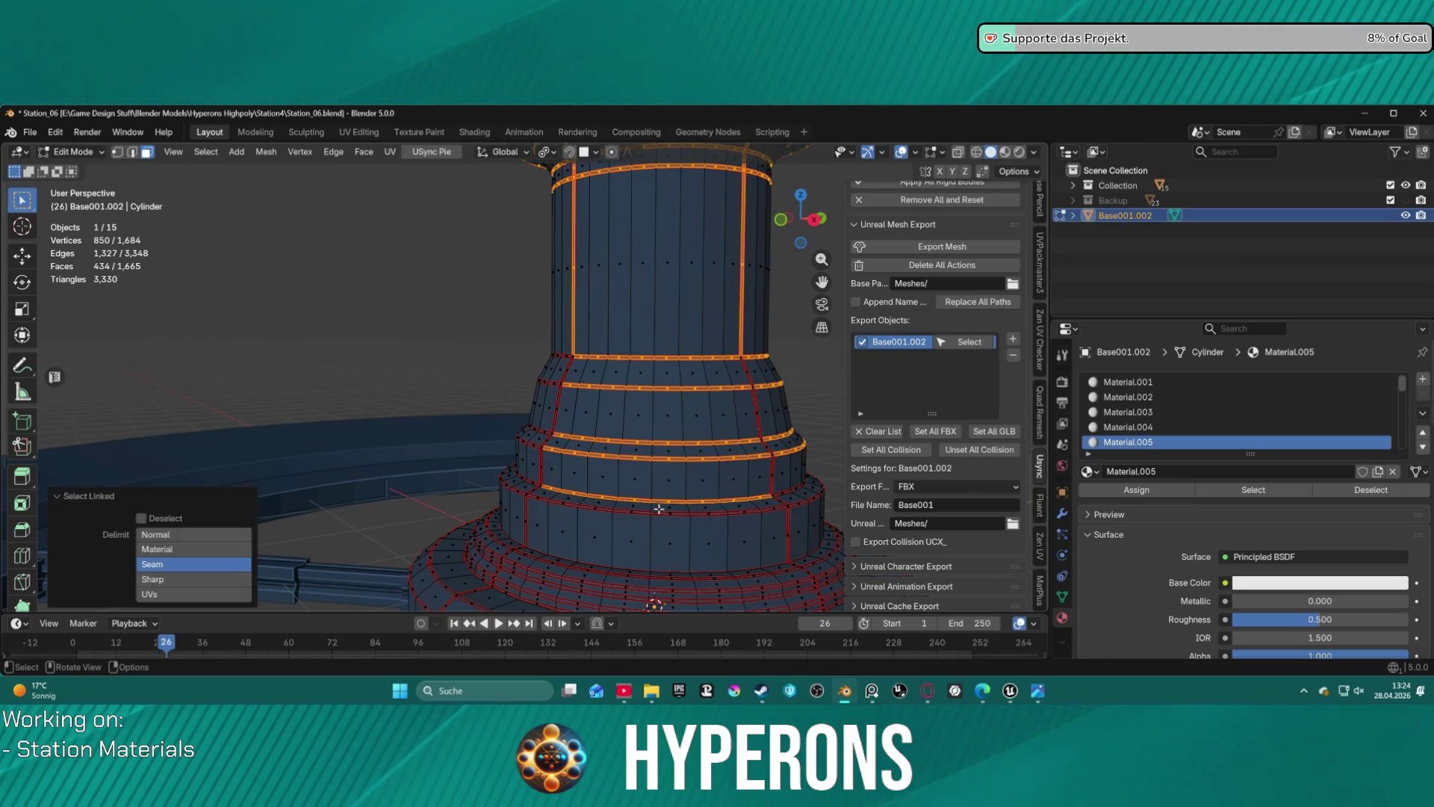
{"action": "key", "text": "l"}
{"action": "middle_click_drag", "start_coordinate": [551, 469], "coordinate": [303, 386]}
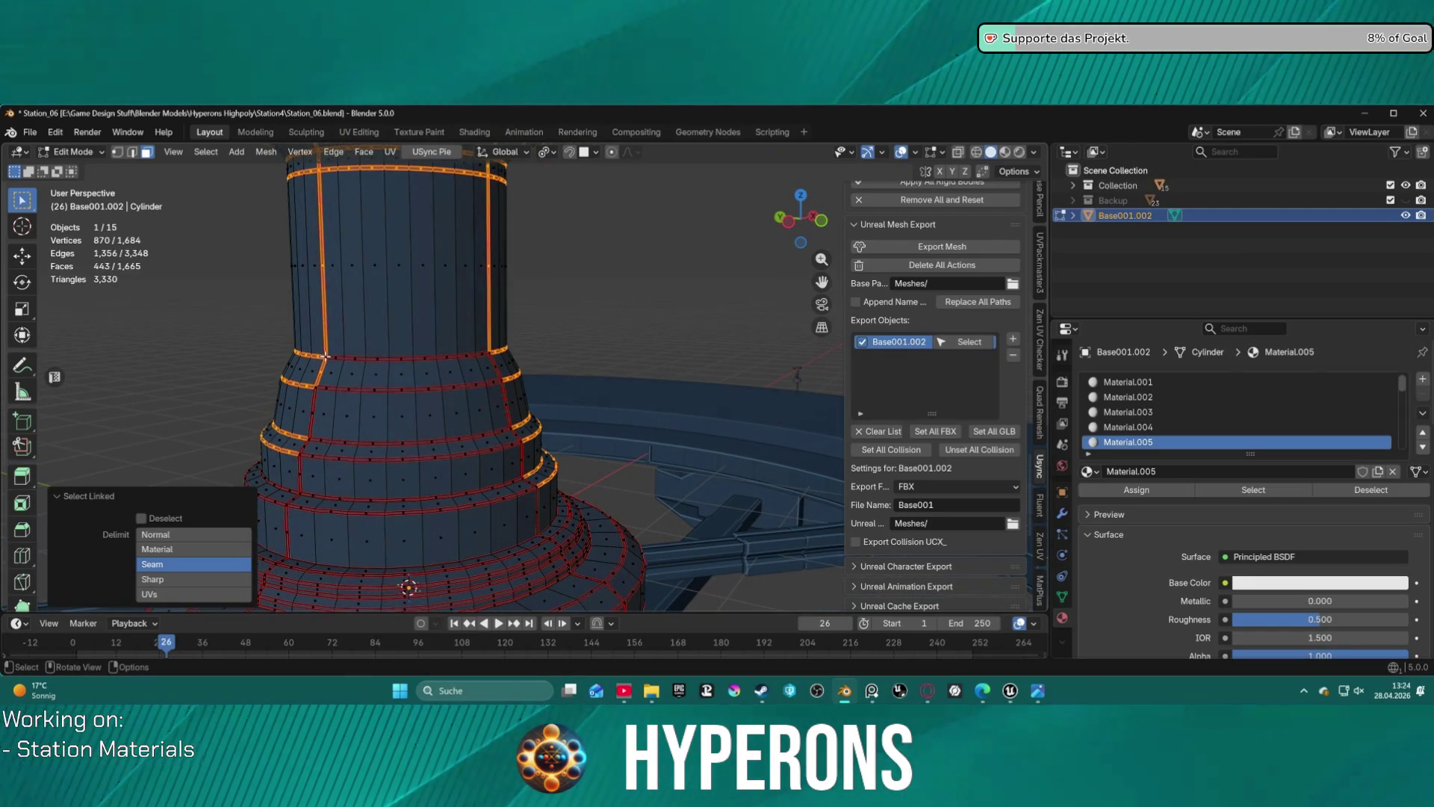
{"action": "key", "text": "l"}
{"action": "key", "text": "l"}
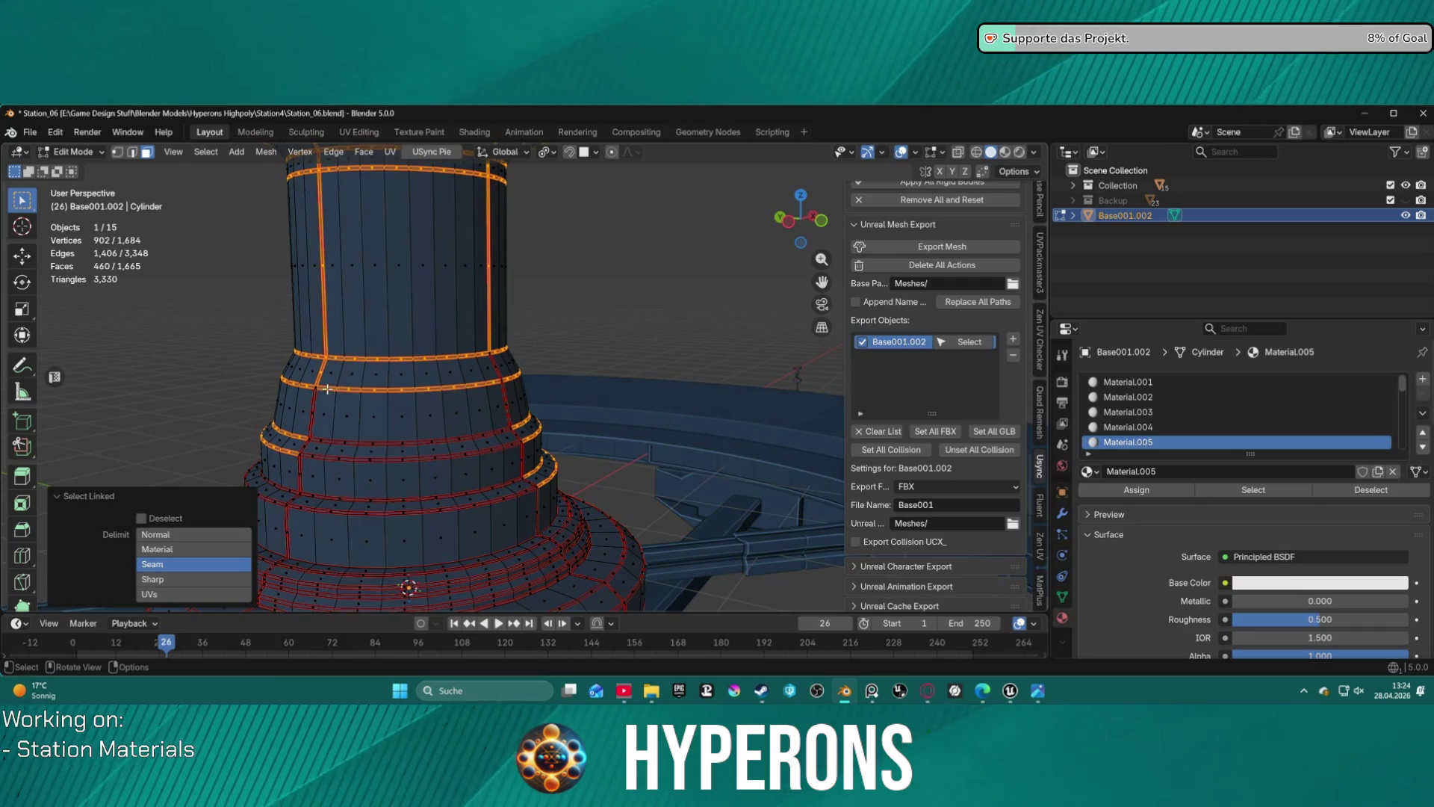
{"action": "middle_click_drag", "start_coordinate": [517, 363], "coordinate": [529, 337]}
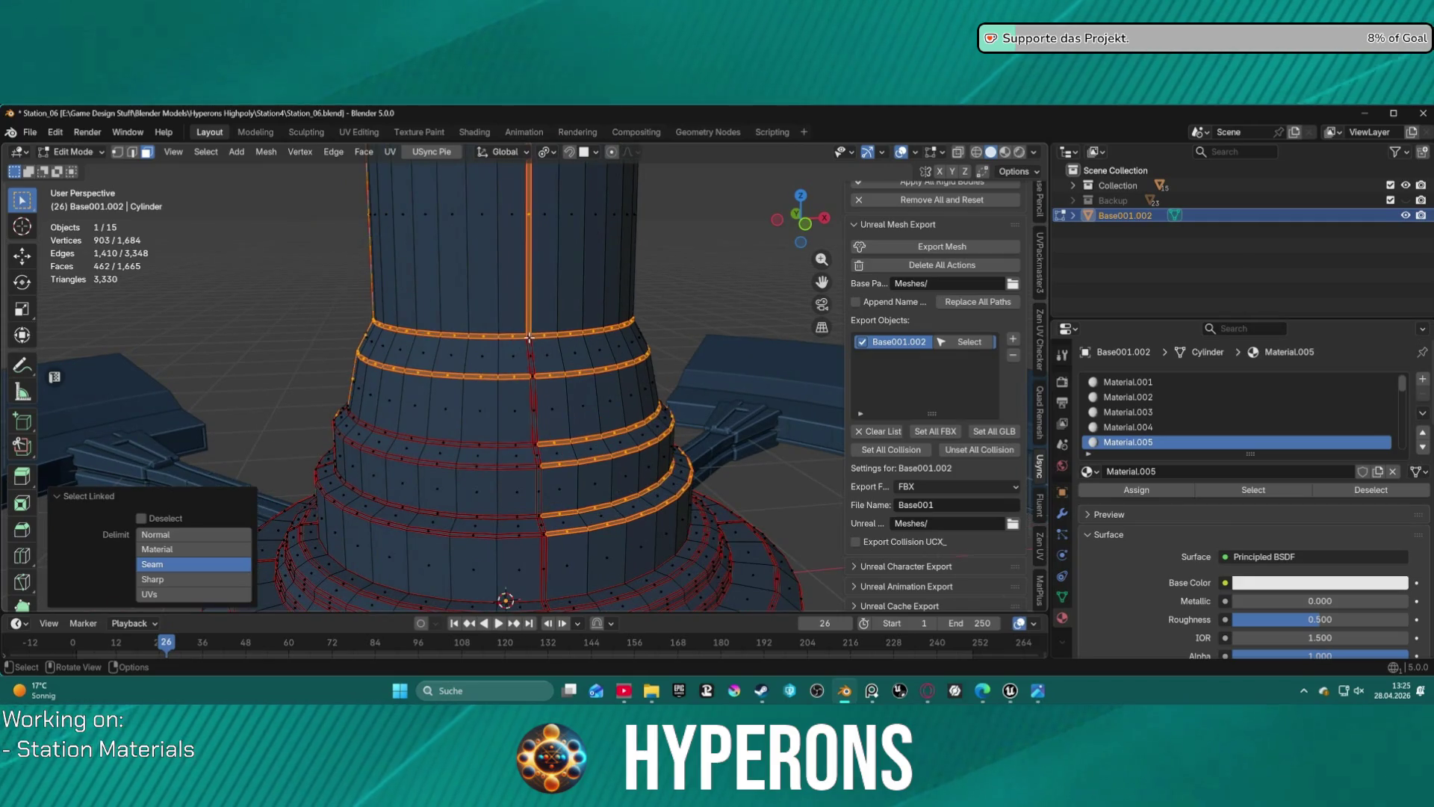
{"action": "key", "text": "l"}
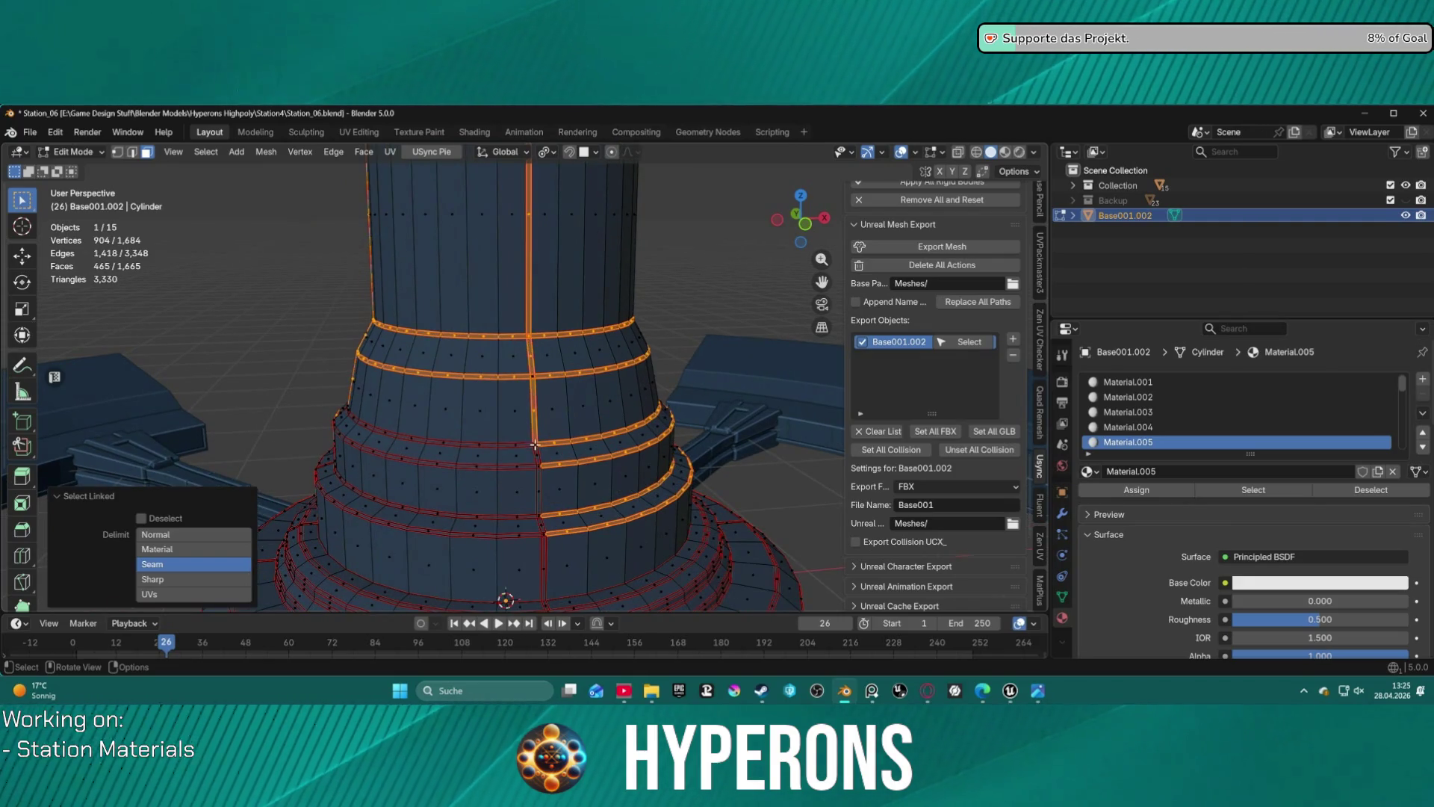
{"action": "key", "text": "l"}
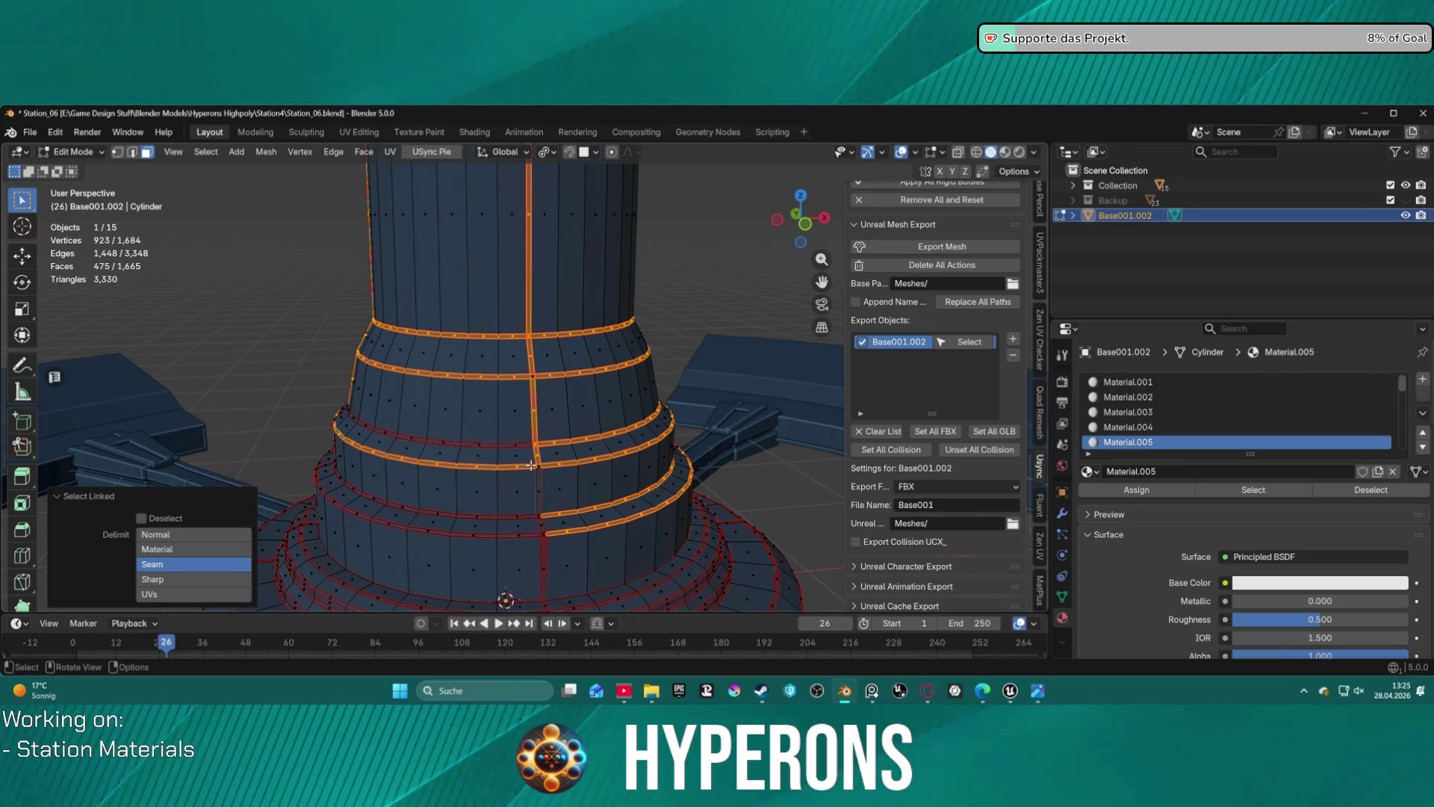
{"action": "key", "text": "l"}
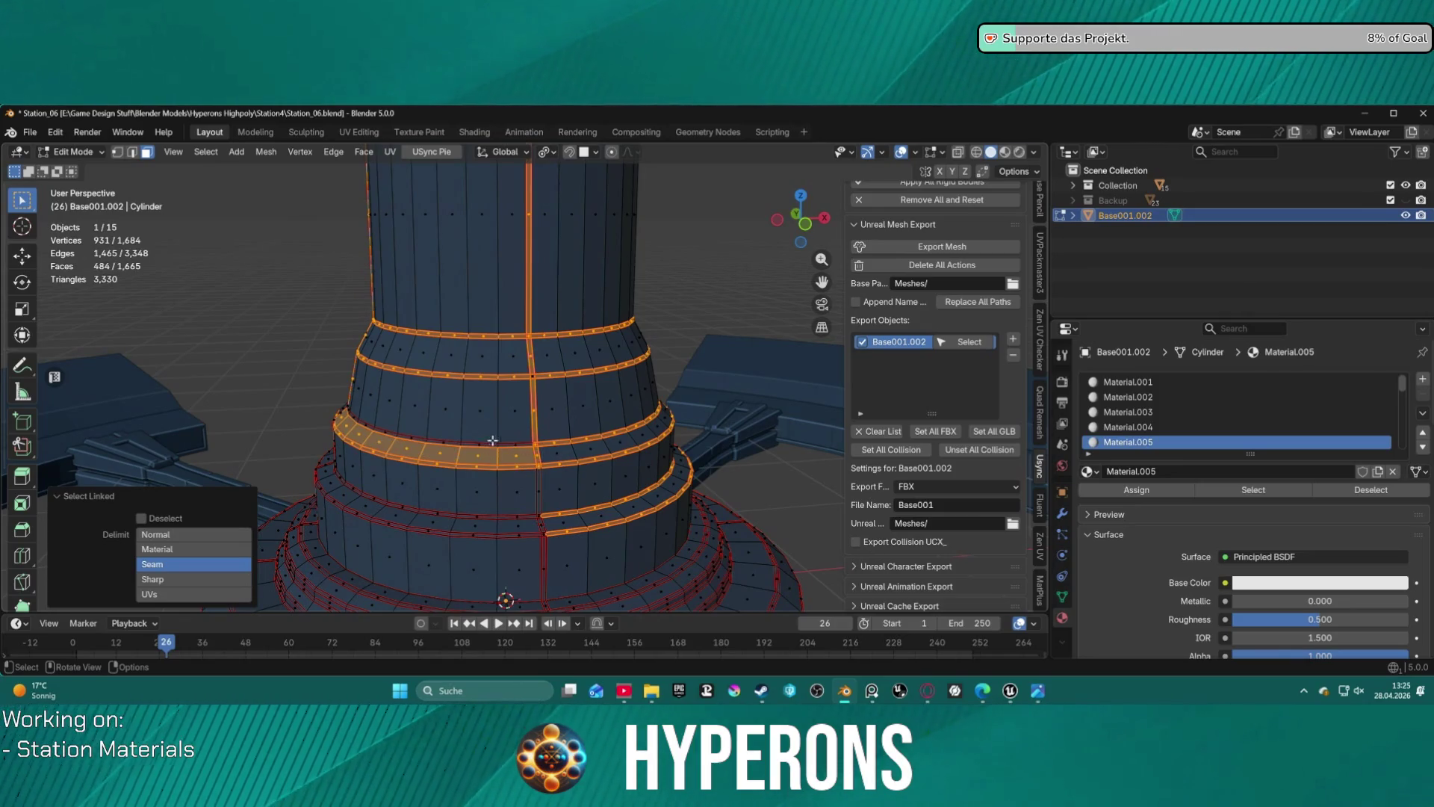
{"action": "key", "text": "ctrl+z"}
{"action": "key", "text": "l"}
- Add a small face strip and another seam-bounded ring band on the column's far side
{"action": "middle_click_drag", "start_coordinate": [461, 440], "coordinate": [619, 435]}
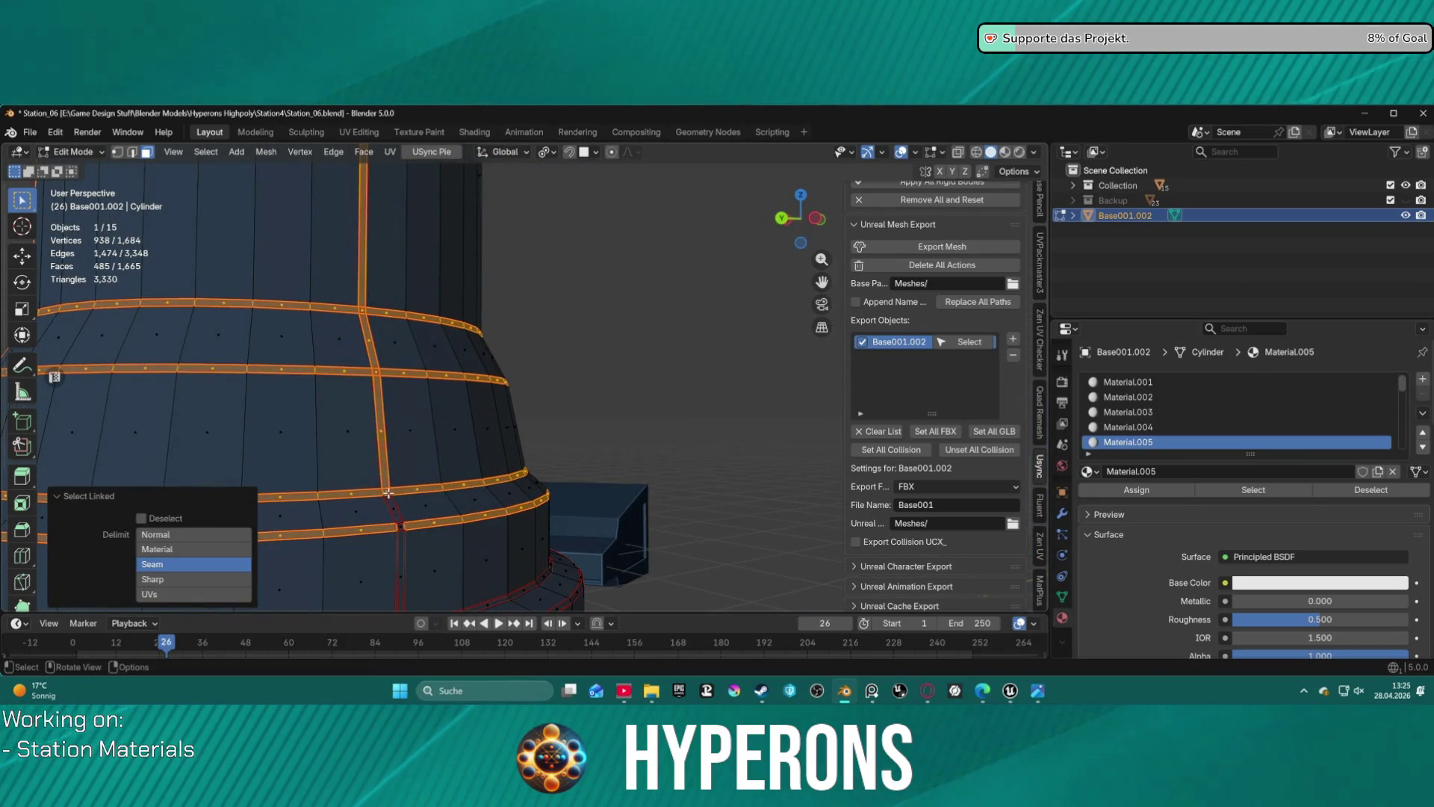
{"action": "middle_click_drag", "start_coordinate": [387, 493], "coordinate": [464, 415]}
{"action": "key", "text": "l"}
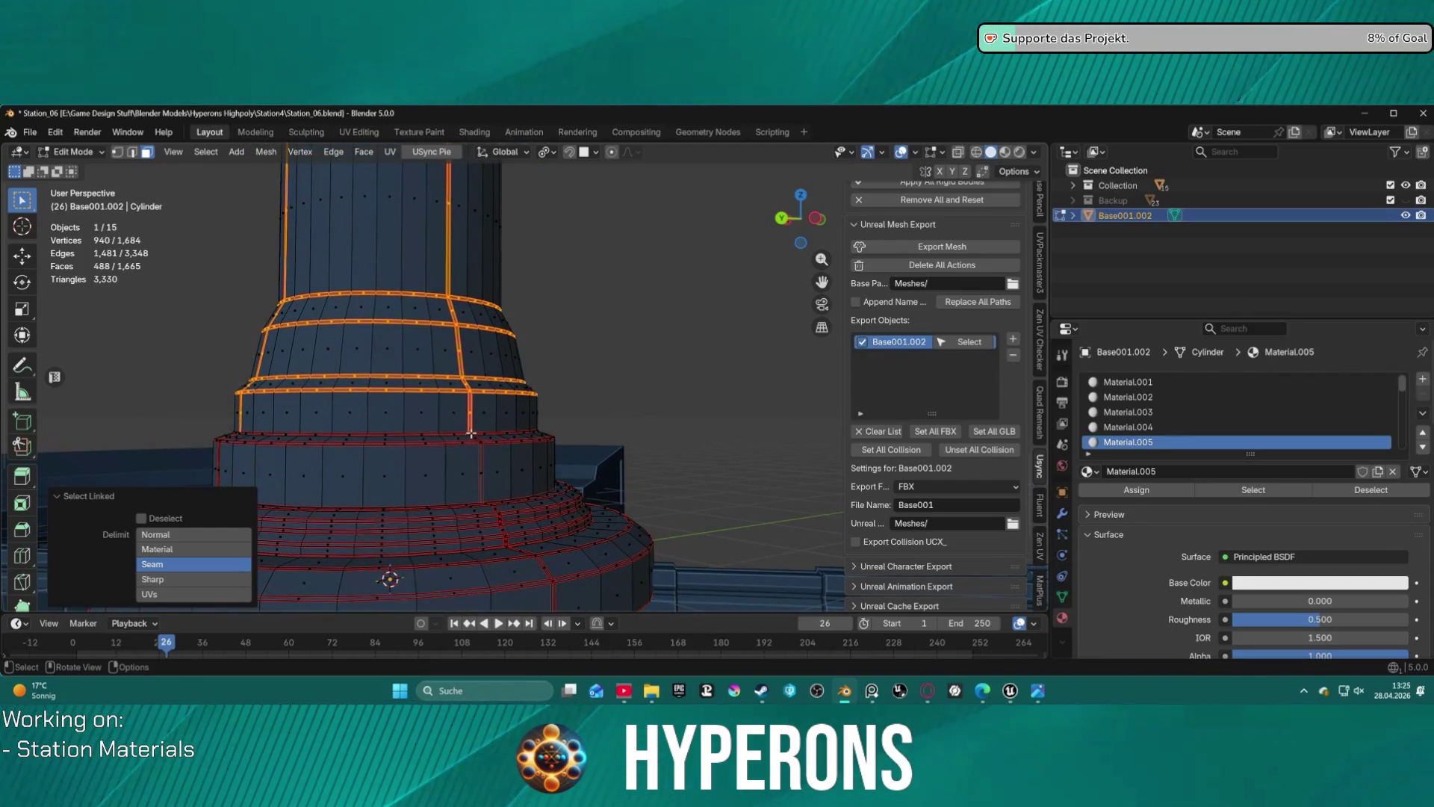
{"action": "middle_click_drag", "start_coordinate": [471, 435], "coordinate": [539, 431]}
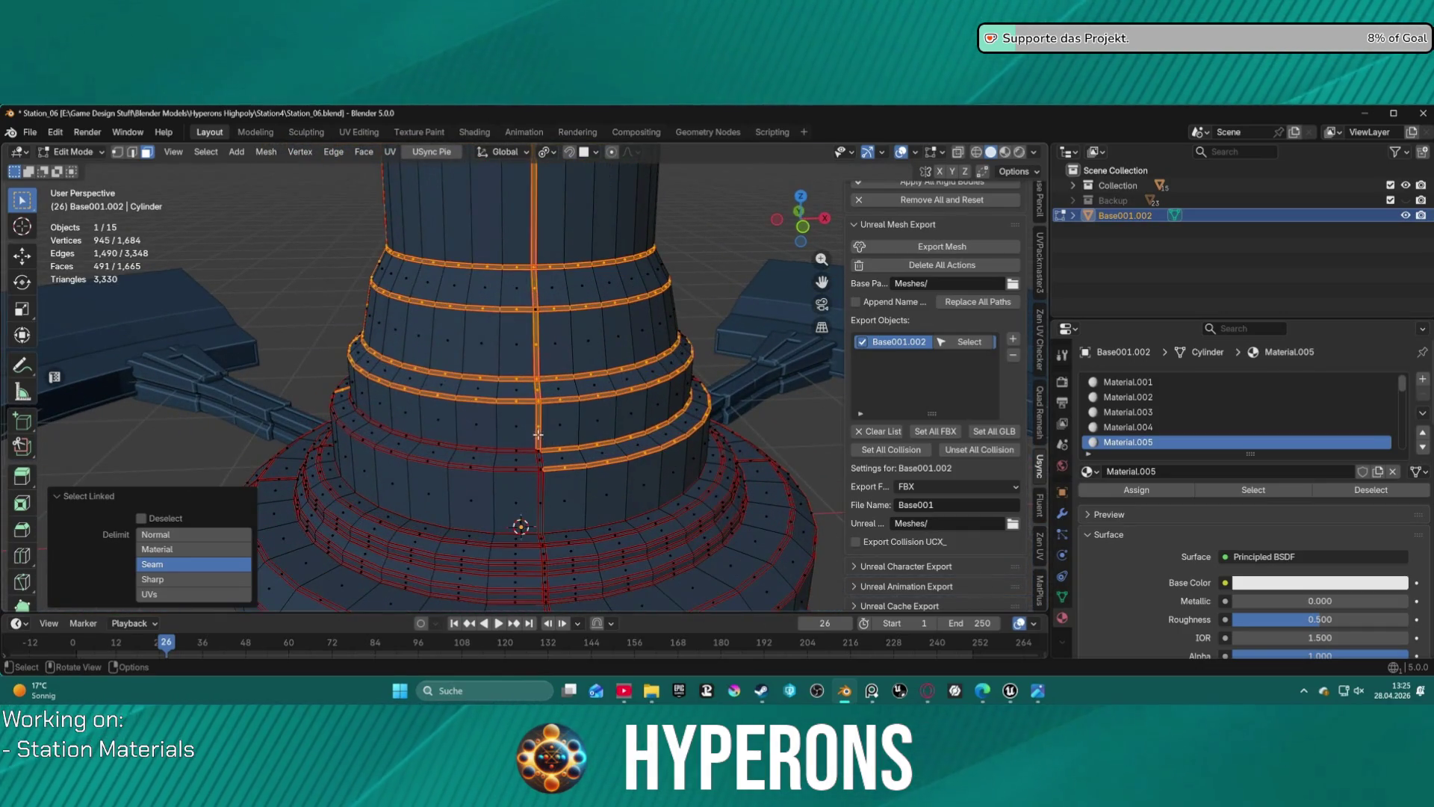
{"action": "key", "text": "l"}
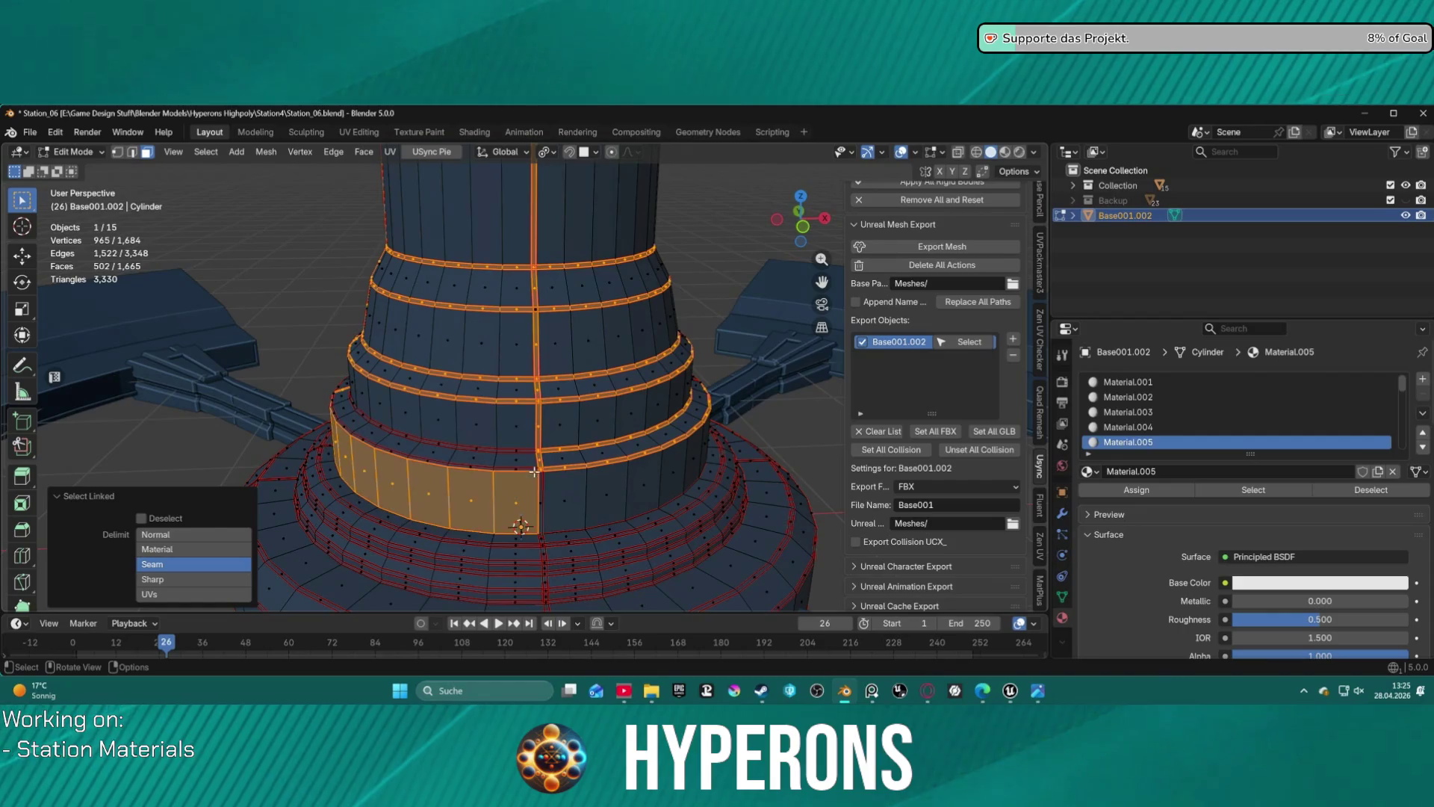
{"action": "key", "text": "ctrl+z"}
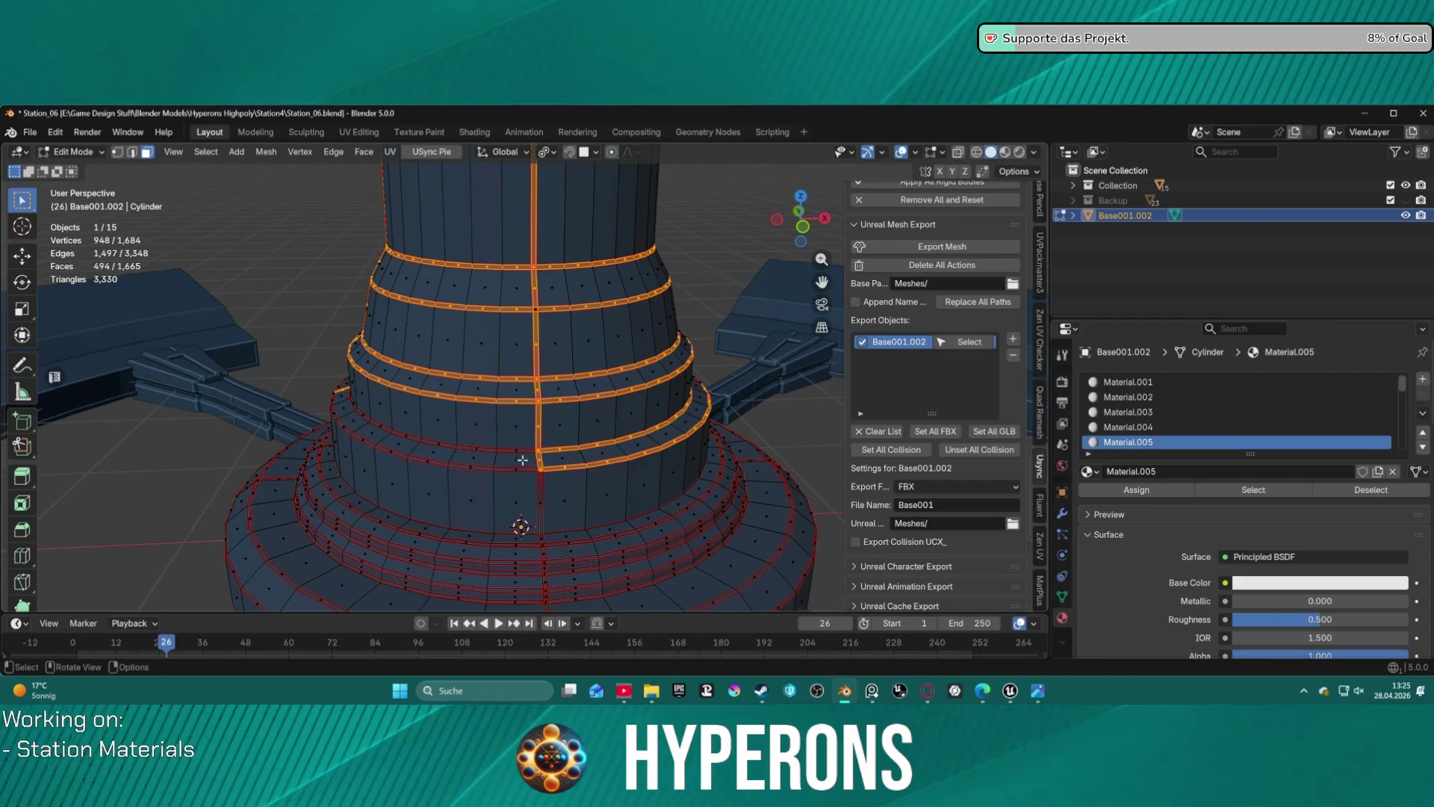
{"action": "key", "text": "l"}
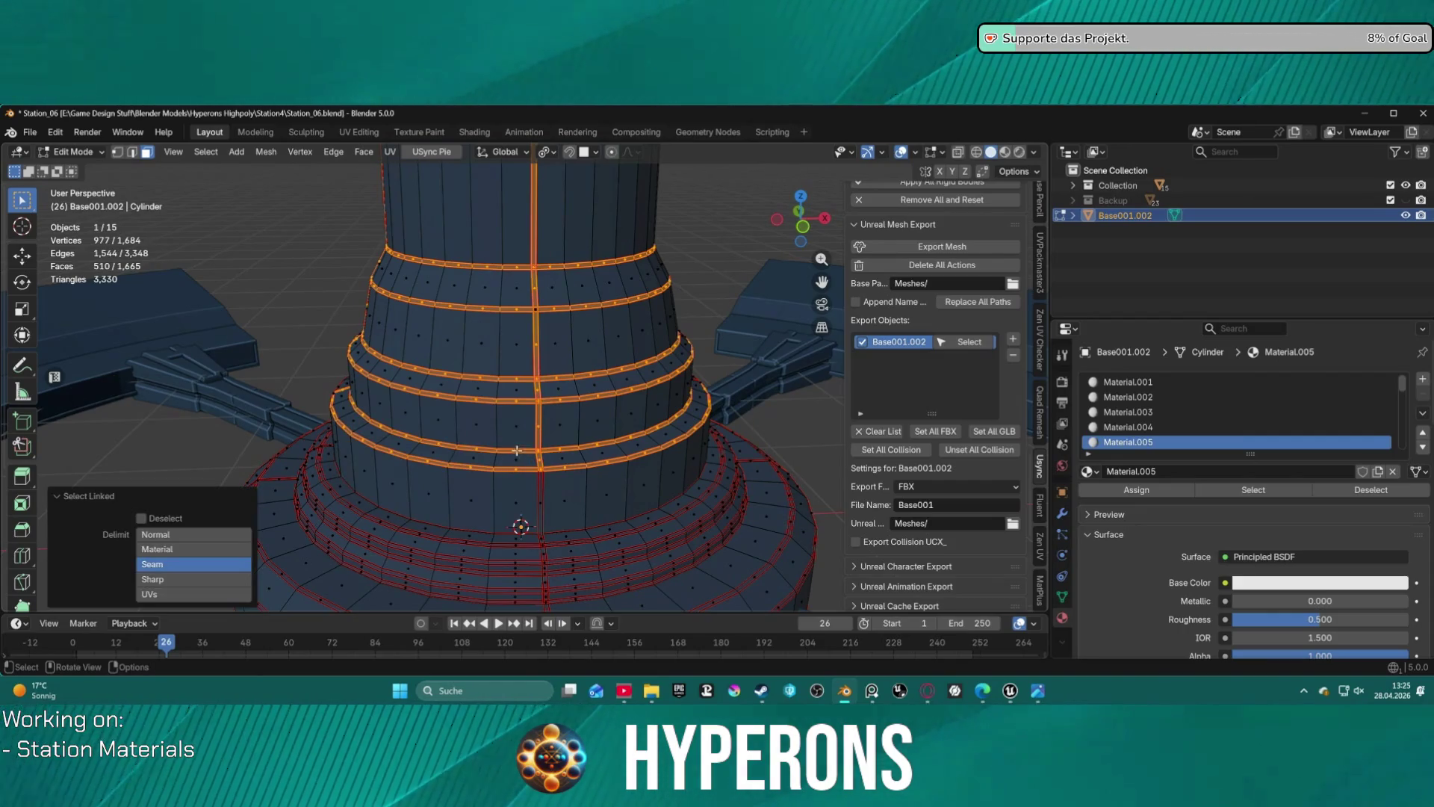
{"action": "middle_click_drag", "start_coordinate": [557, 478], "coordinate": [403, 419]}
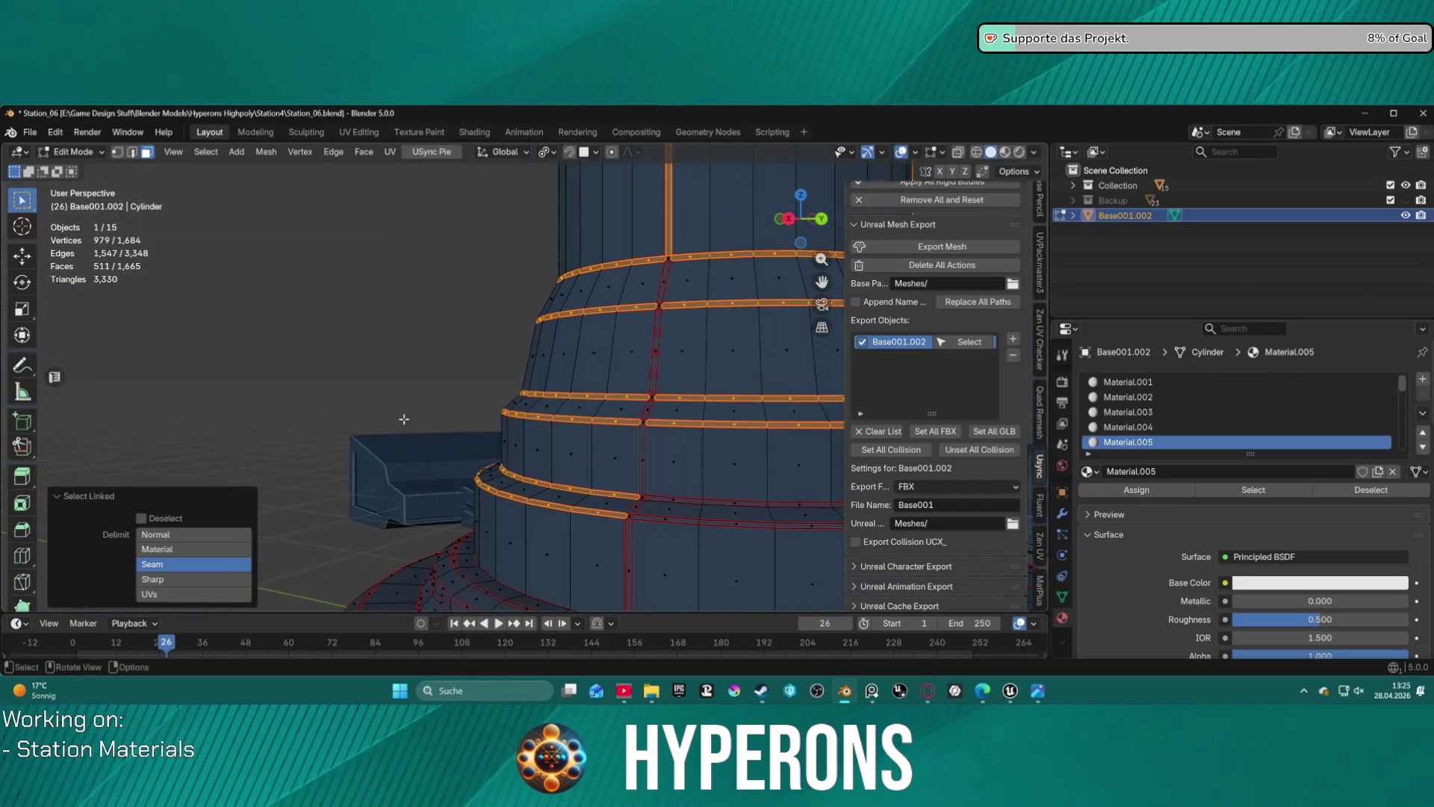
- Add the narrow vertical faces around the seam between the bands to the selection
{"action": "left_click", "coordinate": [643, 436], "text": "shift"}
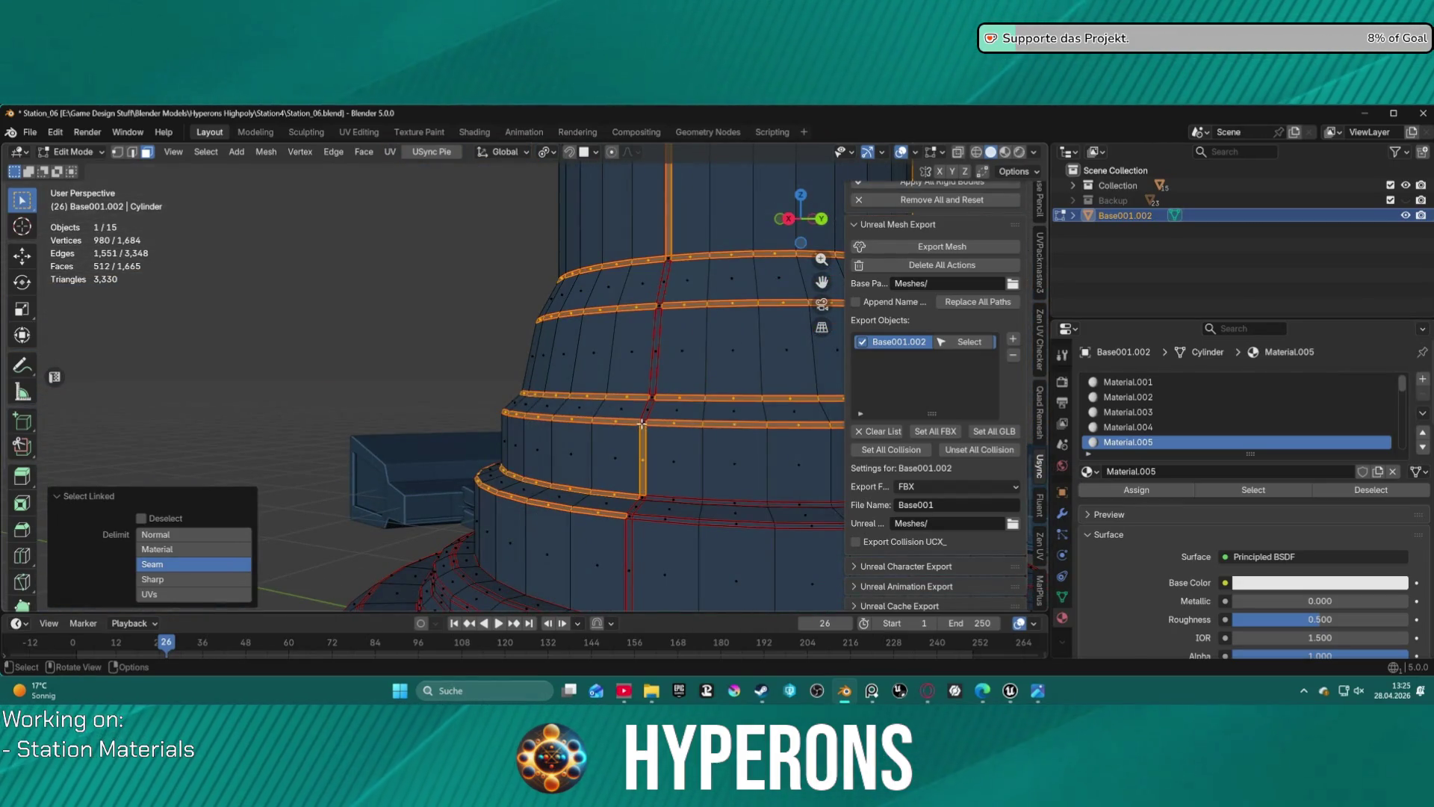
{"action": "left_click", "coordinate": [651, 386], "text": "shift"}
{"action": "left_click", "coordinate": [654, 296], "text": "shift"}
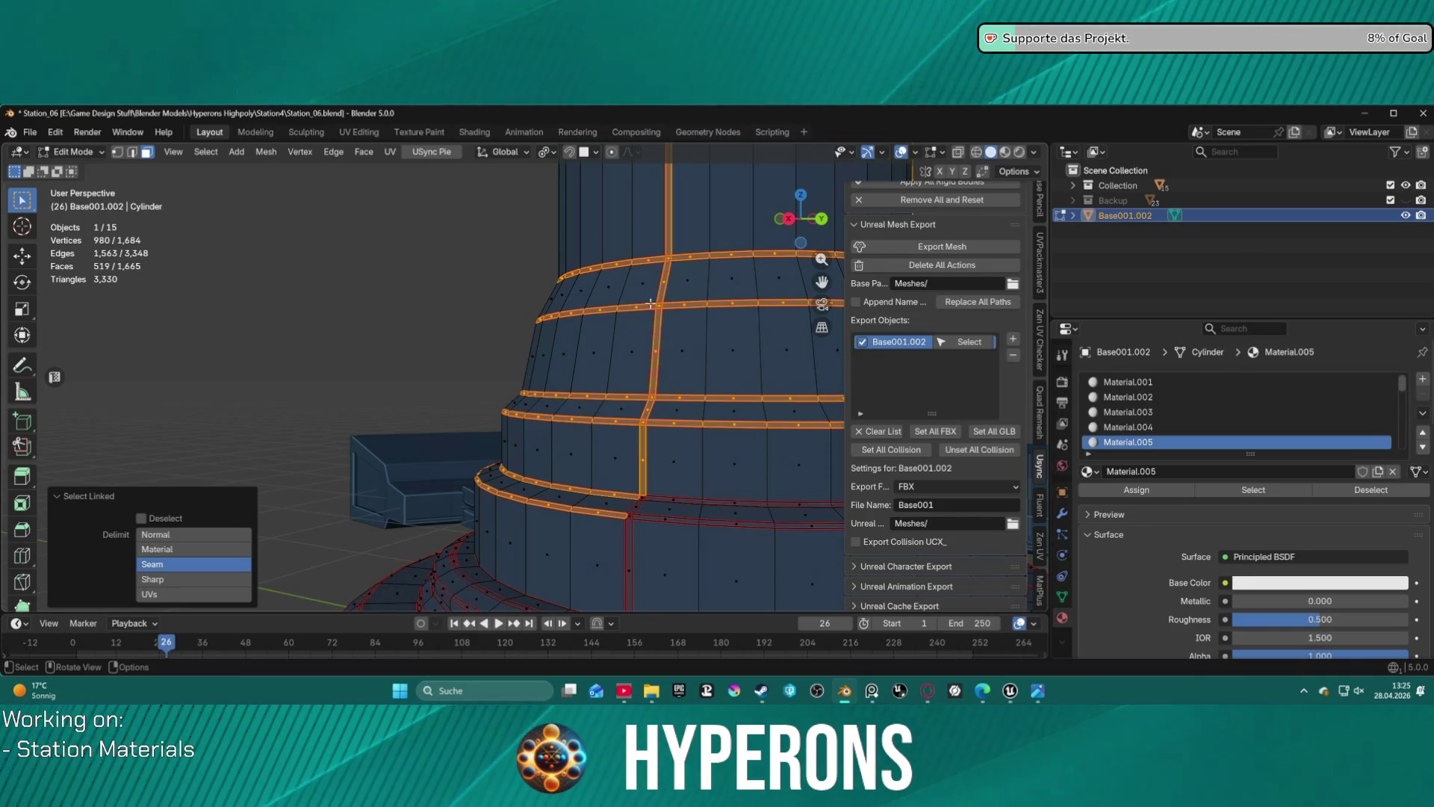
{"action": "middle_click_drag", "start_coordinate": [637, 392], "coordinate": [610, 472]}
{"action": "left_click", "coordinate": [610, 473], "text": "shift"}
{"action": "left_click", "coordinate": [604, 482], "text": "shift"}
{"action": "key", "text": "l"}
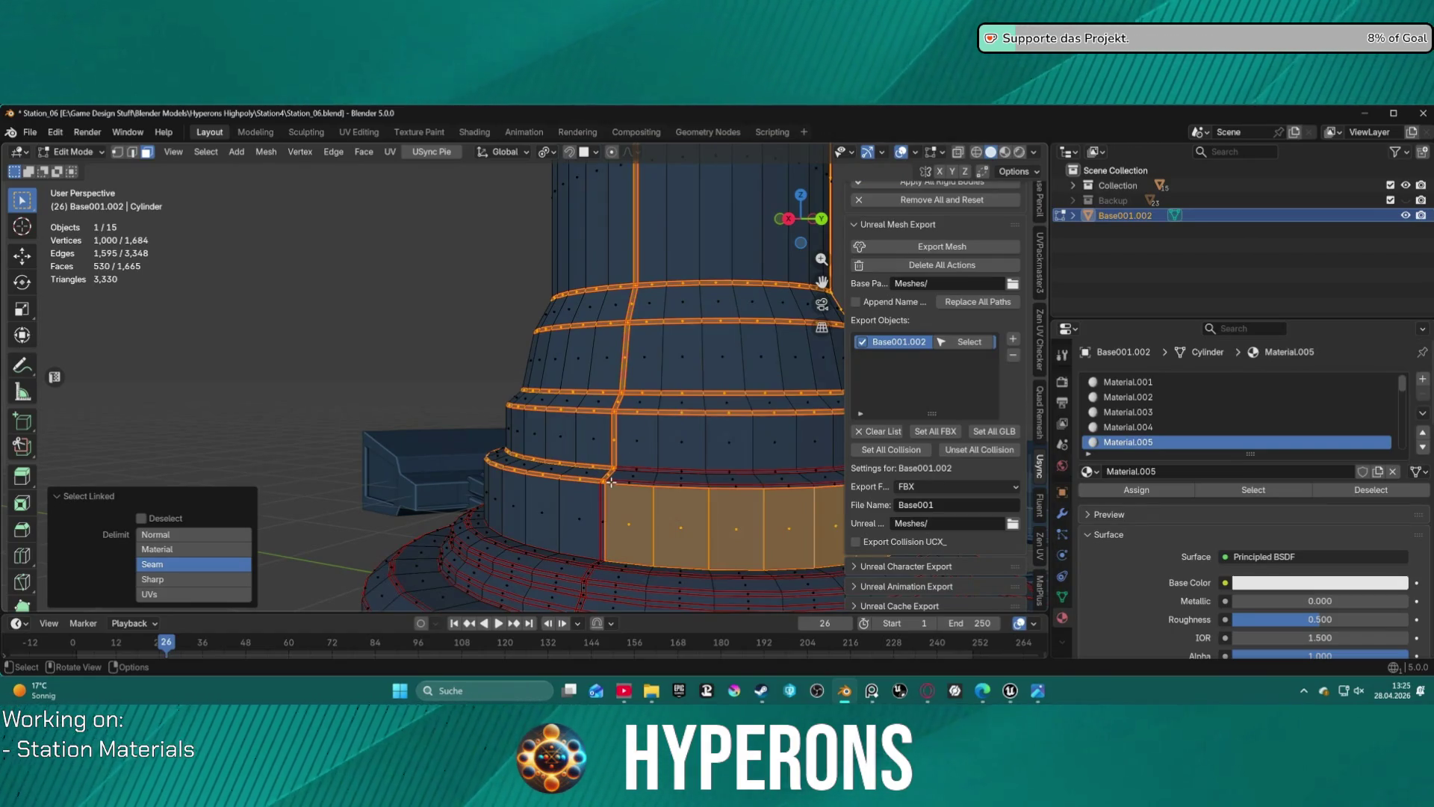
{"action": "key", "text": "ctrl+z"}
- Add more seam-bounded bands with L, leaving out the seam-intersection face
{"action": "key", "text": "ctrl+Tab"}
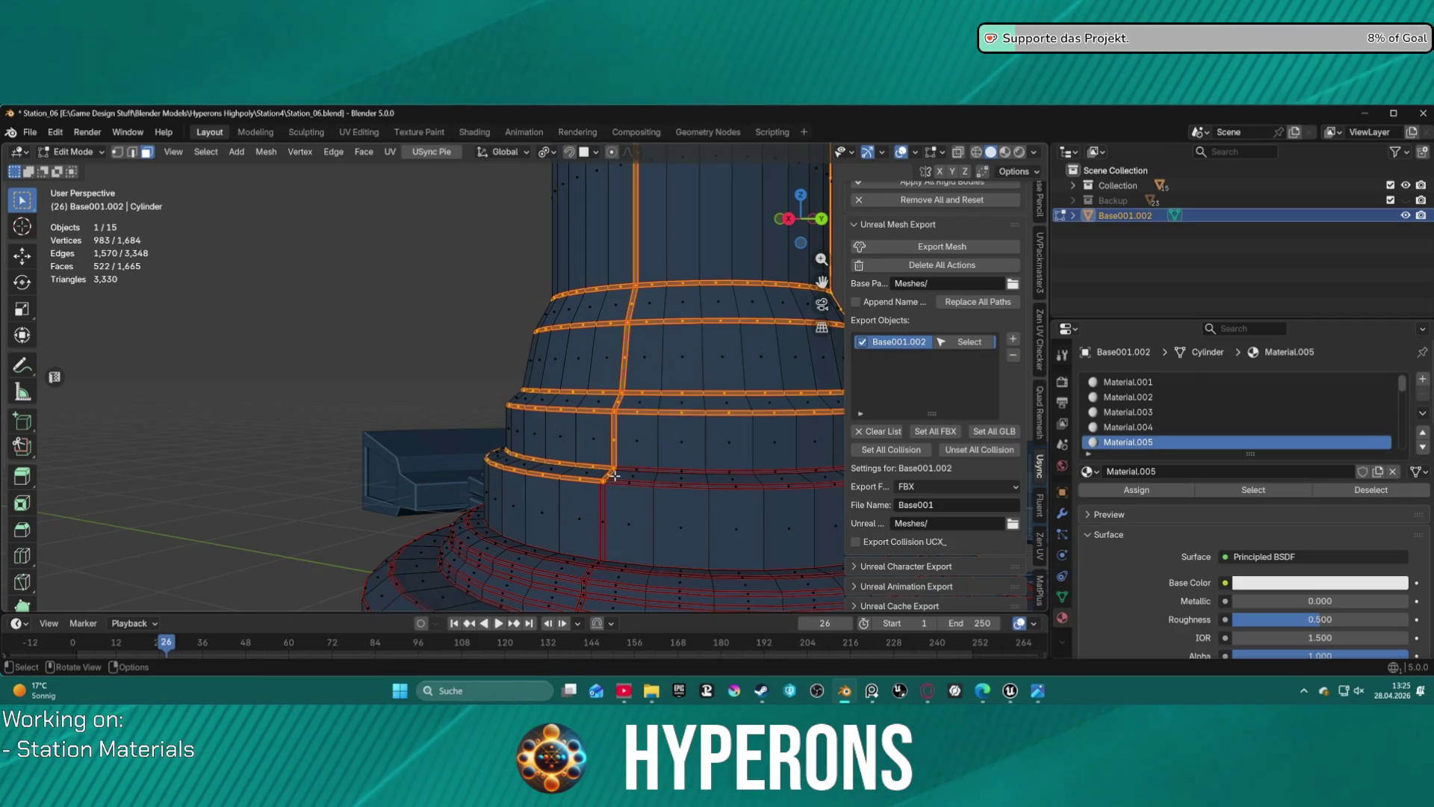
{"action": "key", "text": "l"}
{"action": "middle_click_drag", "start_coordinate": [614, 475], "coordinate": [473, 493]}
{"action": "key", "text": "l"}
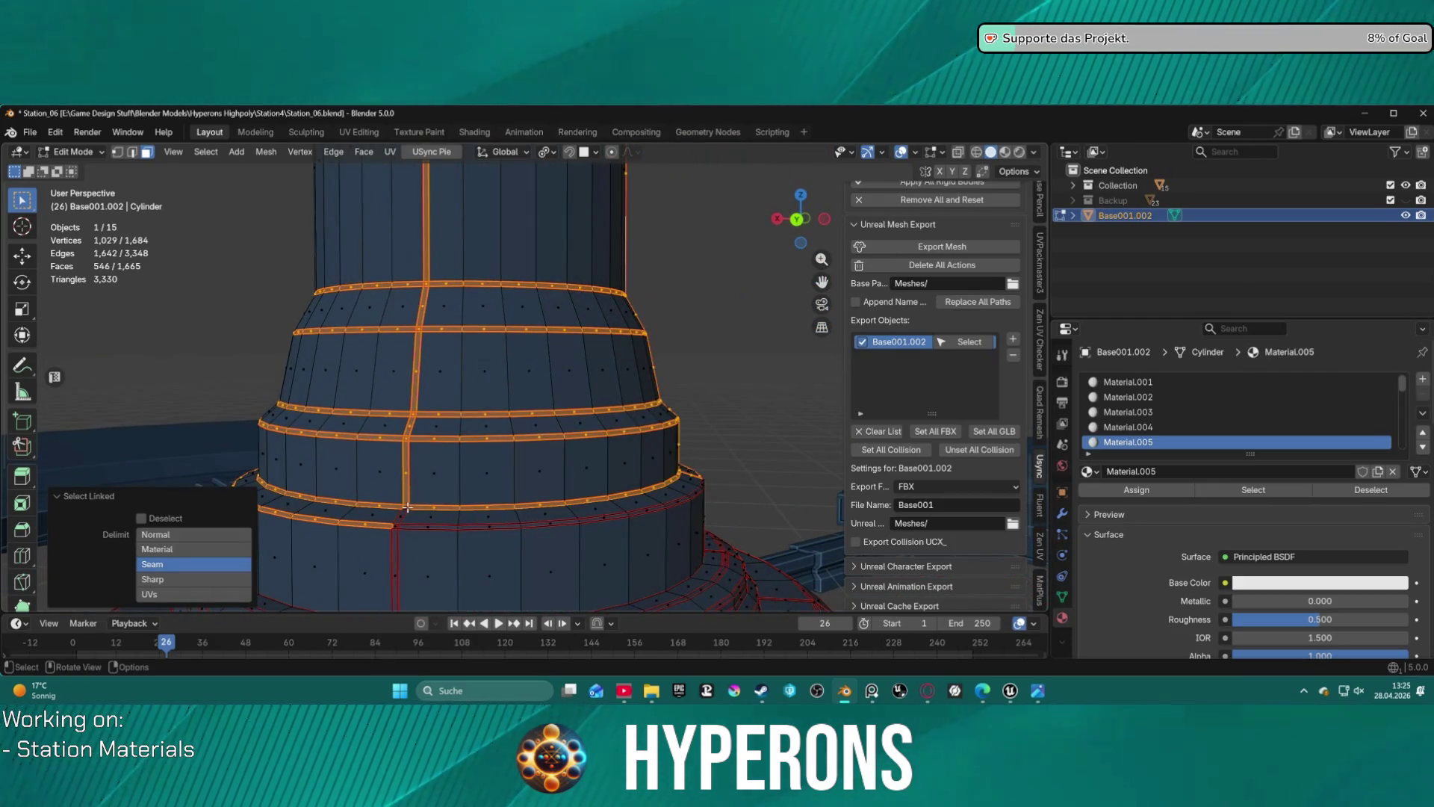
{"action": "key", "text": "l"}
{"action": "mouse_move", "coordinate": [602, 506]}
{"action": "middle_mouse_down"}
{"action": "mouse_move", "coordinate": [338, 499]}
{"action": "mouse_move", "coordinate": [531, 443]}
{"action": "mouse_move", "coordinate": [575, 301]}
{"action": "mouse_move", "coordinate": [673, 460]}
{"action": "mouse_move", "coordinate": [544, 292]}
{"action": "middle_mouse_up"}
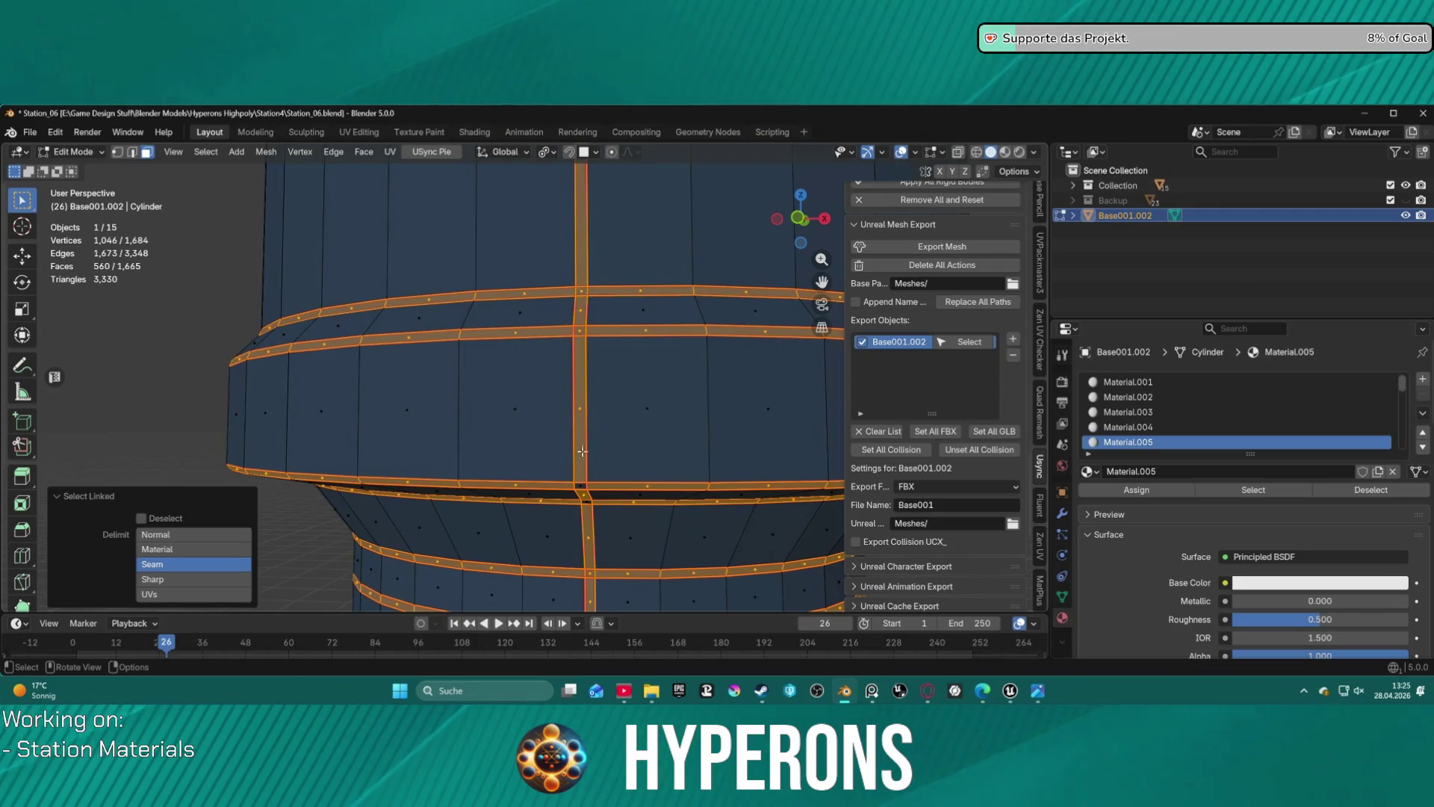
{"action": "mouse_move", "coordinate": [585, 499]}
{"action": "middle_mouse_down"}
{"action": "mouse_move", "coordinate": [463, 407]}
{"action": "mouse_move", "coordinate": [275, 384]}
{"action": "mouse_move", "coordinate": [422, 391]}
{"action": "mouse_move", "coordinate": [251, 322]}
{"action": "middle_mouse_up"}
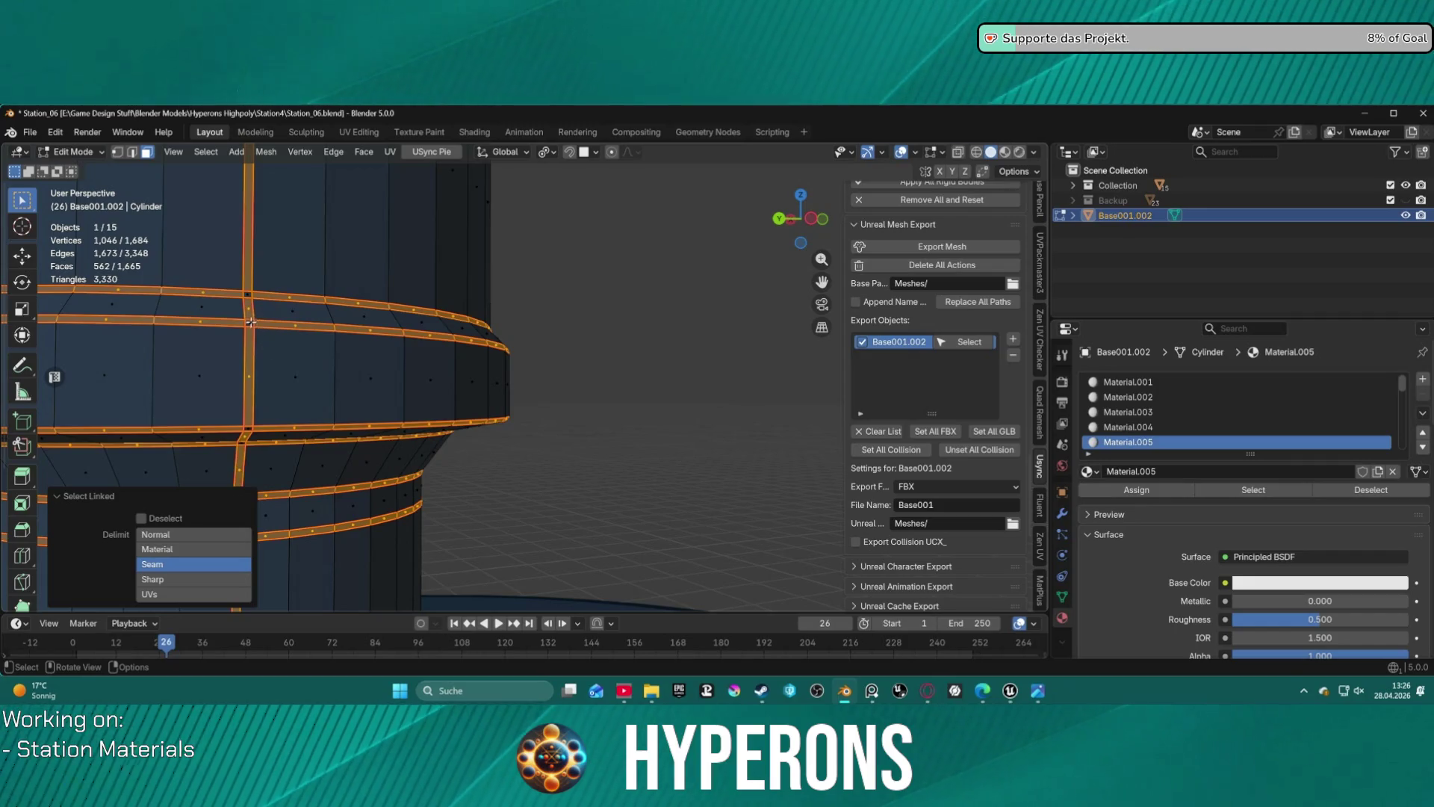
{"action": "key", "text": "l"}
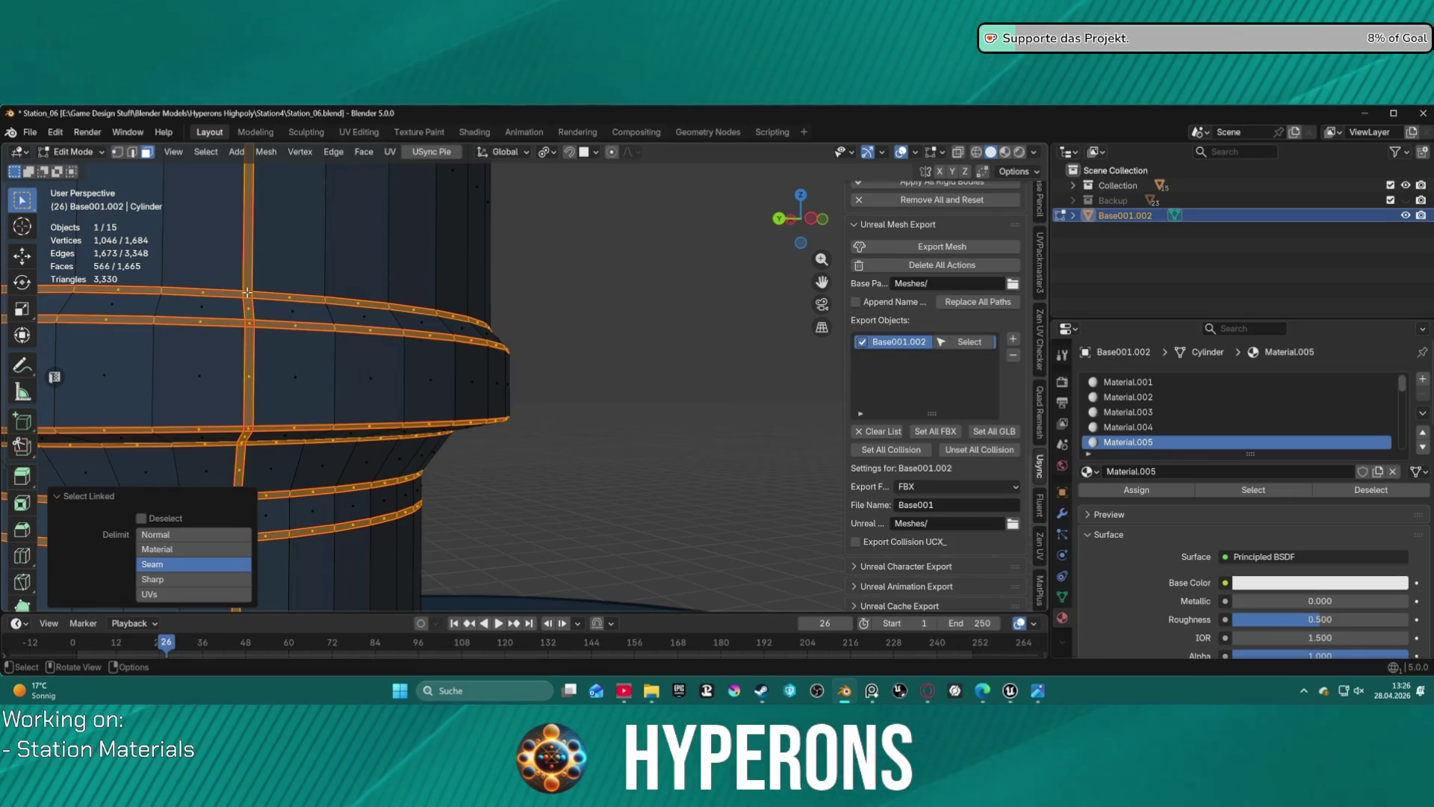
{"action": "key", "text": "ctrl+z"}
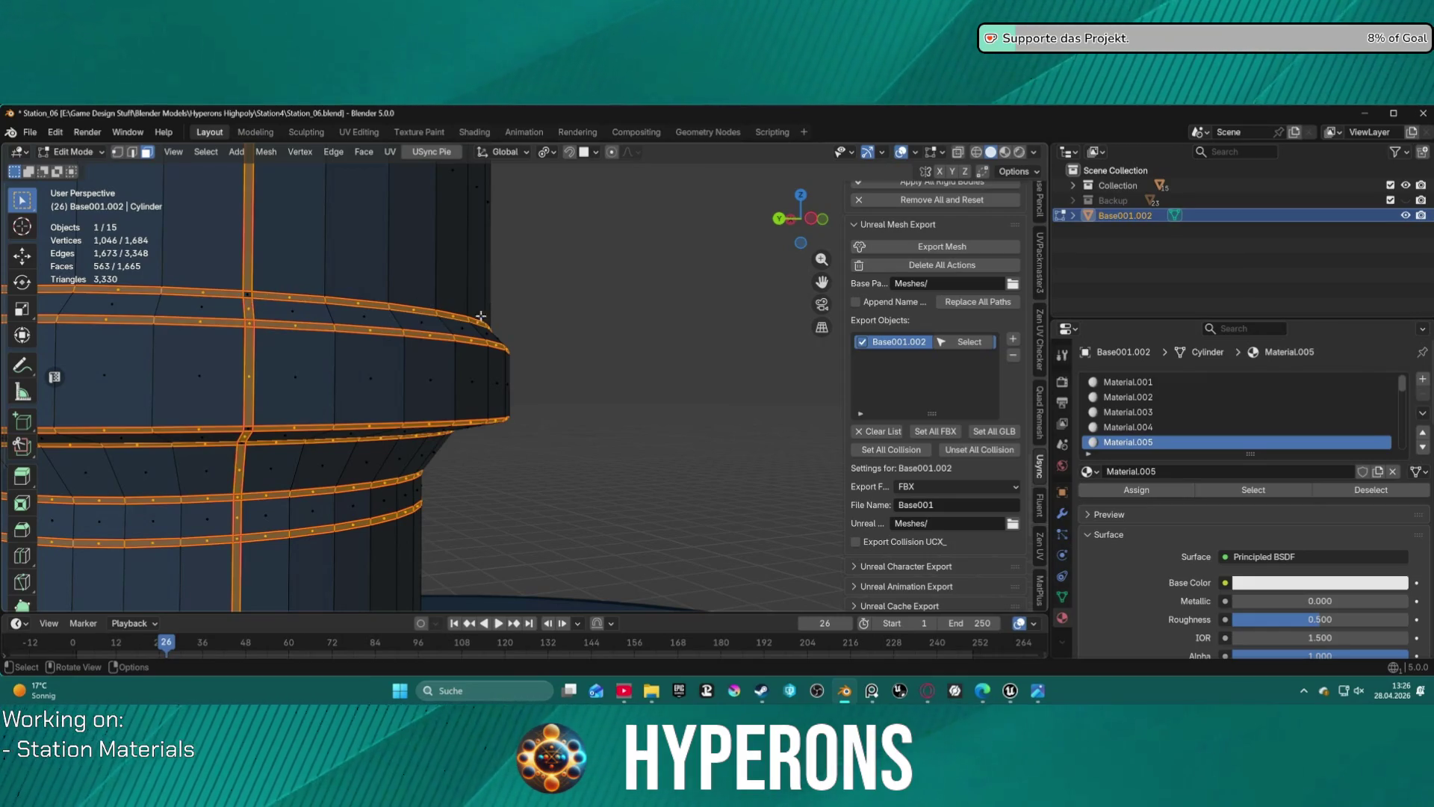
- Bring the whole tiered column into view and deselect the first face where strip crosses ring
{"action": "scroll", "coordinate": [472, 318], "scroll_direction": "down", "scroll_amount": 3}
{"action": "mouse_move", "coordinate": [630, 320]}
{"action": "middle_mouse_down"}
{"action": "mouse_move", "coordinate": [400, 346]}
{"action": "mouse_move", "coordinate": [520, 330]}
{"action": "mouse_move", "coordinate": [487, 358]}
{"action": "middle_mouse_up"}
{"action": "scroll", "coordinate": [498, 321], "scroll_direction": "down", "scroll_amount": 8}
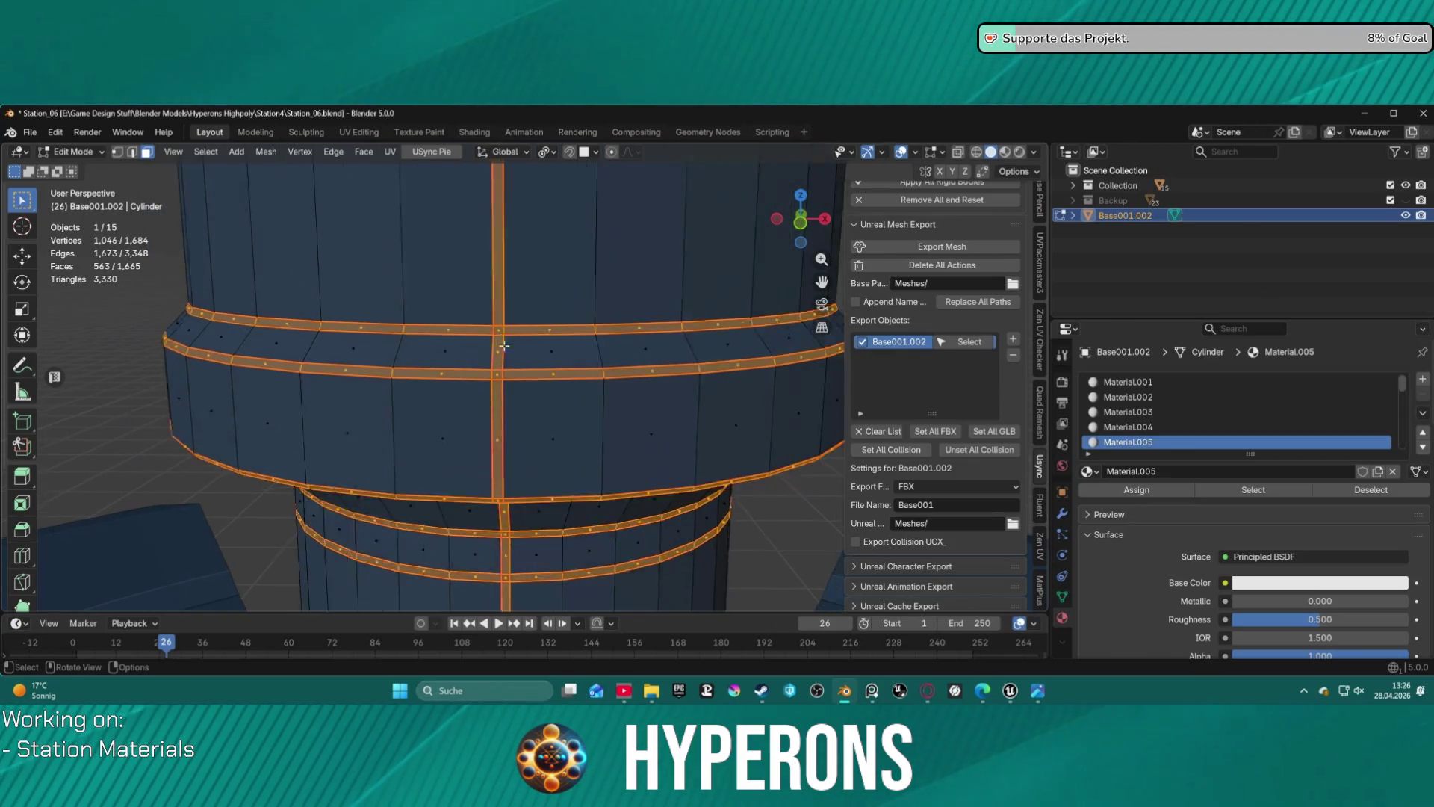
{"action": "scroll", "coordinate": [530, 460], "scroll_direction": "up", "scroll_amount": 6}
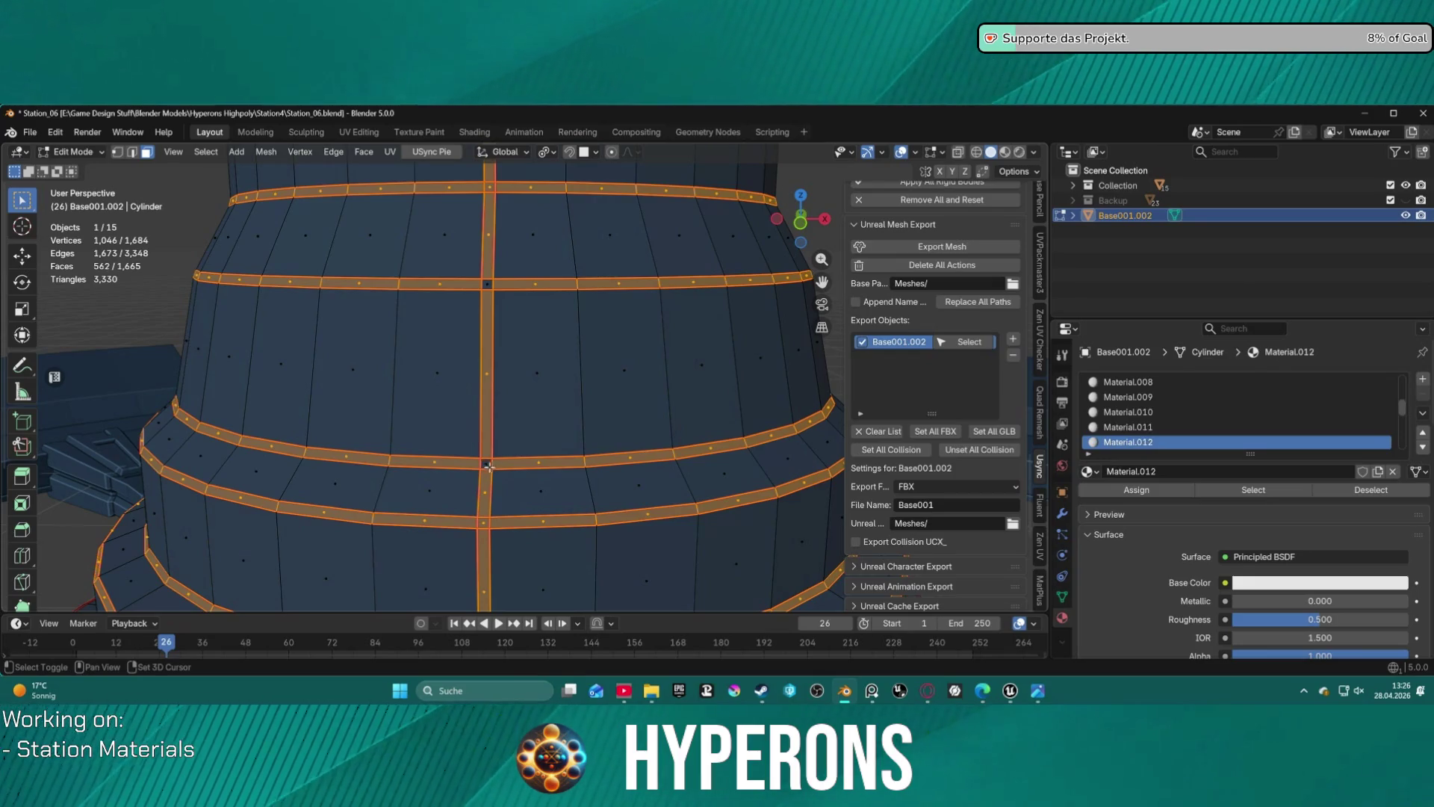
{"action": "middle_click_drag", "start_coordinate": [504, 519], "coordinate": [473, 403], "text": "shift"}
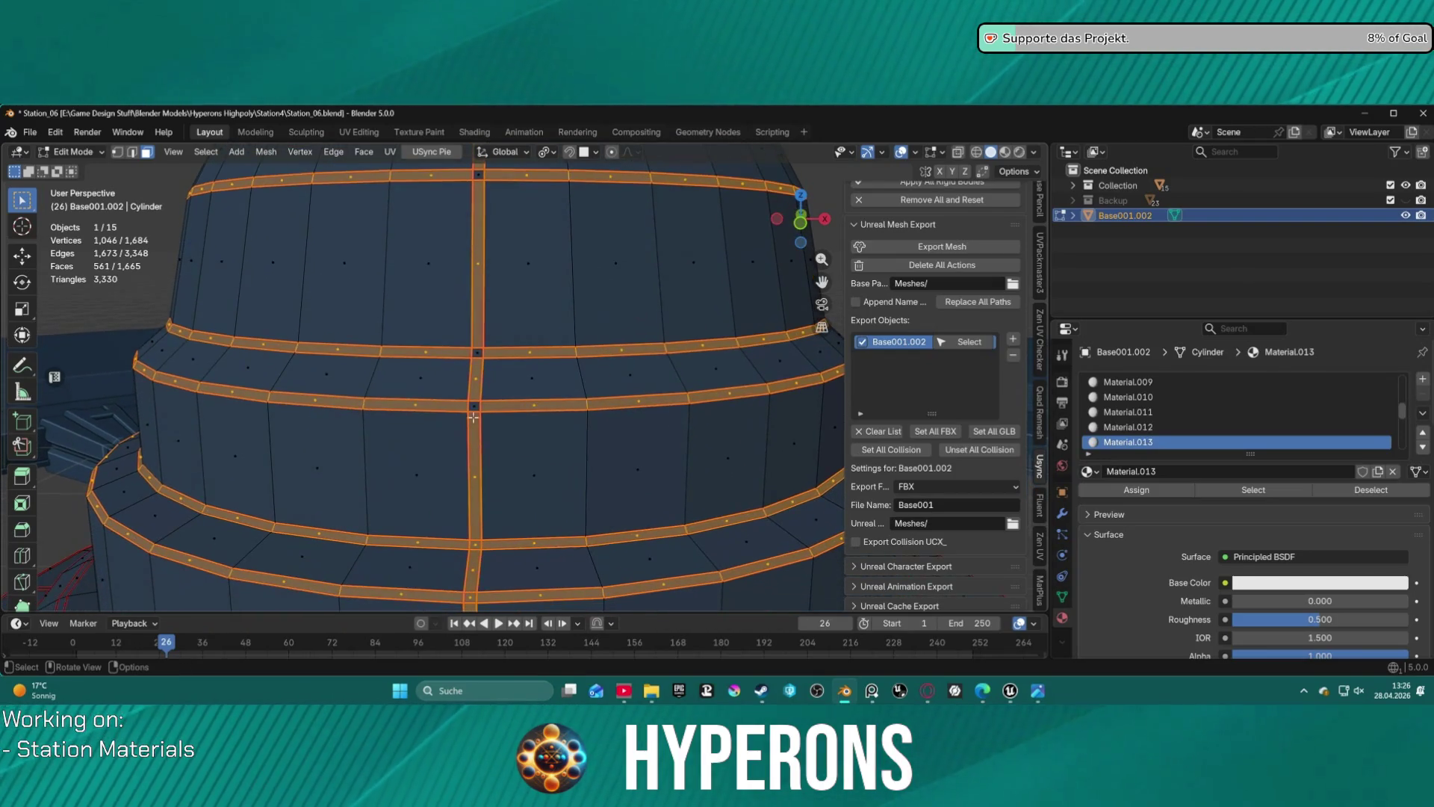
{"action": "scroll", "coordinate": [478, 553], "scroll_direction": "down", "scroll_amount": 4}
{"action": "mouse_move", "coordinate": [487, 526]}
{"action": "middle_mouse_down"}
{"action": "mouse_move", "coordinate": [523, 504]}
{"action": "mouse_move", "coordinate": [271, 463]}
{"action": "mouse_move", "coordinate": [504, 437]}
{"action": "mouse_move", "coordinate": [623, 442]}
{"action": "mouse_move", "coordinate": [428, 444]}
{"action": "middle_mouse_up"}
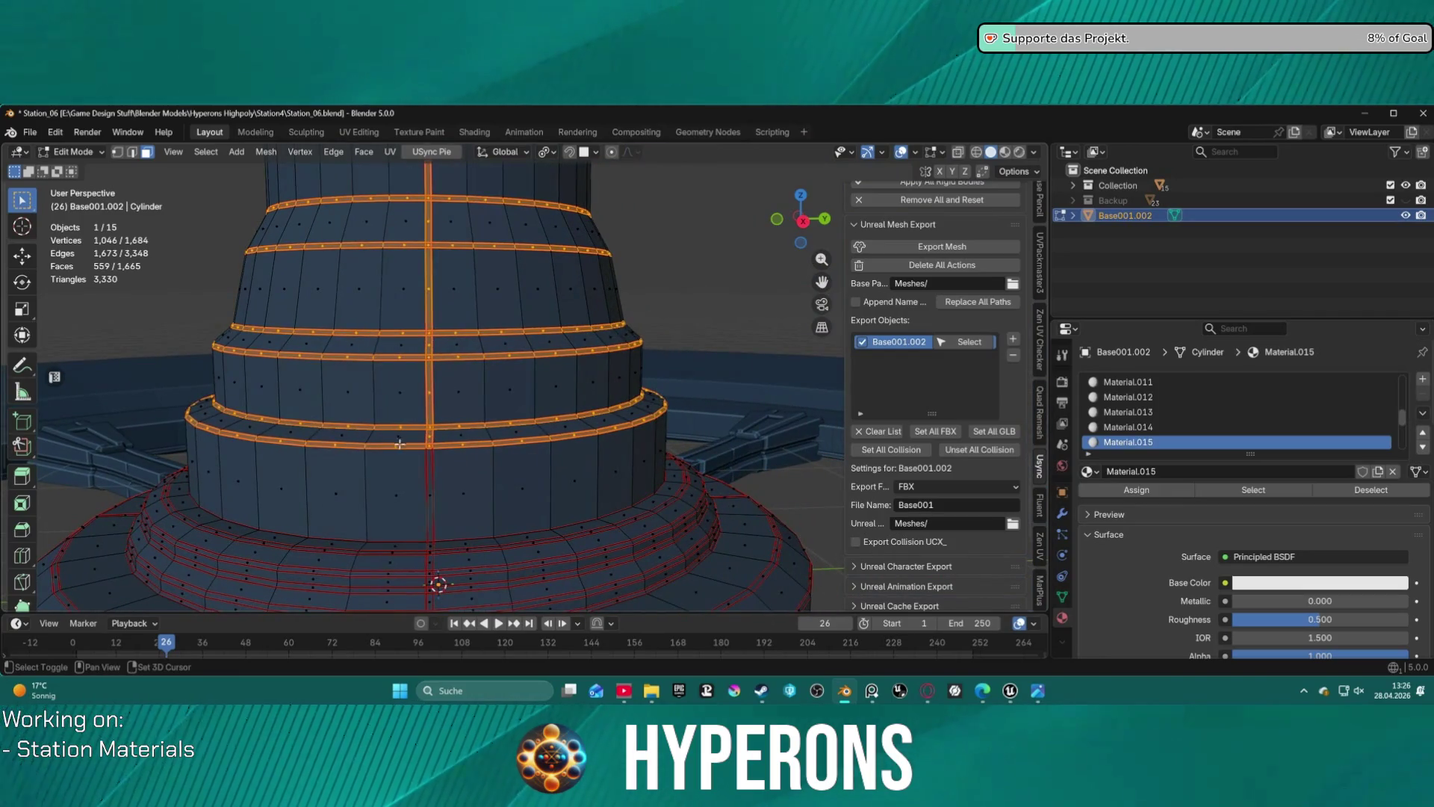
{"action": "left_click", "coordinate": [428, 428], "text": "shift"}
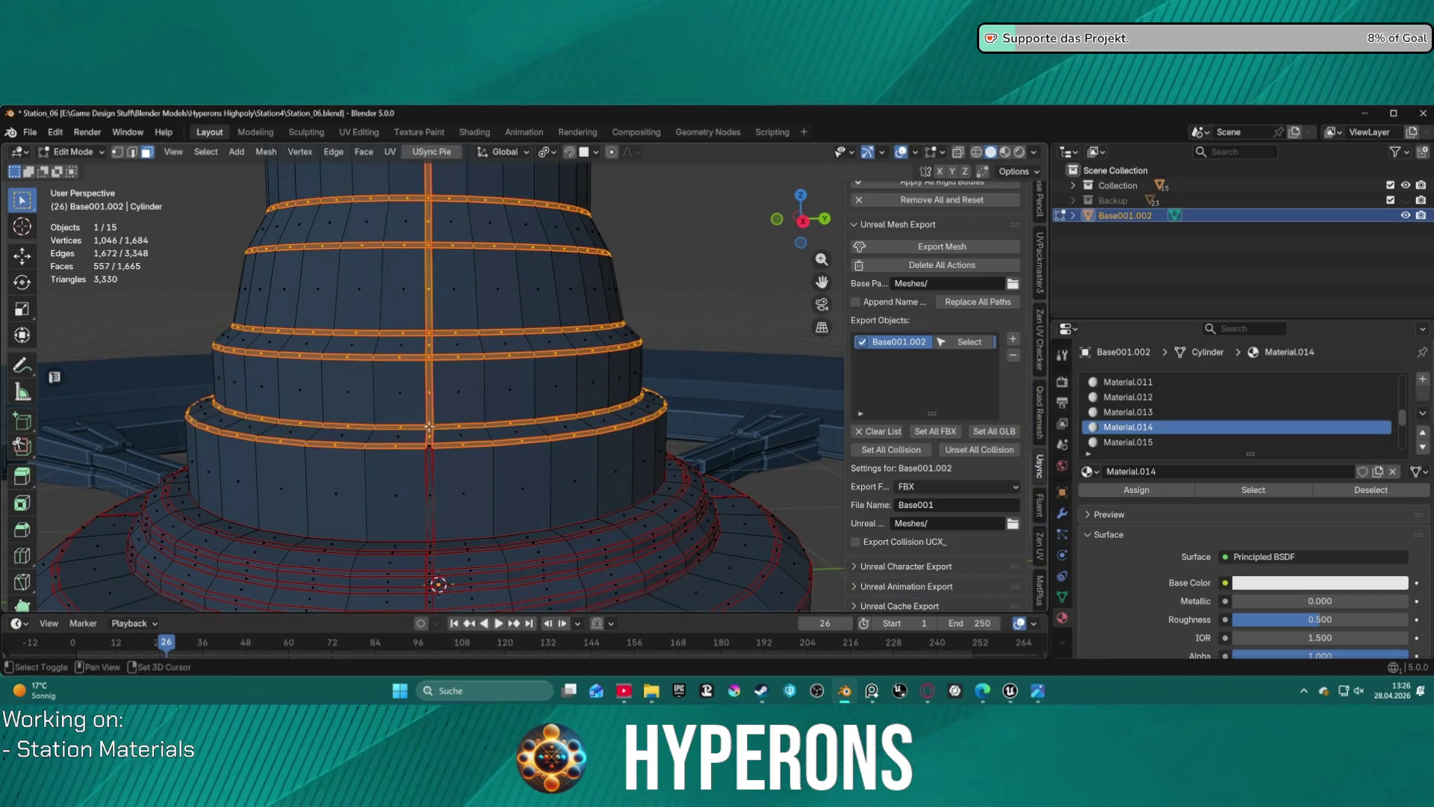
- Deselect the strip-ring crossing faces up this side of the column and on the lower tier
{"action": "left_click", "coordinate": [428, 342], "text": "shift"}
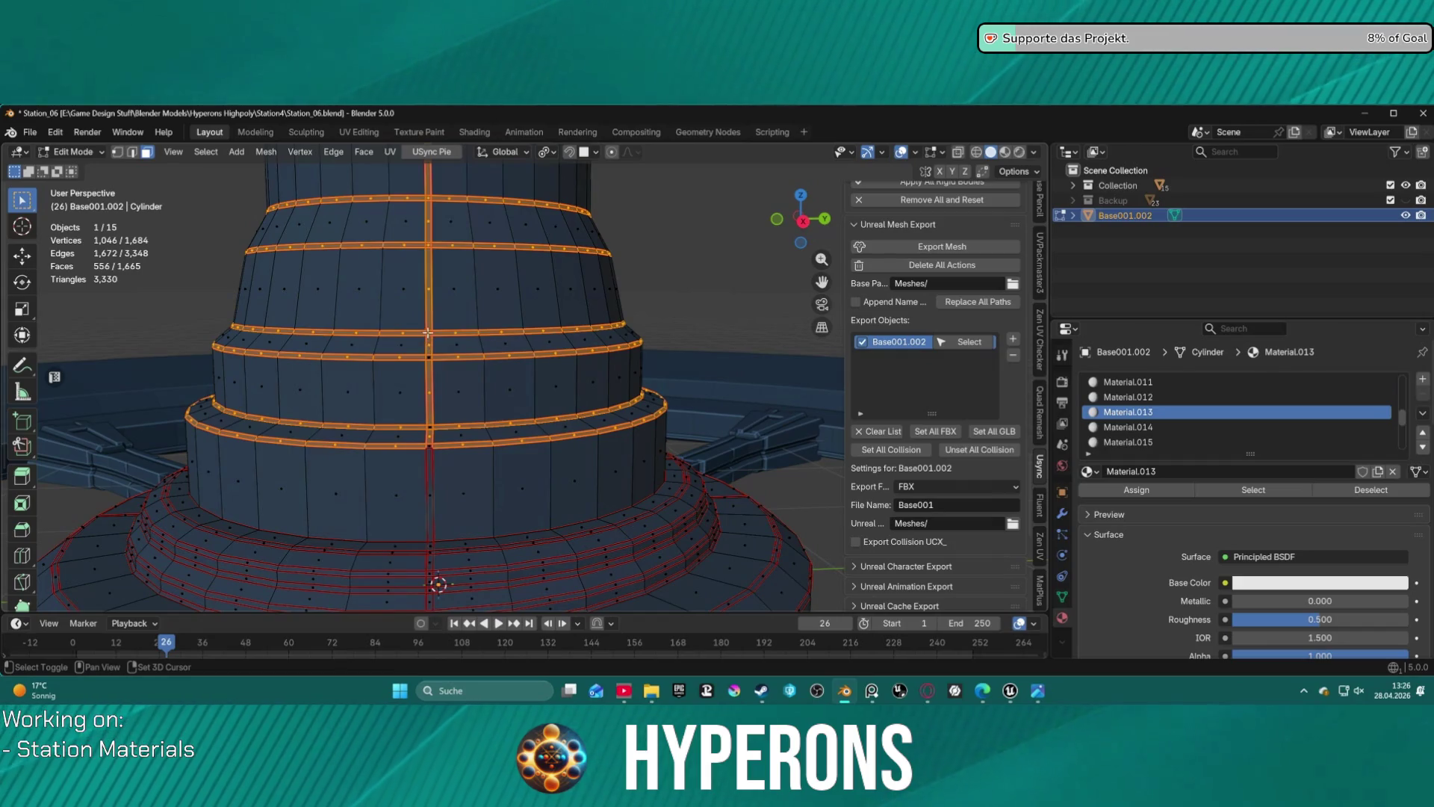
{"action": "left_click", "coordinate": [425, 257], "text": "shift"}
{"action": "left_click", "coordinate": [424, 202], "text": "shift"}
{"action": "left_click", "coordinate": [428, 197], "text": "shift"}
{"action": "mouse_move", "coordinate": [486, 342]}
{"action": "middle_mouse_down"}
{"action": "mouse_move", "coordinate": [505, 352]}
{"action": "mouse_move", "coordinate": [335, 463]}
{"action": "middle_mouse_up"}
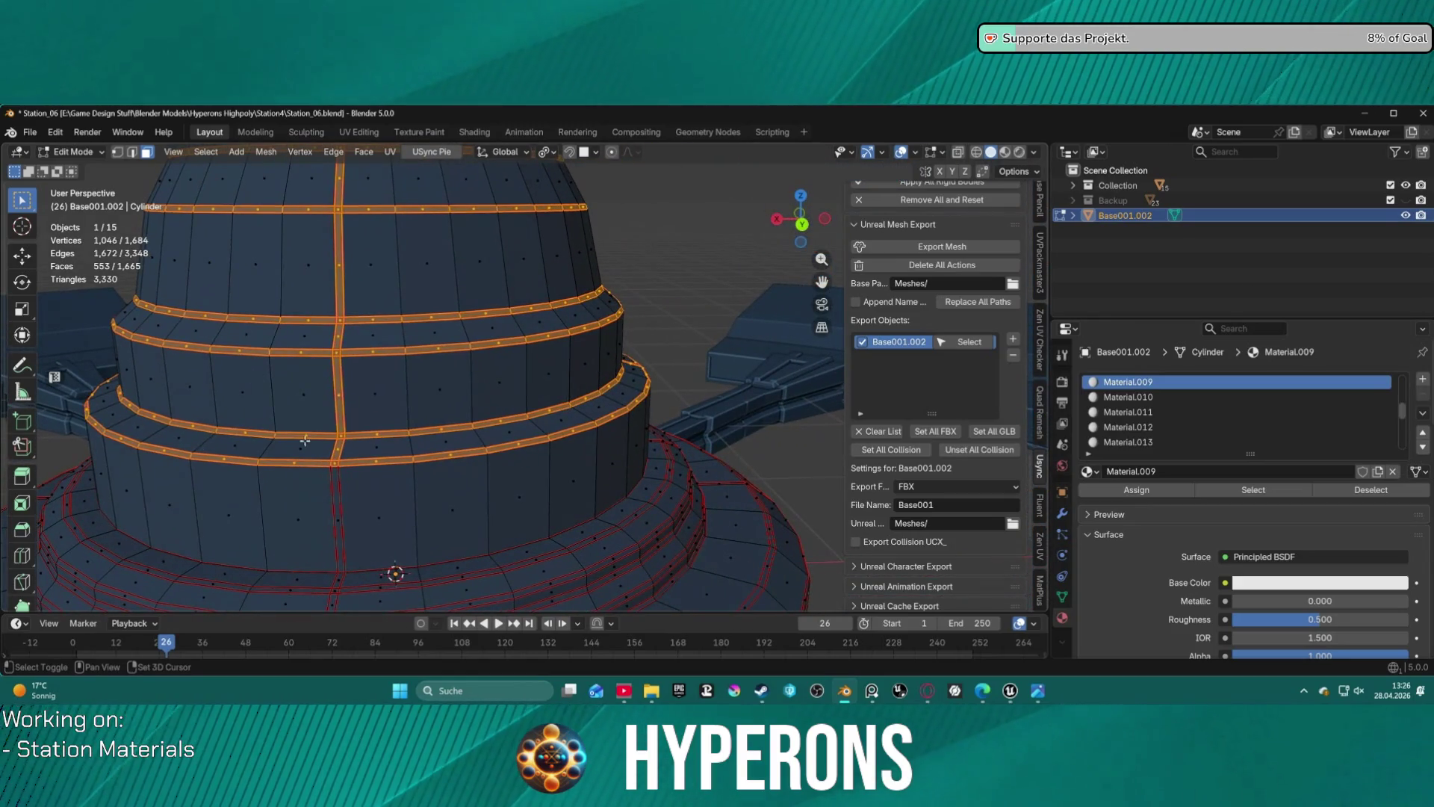
{"action": "left_click", "coordinate": [335, 463], "text": "shift"}
{"action": "left_click", "coordinate": [341, 435], "text": "shift"}
{"action": "left_click", "coordinate": [339, 331], "text": "shift"}
{"action": "left_click", "coordinate": [340, 321], "text": "shift"}
{"action": "left_click", "coordinate": [338, 209], "text": "shift"}
{"action": "mouse_move", "coordinate": [338, 210]}
{"action": "middle_mouse_down", "text": "shift"}
{"action": "mouse_move", "coordinate": [418, 299]}
{"action": "mouse_move", "coordinate": [447, 402]}
{"action": "middle_mouse_up", "text": "shift"}
- Deselect the remaining crossing faces on the column's other side, ending with the stepped base rings in view
{"action": "mouse_move", "coordinate": [632, 432]}
{"action": "middle_mouse_down"}
{"action": "mouse_move", "coordinate": [467, 426]}
{"action": "mouse_move", "coordinate": [512, 472]}
{"action": "middle_mouse_up"}
{"action": "left_click", "coordinate": [511, 472], "text": "shift"}
{"action": "left_click", "coordinate": [510, 513], "text": "shift"}
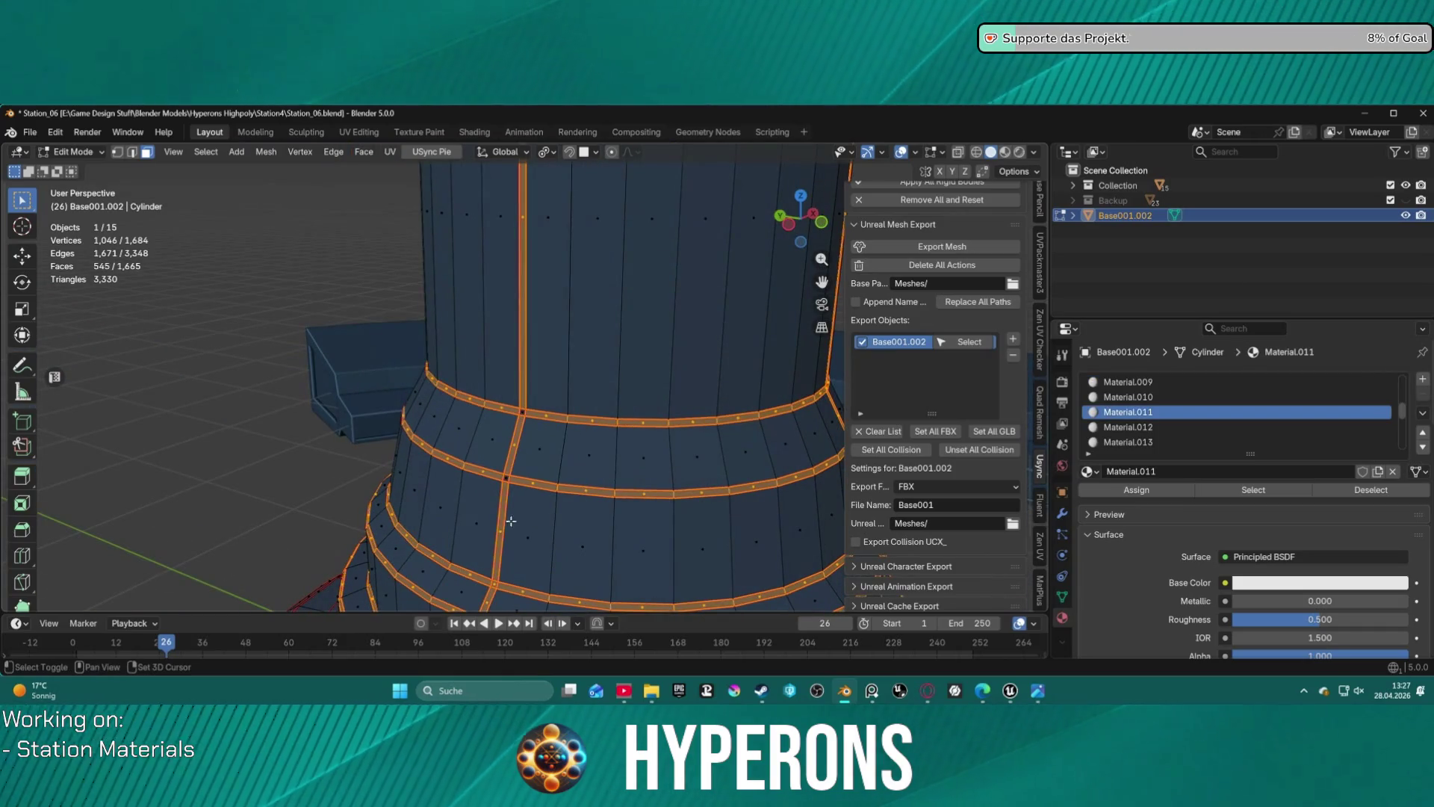
{"action": "middle_click_drag", "start_coordinate": [495, 581], "coordinate": [492, 457], "text": "shift"}
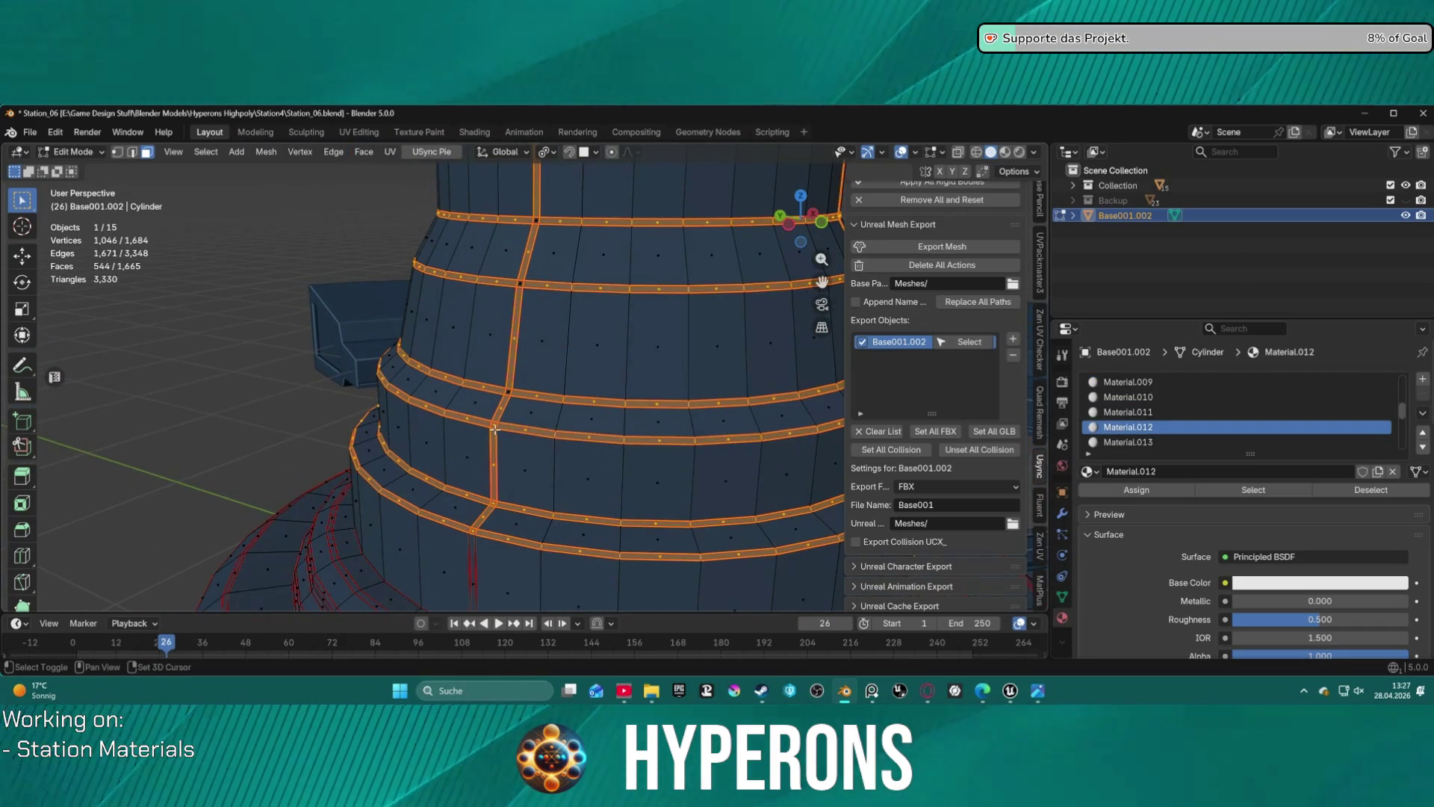
{"action": "left_click", "coordinate": [491, 456], "text": "shift"}
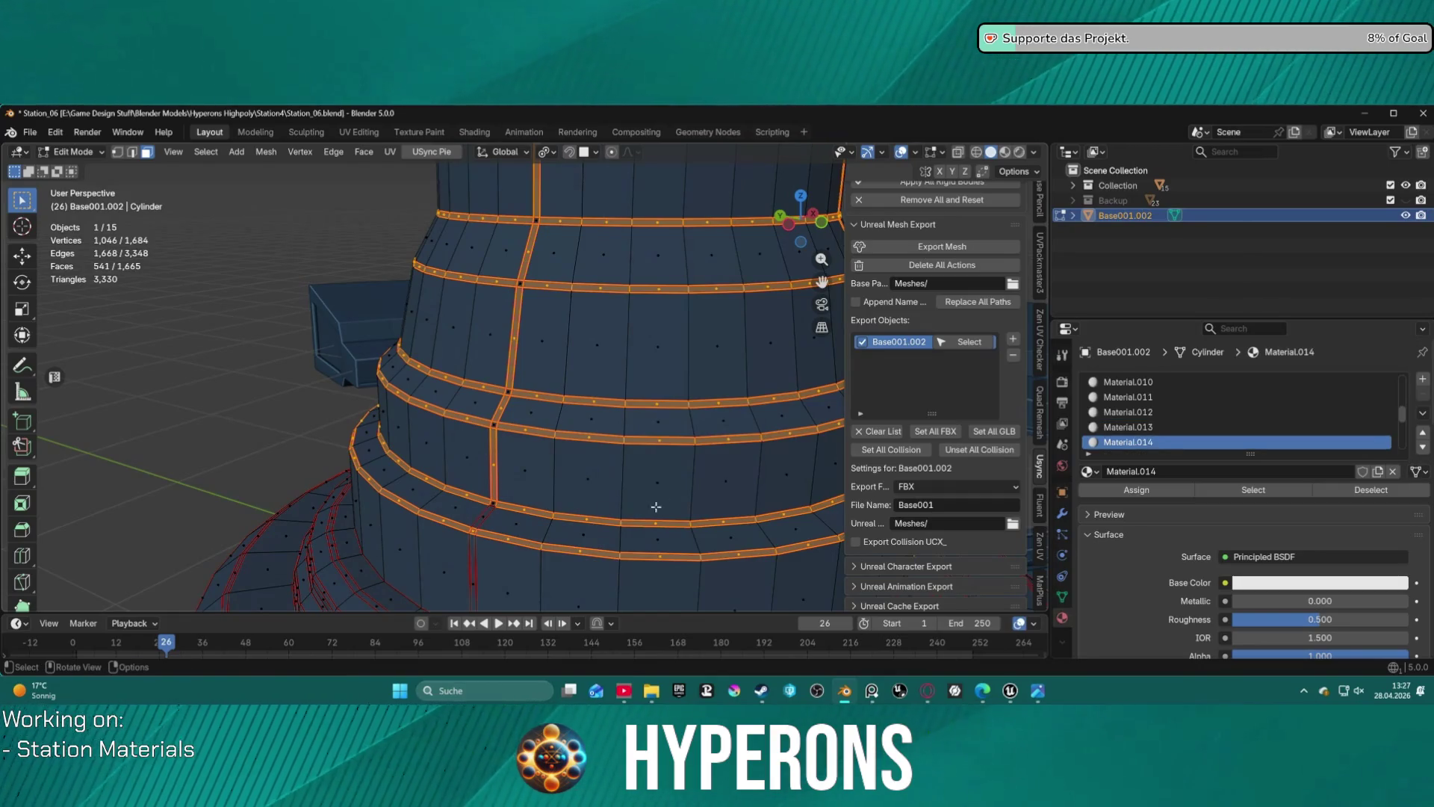
{"action": "left_click", "coordinate": [473, 531], "text": "shift"}
{"action": "mouse_move", "coordinate": [473, 531]}
{"action": "middle_mouse_down"}
{"action": "mouse_move", "coordinate": [602, 585]}
{"action": "mouse_move", "coordinate": [576, 534]}
{"action": "mouse_move", "coordinate": [598, 509]}
{"action": "mouse_move", "coordinate": [554, 596]}
{"action": "middle_mouse_up"}
{"action": "mouse_move", "coordinate": [586, 321]}
{"action": "middle_mouse_down", "text": "shift"}
{"action": "mouse_move", "coordinate": [531, 313]}
{"action": "mouse_move", "coordinate": [927, 282]}
{"action": "middle_mouse_up", "text": "shift"}
{"action": "left_click", "coordinate": [531, 312], "text": "shift"}
{"action": "scroll", "coordinate": [568, 355], "scroll_direction": "down", "scroll_amount": 3}
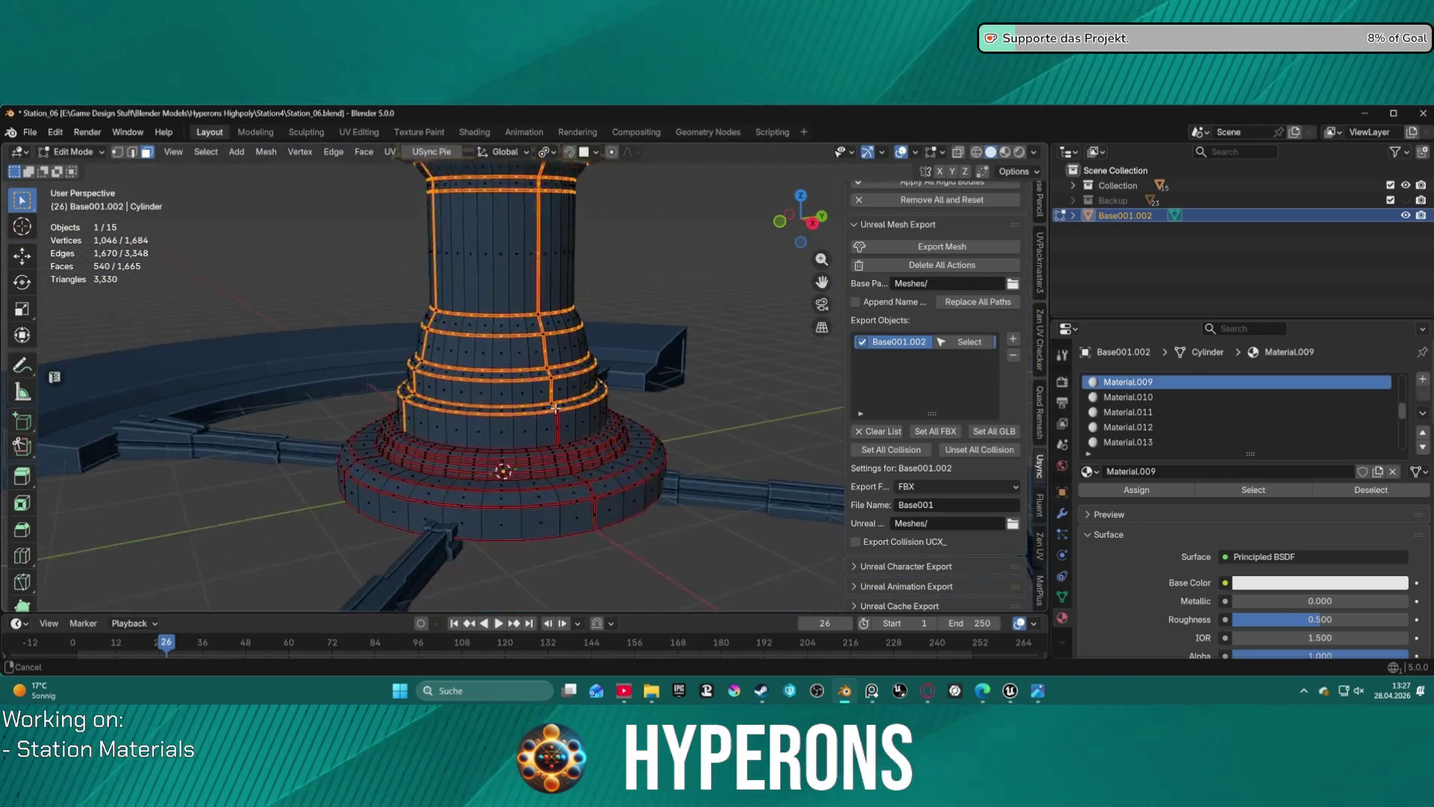
{"action": "middle_click_drag", "start_coordinate": [496, 481], "coordinate": [464, 317], "text": "shift"}
{"action": "scroll", "coordinate": [464, 316], "scroll_direction": "up", "scroll_amount": 4}
{"action": "scroll", "coordinate": [497, 369], "scroll_direction": "up", "scroll_amount": 2}
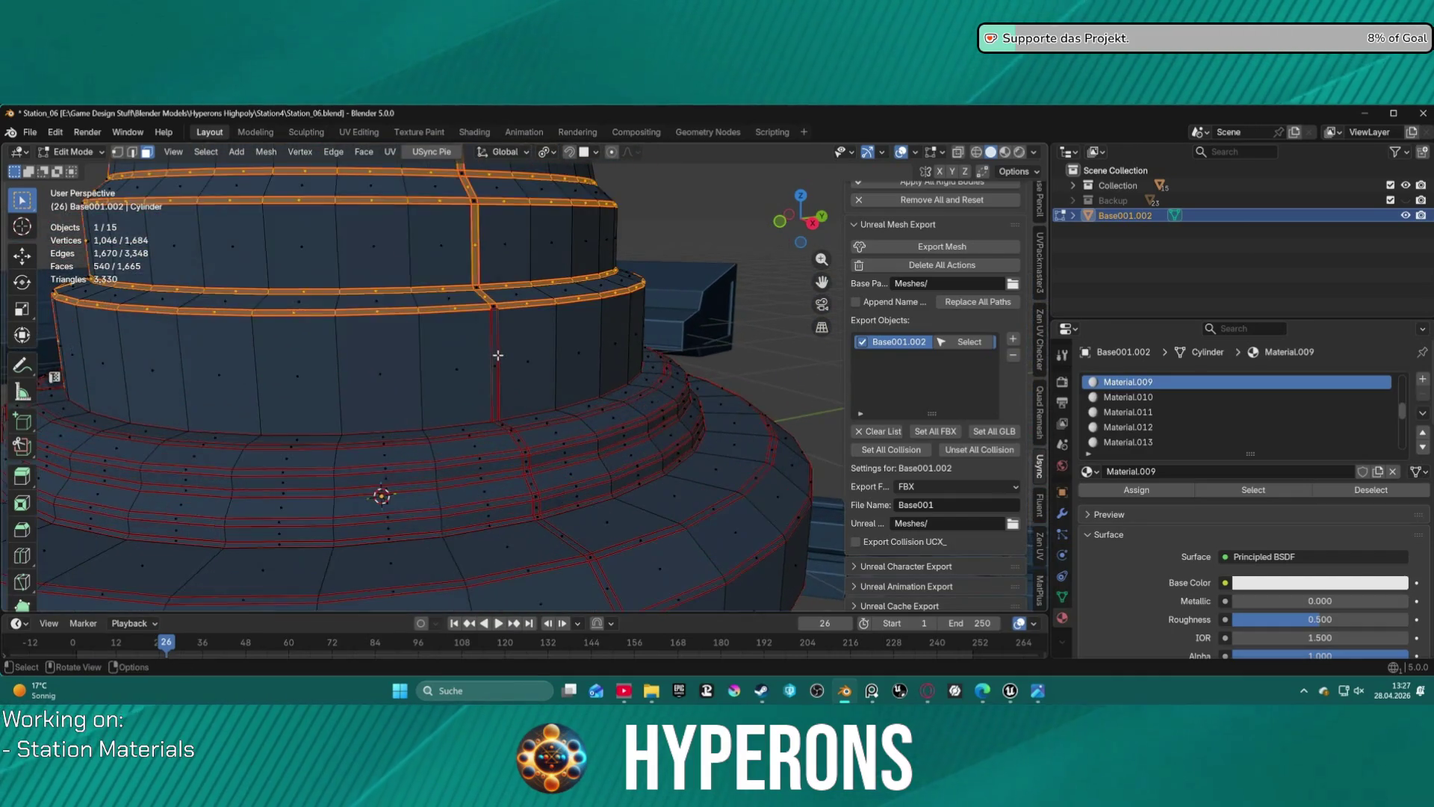
- Add the upper step ring bands to the selection, removing the unwanted large patches
{"action": "key", "text": "l"}
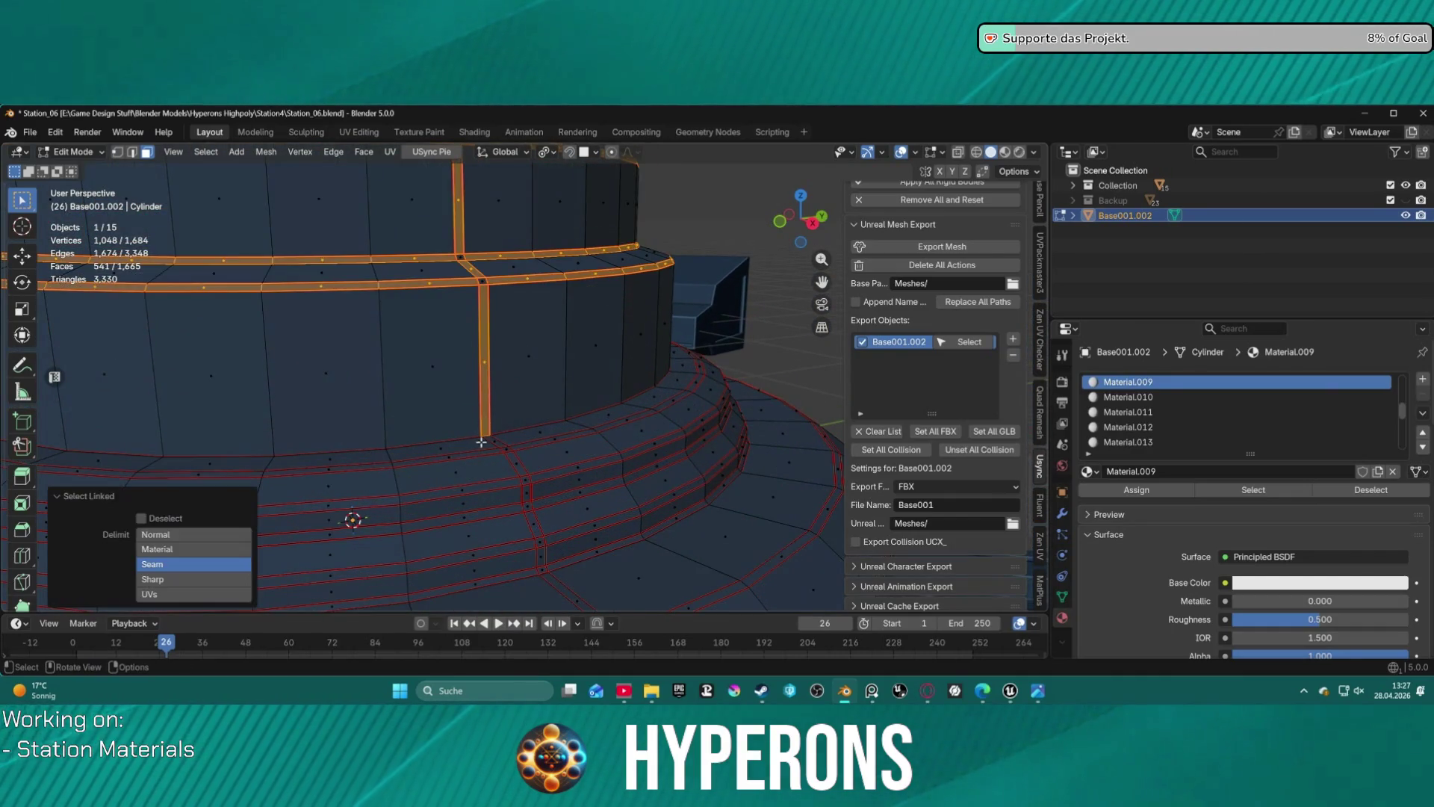
{"action": "key", "text": "l"}
{"action": "key", "text": "l"}
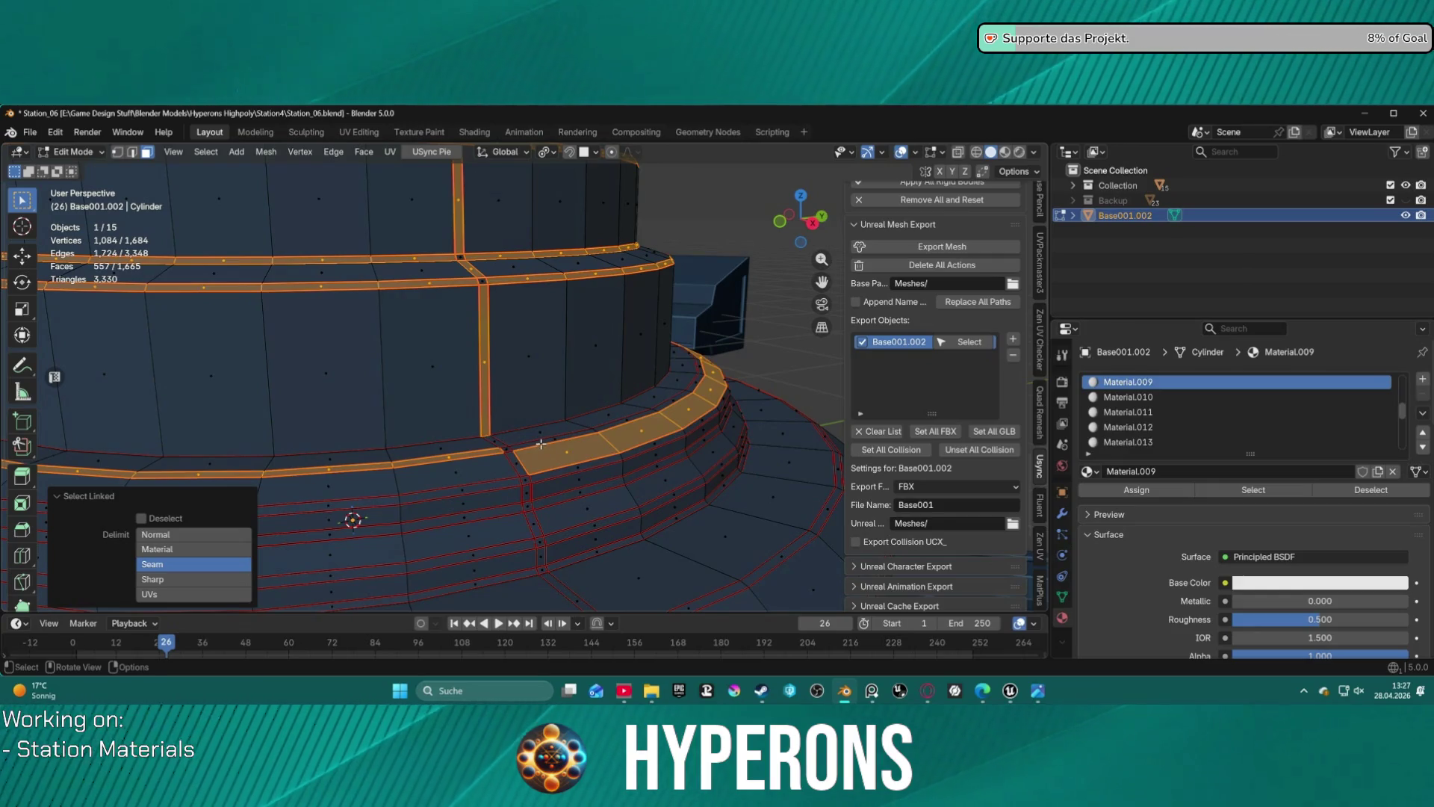
{"action": "key", "text": "ctrl+z"}
{"action": "key", "text": "l"}
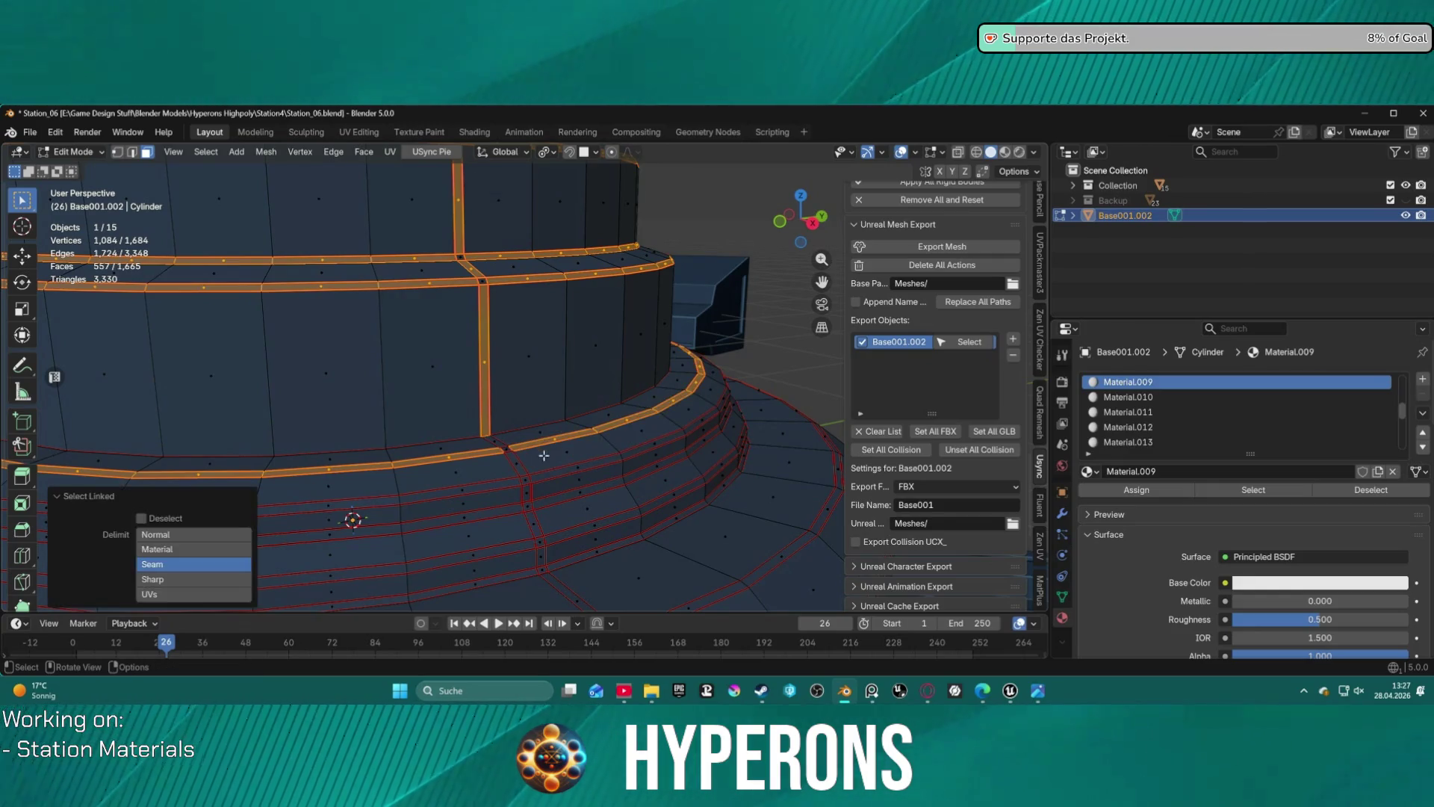
{"action": "key", "text": "l"}
{"action": "key", "text": "l"}
{"action": "key", "text": "l"}
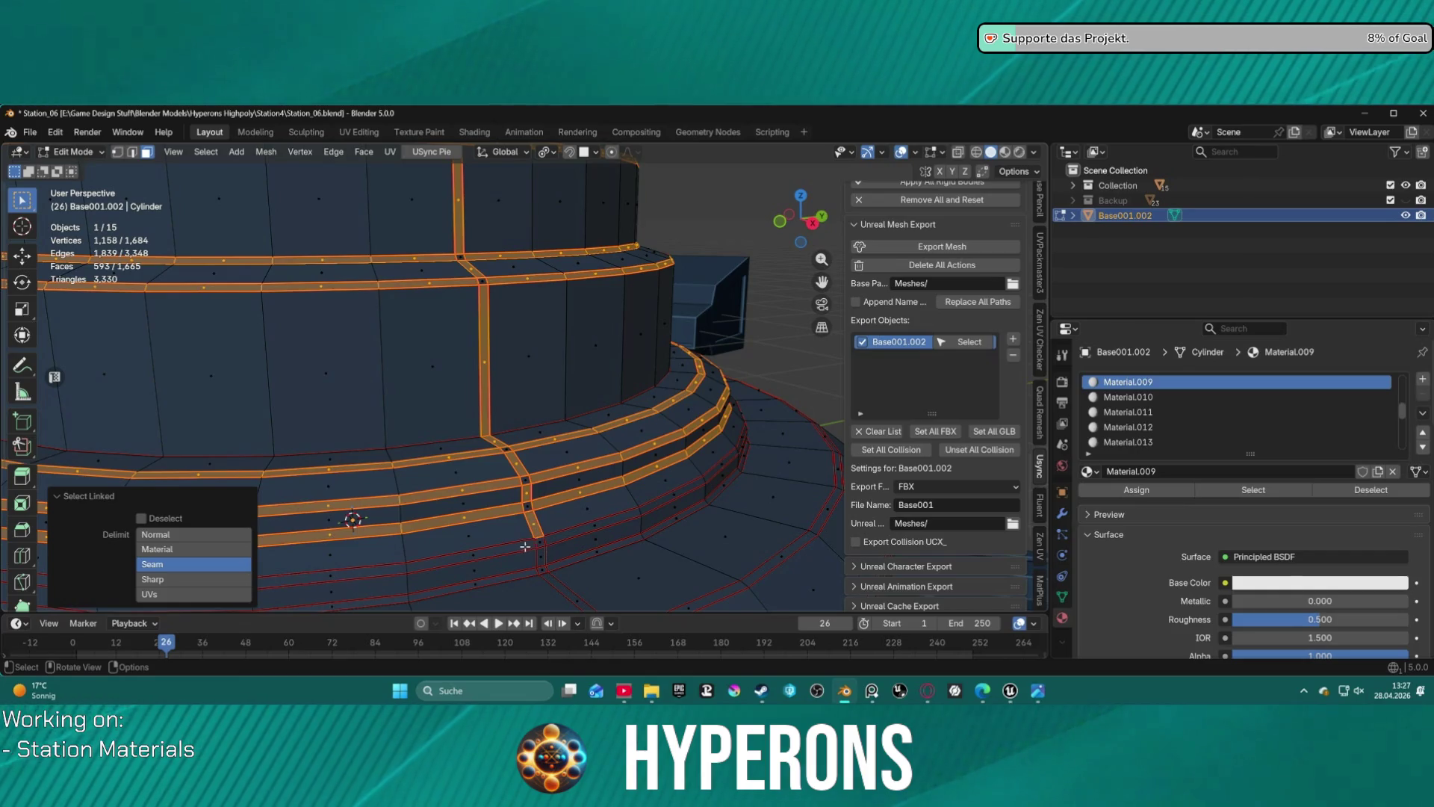
{"action": "key", "text": "l"}
{"action": "key", "text": "l"}
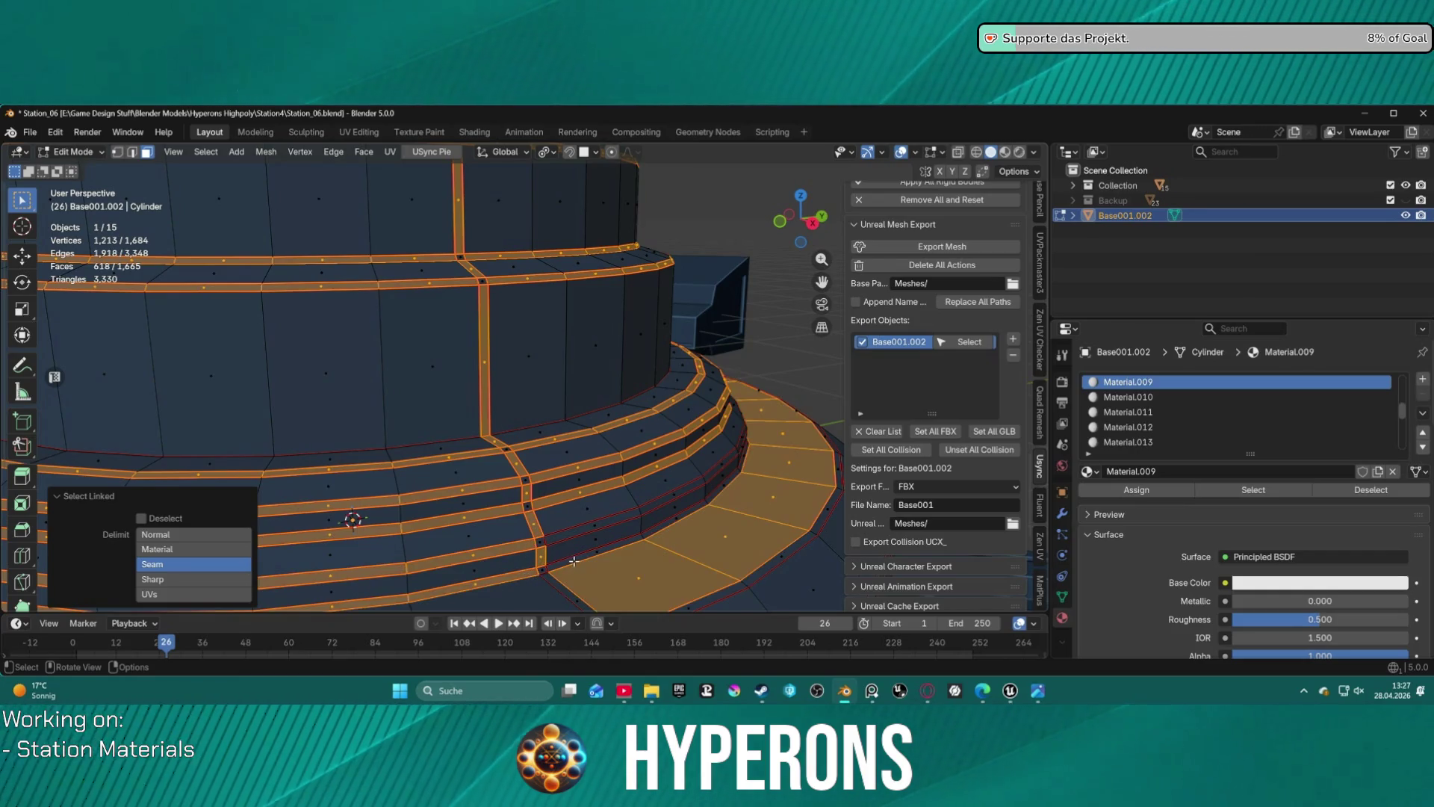
{"action": "key", "text": "ctrl+z"}
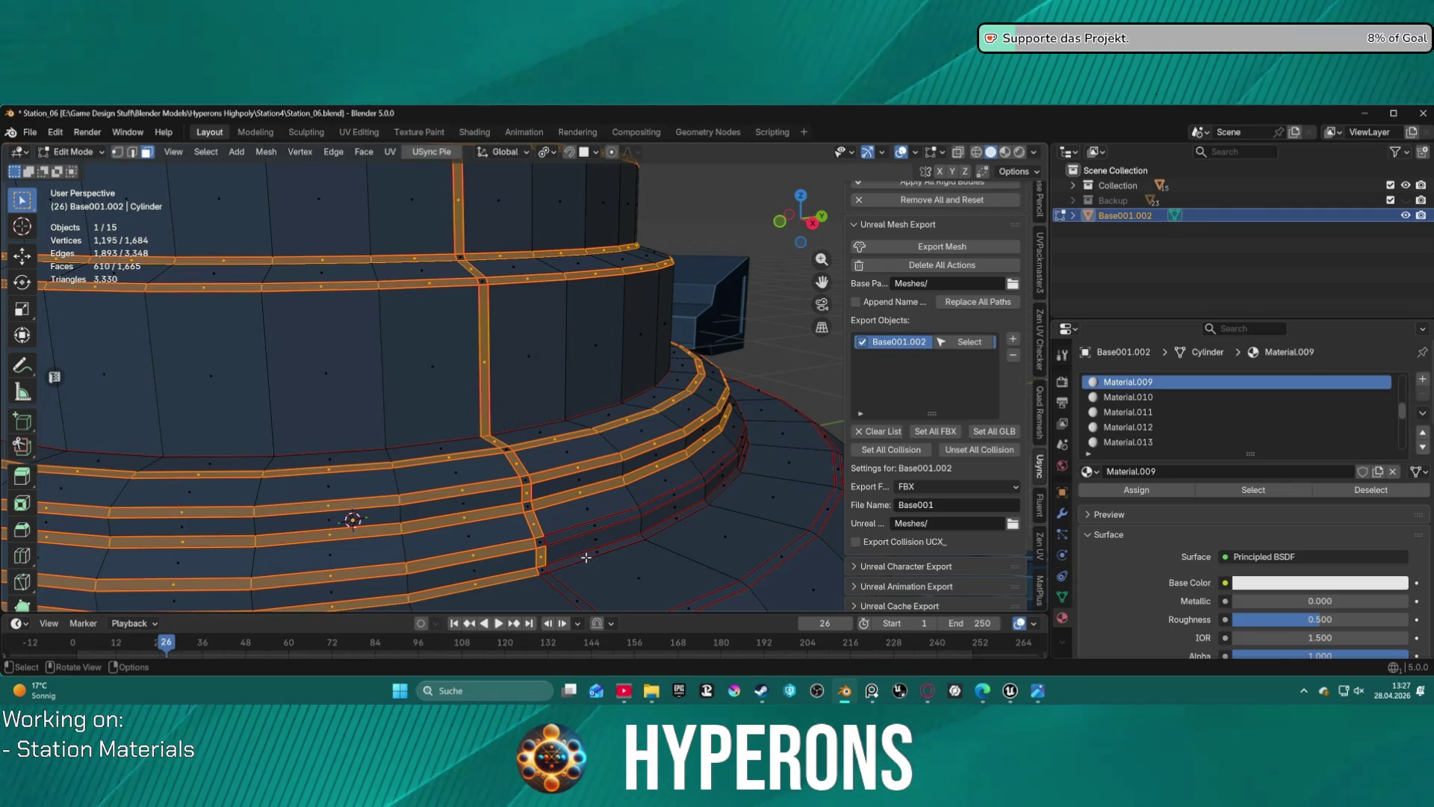
{"action": "key", "text": "z"}
{"action": "key", "text": "Escape"}
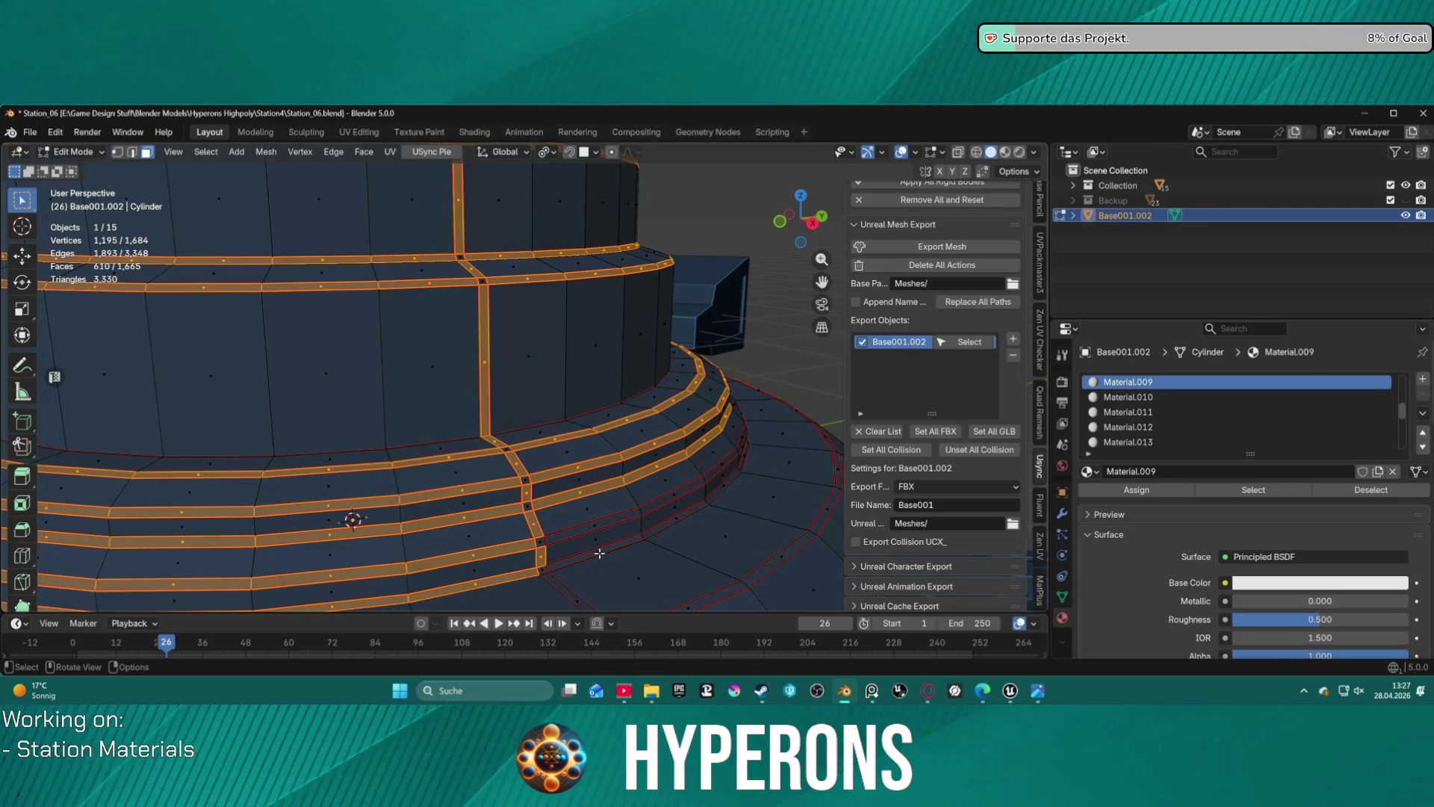
- Add the lower step strips and step rings down to the lower base band
{"action": "key", "text": "l"}
{"action": "key", "text": "ctrl+z"}
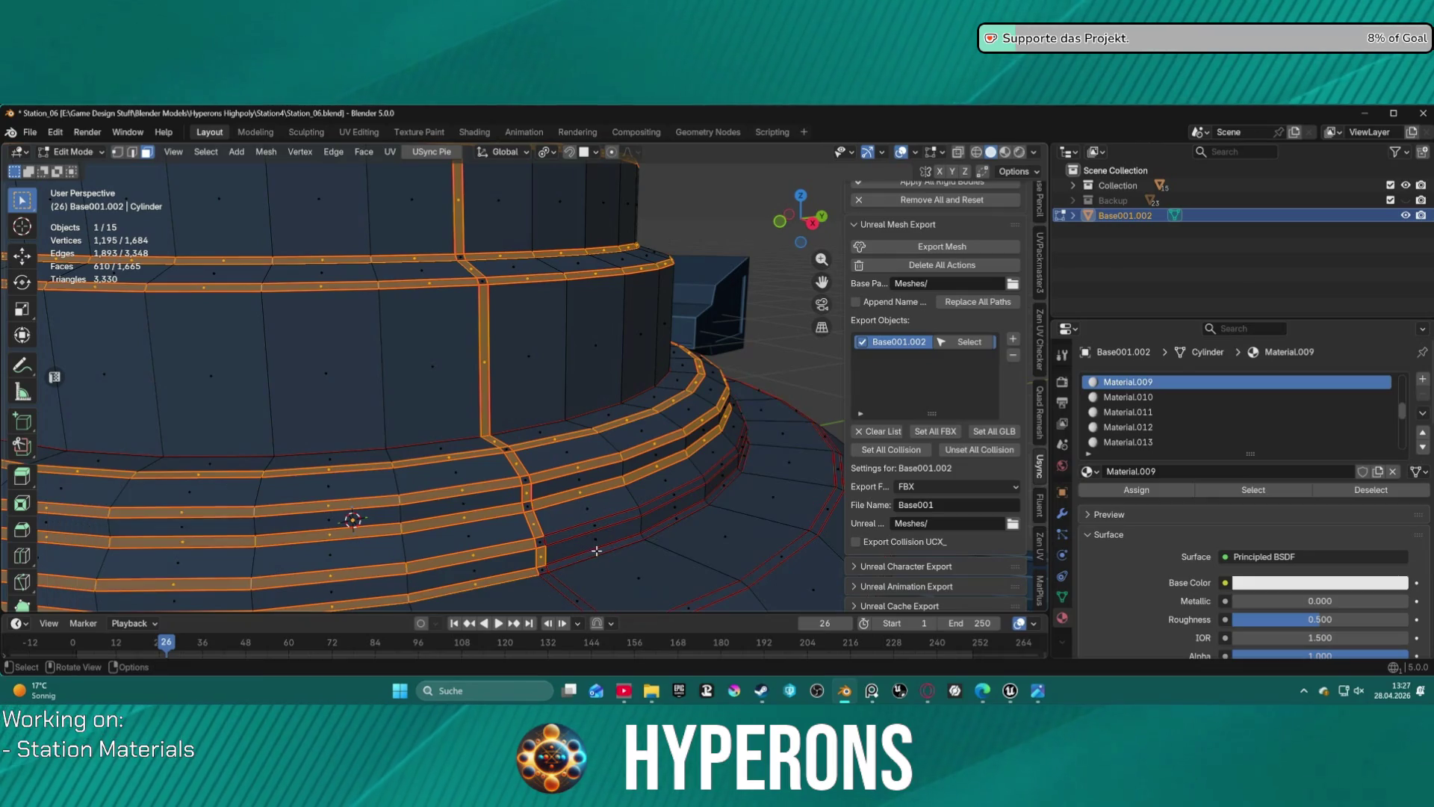
{"action": "key", "text": "l"}
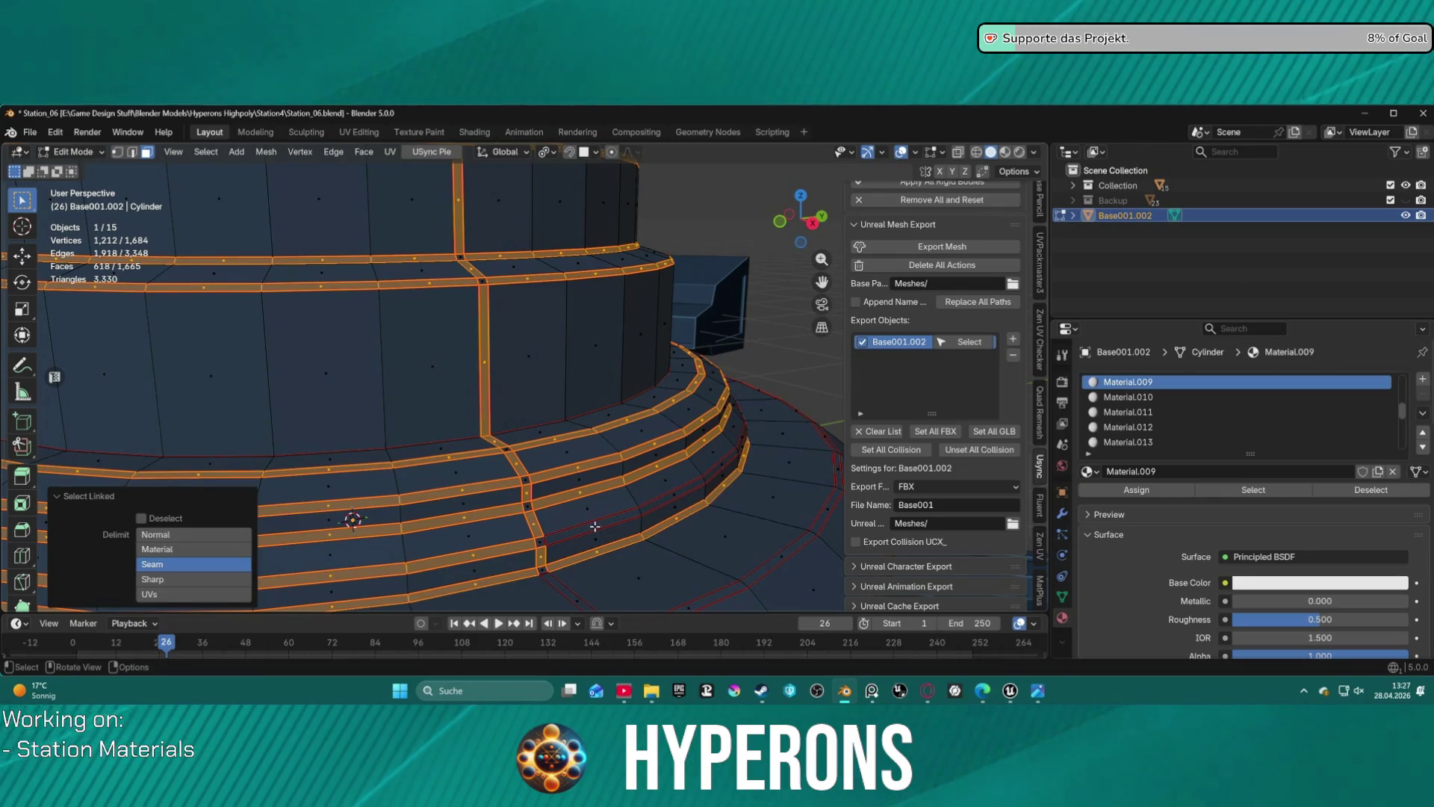
{"action": "key", "text": "l"}
{"action": "scroll", "coordinate": [594, 527], "scroll_direction": "down", "scroll_amount": 5}
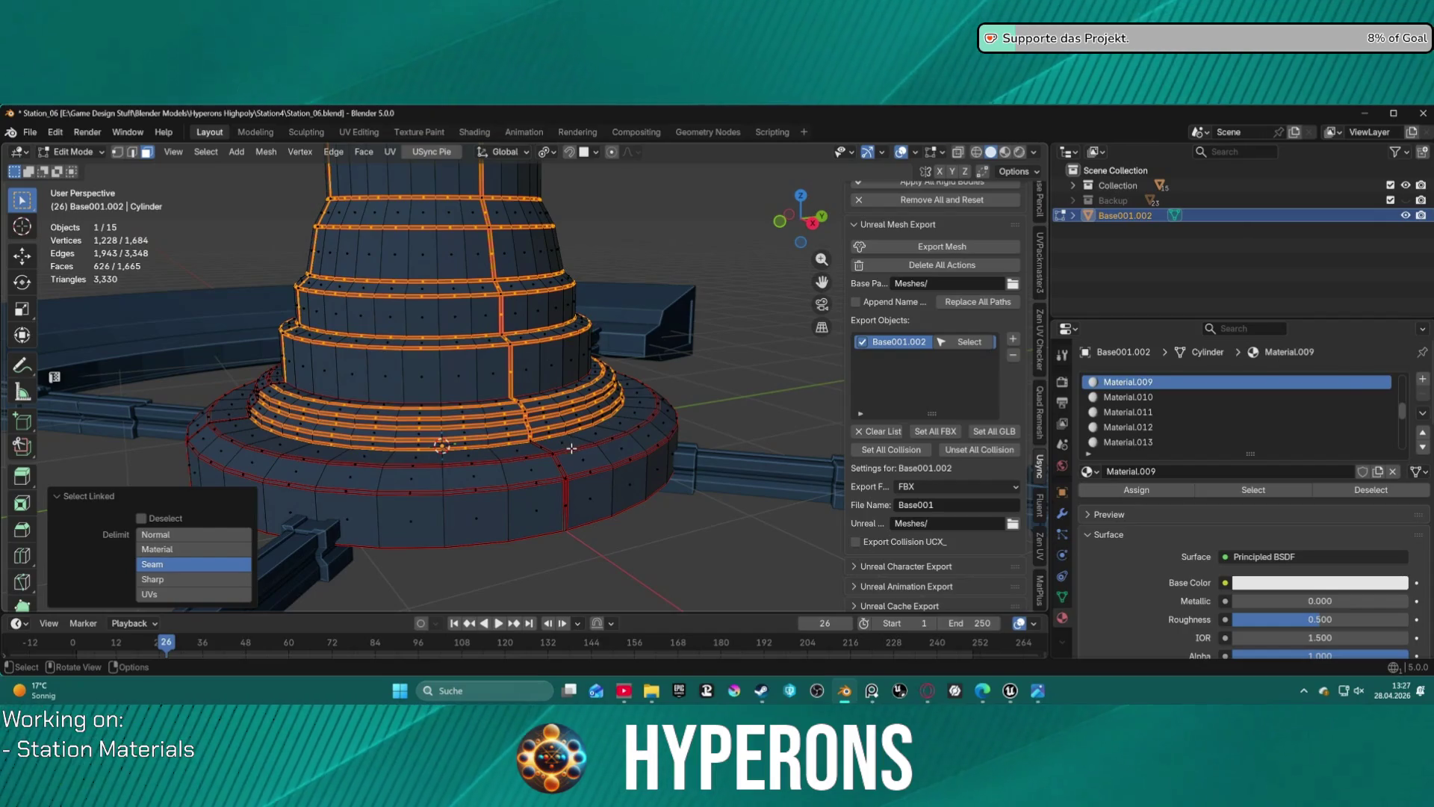
{"action": "key", "text": "l"}
{"action": "key", "text": "ctrl+z"}
{"action": "scroll", "coordinate": [582, 455], "scroll_direction": "up", "scroll_amount": 3}
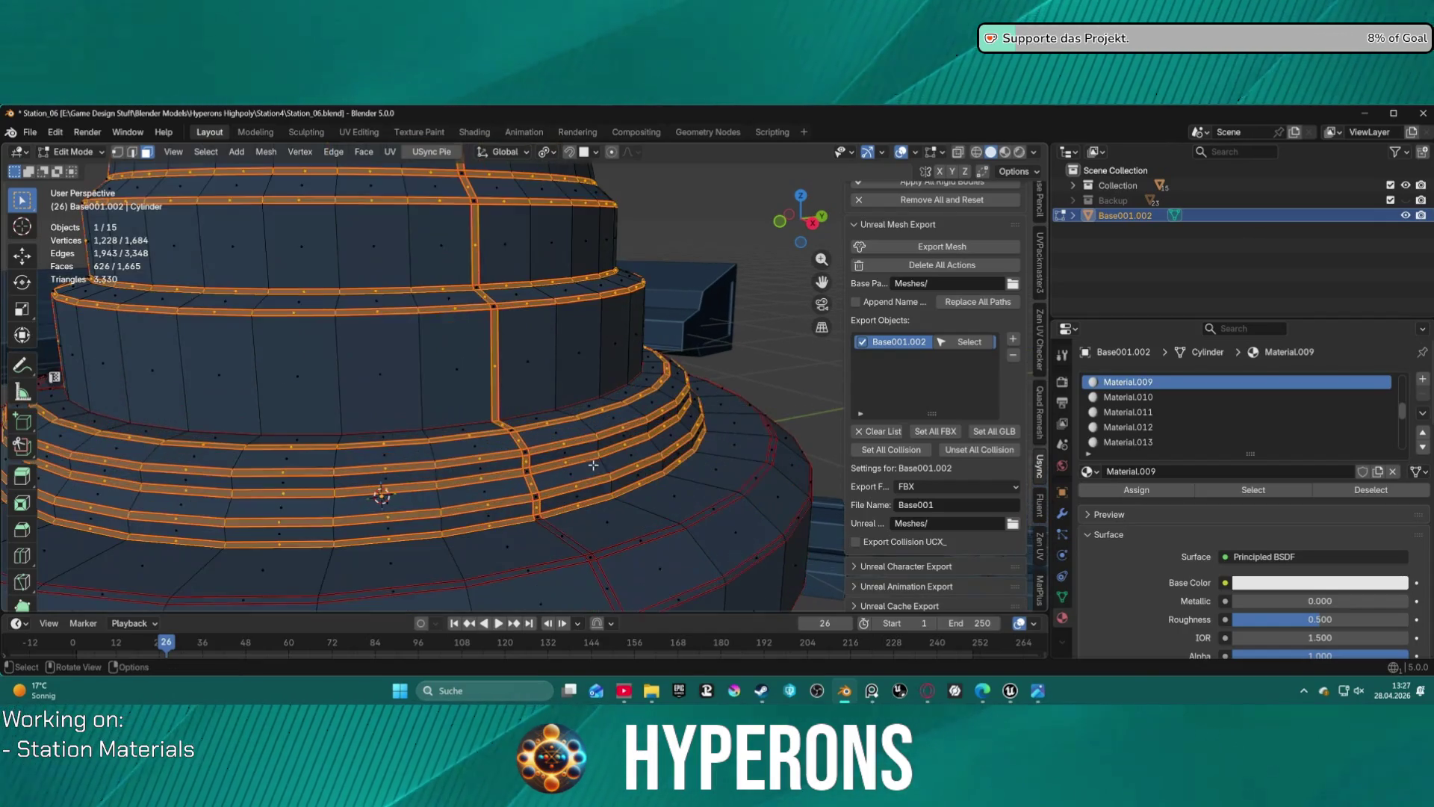
{"action": "key", "text": "l"}
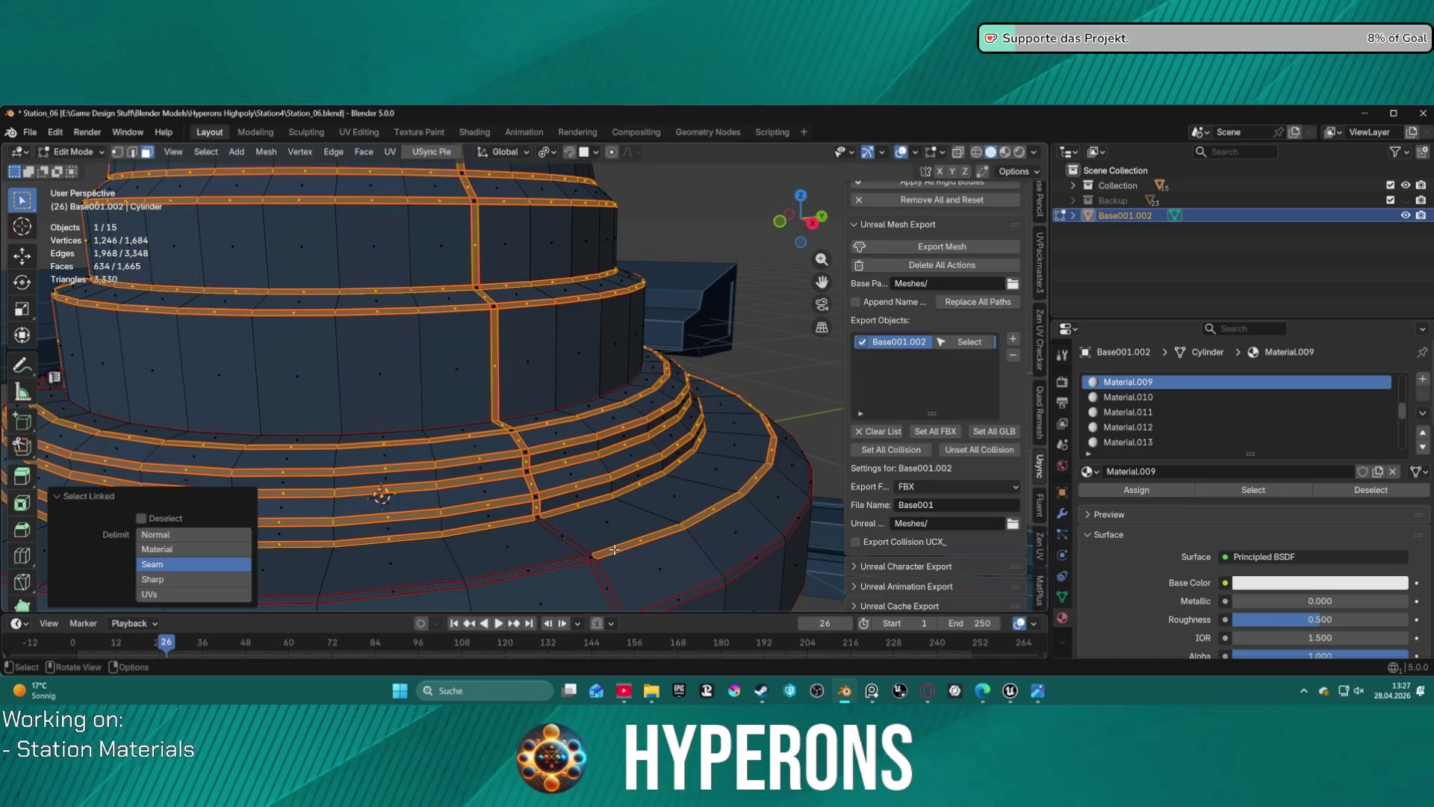
{"action": "key", "text": "l"}
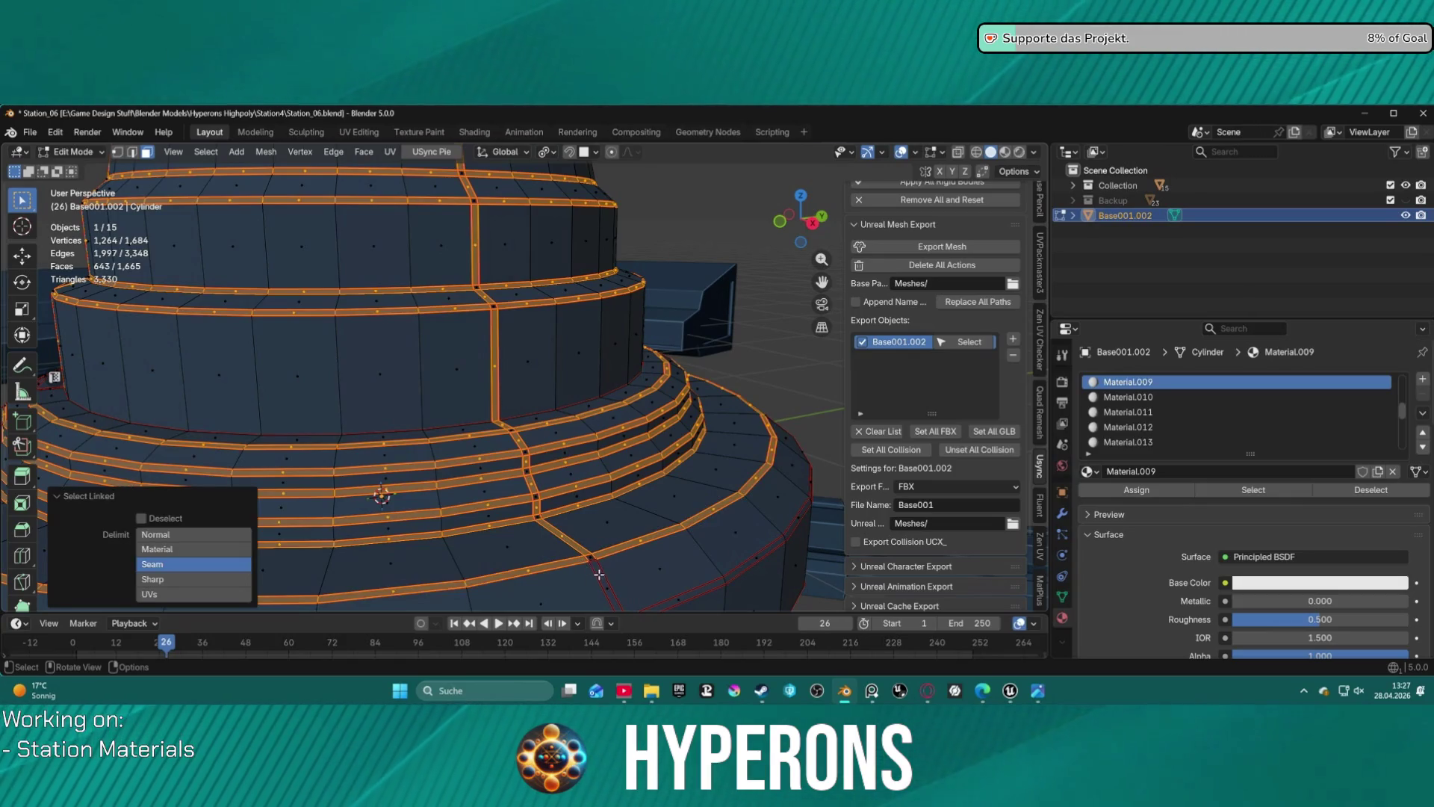
{"action": "key", "text": "l"}
{"action": "scroll", "coordinate": [628, 584], "scroll_direction": "down", "scroll_amount": 4}
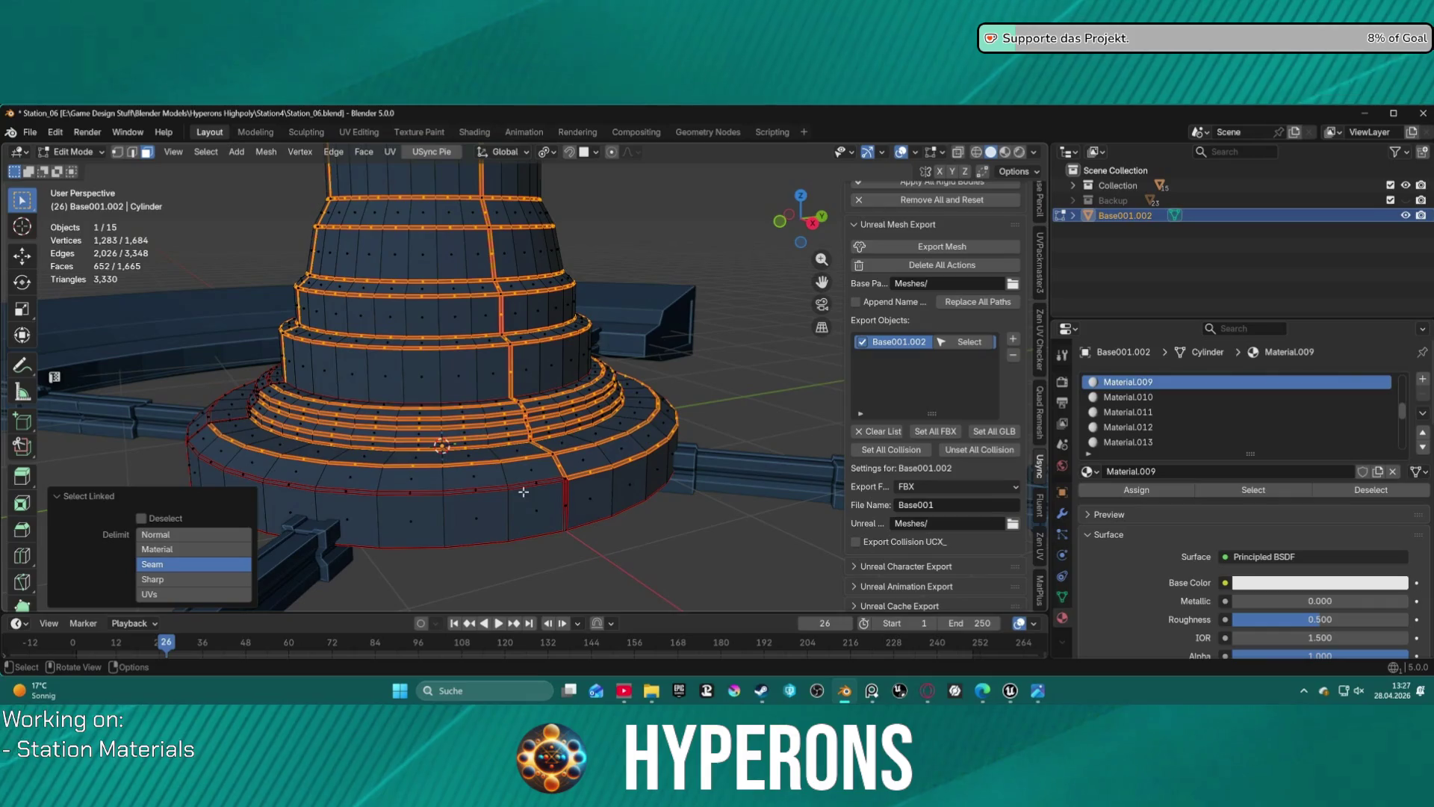
{"action": "key", "text": "l"}
- Add the band around the base and the ring on the base top, then zoom to the stepped base
{"action": "middle_click_drag", "start_coordinate": [257, 444], "coordinate": [685, 516]}
{"action": "key", "text": "l"}
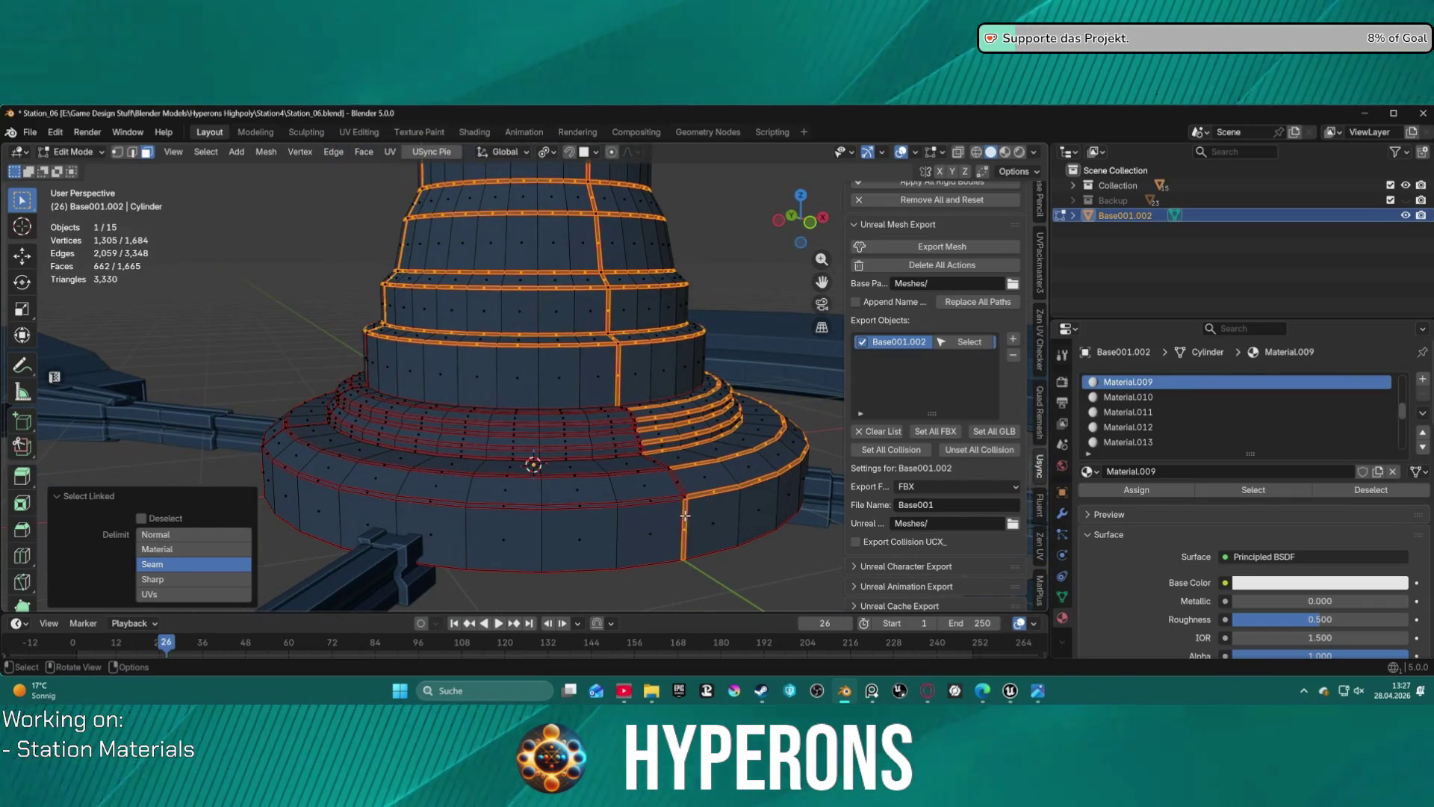
{"action": "key", "text": "l"}
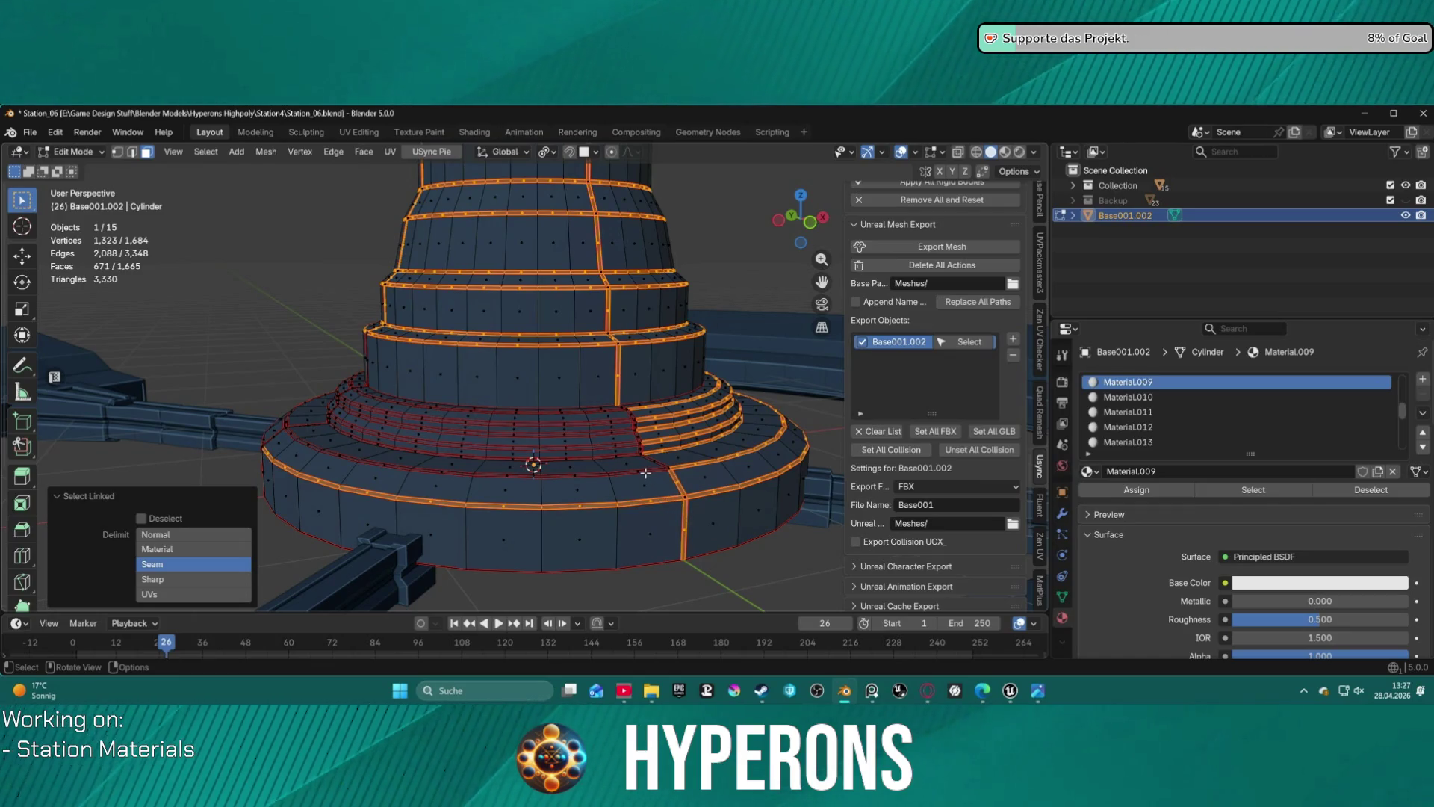
{"action": "key", "text": "l"}
{"action": "key", "text": "ctrl+z"}
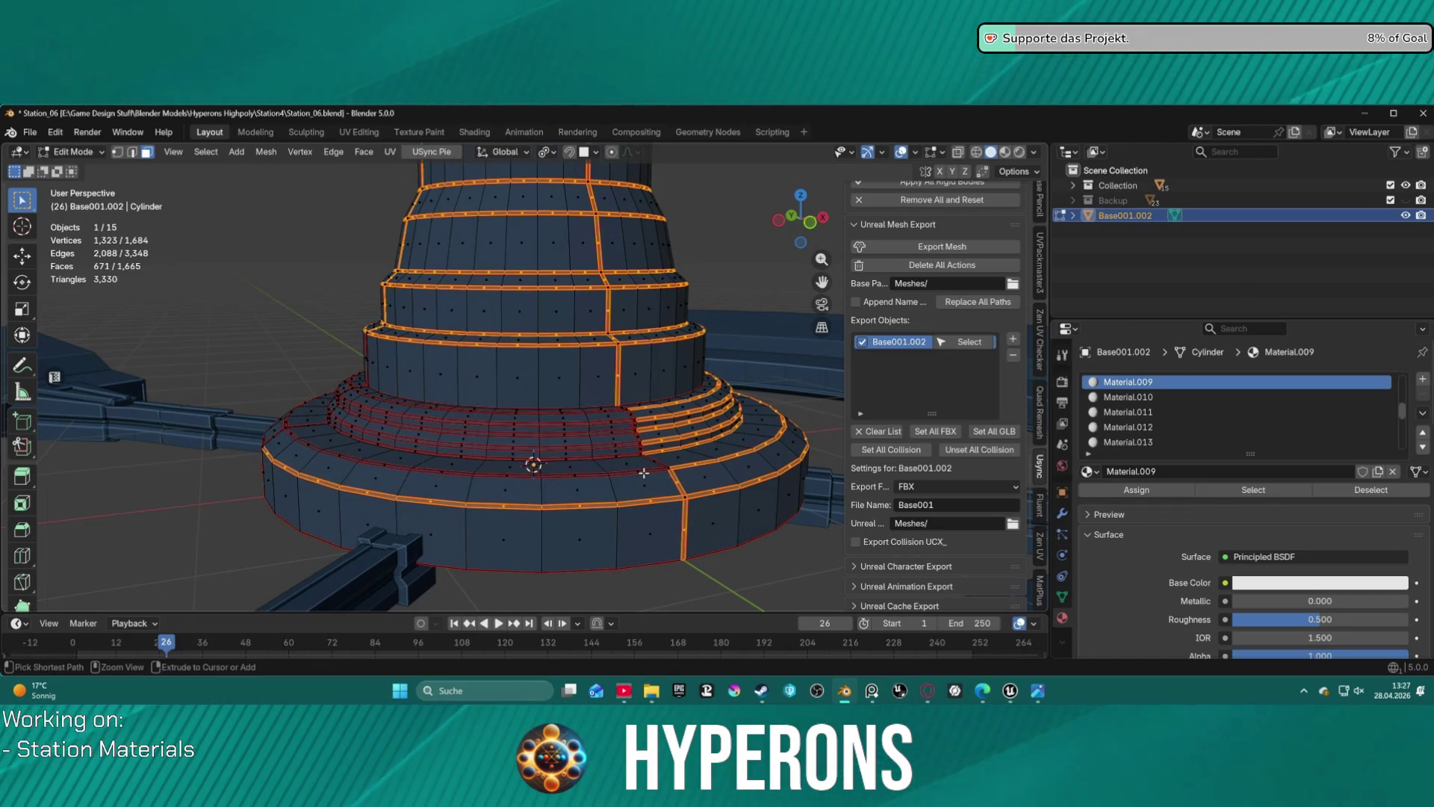
{"action": "key", "text": "l"}
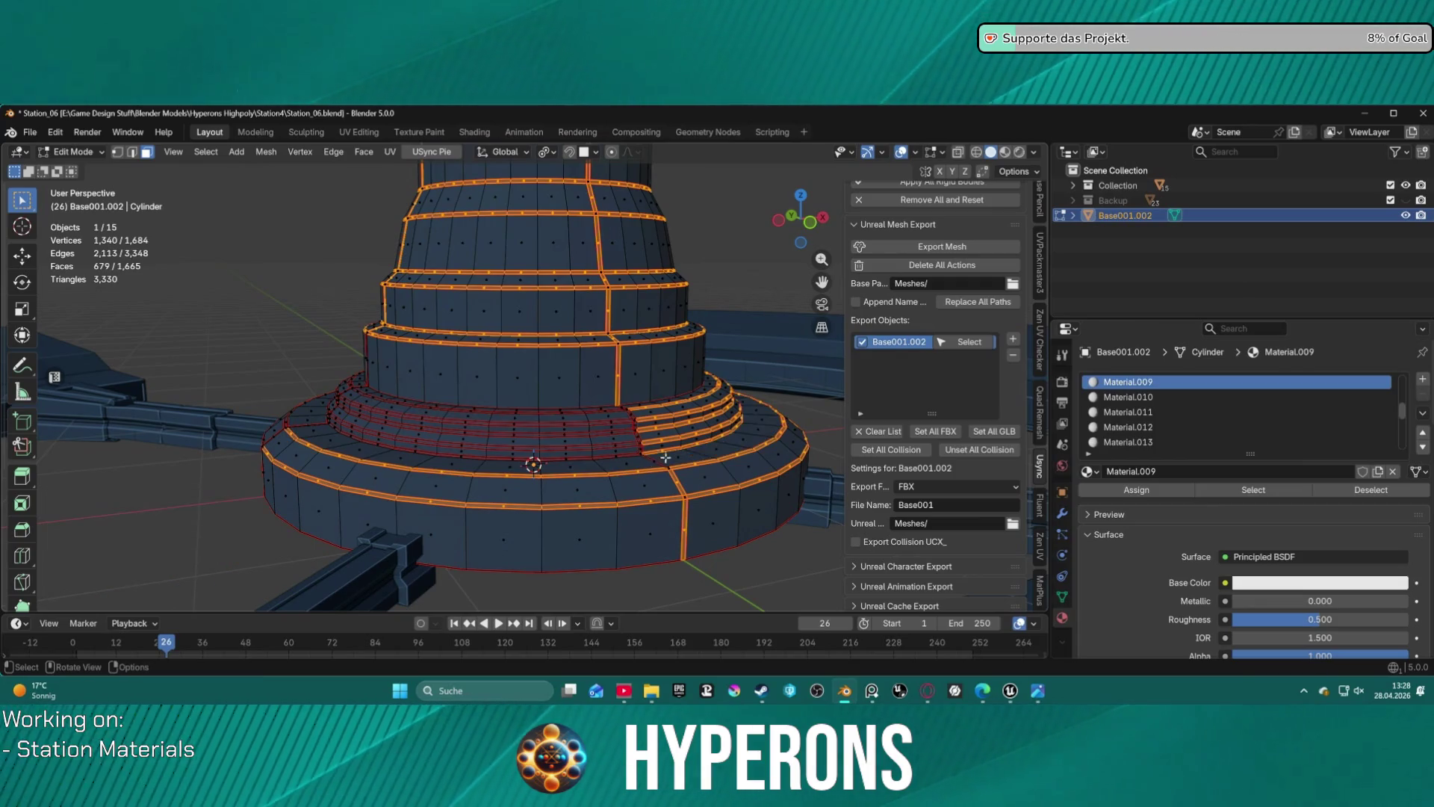
{"action": "scroll", "coordinate": [664, 456], "scroll_direction": "up", "scroll_amount": 5}
{"action": "mouse_move", "coordinate": [675, 480]}
{"action": "middle_mouse_down"}
{"action": "mouse_move", "coordinate": [496, 378]}
{"action": "mouse_move", "coordinate": [525, 434]}
{"action": "middle_mouse_up"}
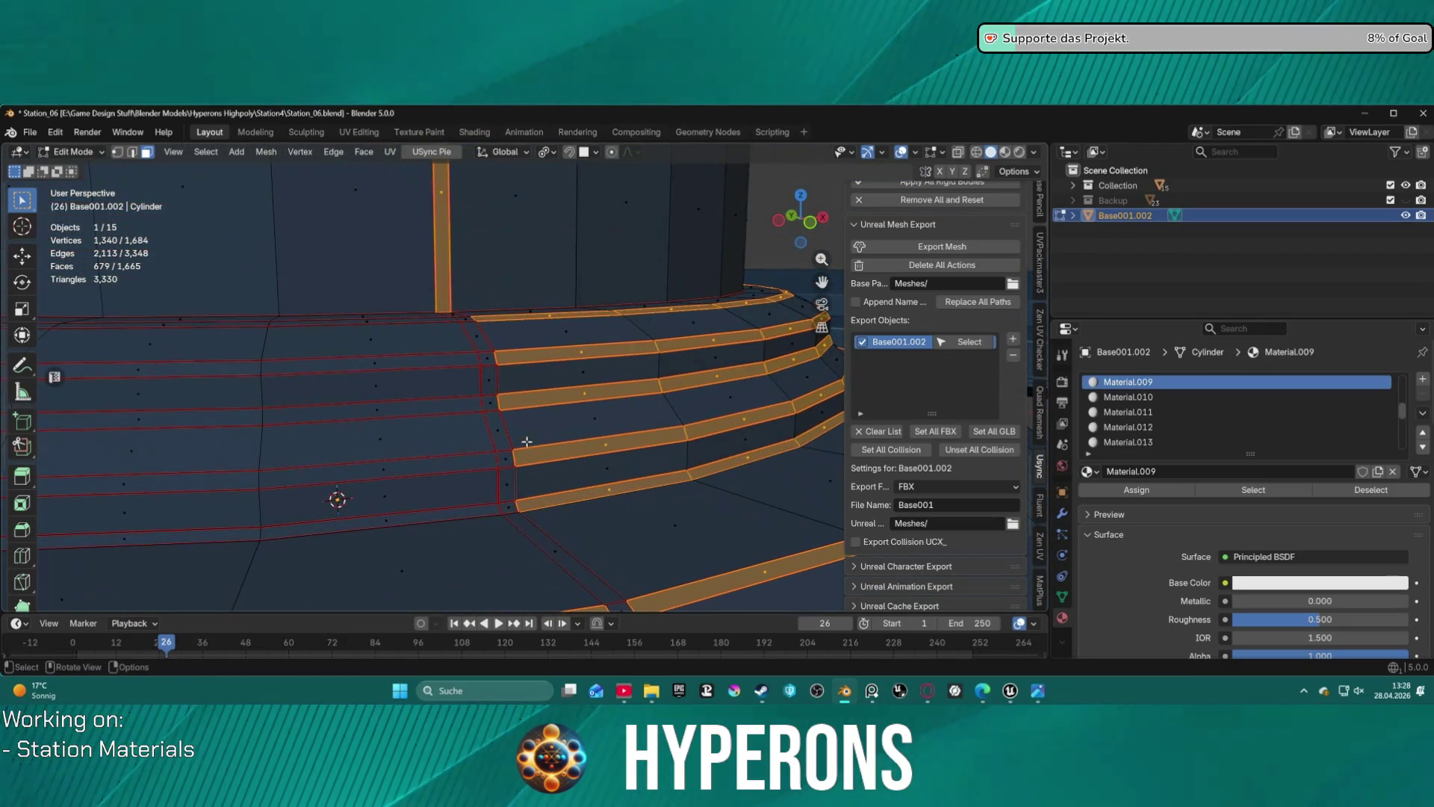
- Add the diagonal strip and the long horizontal ring strips, then frame the selection
{"action": "key", "text": "l"}
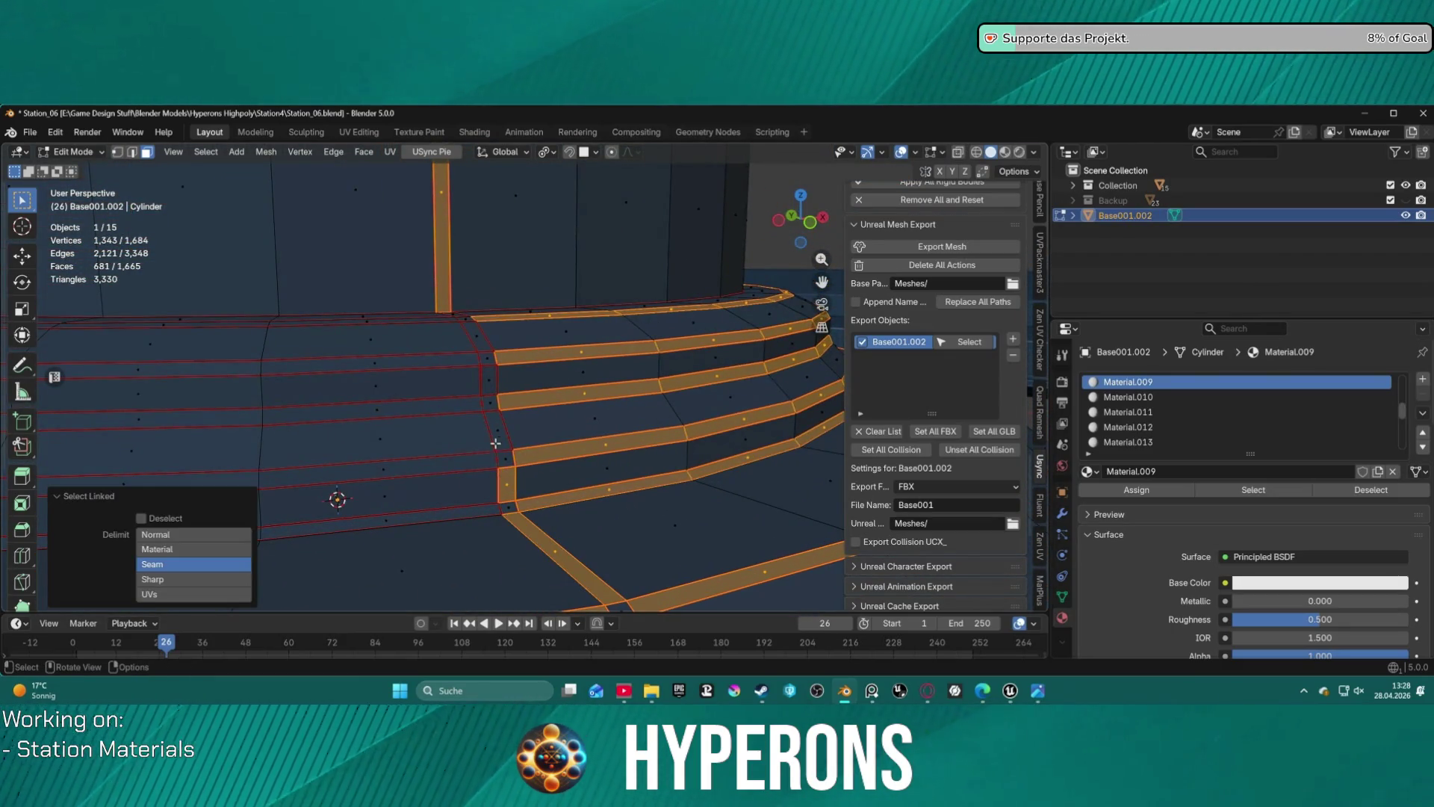
{"action": "key", "text": "l"}
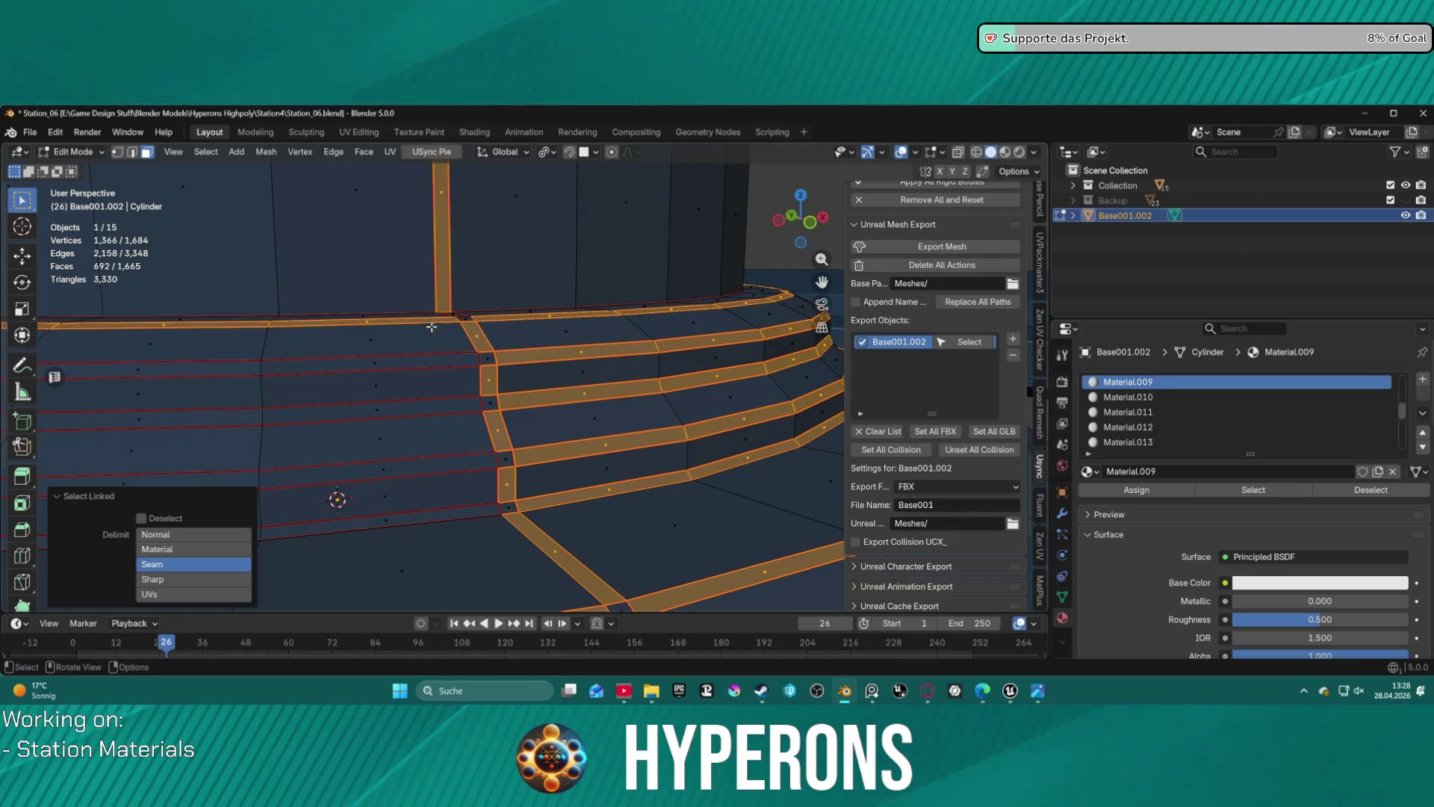
{"action": "key", "text": "l"}
{"action": "key", "text": "l"}
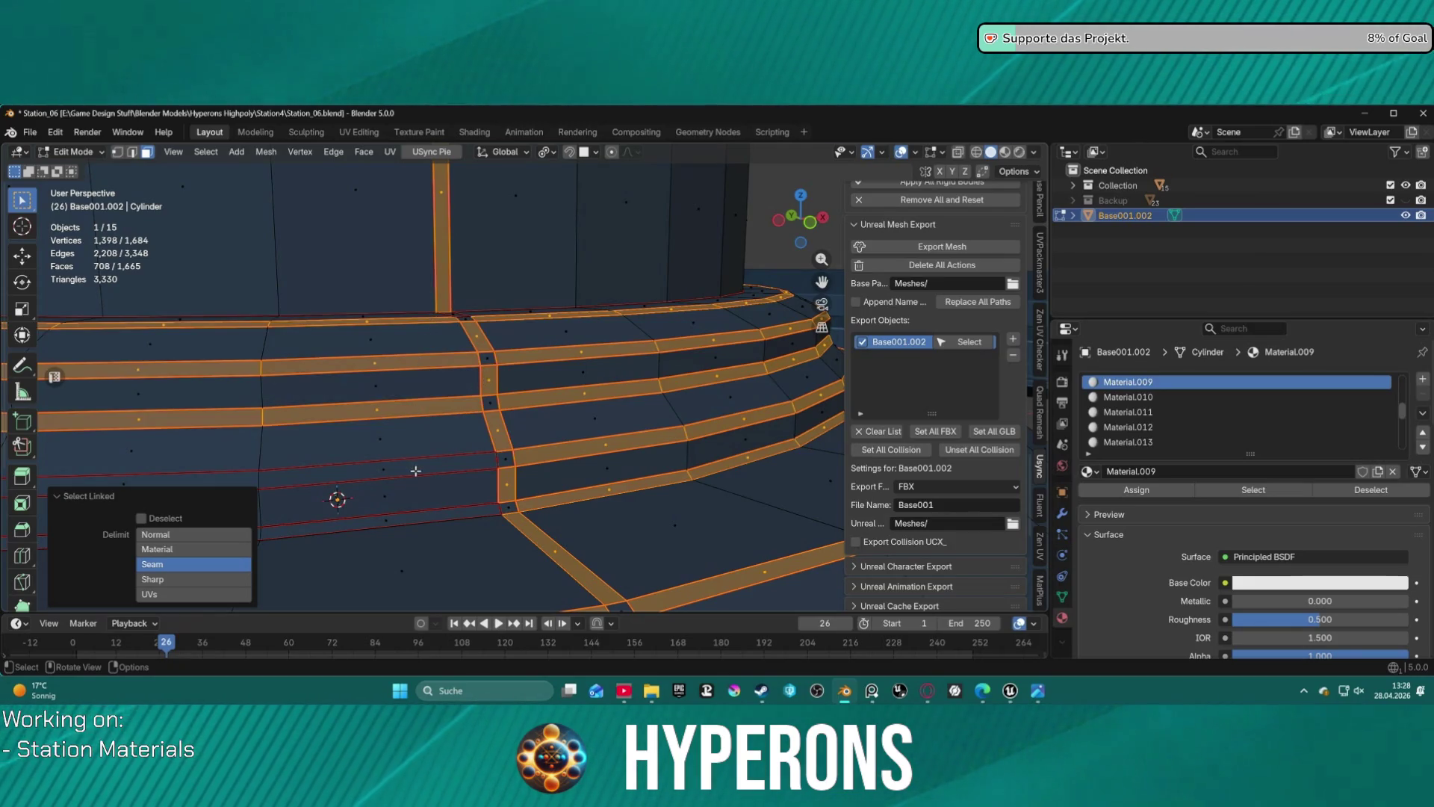
{"action": "key", "text": "l"}
{"action": "key", "text": "l"}
{"action": "key", "text": "KP_Decimal"}
{"action": "mouse_move", "coordinate": [383, 433]}
{"action": "middle_mouse_down"}
{"action": "mouse_move", "coordinate": [445, 427]}
{"action": "mouse_move", "coordinate": [691, 468]}
{"action": "mouse_move", "coordinate": [630, 426]}
{"action": "mouse_move", "coordinate": [500, 415]}
{"action": "middle_mouse_up"}
{"action": "scroll", "coordinate": [501, 415], "scroll_direction": "up", "scroll_amount": 3}
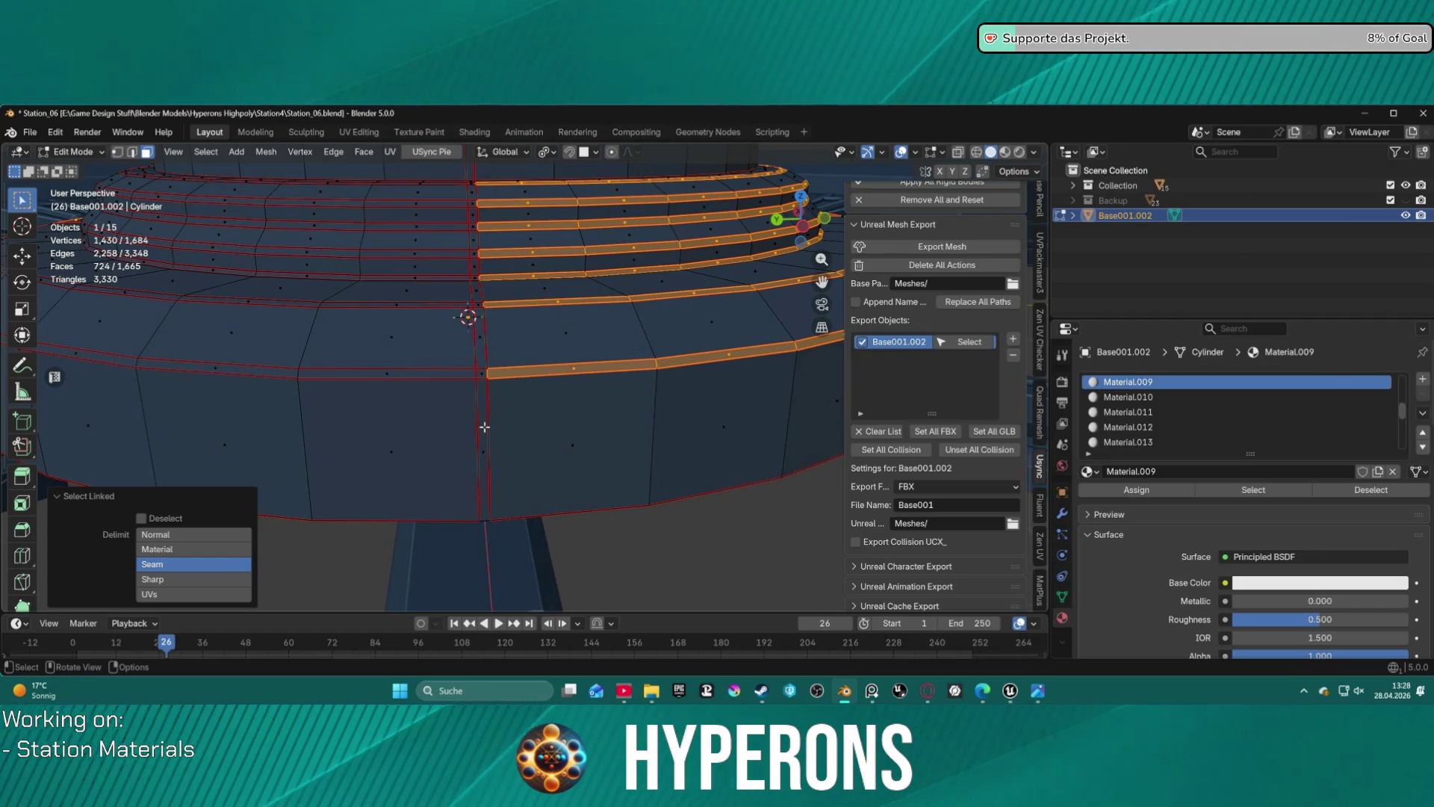
- Add the vertical seam-bounded strip and the left and upper-left ring strips
{"action": "key", "text": "l"}
{"action": "key", "text": "l"}
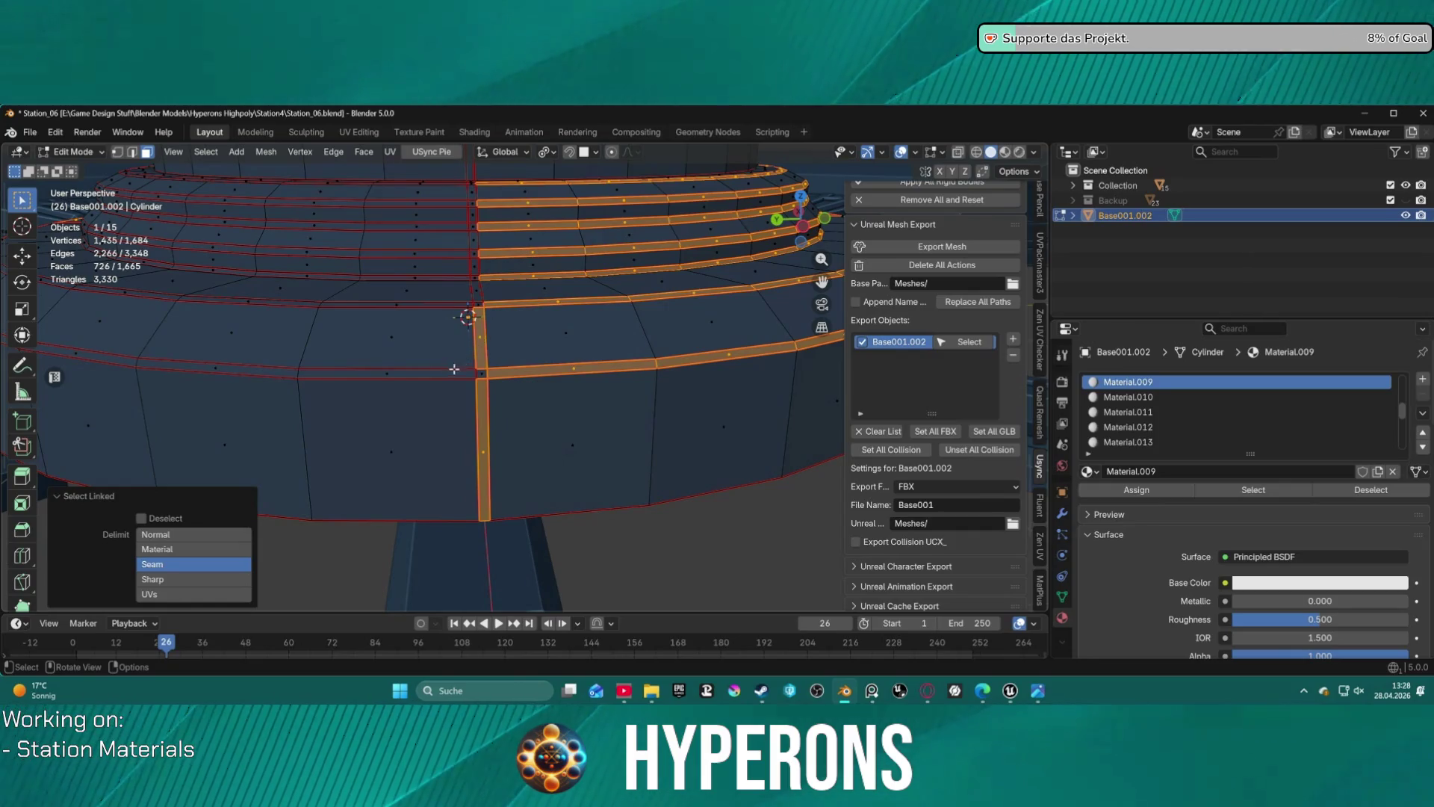
{"action": "key", "text": "l"}
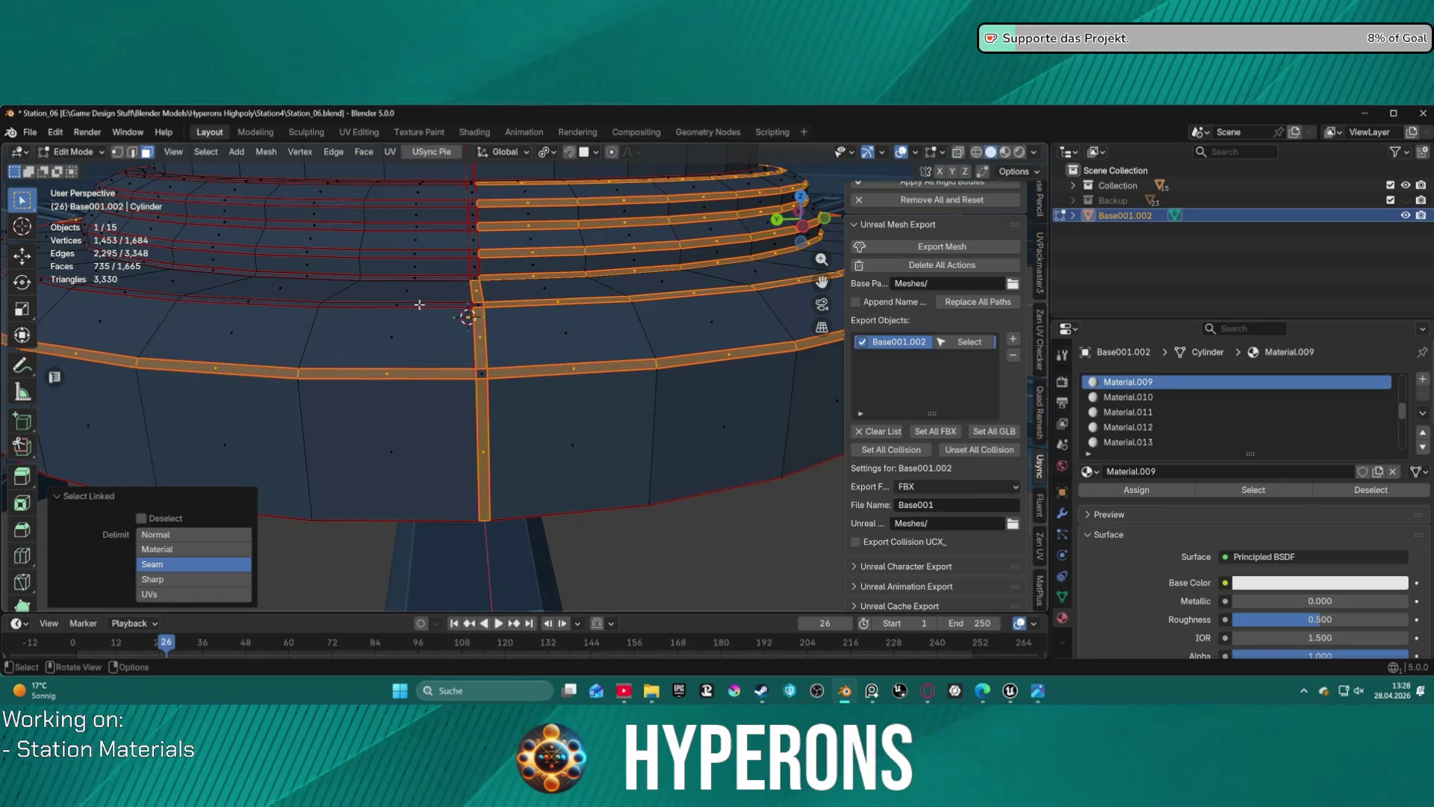
{"action": "key", "text": "l"}
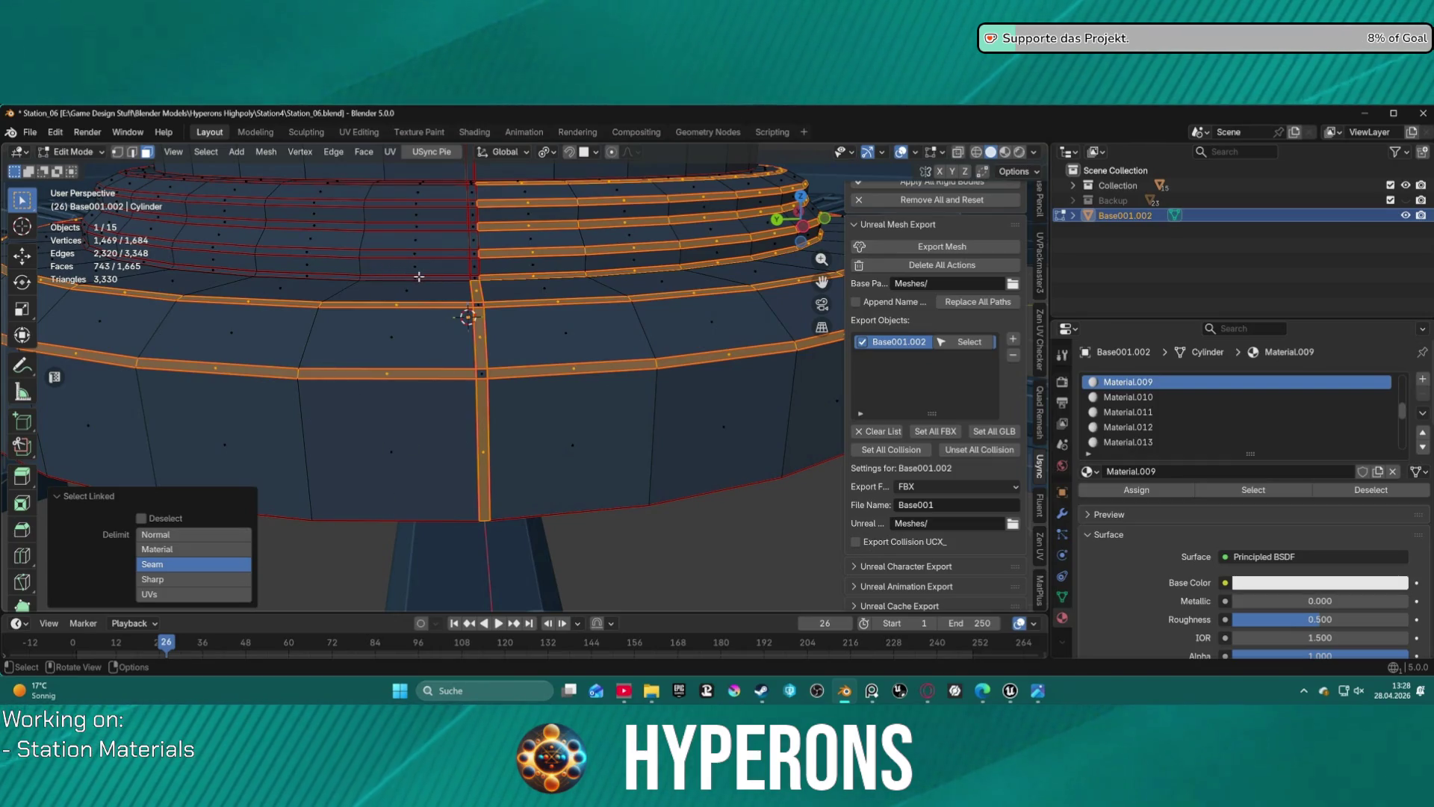
{"action": "key", "text": "l"}
{"action": "key", "text": "l"}
{"action": "key", "text": "l"}
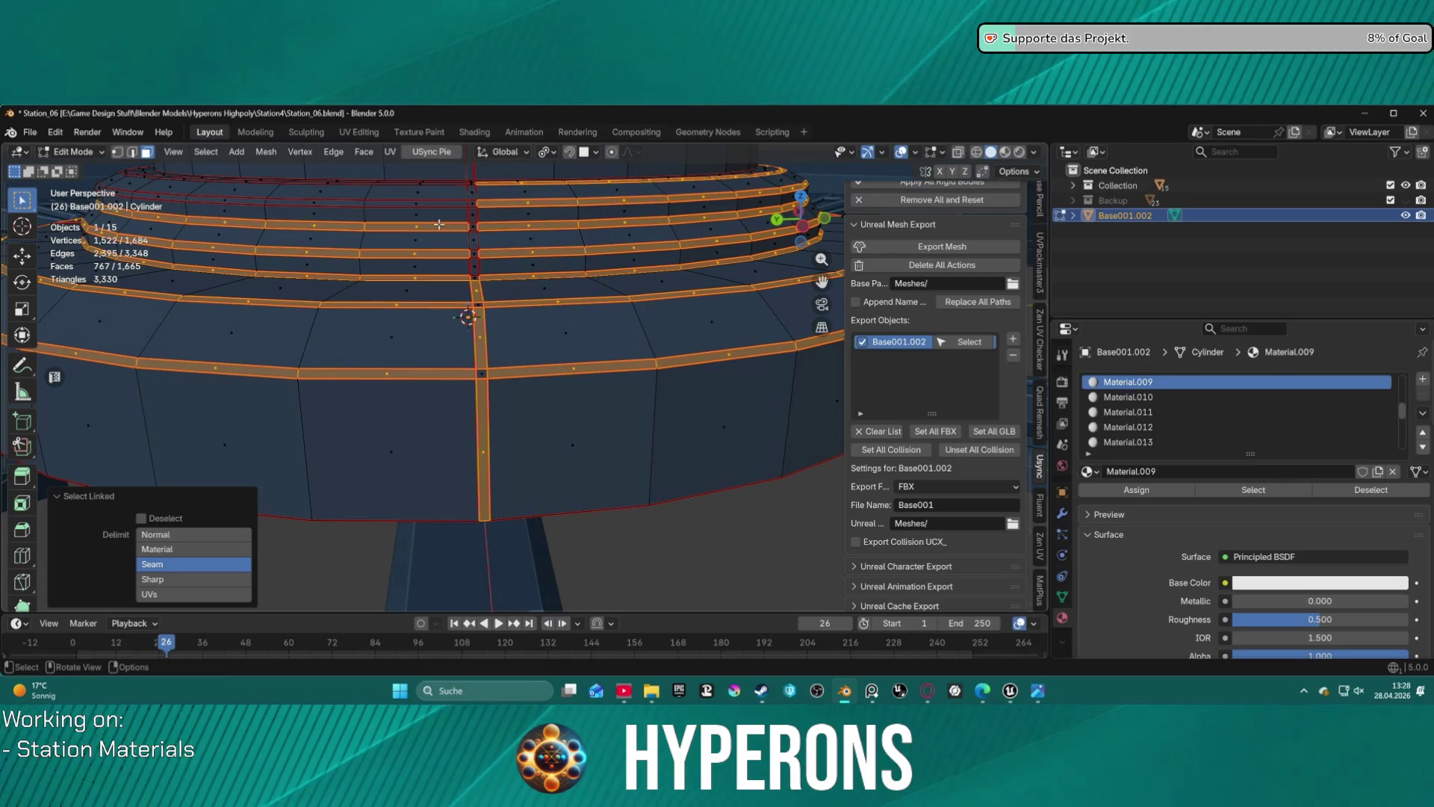
{"action": "key", "text": "l"}
- Add another face ring and the narrow vertical strip between the seams to the selection
{"action": "middle_click_drag", "start_coordinate": [497, 229], "coordinate": [623, 472]}
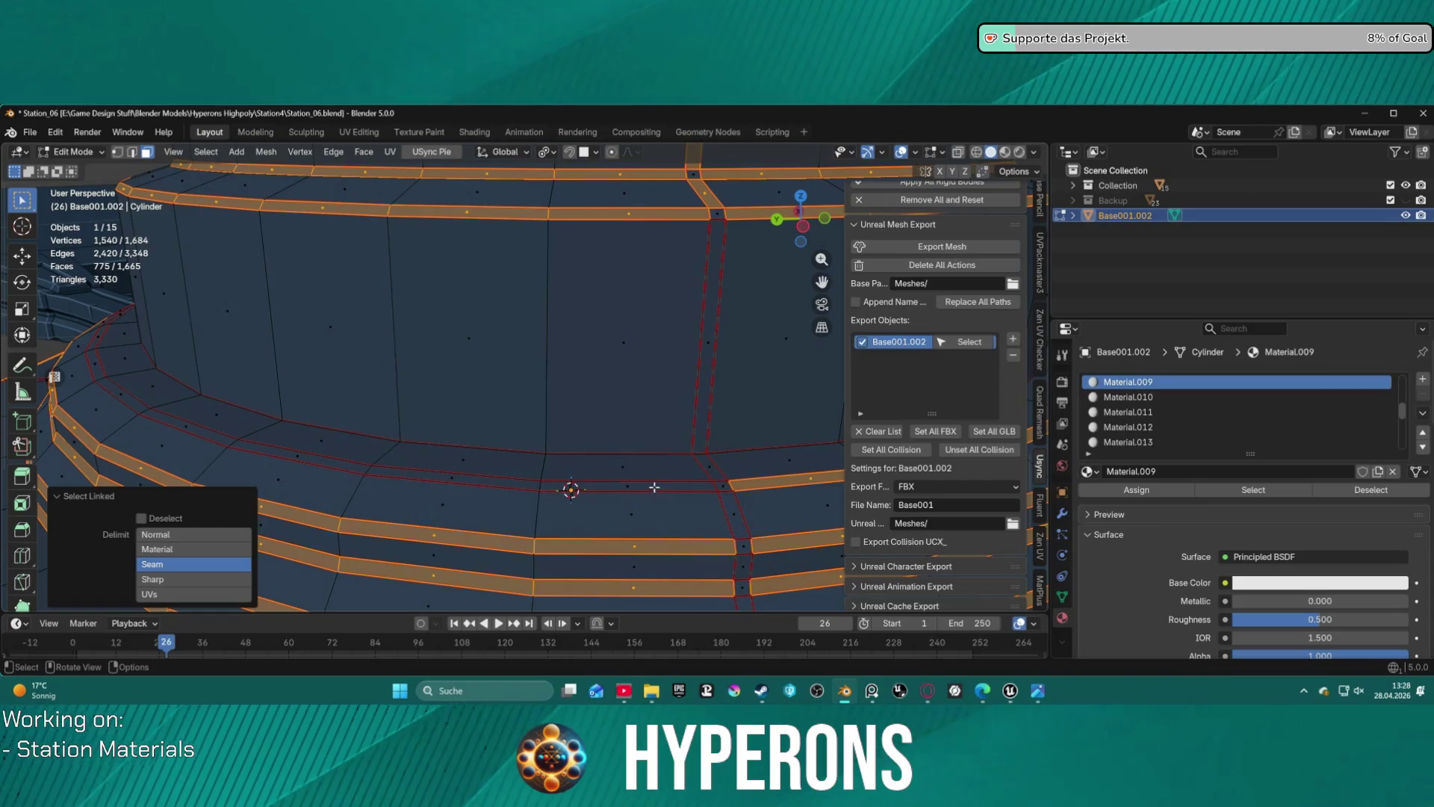
{"action": "key", "text": "l"}
{"action": "scroll", "coordinate": [451, 455], "scroll_direction": "down", "scroll_amount": 4}
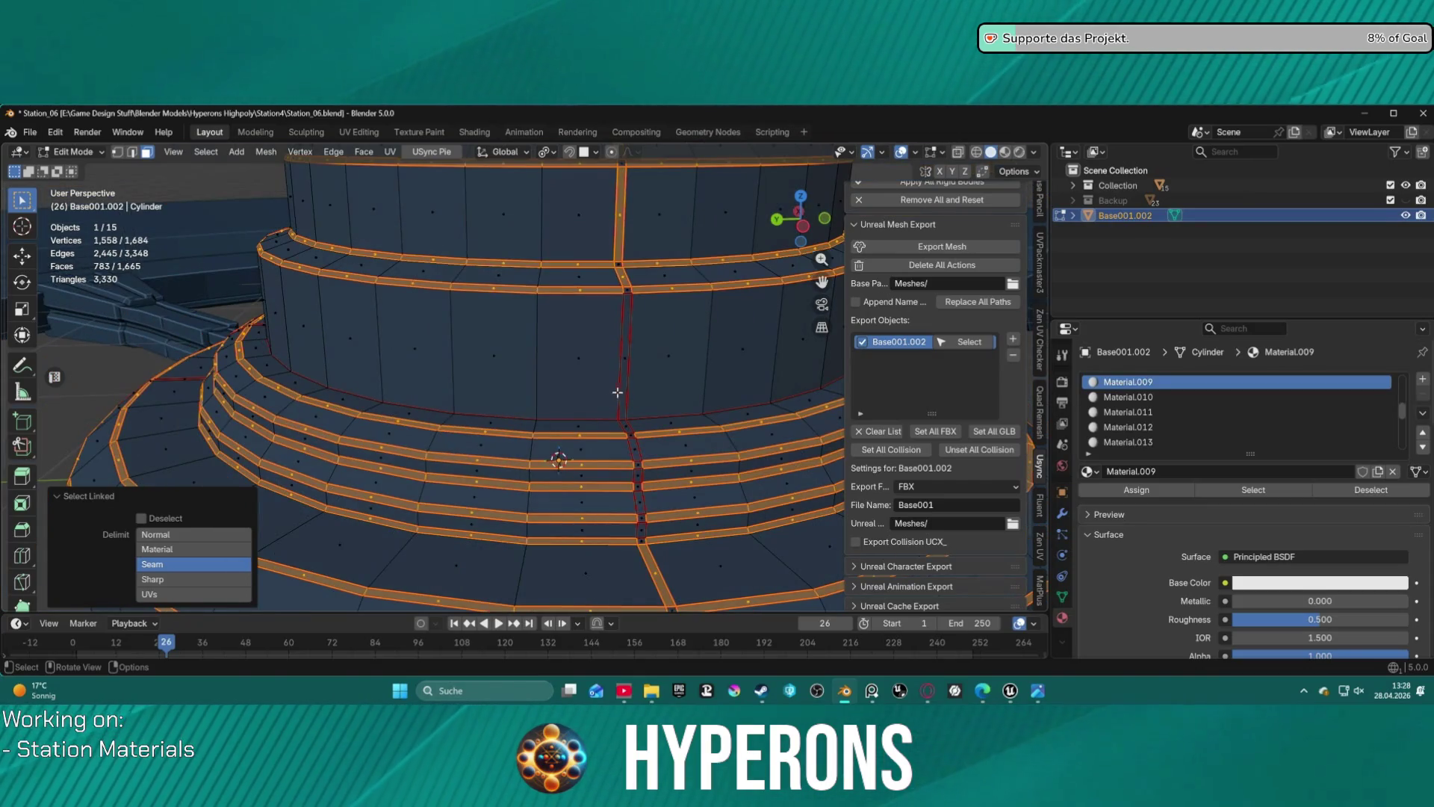
{"action": "key", "text": "l"}
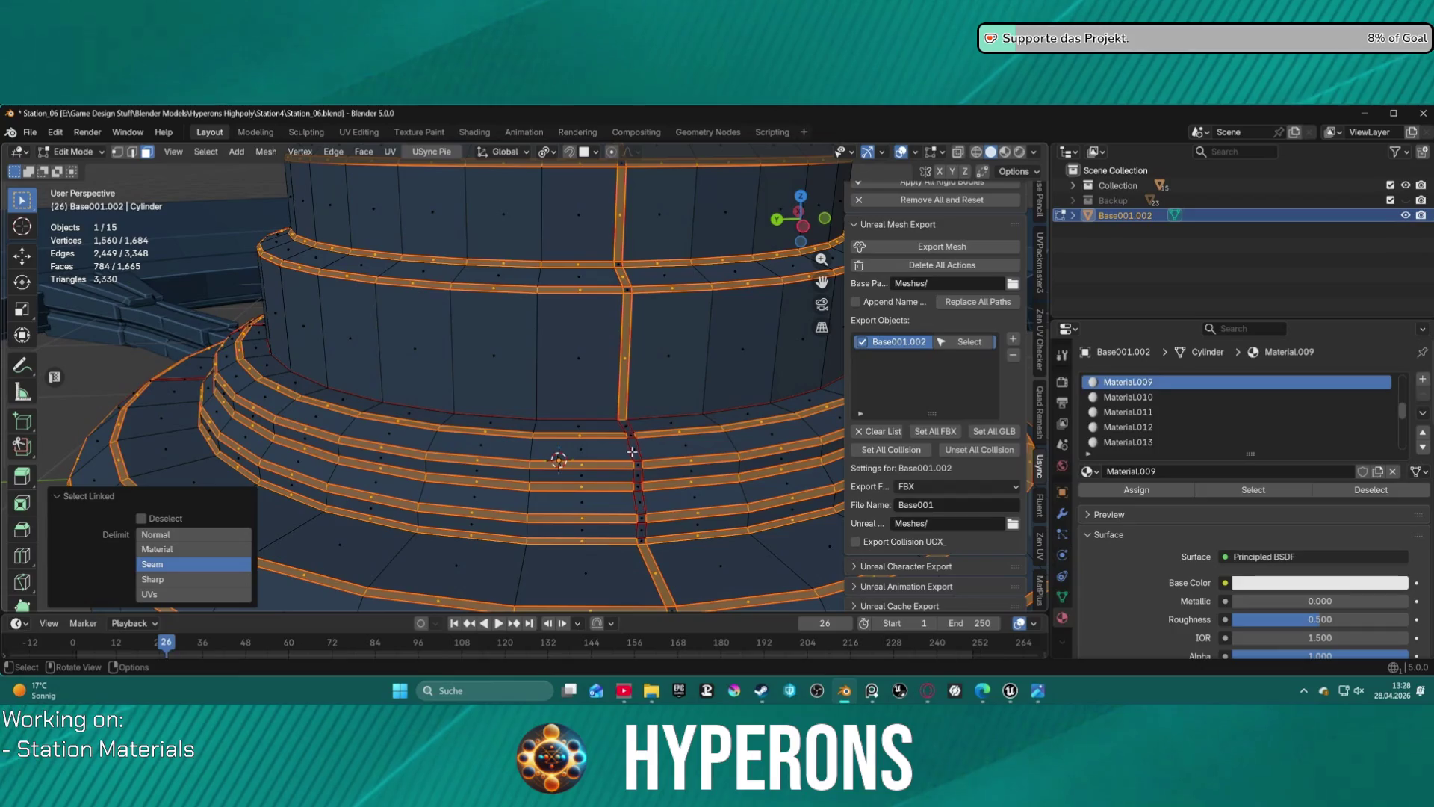
{"action": "key", "text": "l"}
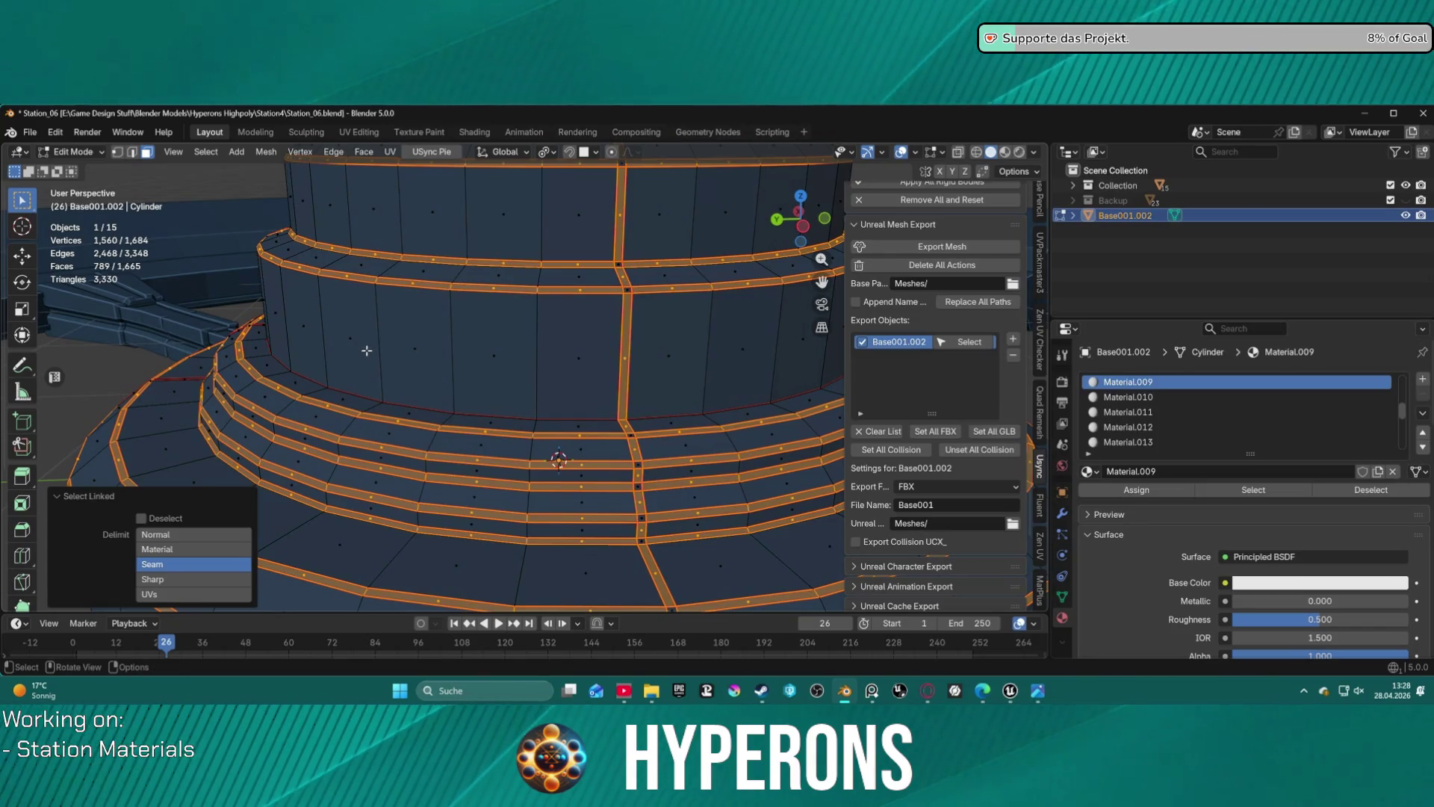
{"action": "left_click_drag", "start_coordinate": [306, 328], "coordinate": [333, 340]}
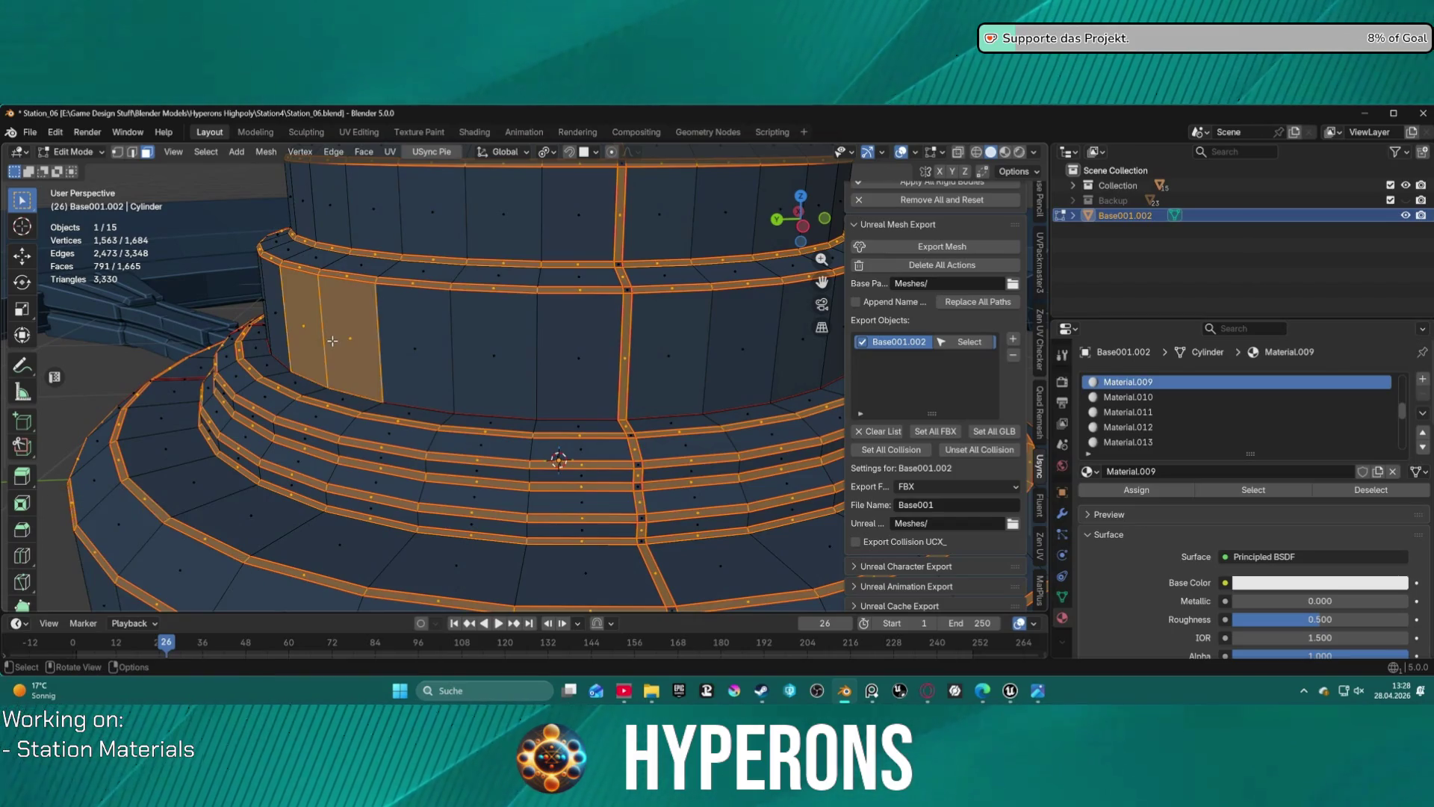
{"action": "key", "text": "ctrl+z"}
{"action": "mouse_move", "coordinate": [325, 338]}
{"action": "right_mouse_down", "text": "shift"}
{"action": "mouse_move", "coordinate": [385, 329]}
{"action": "mouse_move", "coordinate": [368, 335]}
{"action": "right_mouse_up", "text": "shift"}
- Add the strip below the lower ring and the upper ring strip to the selection
{"action": "mouse_move", "coordinate": [323, 334]}
{"action": "middle_mouse_down"}
{"action": "mouse_move", "coordinate": [516, 337]}
{"action": "mouse_move", "coordinate": [528, 322]}
{"action": "middle_mouse_up"}
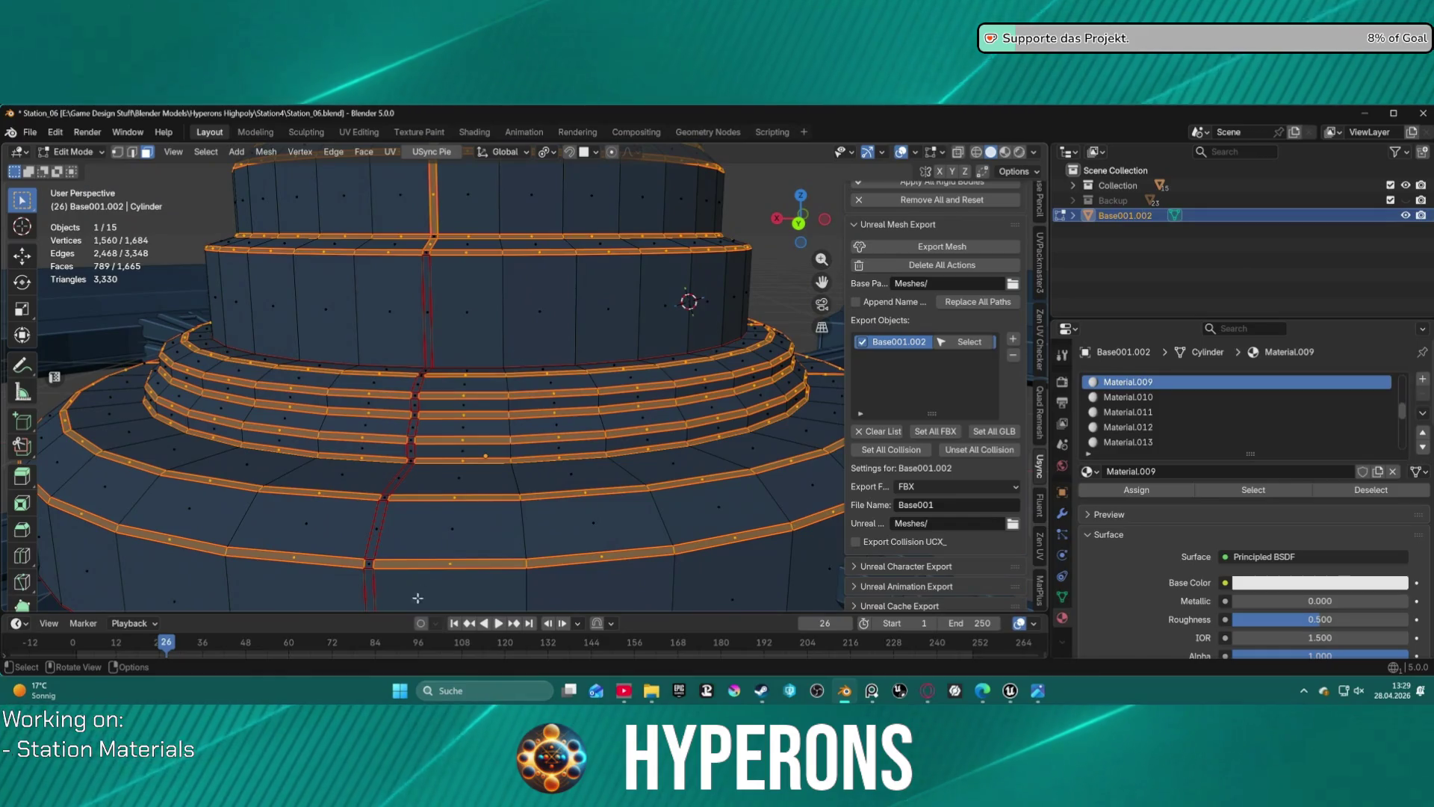
{"action": "left_click", "coordinate": [372, 597], "text": "ctrl"}
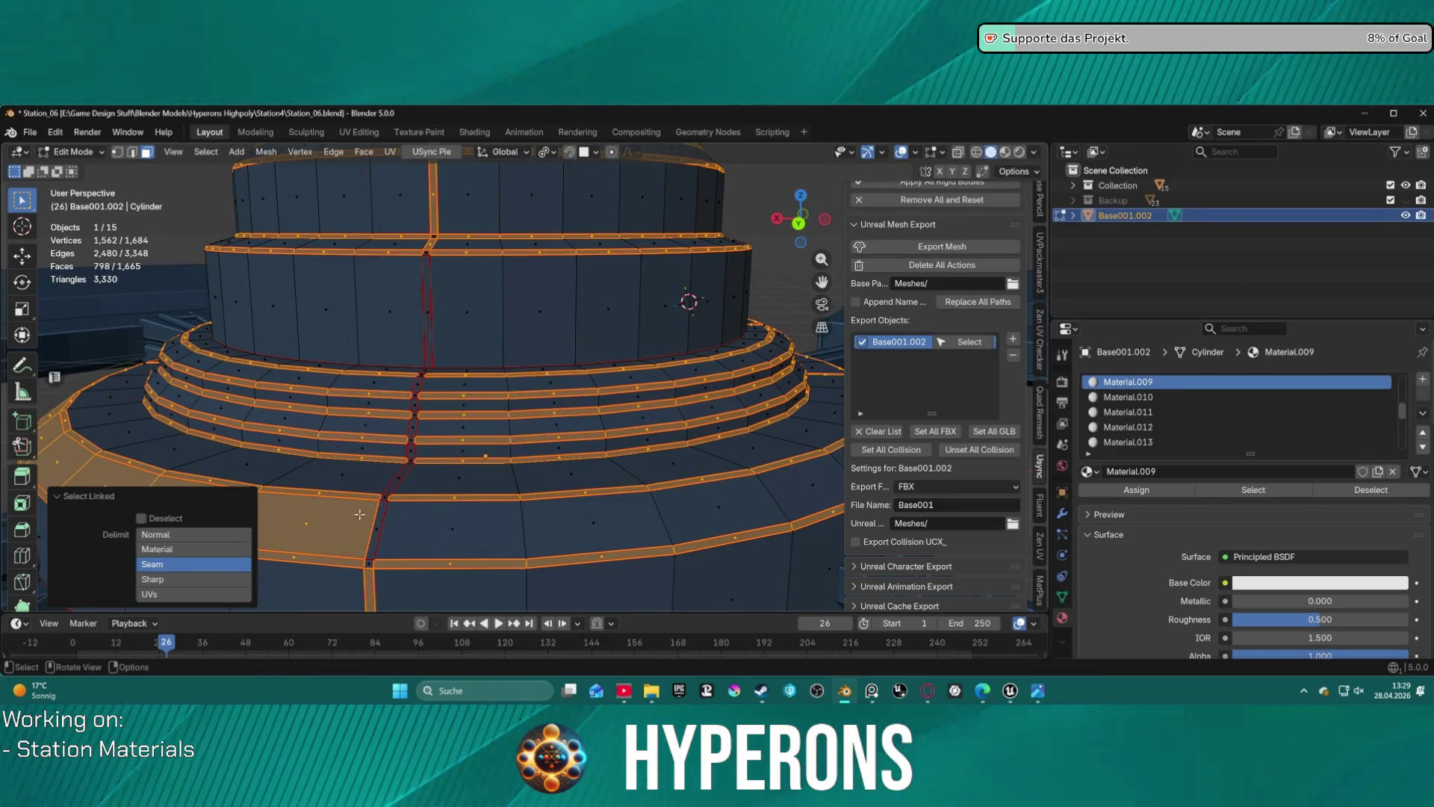
{"action": "key", "text": "l"}
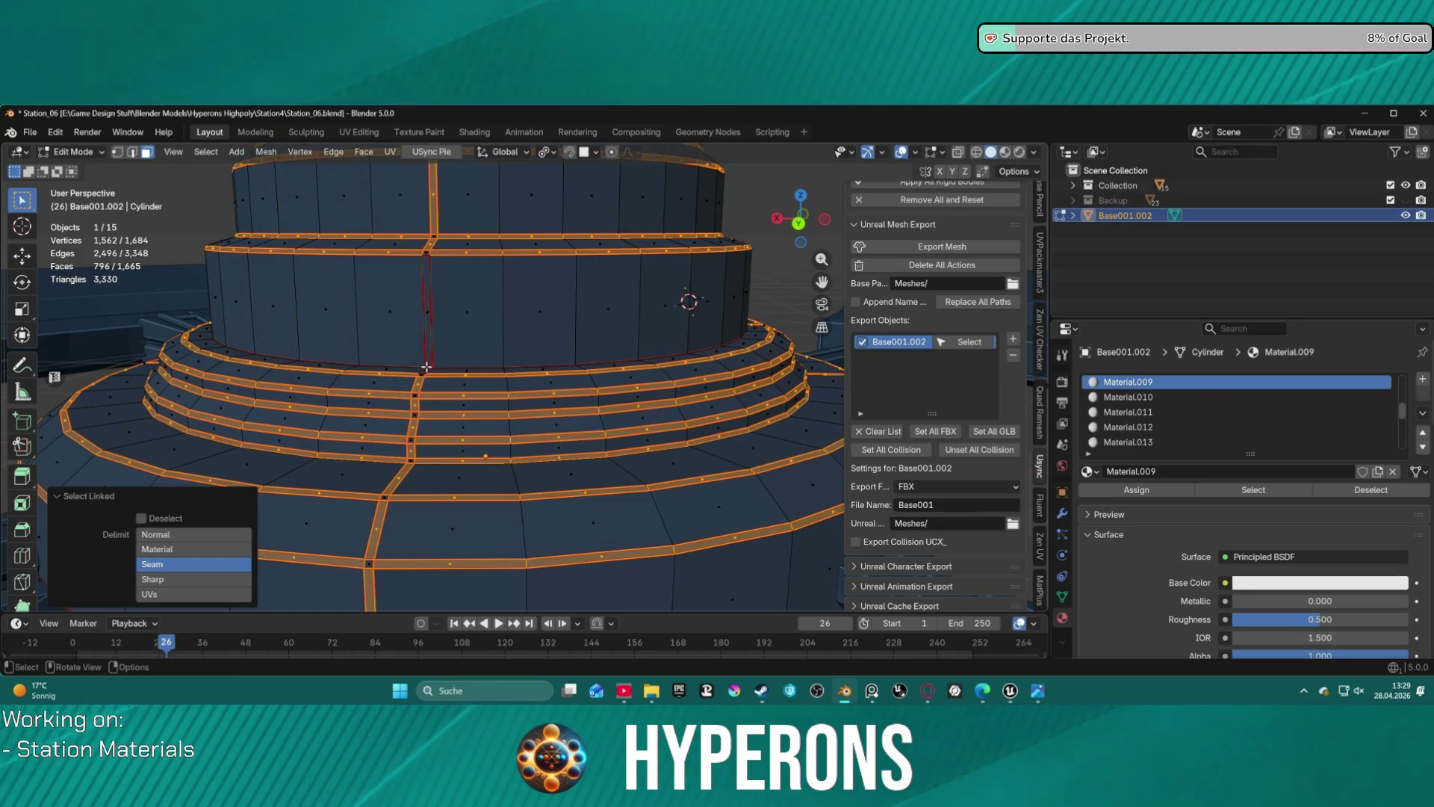
{"action": "key", "text": "l"}
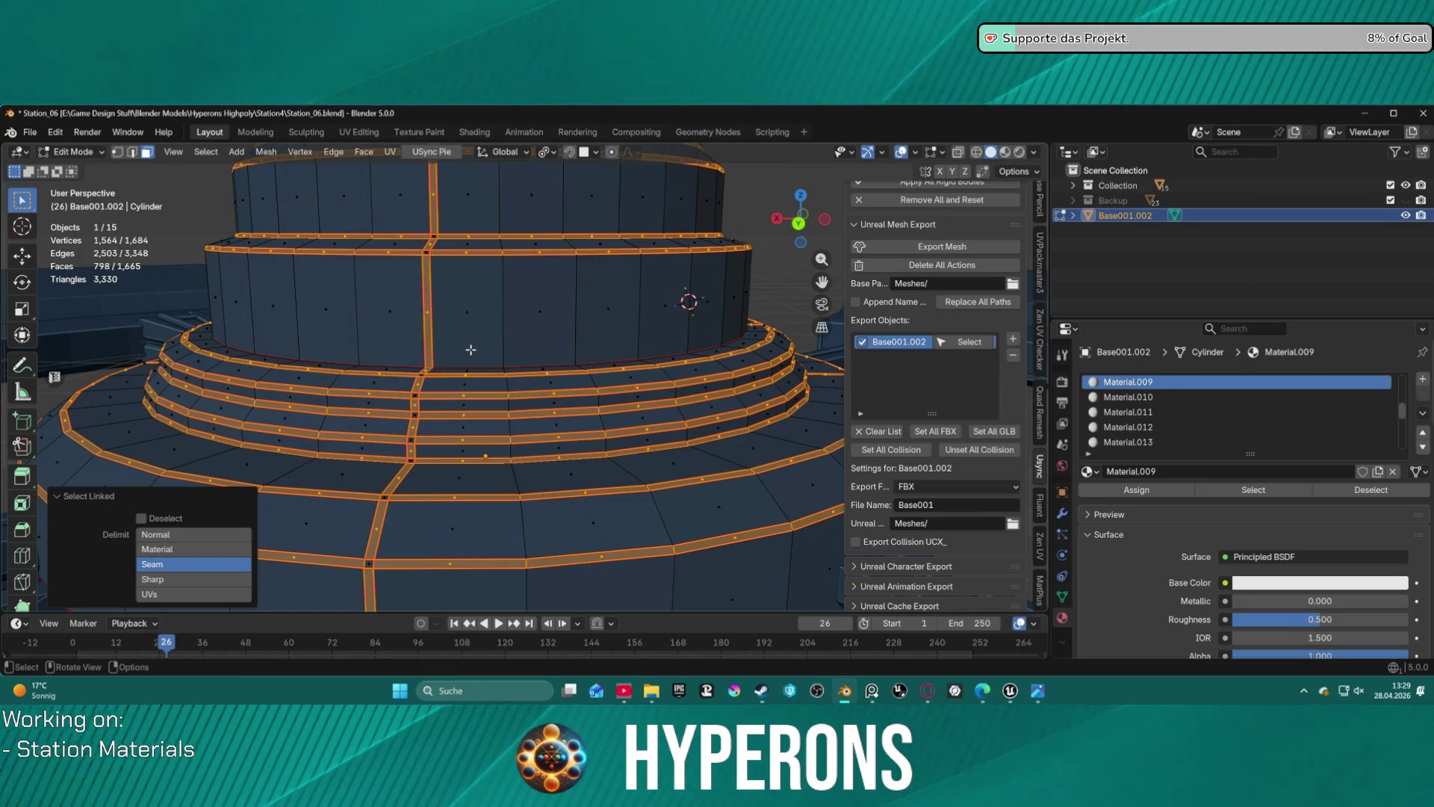
{"action": "scroll", "coordinate": [471, 350], "scroll_direction": "down", "scroll_amount": 6}
{"action": "mouse_move", "coordinate": [471, 350]}
{"action": "middle_mouse_down"}
{"action": "mouse_move", "coordinate": [739, 290]}
{"action": "mouse_move", "coordinate": [926, 330]}
{"action": "middle_mouse_up"}
{"action": "scroll", "coordinate": [445, 238], "scroll_direction": "up", "scroll_amount": 6}
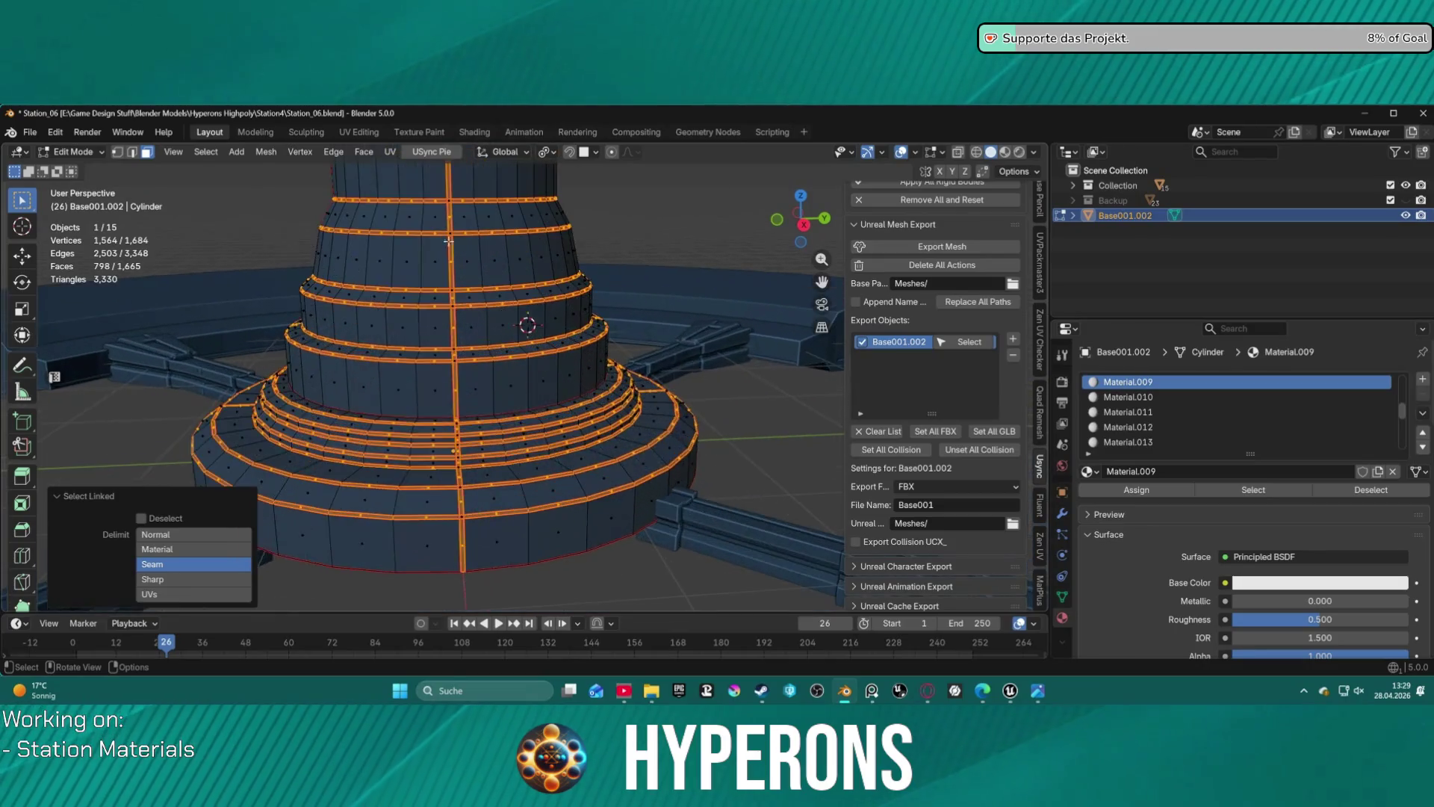
{"action": "scroll", "coordinate": [446, 241], "scroll_direction": "up", "scroll_amount": 2}
{"action": "mouse_move", "coordinate": [410, 247]}
{"action": "middle_mouse_down"}
{"action": "mouse_move", "coordinate": [630, 410]}
{"action": "mouse_move", "coordinate": [694, 397]}
{"action": "mouse_move", "coordinate": [362, 346]}
{"action": "mouse_move", "coordinate": [544, 390]}
{"action": "mouse_move", "coordinate": [691, 357]}
{"action": "mouse_move", "coordinate": [490, 339]}
{"action": "mouse_move", "coordinate": [400, 490]}
{"action": "mouse_move", "coordinate": [538, 388]}
{"action": "mouse_move", "coordinate": [687, 351]}
{"action": "mouse_move", "coordinate": [505, 383]}
{"action": "middle_mouse_up"}
{"action": "scroll", "coordinate": [687, 351], "scroll_direction": "up", "scroll_amount": 4}
{"action": "scroll", "coordinate": [505, 382], "scroll_direction": "up", "scroll_amount": 3}
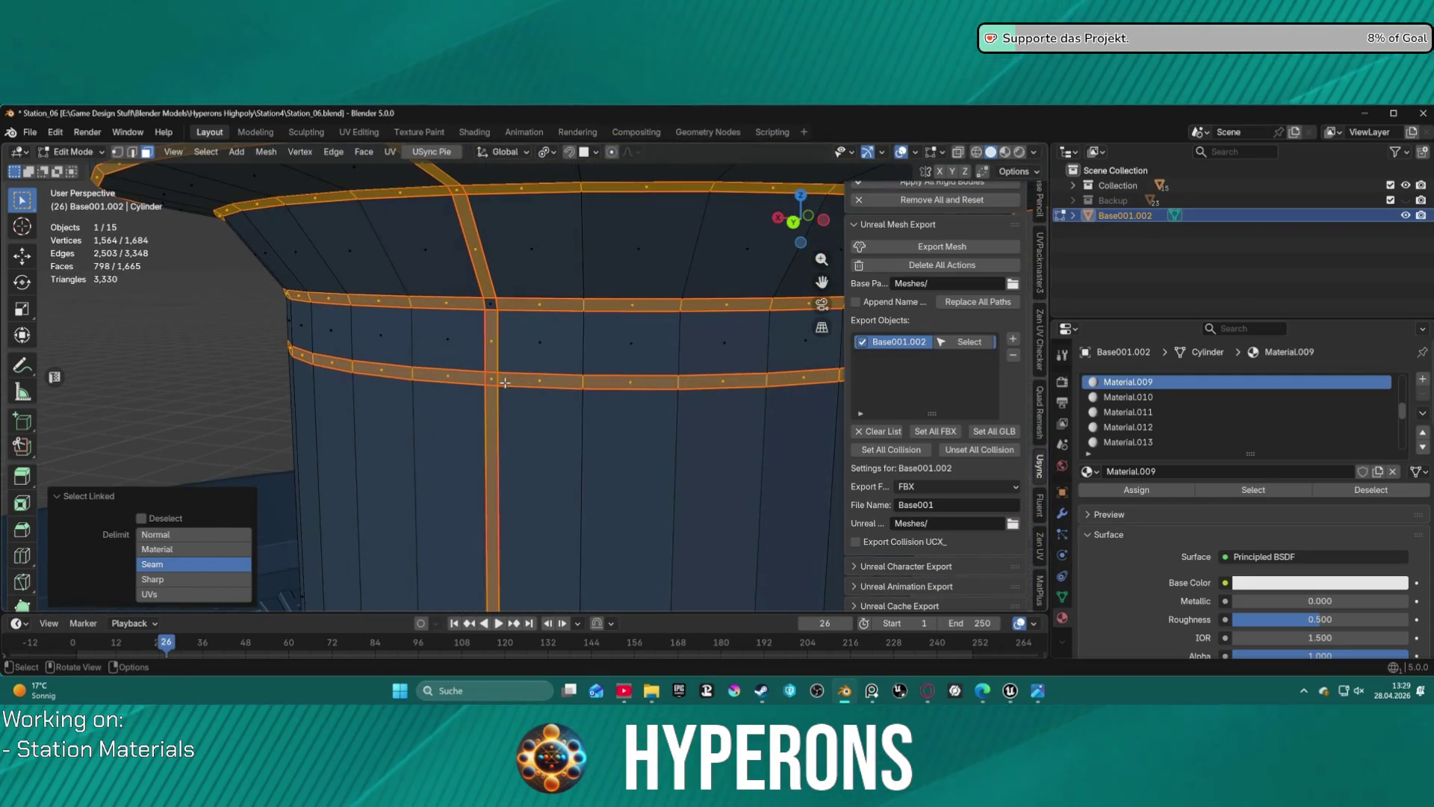
- Deselect the junction faces where rings cross the seam strip, including those on the upper flange
{"action": "left_click", "coordinate": [492, 379], "text": "shift"}
{"action": "left_click", "coordinate": [461, 191], "text": "shift"}
{"action": "scroll", "coordinate": [461, 191], "scroll_direction": "down", "scroll_amount": 3}
{"action": "mouse_move", "coordinate": [460, 192]}
{"action": "middle_mouse_down", "text": "shift"}
{"action": "mouse_move", "coordinate": [448, 284]}
{"action": "mouse_move", "coordinate": [524, 296]}
{"action": "mouse_move", "coordinate": [562, 322]}
{"action": "middle_mouse_up", "text": "shift"}
{"action": "left_click", "coordinate": [650, 337], "text": "shift"}
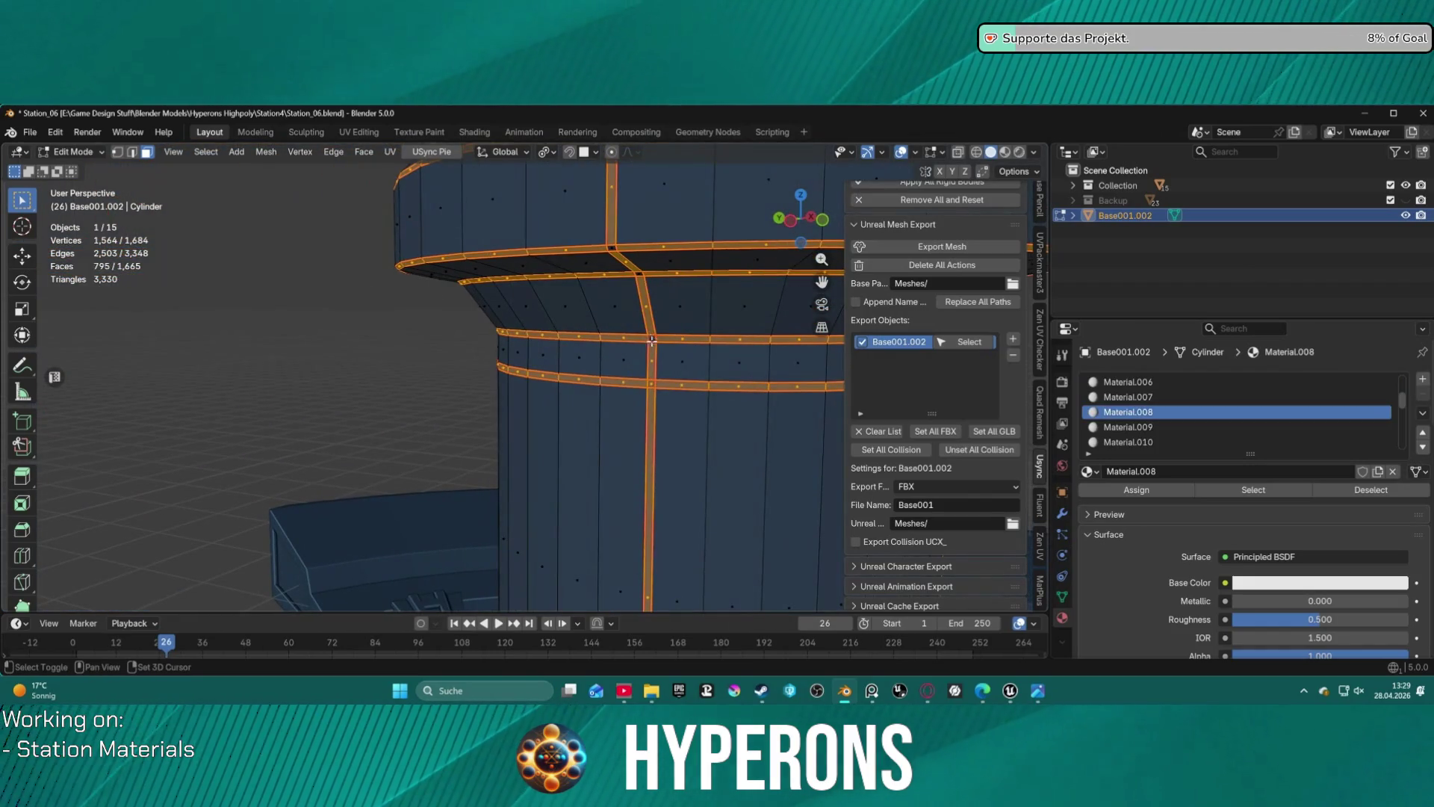
{"action": "left_click", "coordinate": [663, 384], "text": "shift"}
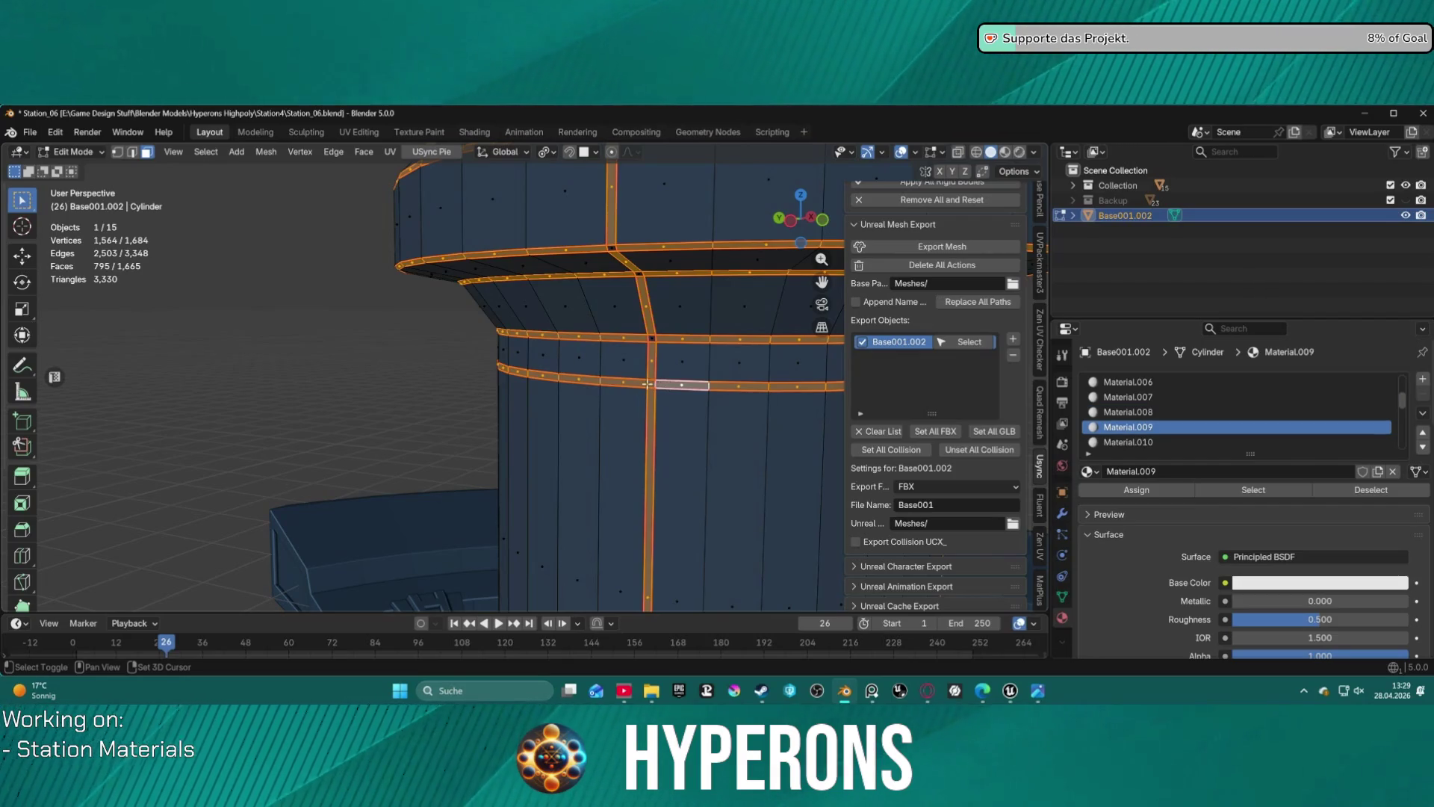
{"action": "mouse_move", "coordinate": [677, 348]}
{"action": "middle_mouse_down"}
{"action": "mouse_move", "coordinate": [672, 307]}
{"action": "mouse_move", "coordinate": [702, 321]}
{"action": "mouse_move", "coordinate": [359, 333]}
{"action": "middle_mouse_up"}
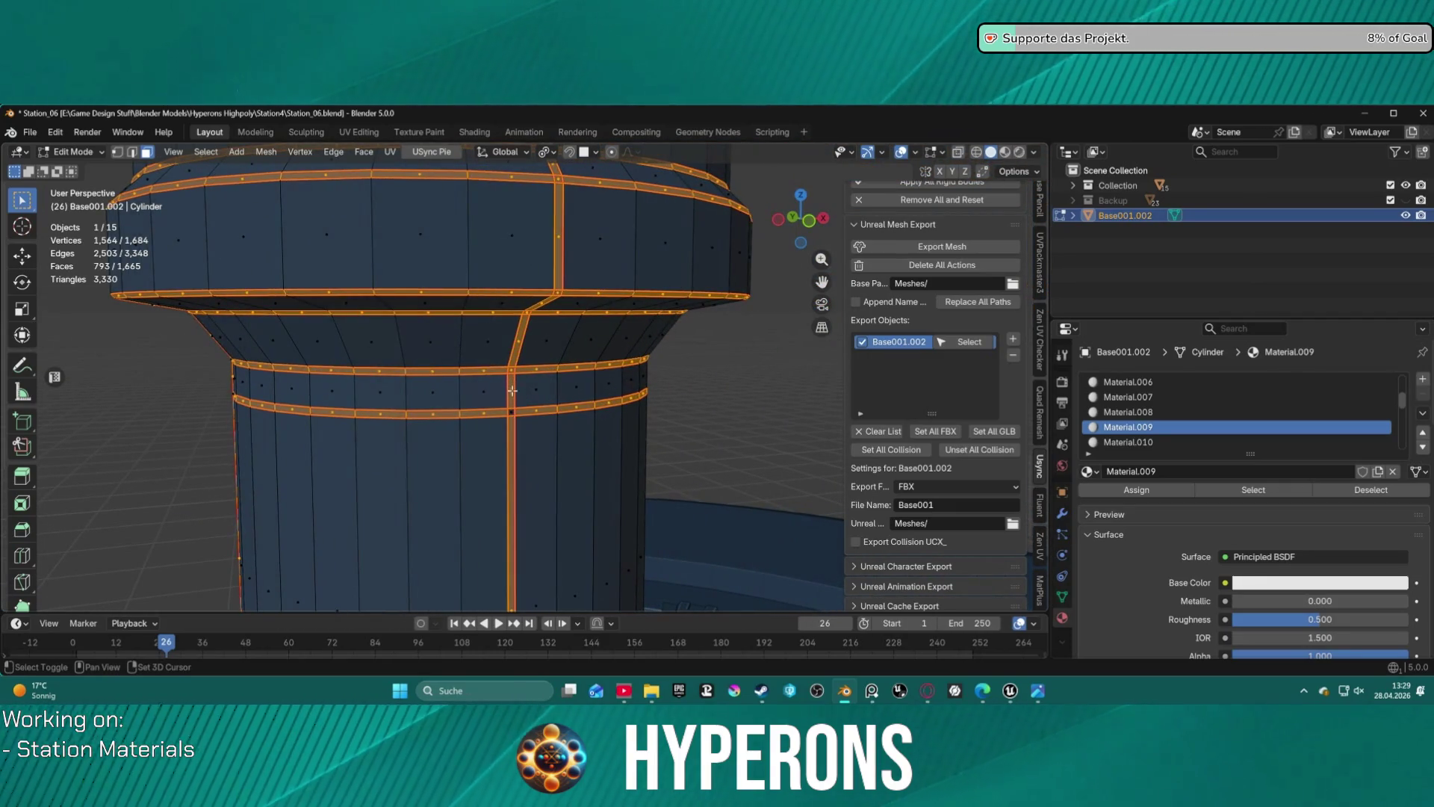
{"action": "left_click", "coordinate": [525, 313], "text": "shift"}
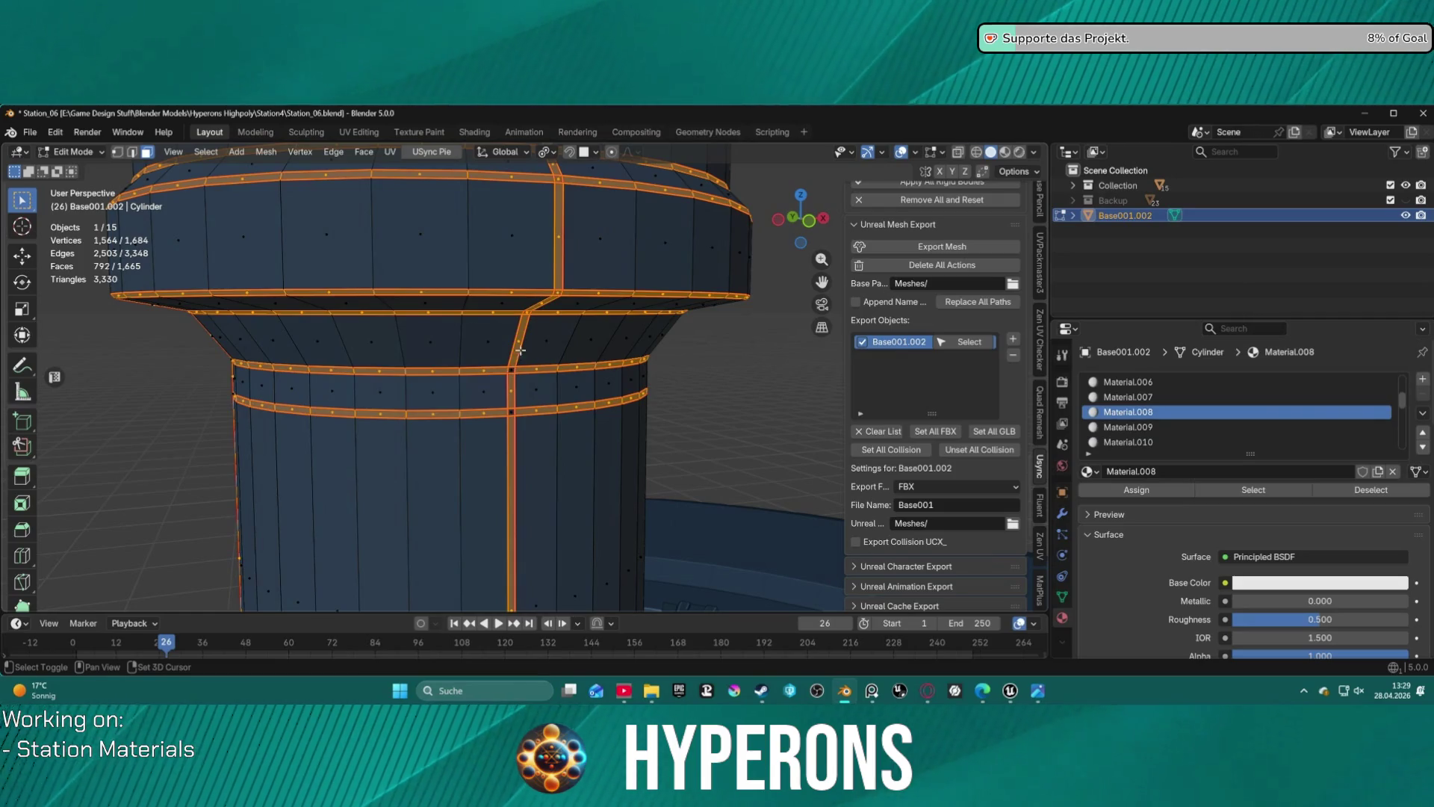
{"action": "left_click", "coordinate": [542, 302], "text": "shift"}
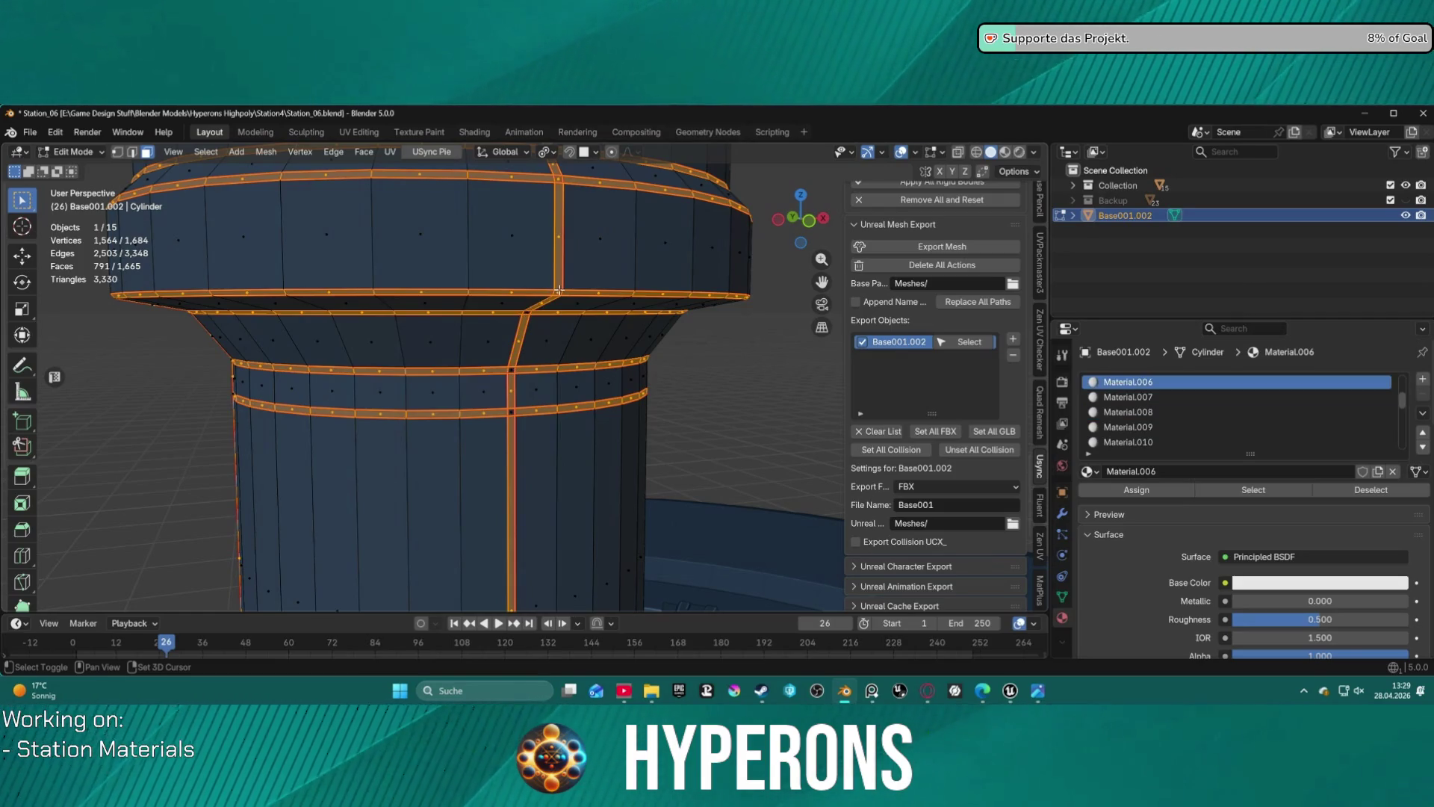
{"action": "middle_click_drag", "start_coordinate": [728, 295], "coordinate": [565, 357]}
{"action": "left_click", "coordinate": [546, 379], "text": "shift"}
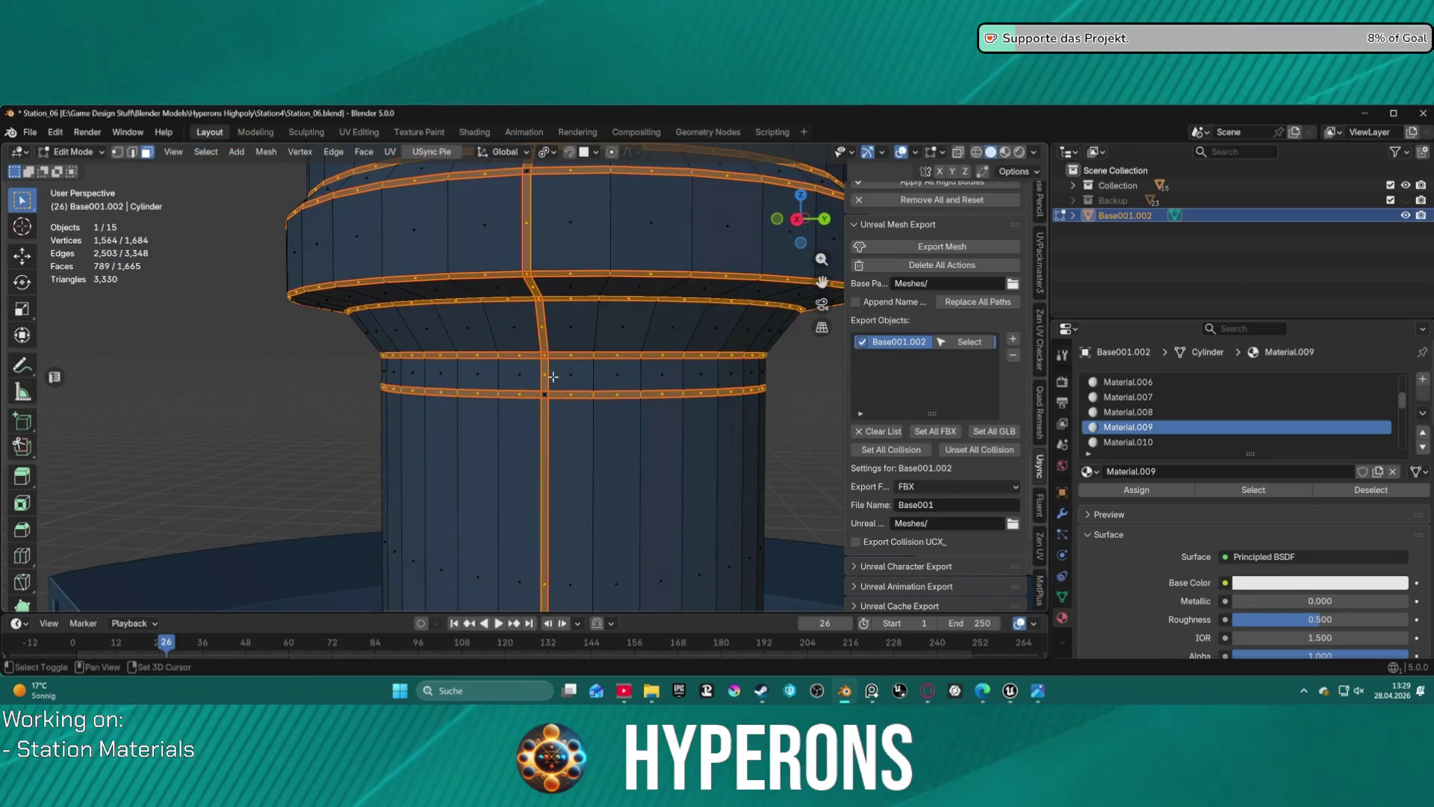
{"action": "left_click", "coordinate": [540, 336], "text": "shift"}
{"action": "left_click", "coordinate": [536, 298], "text": "shift"}
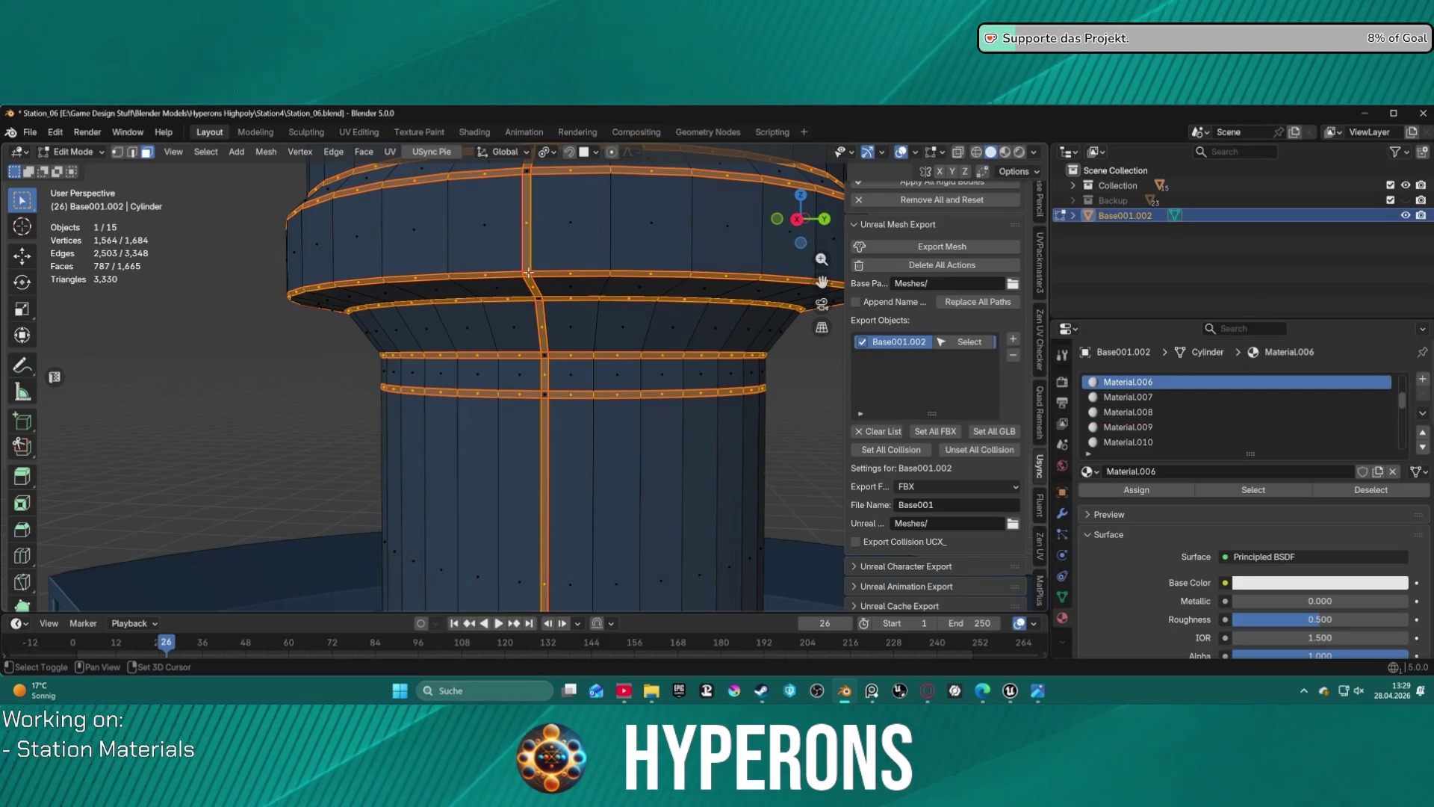
- Deselect the remaining junction faces on the lower flange, the top section and the vertical strip
{"action": "mouse_move", "coordinate": [568, 248]}
{"action": "middle_mouse_down"}
{"action": "mouse_move", "coordinate": [573, 371]}
{"action": "mouse_move", "coordinate": [496, 352]}
{"action": "mouse_move", "coordinate": [646, 360]}
{"action": "middle_mouse_up"}
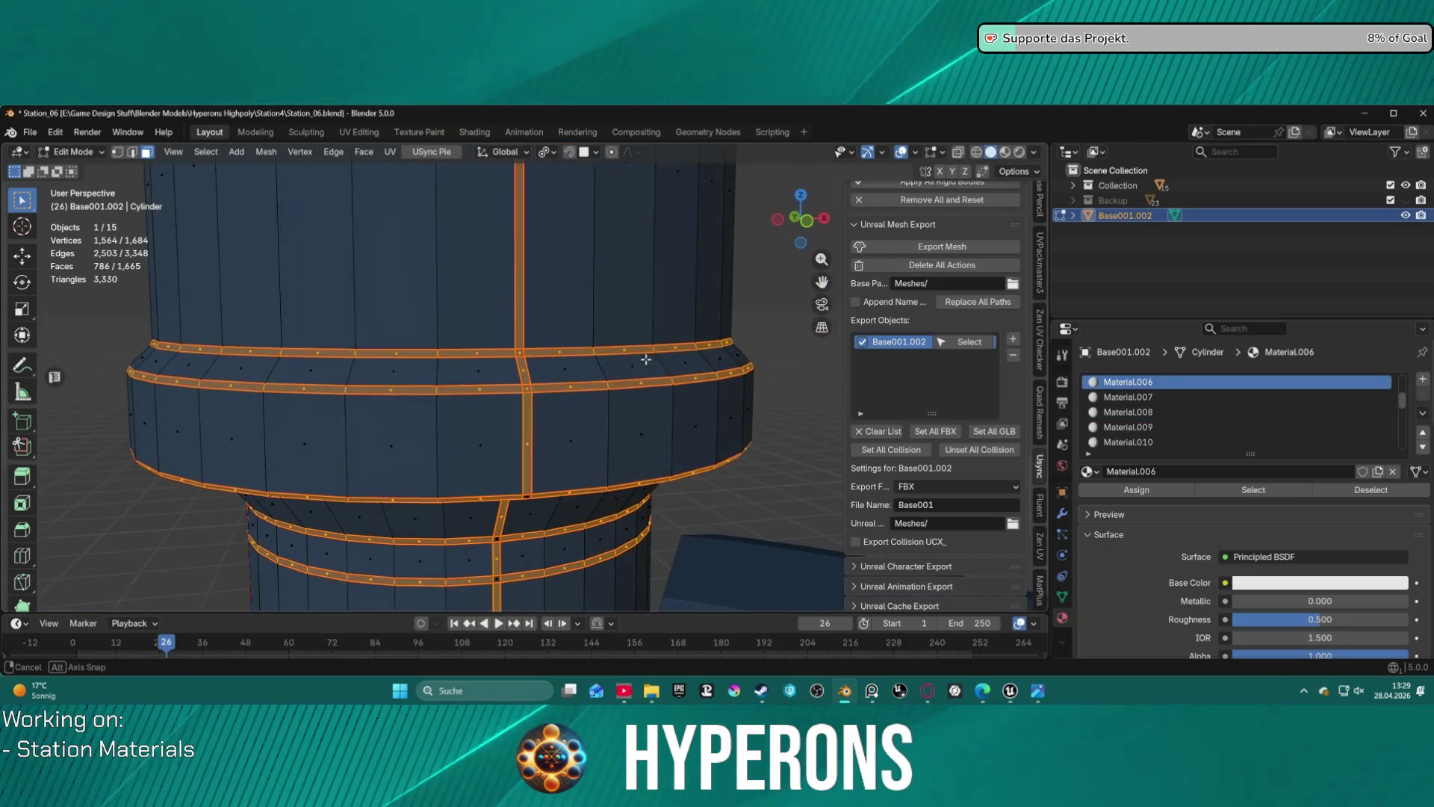
{"action": "middle_click_drag", "start_coordinate": [339, 362], "coordinate": [514, 375]}
{"action": "left_click", "coordinate": [583, 425], "text": "shift"}
{"action": "mouse_move", "coordinate": [583, 424]}
{"action": "middle_mouse_down"}
{"action": "mouse_move", "coordinate": [458, 406]}
{"action": "mouse_move", "coordinate": [519, 412]}
{"action": "mouse_move", "coordinate": [528, 388]}
{"action": "mouse_move", "coordinate": [585, 391]}
{"action": "mouse_move", "coordinate": [576, 300]}
{"action": "mouse_move", "coordinate": [548, 465]}
{"action": "mouse_move", "coordinate": [522, 426]}
{"action": "mouse_move", "coordinate": [579, 431]}
{"action": "middle_mouse_up"}
{"action": "left_click", "coordinate": [525, 382], "text": "shift"}
{"action": "left_click", "coordinate": [560, 437], "text": "shift"}
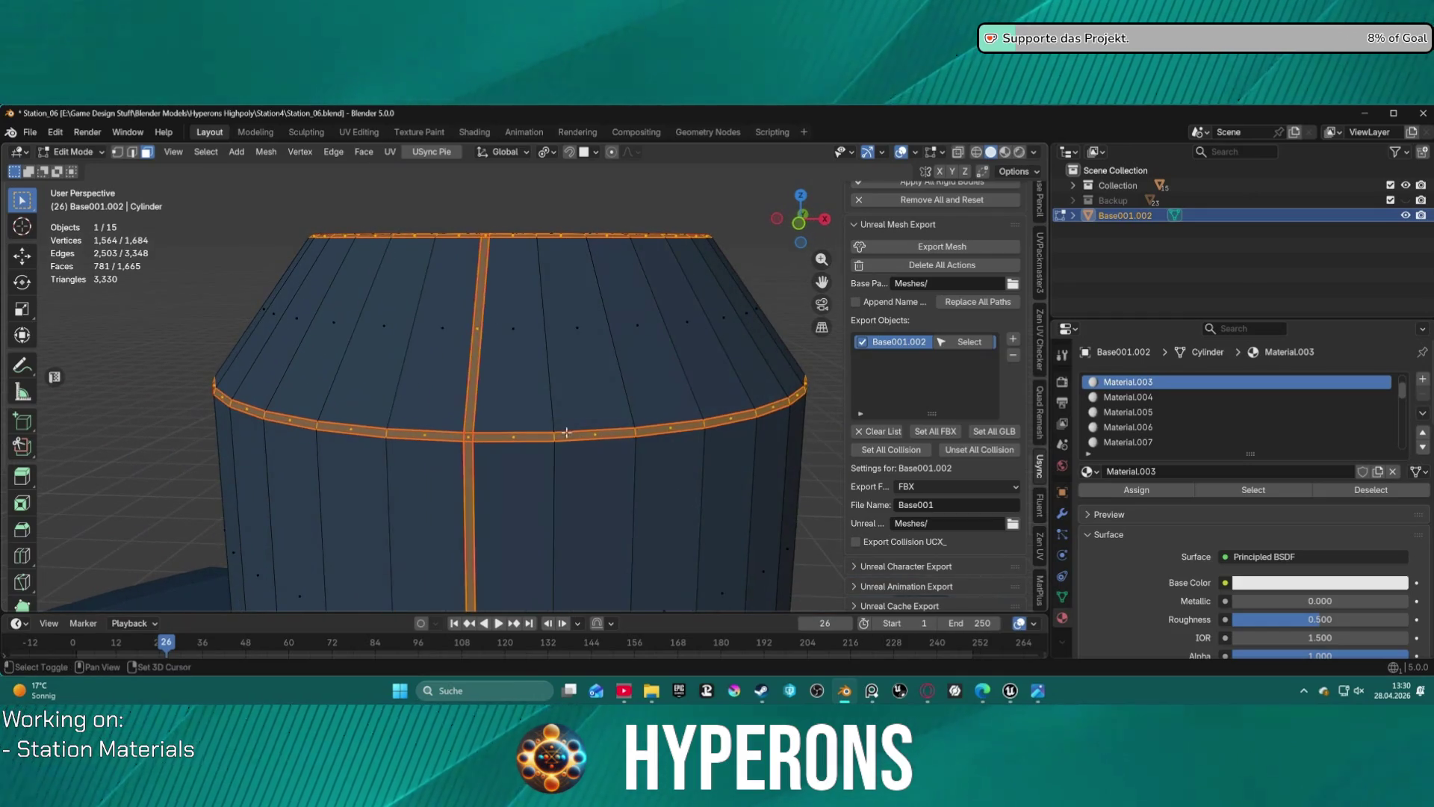
{"action": "left_click", "coordinate": [465, 435], "text": "shift"}
{"action": "middle_click_drag", "start_coordinate": [466, 435], "coordinate": [516, 445]}
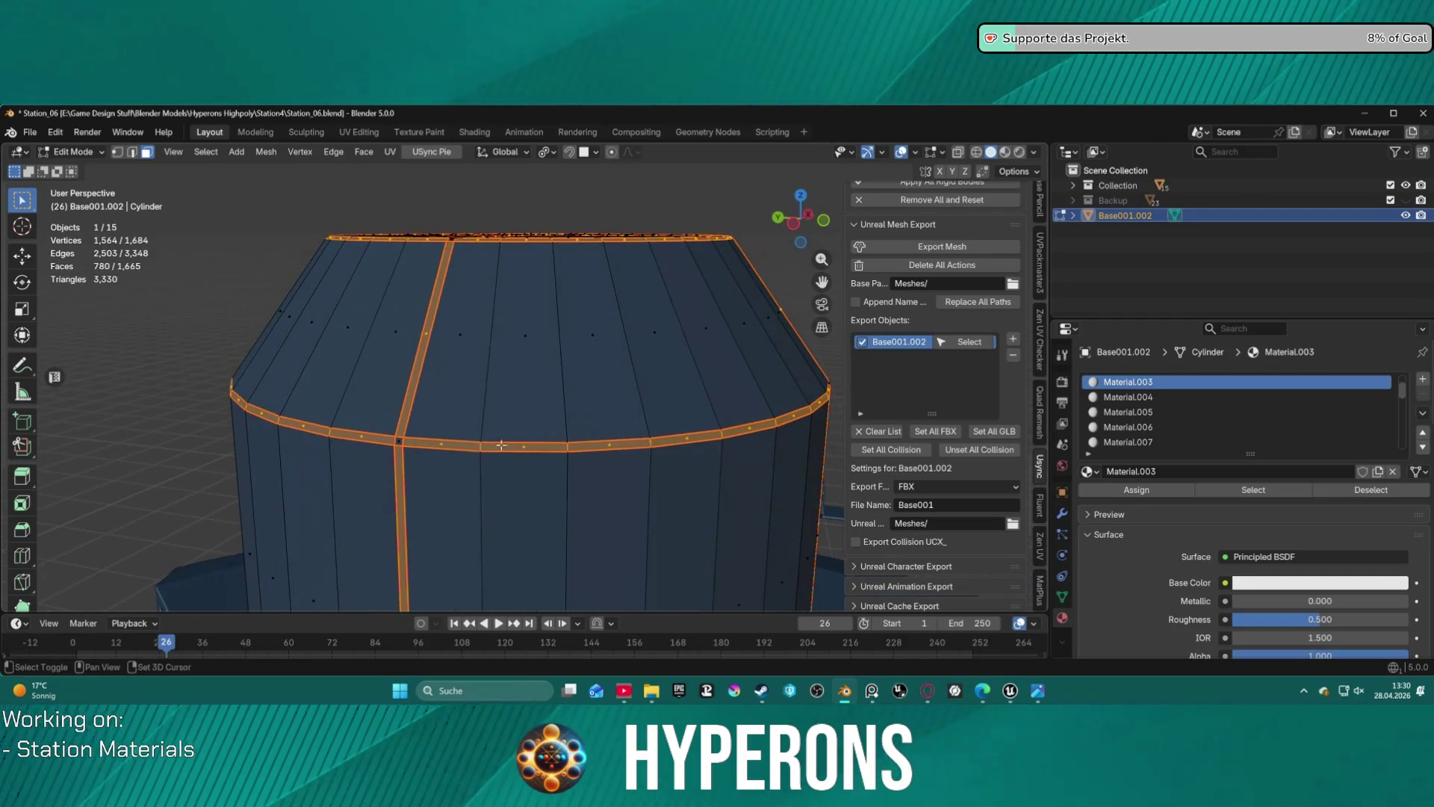
{"action": "middle_click_drag", "start_coordinate": [384, 439], "coordinate": [528, 428]}
{"action": "mouse_move", "coordinate": [414, 407]}
{"action": "middle_mouse_down"}
{"action": "mouse_move", "coordinate": [618, 413]}
{"action": "mouse_move", "coordinate": [515, 429]}
{"action": "mouse_move", "coordinate": [585, 400]}
{"action": "mouse_move", "coordinate": [468, 390]}
{"action": "mouse_move", "coordinate": [531, 438]}
{"action": "mouse_move", "coordinate": [538, 426]}
{"action": "mouse_move", "coordinate": [453, 430]}
{"action": "middle_mouse_up"}
{"action": "left_click", "coordinate": [487, 416], "text": "shift"}
{"action": "left_click", "coordinate": [567, 466], "text": "shift"}
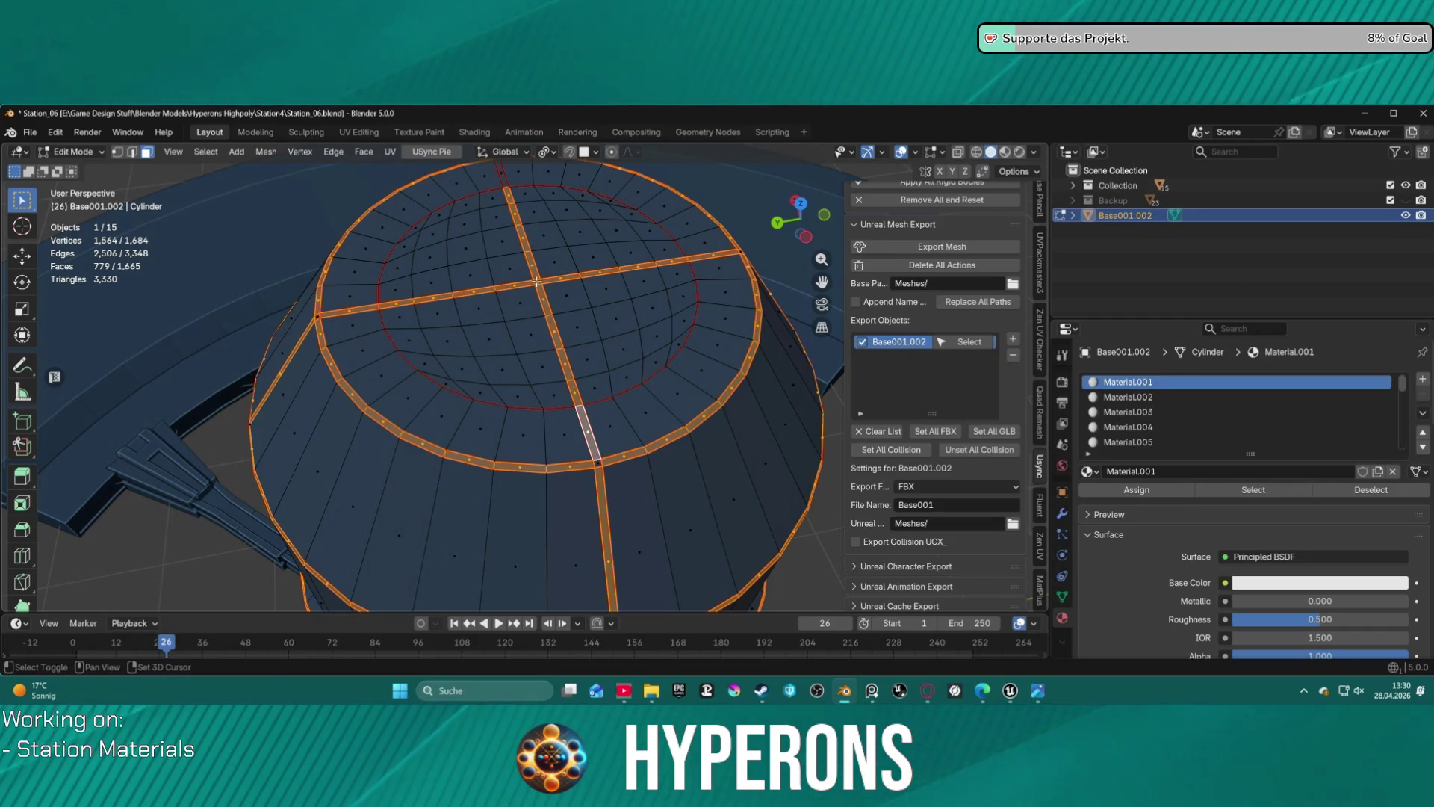
{"action": "mouse_move", "coordinate": [566, 348]}
{"action": "middle_mouse_down"}
{"action": "mouse_move", "coordinate": [579, 381]}
{"action": "mouse_move", "coordinate": [426, 366]}
{"action": "mouse_move", "coordinate": [362, 274]}
{"action": "mouse_move", "coordinate": [403, 266]}
{"action": "middle_mouse_up"}
{"action": "scroll", "coordinate": [1378, 403], "scroll_direction": "down", "scroll_amount": 15}
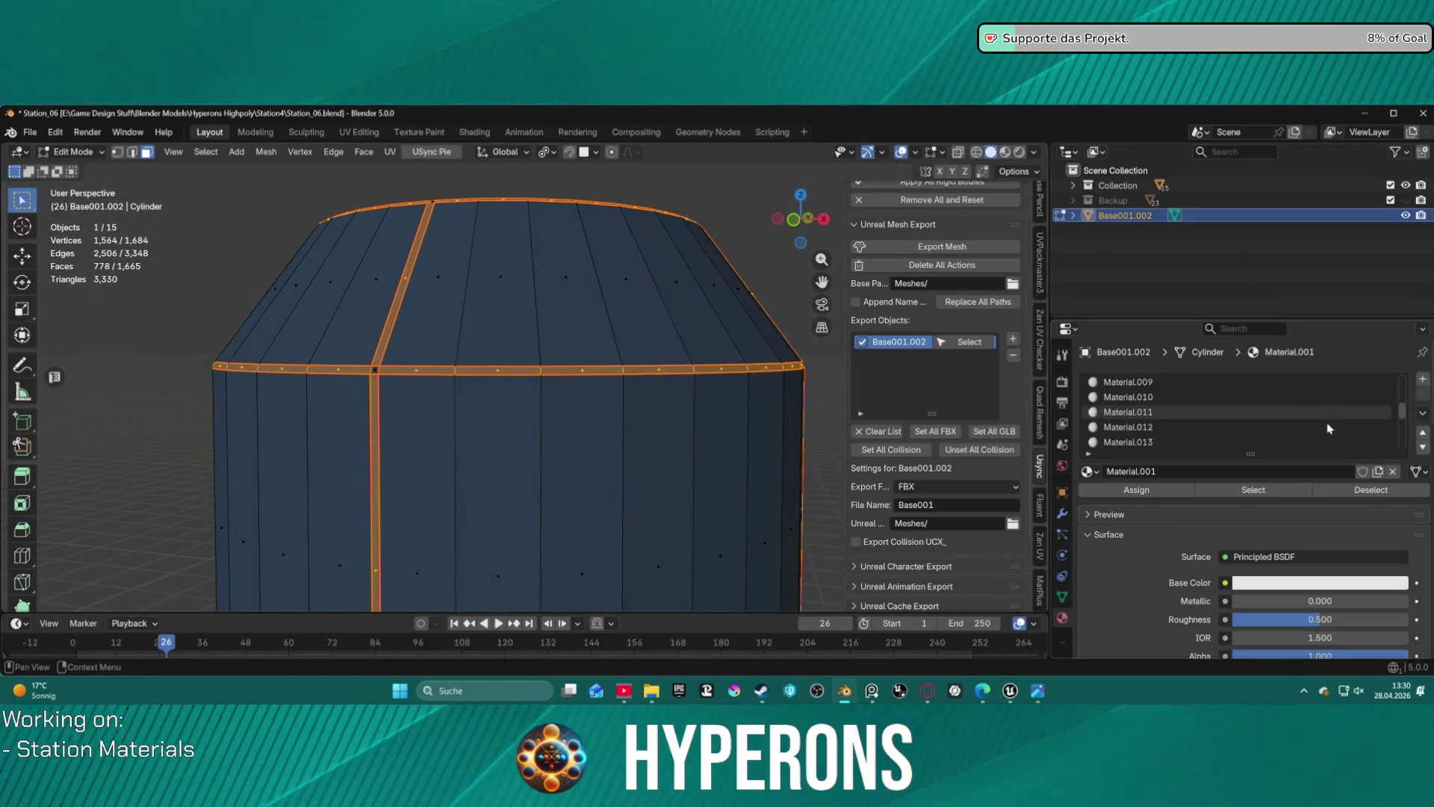
- Create a new material in a new slot and name it Connector
{"action": "left_click", "coordinate": [1423, 381]}
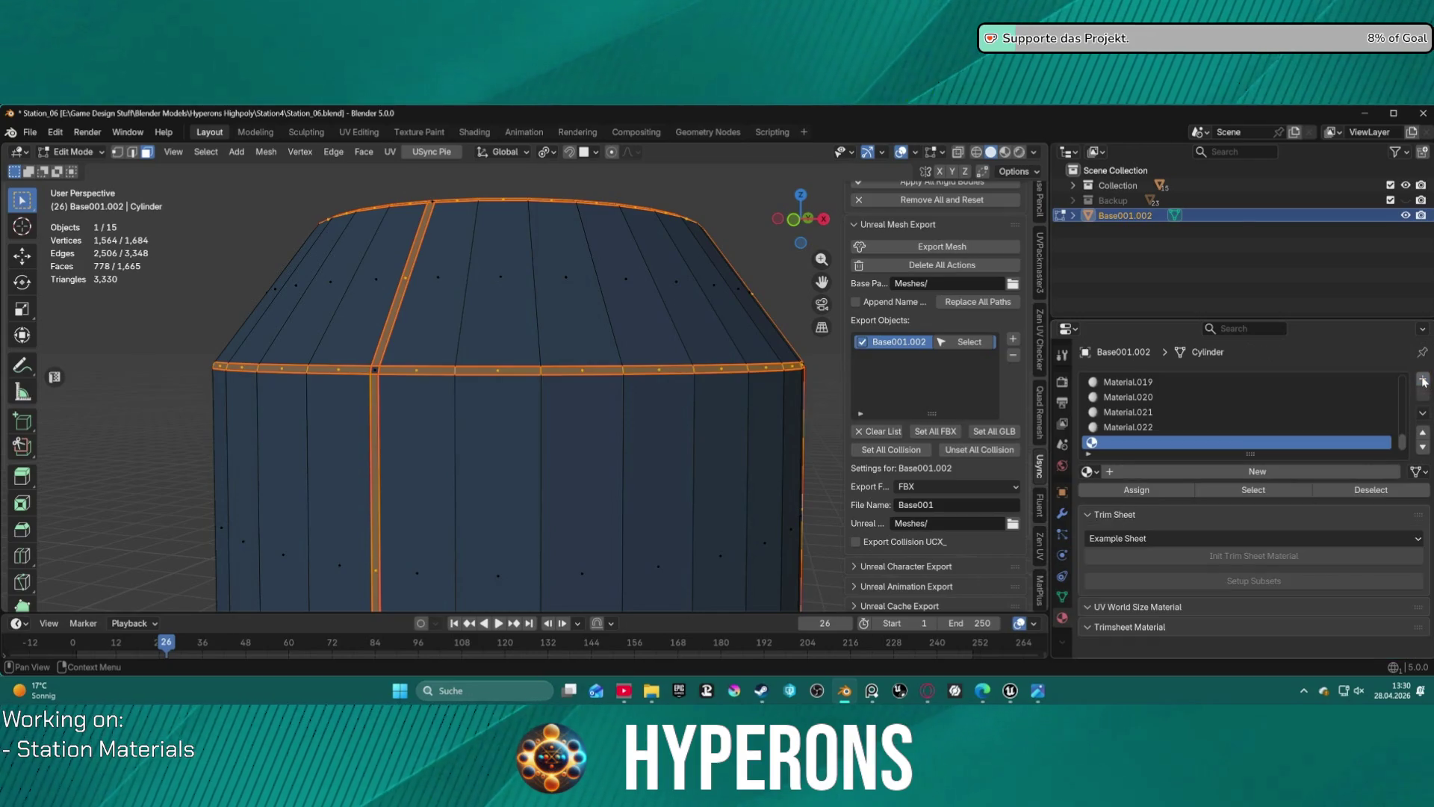
{"action": "left_click", "coordinate": [1148, 475]}
{"action": "double_click", "coordinate": [1122, 442]}
{"action": "type", "text": "Connector"}
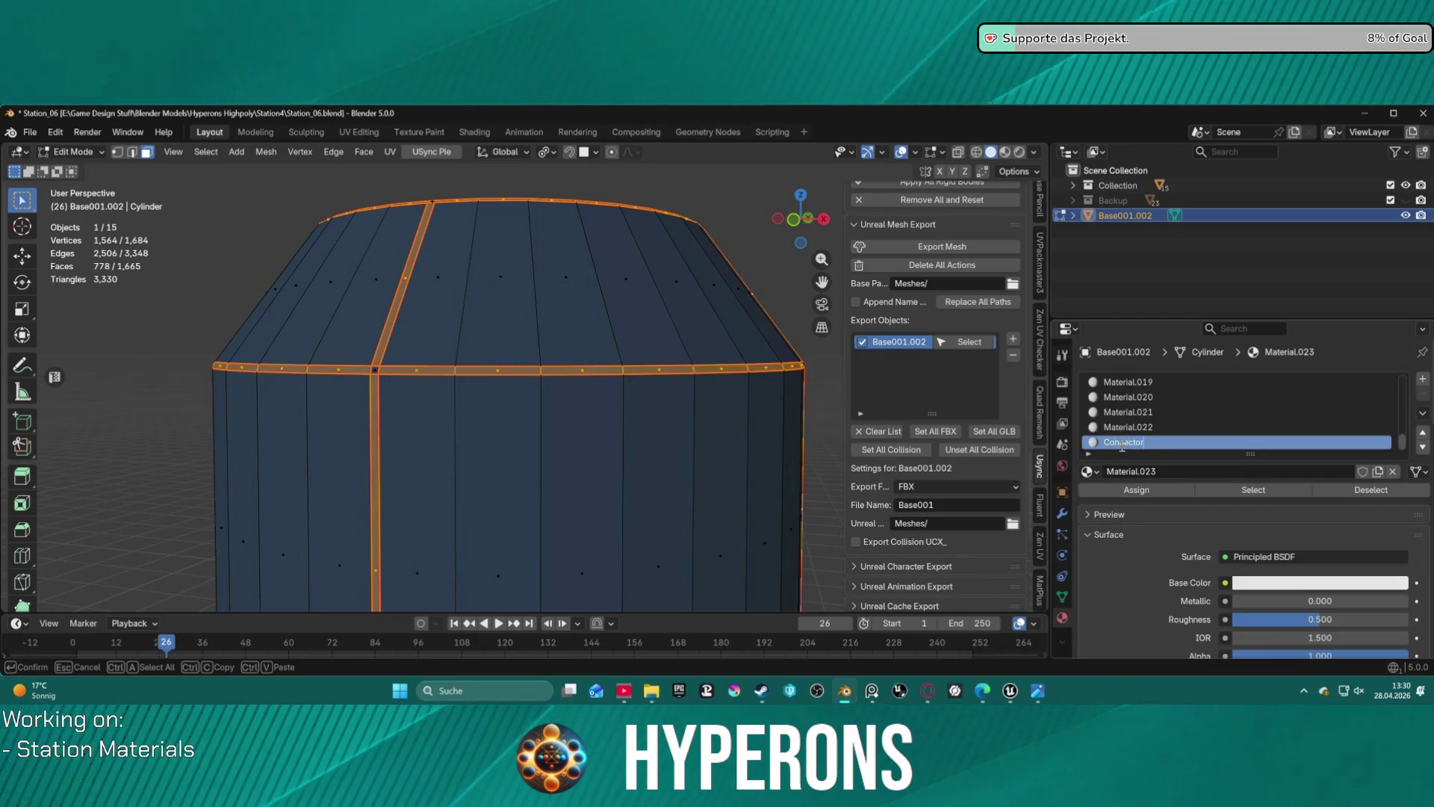
{"action": "key", "text": "Return"}
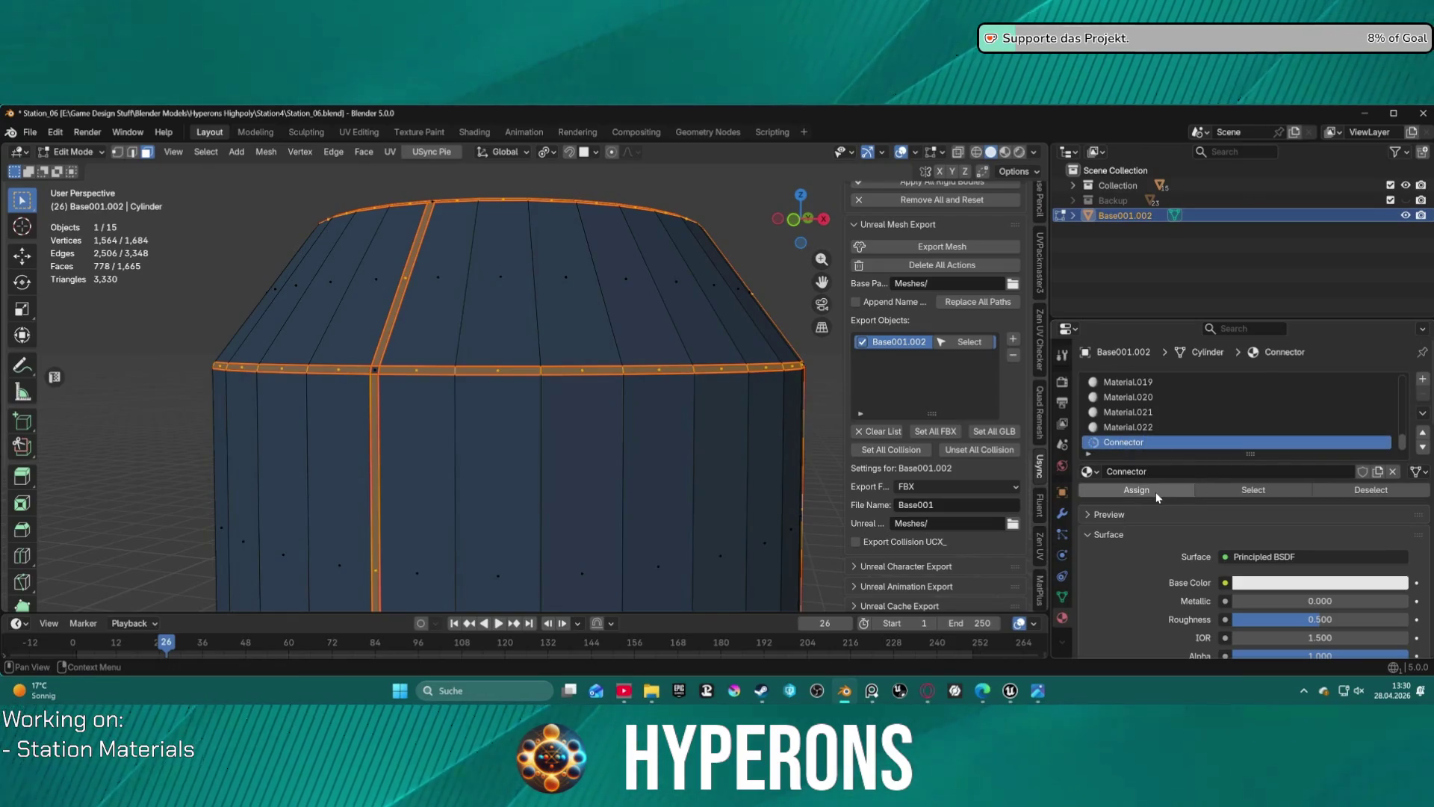
- Mark the station ring's bottom edge loop as a UV seam
{"action": "key", "text": "alt+a"}
{"action": "scroll", "coordinate": [566, 445], "scroll_direction": "down", "scroll_amount": 5}
{"action": "mouse_move", "coordinate": [658, 490]}
{"action": "middle_mouse_down"}
{"action": "mouse_move", "coordinate": [767, 570]}
{"action": "mouse_move", "coordinate": [792, 497]}
{"action": "middle_mouse_up"}
{"action": "key", "text": "a"}
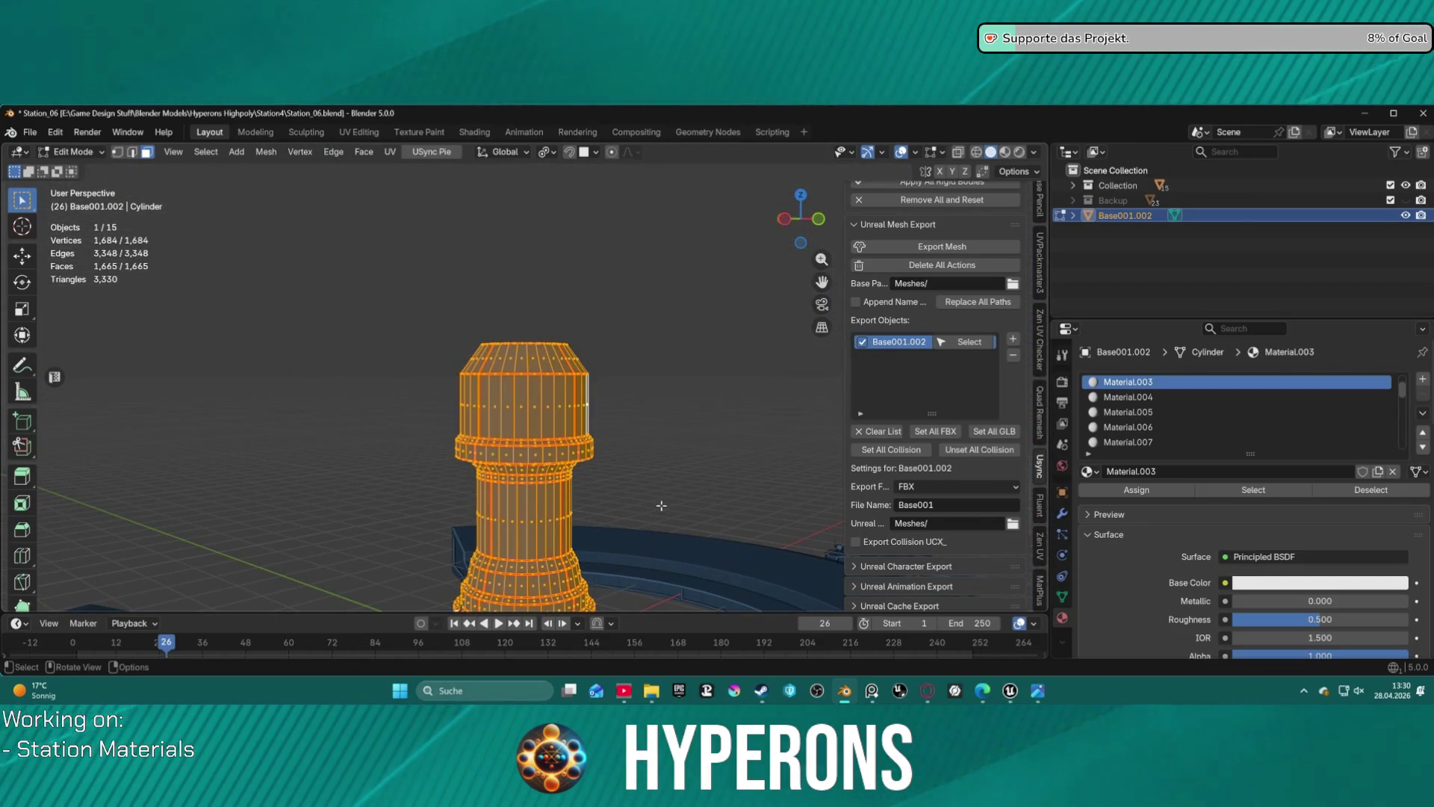
{"action": "key", "text": "alt+a"}
{"action": "middle_click_drag", "start_coordinate": [661, 506], "coordinate": [584, 246]}
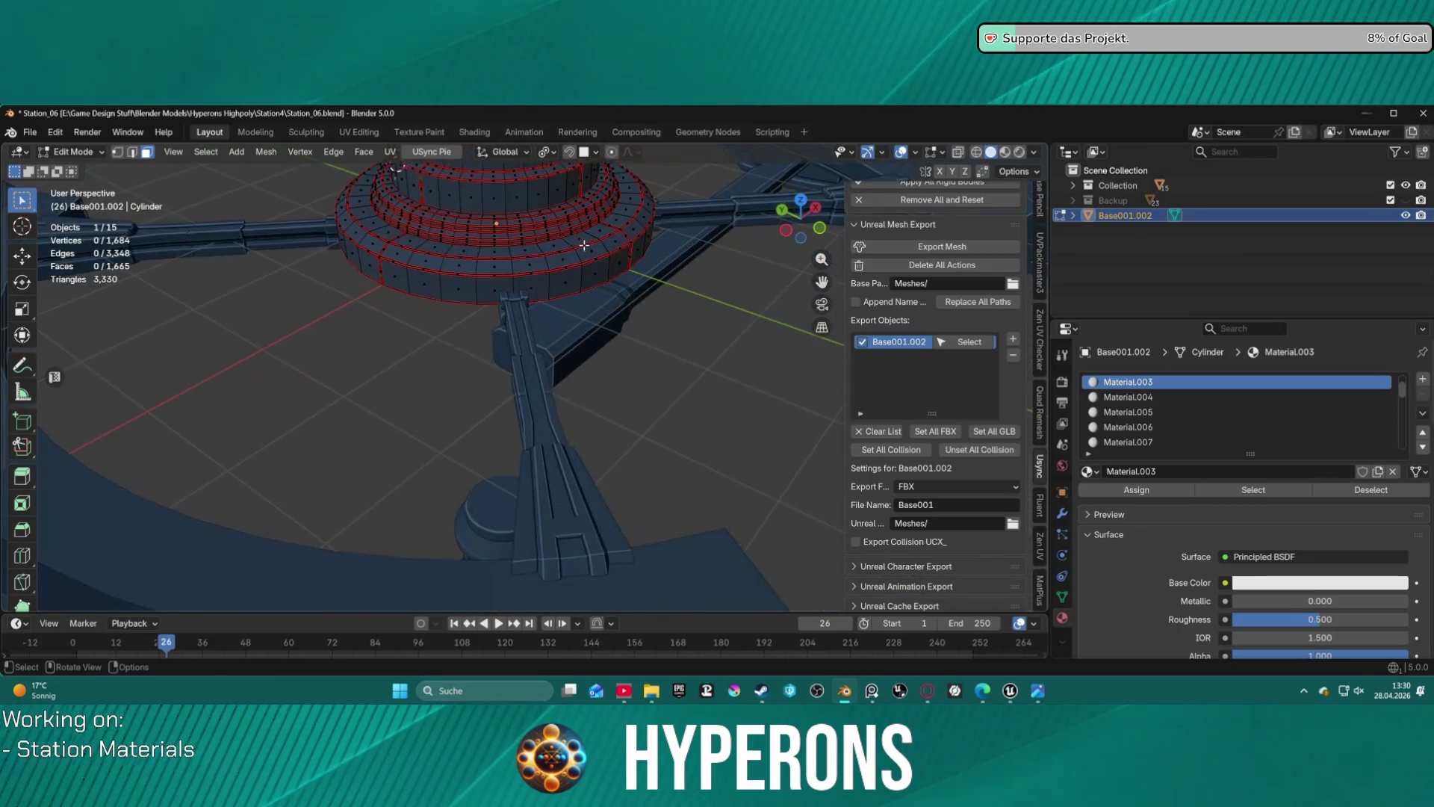
{"action": "scroll", "coordinate": [523, 224], "scroll_direction": "up", "scroll_amount": 2}
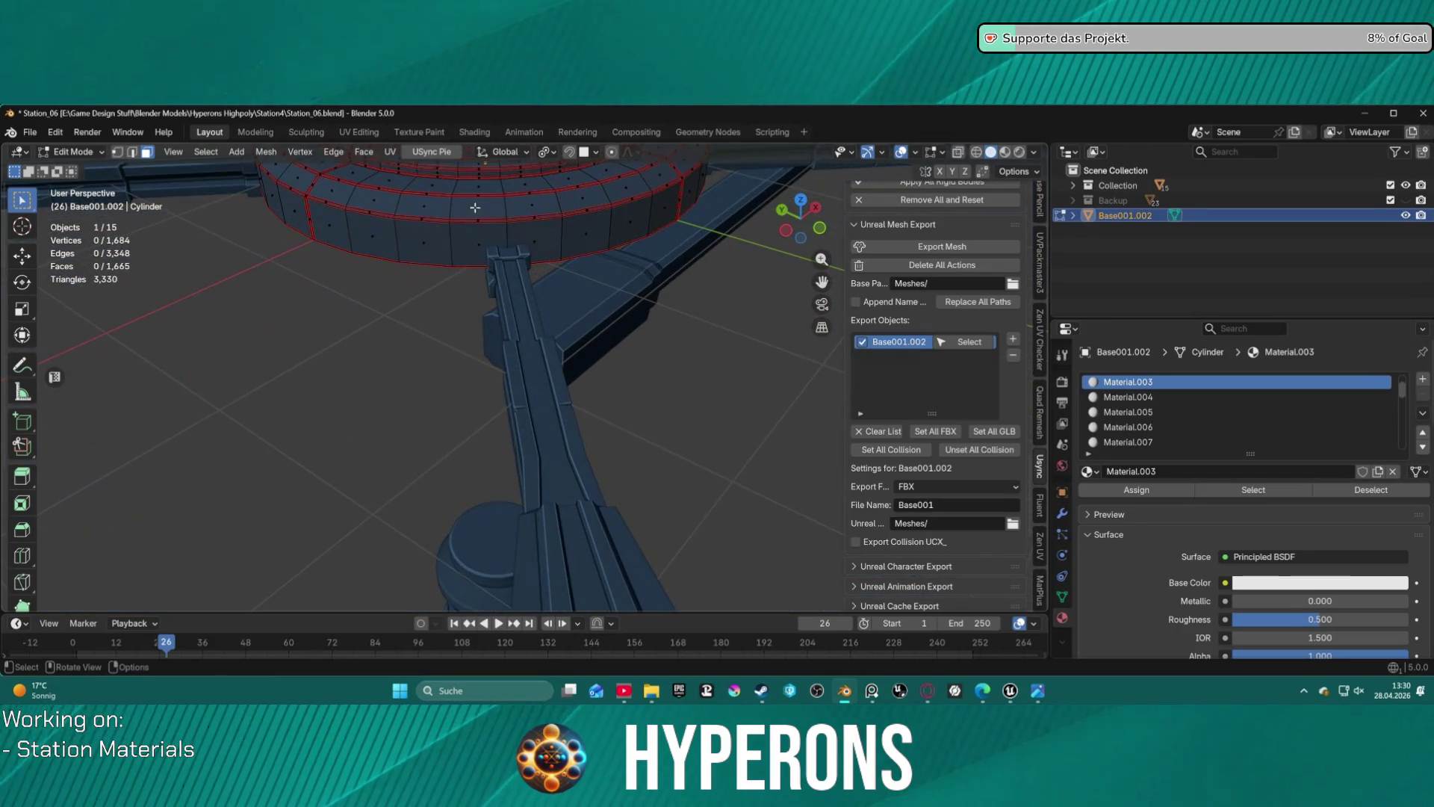
{"action": "key", "text": "2"}
{"action": "left_click", "coordinate": [342, 253], "text": "alt"}
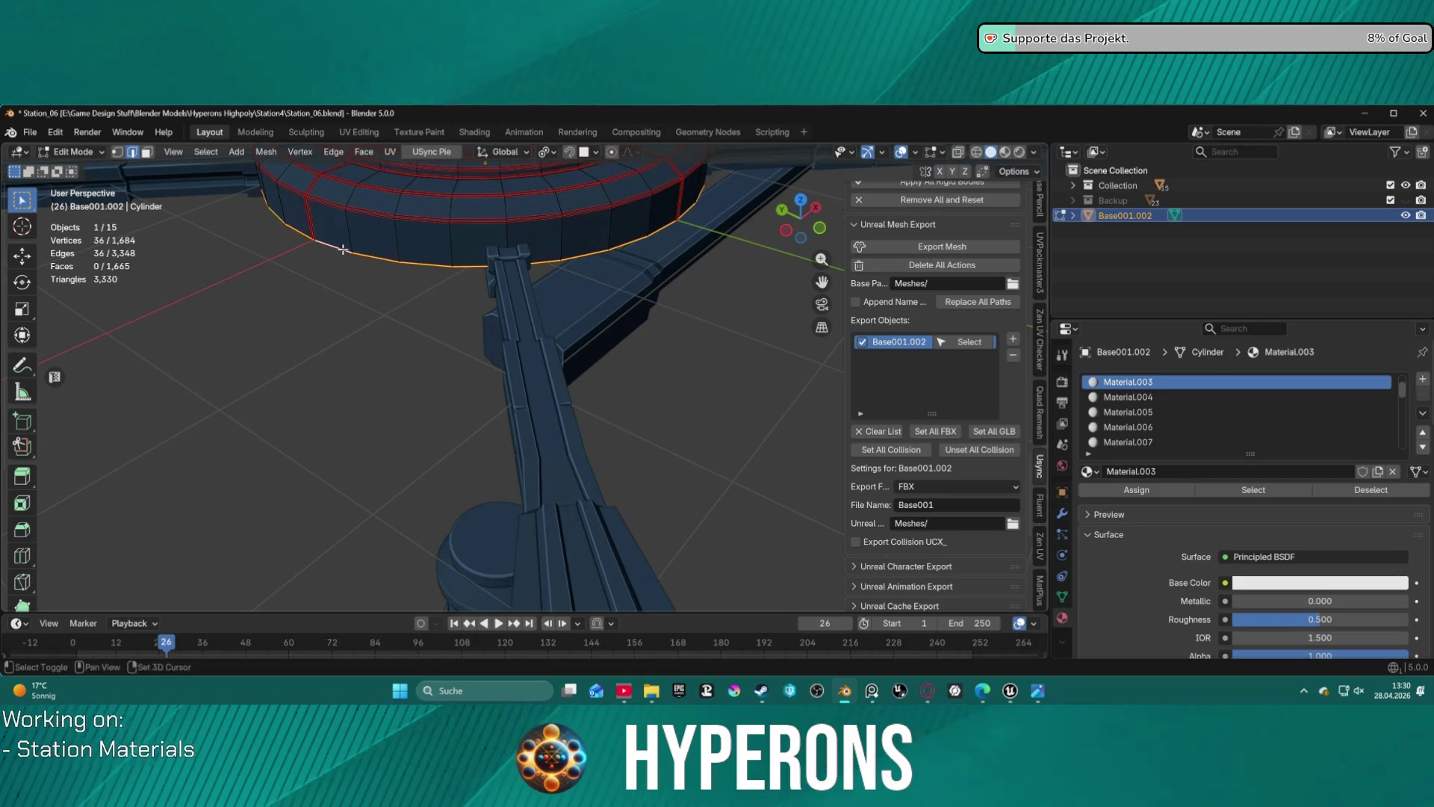
{"action": "key", "text": "ctrl+e"}
{"action": "left_click", "coordinate": [282, 456]}
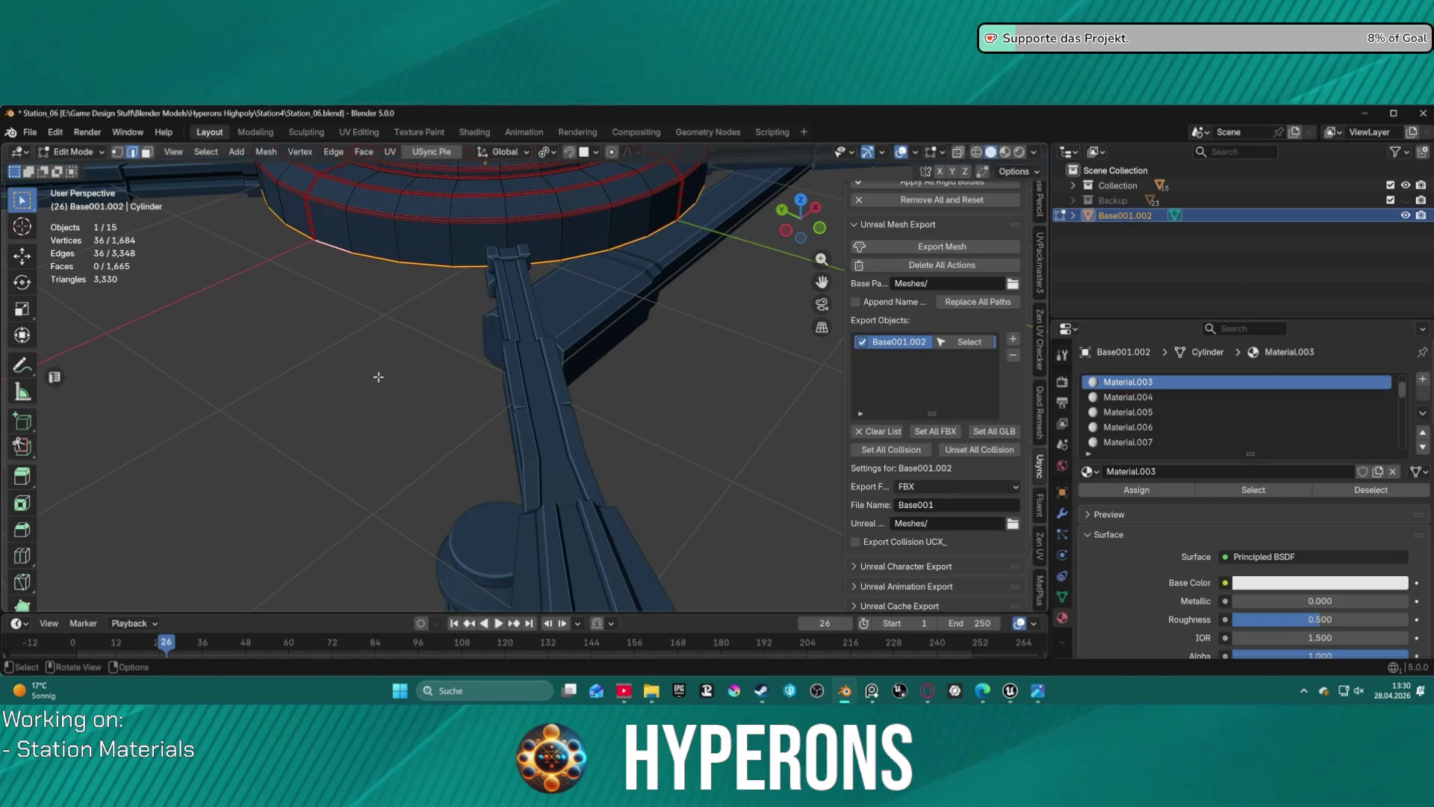
{"action": "left_click", "coordinate": [378, 375]}
- Select the whole mesh and switch to the UV Editing workspace
{"action": "scroll", "coordinate": [385, 281], "scroll_direction": "down", "scroll_amount": 2}
{"action": "mouse_move", "coordinate": [386, 281]}
{"action": "middle_mouse_down"}
{"action": "mouse_move", "coordinate": [448, 313]}
{"action": "mouse_move", "coordinate": [320, 368]}
{"action": "mouse_move", "coordinate": [662, 412]}
{"action": "mouse_move", "coordinate": [700, 246]}
{"action": "middle_mouse_up"}
{"action": "key", "text": "a"}
{"action": "left_click", "coordinate": [359, 131]}
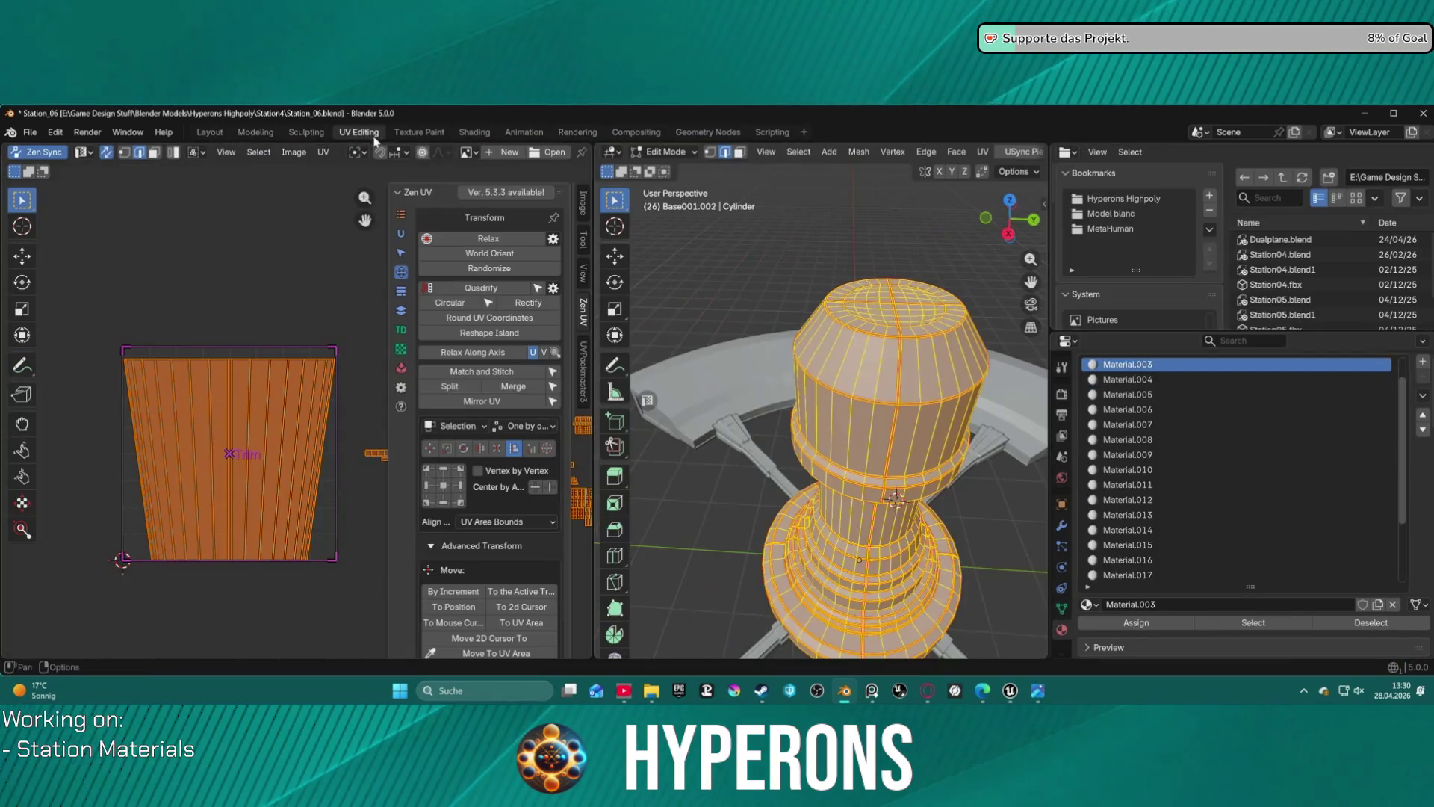
- Unwrap the whole column mesh with the minimum-stretch unwrap
{"action": "scroll", "coordinate": [690, 335], "scroll_direction": "up", "scroll_amount": 3}
{"action": "mouse_move", "coordinate": [690, 335]}
{"action": "middle_mouse_down"}
{"action": "mouse_move", "coordinate": [936, 448]}
{"action": "mouse_move", "coordinate": [656, 425]}
{"action": "mouse_move", "coordinate": [853, 400]}
{"action": "middle_mouse_up"}
{"action": "scroll", "coordinate": [747, 419], "scroll_direction": "up", "scroll_amount": 3}
{"action": "scroll", "coordinate": [371, 435], "scroll_direction": "down", "scroll_amount": 2}
{"action": "middle_click_drag", "start_coordinate": [371, 434], "coordinate": [269, 380]}
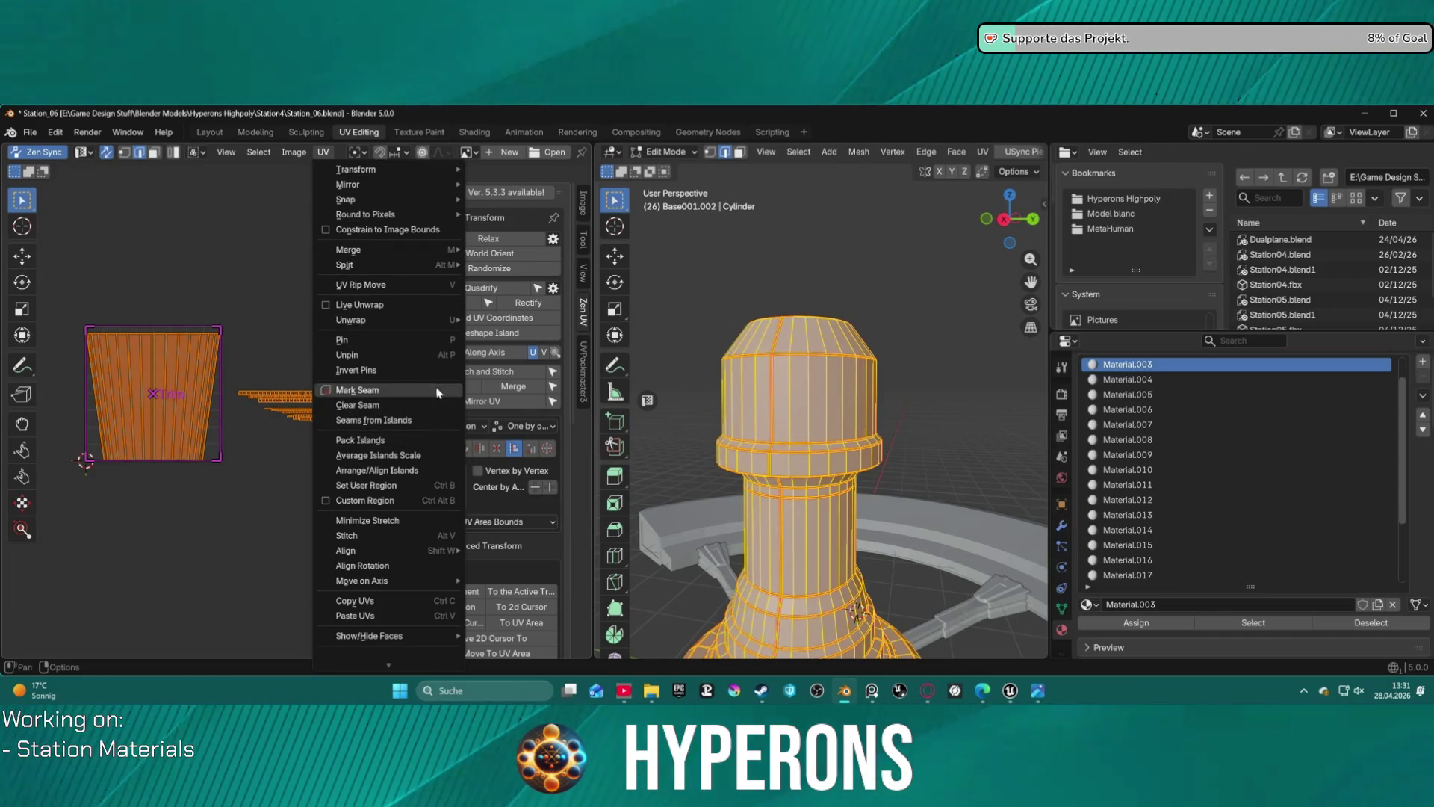
{"action": "mouse_move", "coordinate": [433, 319]}
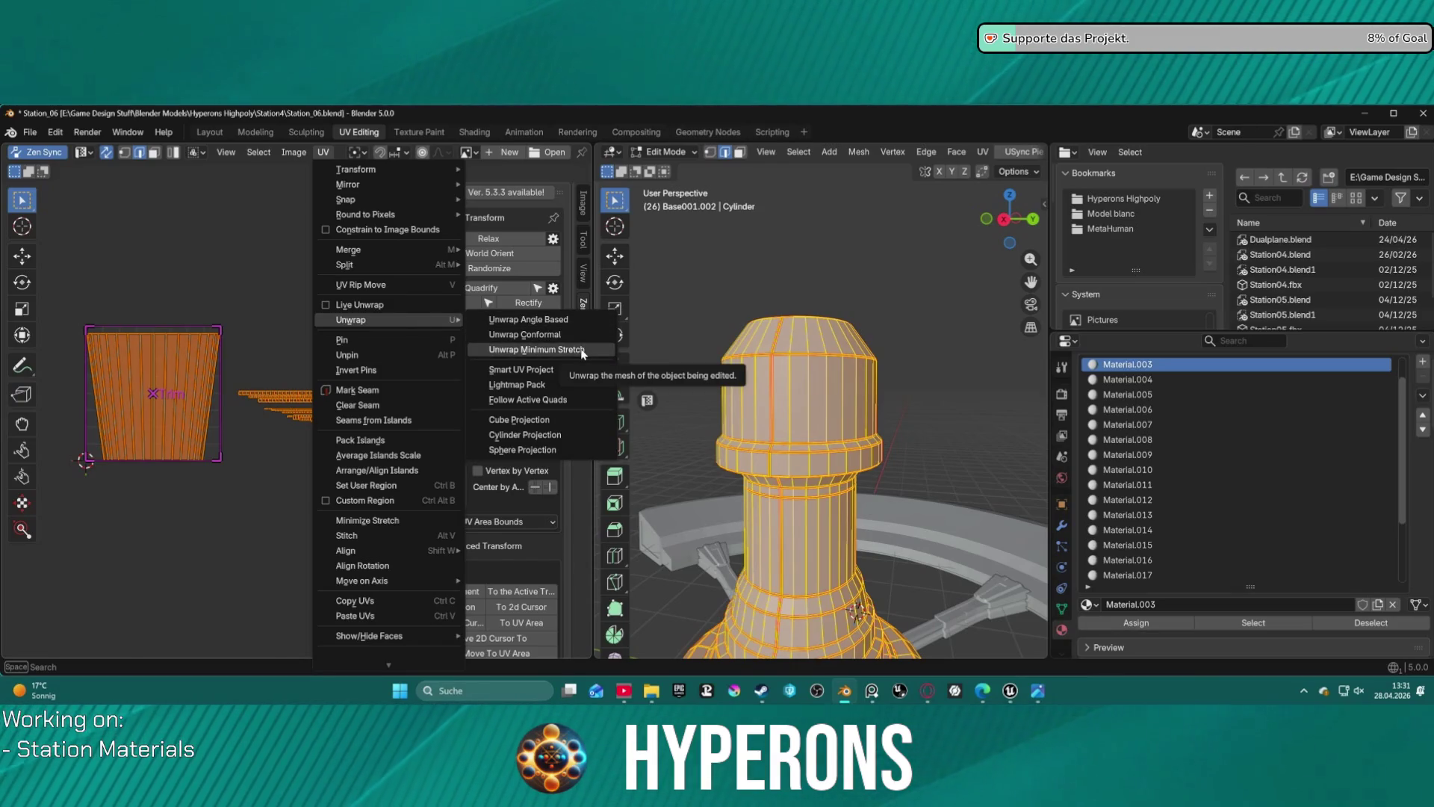
{"action": "left_click", "coordinate": [549, 334]}
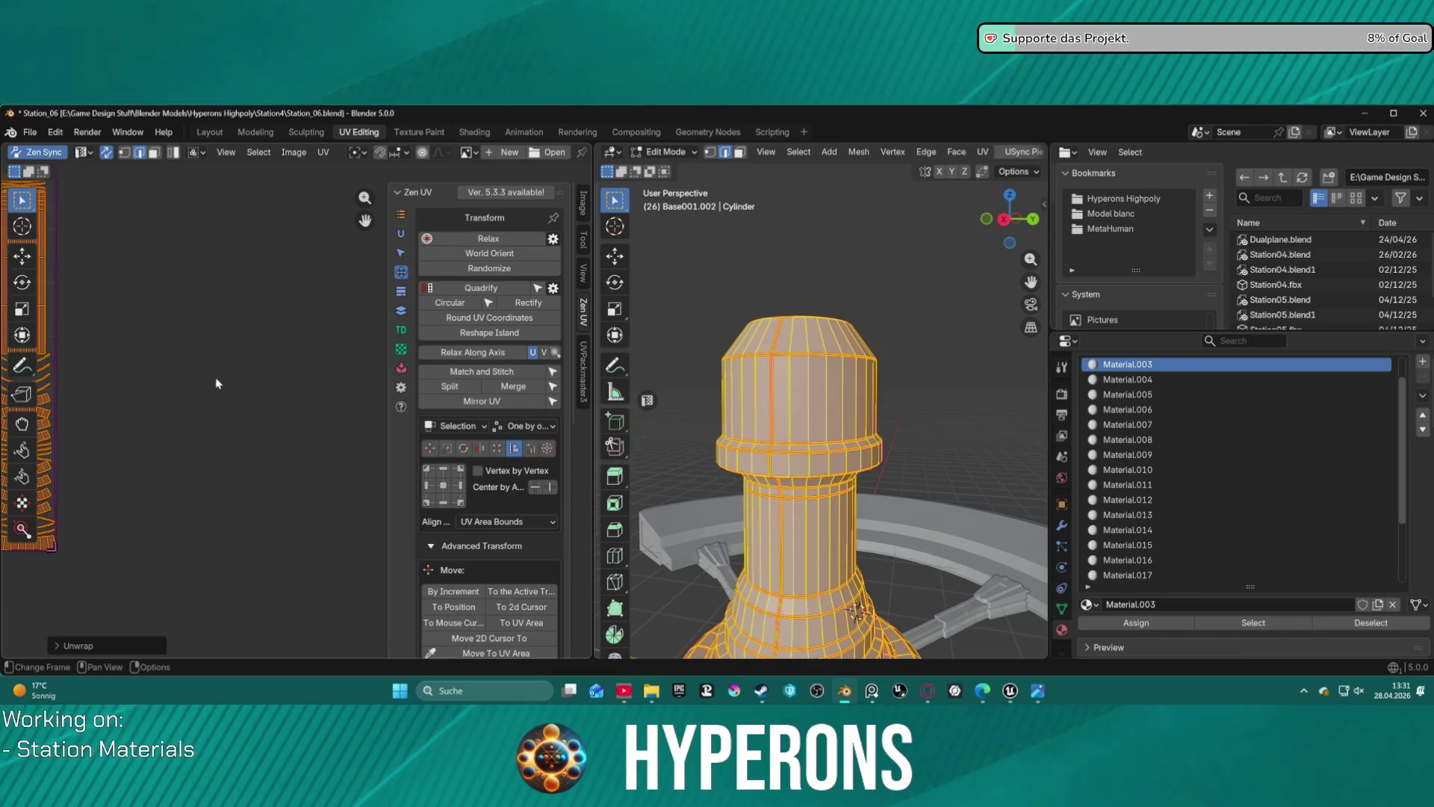
{"action": "scroll", "coordinate": [134, 365], "scroll_direction": "up", "scroll_amount": 5}
{"action": "middle_click_drag", "start_coordinate": [466, 364], "coordinate": [557, 450]}
{"action": "scroll", "coordinate": [351, 409], "scroll_direction": "down", "scroll_amount": 2}
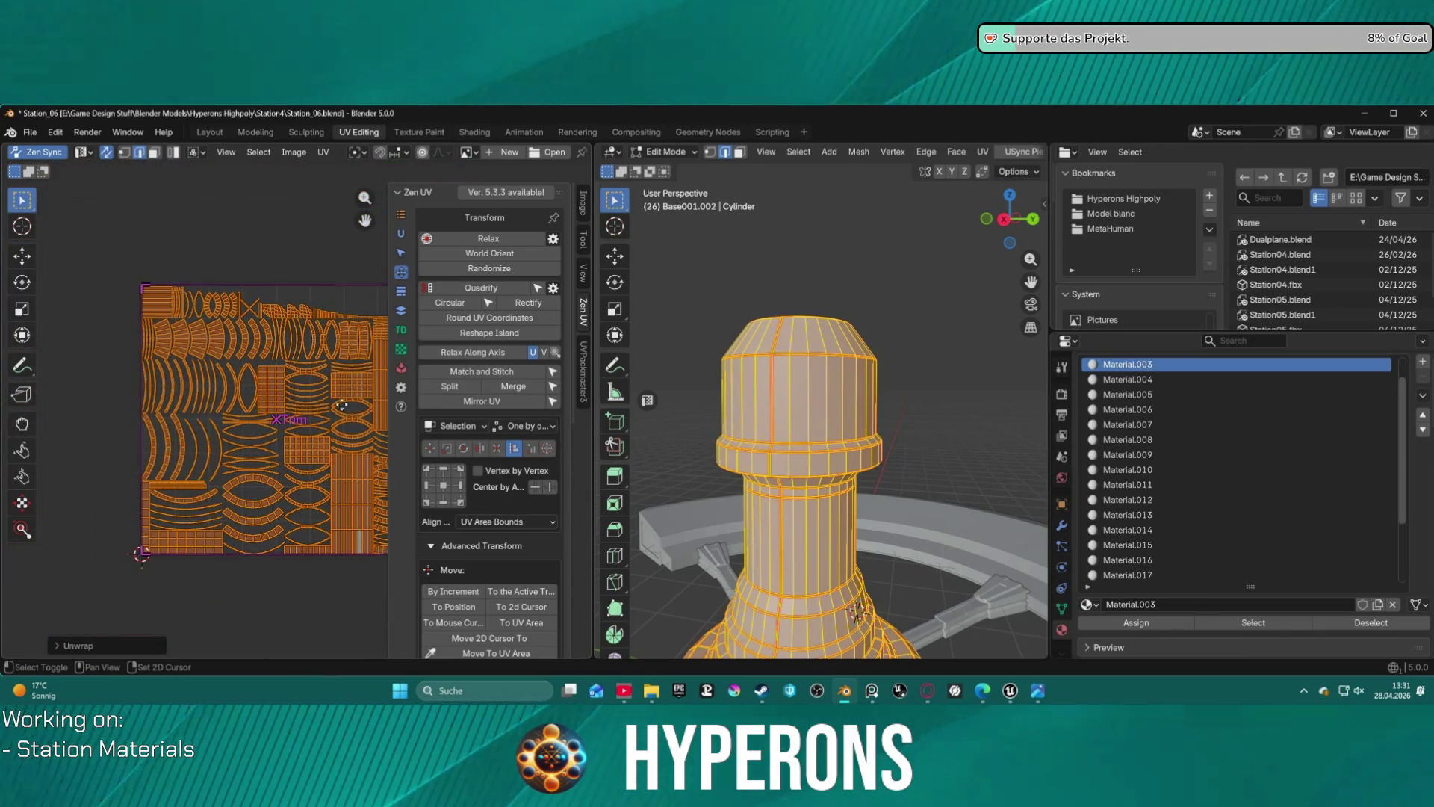
{"action": "middle_click_drag", "start_coordinate": [347, 410], "coordinate": [188, 420]}
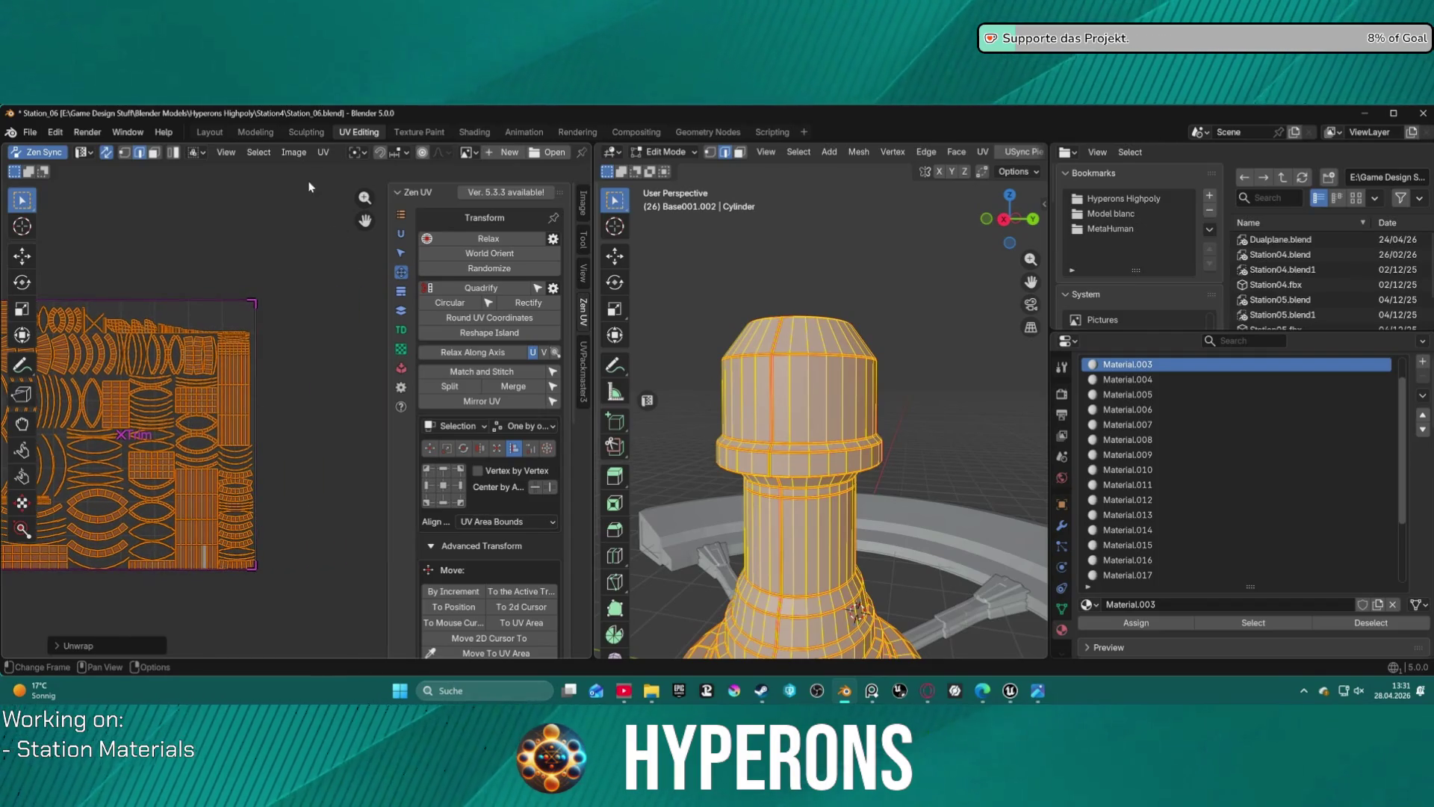
- Re-unwrap the mesh with Unwrap Conformal, packing its islands into the UV square
{"action": "left_click", "coordinate": [322, 153]}
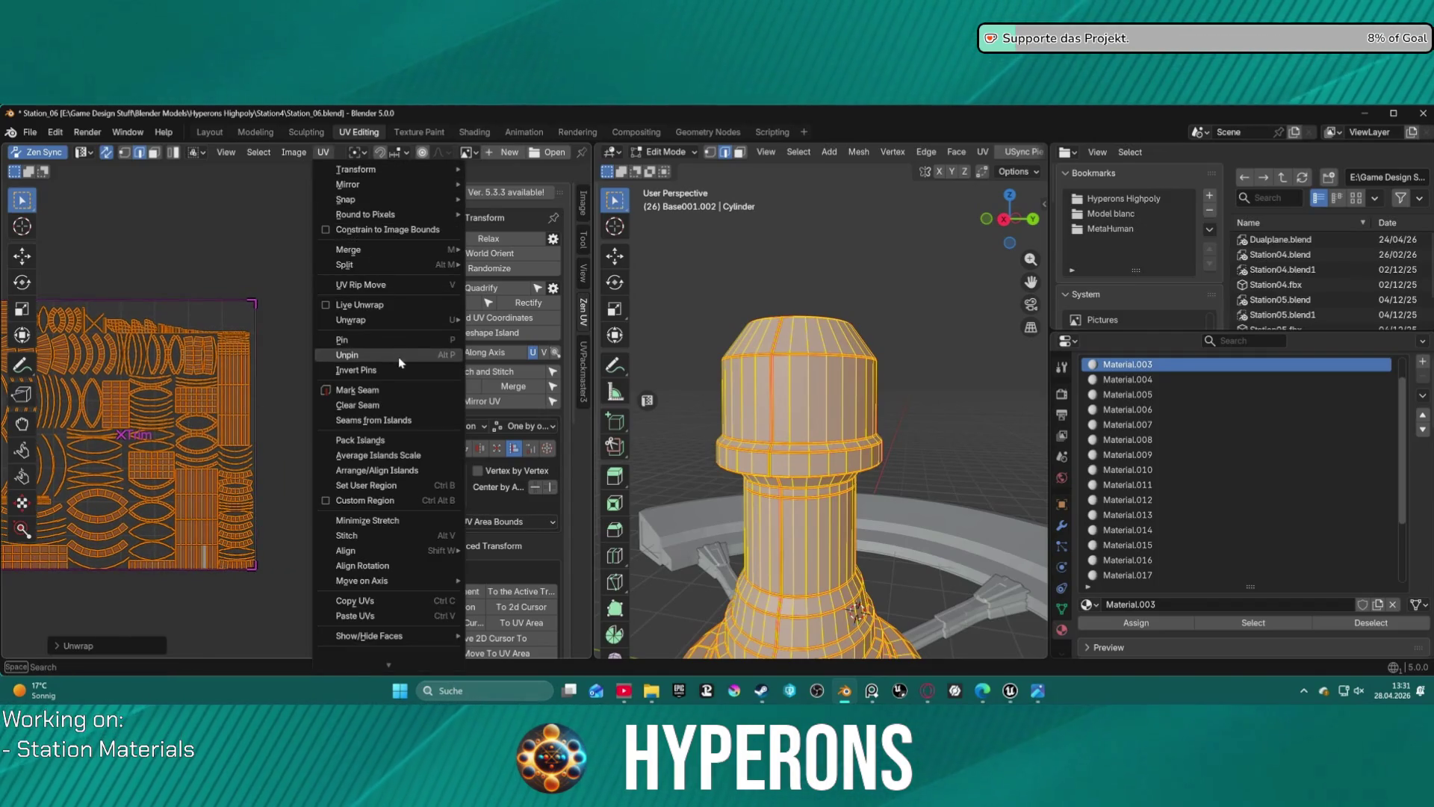
{"action": "mouse_move", "coordinate": [388, 320]}
{"action": "left_click", "coordinate": [549, 312]}
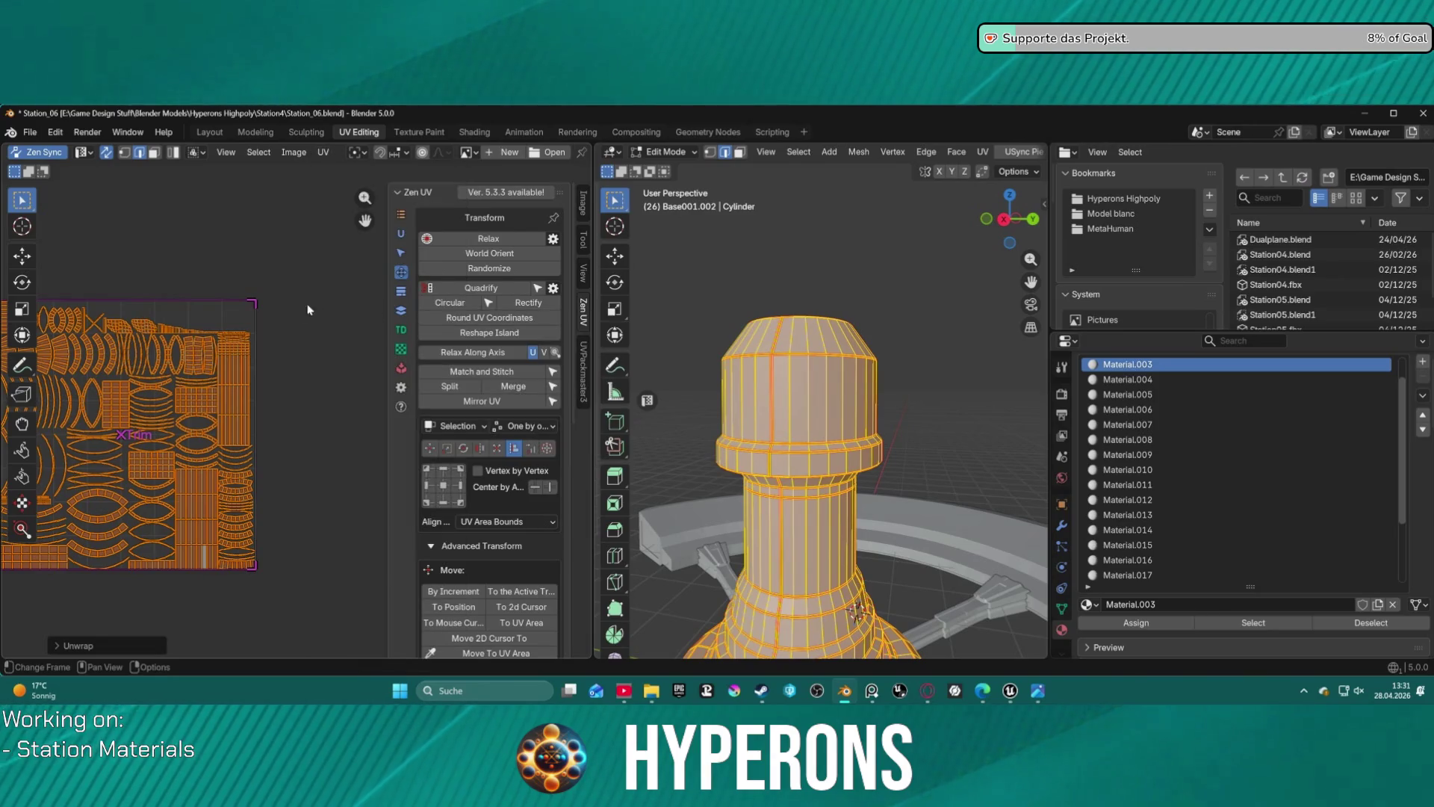
{"action": "left_click", "coordinate": [324, 153]}
{"action": "mouse_move", "coordinate": [421, 217]}
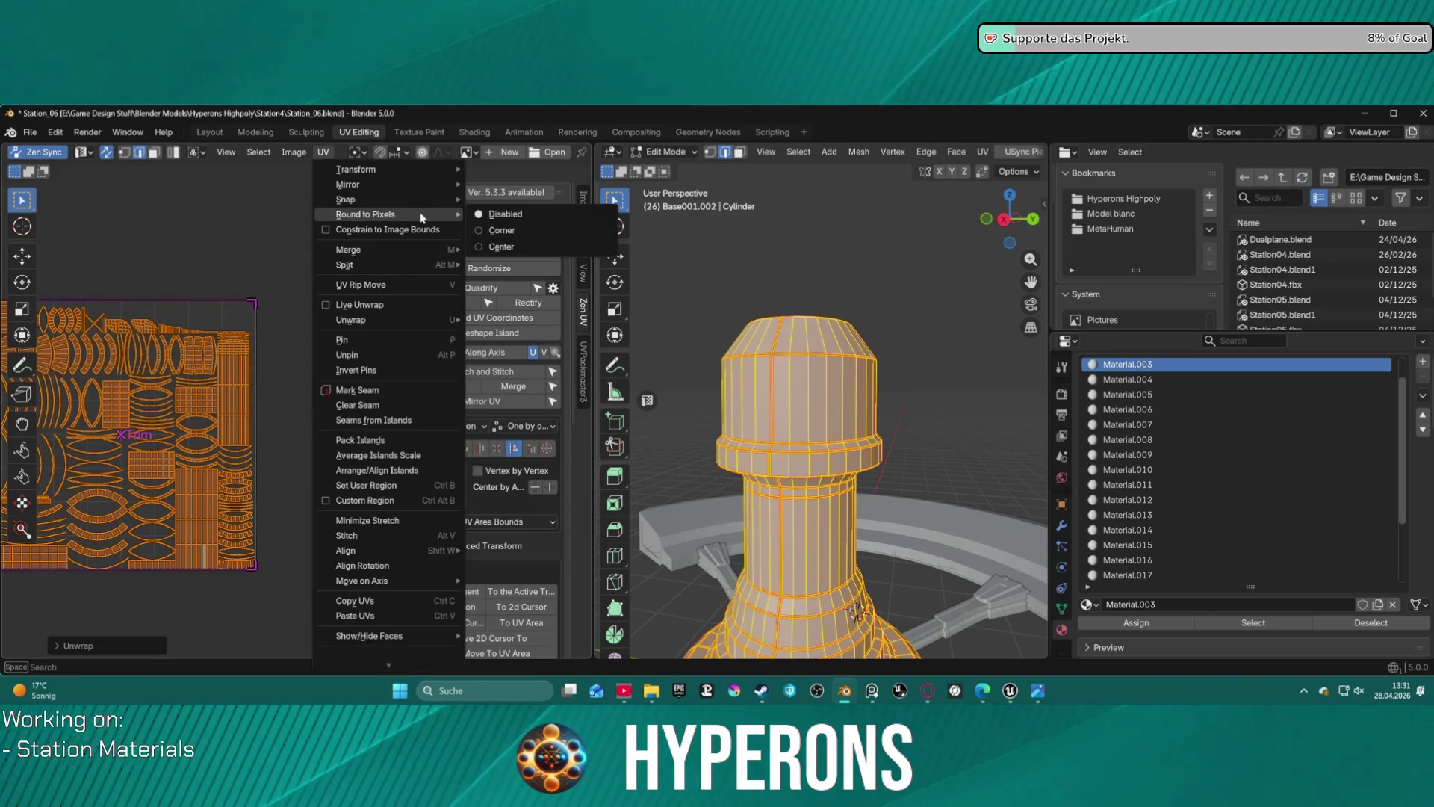
{"action": "mouse_move", "coordinate": [366, 320]}
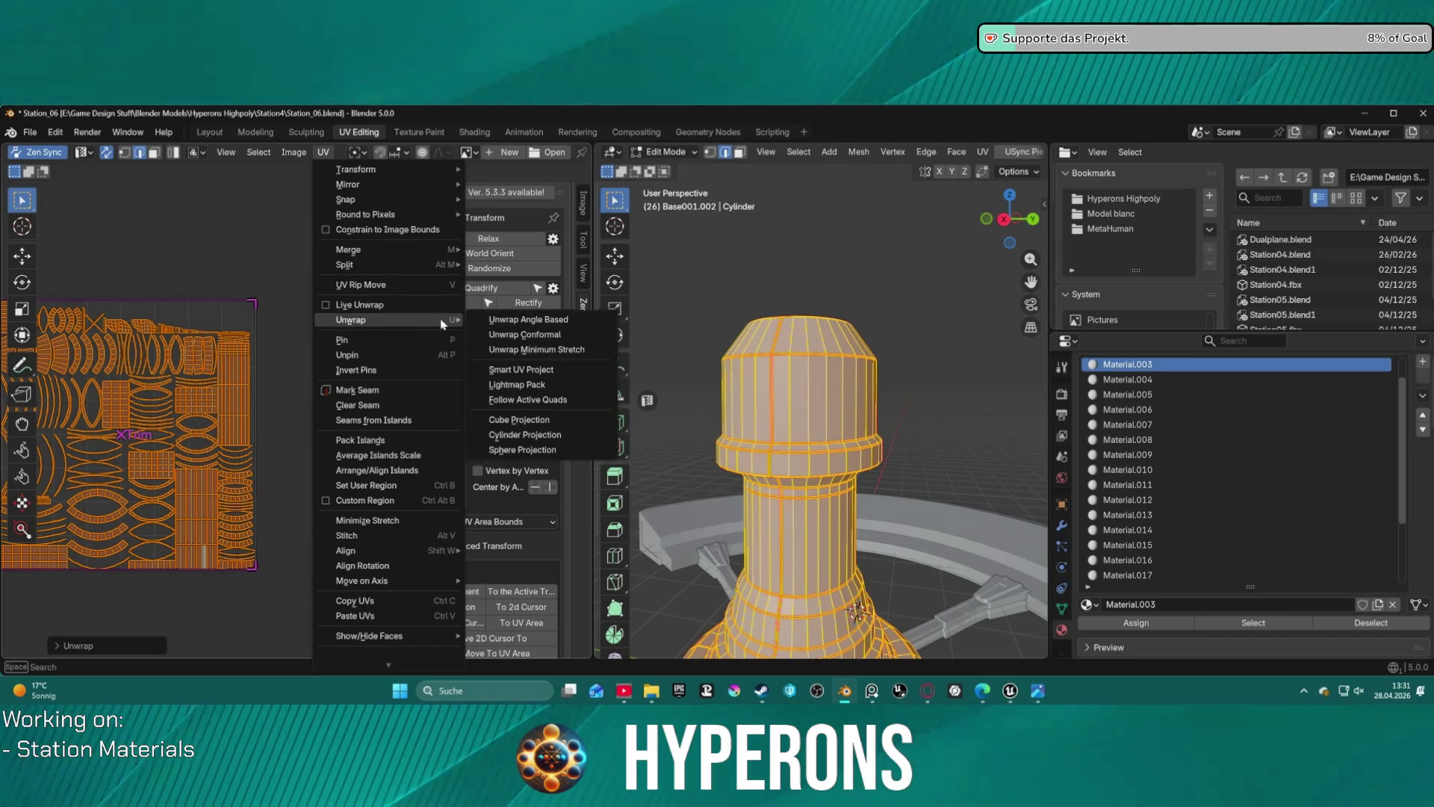
{"action": "left_click", "coordinate": [553, 336]}
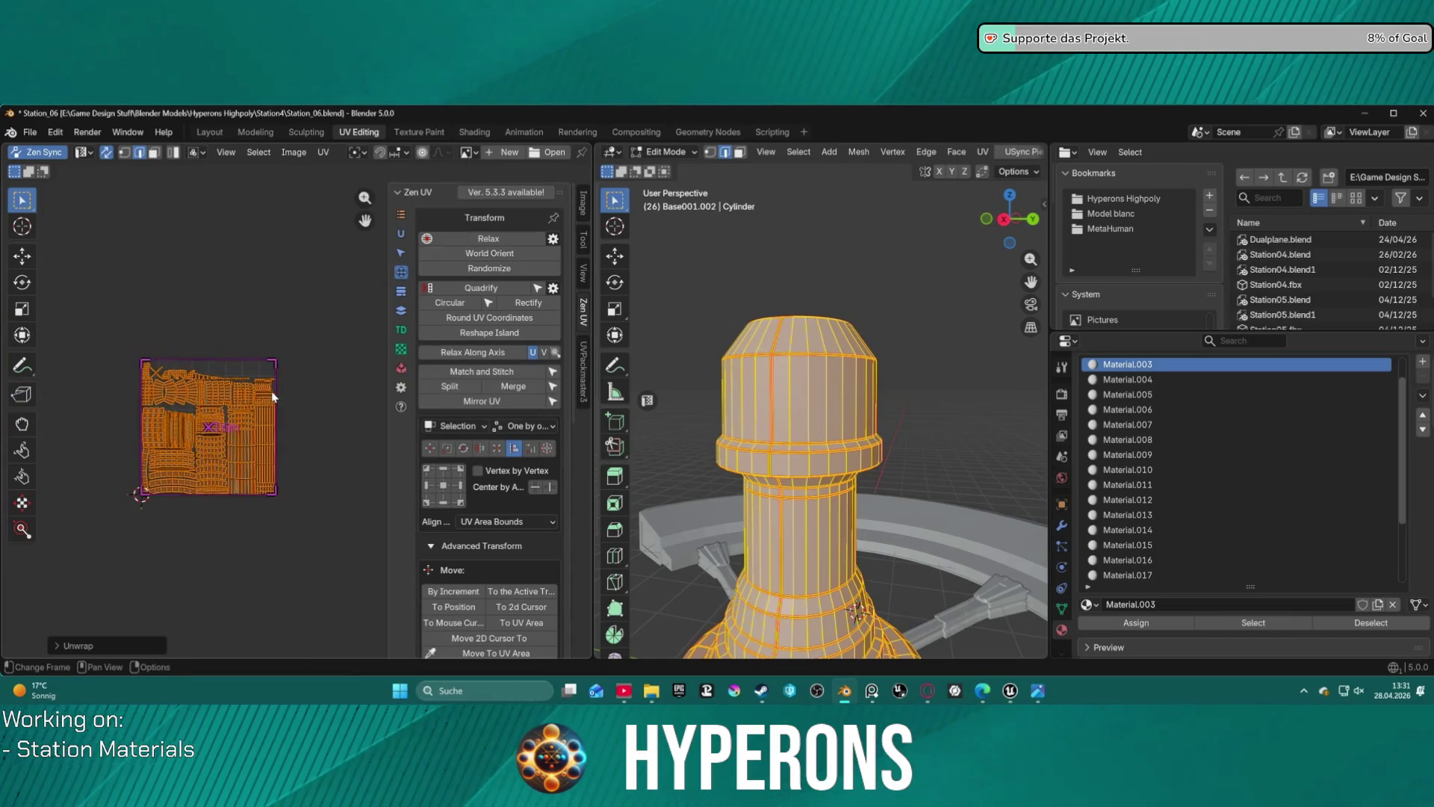
{"action": "scroll", "coordinate": [243, 413], "scroll_direction": "up", "scroll_amount": 3}
{"action": "middle_click_drag", "start_coordinate": [243, 412], "coordinate": [392, 376]}
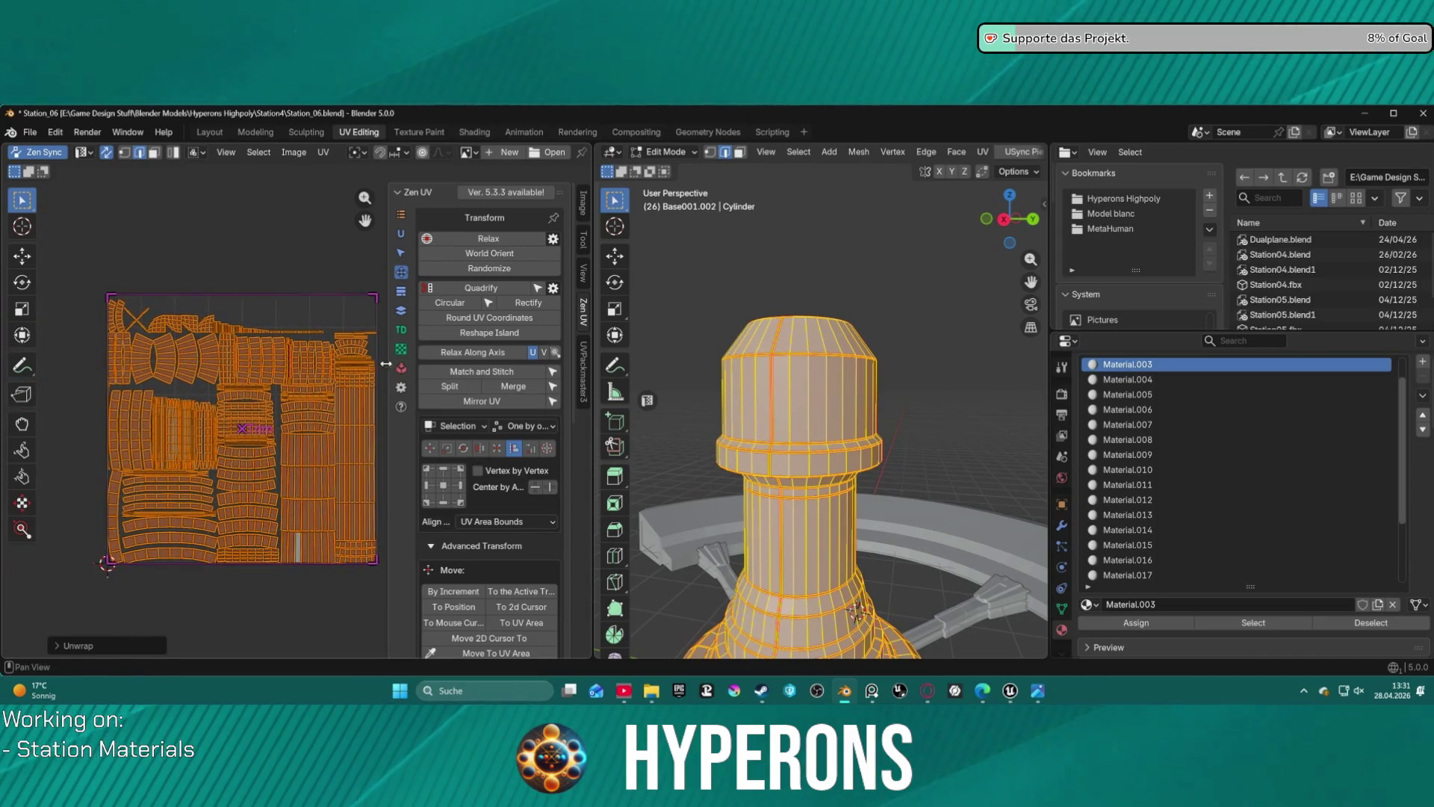
{"action": "middle_click_drag", "start_coordinate": [349, 315], "coordinate": [192, 333]}
{"action": "scroll", "coordinate": [274, 325], "scroll_direction": "down", "scroll_amount": 4}
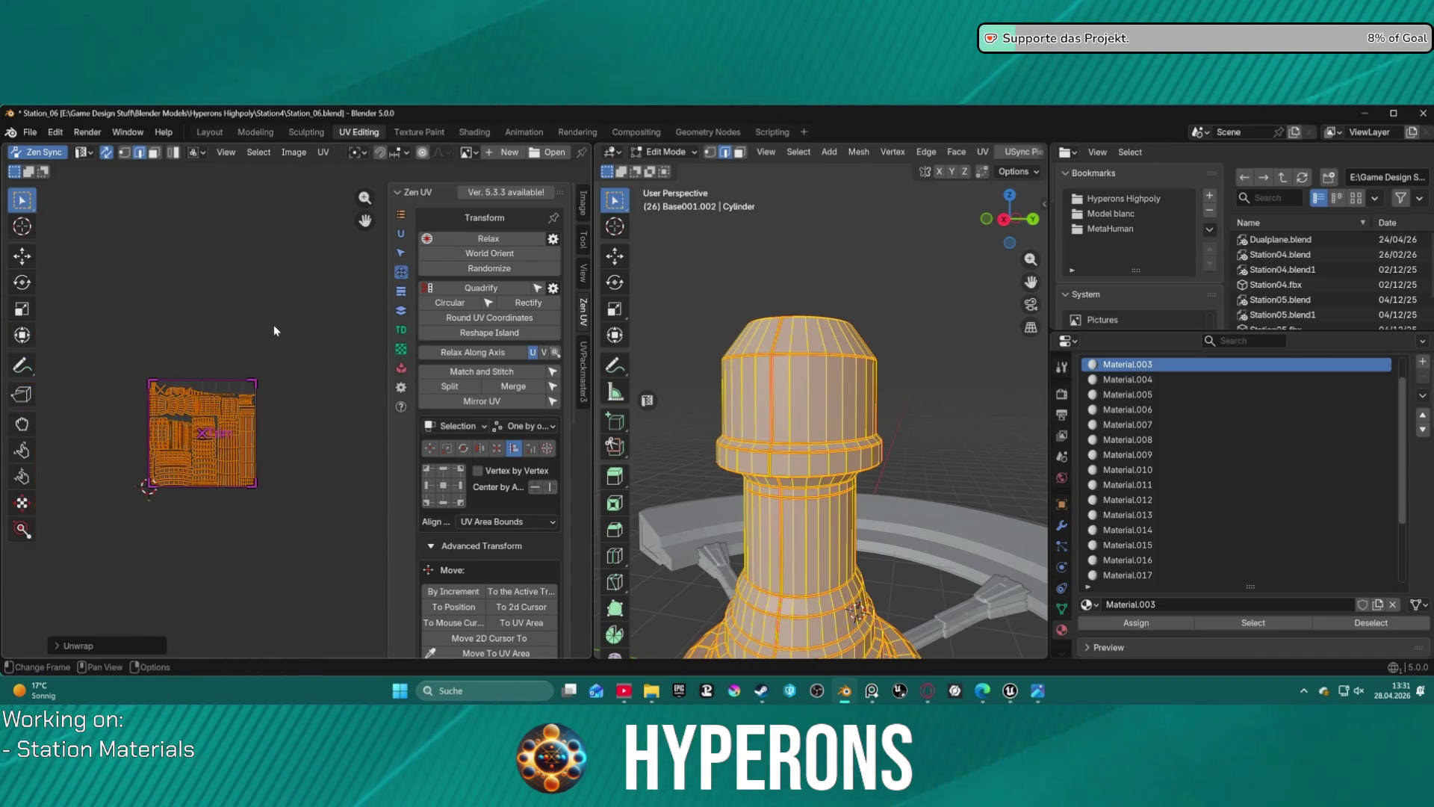
- Move the UV islands beside the UV square and orient them to world axes
{"action": "key", "text": "g"}
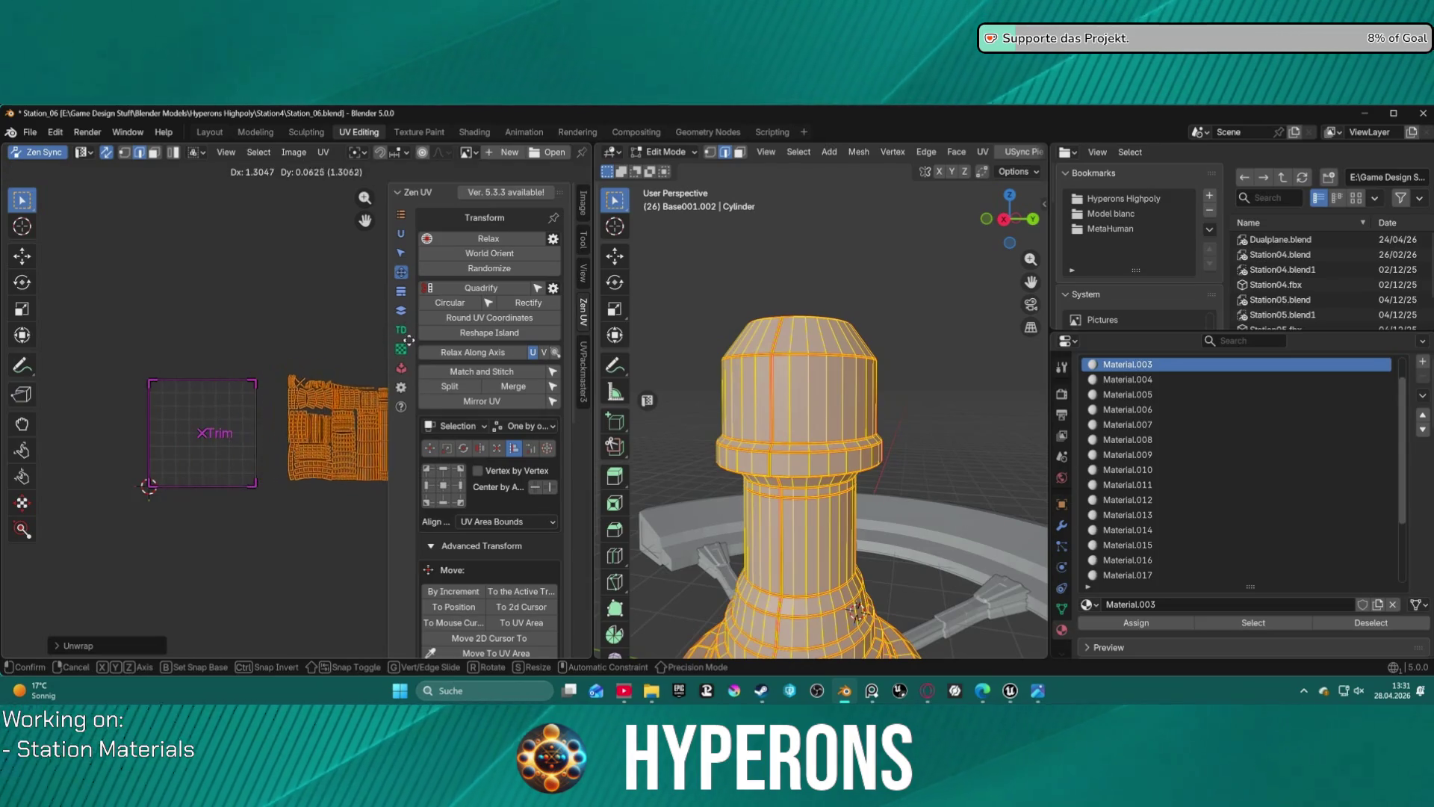
{"action": "left_click", "coordinate": [407, 341]}
{"action": "scroll", "coordinate": [246, 419], "scroll_direction": "down", "scroll_amount": 1}
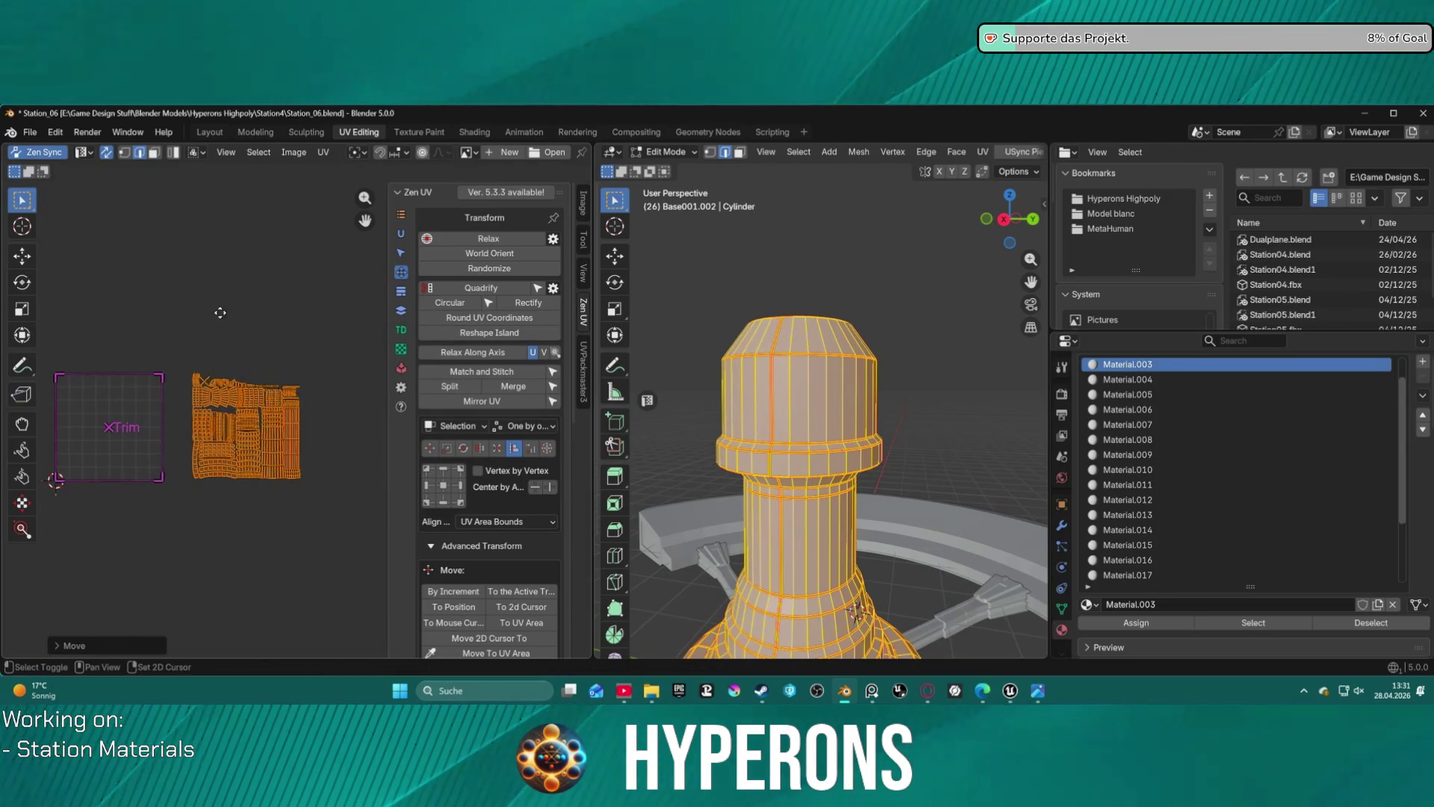
{"action": "left_click", "coordinate": [490, 254]}
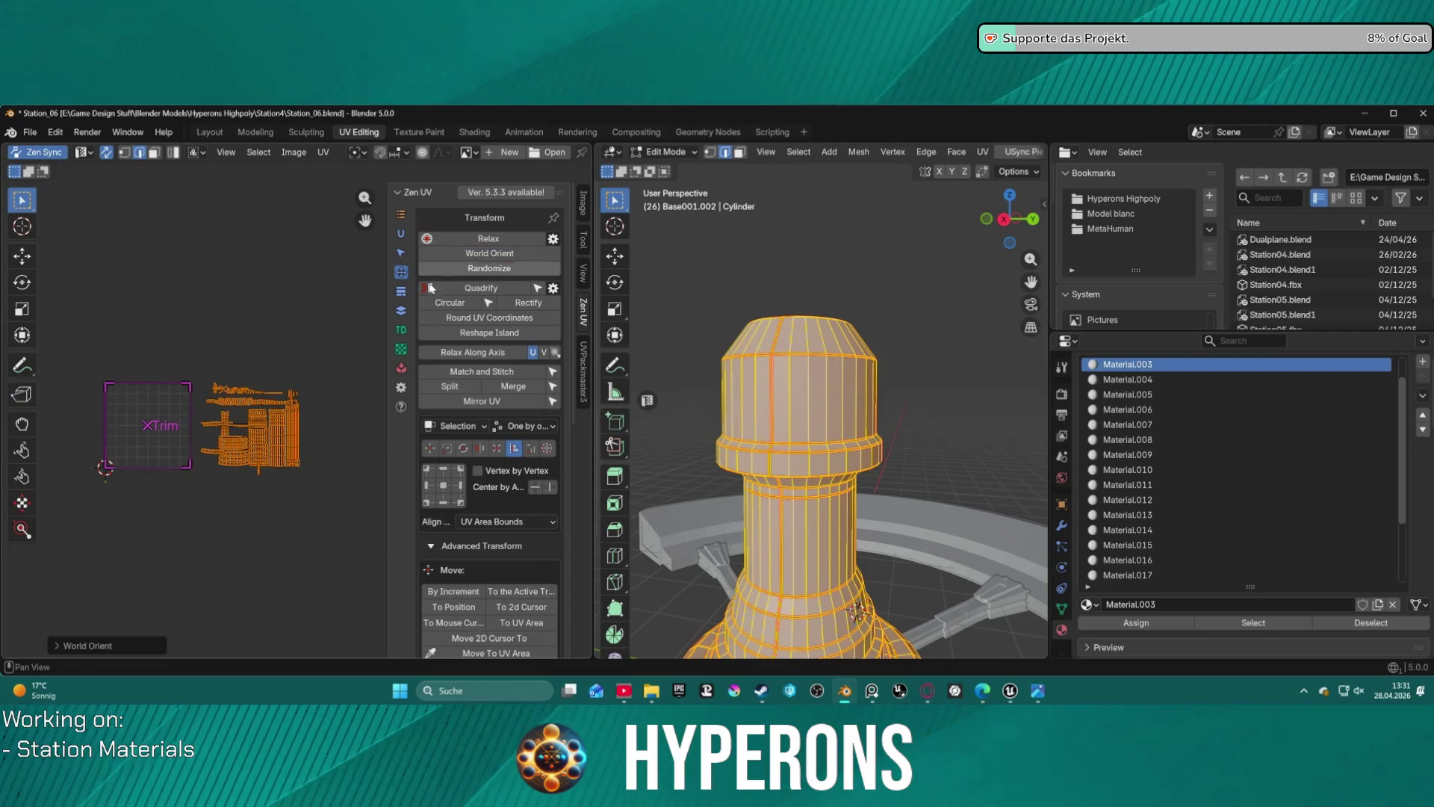
{"action": "scroll", "coordinate": [284, 385], "scroll_direction": "up", "scroll_amount": 2}
- Reveal the full mesh, select all UV islands and quadrify them into straight grids
{"action": "key", "text": "h"}
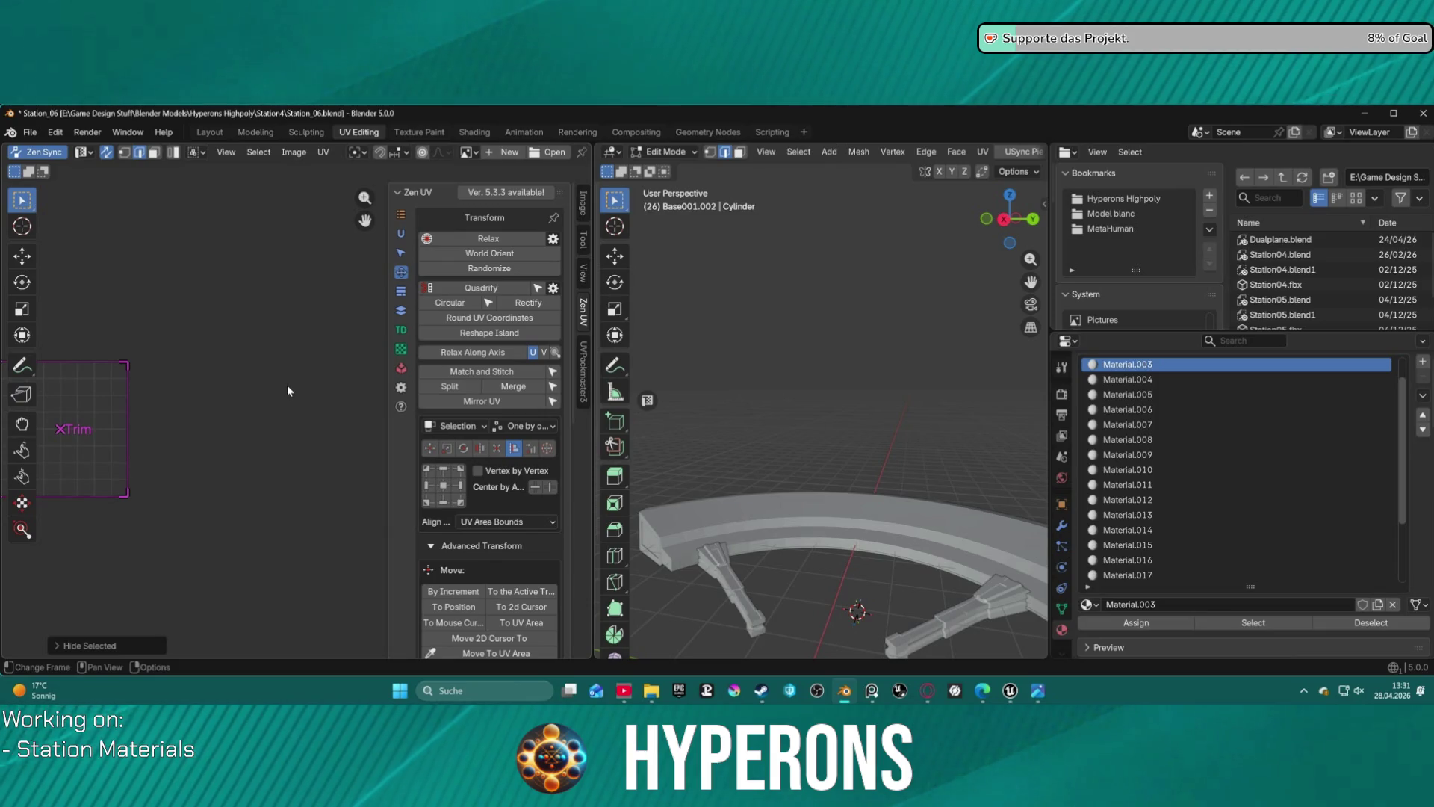
{"action": "key", "text": "alt+h"}
{"action": "key", "text": "alt+a"}
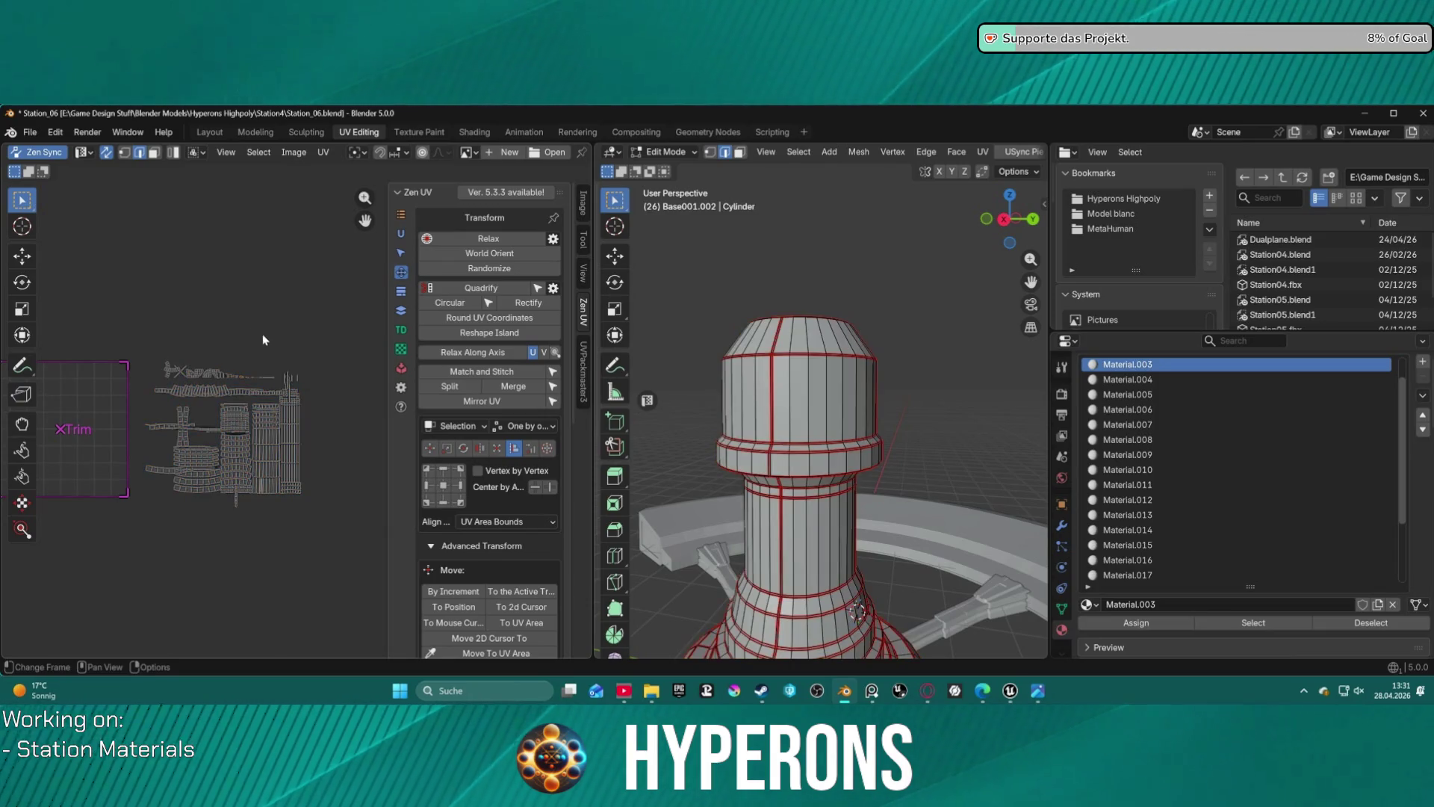
{"action": "scroll", "coordinate": [253, 347], "scroll_direction": "up", "scroll_amount": 2}
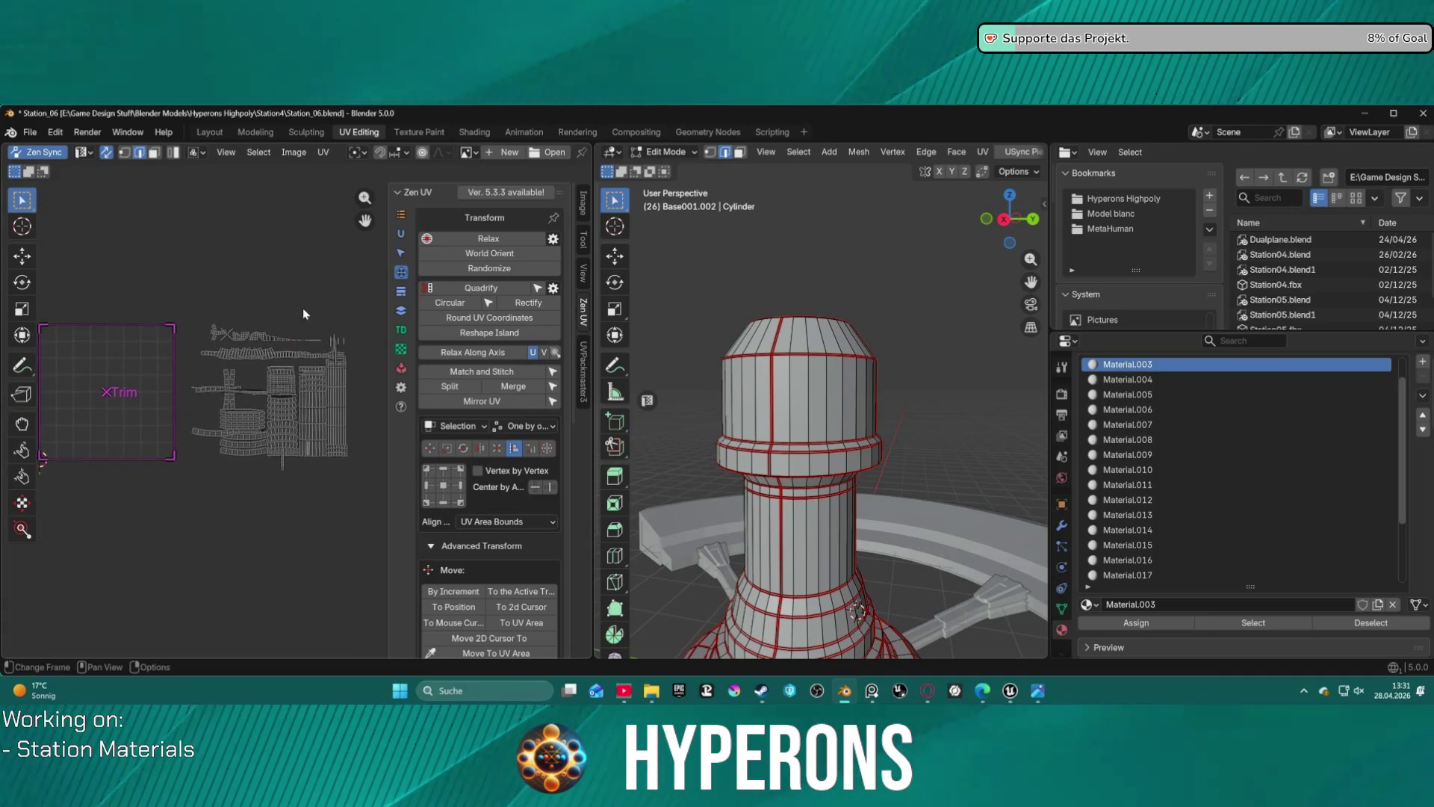
{"action": "key", "text": "a"}
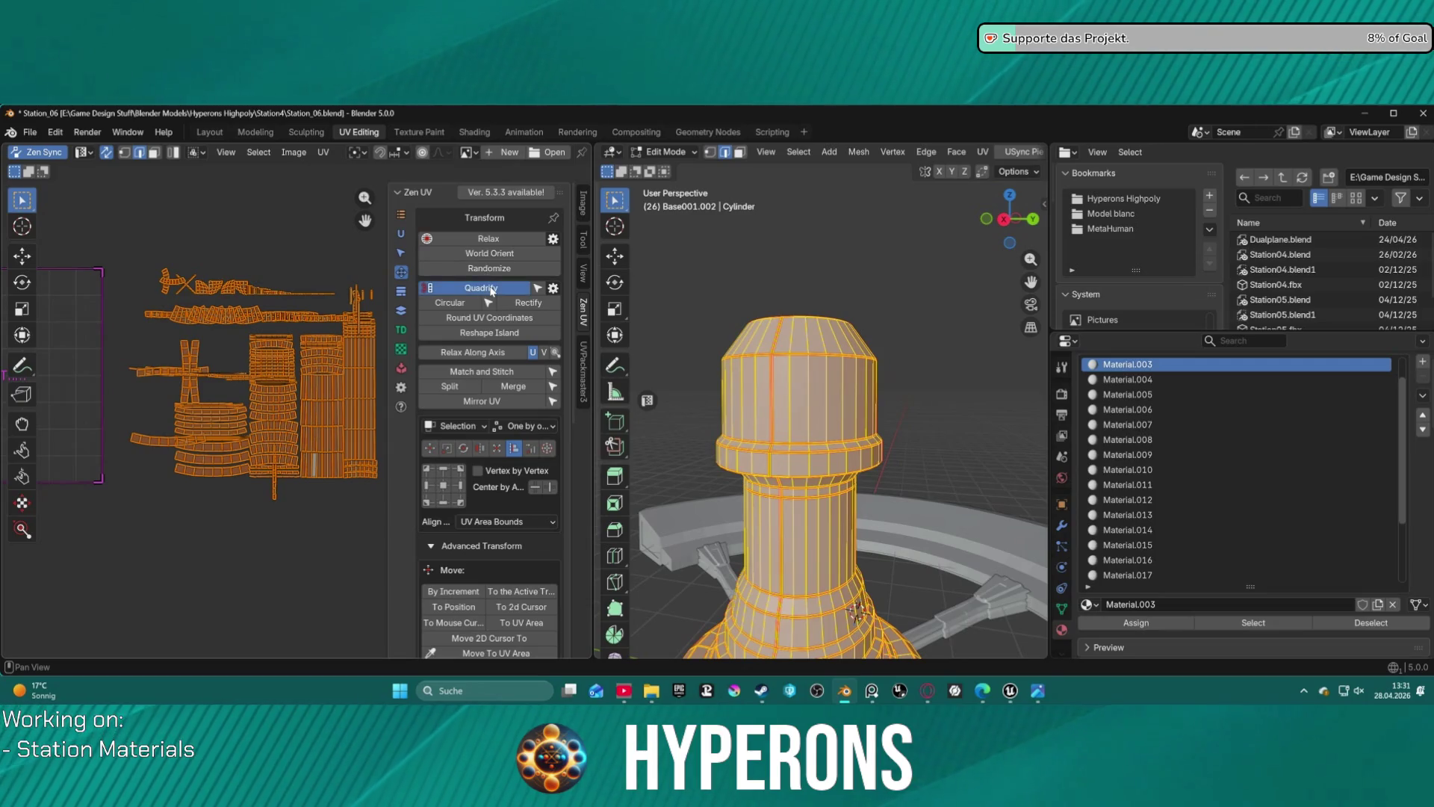
{"action": "left_click", "coordinate": [492, 290]}
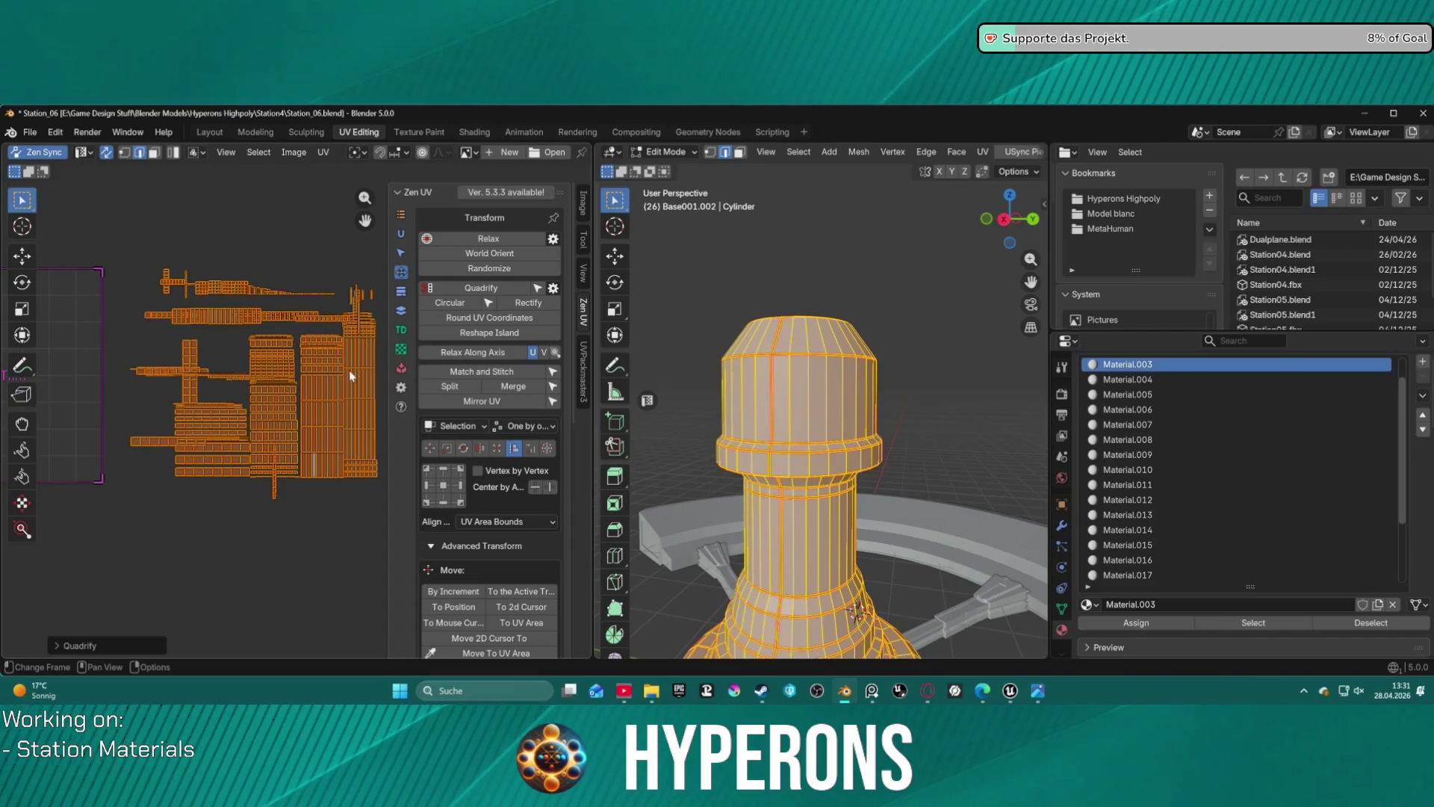
- Select only the face strip under the cylinder's top ring with select linked
{"action": "left_click", "coordinate": [333, 398]}
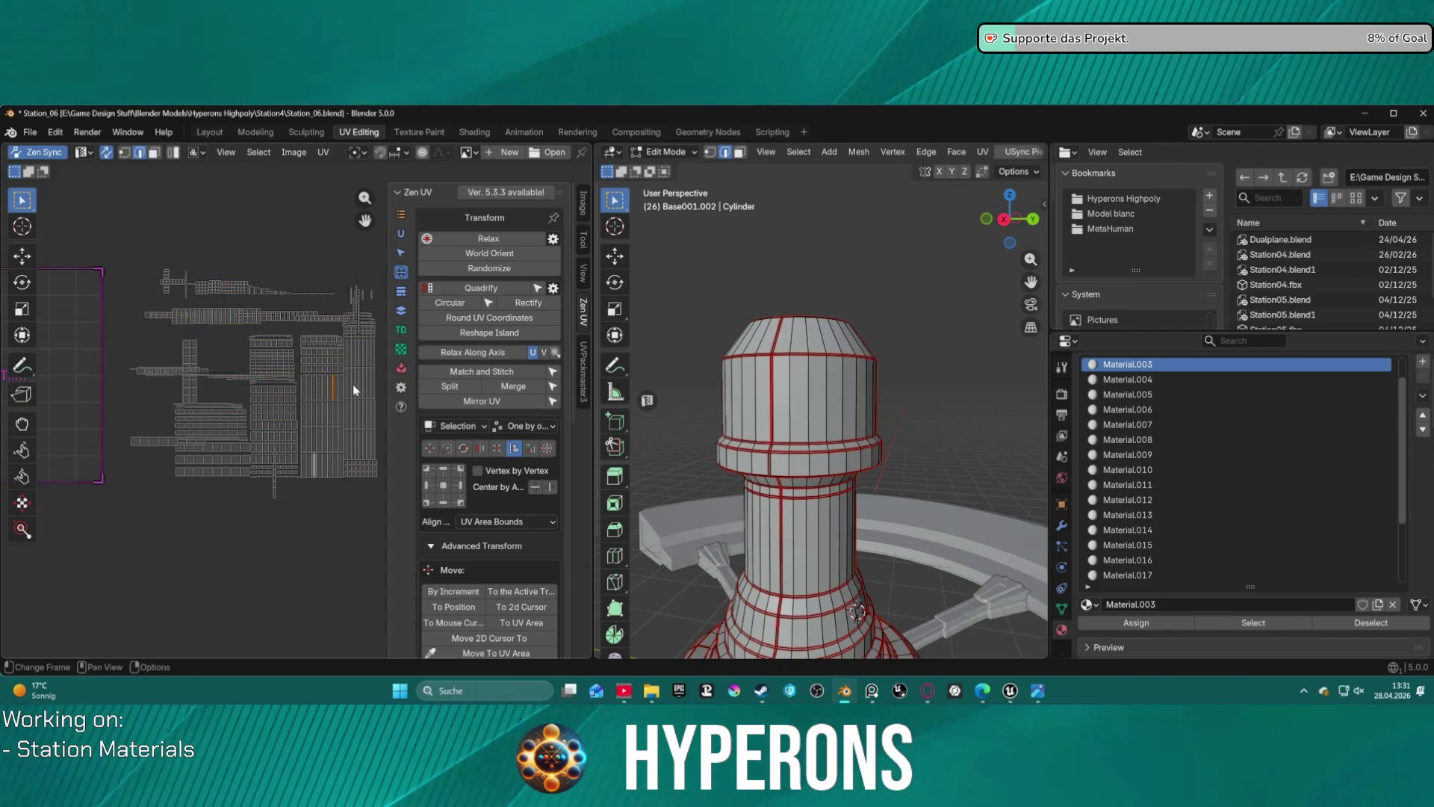
{"action": "key", "text": "l"}
{"action": "key", "text": "ctrl+z"}
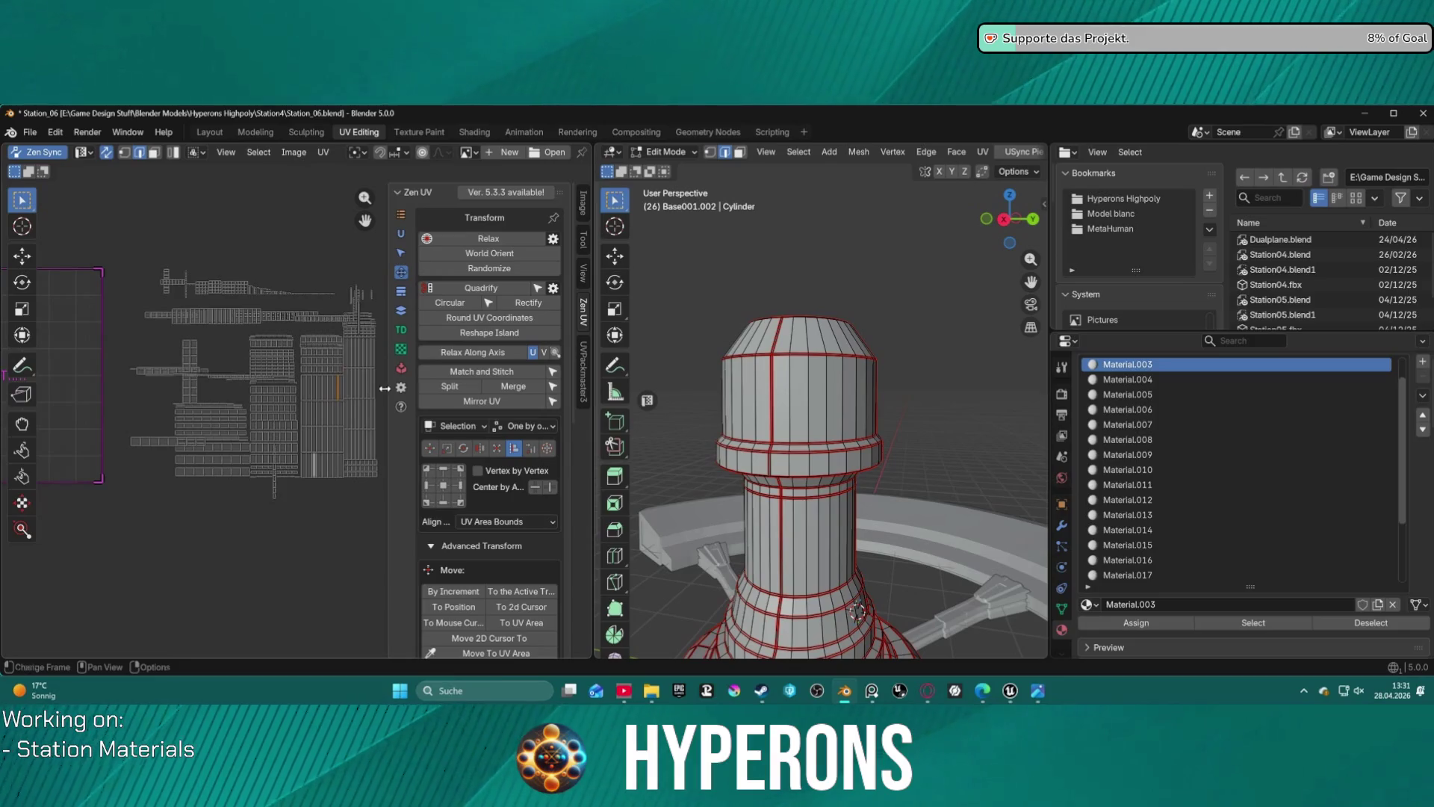
{"action": "mouse_move", "coordinate": [909, 351]}
{"action": "middle_mouse_down"}
{"action": "mouse_move", "coordinate": [969, 387]}
{"action": "mouse_move", "coordinate": [928, 375]}
{"action": "middle_mouse_up"}
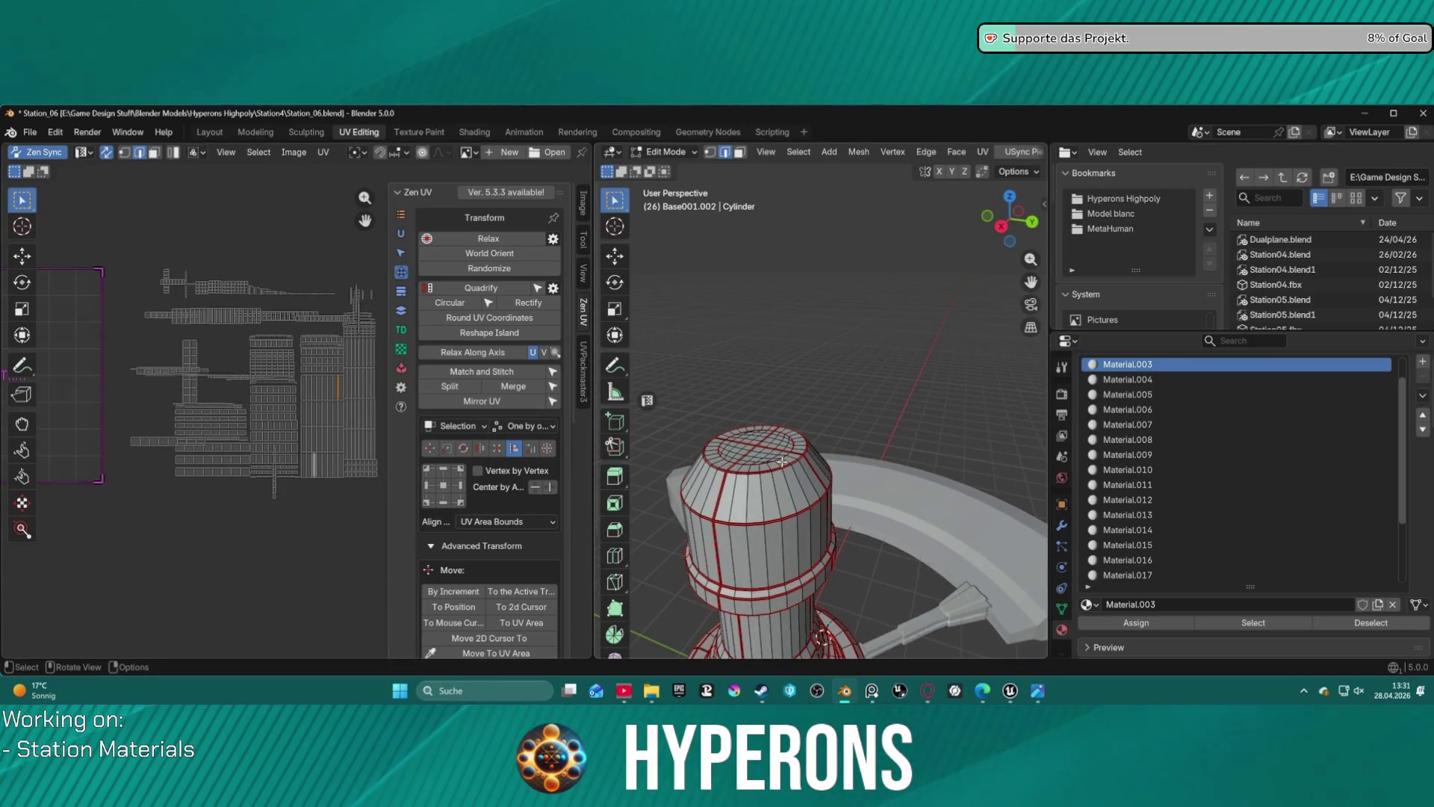
{"action": "key", "text": "ctrl+l"}
{"action": "left_click", "coordinate": [866, 406]}
{"action": "mouse_move", "coordinate": [815, 401]}
{"action": "middle_mouse_down"}
{"action": "mouse_move", "coordinate": [860, 360]}
{"action": "mouse_move", "coordinate": [783, 359]}
{"action": "mouse_move", "coordinate": [811, 452]}
{"action": "middle_mouse_up"}
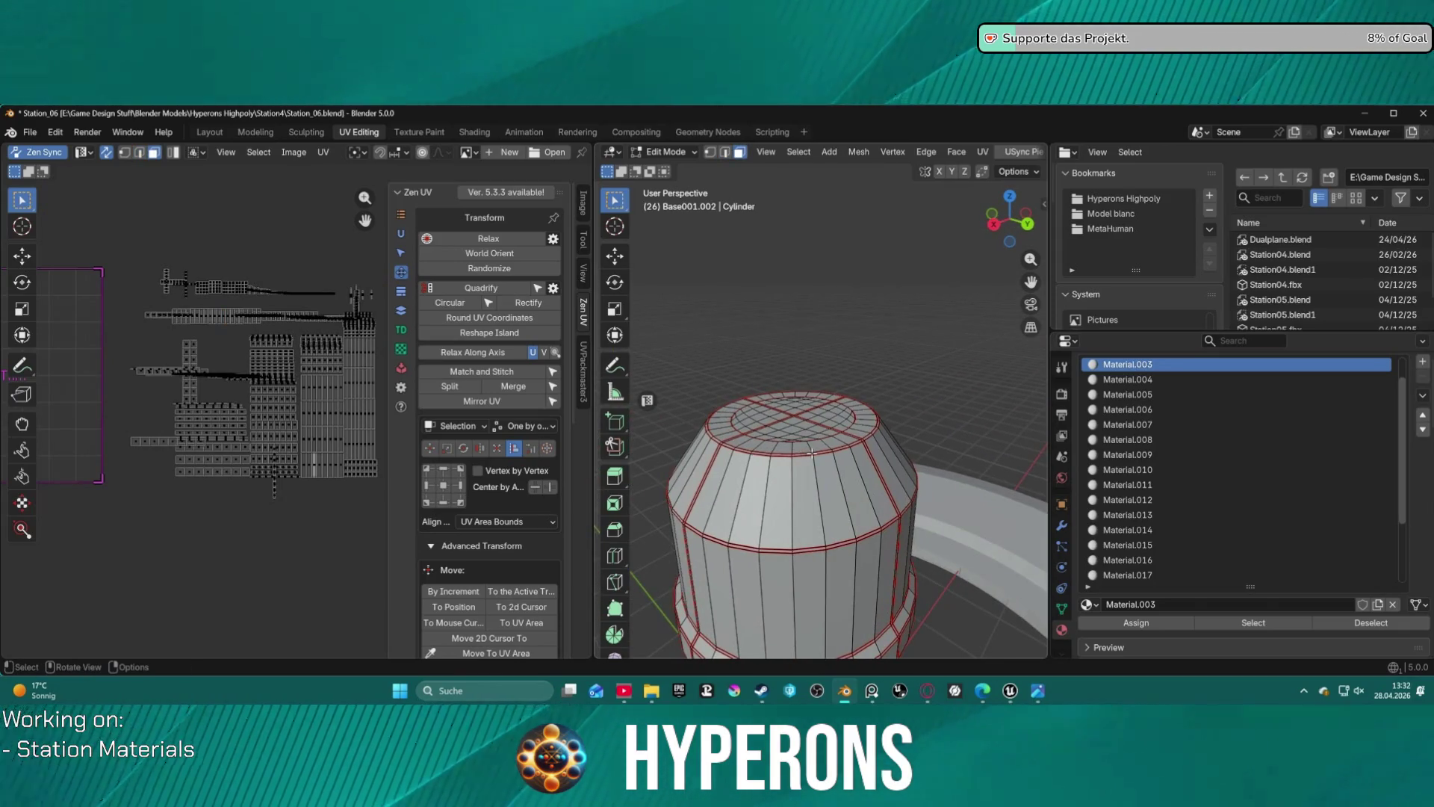
{"action": "key", "text": "l"}
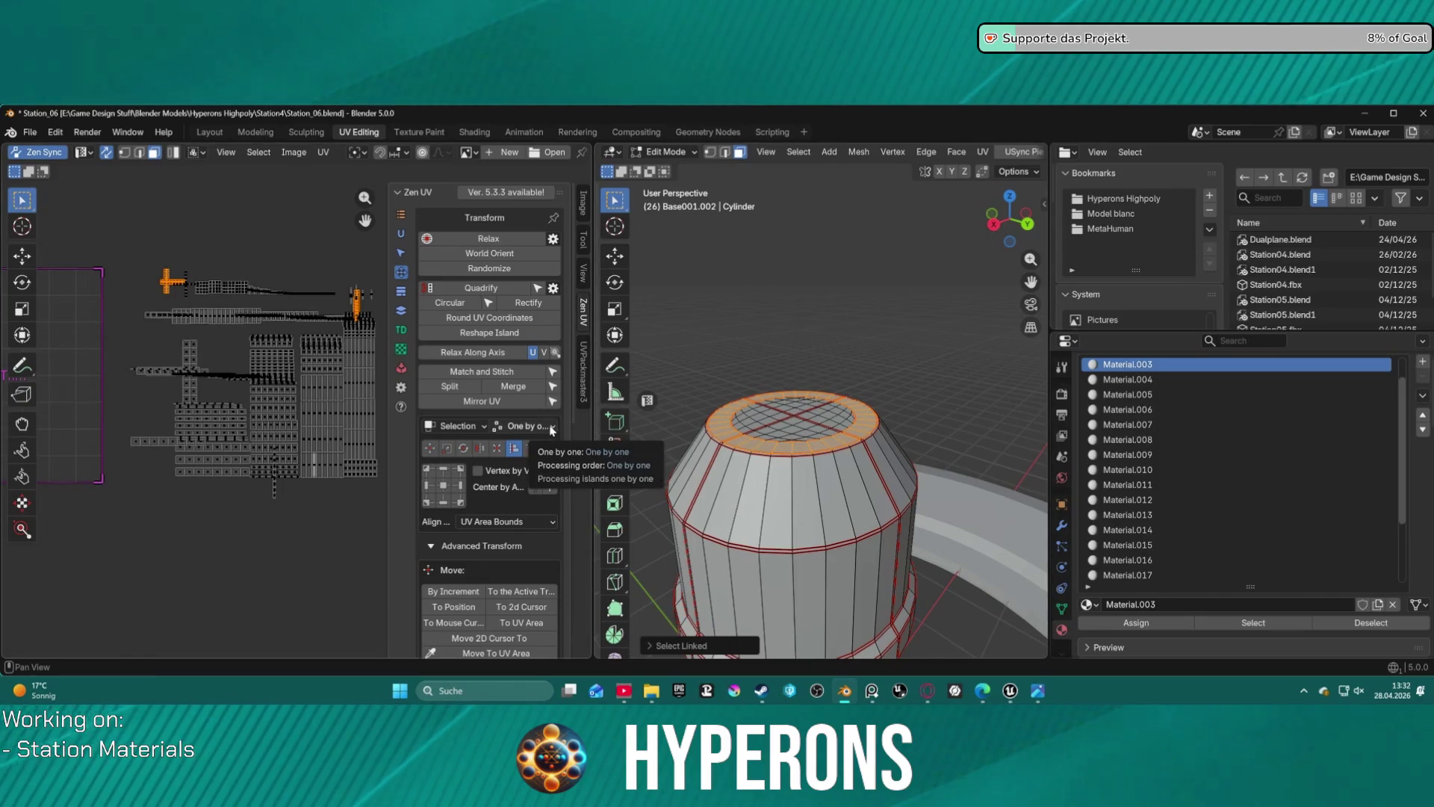
- Make Material.001 active, then quadrify and world-orient the two selected islands
{"action": "scroll", "coordinate": [1195, 418], "scroll_direction": "up", "scroll_amount": 2}
{"action": "left_click", "coordinate": [1144, 365]}
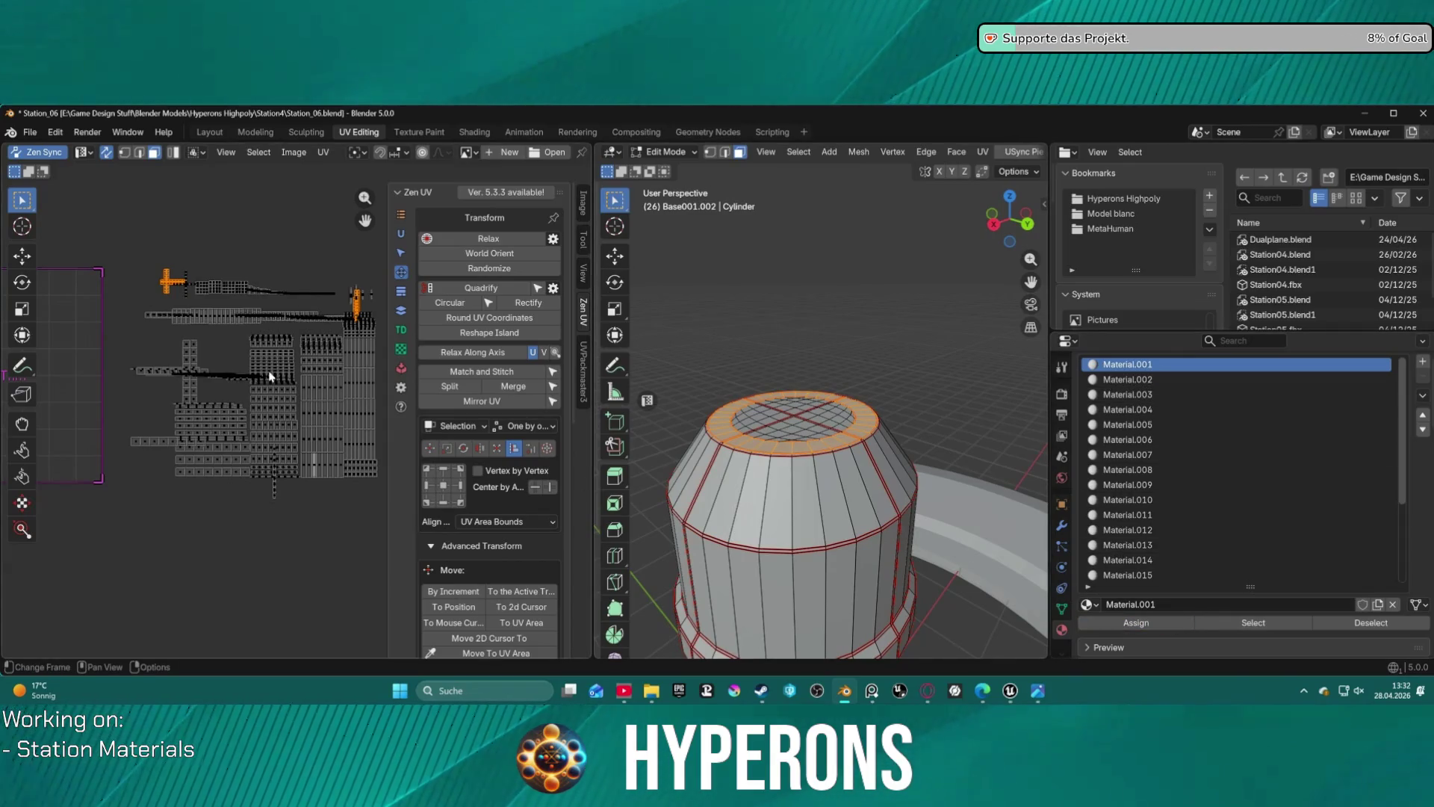
{"action": "scroll", "coordinate": [231, 251], "scroll_direction": "up", "scroll_amount": 2}
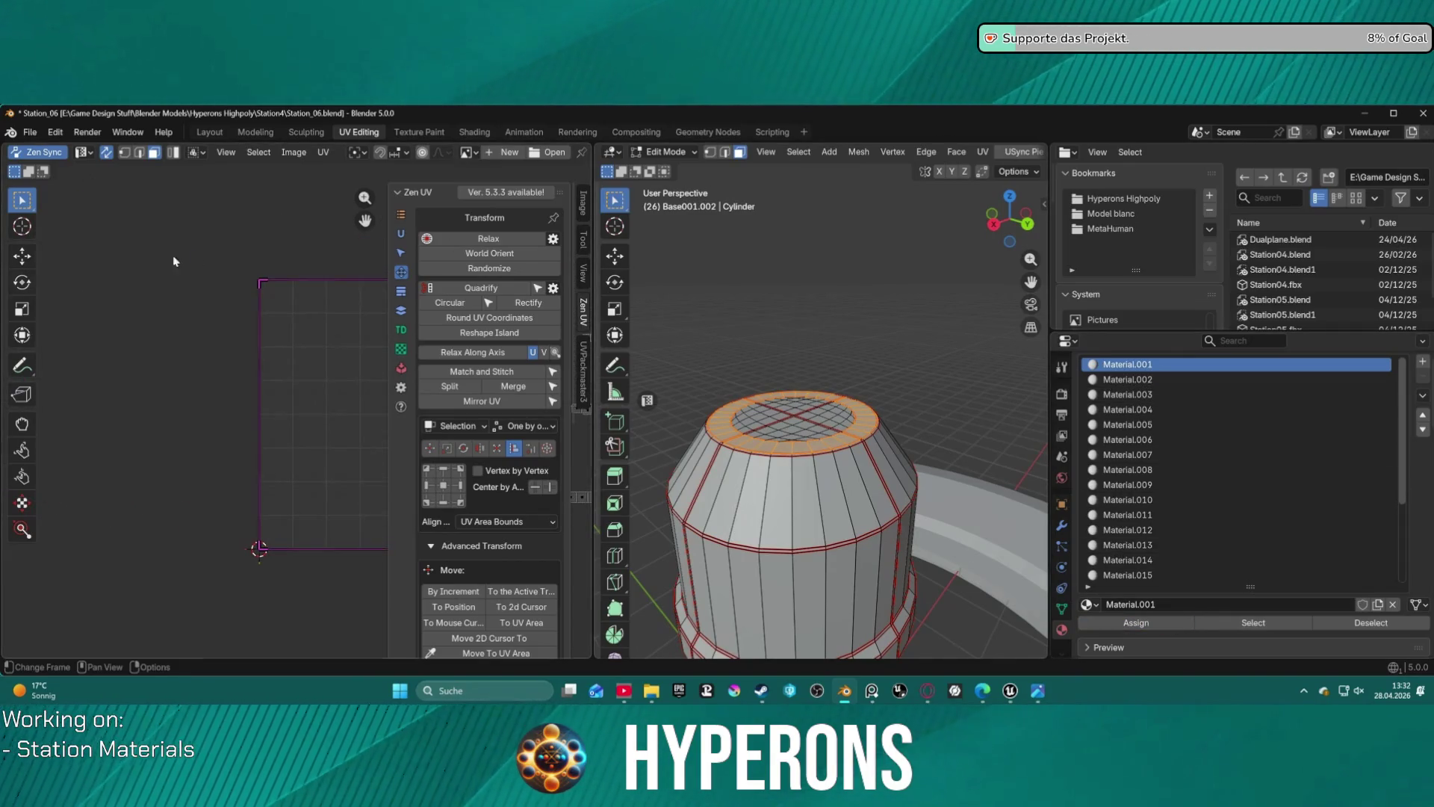
{"action": "scroll", "coordinate": [312, 272], "scroll_direction": "down", "scroll_amount": 2}
{"action": "left_click", "coordinate": [495, 290]}
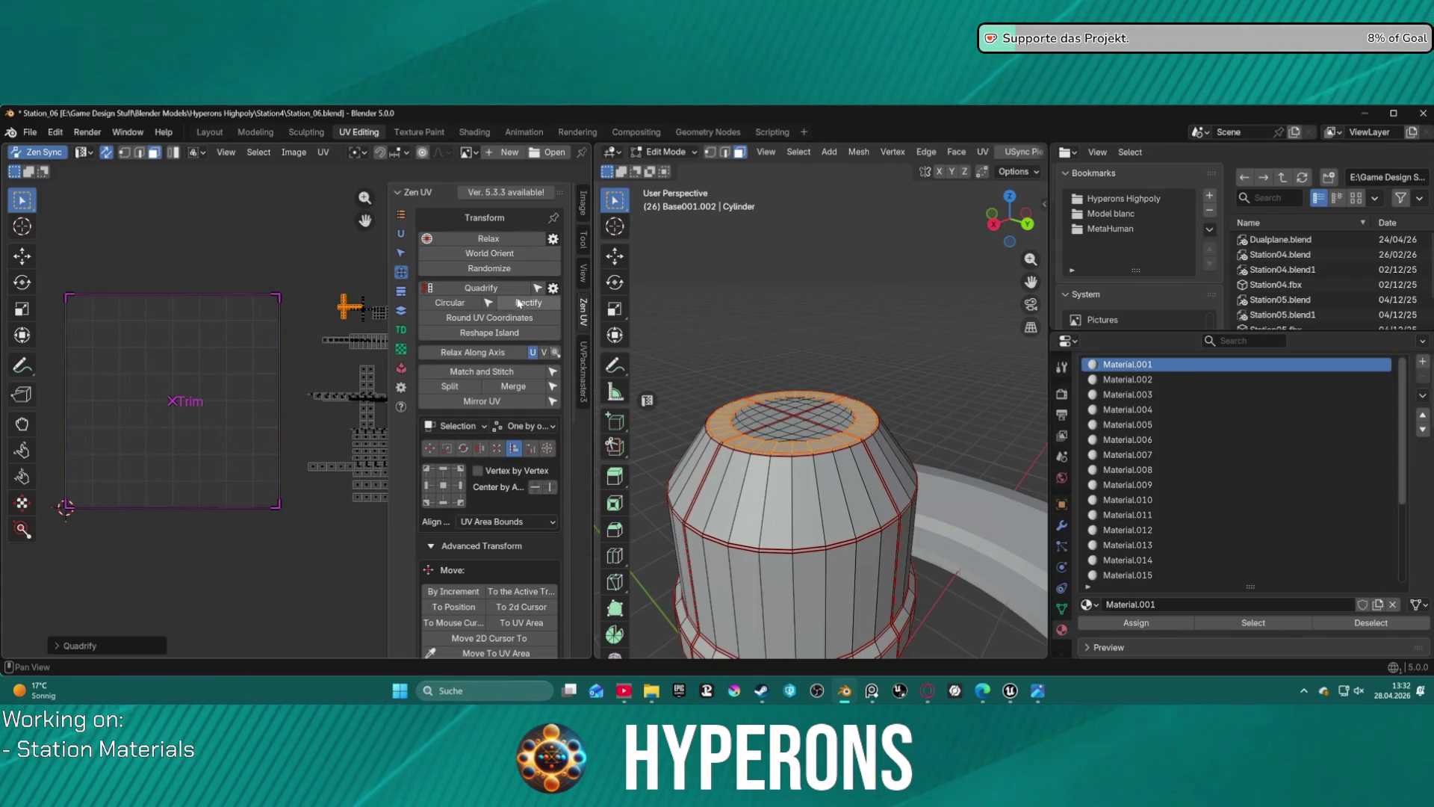
{"action": "left_click", "coordinate": [484, 254]}
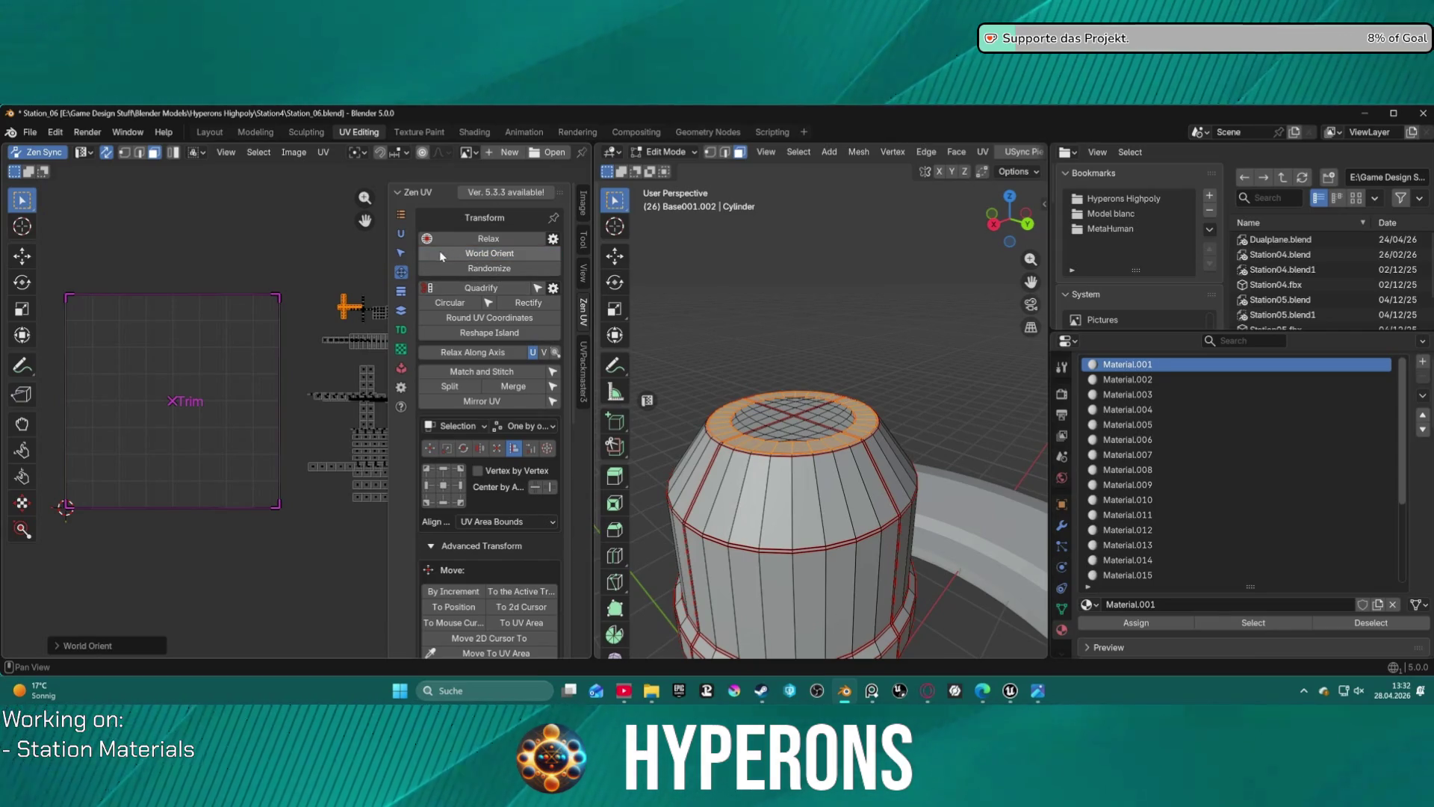
- Move the two islands into the trim square and rotate them 90° to lie horizontal
{"action": "key", "text": "g"}
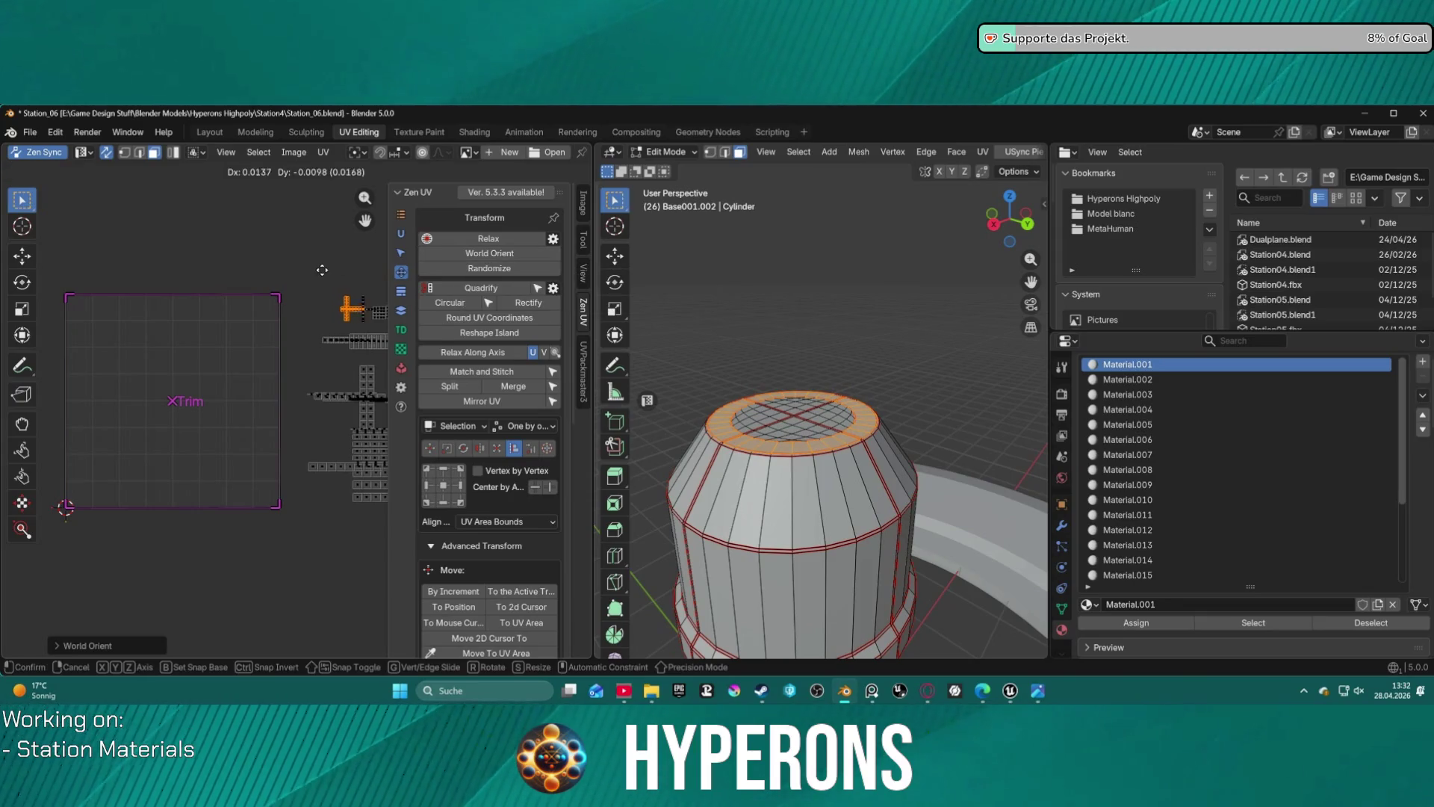
{"action": "left_click", "coordinate": [51, 323]}
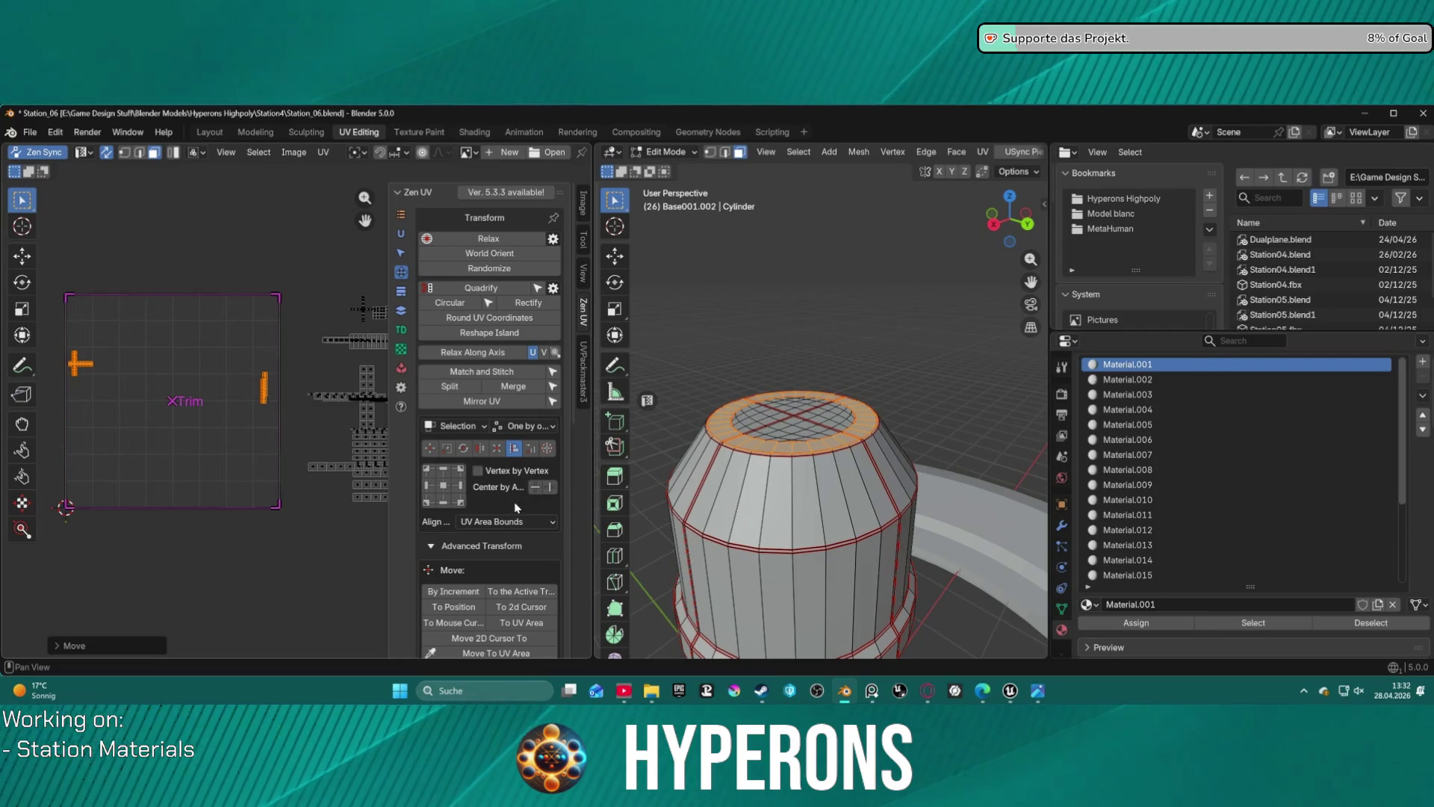
{"action": "left_click", "coordinate": [463, 449]}
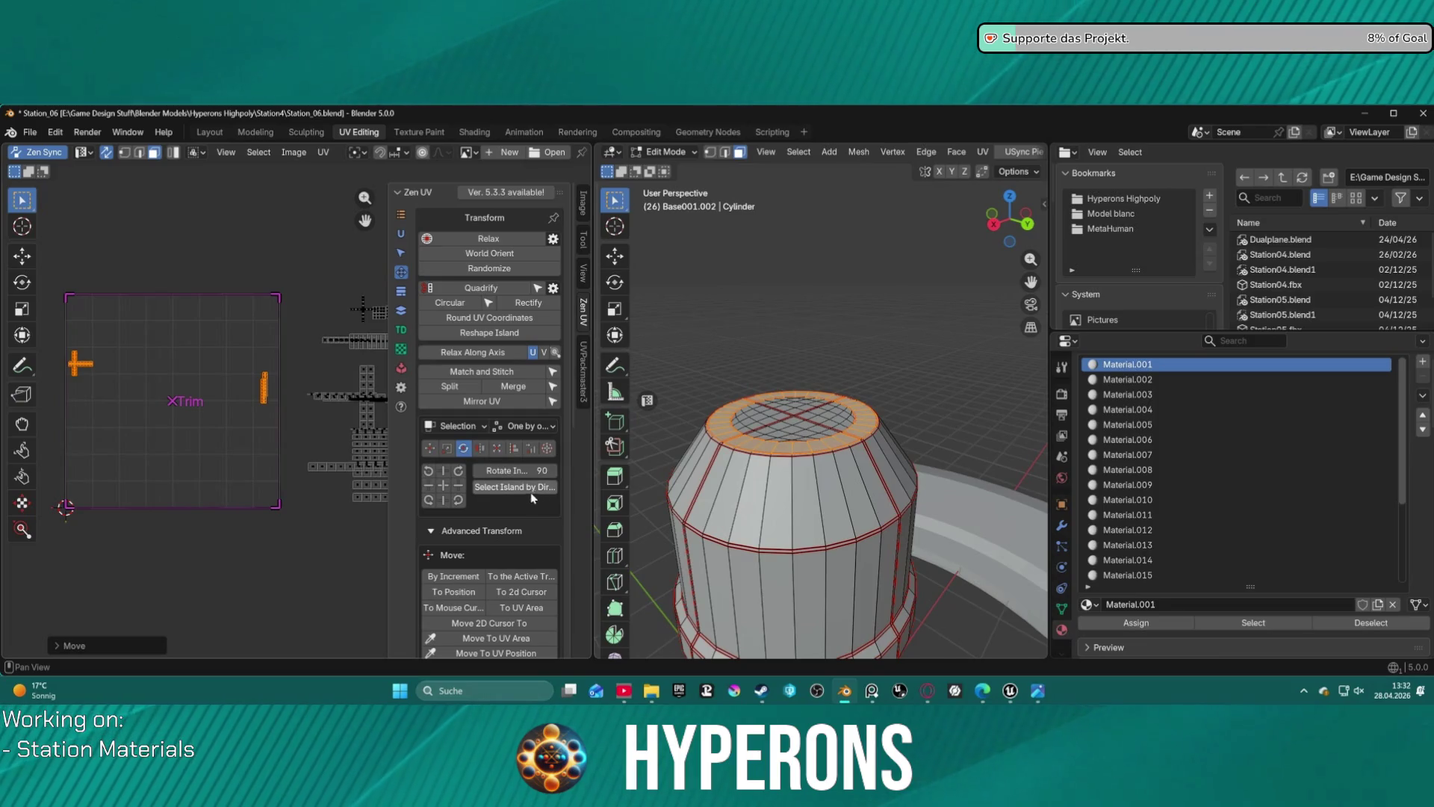
{"action": "left_click", "coordinate": [458, 471]}
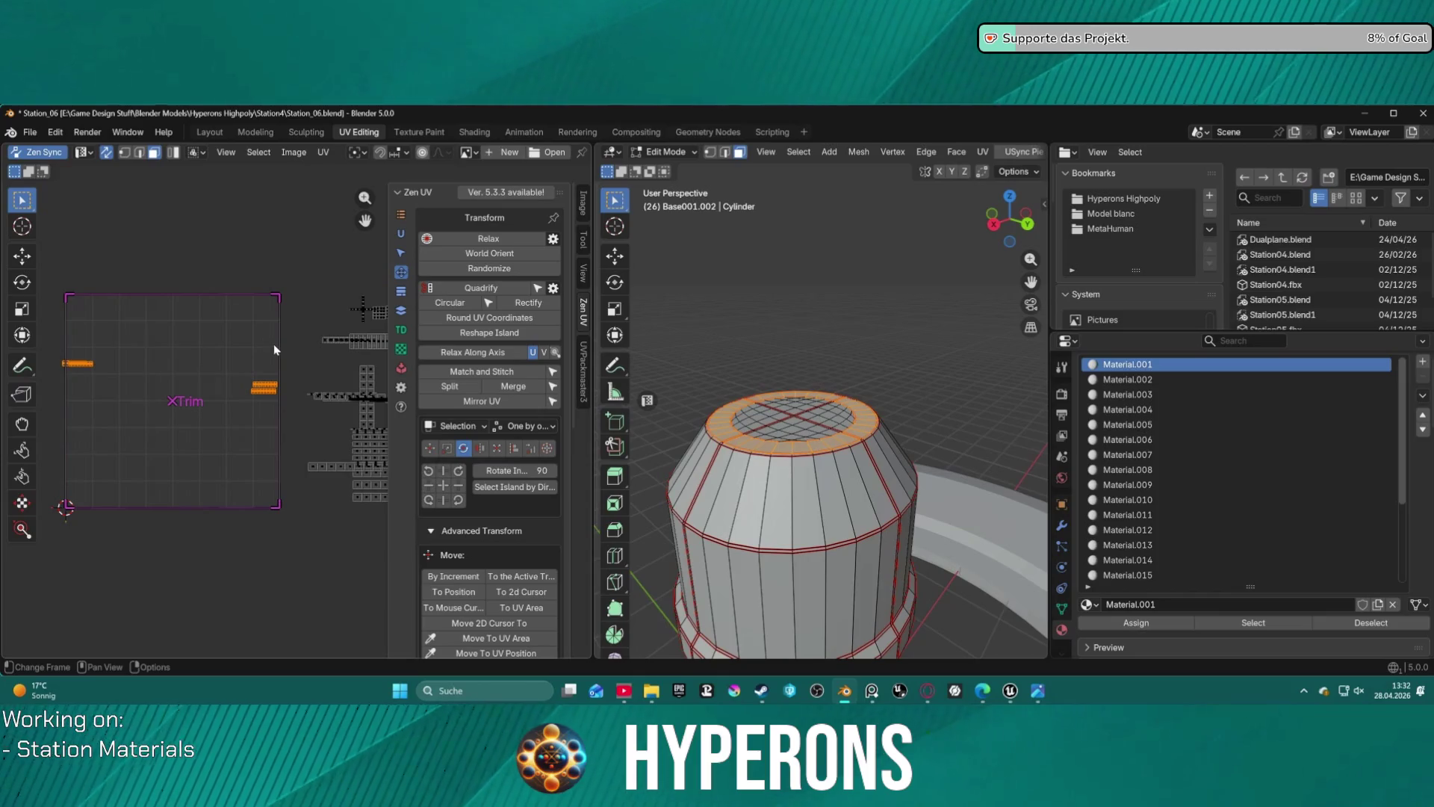
- Fill the islands into a strip, then use Trimsheet Fit to Trim to fill the Trim square
{"action": "left_click", "coordinate": [499, 449]}
{"action": "left_click", "coordinate": [445, 486]}
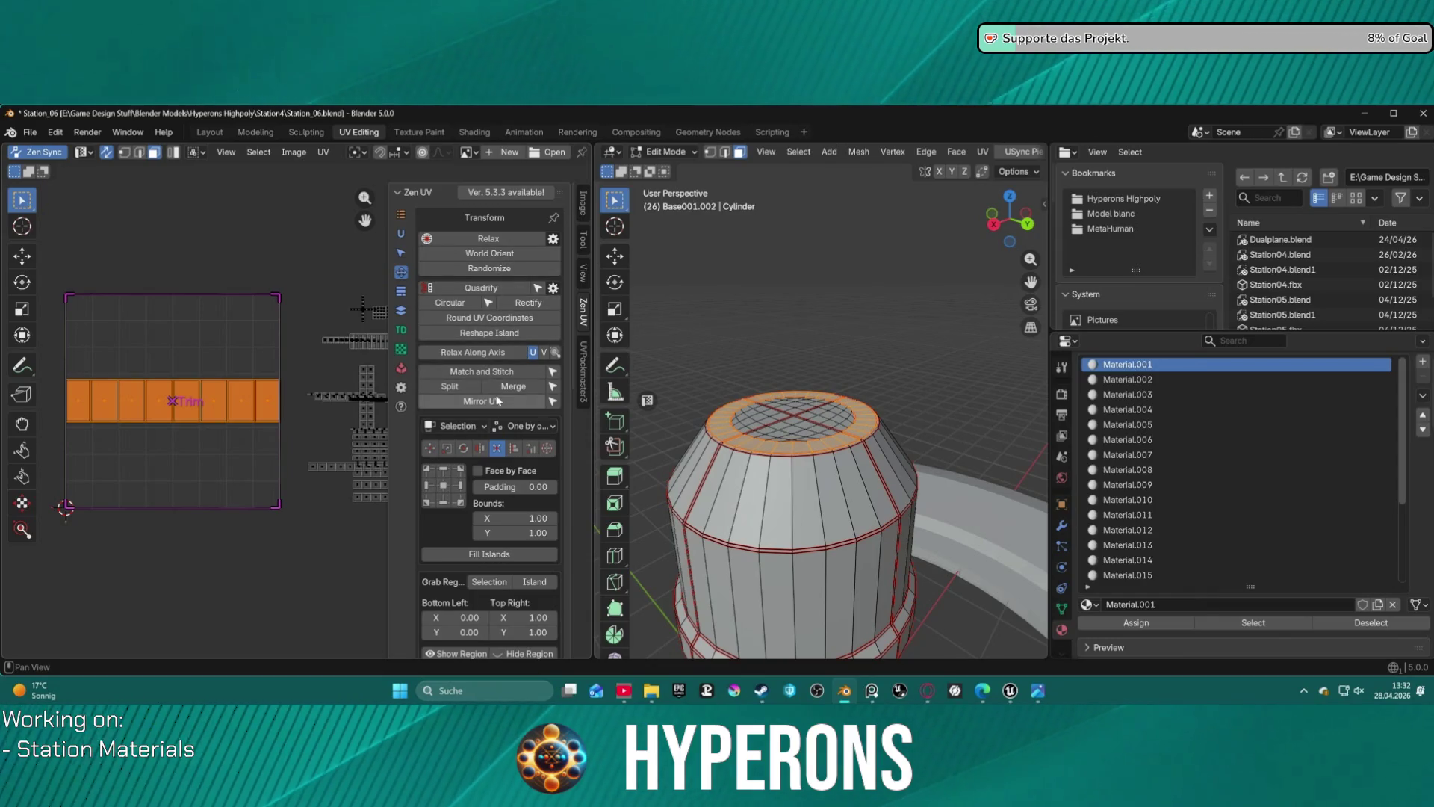
{"action": "left_click", "coordinate": [401, 312]}
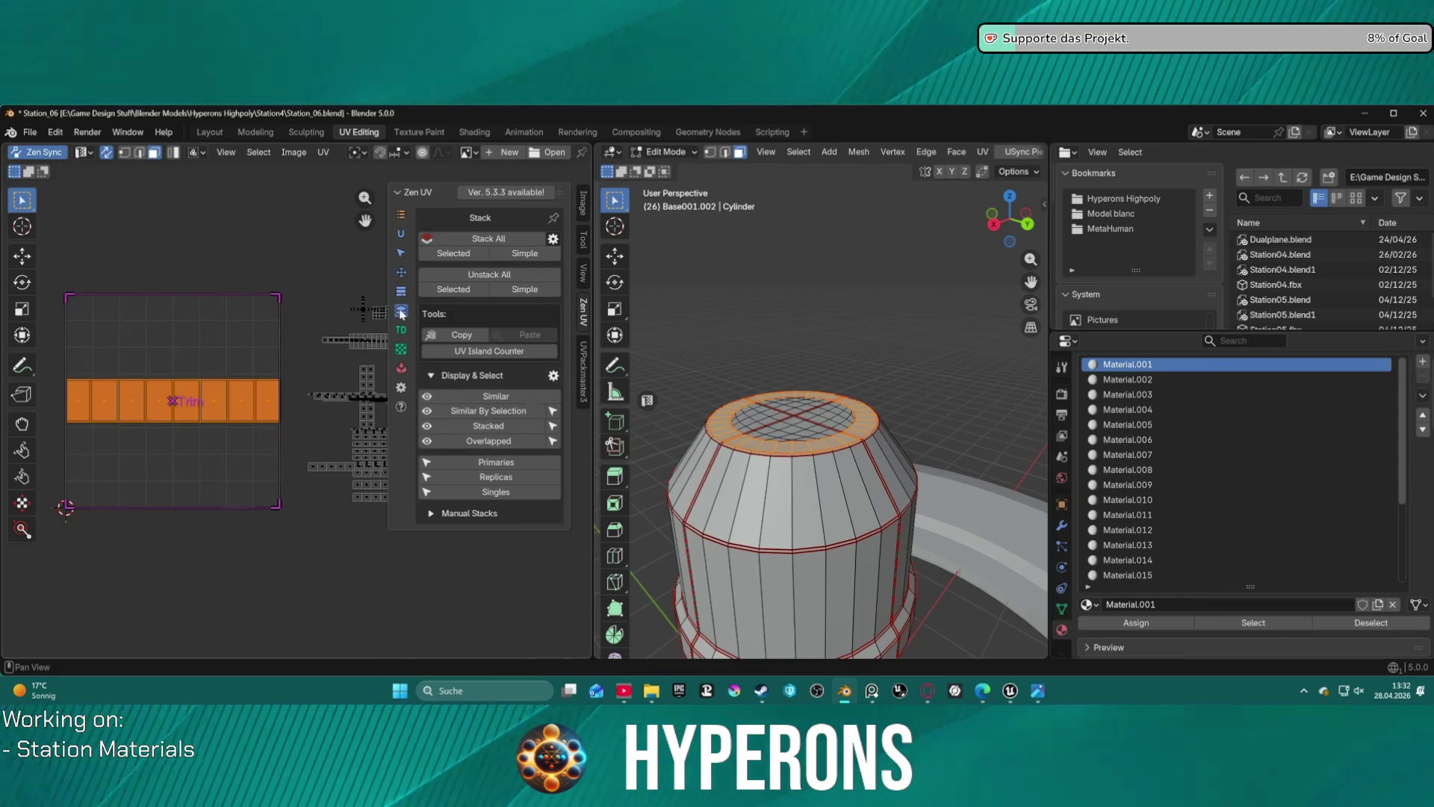
{"action": "left_click", "coordinate": [403, 291]}
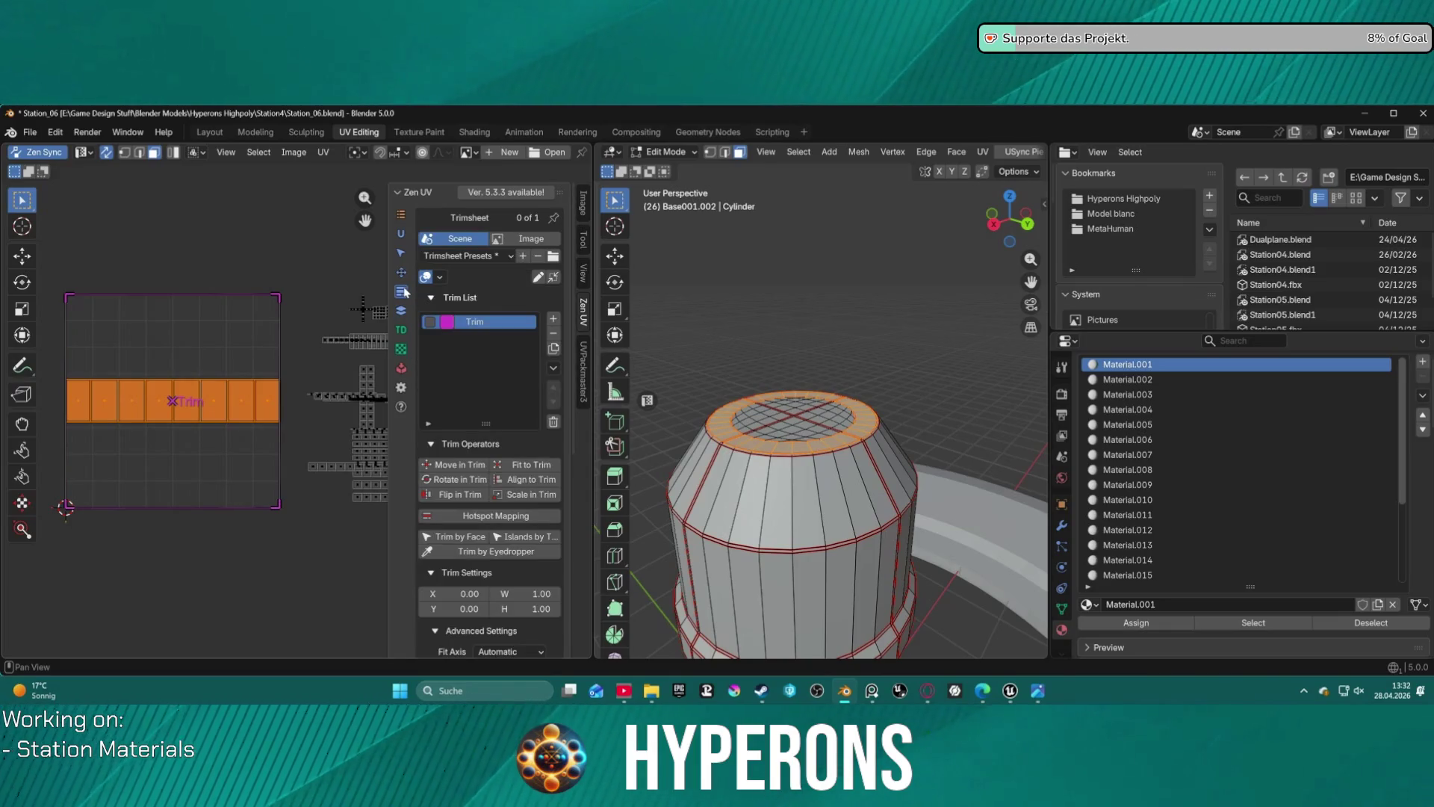
{"action": "left_click", "coordinate": [529, 465]}
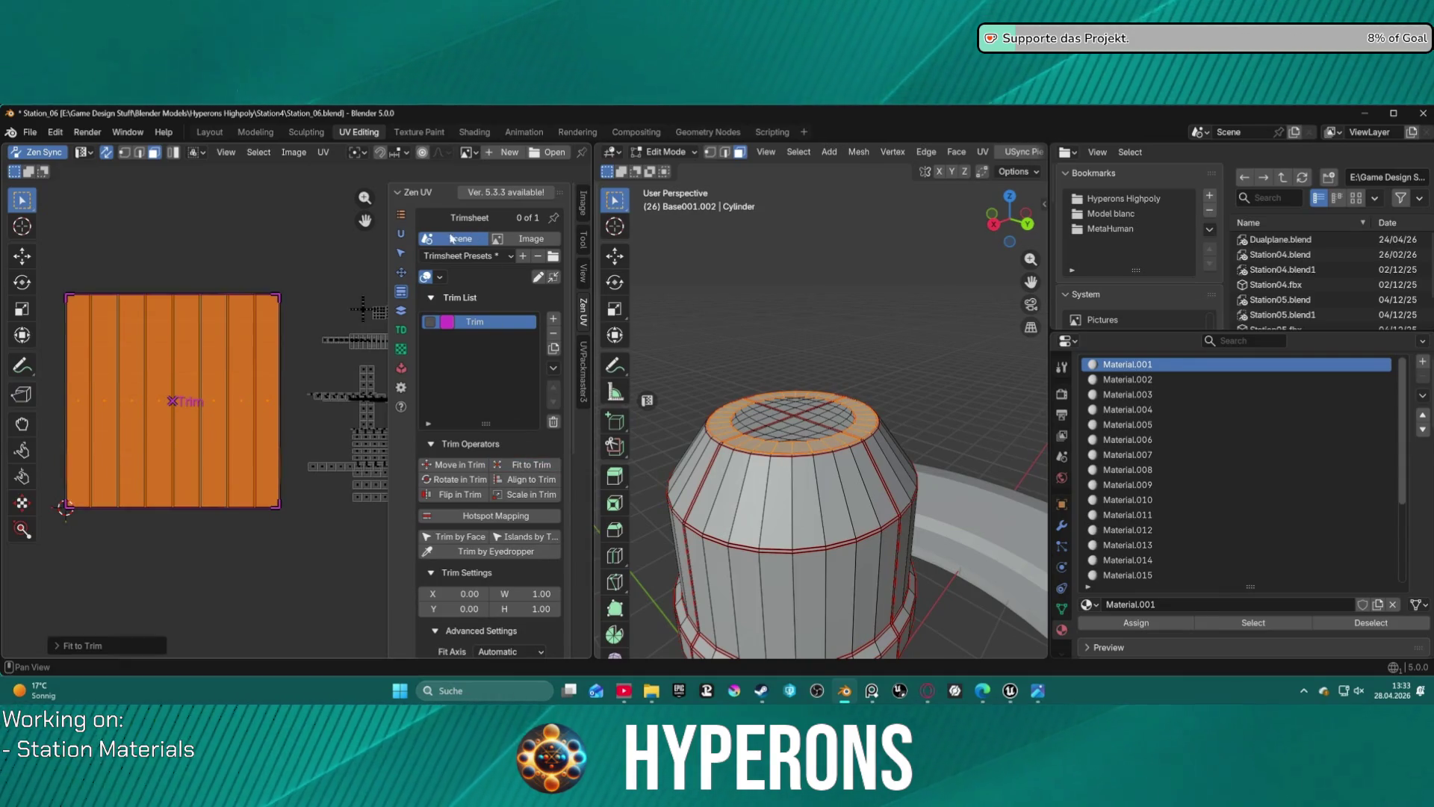
{"action": "left_click", "coordinate": [402, 234]}
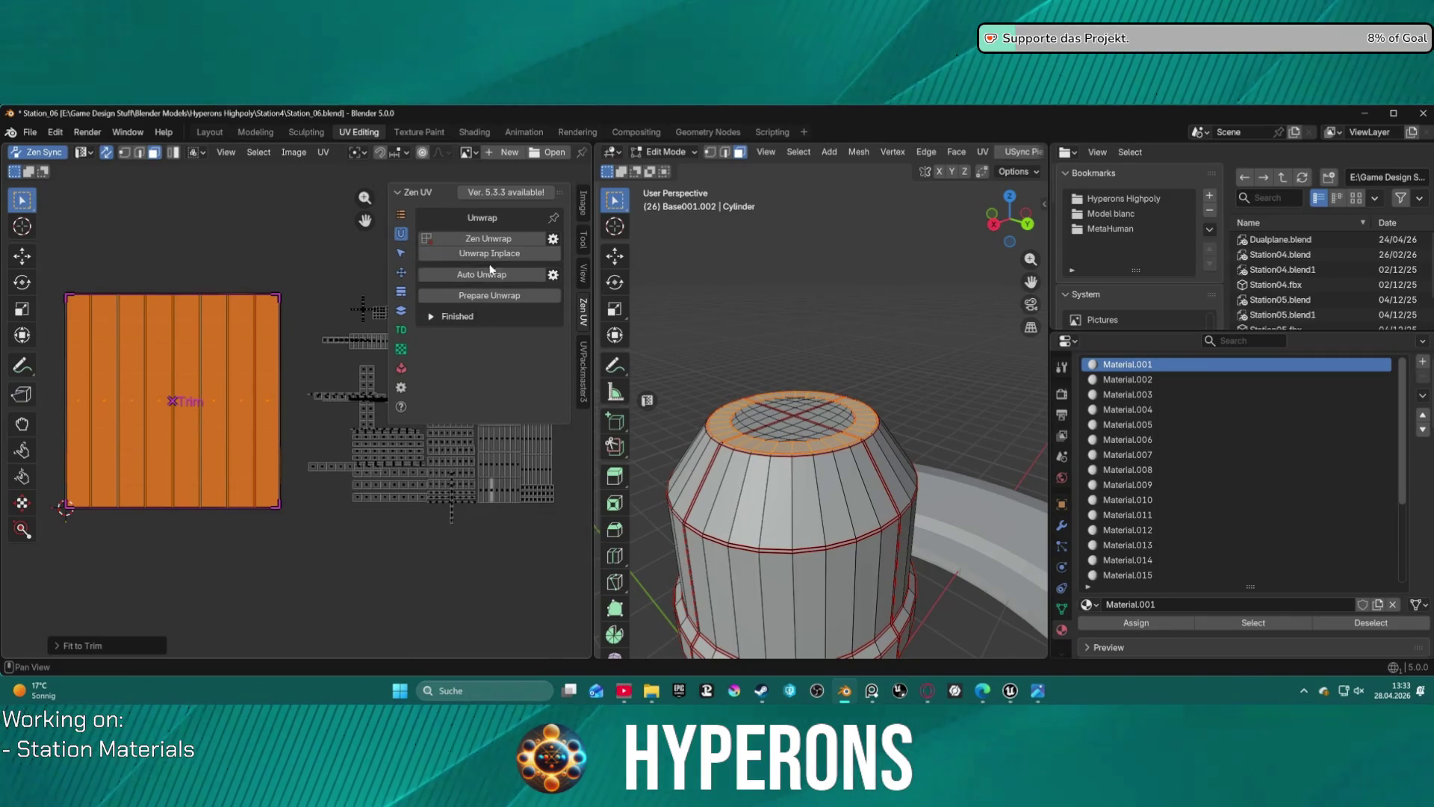
{"action": "left_click", "coordinate": [405, 271]}
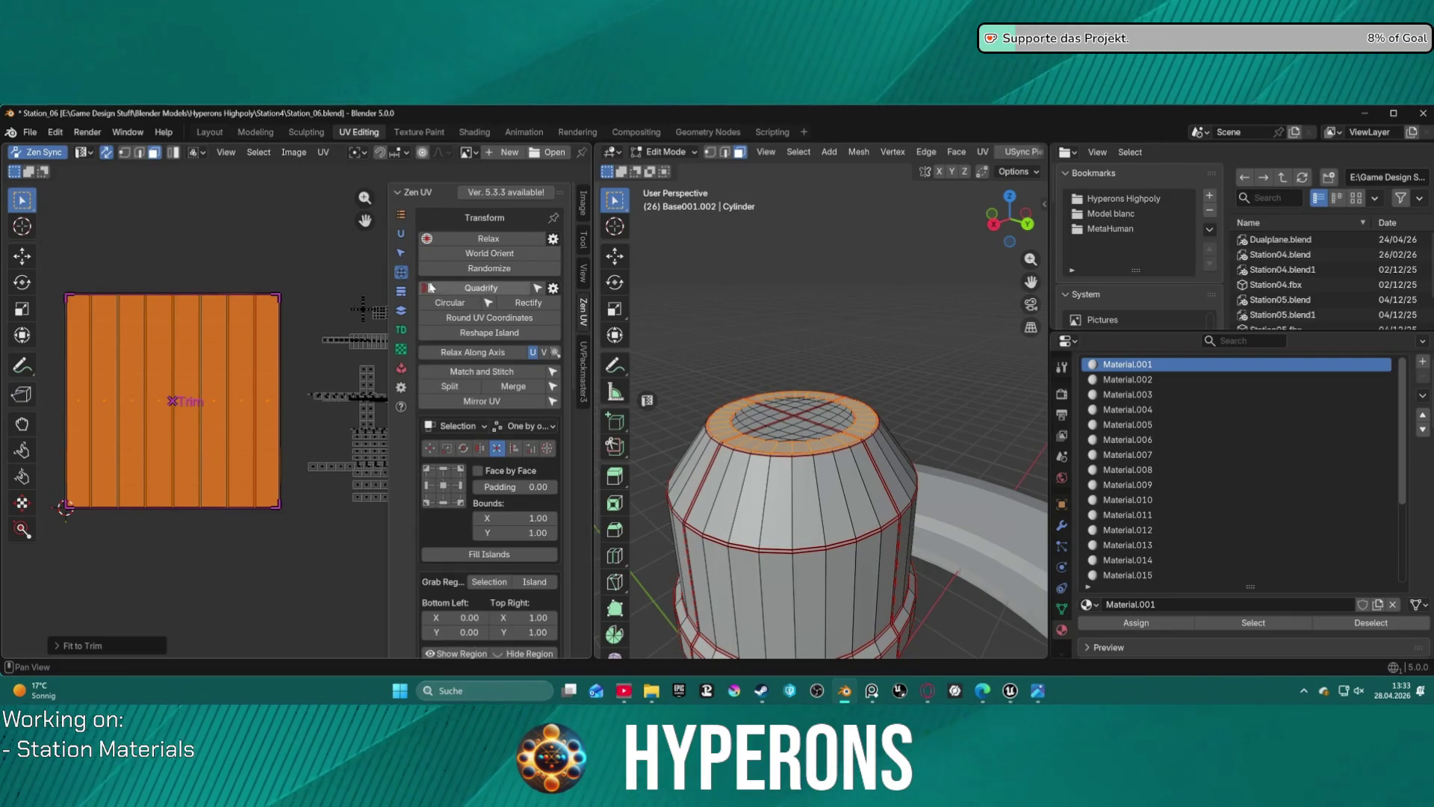
- Relax the top ring's island along its axis, then quadrify it into an even rectangular grid
{"action": "left_click", "coordinate": [505, 356]}
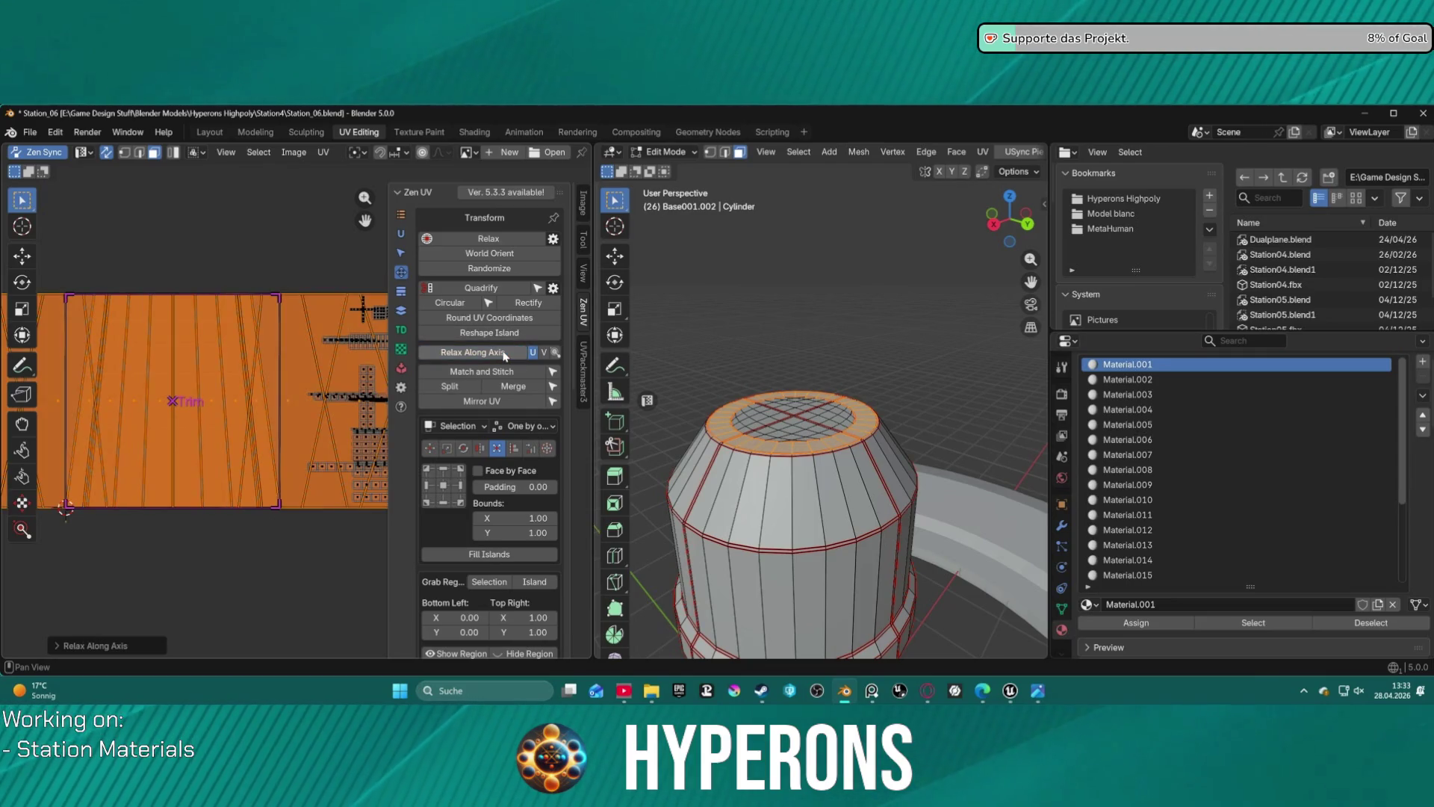
{"action": "scroll", "coordinate": [235, 338], "scroll_direction": "down", "scroll_amount": 4}
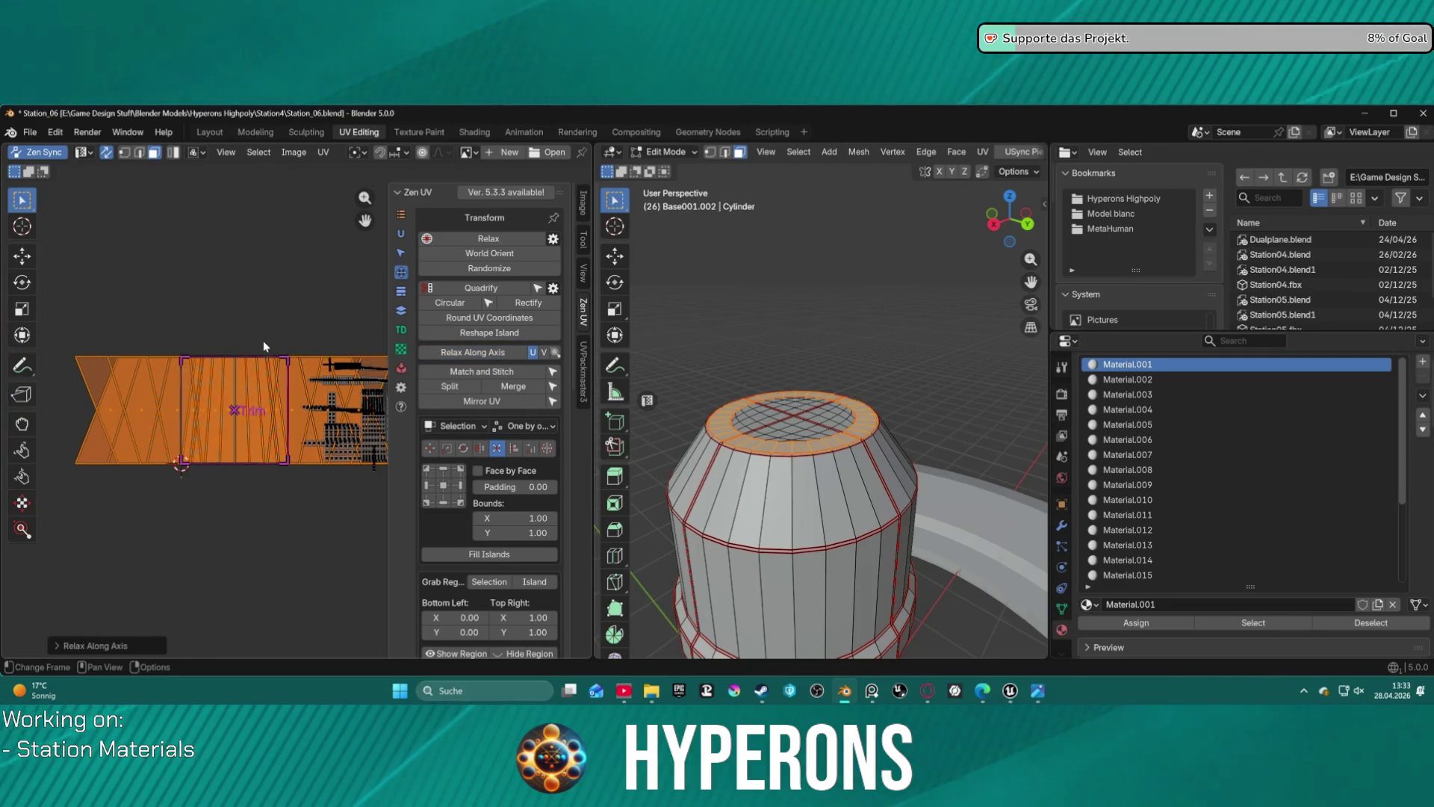
{"action": "scroll", "coordinate": [263, 341], "scroll_direction": "up", "scroll_amount": 3}
{"action": "scroll", "coordinate": [266, 334], "scroll_direction": "down", "scroll_amount": 3}
{"action": "scroll", "coordinate": [266, 334], "scroll_direction": "up", "scroll_amount": 1}
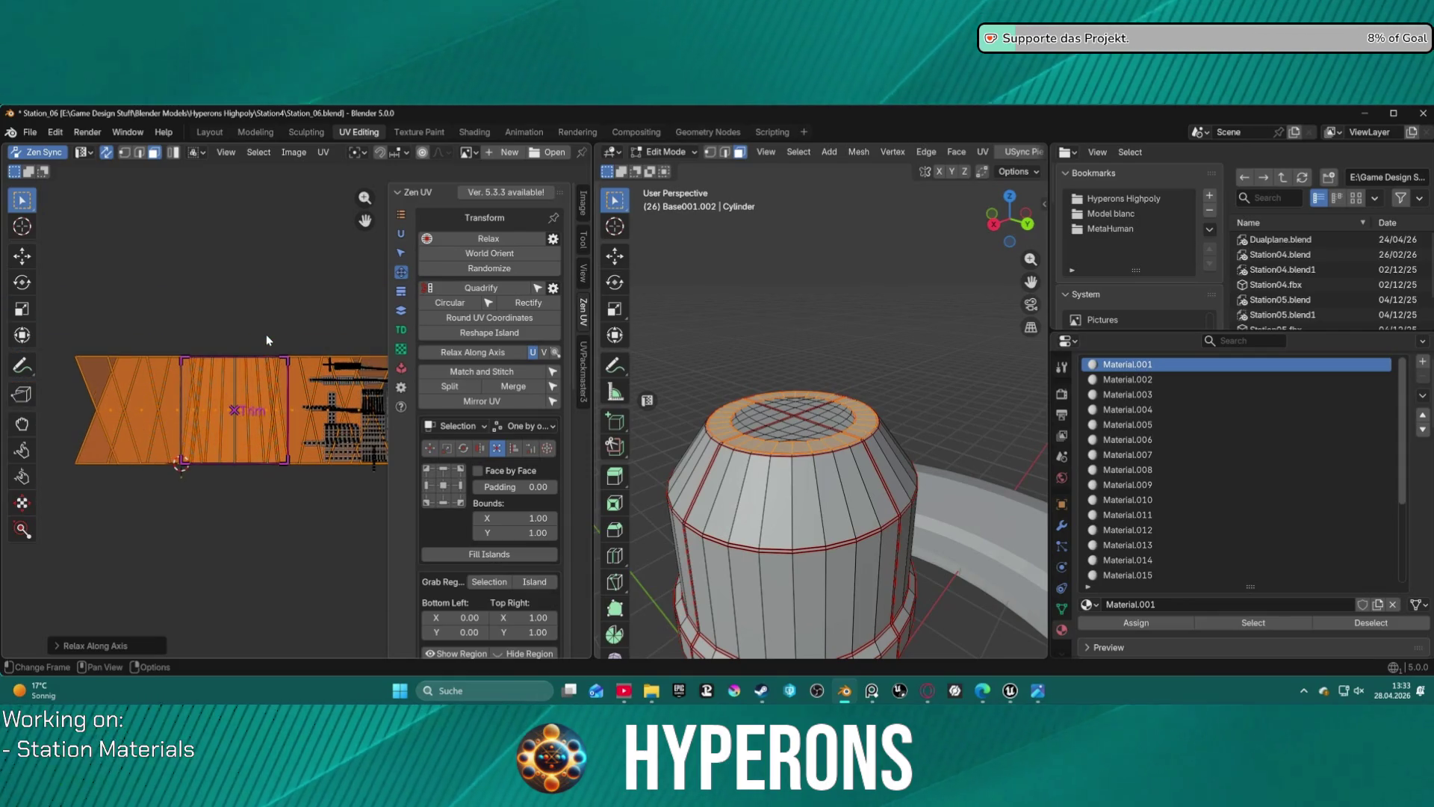
{"action": "scroll", "coordinate": [267, 339], "scroll_direction": "up", "scroll_amount": 1}
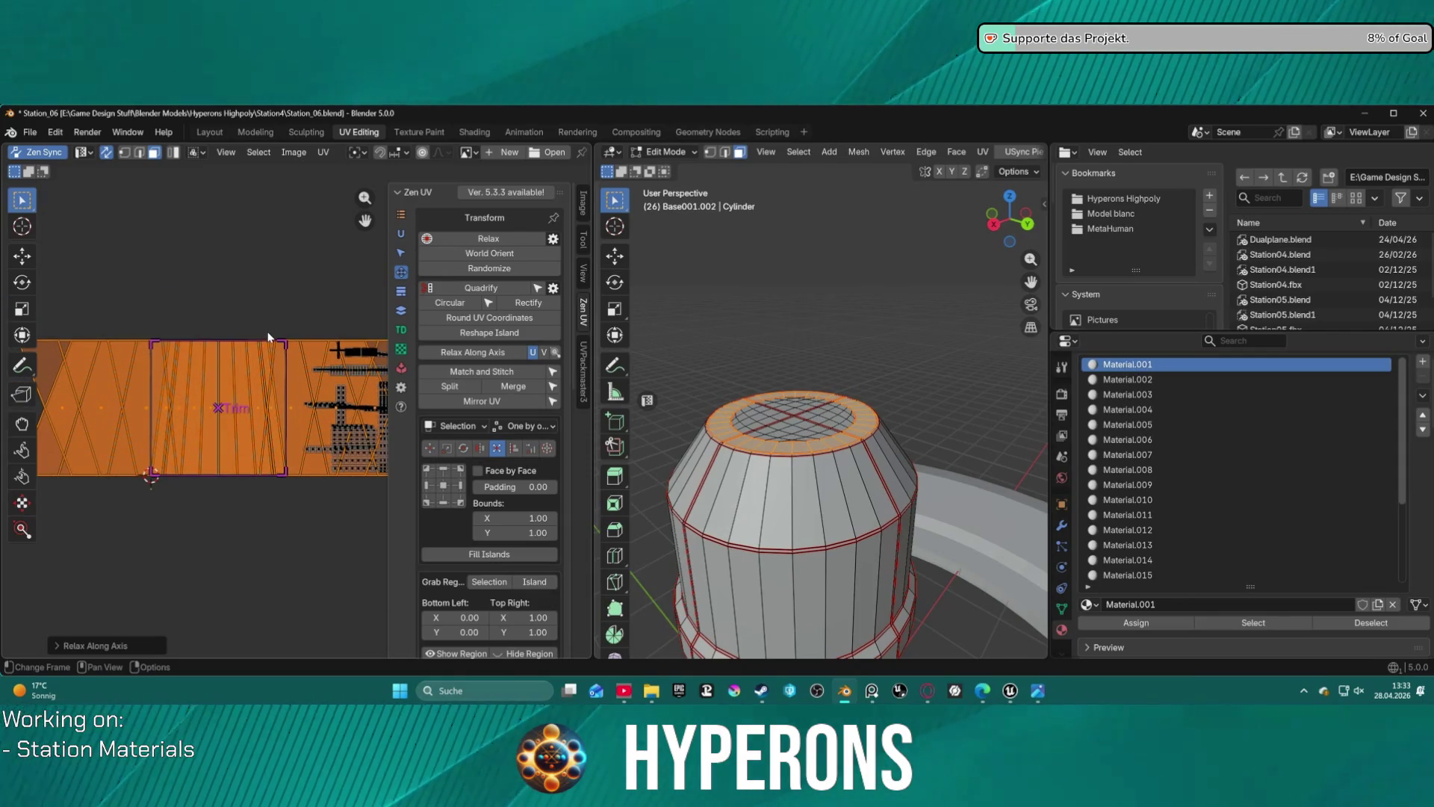
{"action": "left_click", "coordinate": [469, 290]}
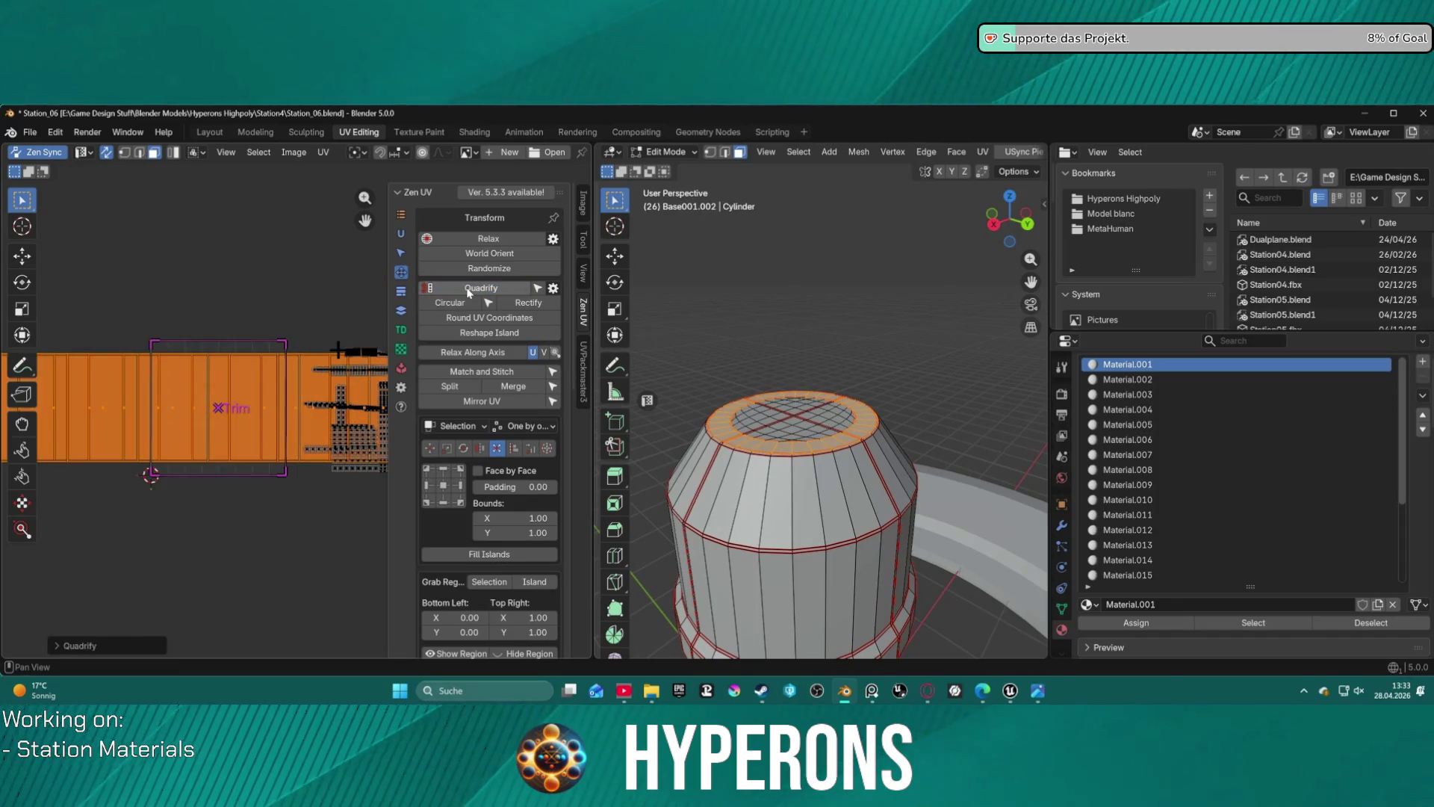
{"action": "scroll", "coordinate": [224, 333], "scroll_direction": "down", "scroll_amount": 2}
{"action": "scroll", "coordinate": [281, 328], "scroll_direction": "up", "scroll_amount": 4}
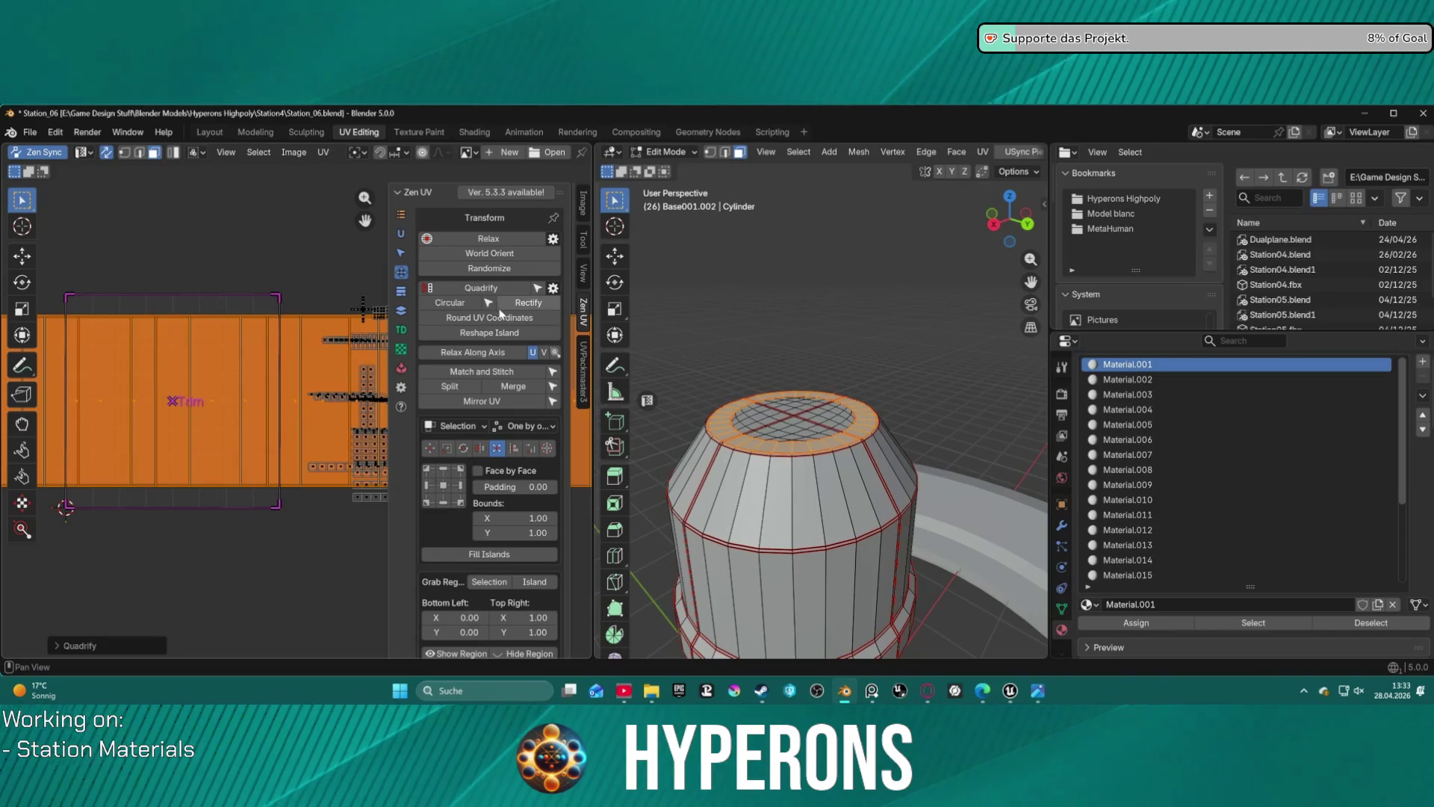
{"action": "left_click", "coordinate": [403, 311]}
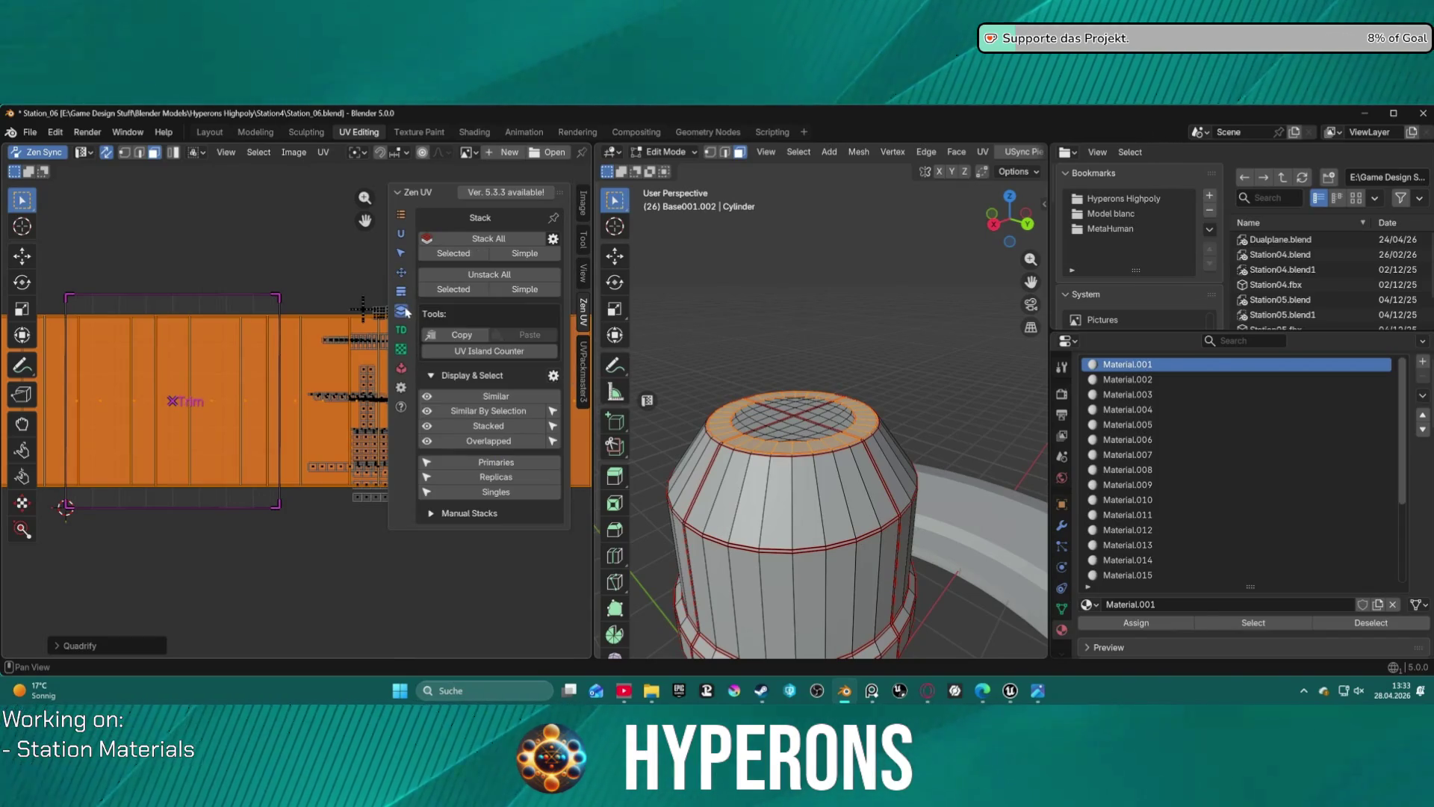
- Refit the top ring's straightened UV islands to exactly fill the Trim square using Fit to Trim
{"action": "left_click", "coordinate": [402, 293]}
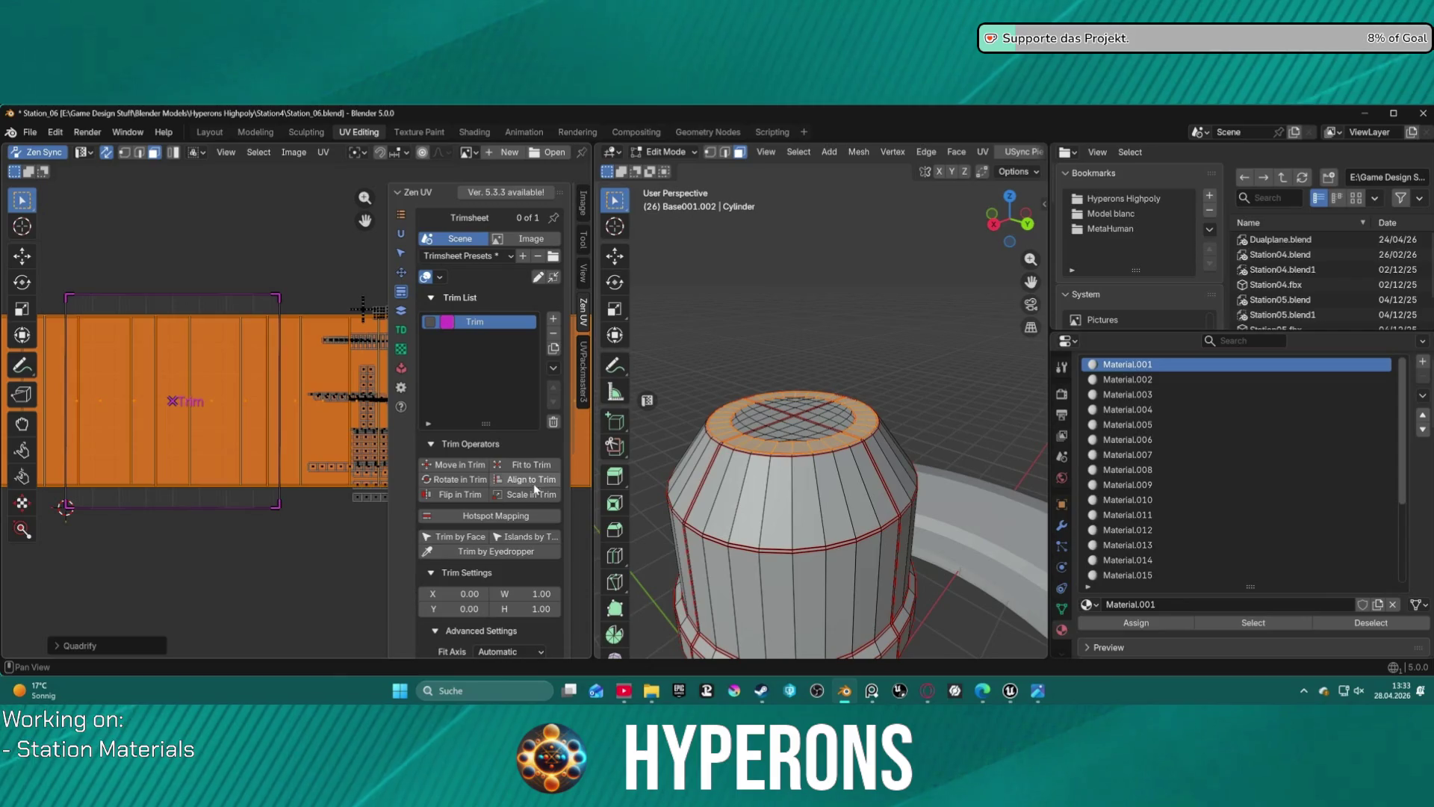
{"action": "scroll", "coordinate": [529, 540], "scroll_direction": "down", "scroll_amount": 4}
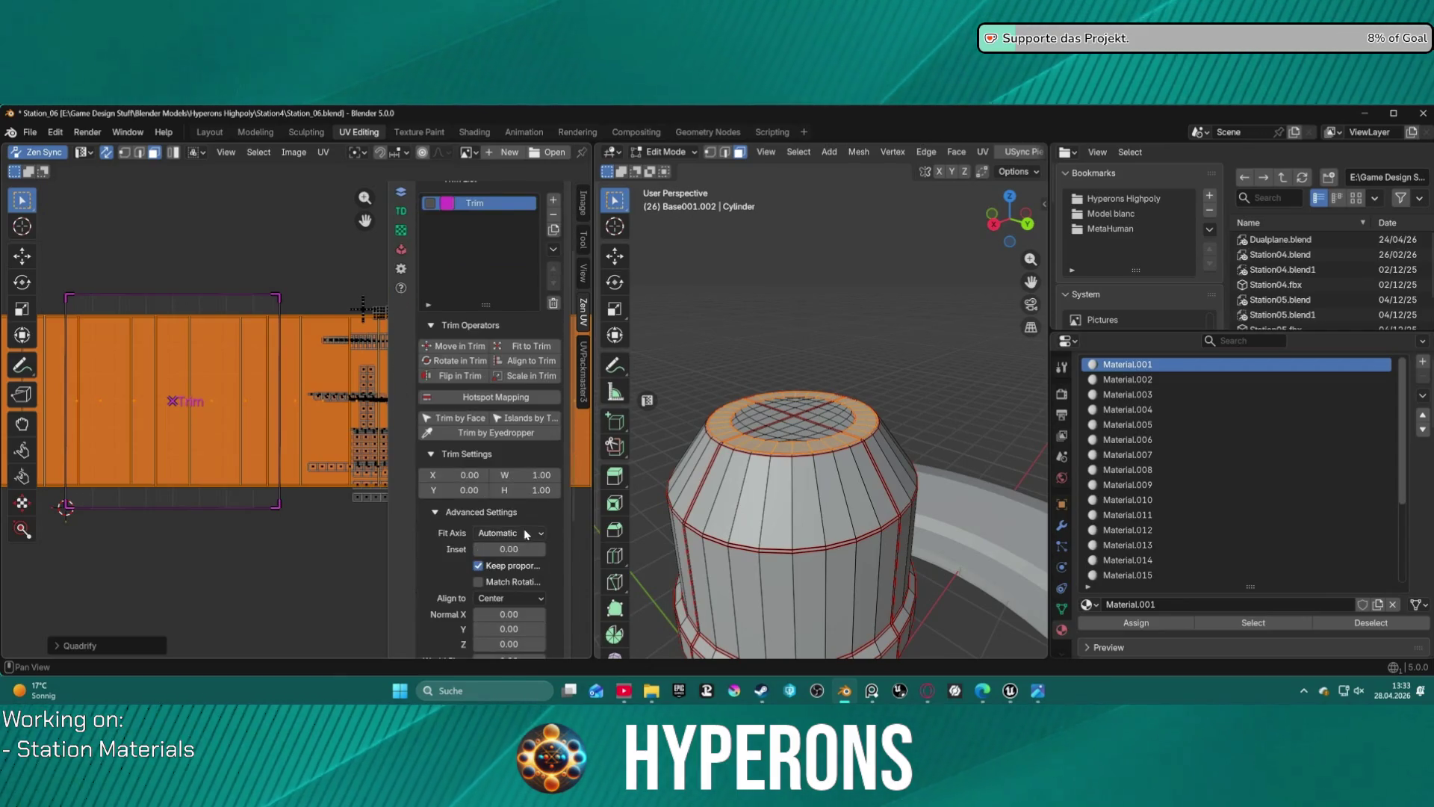
{"action": "scroll", "coordinate": [525, 534], "scroll_direction": "down", "scroll_amount": 4}
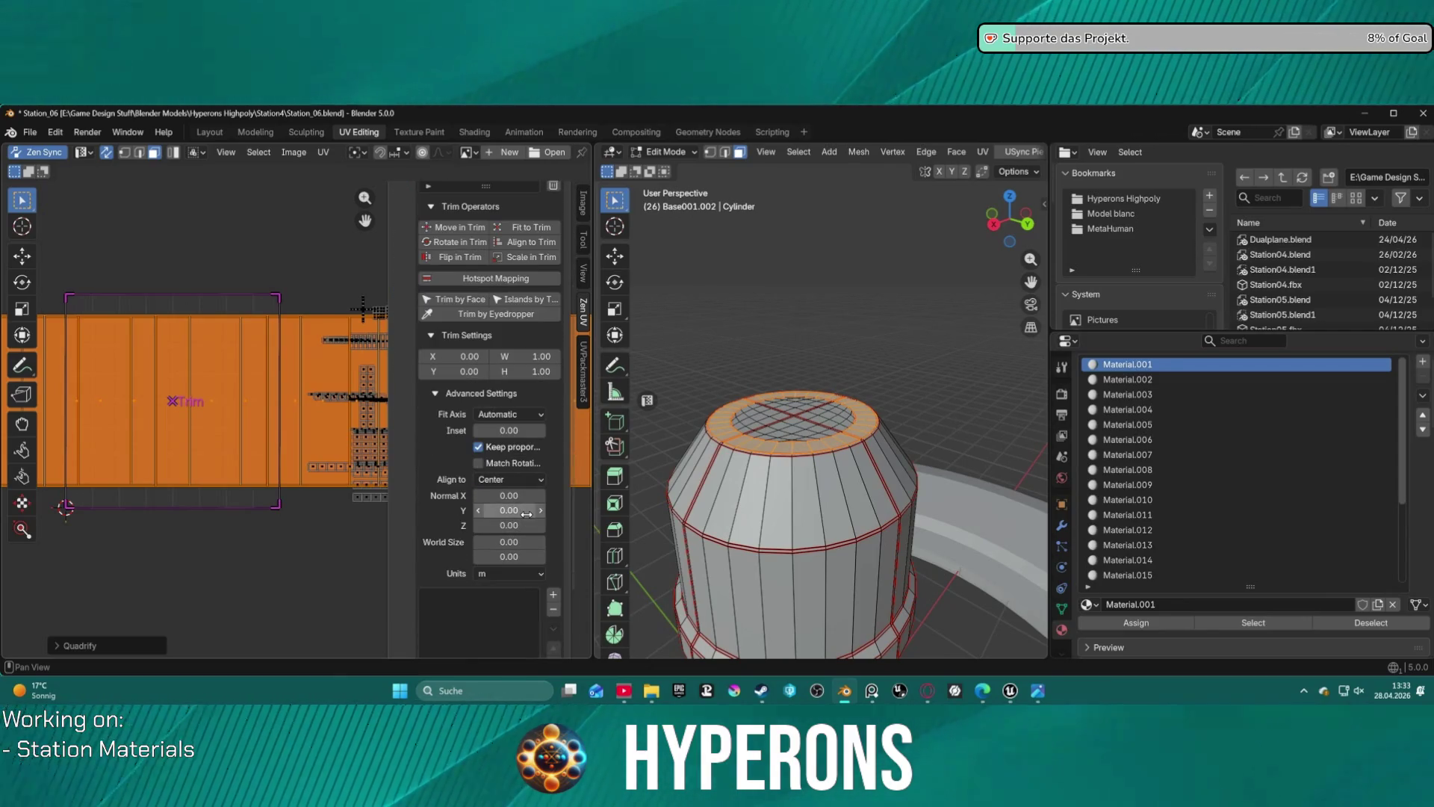
{"action": "scroll", "coordinate": [527, 514], "scroll_direction": "down", "scroll_amount": 2}
{"action": "scroll", "coordinate": [528, 515], "scroll_direction": "down", "scroll_amount": 2}
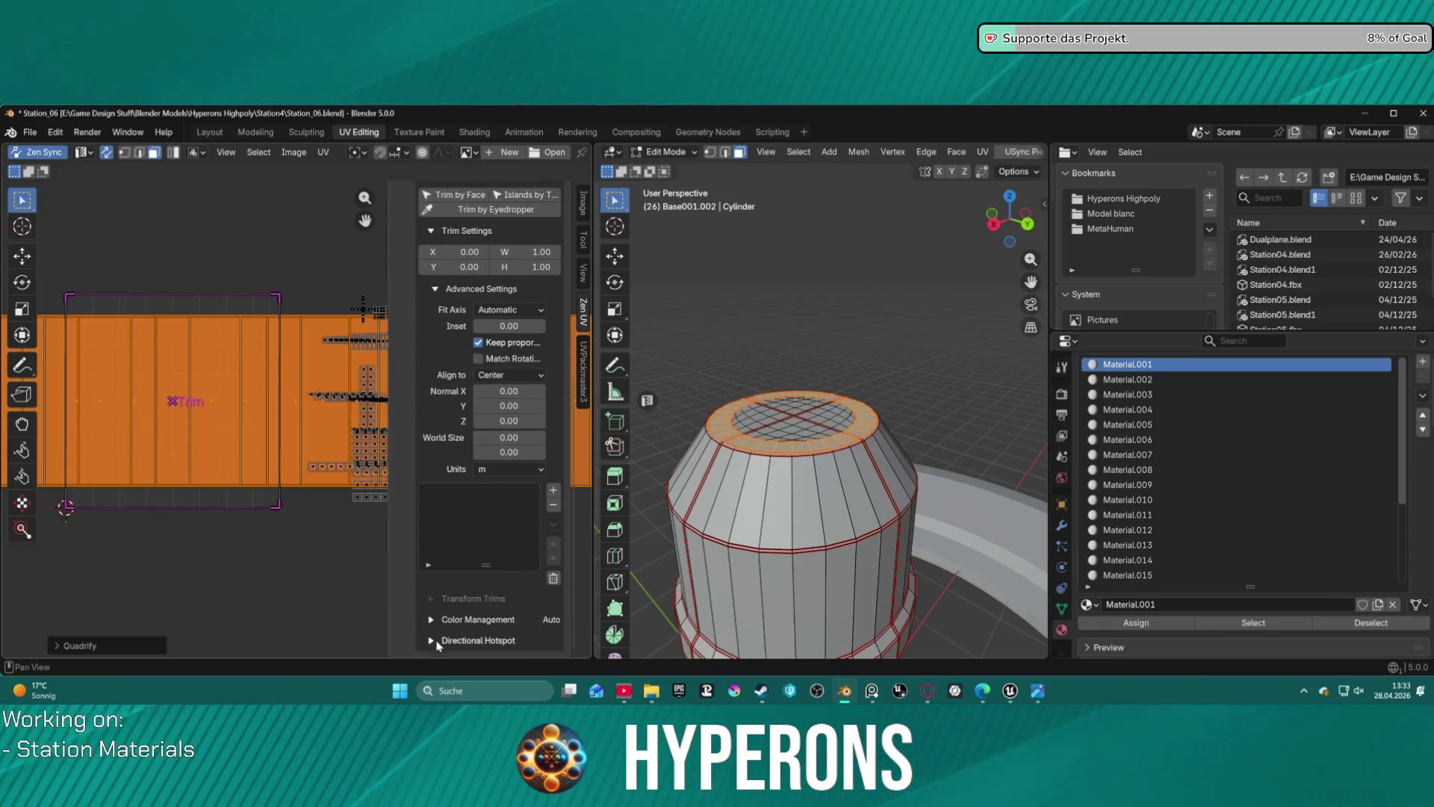
{"action": "scroll", "coordinate": [440, 633], "scroll_direction": "up", "scroll_amount": 4}
{"action": "scroll", "coordinate": [437, 638], "scroll_direction": "down", "scroll_amount": 4}
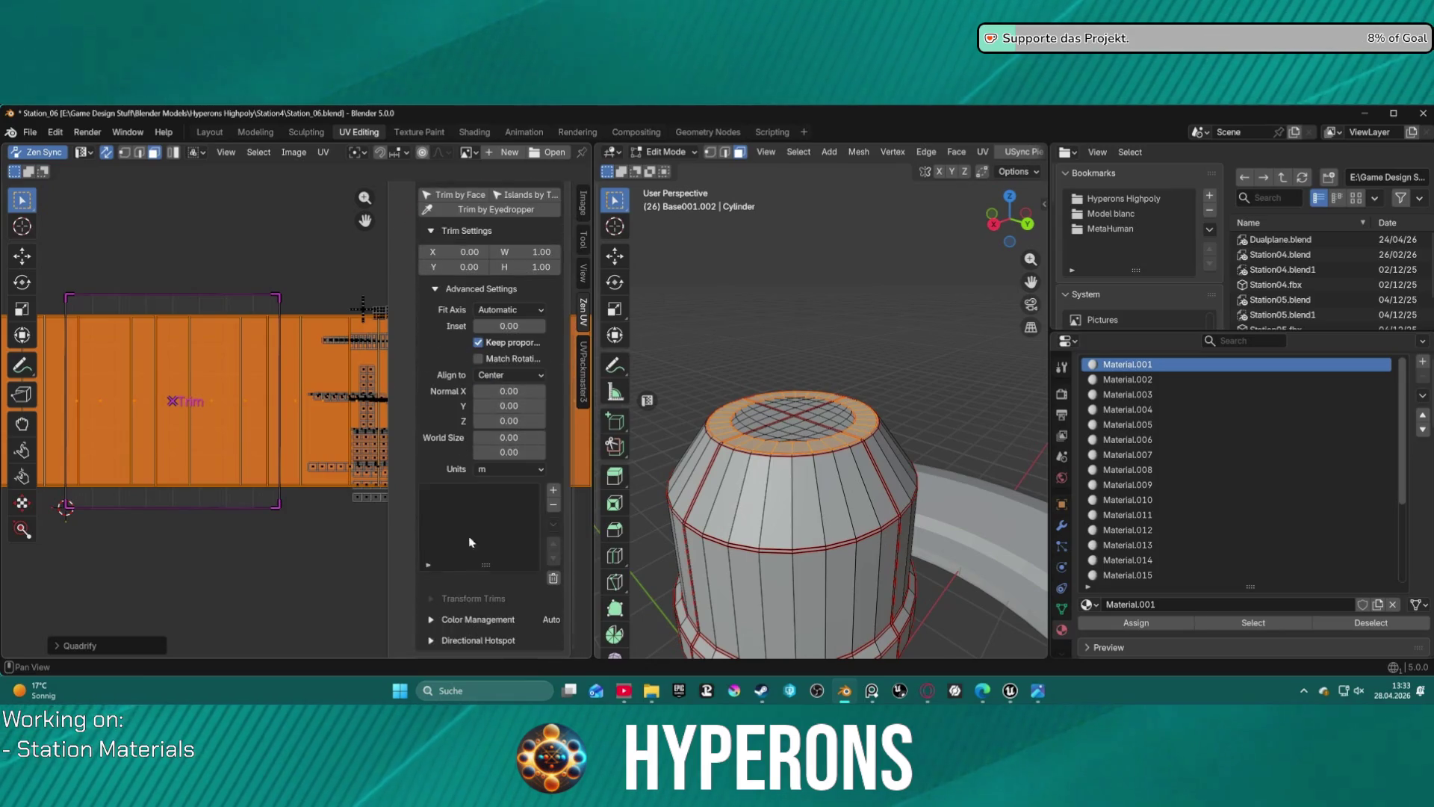
{"action": "left_click", "coordinate": [432, 640]}
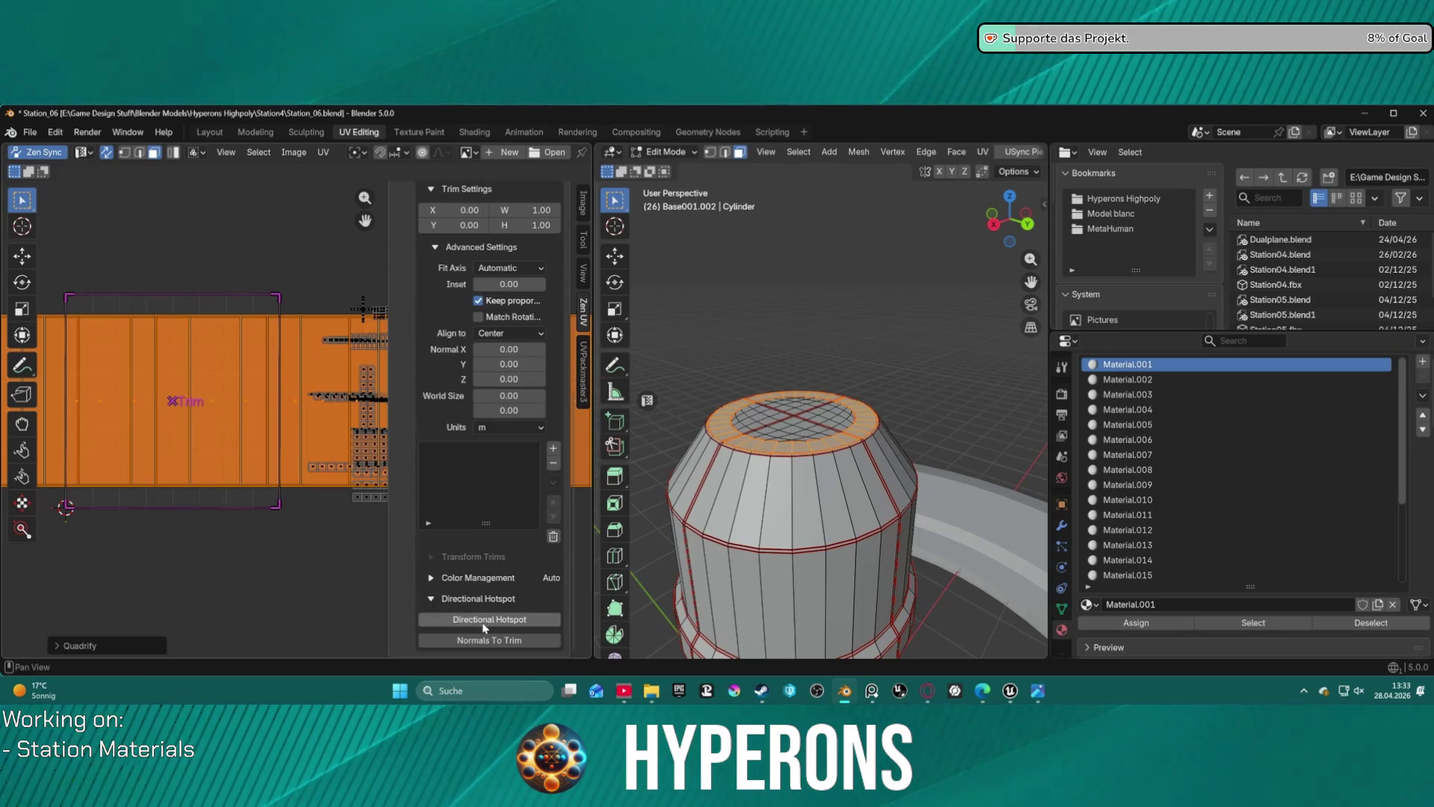
{"action": "scroll", "coordinate": [484, 478], "scroll_direction": "down", "scroll_amount": 1}
{"action": "scroll", "coordinate": [482, 475], "scroll_direction": "up", "scroll_amount": 12}
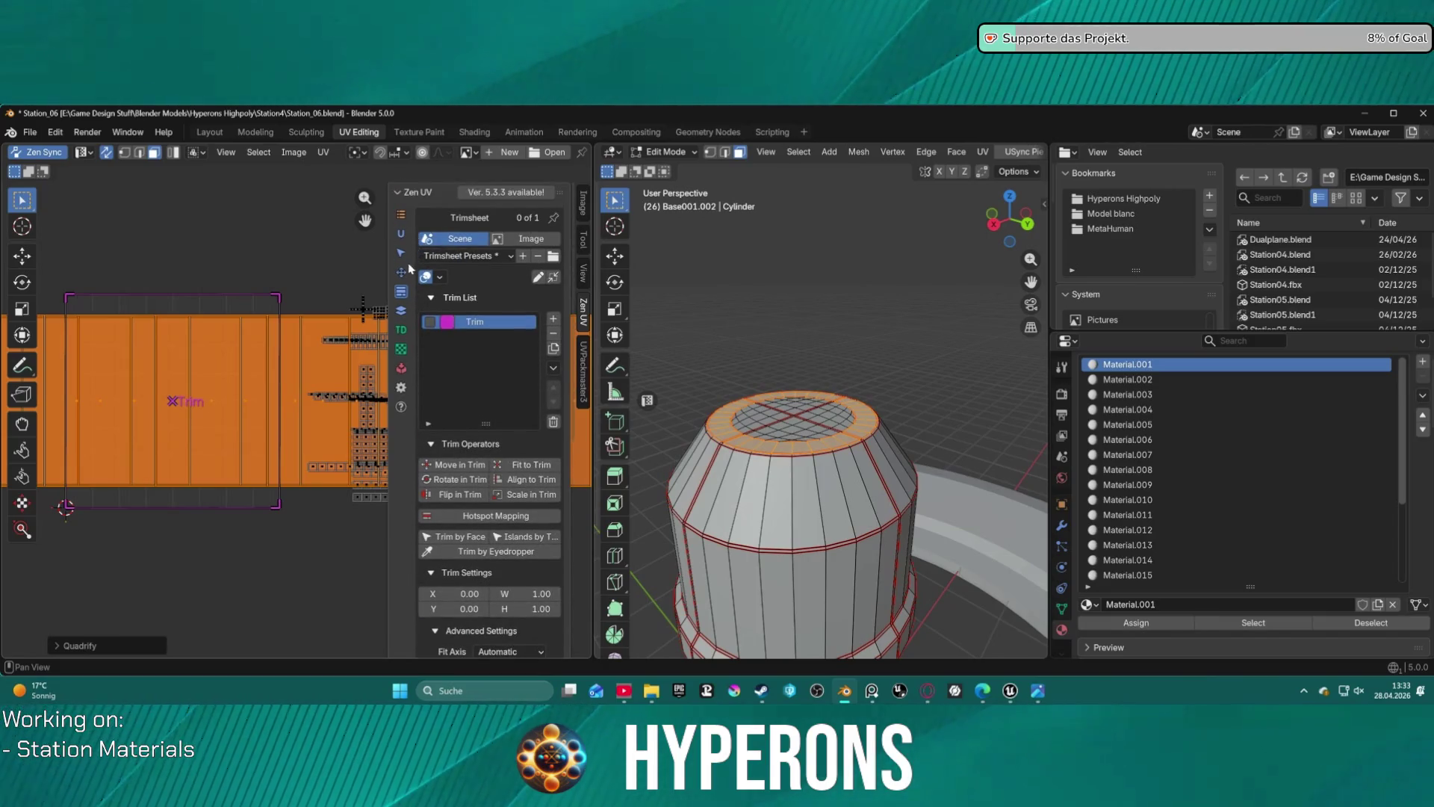
{"action": "left_click", "coordinate": [533, 470]}
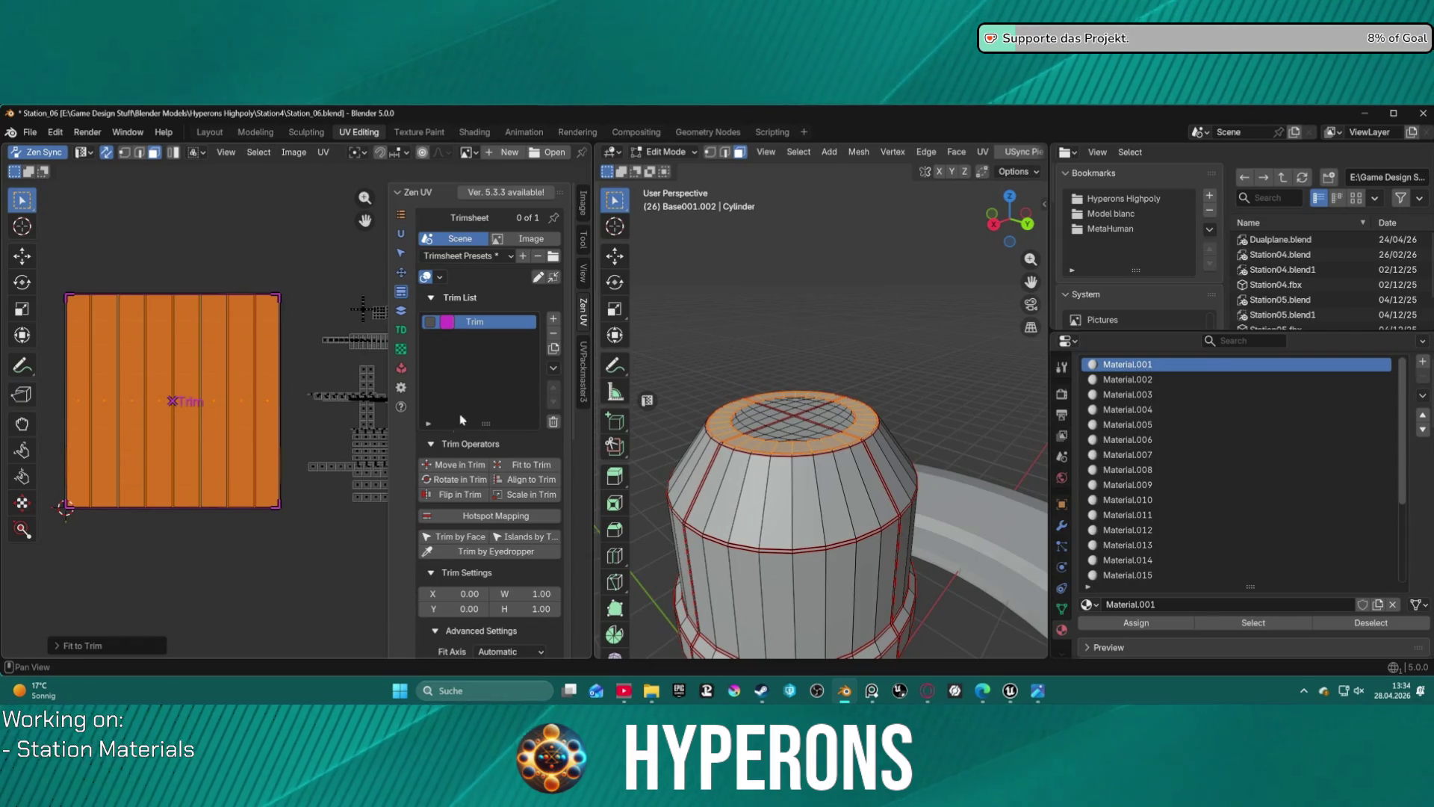
{"action": "left_click", "coordinate": [404, 330]}
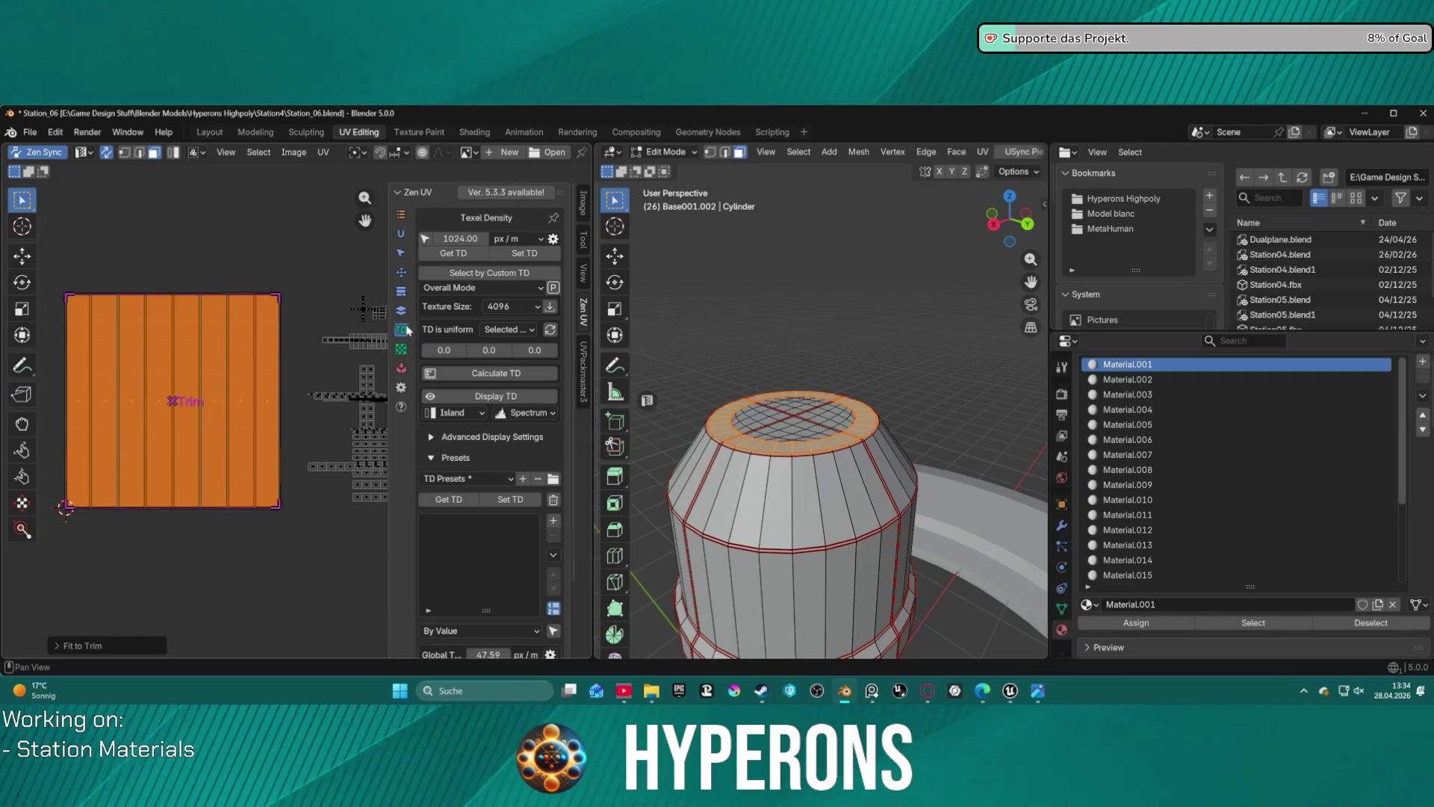
- Show the Zen UV checker texture on the column and its UVs, viewing the cylinder top
{"action": "left_click", "coordinate": [401, 348]}
{"action": "left_click", "coordinate": [505, 240]}
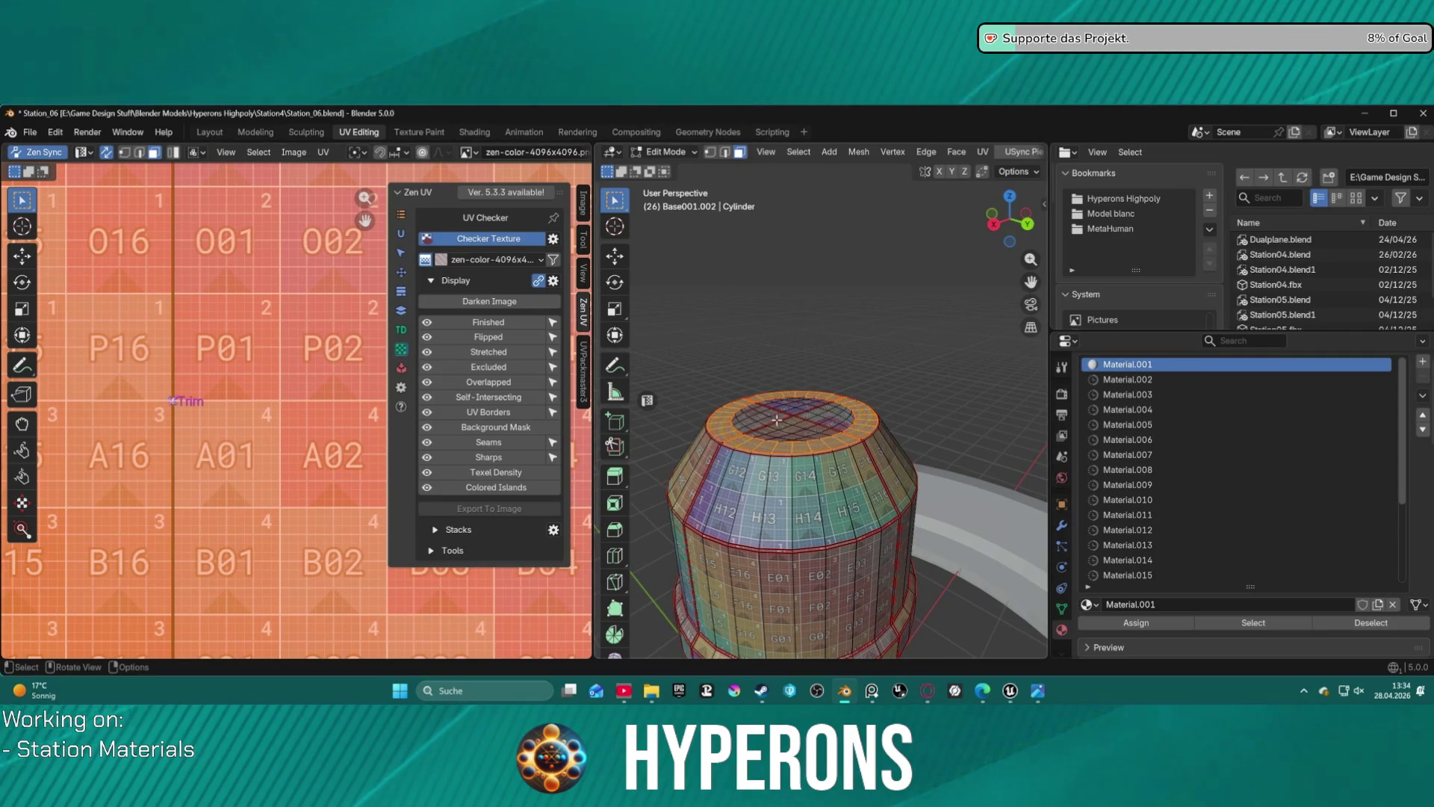
{"action": "scroll", "coordinate": [776, 418], "scroll_direction": "up", "scroll_amount": 5}
{"action": "scroll", "coordinate": [784, 448], "scroll_direction": "down", "scroll_amount": 5}
{"action": "mouse_move", "coordinate": [794, 475]}
{"action": "middle_mouse_down"}
{"action": "mouse_move", "coordinate": [846, 452]}
{"action": "mouse_move", "coordinate": [822, 321]}
{"action": "middle_mouse_up"}
{"action": "scroll", "coordinate": [821, 396], "scroll_direction": "up", "scroll_amount": 8}
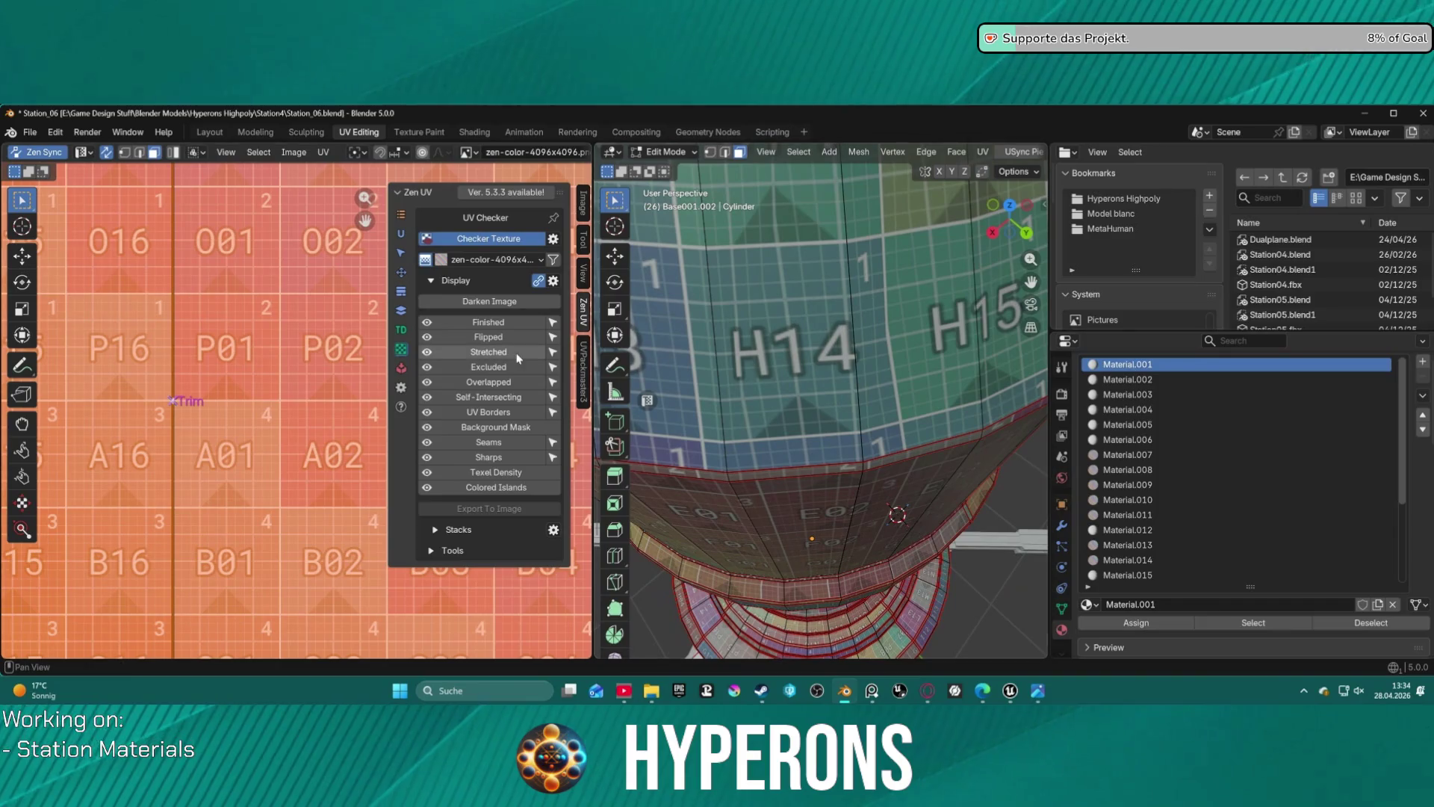
- Apply a 1024 px/m texel density to the top-ring UV islands
{"action": "left_click", "coordinate": [401, 330]}
{"action": "left_click", "coordinate": [511, 254]}
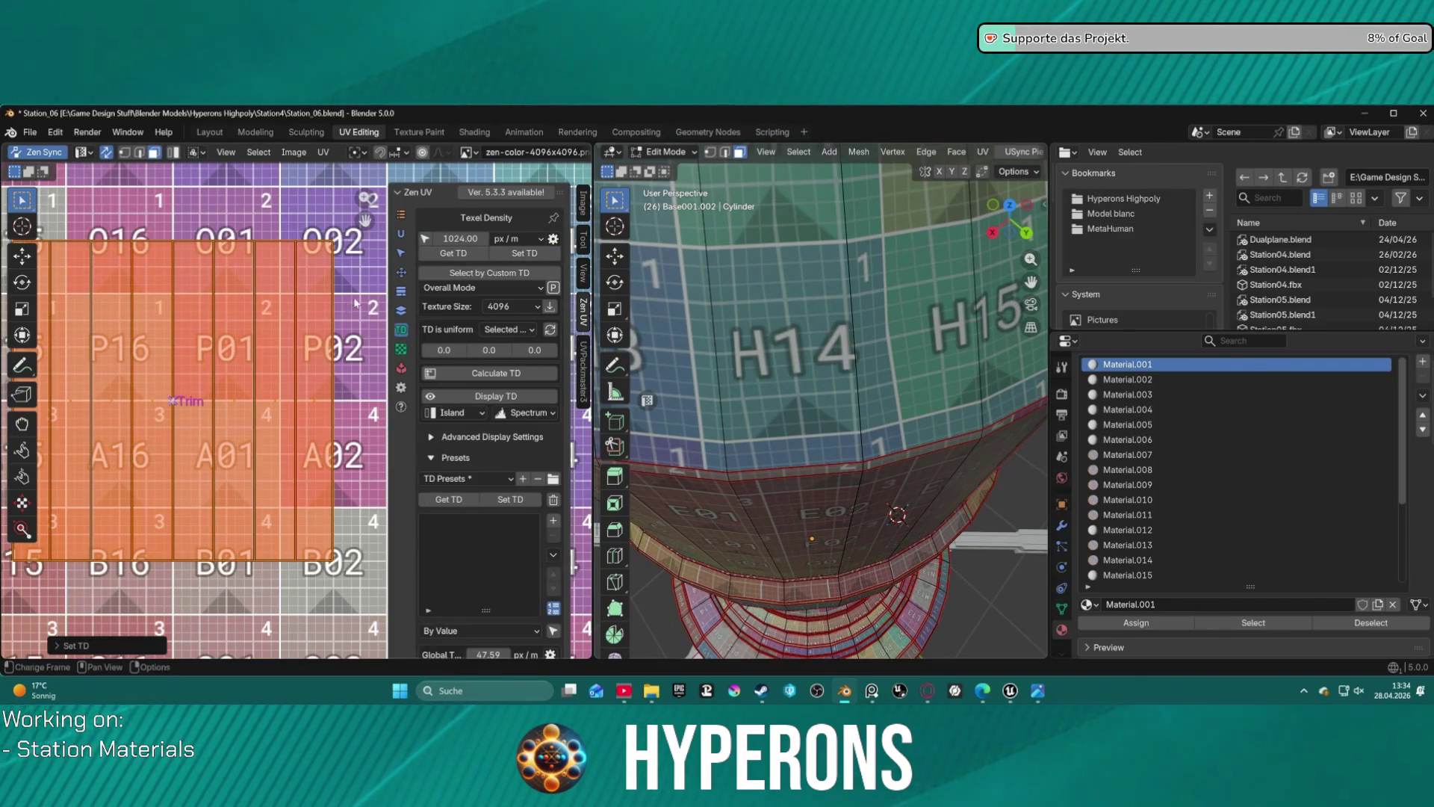
{"action": "scroll", "coordinate": [336, 328], "scroll_direction": "down", "scroll_amount": 9}
{"action": "scroll", "coordinate": [306, 356], "scroll_direction": "up", "scroll_amount": 1}
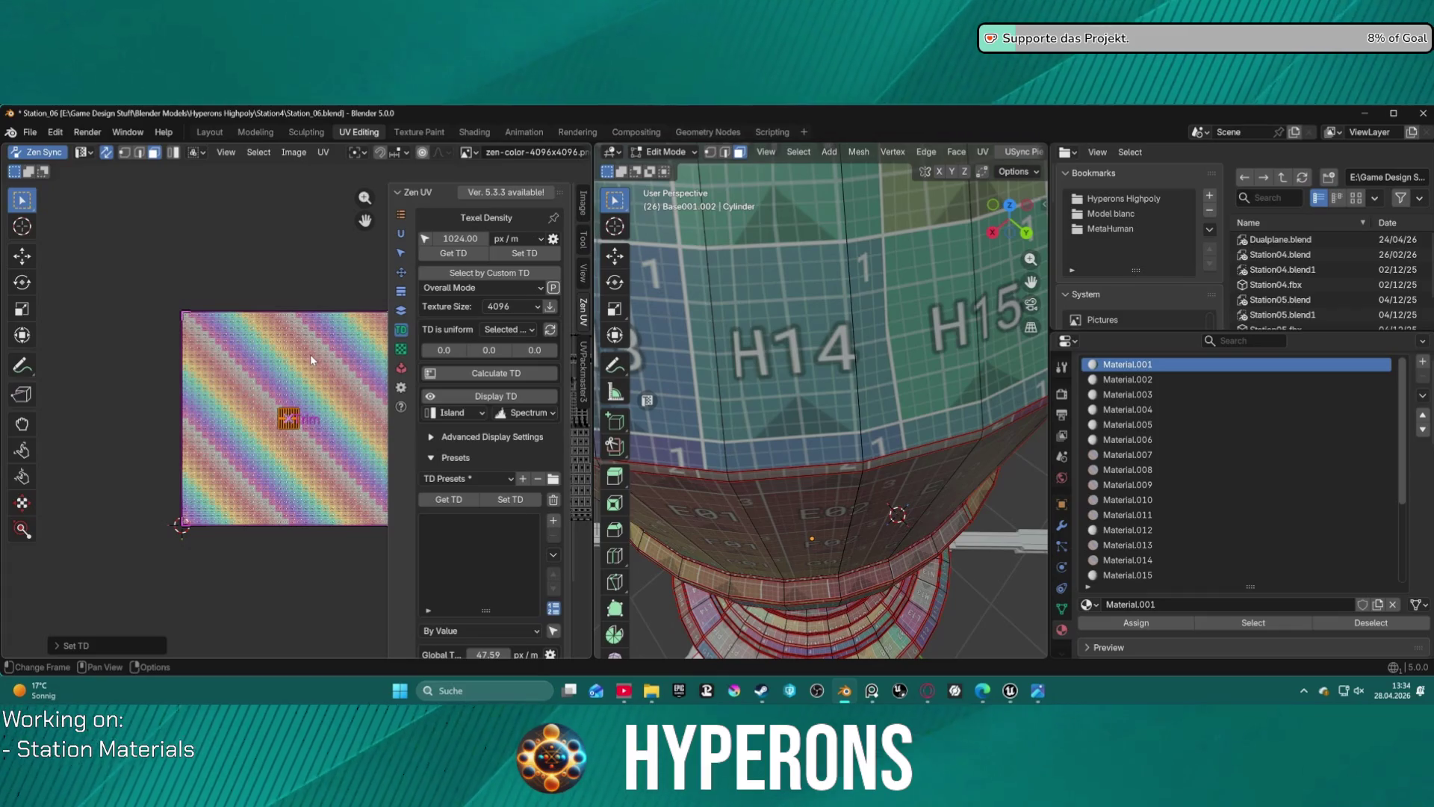
- Scale the shrunken UV islands back up to fill the Trim square
{"action": "key", "text": "s"}
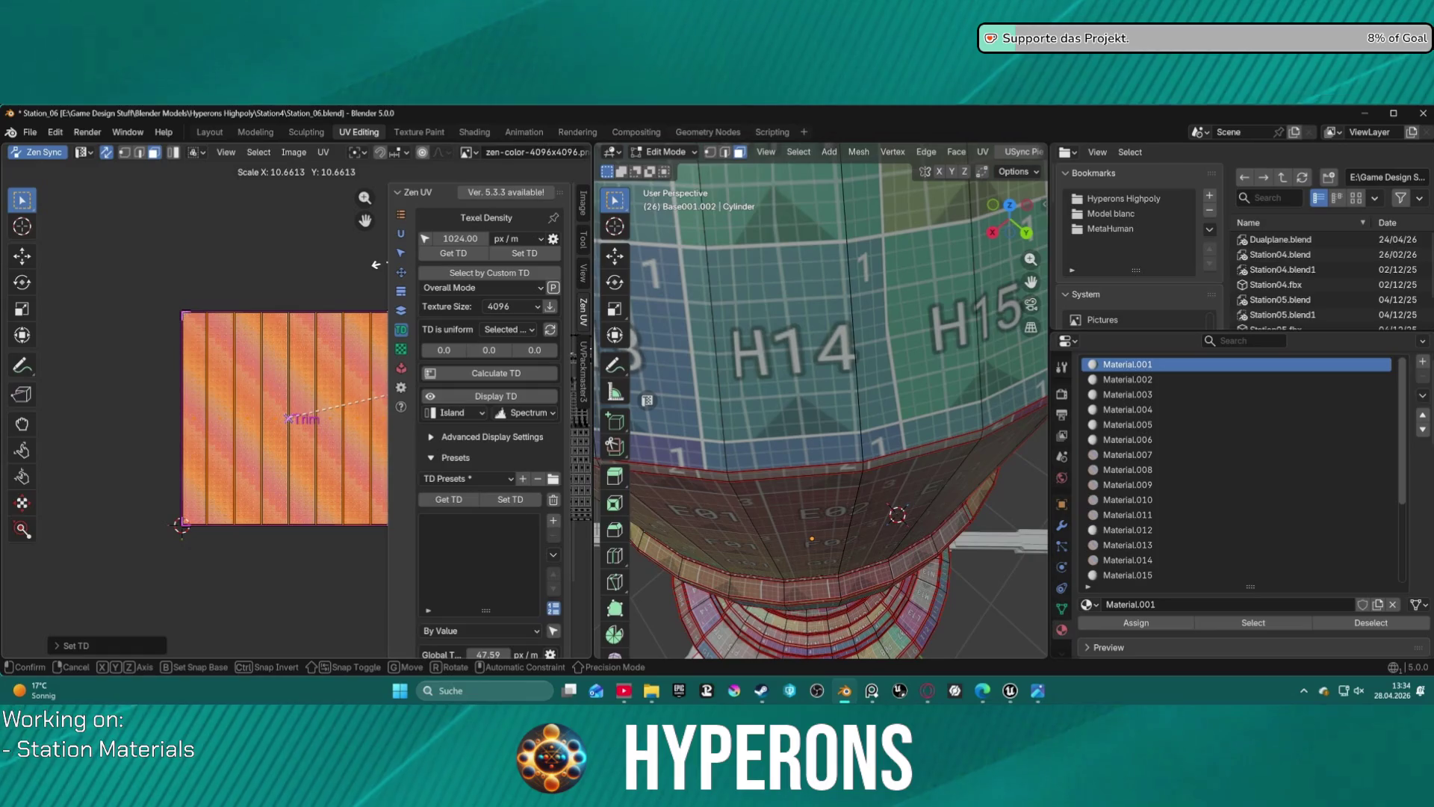
{"action": "left_click", "coordinate": [239, 294]}
{"action": "scroll", "coordinate": [268, 332], "scroll_direction": "up", "scroll_amount": 1}
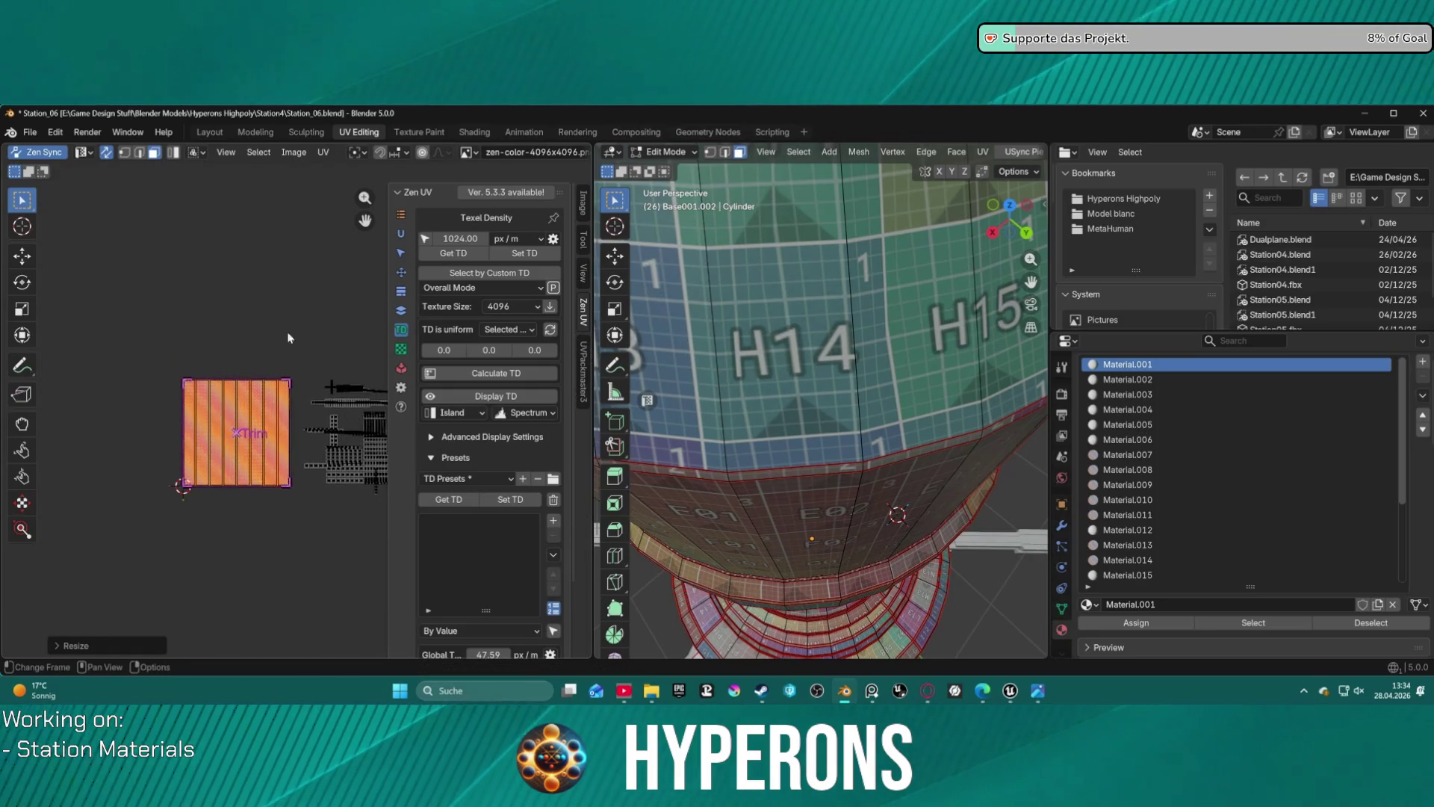
{"action": "left_click", "coordinate": [401, 291]}
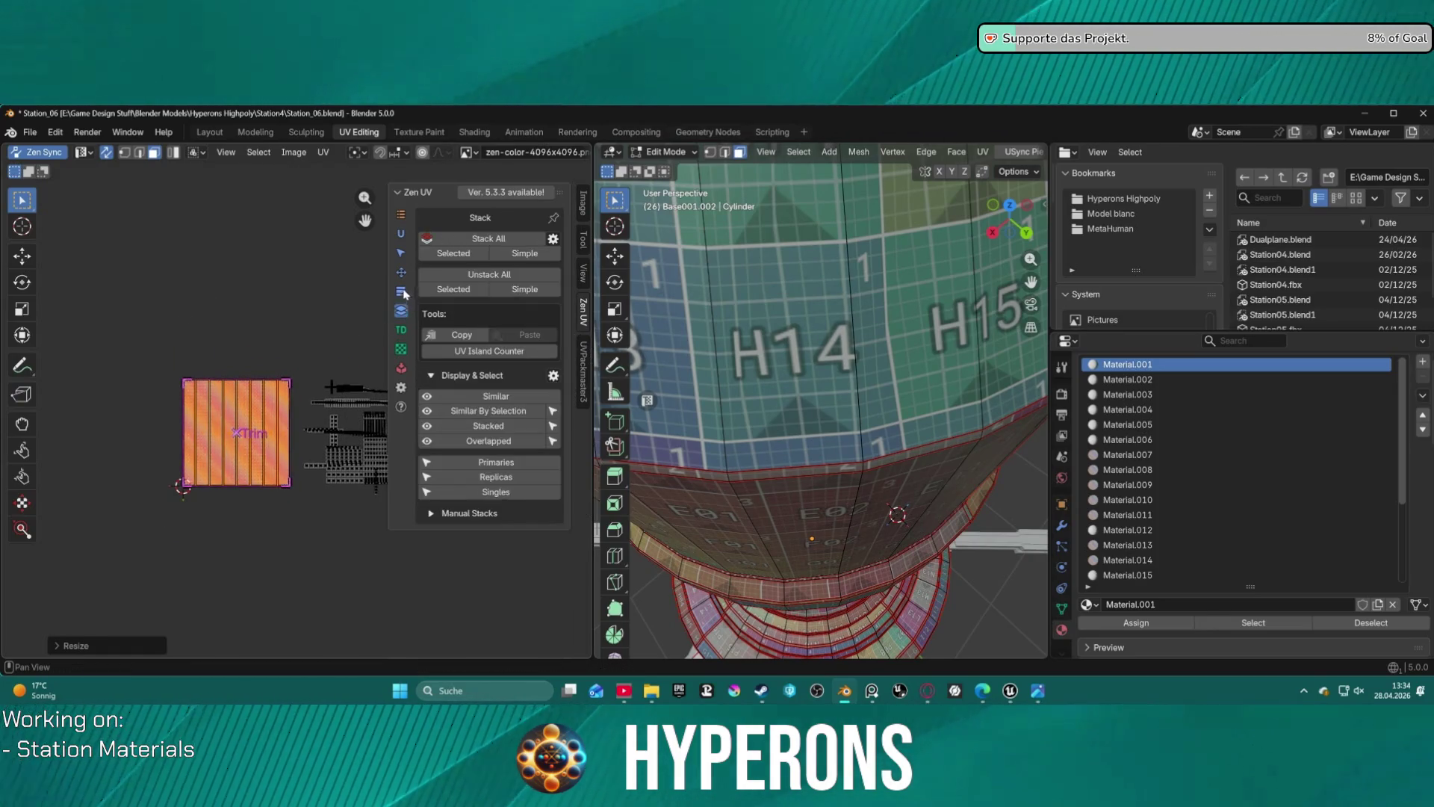
- Box-select only the top-ring UV island in the Trim square and set Zen UV Transform to Scale
{"action": "left_click", "coordinate": [401, 272]}
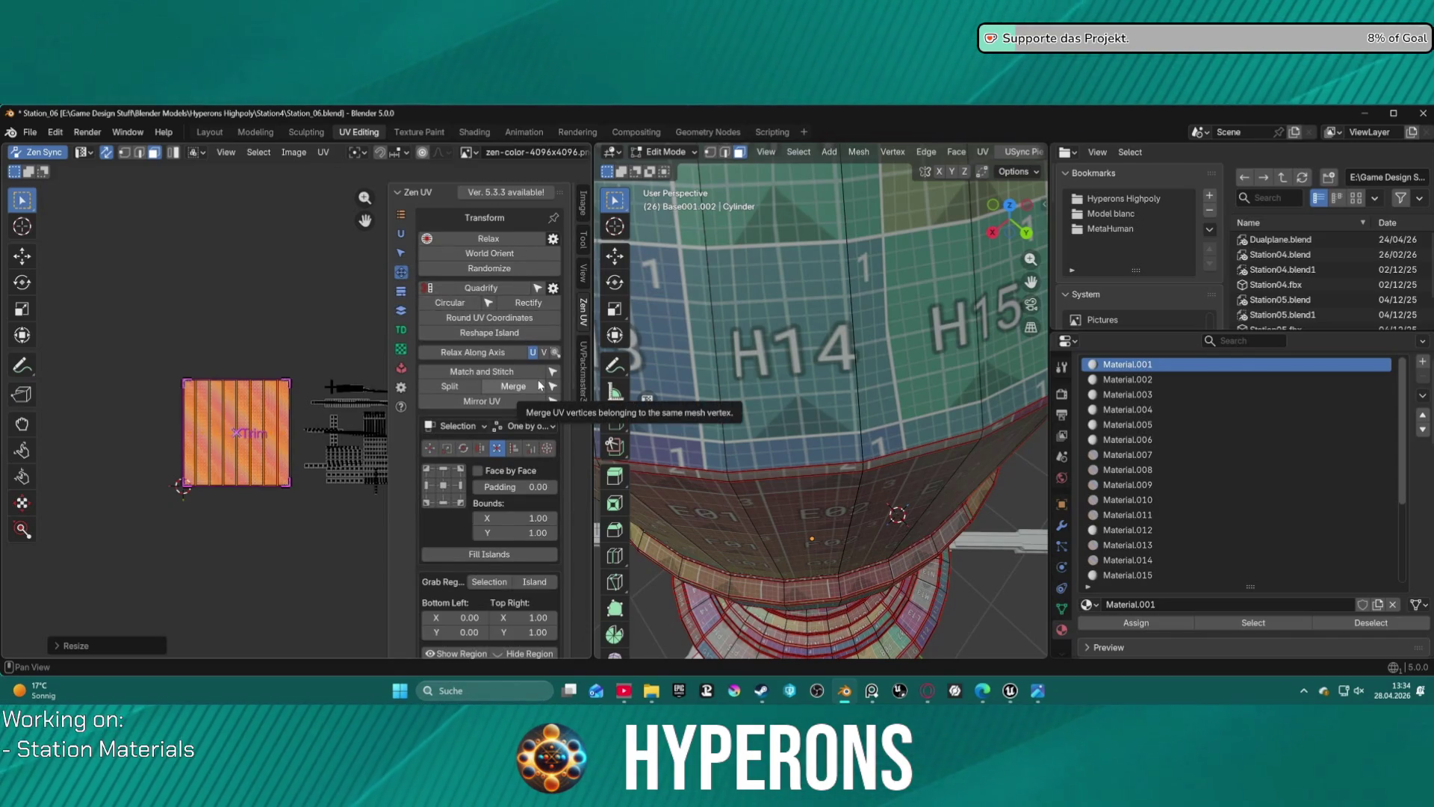
{"action": "mouse_move", "coordinate": [854, 427]}
{"action": "middle_mouse_down"}
{"action": "mouse_move", "coordinate": [836, 368]}
{"action": "mouse_move", "coordinate": [847, 334]}
{"action": "mouse_move", "coordinate": [836, 442]}
{"action": "middle_mouse_up"}
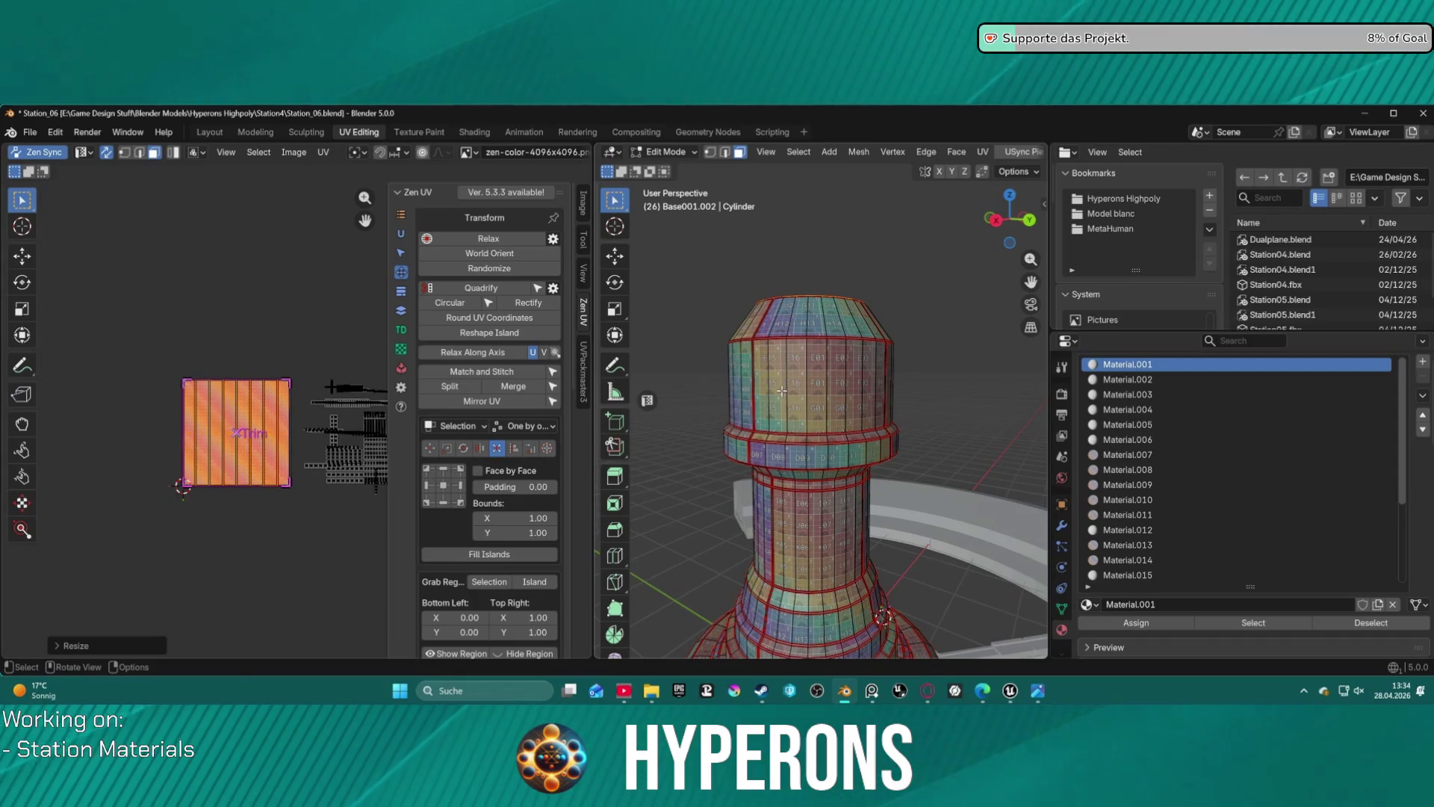
{"action": "key", "text": "a"}
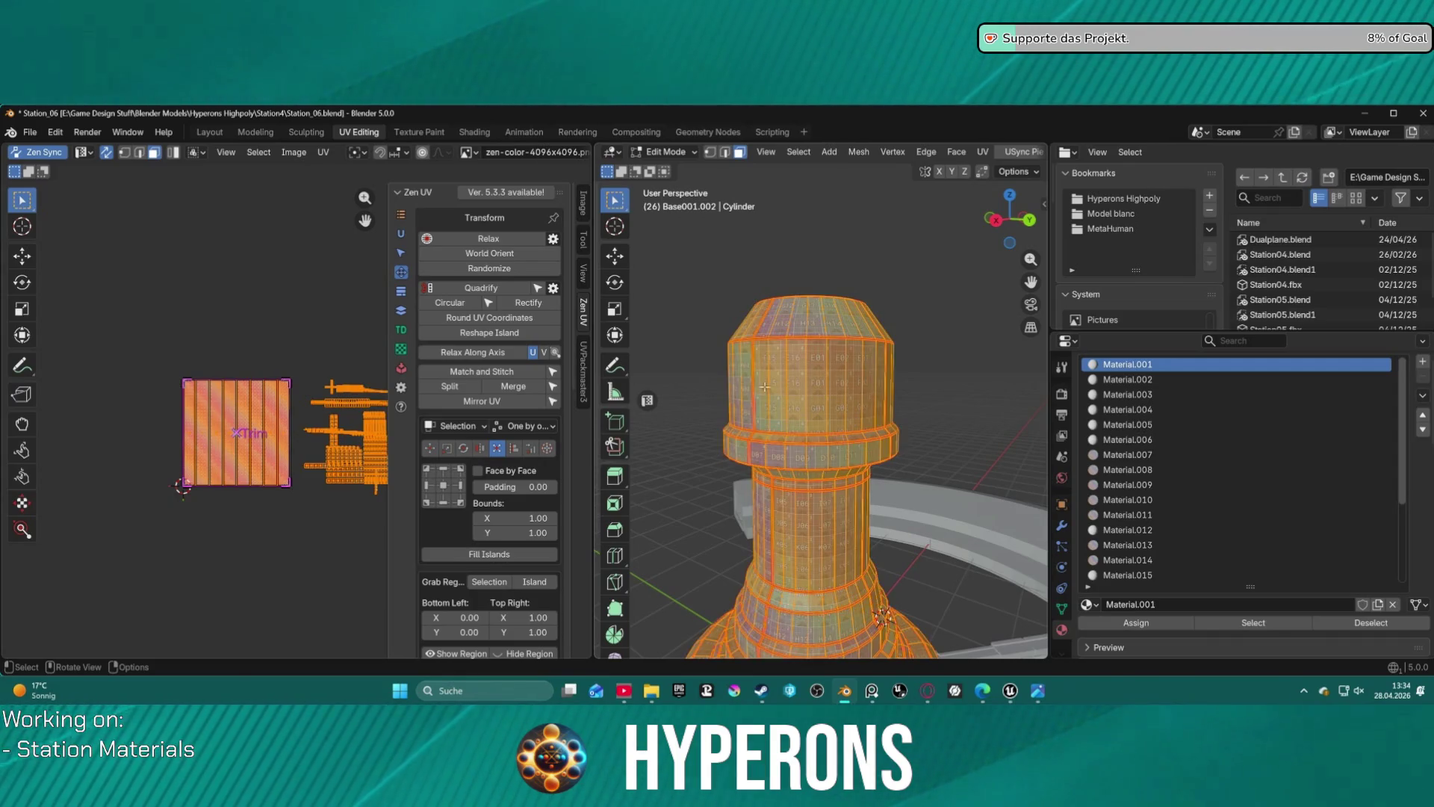
{"action": "left_click", "coordinate": [307, 338]}
{"action": "scroll", "coordinate": [306, 353], "scroll_direction": "up", "scroll_amount": 1}
{"action": "mouse_move", "coordinate": [90, 340]}
{"action": "left_mouse_down"}
{"action": "mouse_move", "coordinate": [212, 486]}
{"action": "mouse_move", "coordinate": [296, 532]}
{"action": "mouse_move", "coordinate": [293, 514]}
{"action": "left_mouse_up"}
{"action": "scroll", "coordinate": [292, 433], "scroll_direction": "up", "scroll_amount": 1}
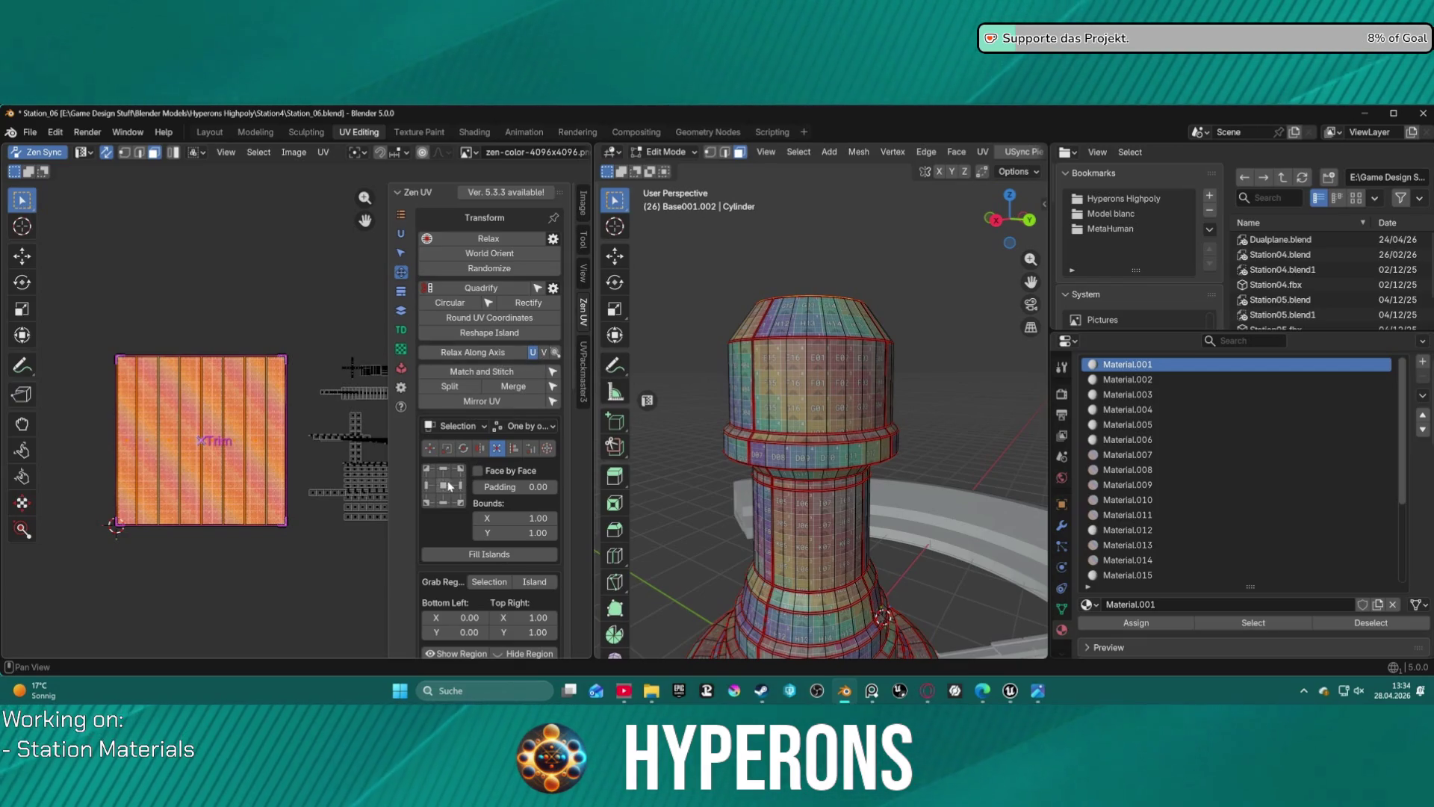
{"action": "left_click", "coordinate": [446, 449]}
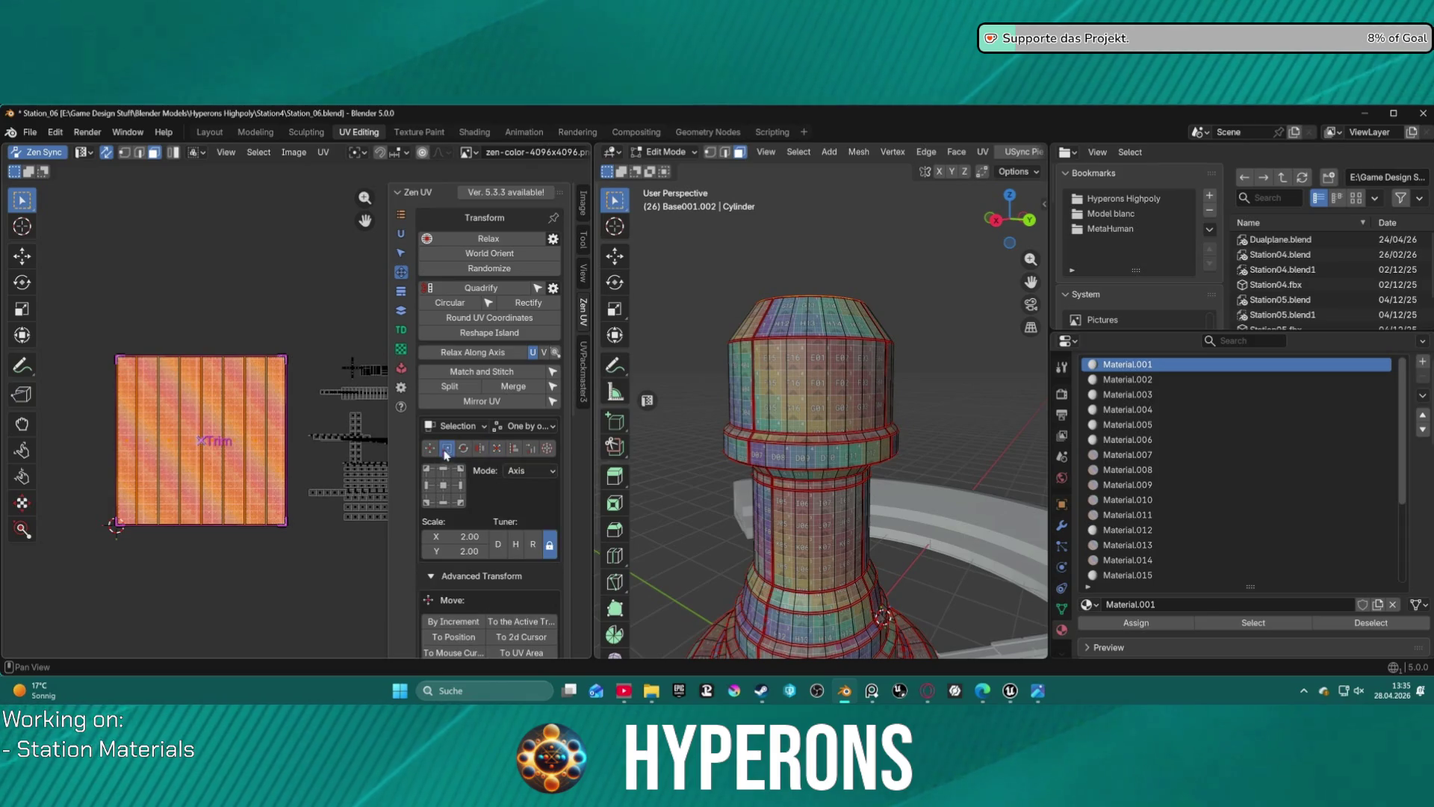
- Try a 2x scale on the island, undo it, and return to Move mode
{"action": "left_click", "coordinate": [428, 486]}
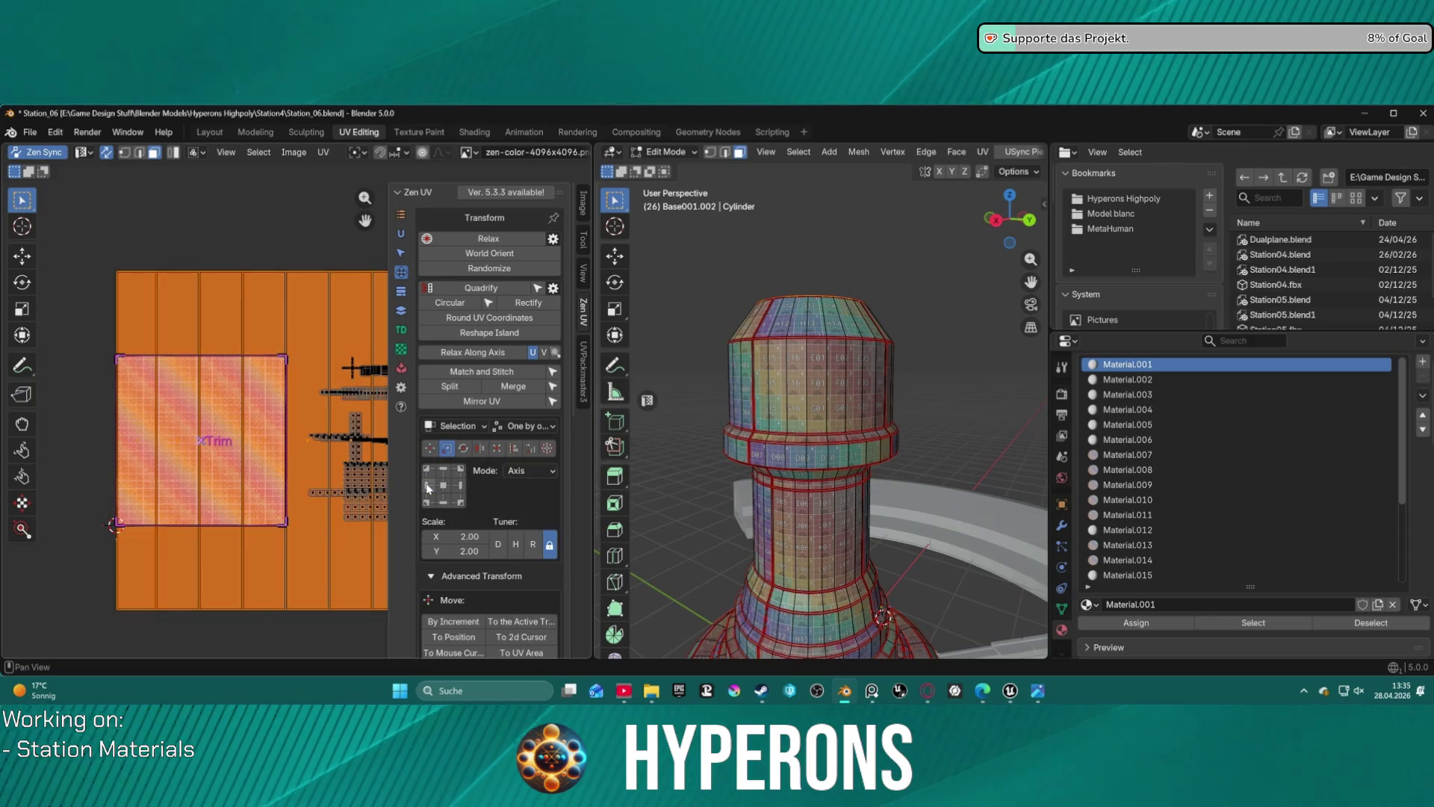
{"action": "key", "text": "ctrl+z"}
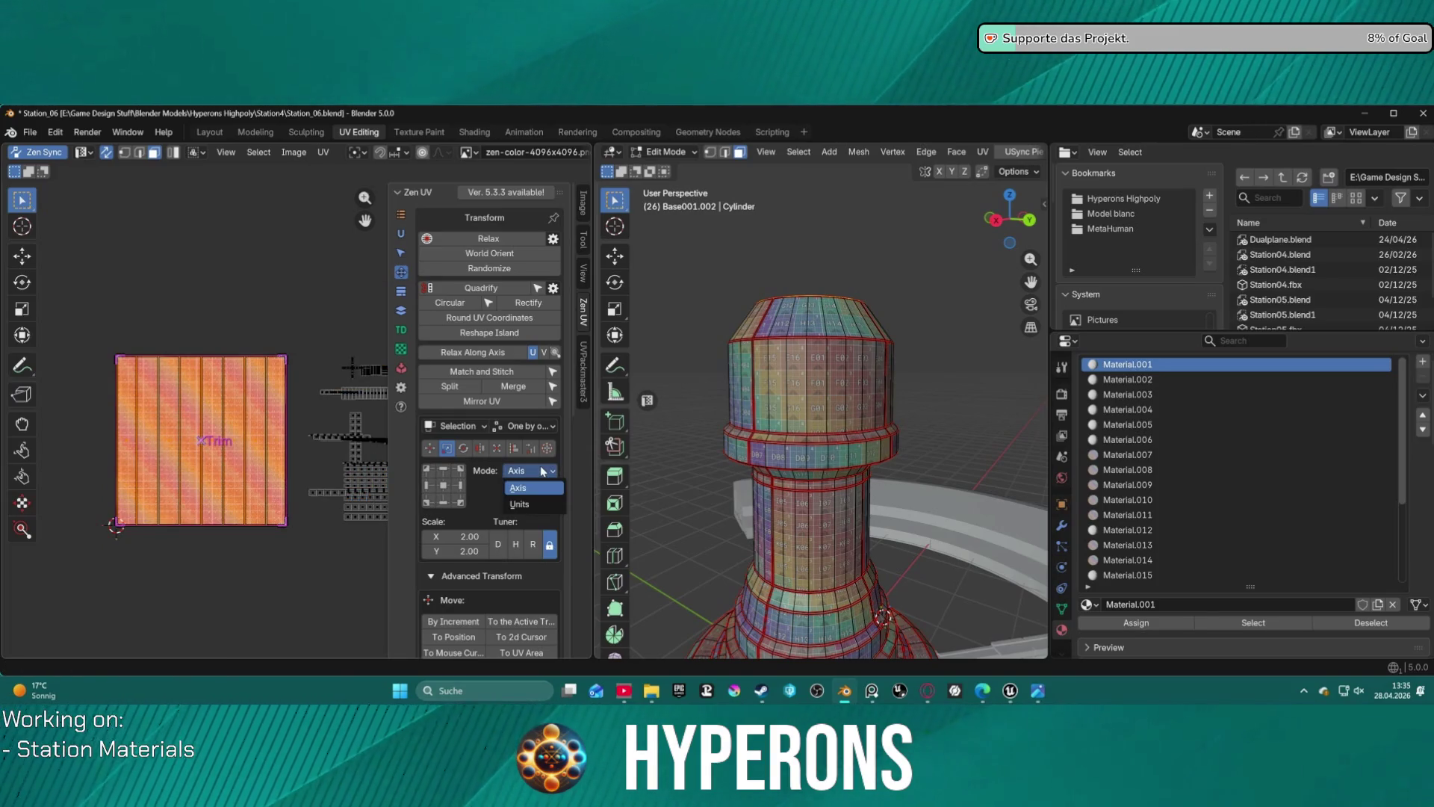
{"action": "left_click", "coordinate": [431, 451]}
- Fit the top-ring island to fill the whole UV square with Fit To UV Area
{"action": "scroll", "coordinate": [516, 518], "scroll_direction": "down", "scroll_amount": 3}
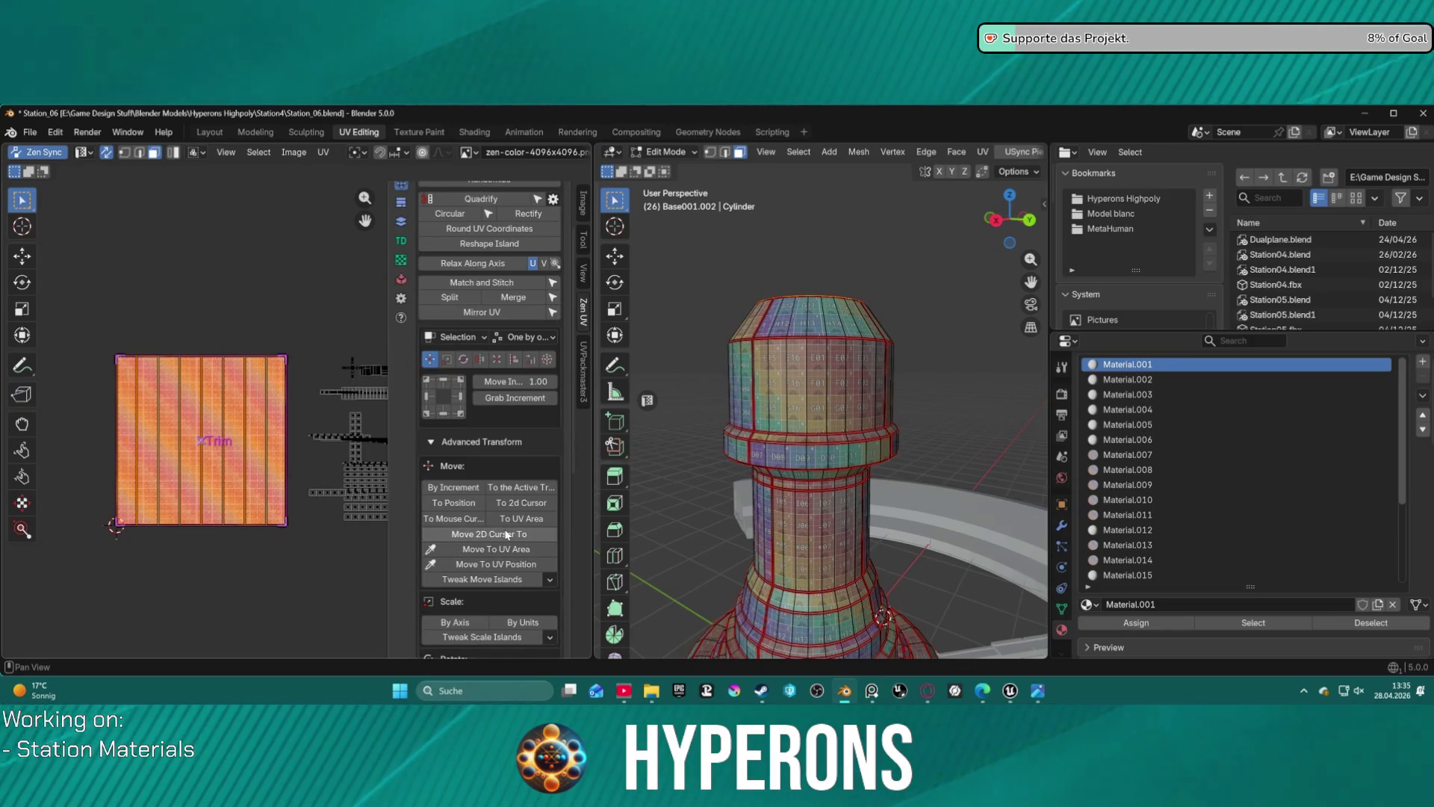
{"action": "scroll", "coordinate": [516, 531], "scroll_direction": "down", "scroll_amount": 9}
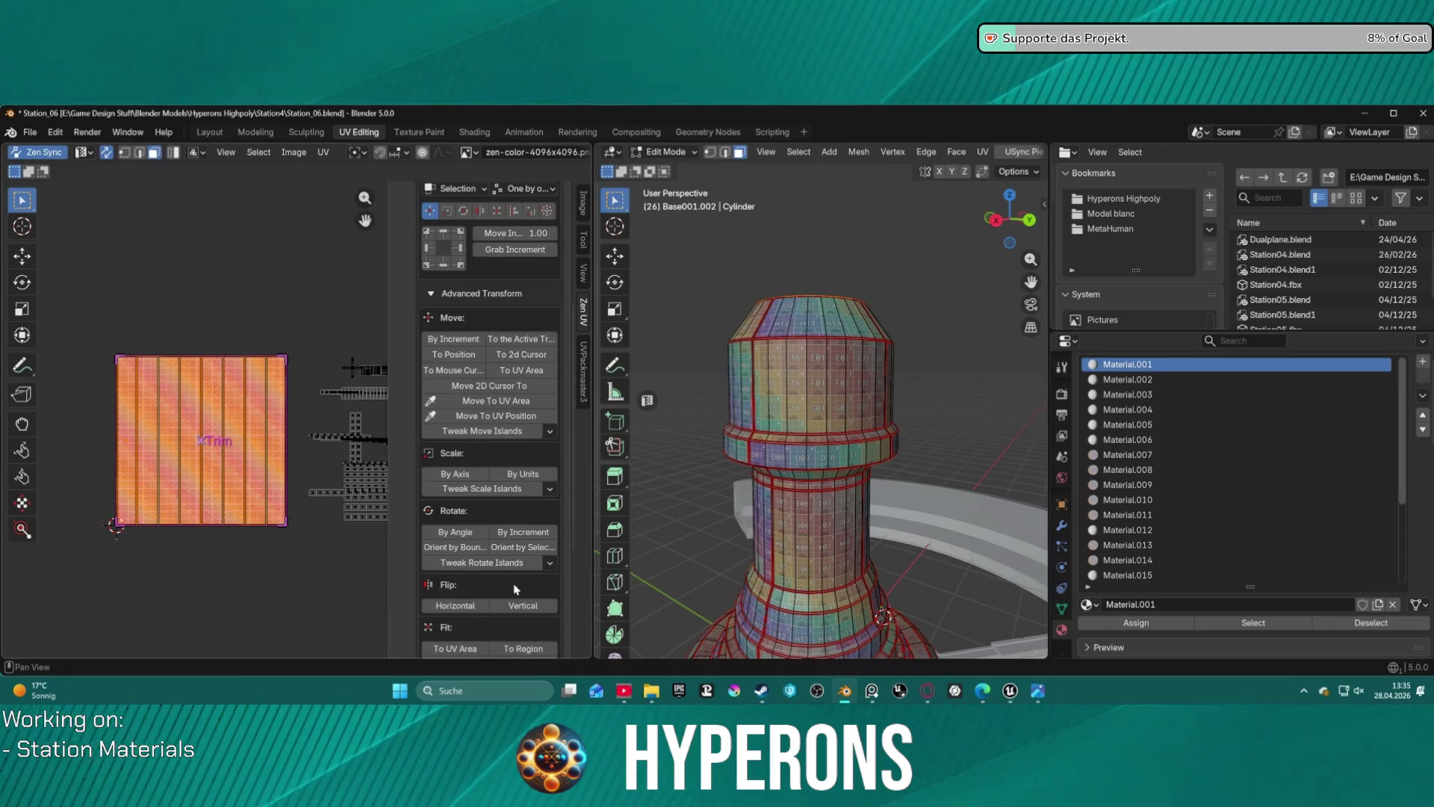
{"action": "scroll", "coordinate": [515, 589], "scroll_direction": "down", "scroll_amount": 2}
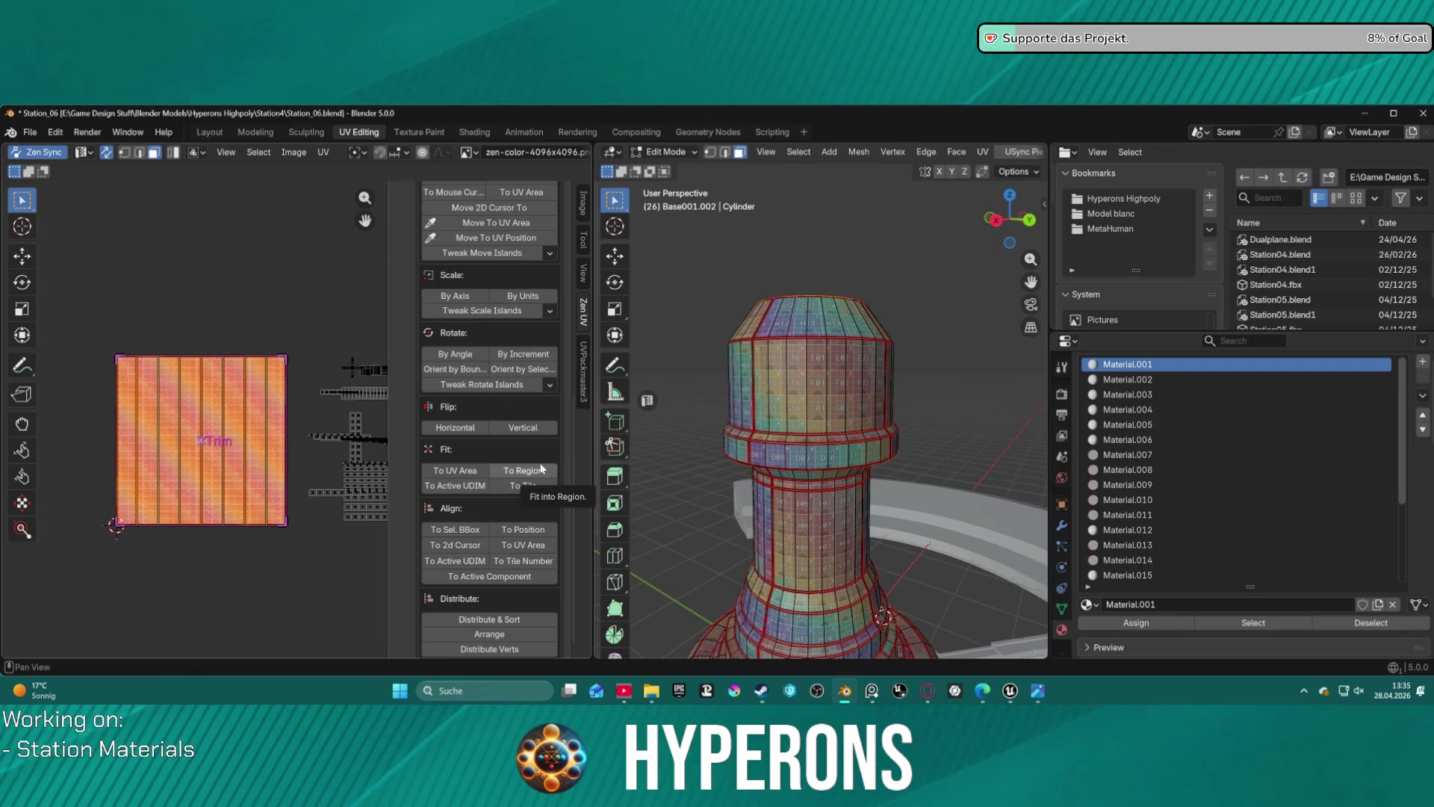
{"action": "left_click", "coordinate": [449, 473]}
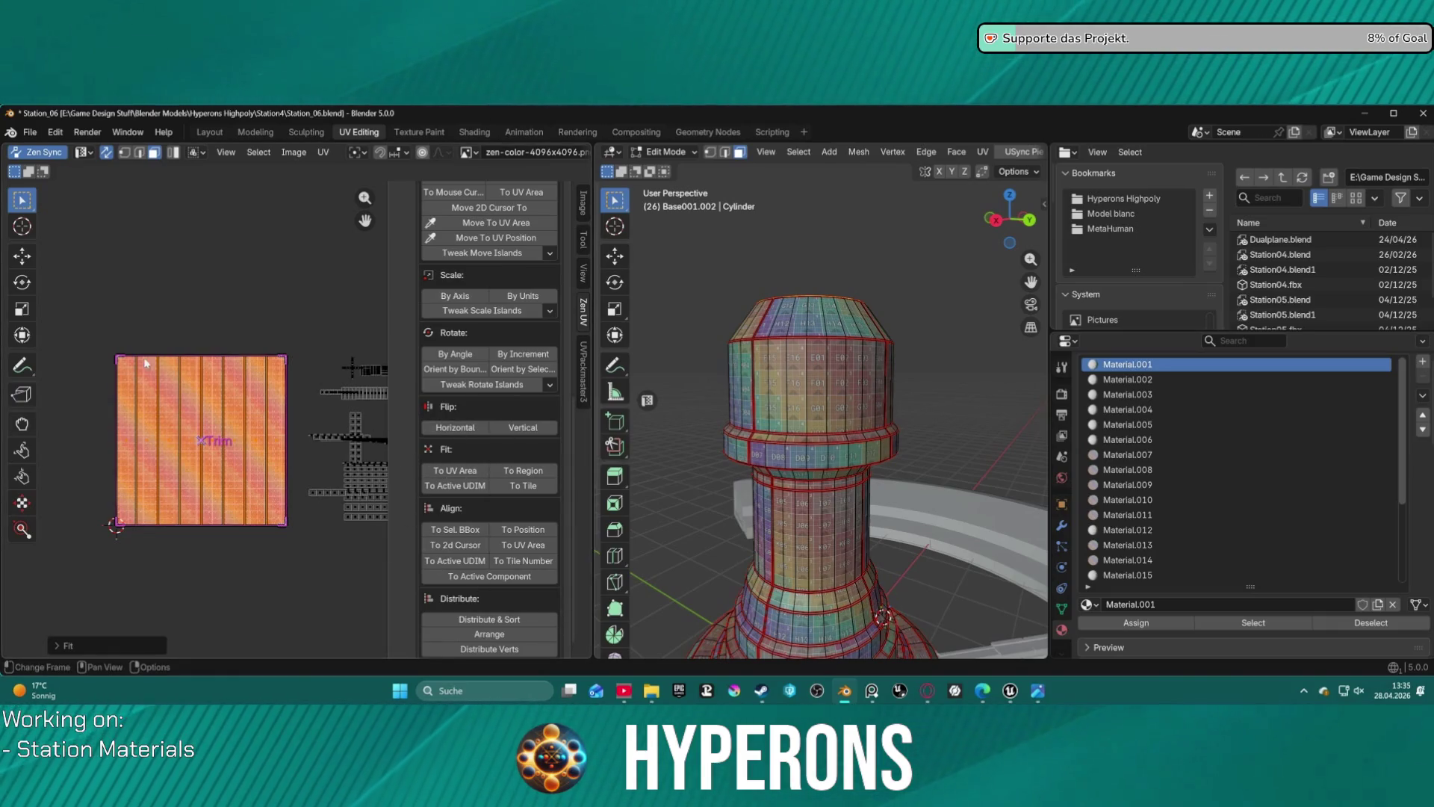
{"action": "scroll", "coordinate": [356, 622], "scroll_direction": "down", "scroll_amount": 1}
{"action": "scroll", "coordinate": [527, 614], "scroll_direction": "down", "scroll_amount": 1}
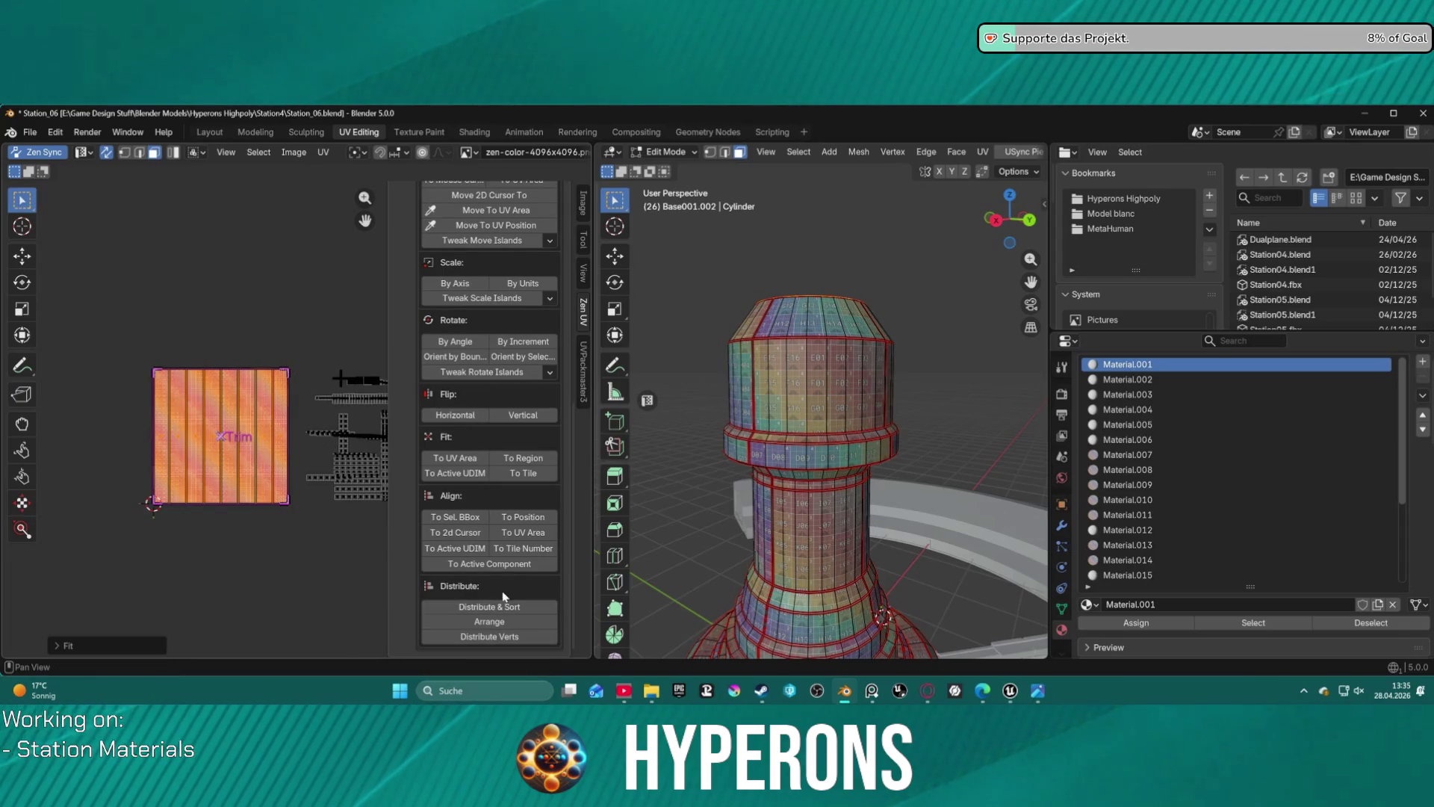
{"action": "scroll", "coordinate": [502, 596], "scroll_direction": "up", "scroll_amount": 15}
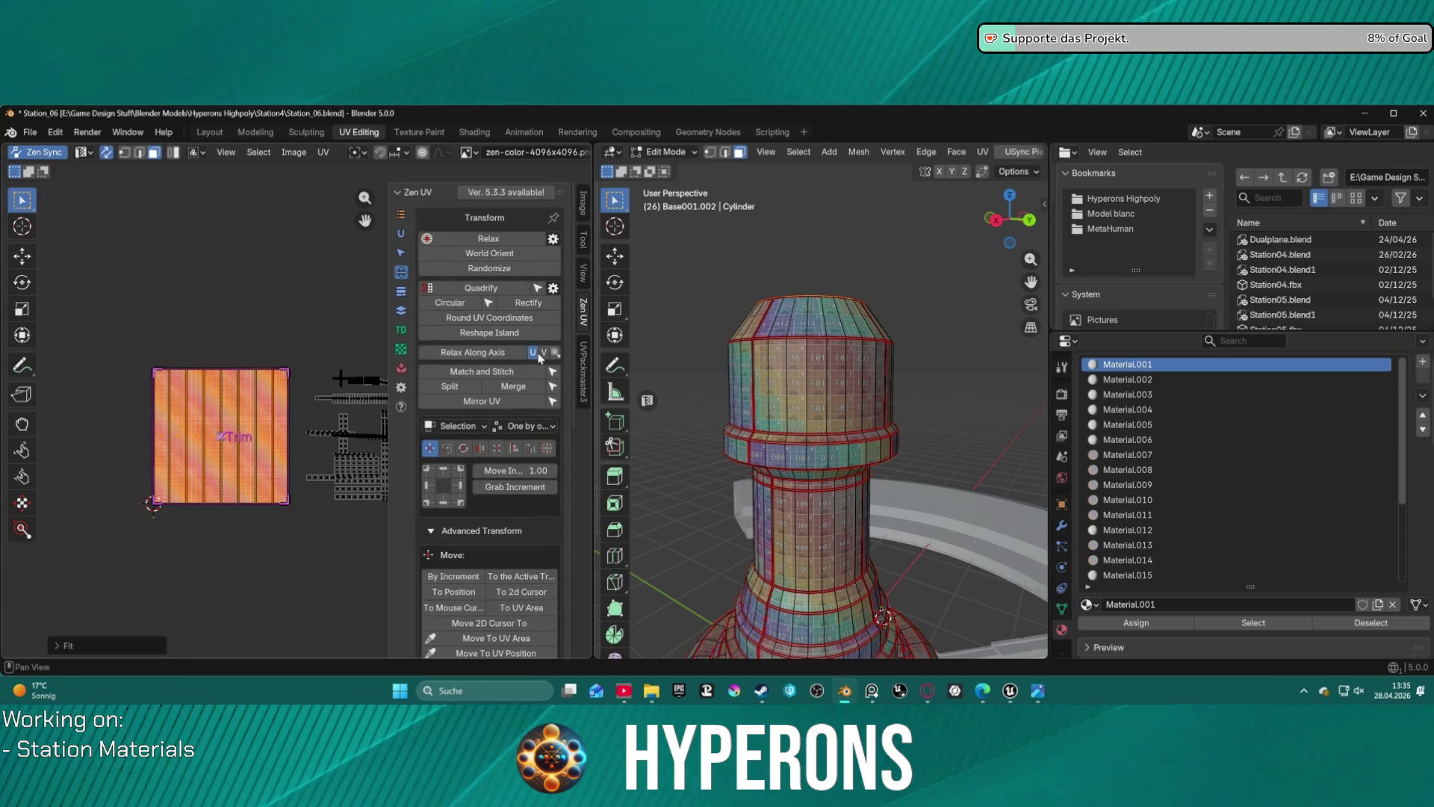
- Relax the top-ring island along its axis and rectify it, then relax and rectify again
{"action": "left_click", "coordinate": [505, 354]}
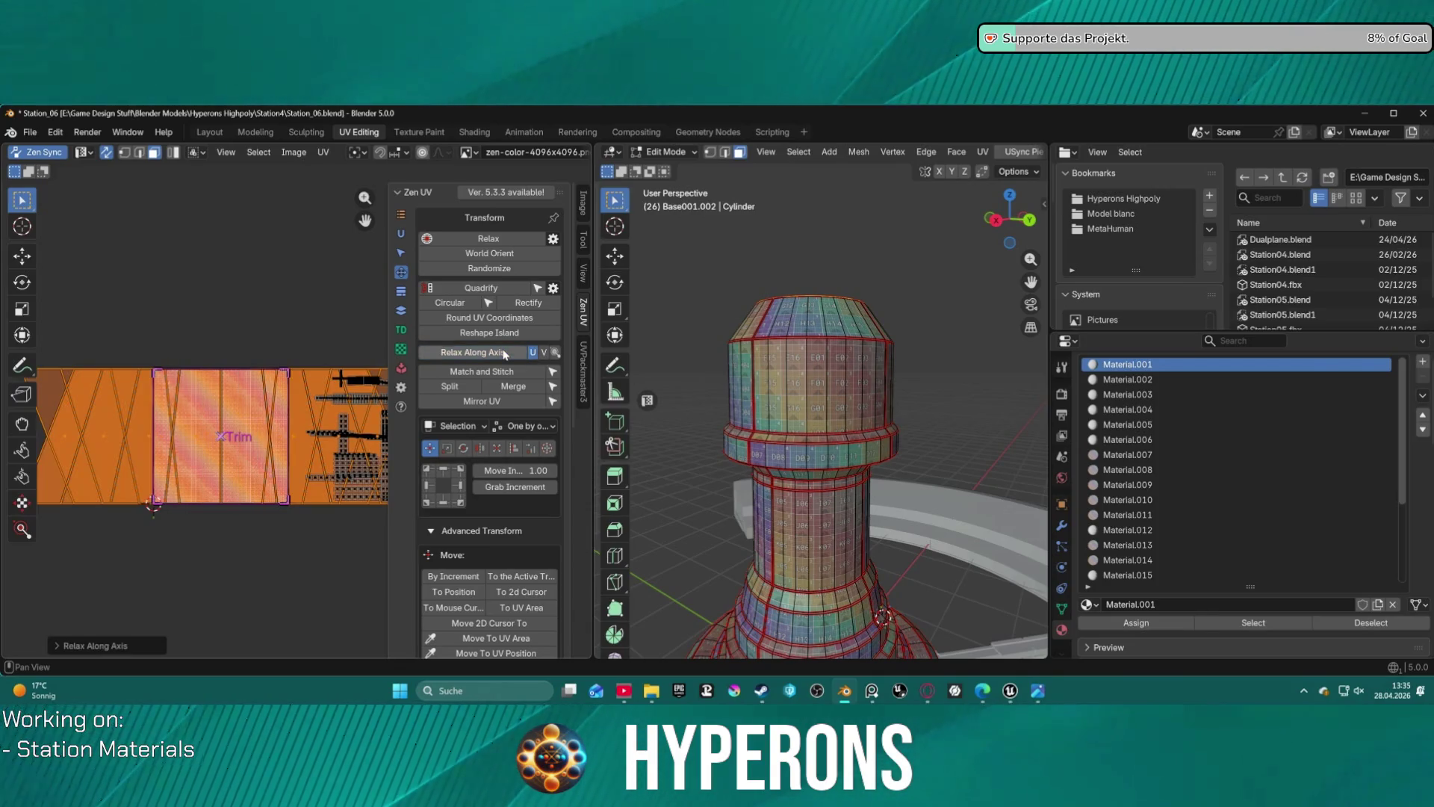
{"action": "scroll", "coordinate": [235, 409], "scroll_direction": "down", "scroll_amount": 2}
{"action": "scroll", "coordinate": [235, 409], "scroll_direction": "up", "scroll_amount": 2}
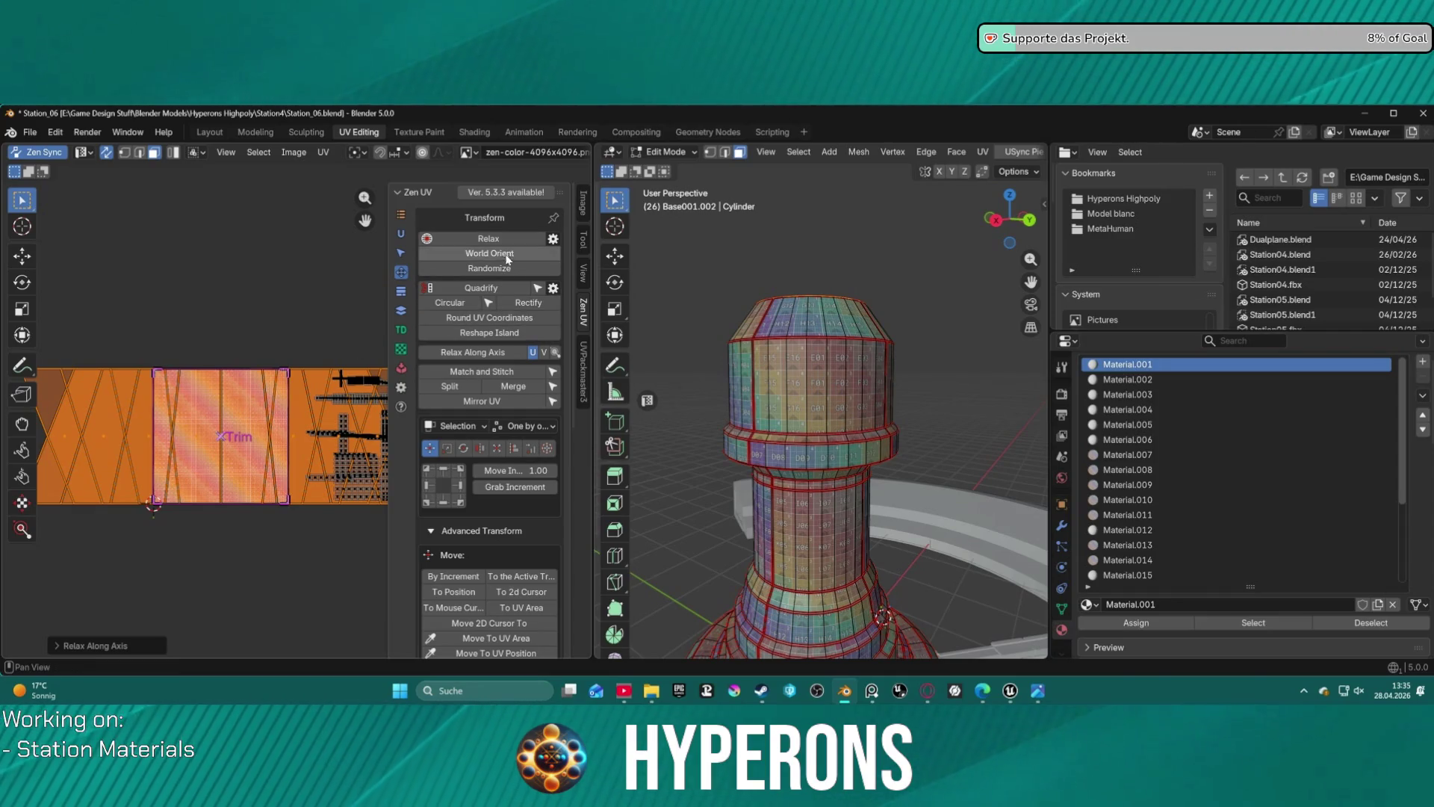
{"action": "left_click", "coordinate": [528, 303]}
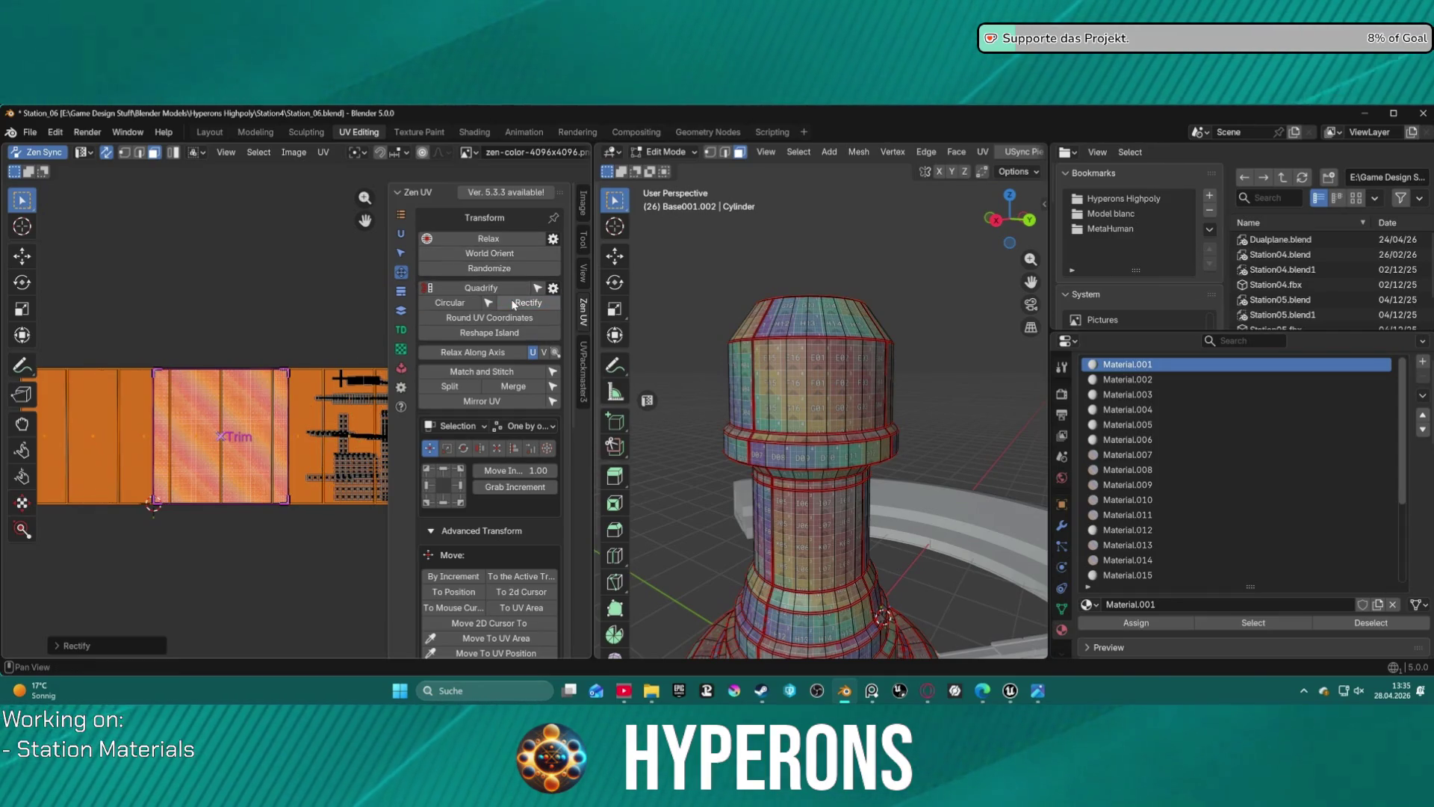
{"action": "scroll", "coordinate": [160, 386], "scroll_direction": "down", "scroll_amount": 2}
{"action": "scroll", "coordinate": [295, 379], "scroll_direction": "up", "scroll_amount": 4}
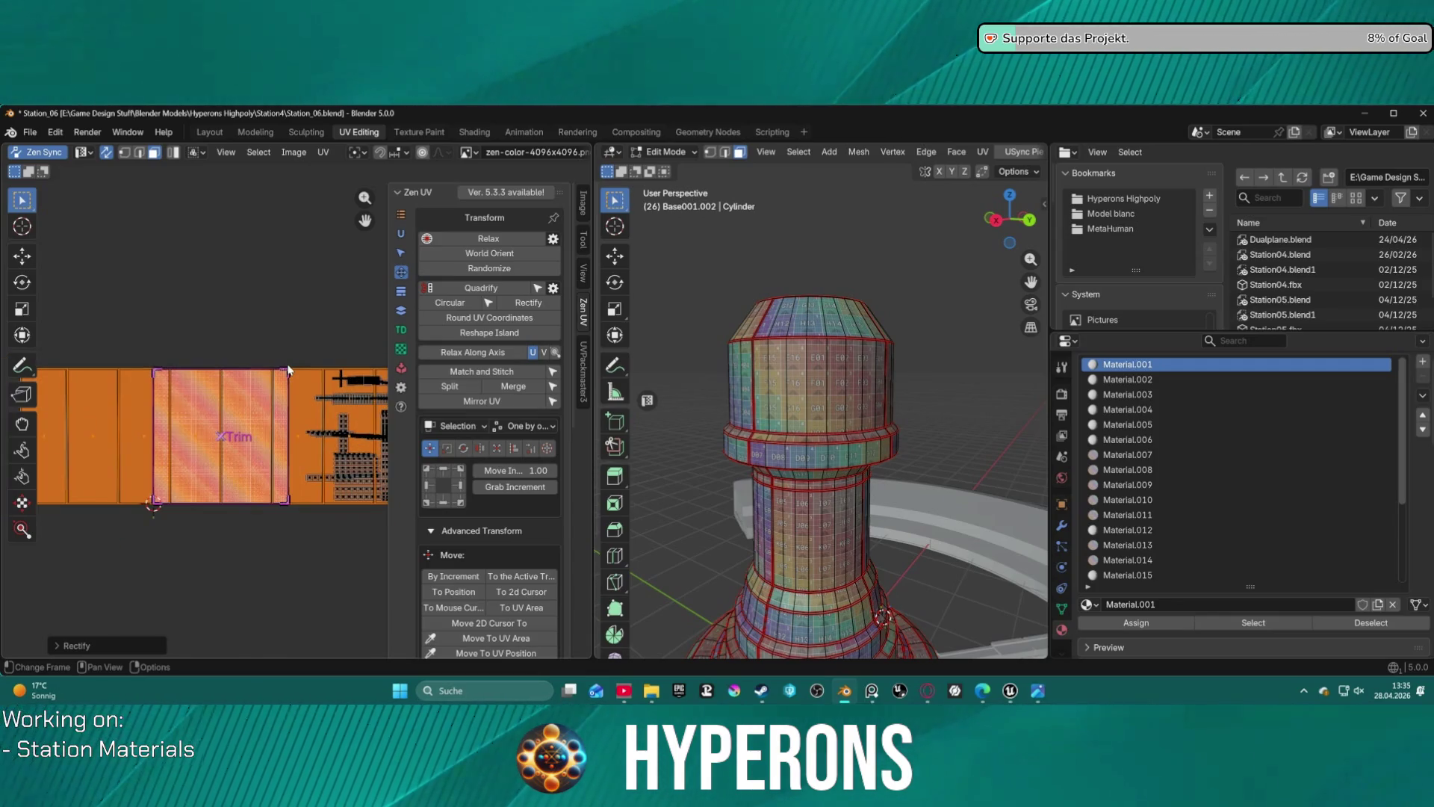
{"action": "left_click", "coordinate": [490, 238]}
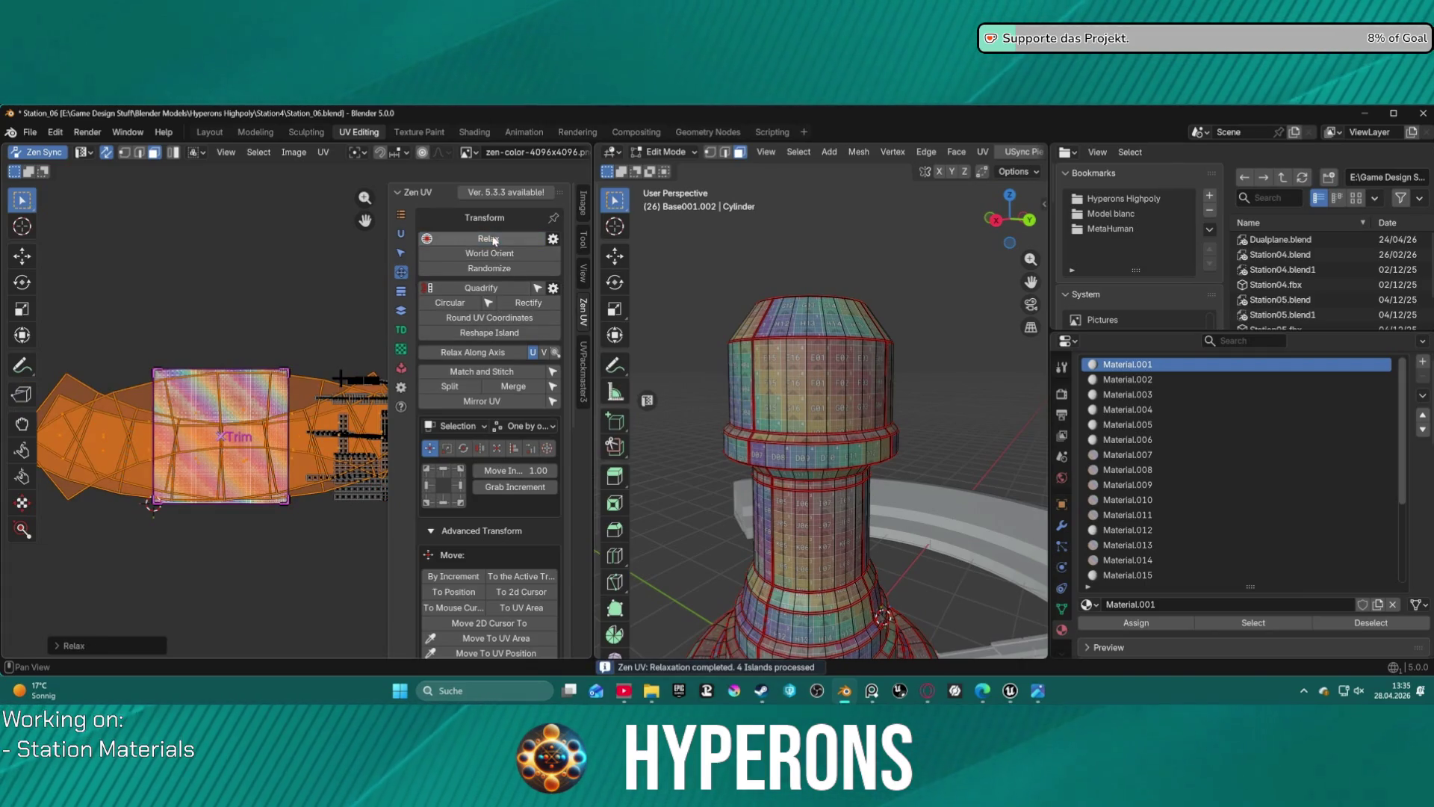
{"action": "left_click", "coordinate": [517, 304]}
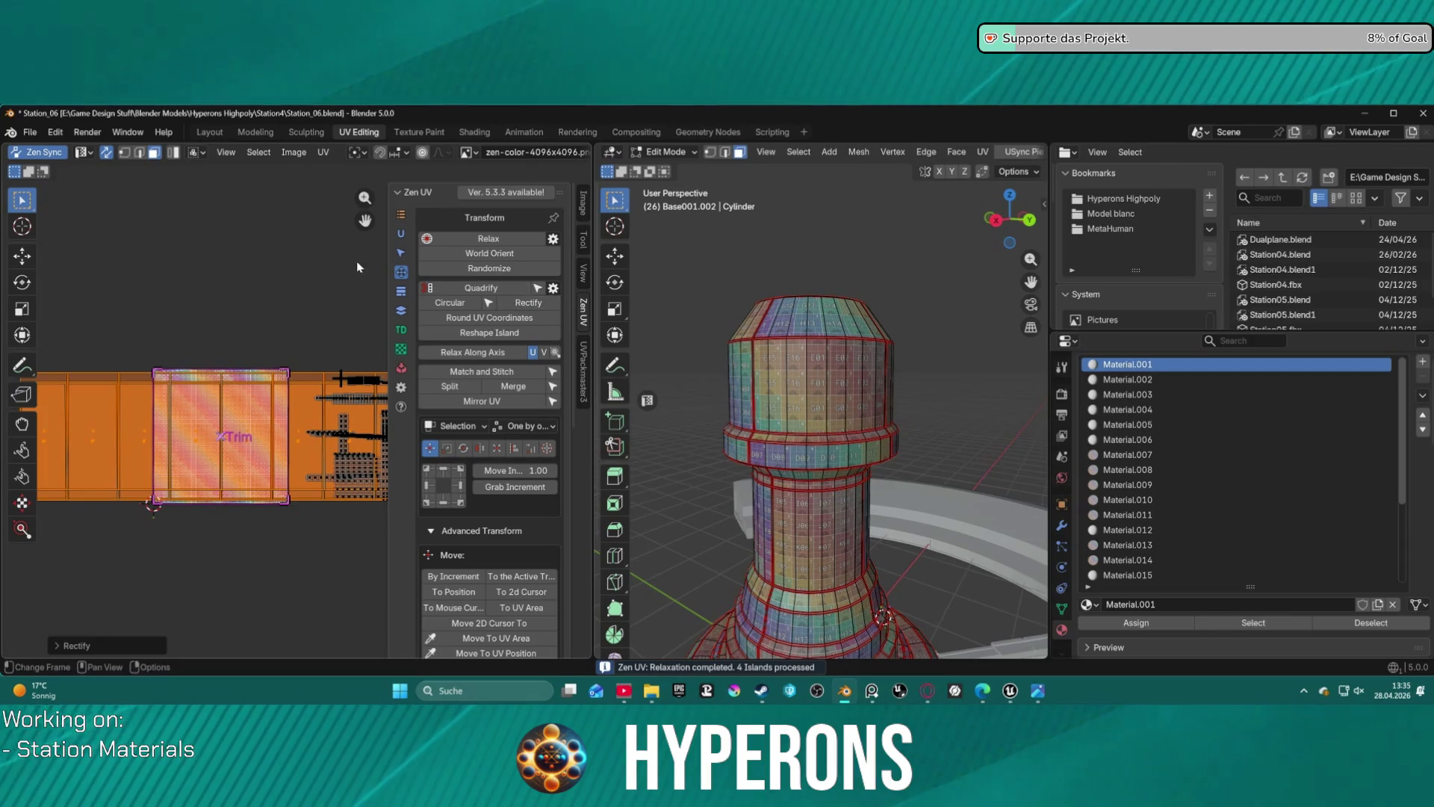
- Refit the island into the Trim square
{"action": "left_click", "coordinate": [401, 310]}
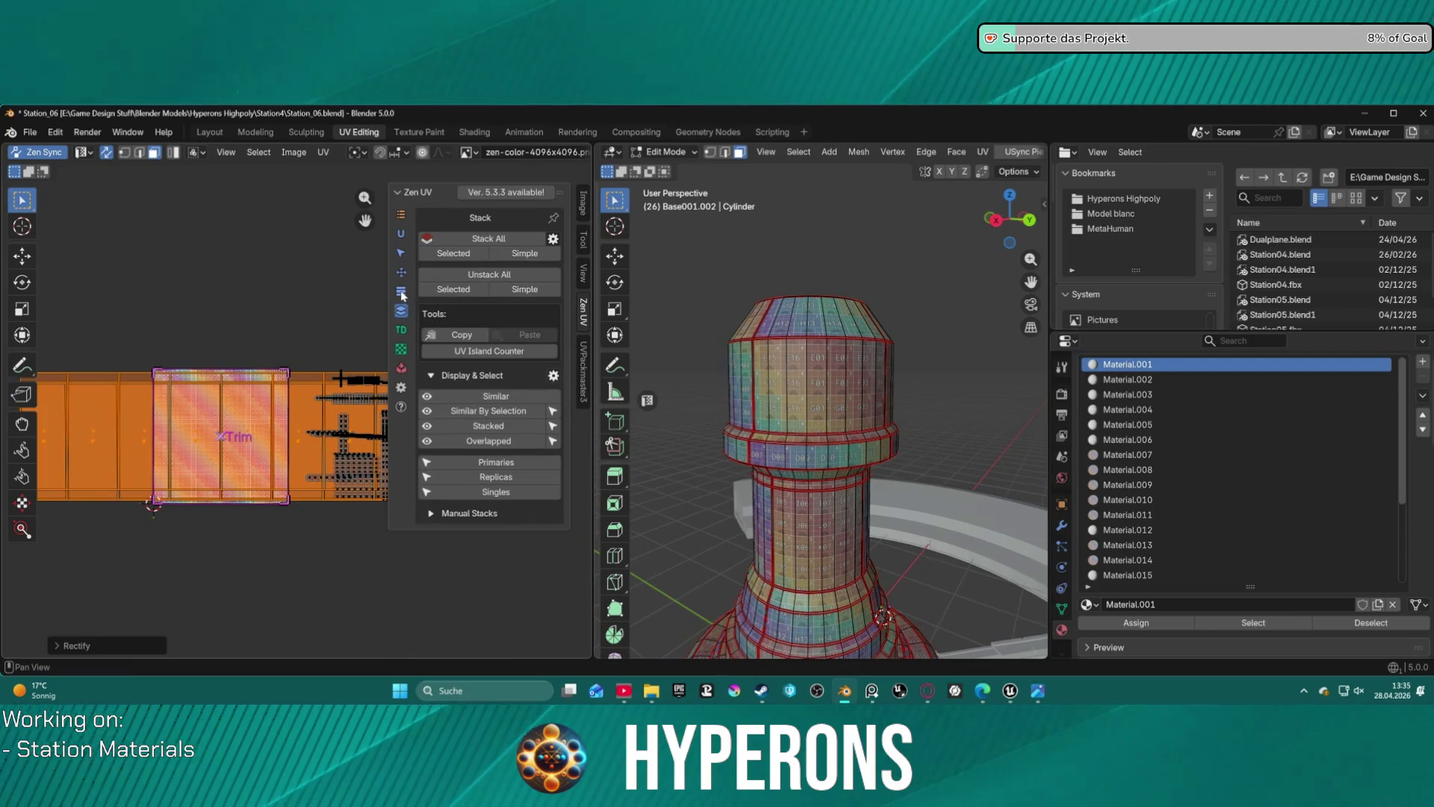
{"action": "left_click", "coordinate": [402, 292]}
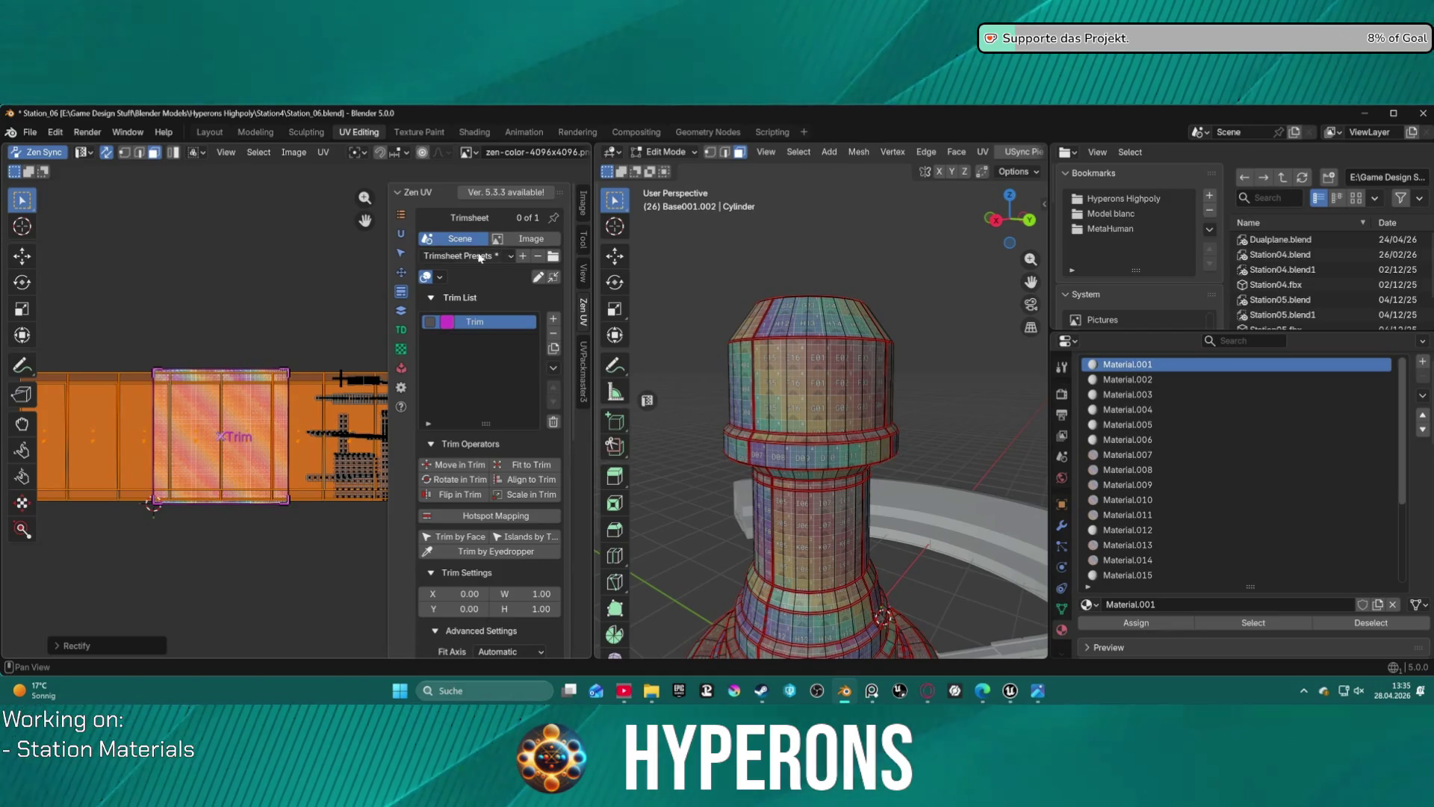
{"action": "left_click", "coordinate": [526, 465]}
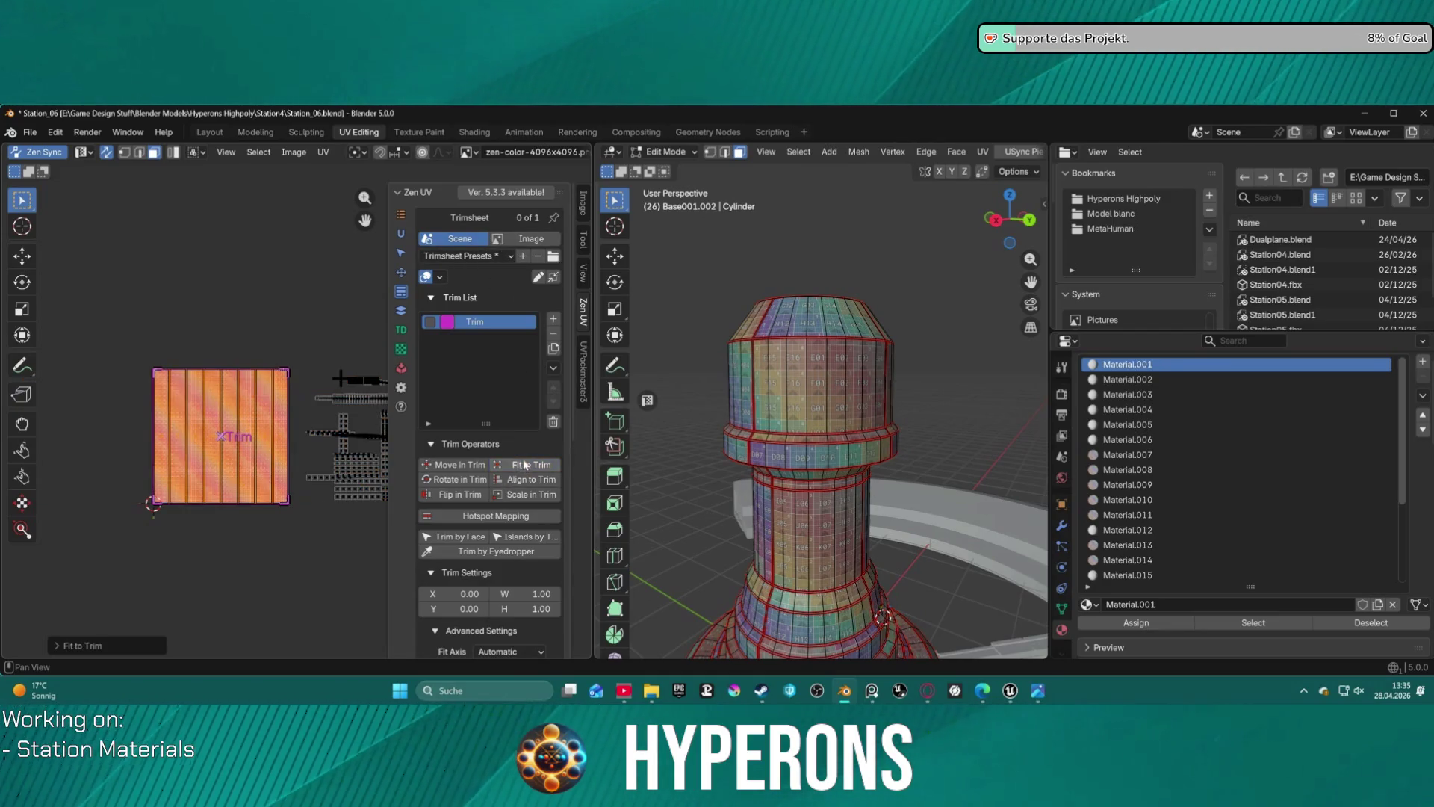
- Rectify, relax along the long axis, and rectify the island again into a long strip
{"action": "left_click", "coordinate": [401, 276]}
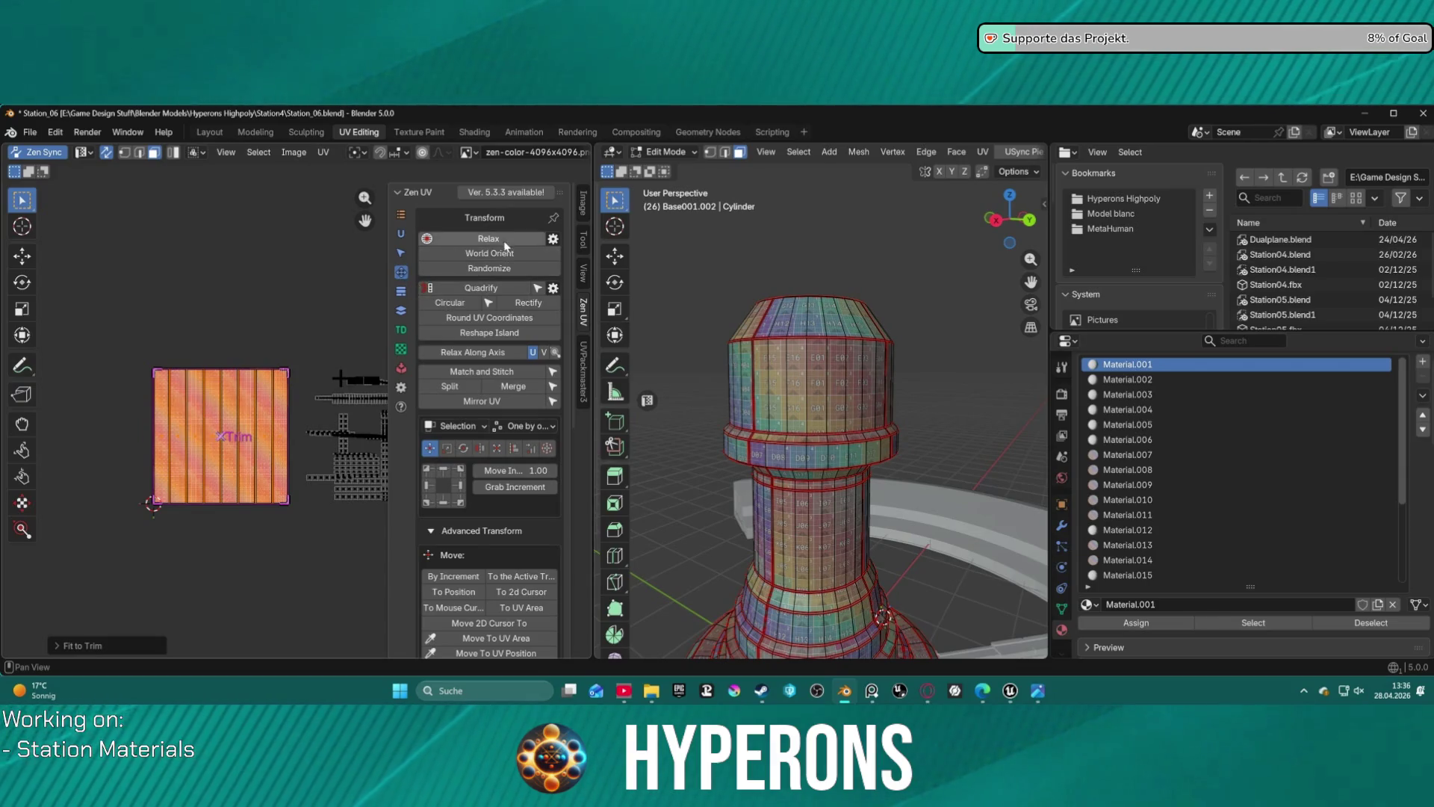
{"action": "left_click", "coordinate": [523, 304]}
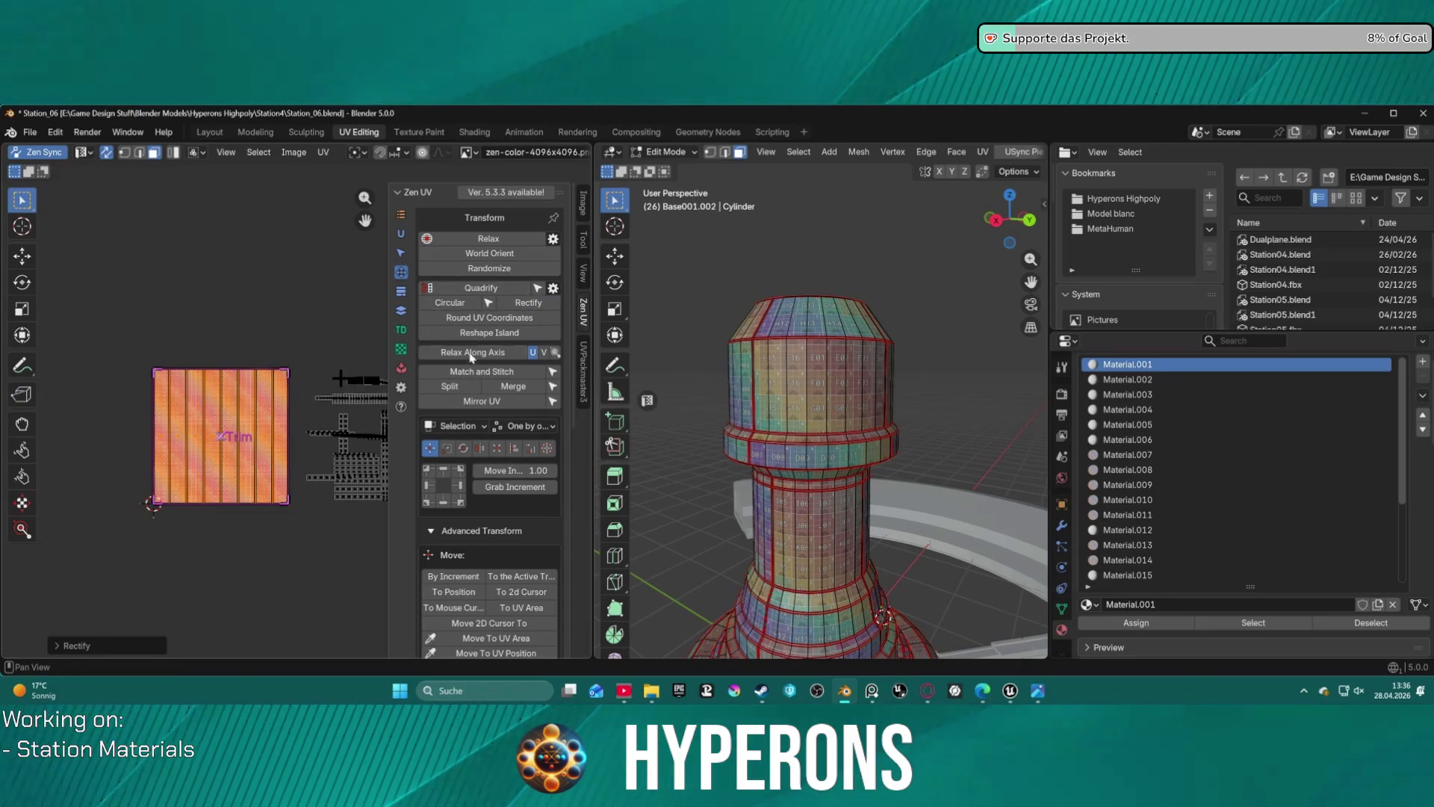
{"action": "left_click", "coordinate": [517, 356]}
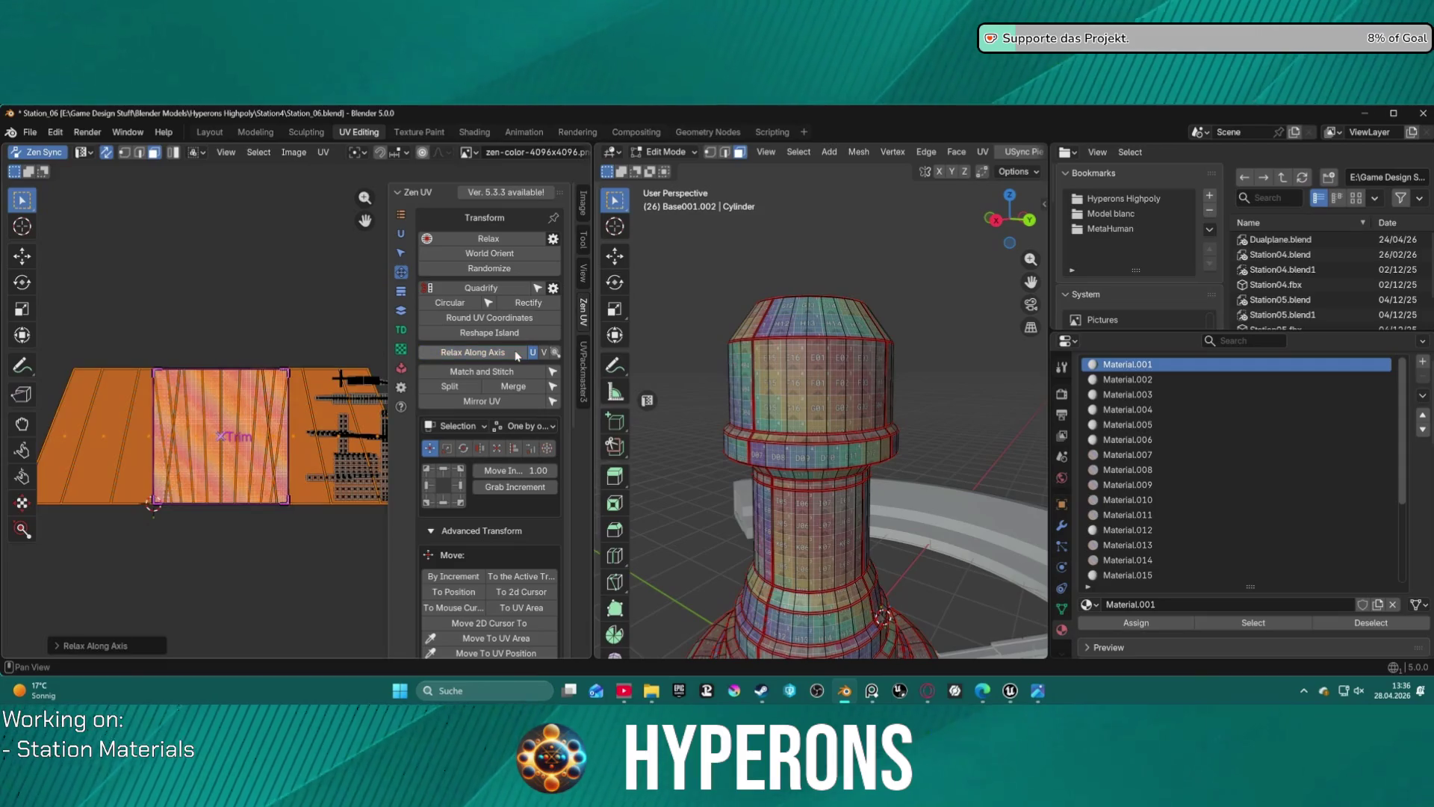
{"action": "left_click", "coordinate": [522, 304]}
{"action": "mouse_move", "coordinate": [822, 298]}
{"action": "middle_mouse_down"}
{"action": "mouse_move", "coordinate": [846, 361]}
{"action": "mouse_move", "coordinate": [792, 351]}
{"action": "mouse_move", "coordinate": [812, 386]}
{"action": "middle_mouse_up"}
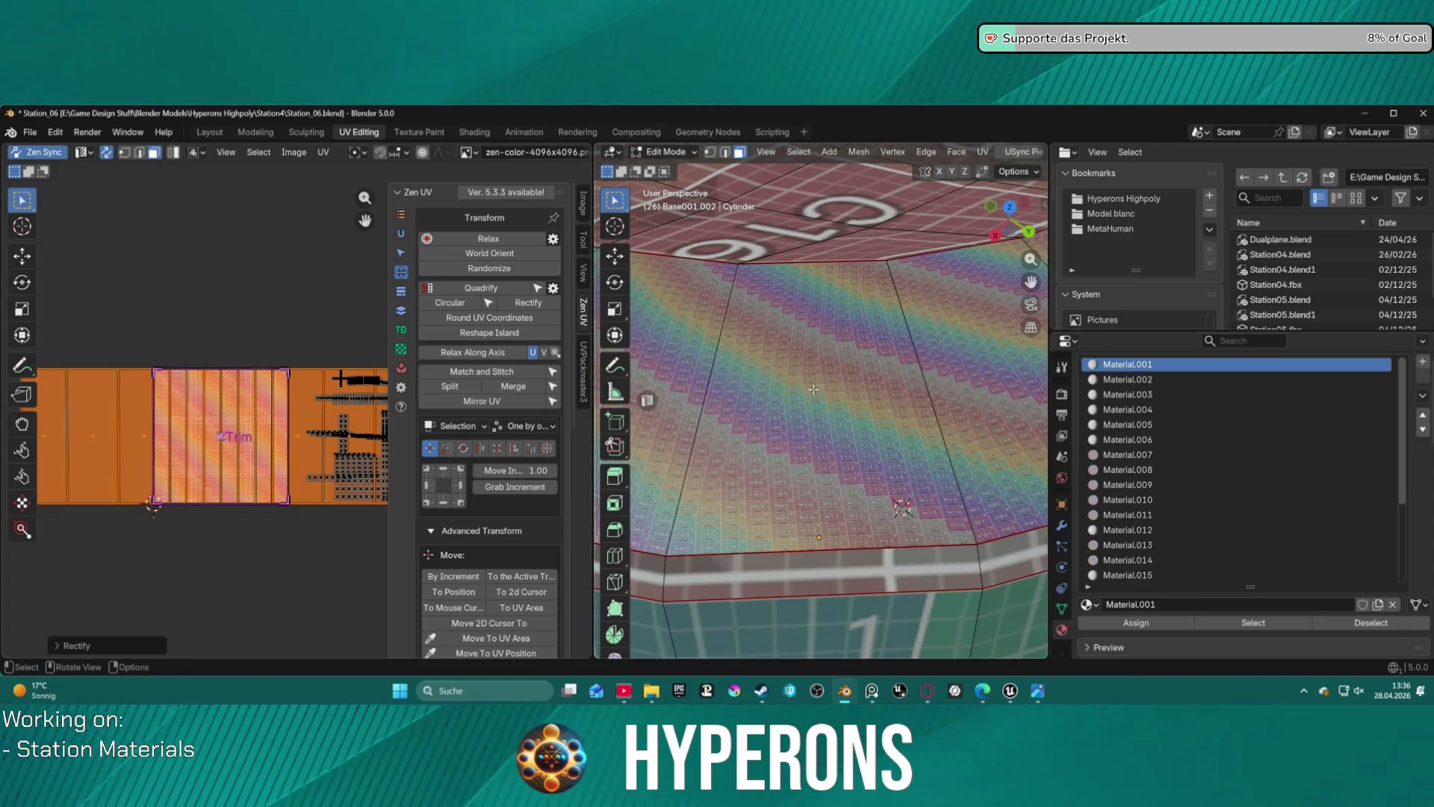
- Quadrify the wall's UV island and relax it along its axis
{"action": "middle_click_drag", "start_coordinate": [814, 389], "coordinate": [838, 362]}
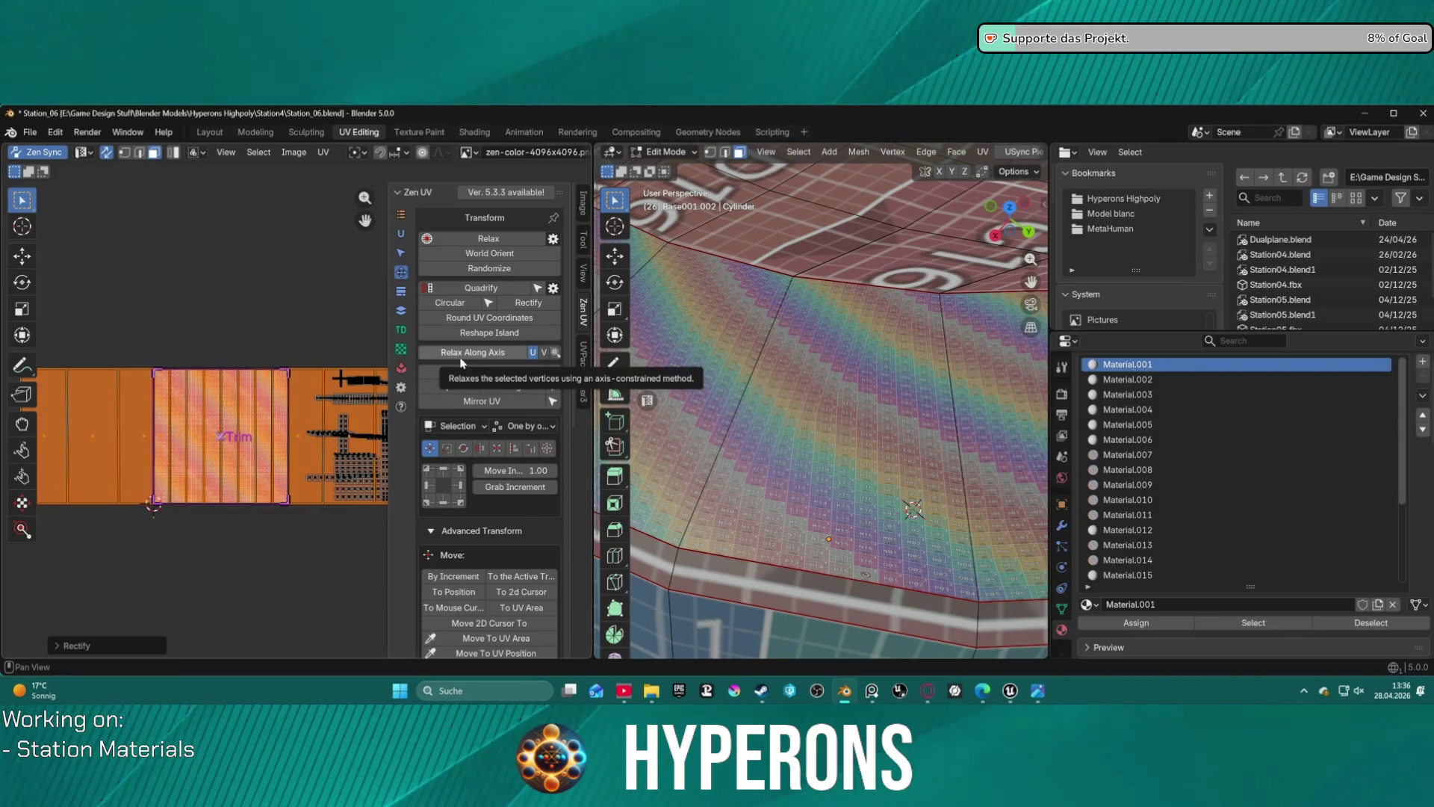
{"action": "left_click", "coordinate": [497, 289]}
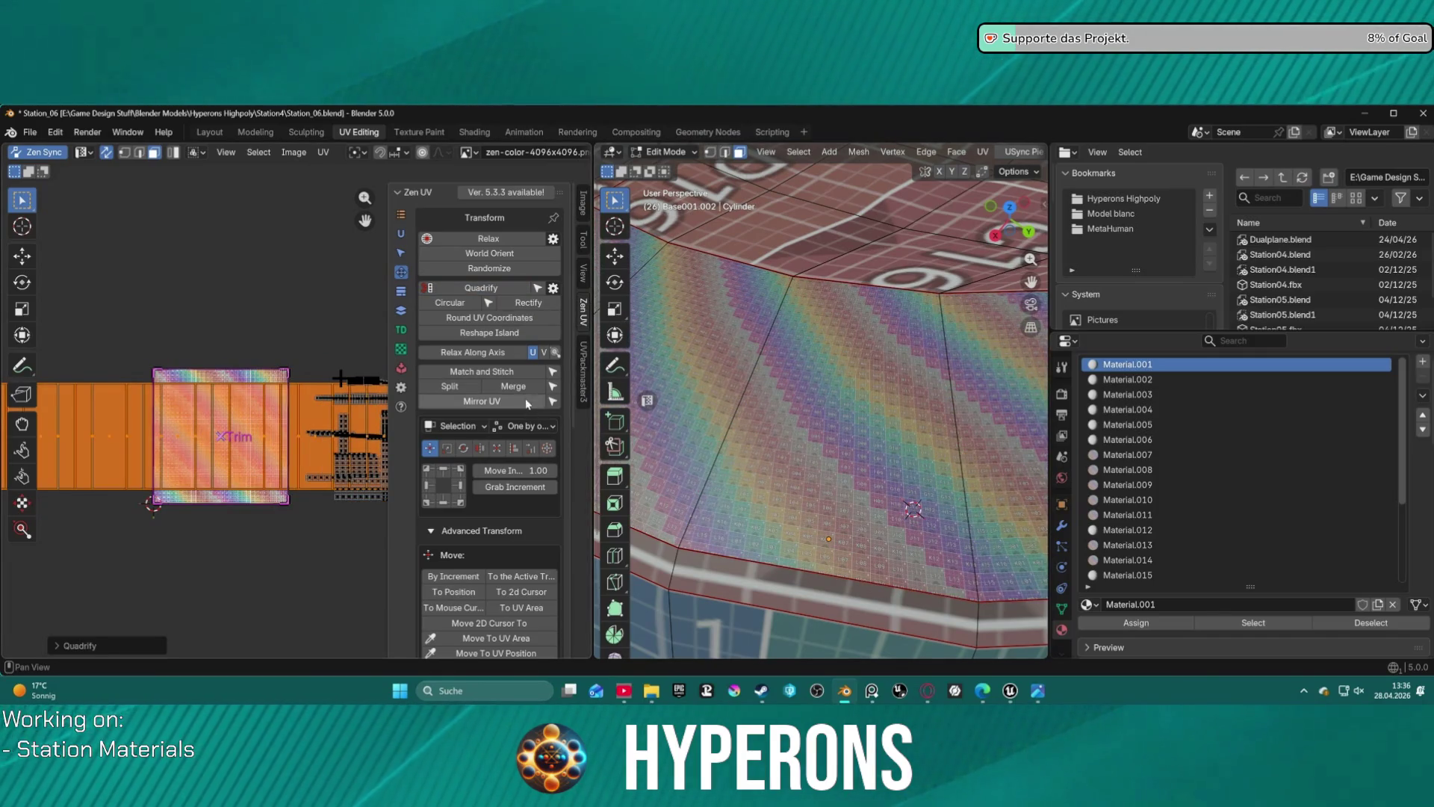
{"action": "left_click", "coordinate": [497, 356]}
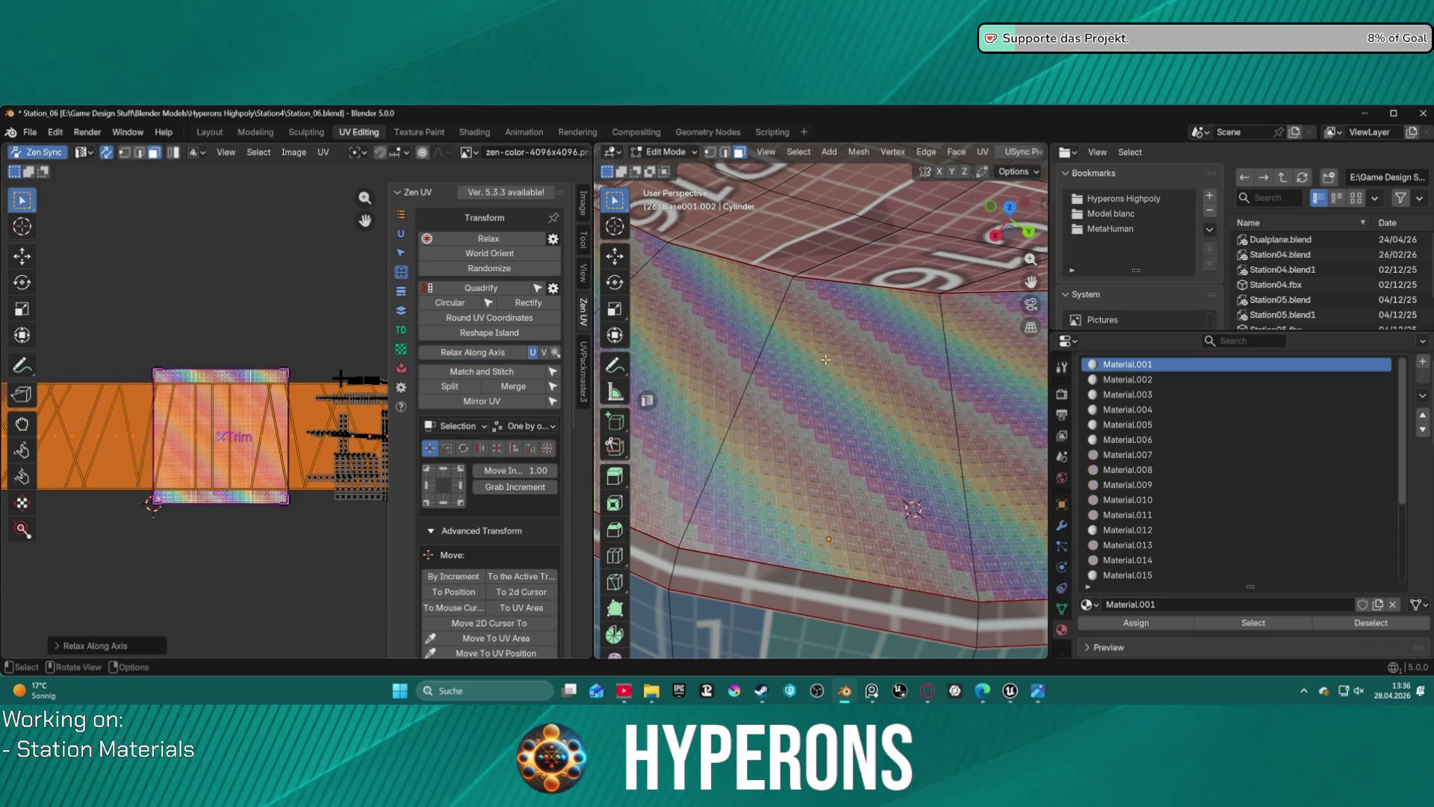
{"action": "middle_click_drag", "start_coordinate": [837, 388], "coordinate": [878, 346]}
{"action": "scroll", "coordinate": [878, 345], "scroll_direction": "up", "scroll_amount": 3}
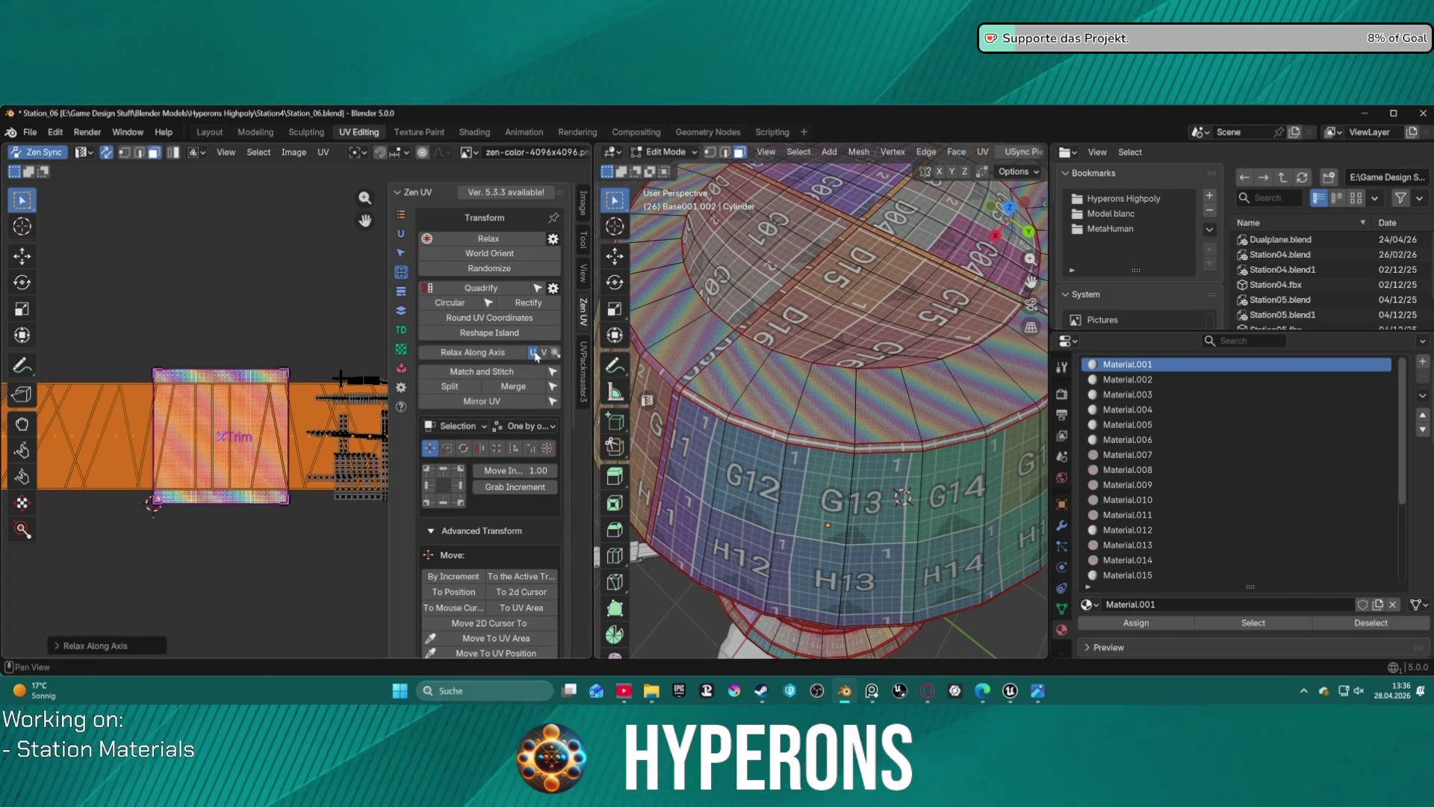
{"action": "mouse_move", "coordinate": [964, 404]}
{"action": "middle_mouse_down"}
{"action": "mouse_move", "coordinate": [974, 397]}
{"action": "mouse_move", "coordinate": [935, 385]}
{"action": "middle_mouse_up"}
{"action": "scroll", "coordinate": [934, 386], "scroll_direction": "up", "scroll_amount": 5}
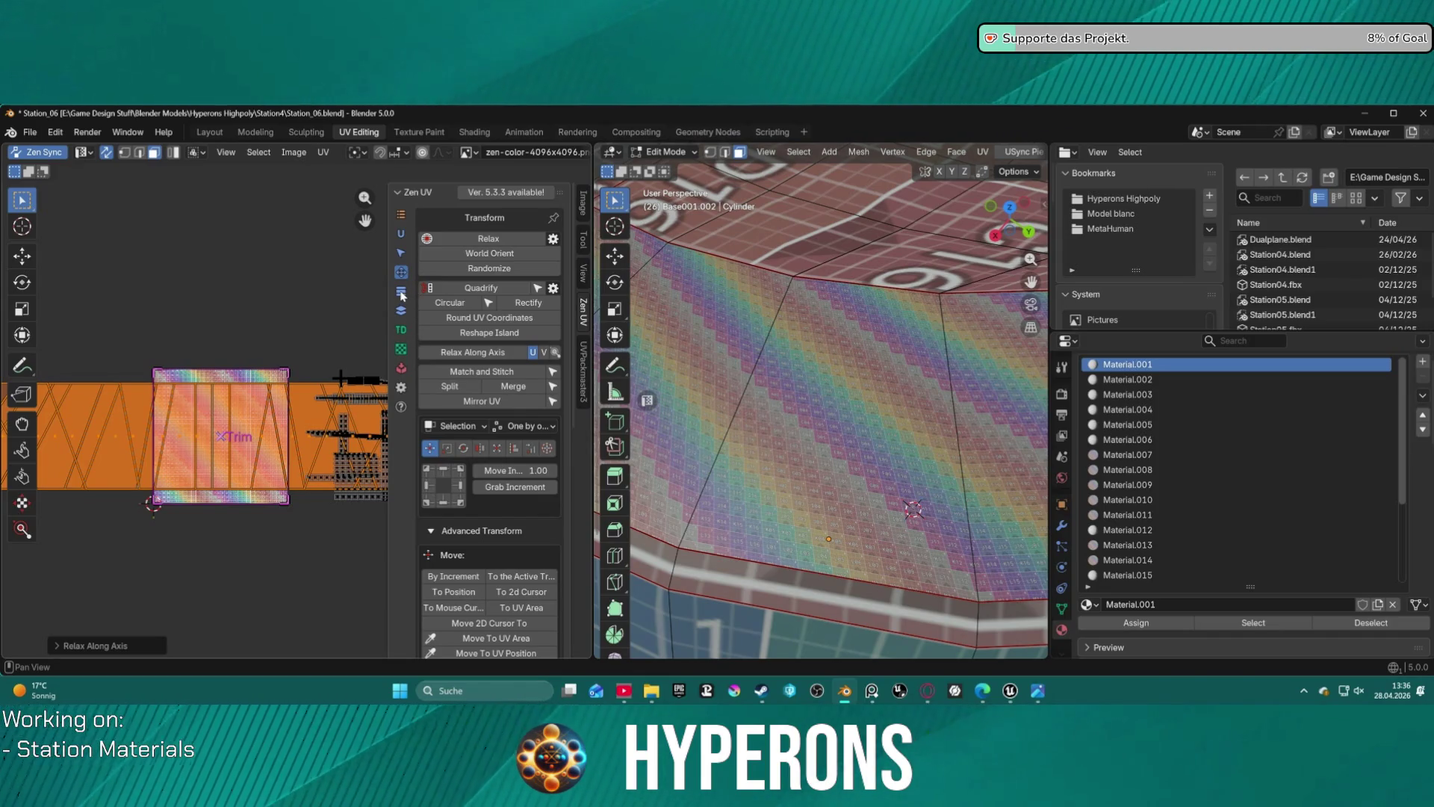
- Fit the island into the Trim square, then apply World Orient and Circular to it
{"action": "left_click", "coordinate": [401, 293]}
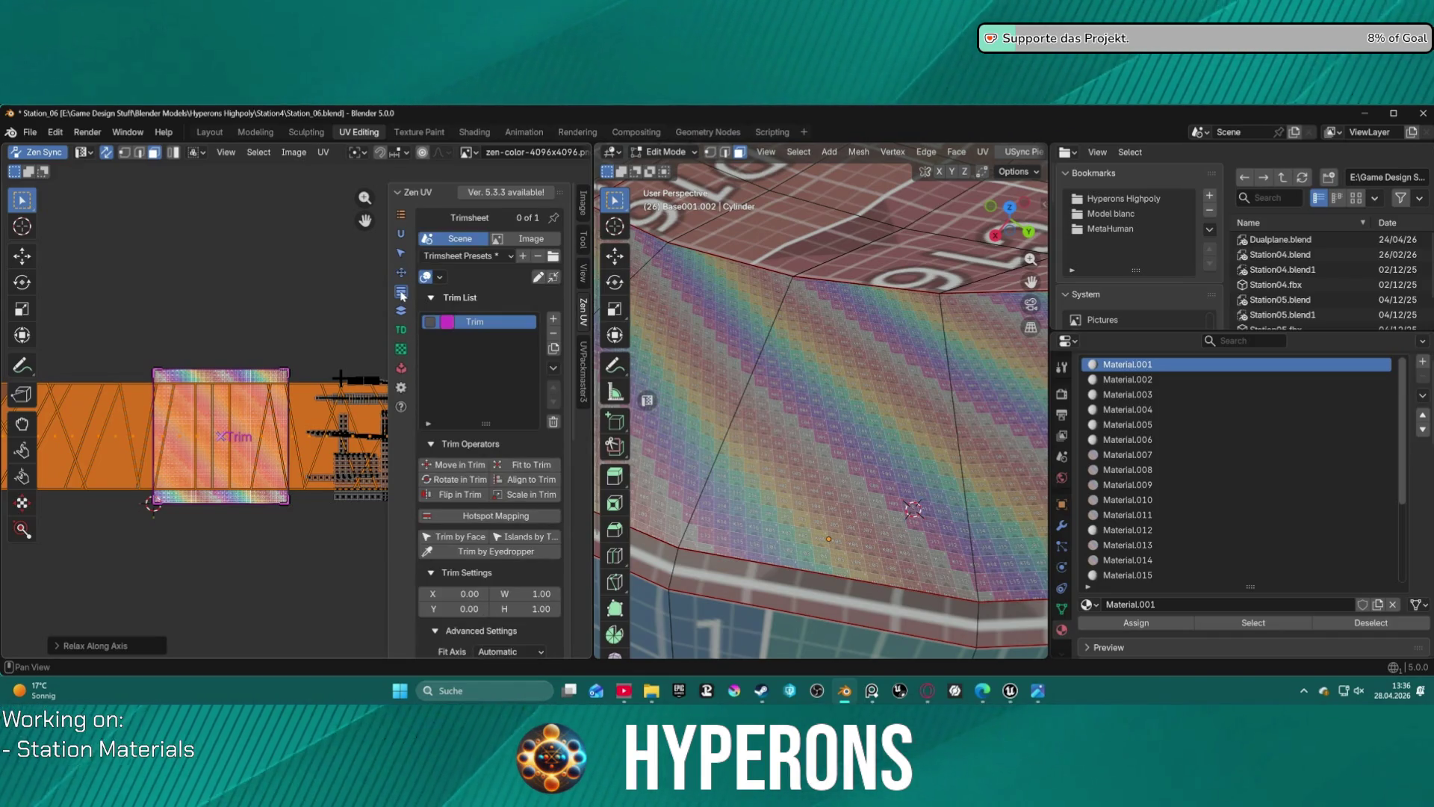
{"action": "left_click", "coordinate": [516, 472]}
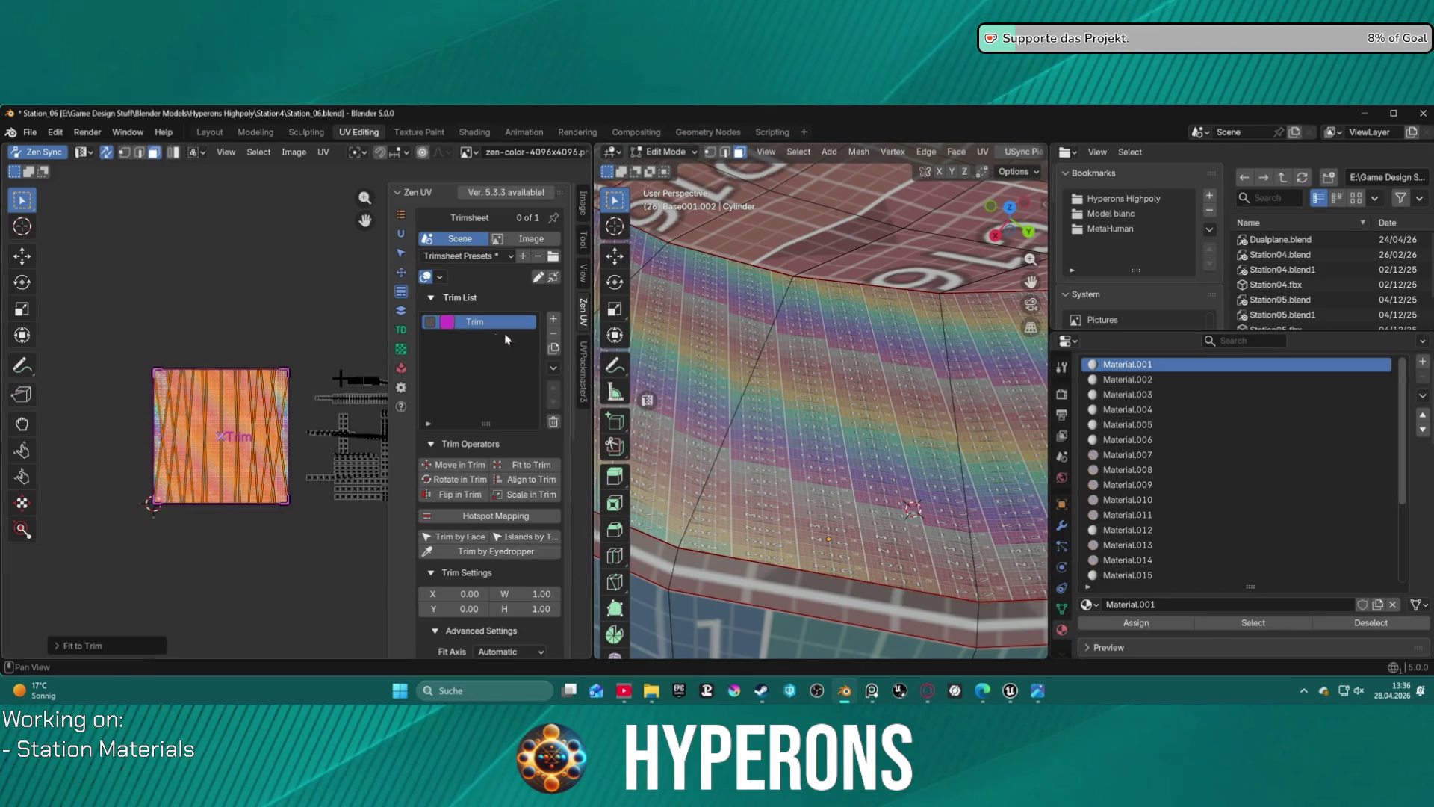
{"action": "left_click", "coordinate": [402, 272]}
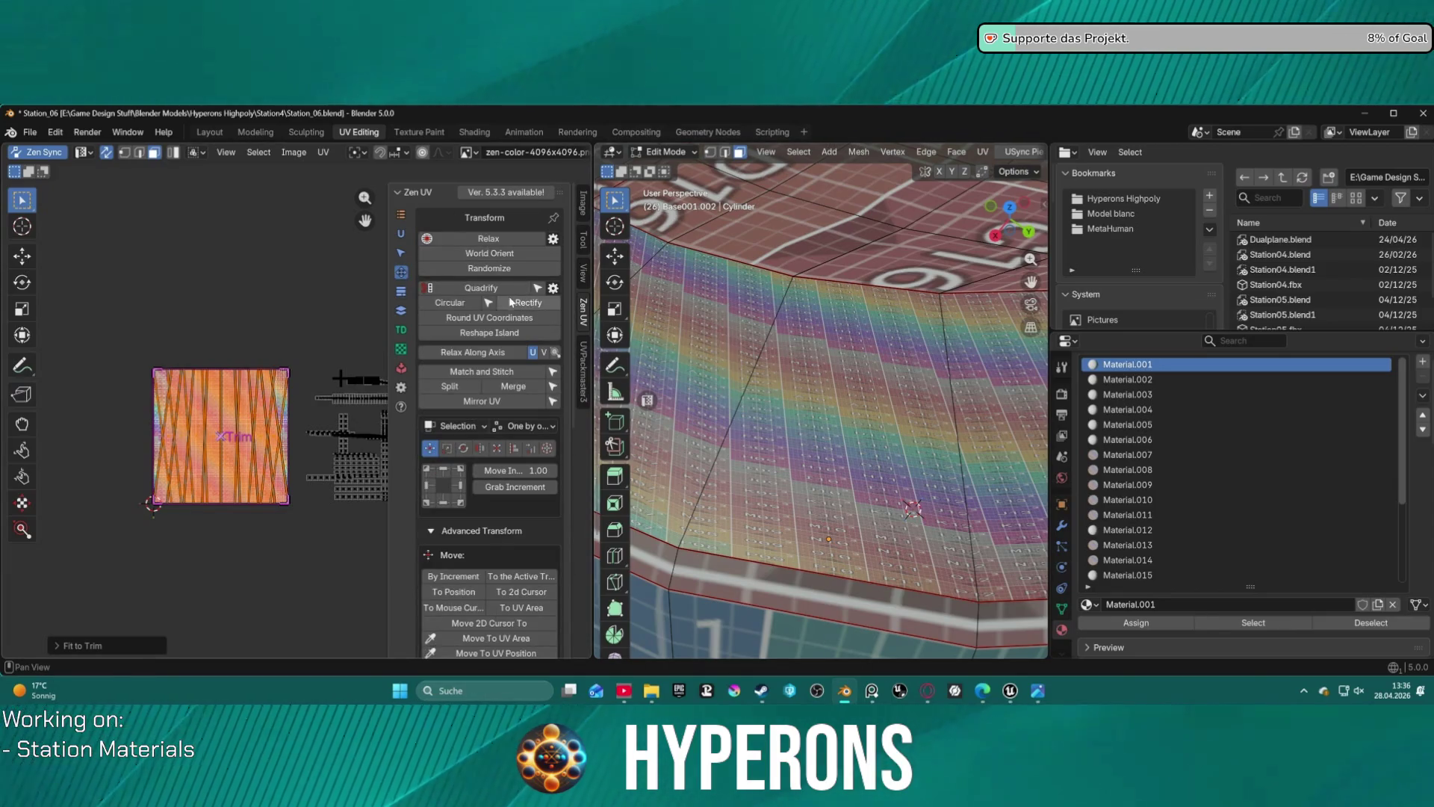
{"action": "left_click", "coordinate": [486, 254]}
{"action": "scroll", "coordinate": [890, 328], "scroll_direction": "down", "scroll_amount": 5}
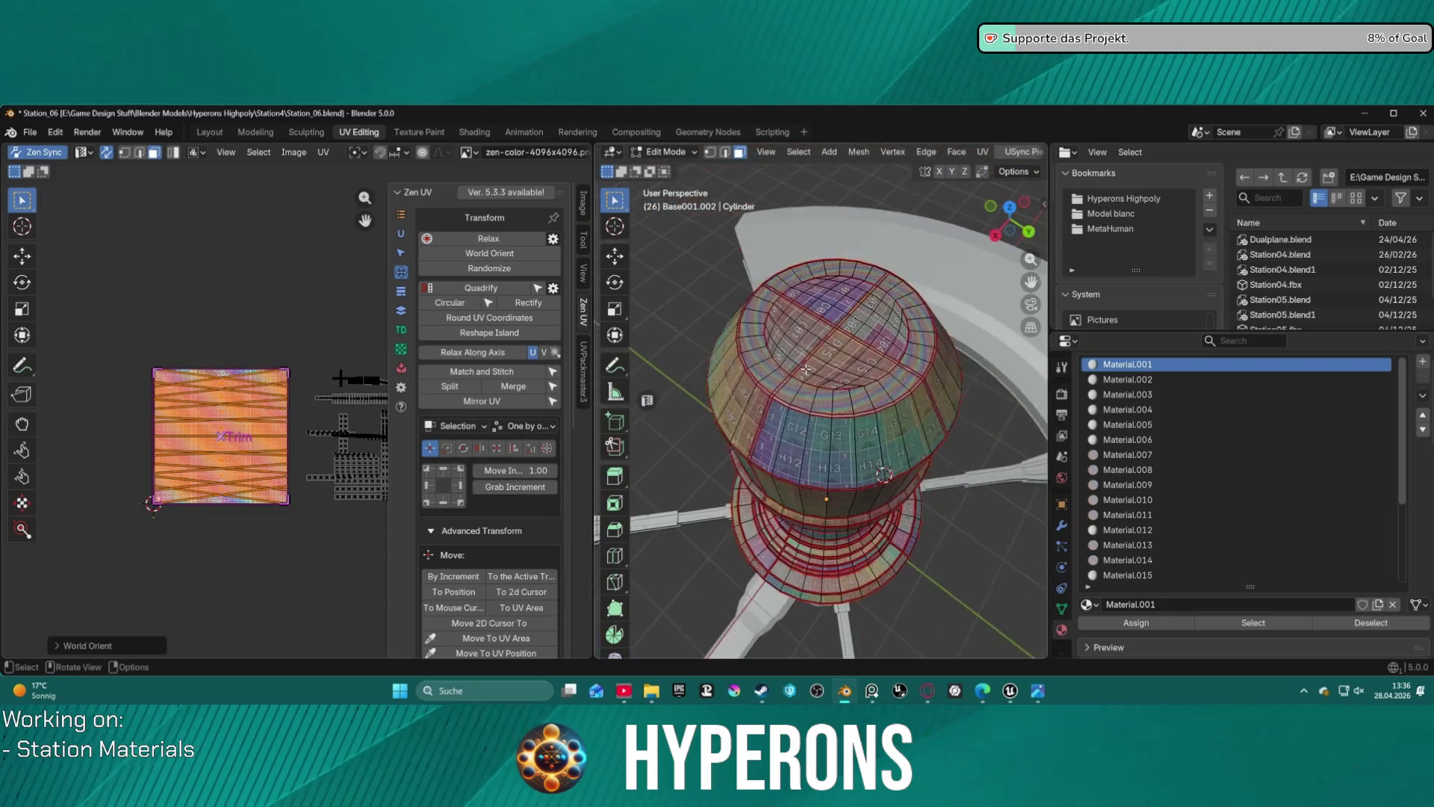
{"action": "scroll", "coordinate": [889, 329], "scroll_direction": "up", "scroll_amount": 3}
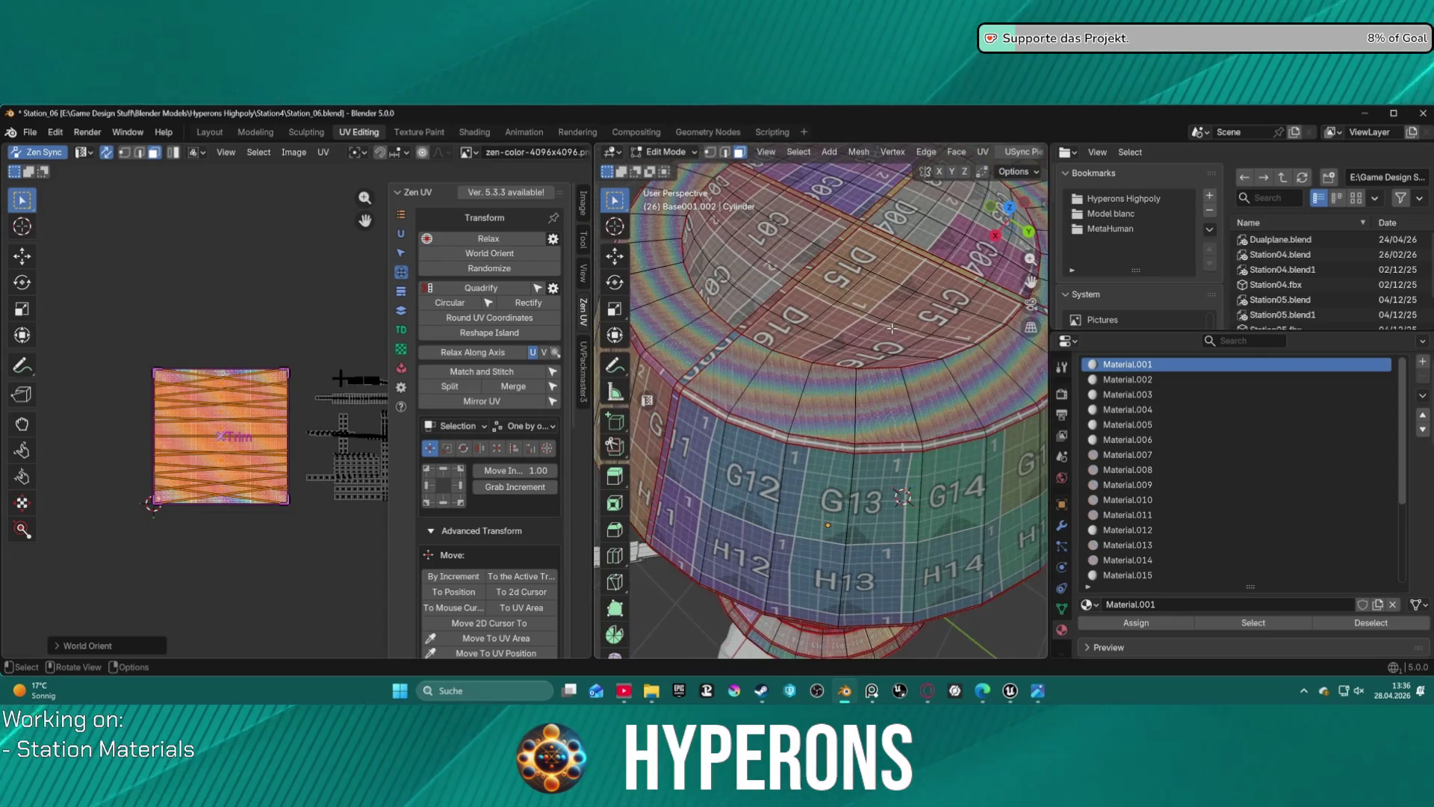
{"action": "left_click", "coordinate": [452, 302]}
{"action": "scroll", "coordinate": [738, 351], "scroll_direction": "up", "scroll_amount": 3}
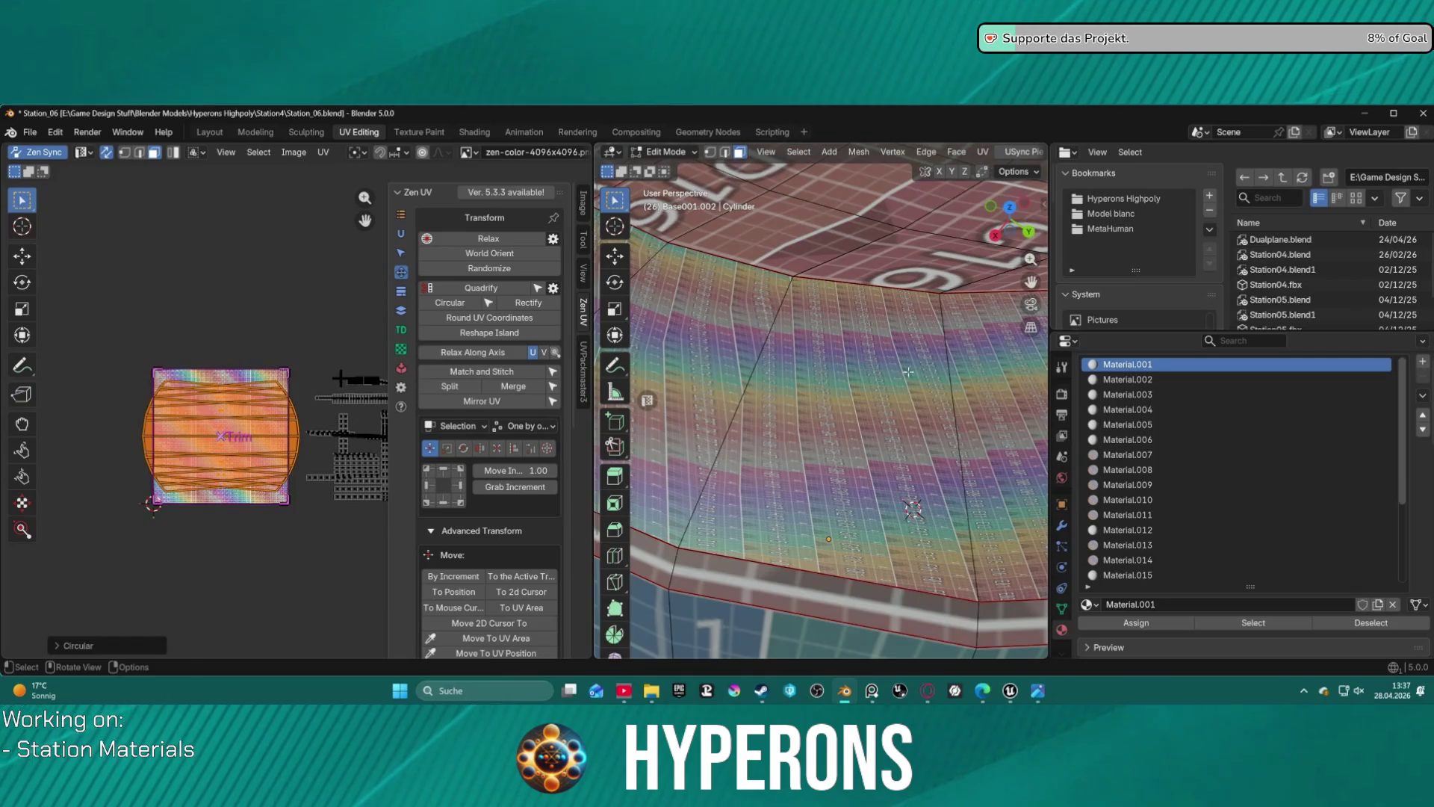
{"action": "scroll", "coordinate": [840, 367], "scroll_direction": "down", "scroll_amount": 6}
{"action": "middle_click_drag", "start_coordinate": [840, 367], "coordinate": [874, 511]}
- In Unreal Editor, orbit and zoom around Station_01 to view element 14's MI_TS_T_StationPanel07 material
{"action": "left_click", "coordinate": [1010, 690]}
{"action": "mouse_move", "coordinate": [474, 397]}
{"action": "right_mouse_down"}
{"action": "mouse_move", "coordinate": [485, 381]}
{"action": "mouse_move", "coordinate": [527, 427]}
{"action": "right_mouse_up"}
{"action": "scroll", "coordinate": [487, 383], "scroll_direction": "up", "scroll_amount": 4}
{"action": "scroll", "coordinate": [493, 388], "scroll_direction": "up", "scroll_amount": 2}
{"action": "scroll", "coordinate": [504, 403], "scroll_direction": "up", "scroll_amount": 3}
{"action": "scroll", "coordinate": [509, 409], "scroll_direction": "up", "scroll_amount": 2}
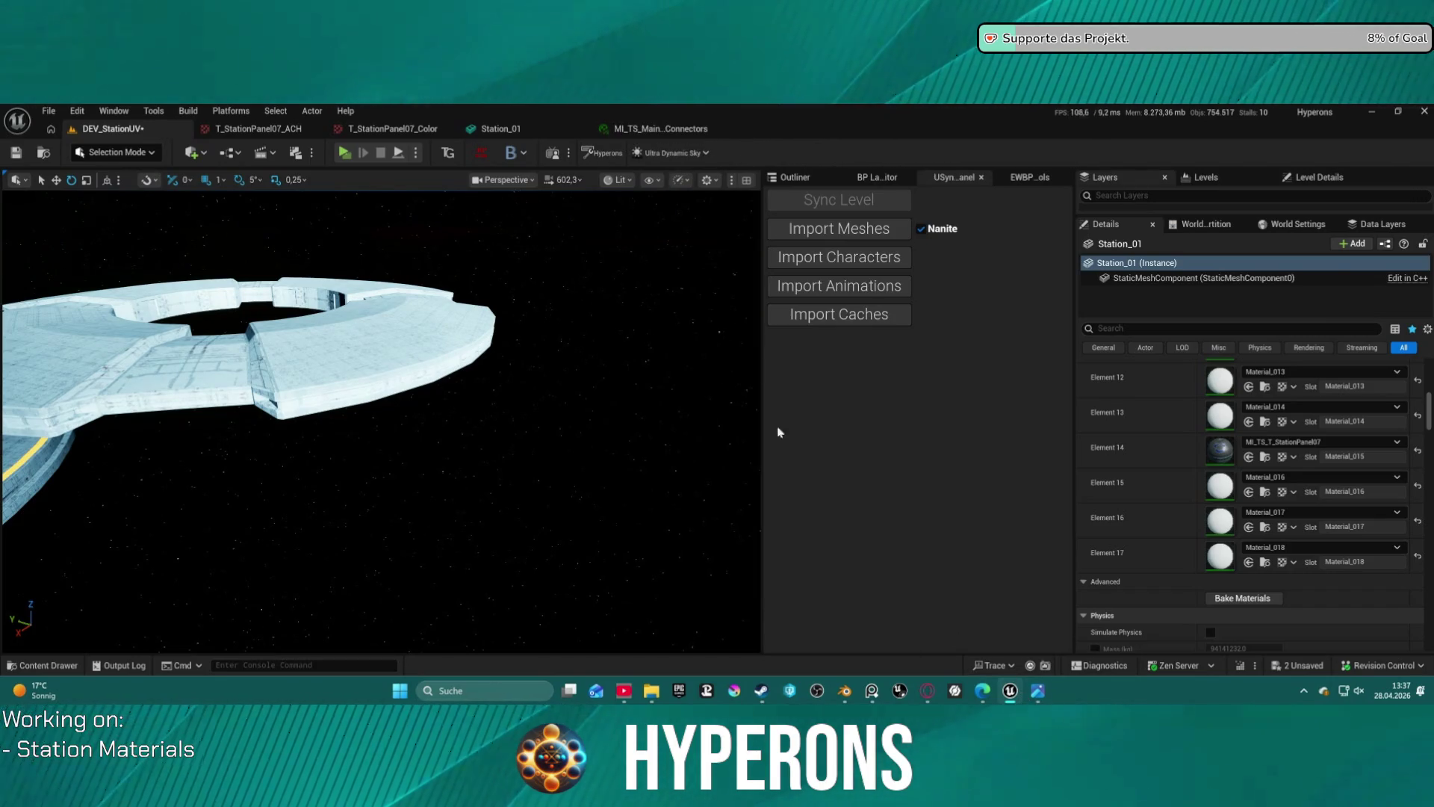
- Return to Blender's UV Editing workspace showing Station_06's checker-textured column UVs
{"action": "left_click", "coordinate": [847, 698]}
{"action": "scroll", "coordinate": [815, 472], "scroll_direction": "up", "scroll_amount": 3}
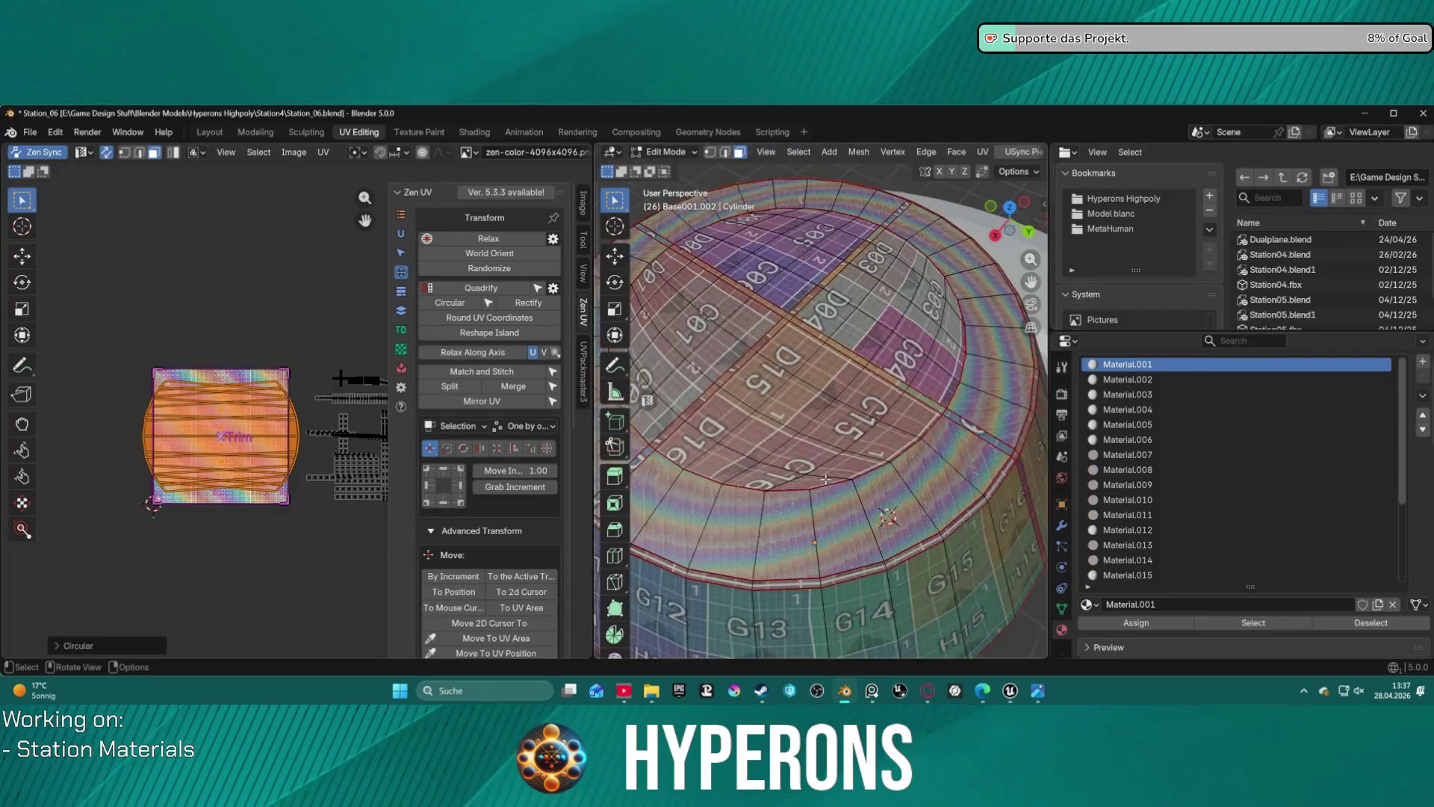
- Re-unwrap the column's top ring into new UV islands with UV > Unwrap
{"action": "scroll", "coordinate": [822, 478], "scroll_direction": "up", "scroll_amount": 3}
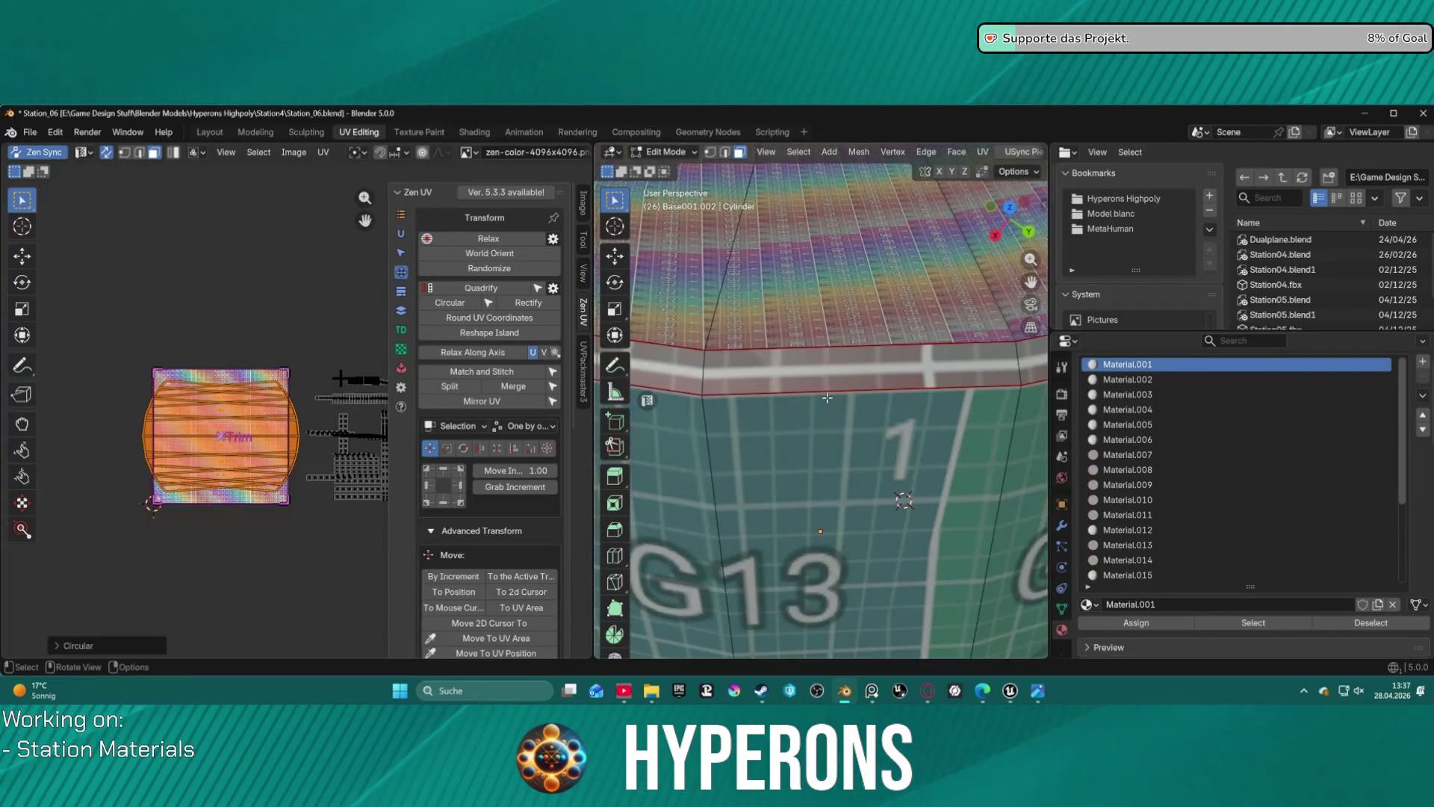
{"action": "middle_click_drag", "start_coordinate": [826, 406], "coordinate": [753, 422]}
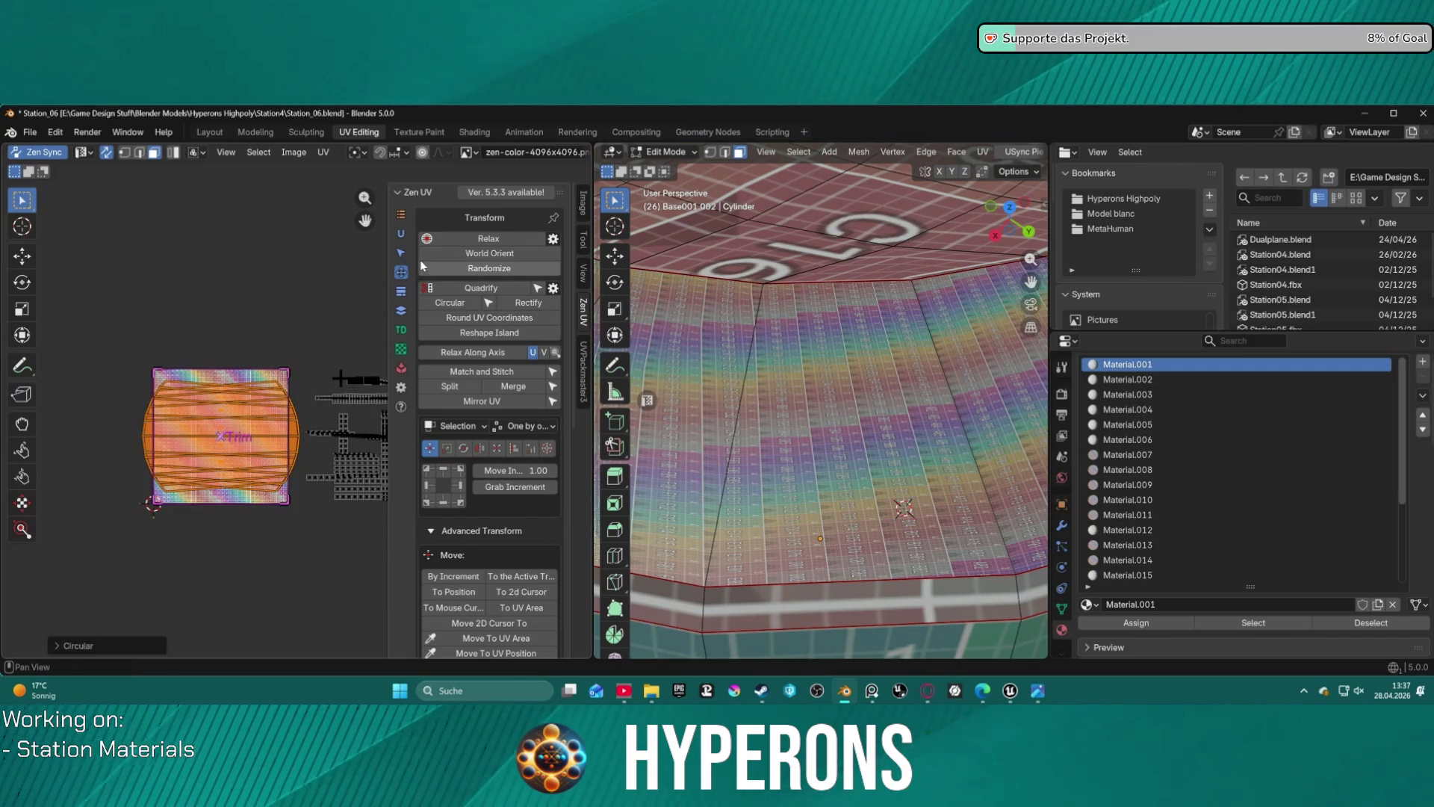
{"action": "left_click", "coordinate": [401, 236]}
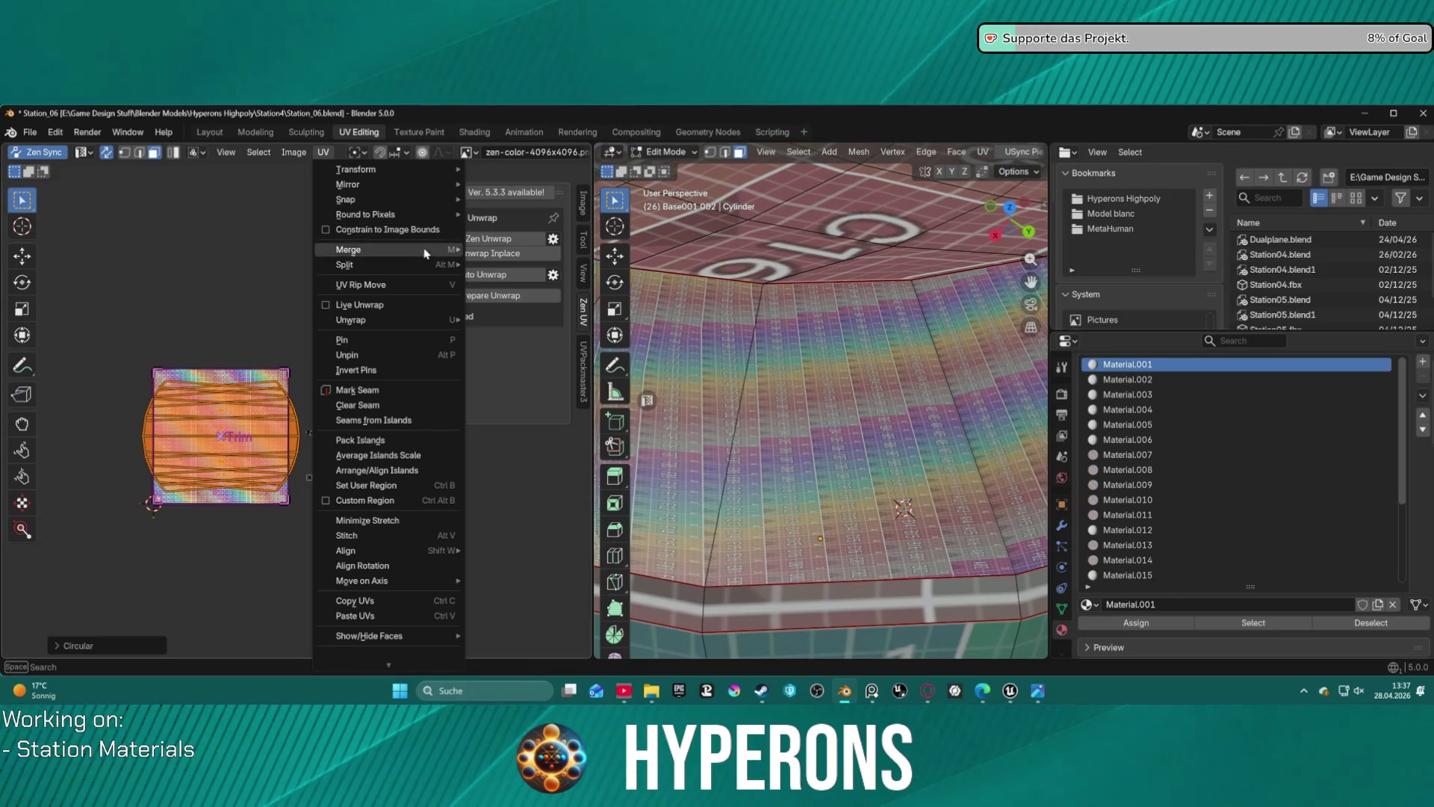
{"action": "mouse_move", "coordinate": [430, 267]}
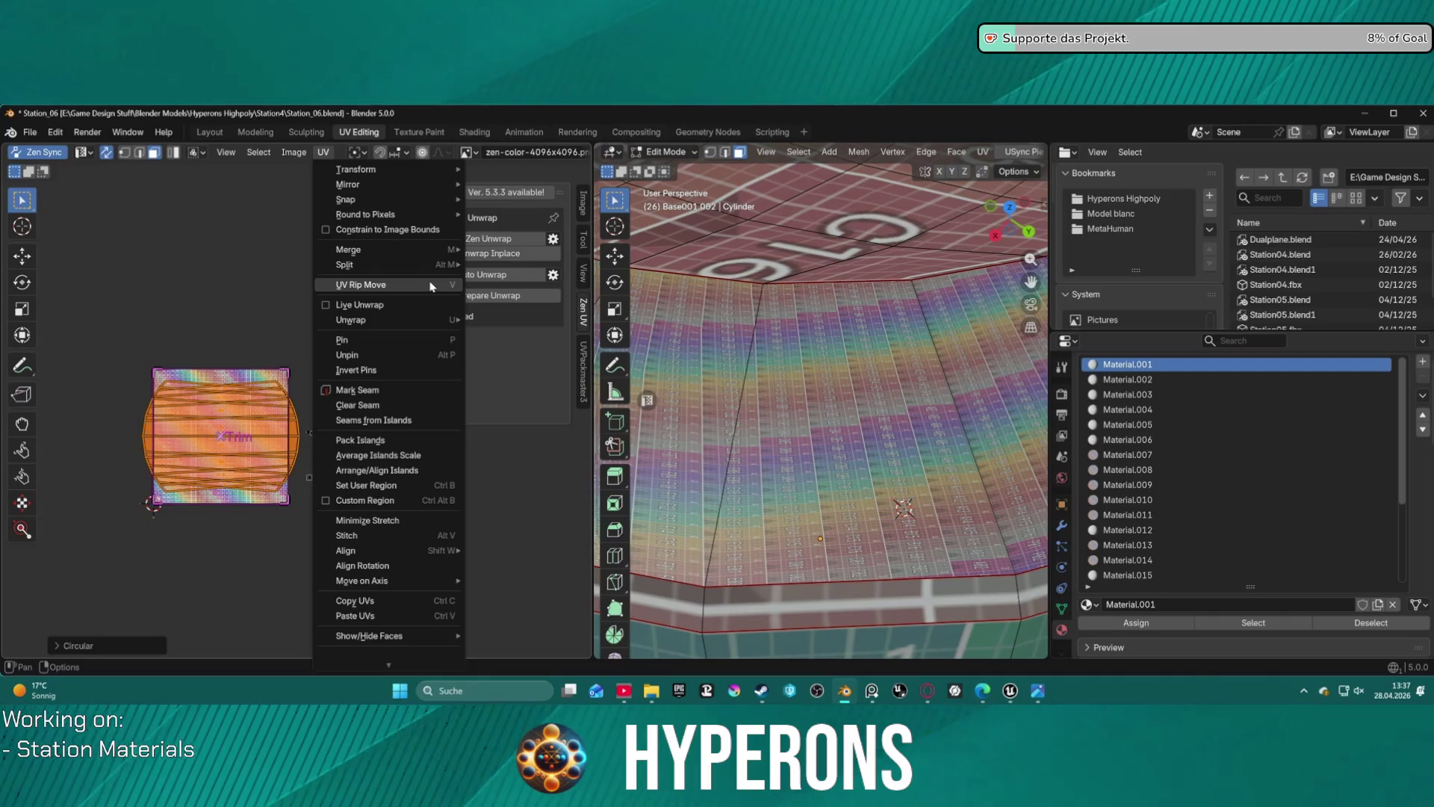
{"action": "mouse_move", "coordinate": [431, 320]}
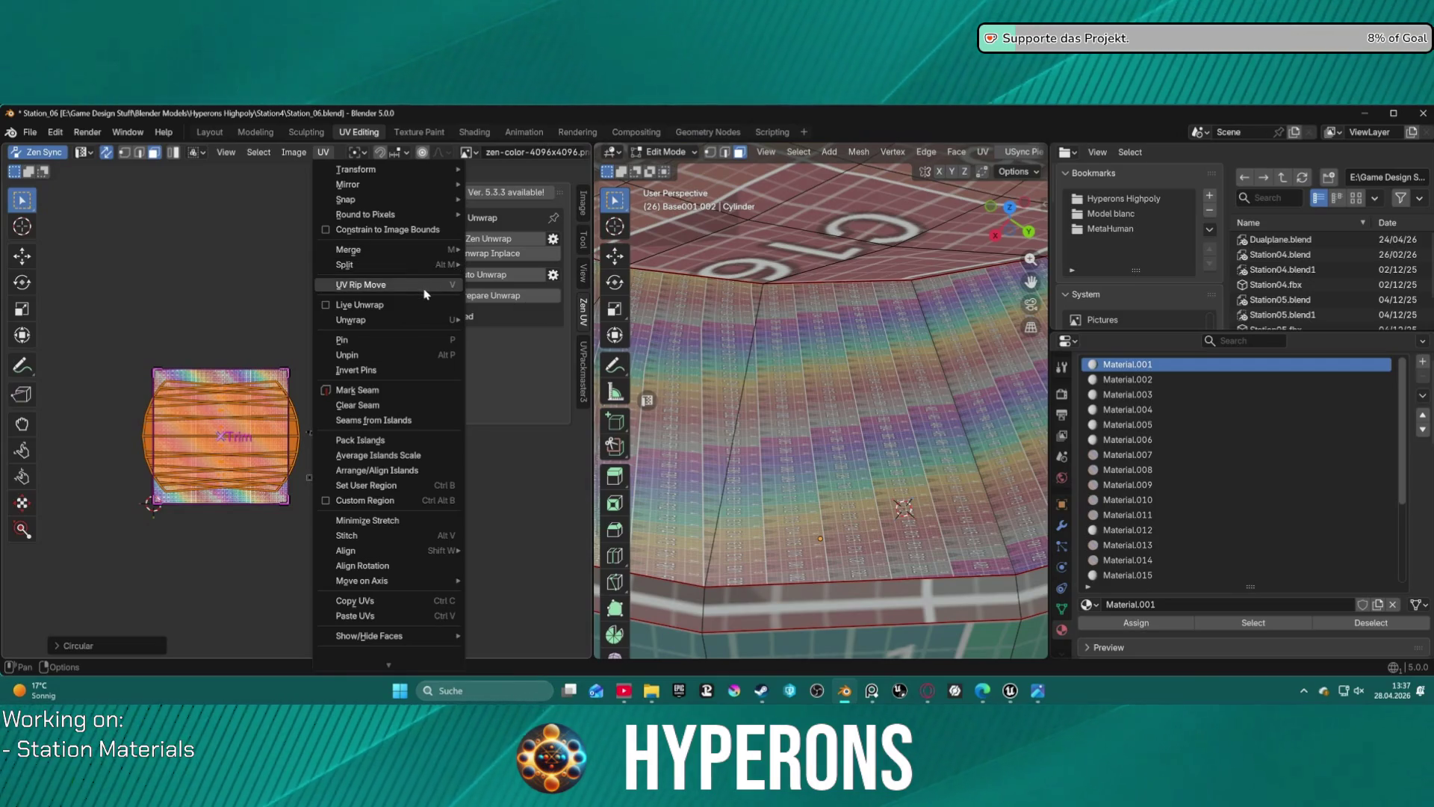
{"action": "left_click", "coordinate": [543, 356]}
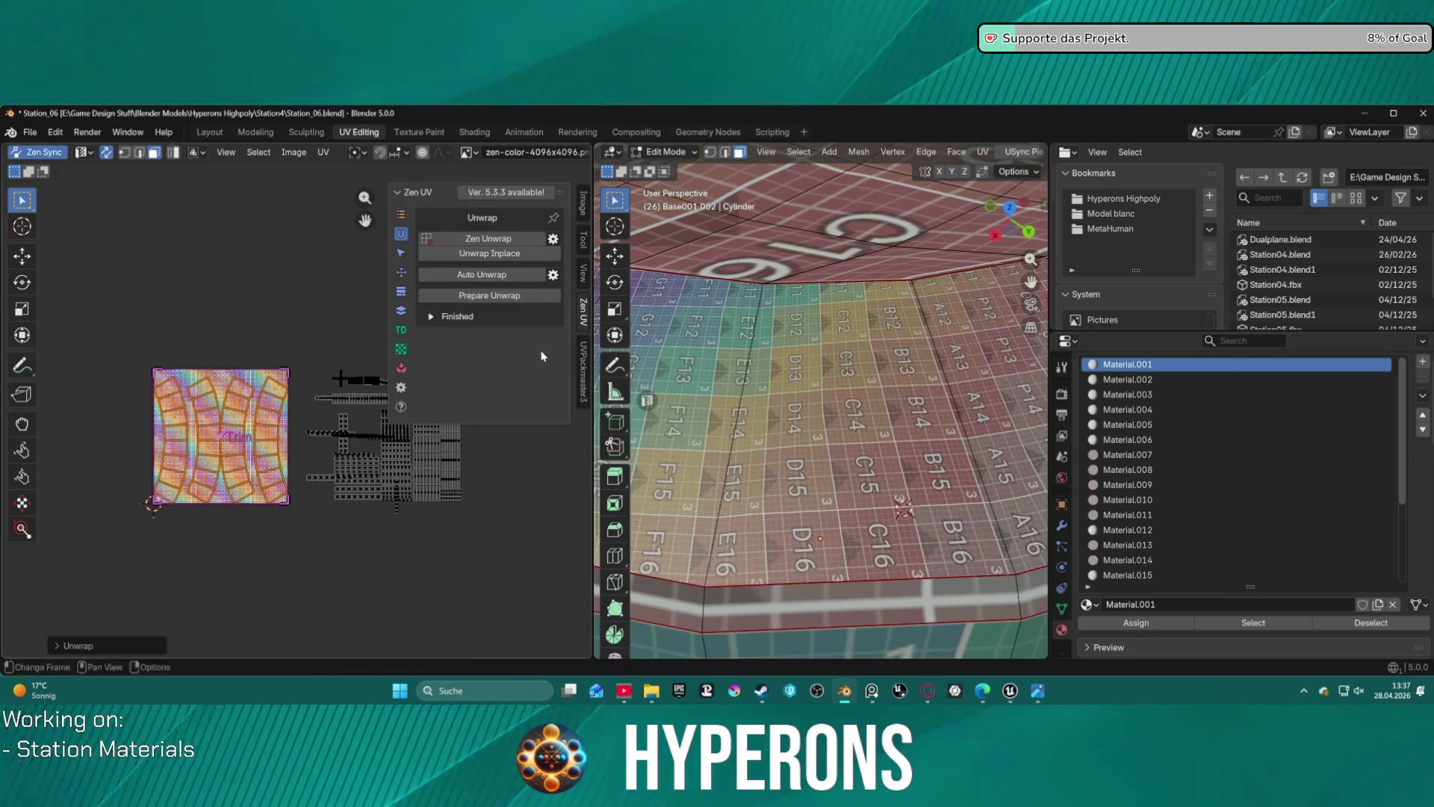
{"action": "mouse_move", "coordinate": [798, 359]}
{"action": "middle_mouse_down"}
{"action": "mouse_move", "coordinate": [798, 382]}
{"action": "mouse_move", "coordinate": [754, 418]}
{"action": "middle_mouse_up"}
{"action": "scroll", "coordinate": [797, 382], "scroll_direction": "up", "scroll_amount": 3}
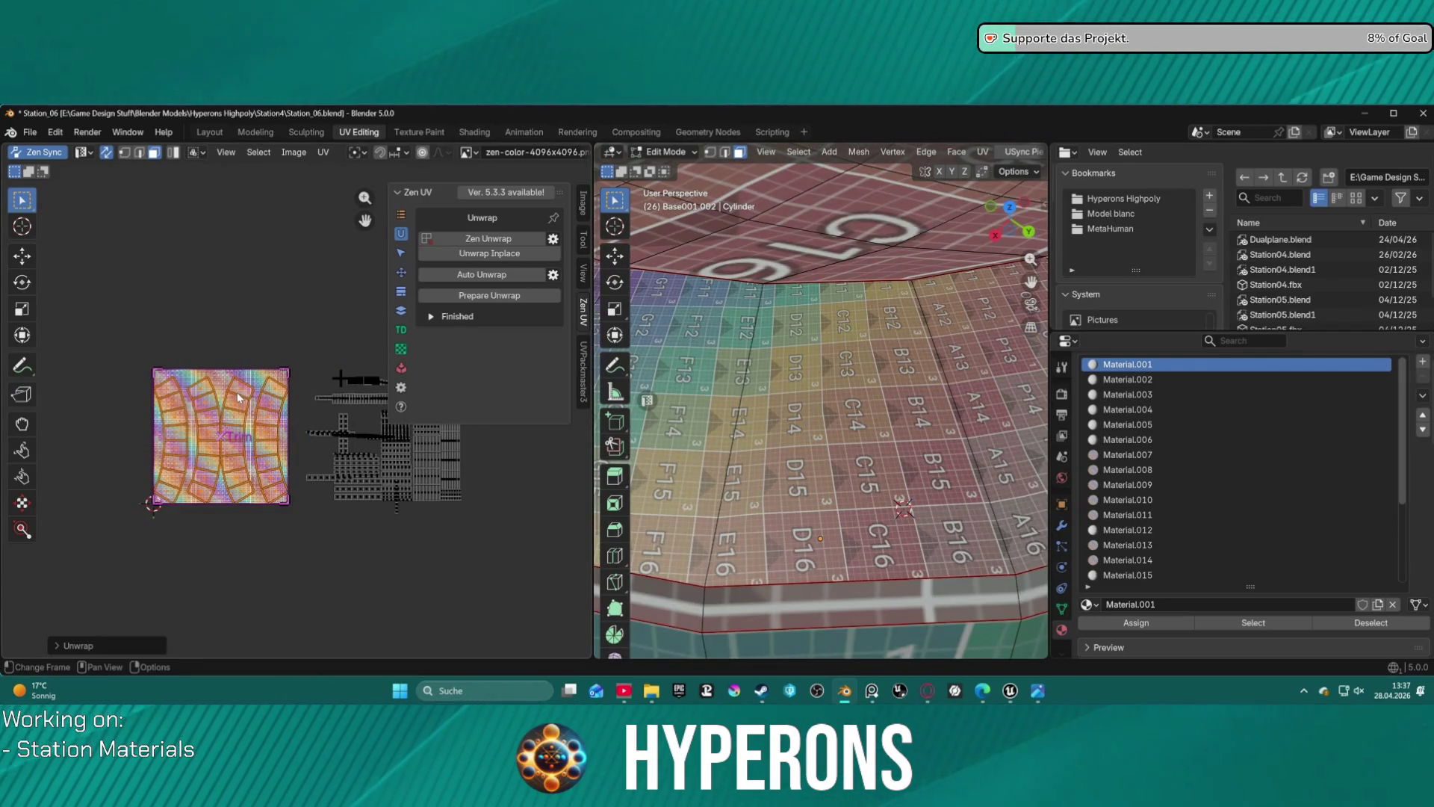
- Select only the left UV island and stack all similar islands onto it with Stack All > Selected
{"action": "key", "text": "a"}
{"action": "key", "text": "alt+a"}
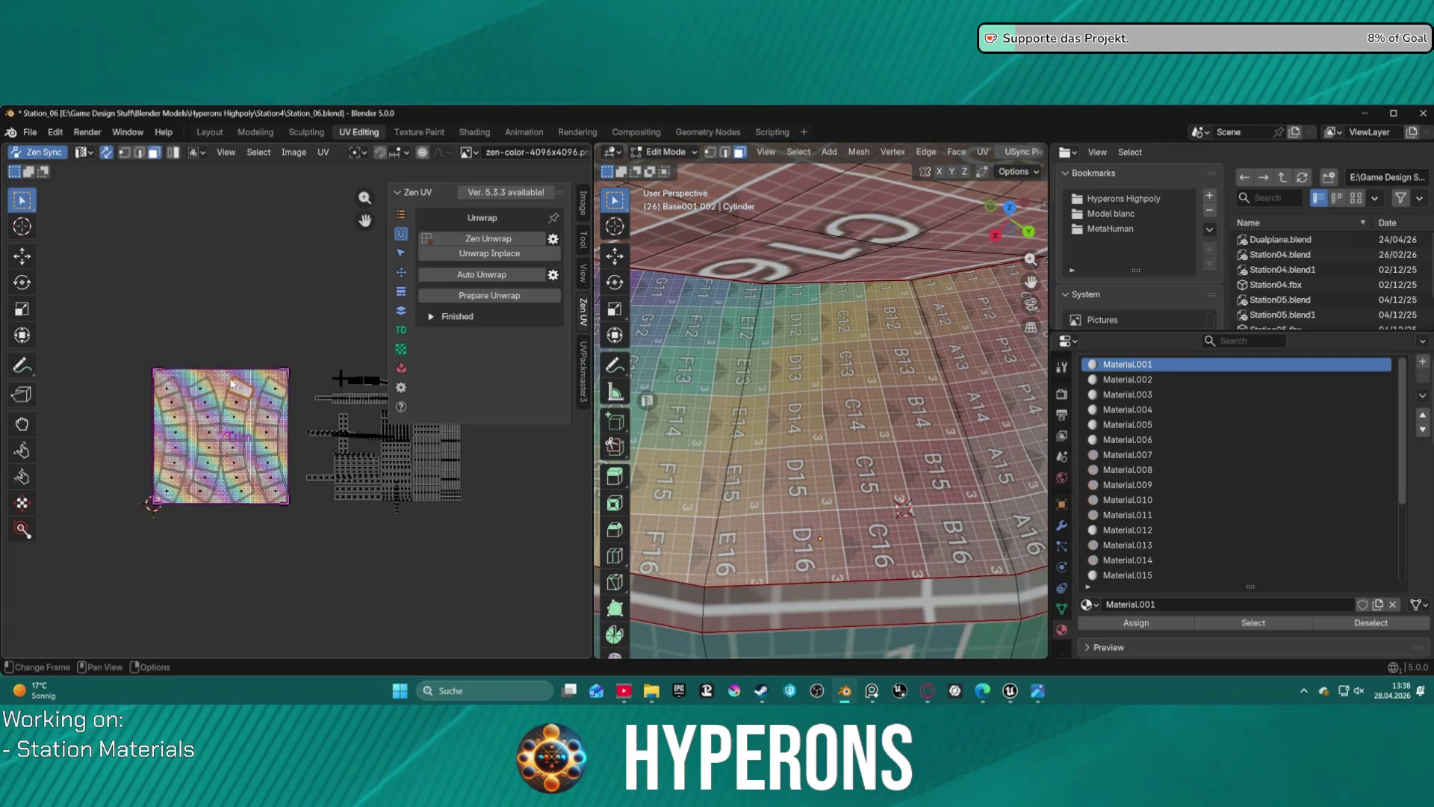
{"action": "key", "text": "a"}
{"action": "key", "text": "alt+a"}
{"action": "left_click_drag", "start_coordinate": [140, 320], "coordinate": [292, 527]}
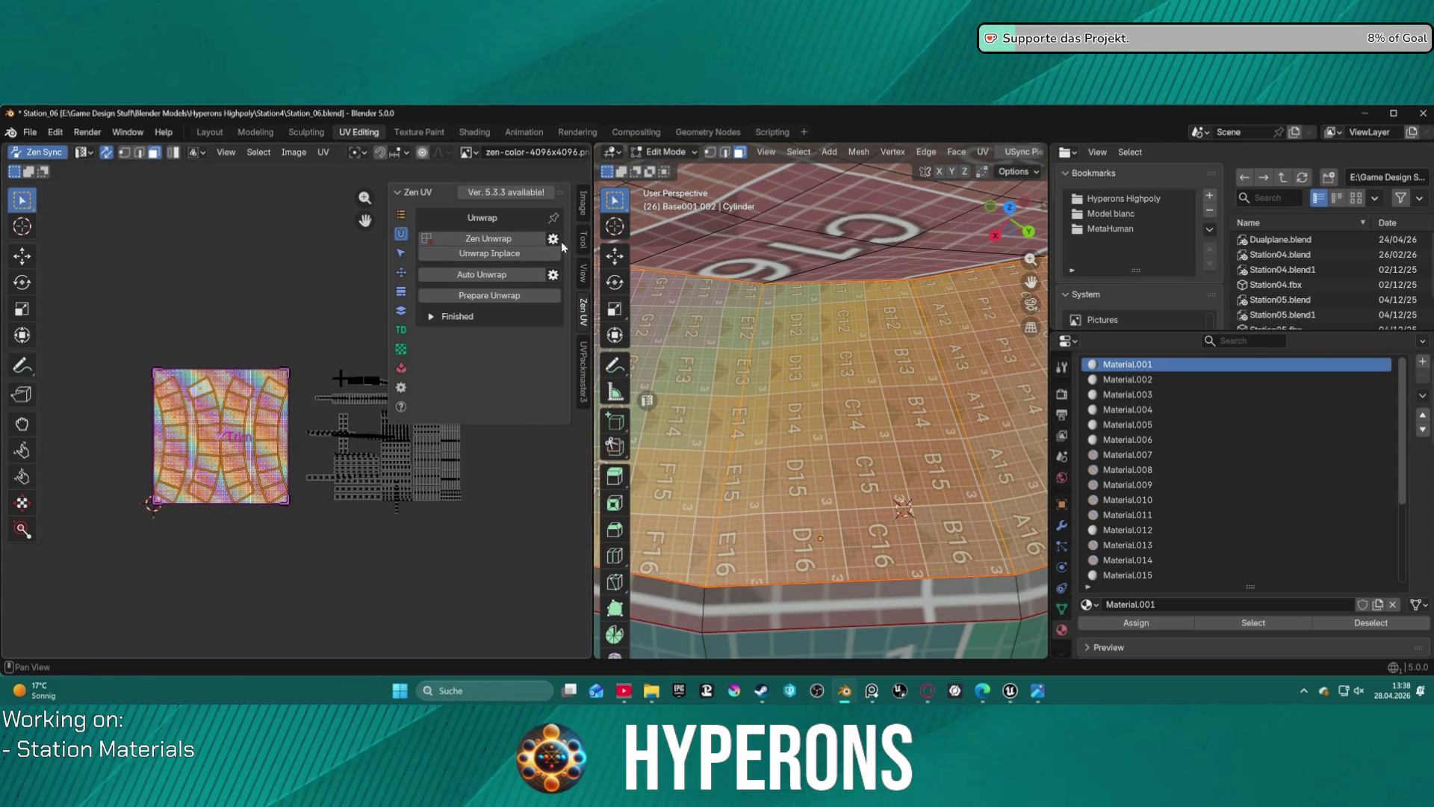
{"action": "left_click", "coordinate": [402, 292]}
{"action": "left_click", "coordinate": [401, 311]}
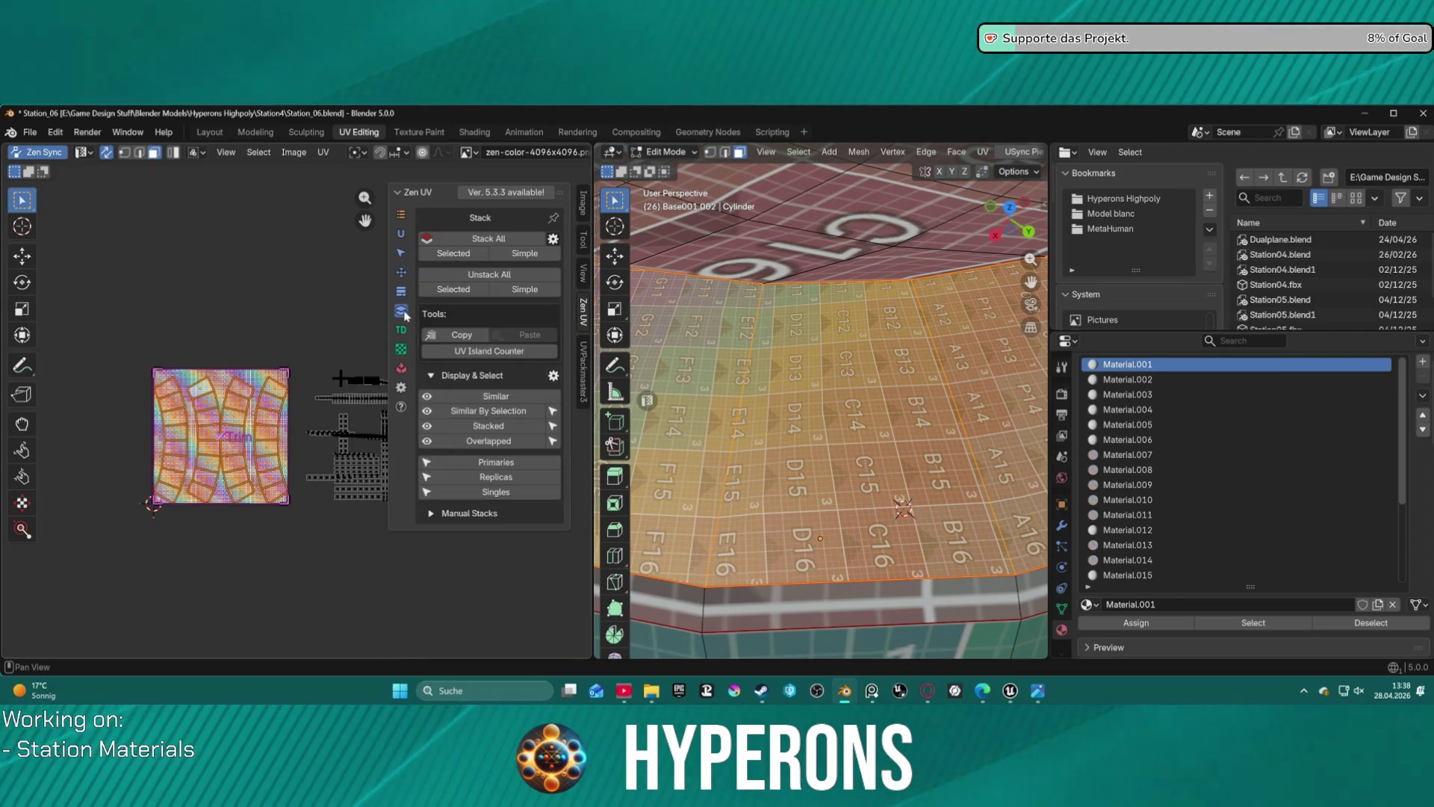
{"action": "left_click", "coordinate": [467, 255]}
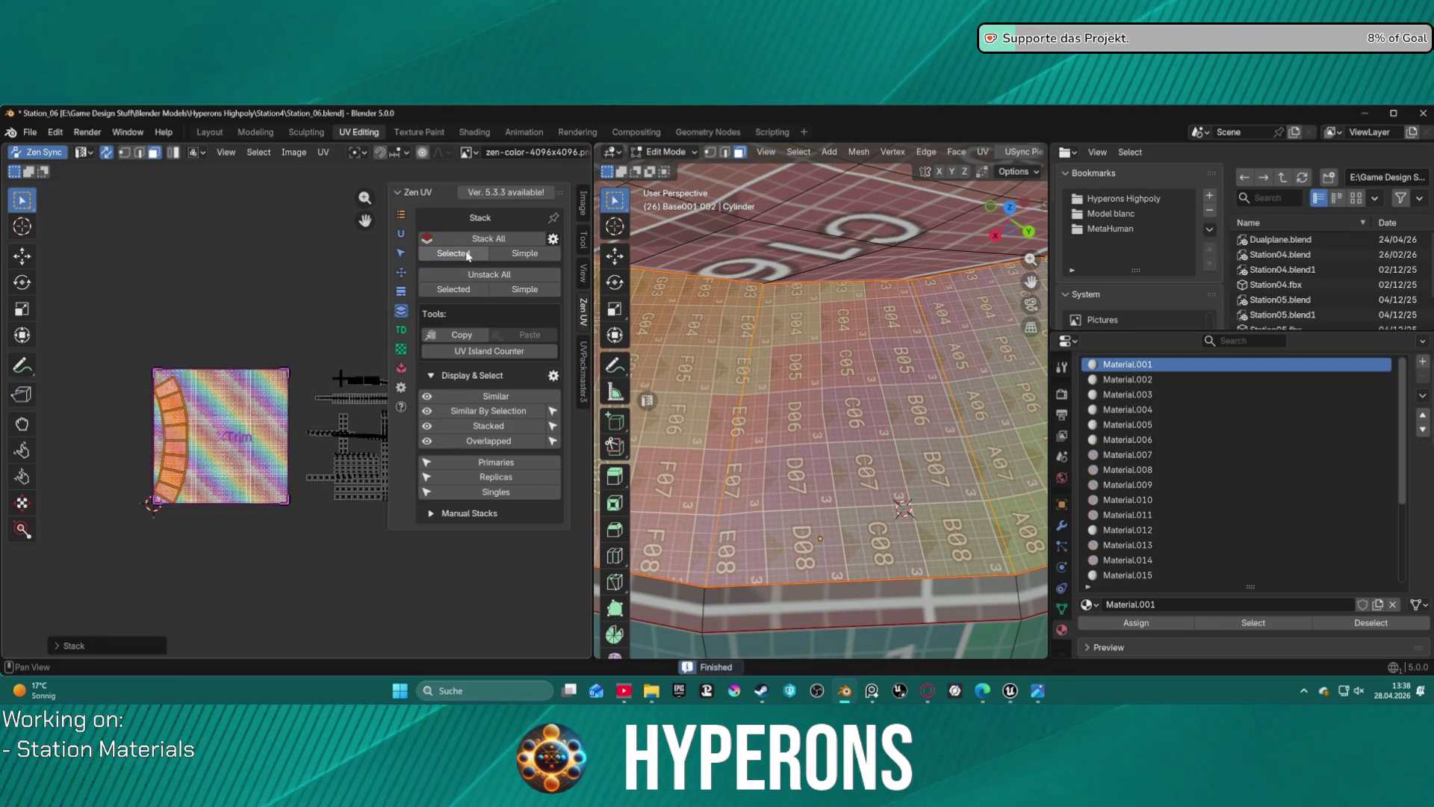
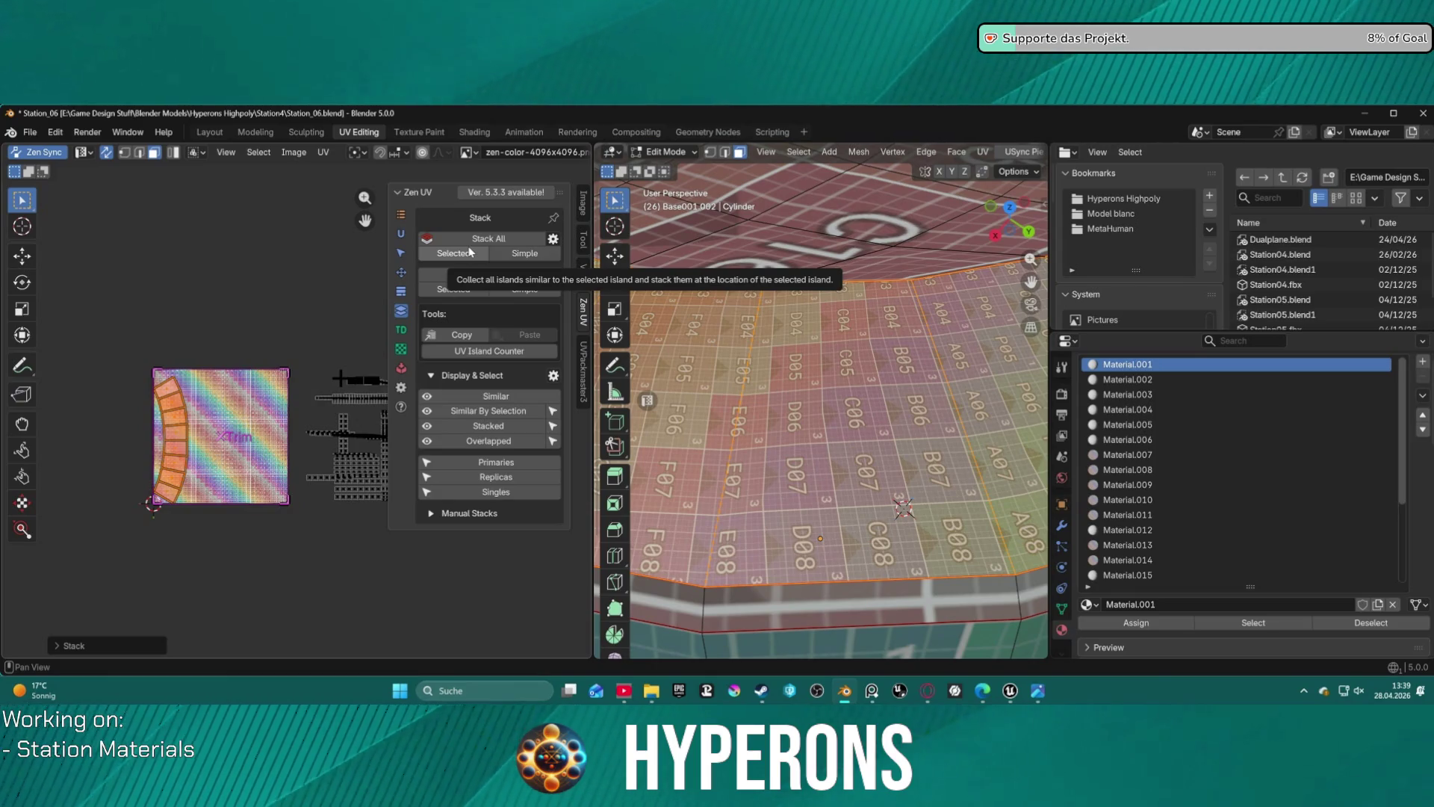
- Stack islands matching the selection, frame the cylinder, and show Zen UV's Trimsheet settings
{"action": "left_click", "coordinate": [469, 253]}
{"action": "key", "text": "KP_Decimal"}
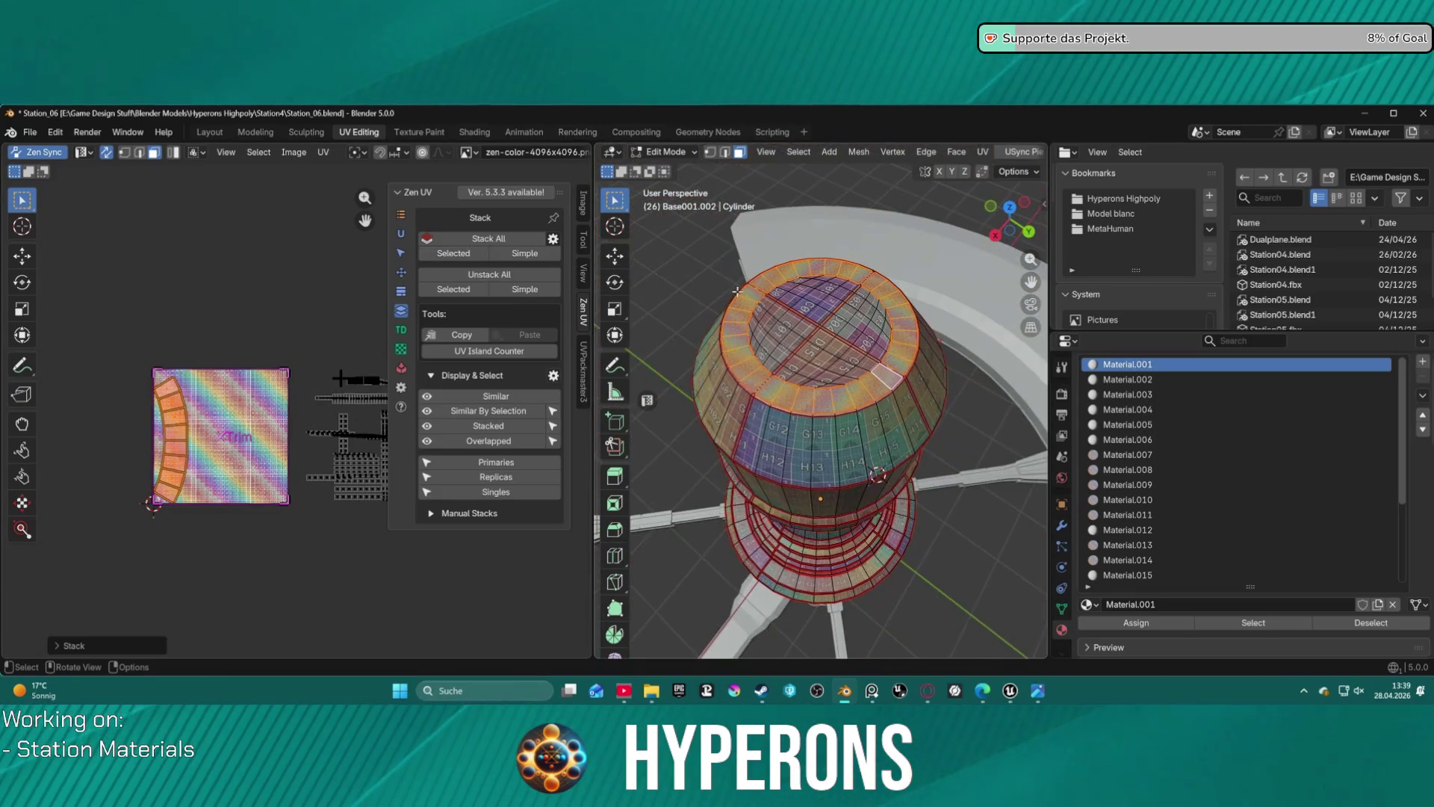
{"action": "scroll", "coordinate": [867, 265], "scroll_direction": "up", "scroll_amount": 2}
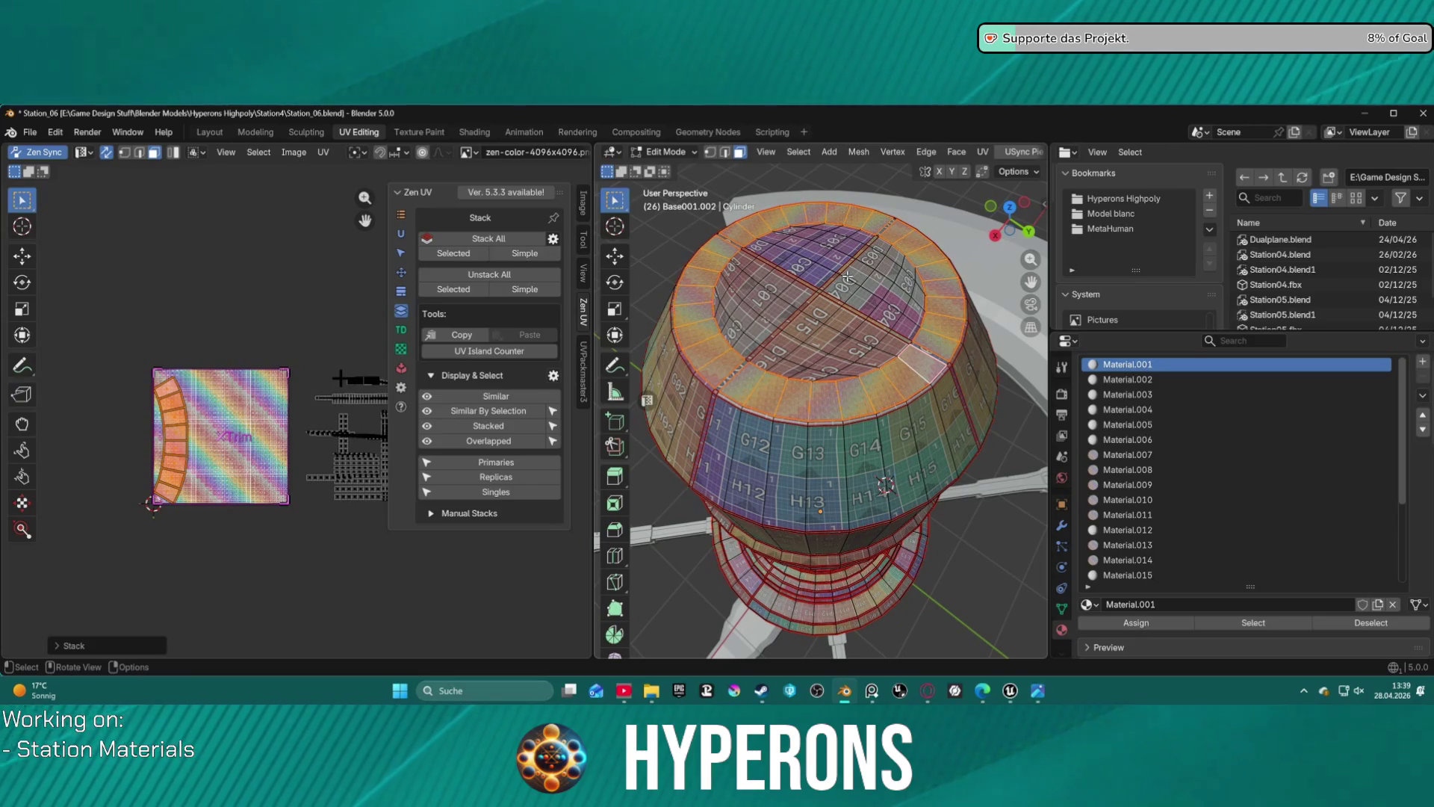
{"action": "scroll", "coordinate": [847, 278], "scroll_direction": "up", "scroll_amount": 5}
{"action": "scroll", "coordinate": [851, 280], "scroll_direction": "down", "scroll_amount": 2}
{"action": "scroll", "coordinate": [857, 281], "scroll_direction": "up", "scroll_amount": 2}
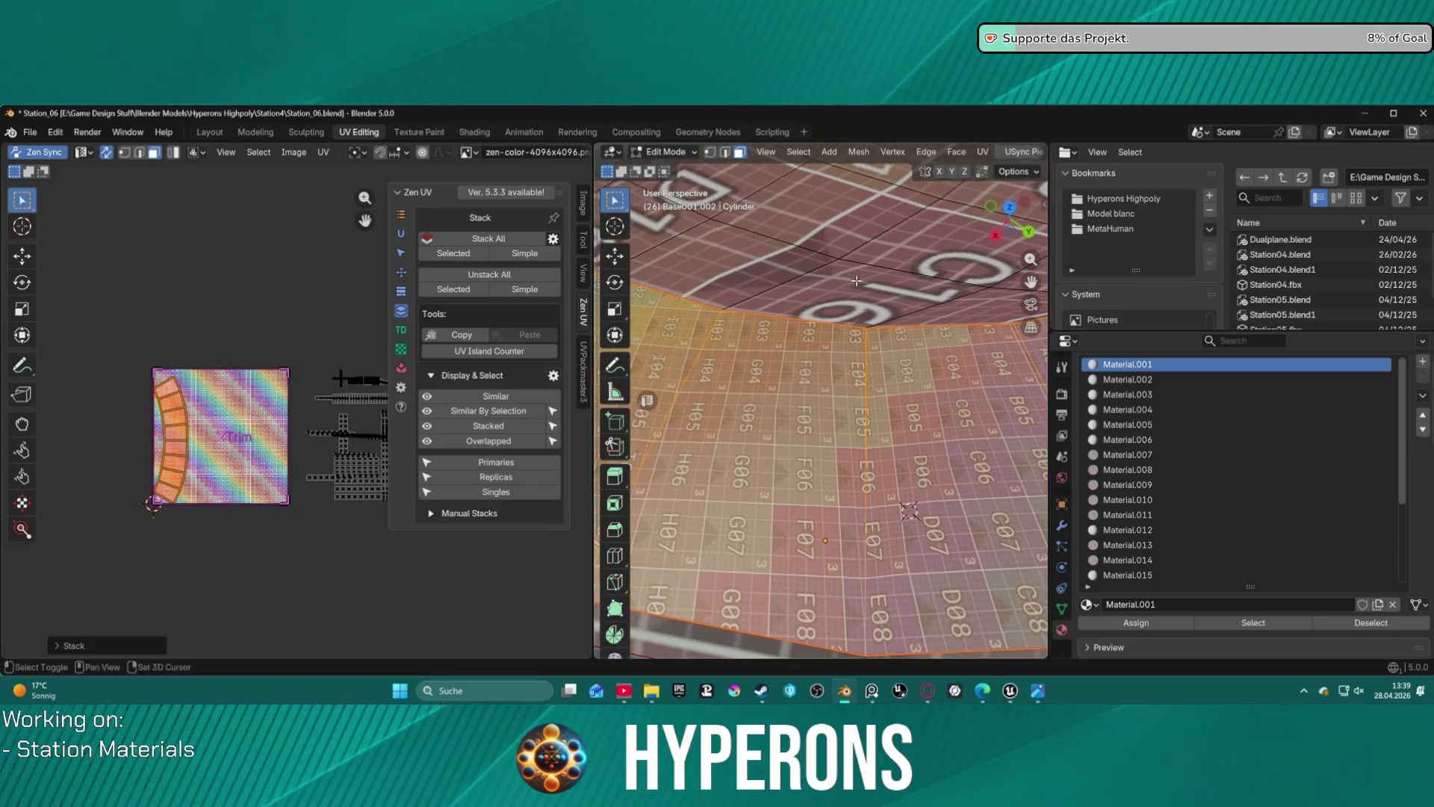
{"action": "scroll", "coordinate": [856, 280], "scroll_direction": "down", "scroll_amount": 4}
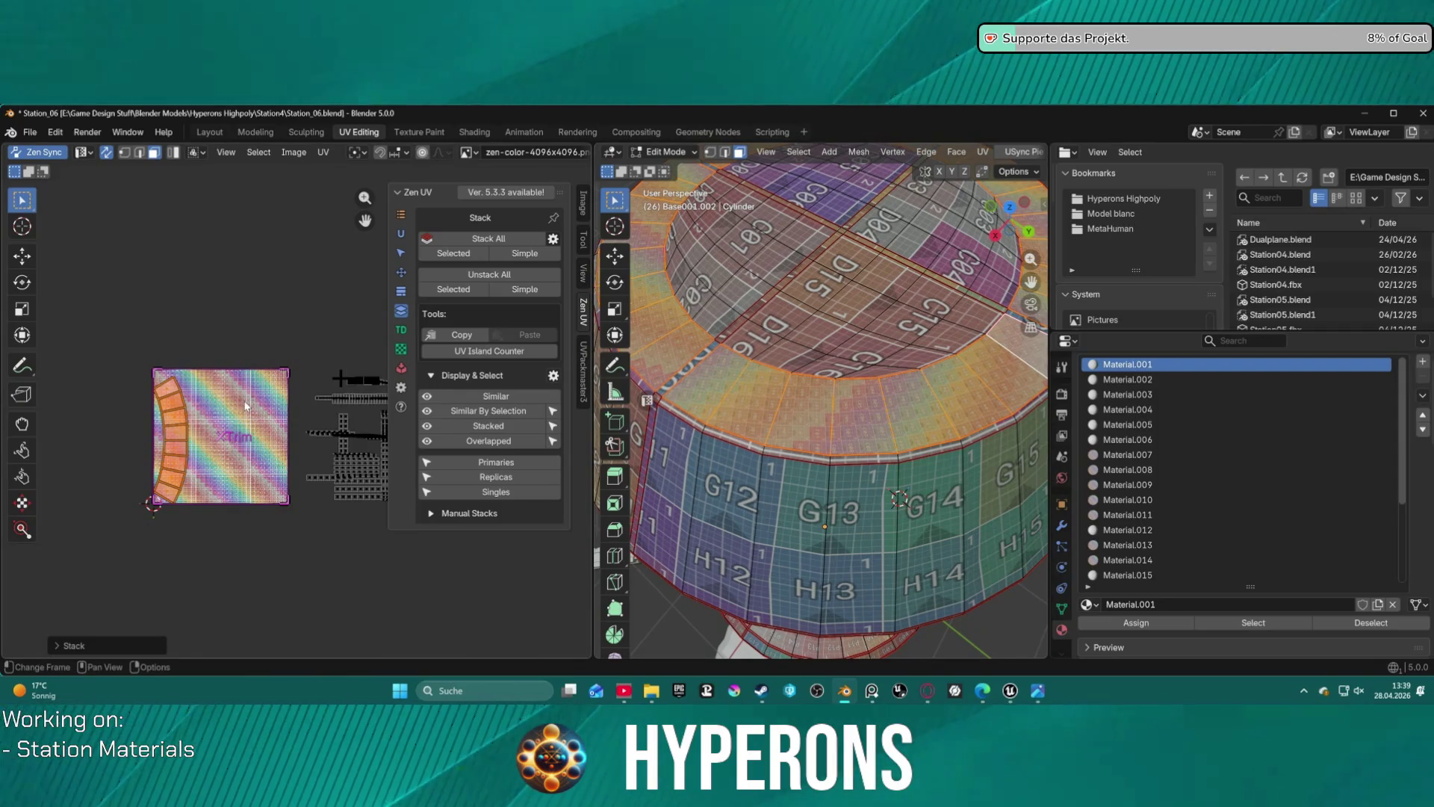
{"action": "left_click", "coordinate": [401, 292]}
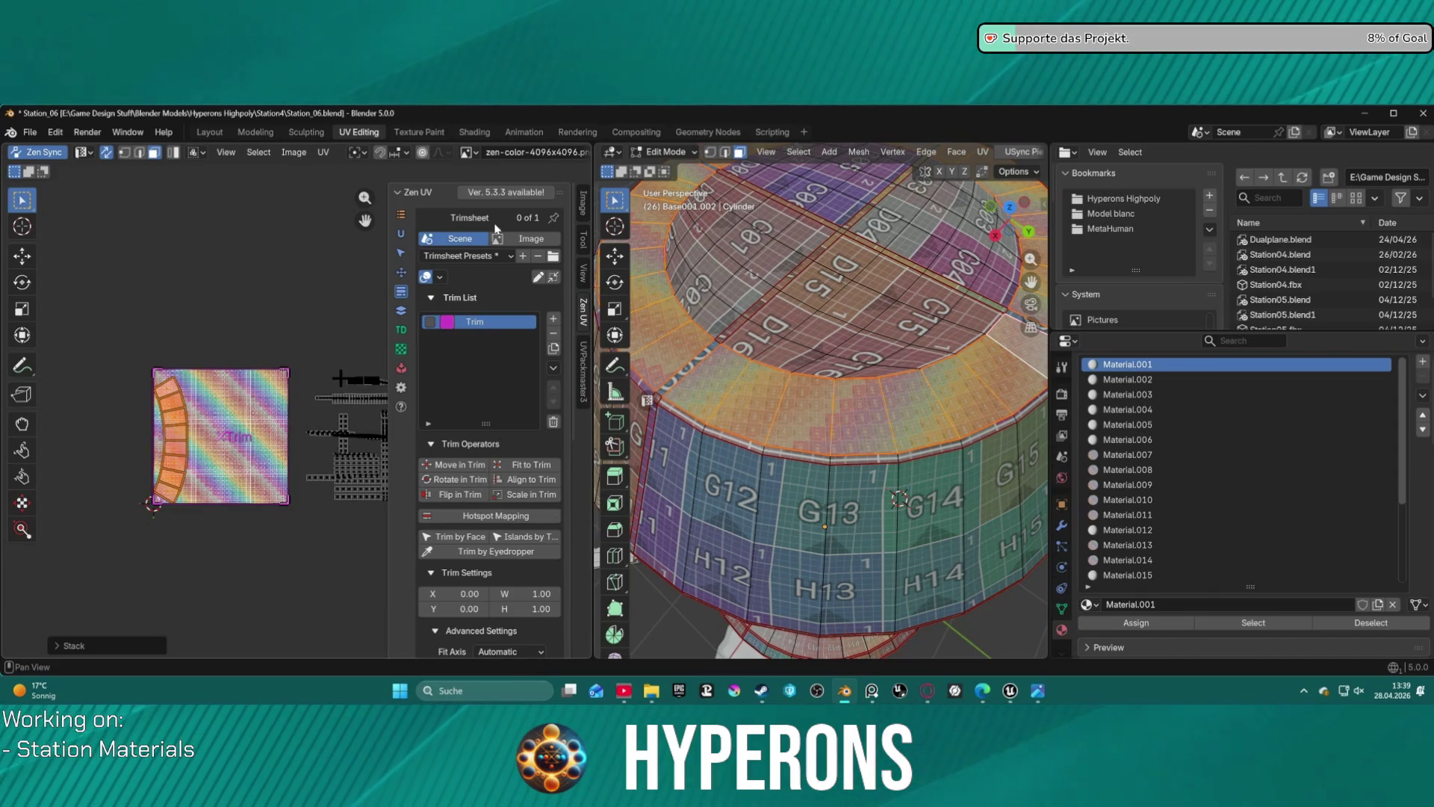
- Apply World Orient and Round UV Coordinates to the cylinder's UV island
{"action": "left_click", "coordinate": [404, 273]}
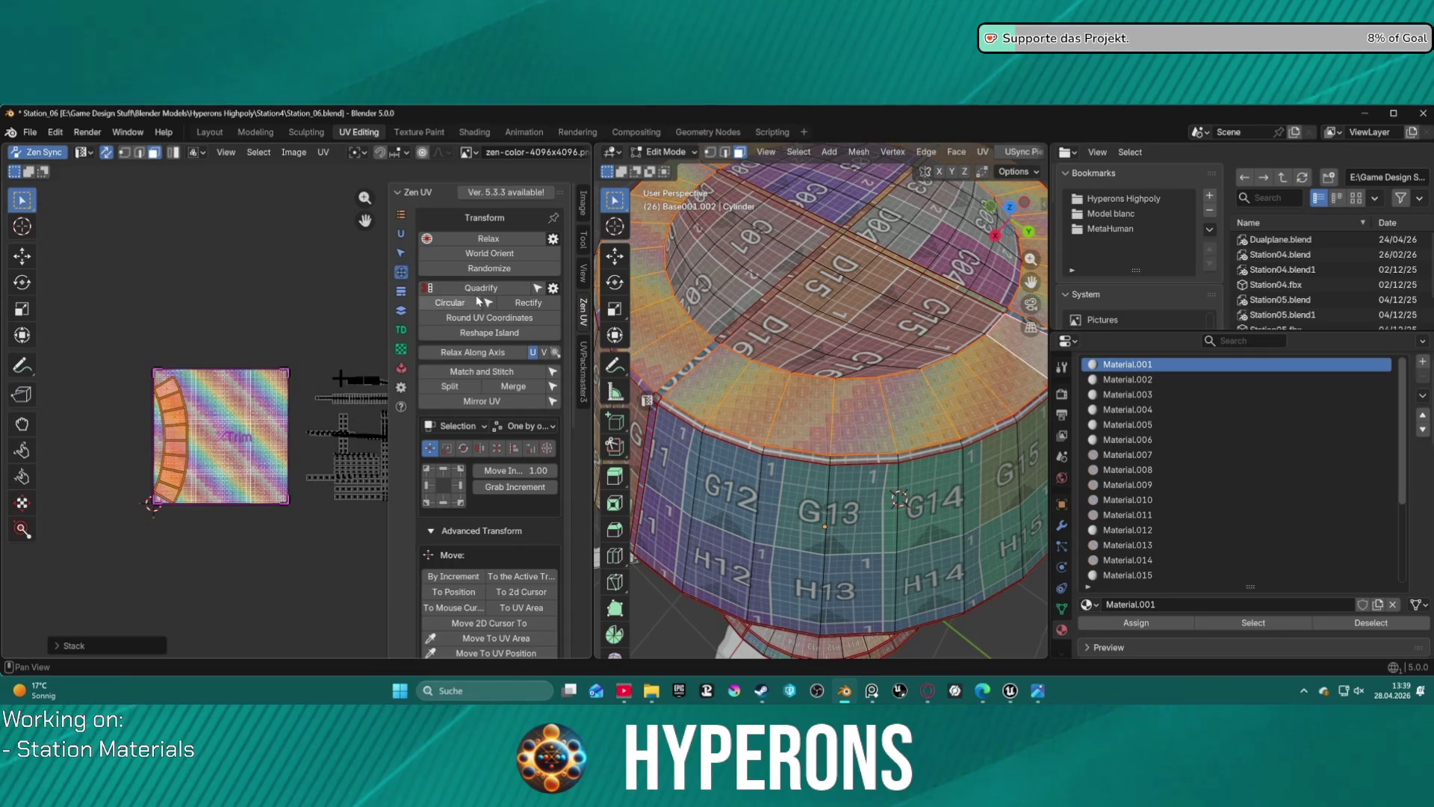
{"action": "left_click", "coordinate": [489, 254]}
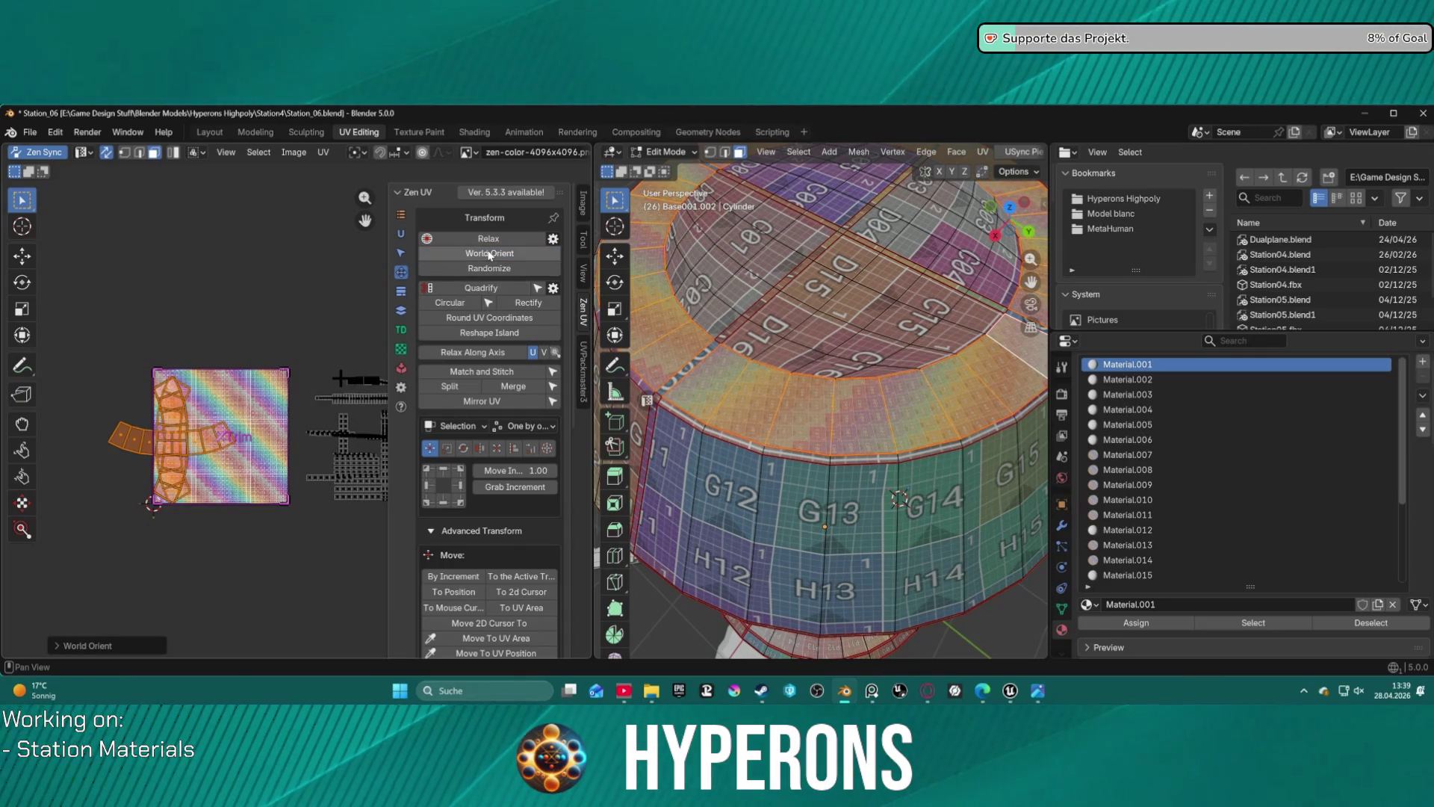
{"action": "middle_click_drag", "start_coordinate": [814, 567], "coordinate": [812, 414]}
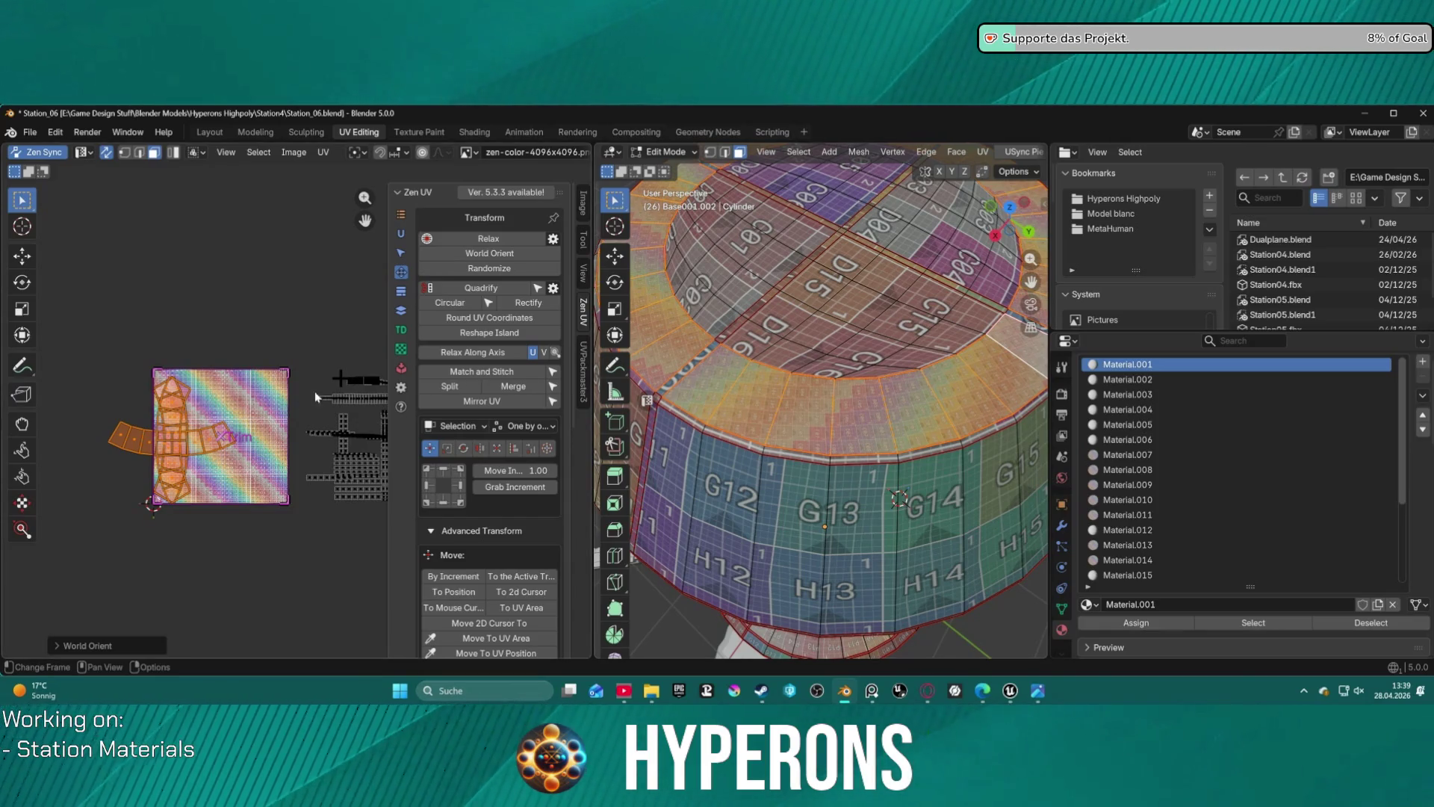
{"action": "left_click", "coordinate": [493, 321]}
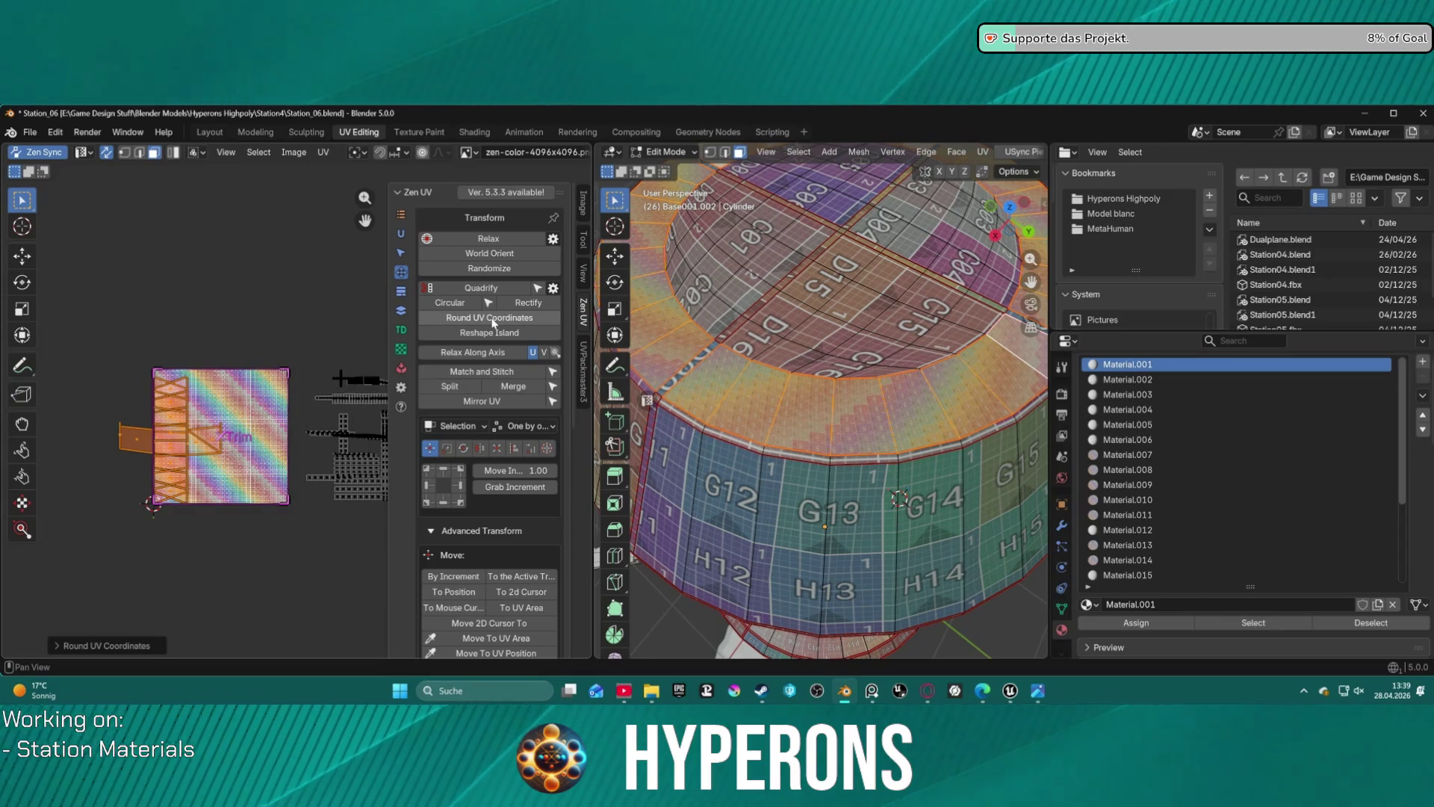
{"action": "scroll", "coordinate": [868, 367], "scroll_direction": "up", "scroll_amount": 5}
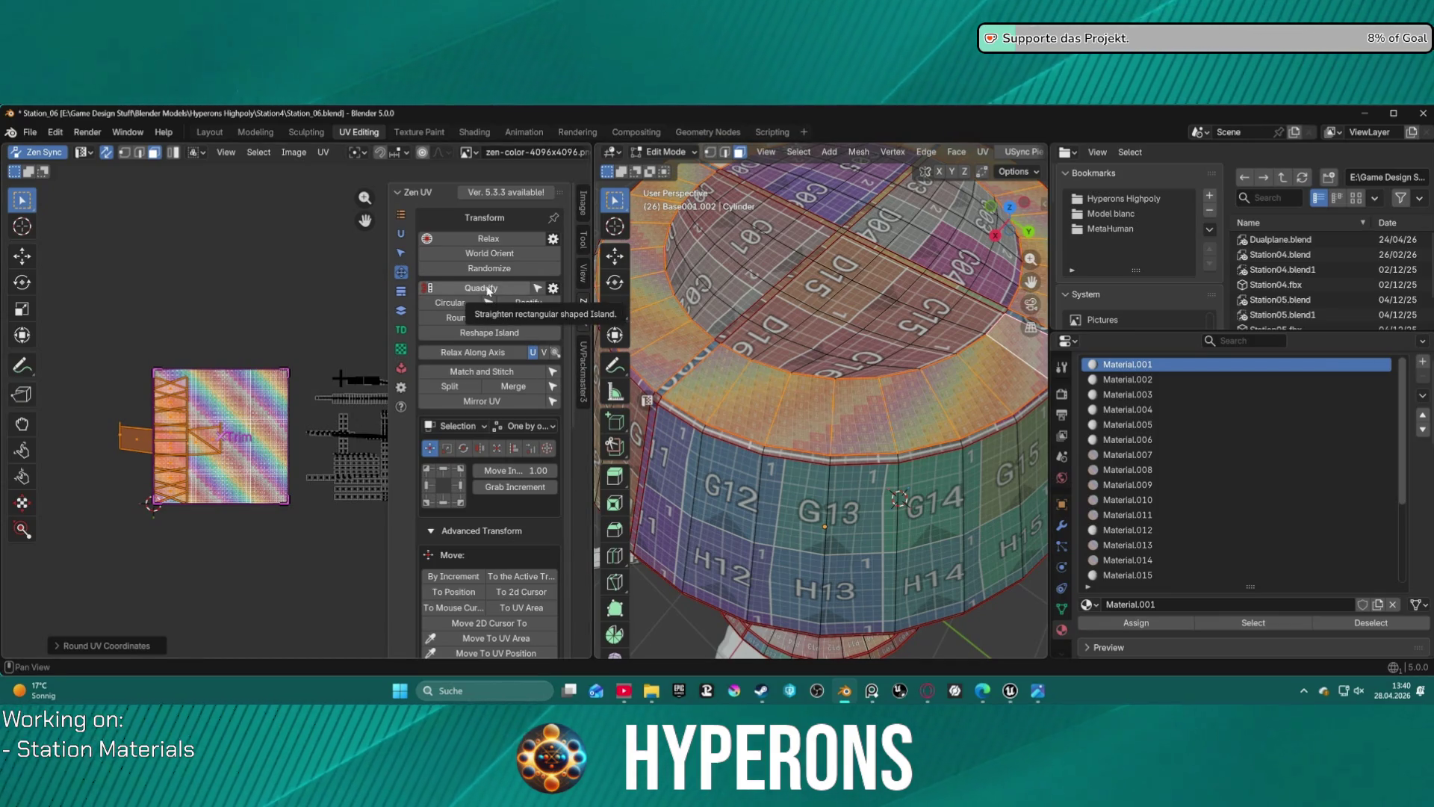
{"action": "left_click", "coordinate": [553, 288]}
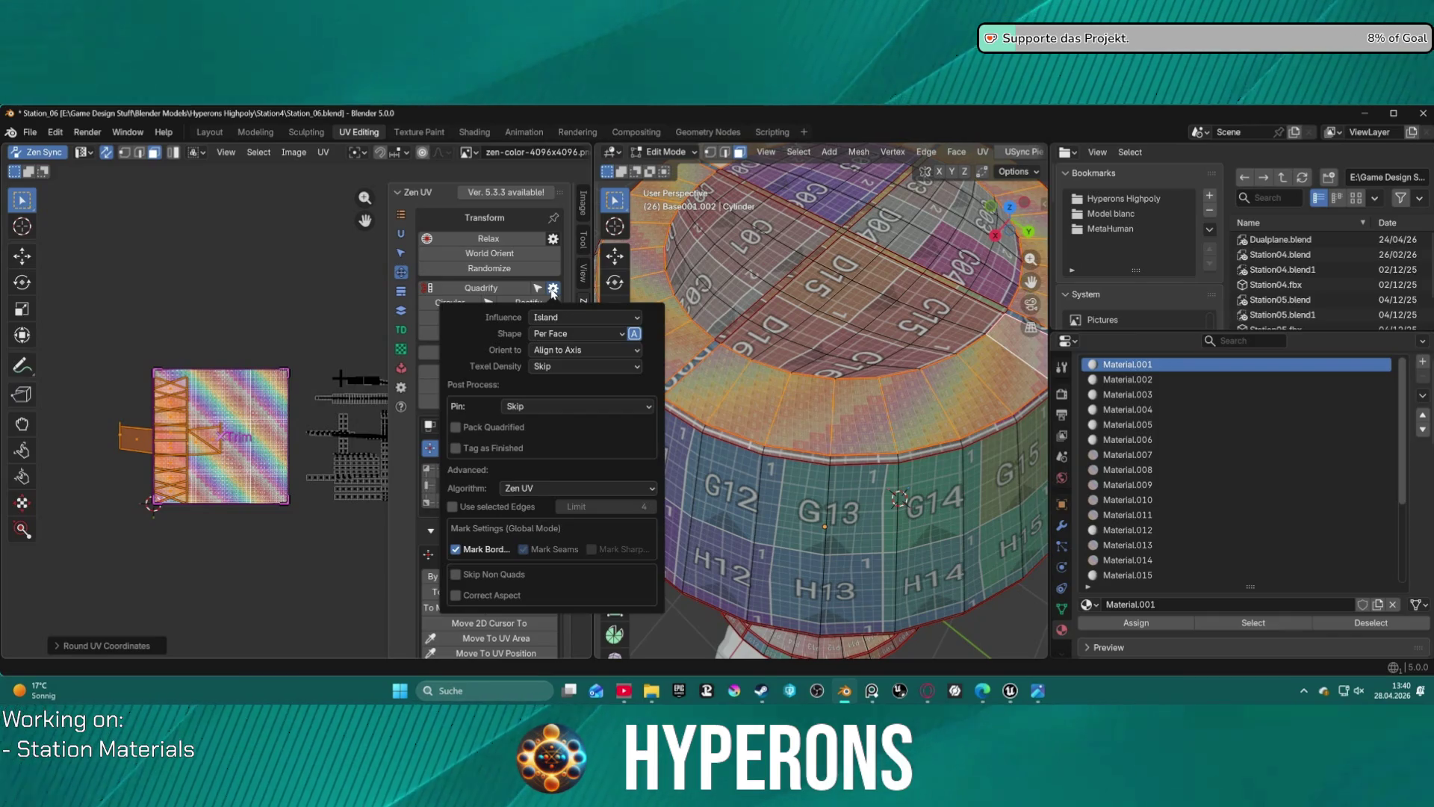
- Configure Quadrify with Per Face shape, Skip texel density and the Zen UV algorithm
{"action": "left_click", "coordinate": [576, 339]}
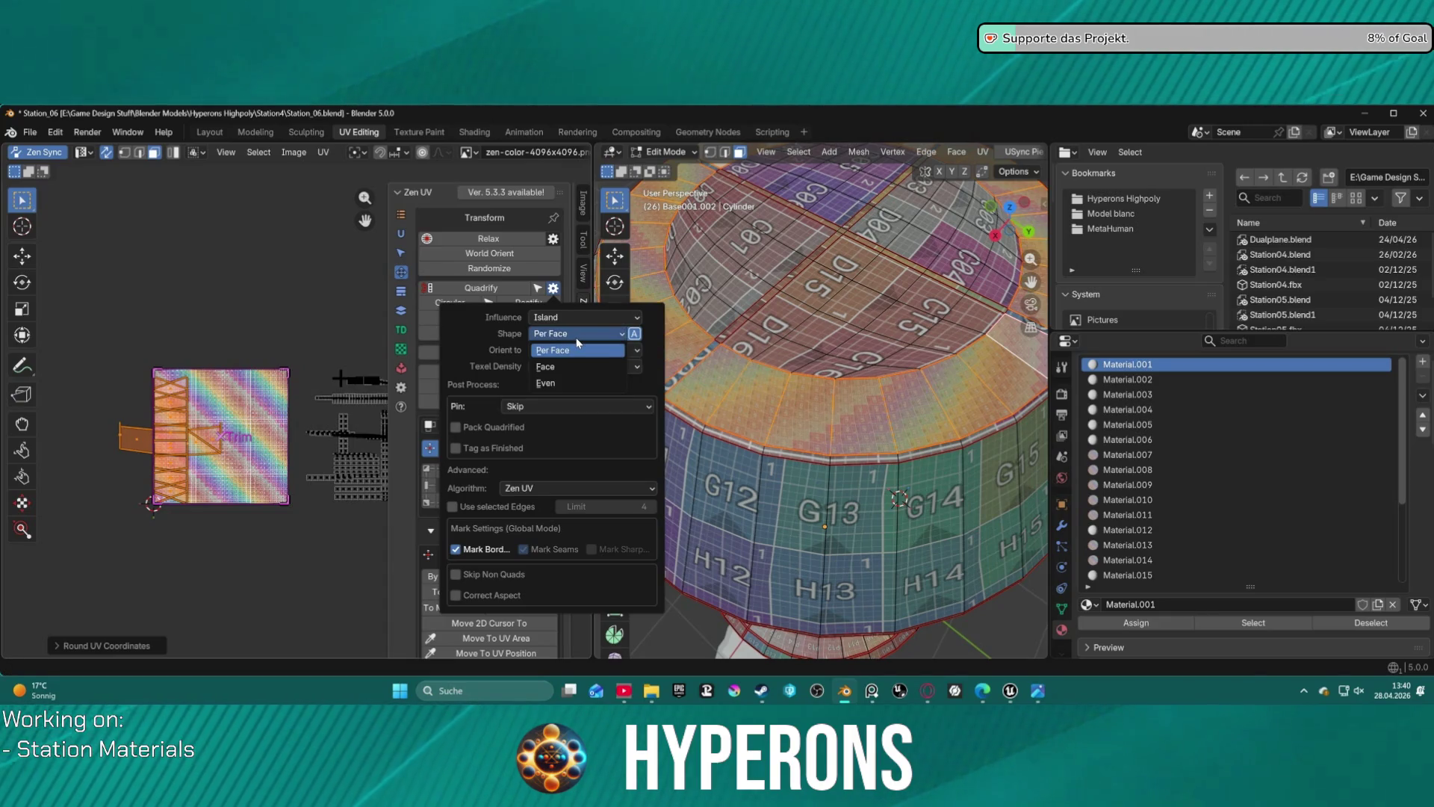
{"action": "left_click", "coordinate": [576, 346]}
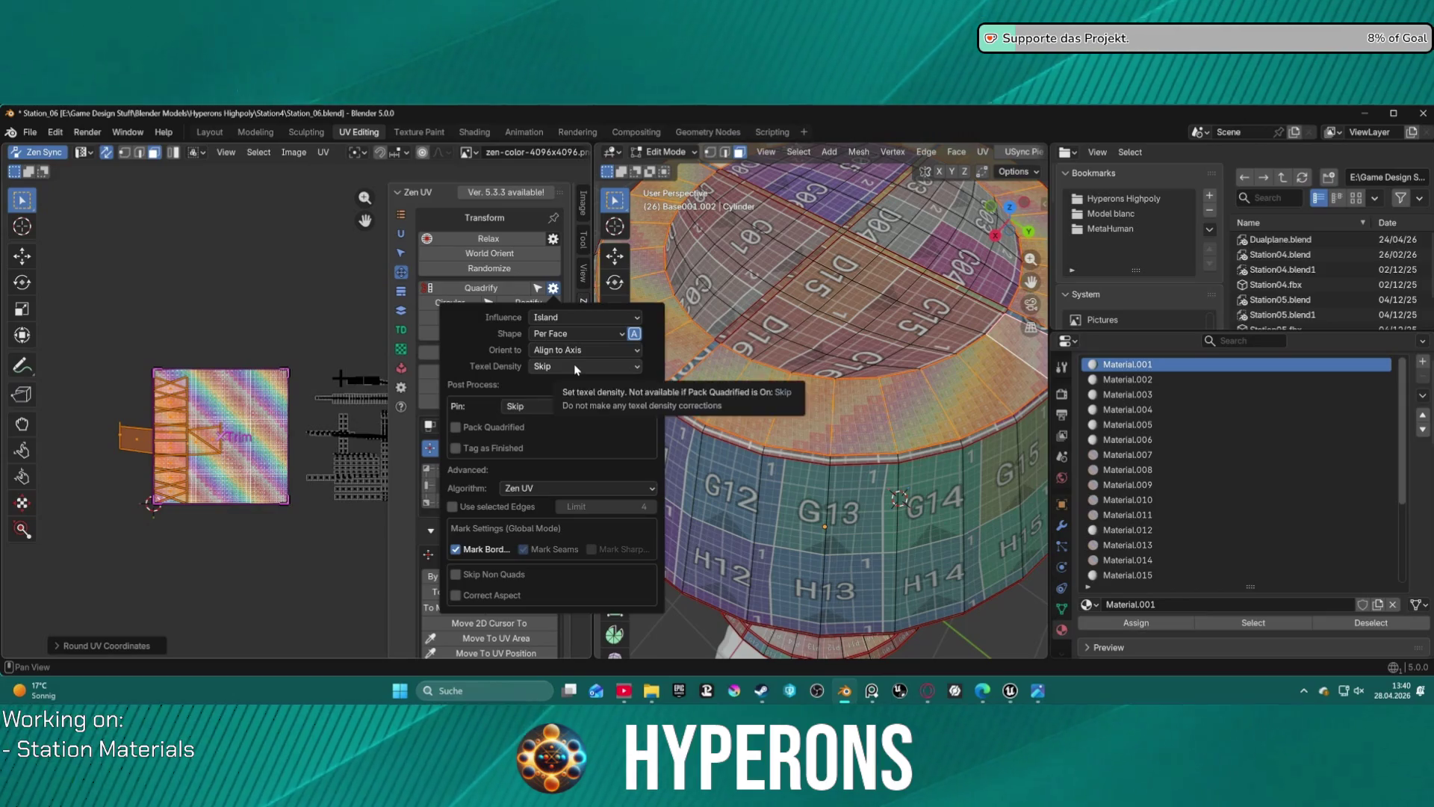
{"action": "left_click", "coordinate": [576, 366]}
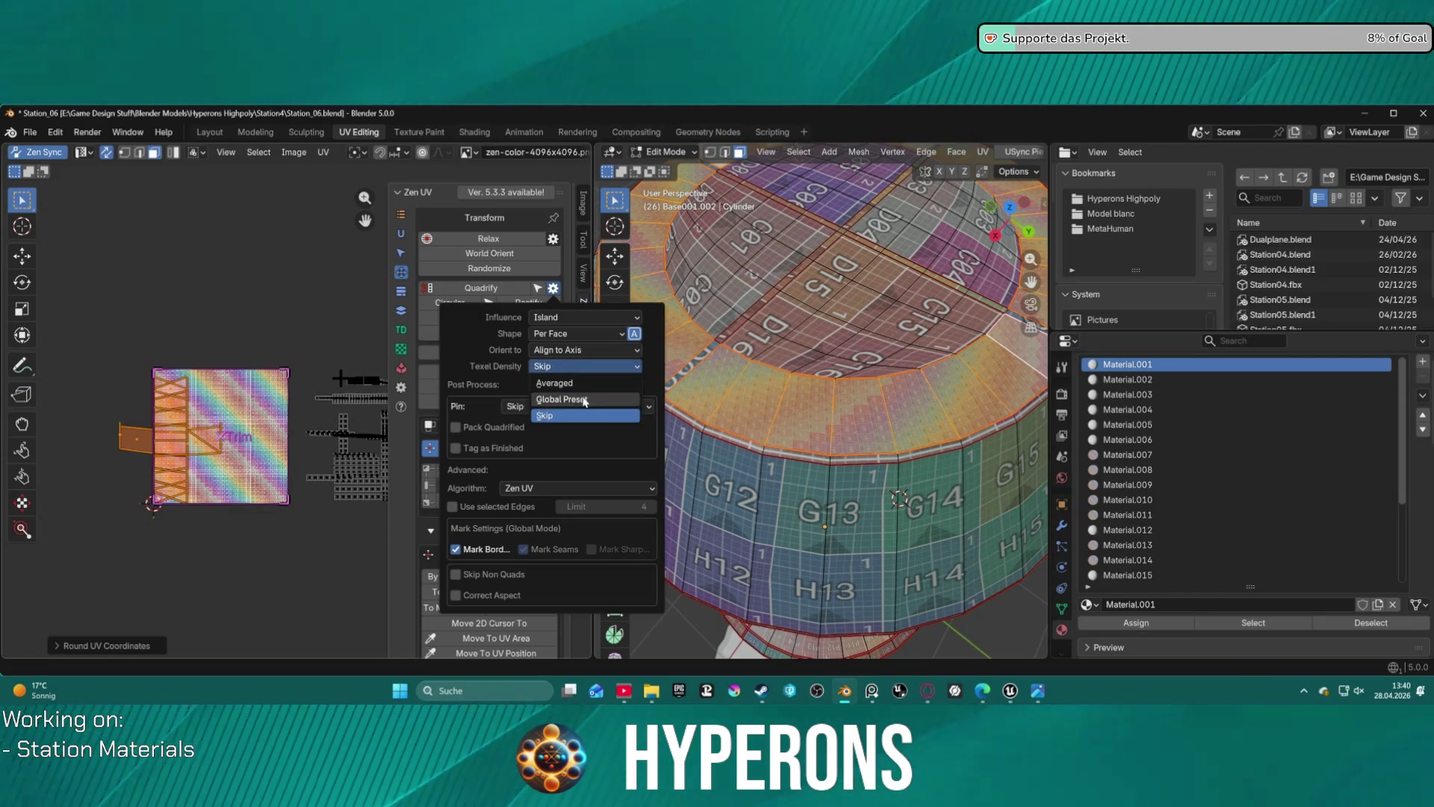
{"action": "left_click", "coordinate": [585, 401]}
{"action": "left_click", "coordinate": [582, 367]}
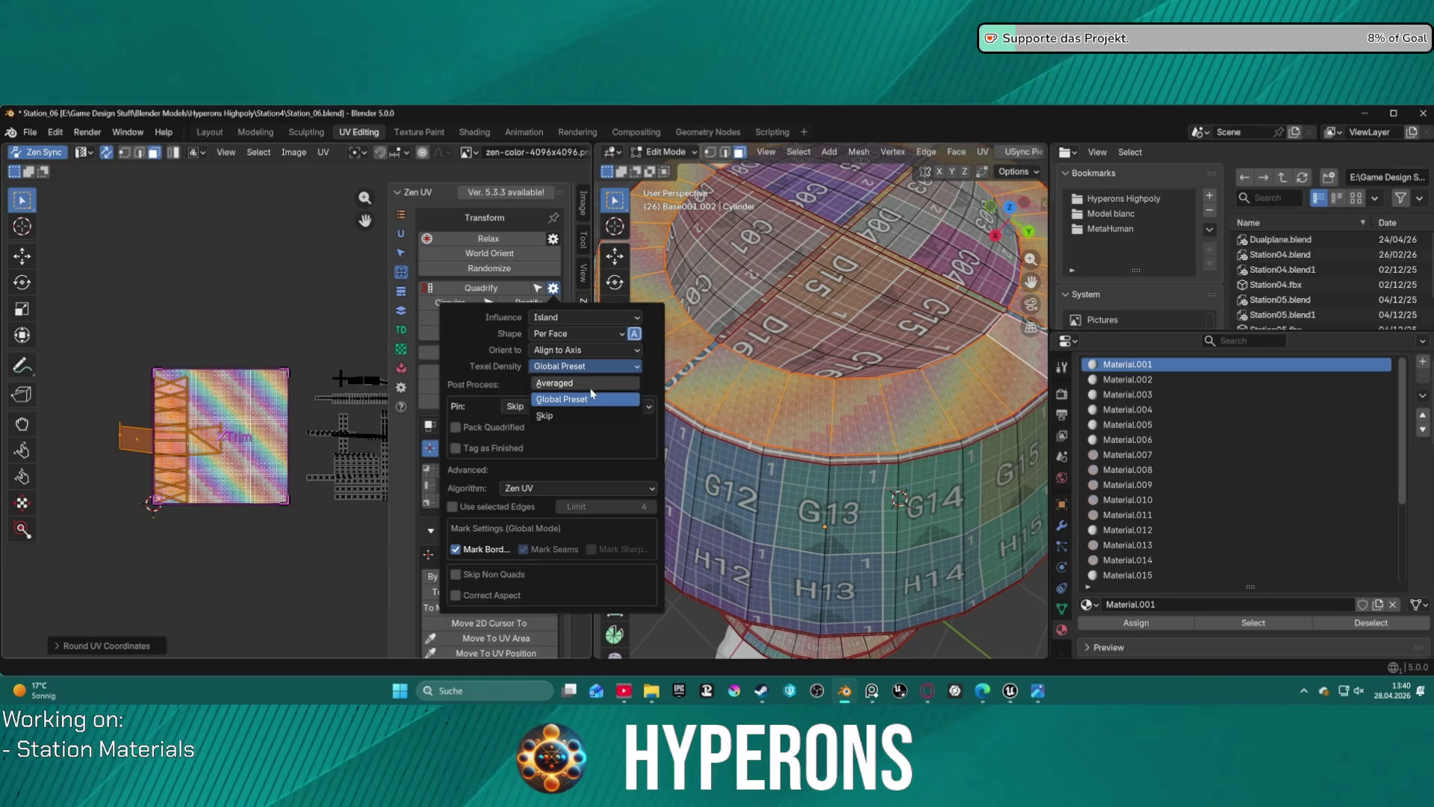
{"action": "left_click", "coordinate": [595, 414]}
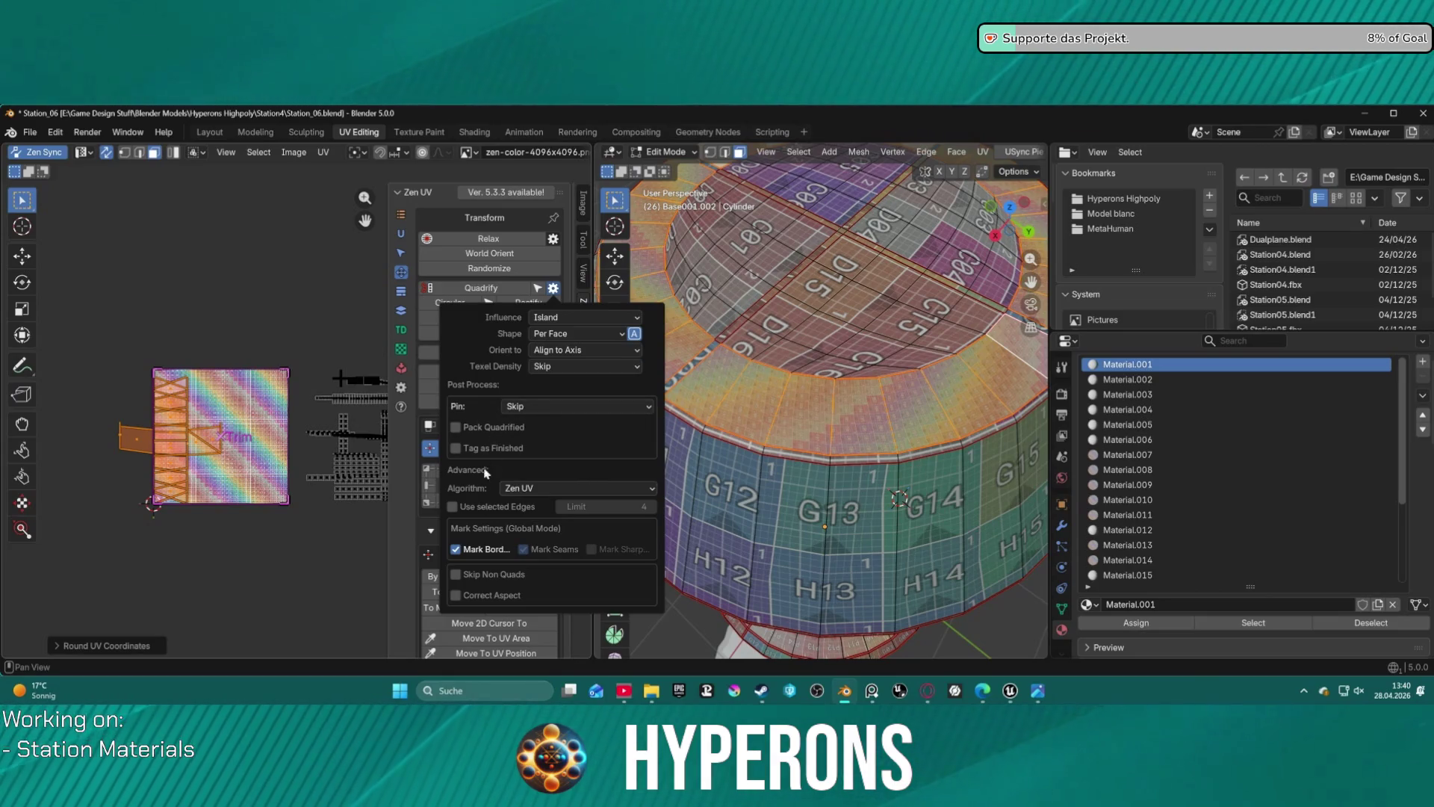
{"action": "left_click", "coordinate": [530, 490]}
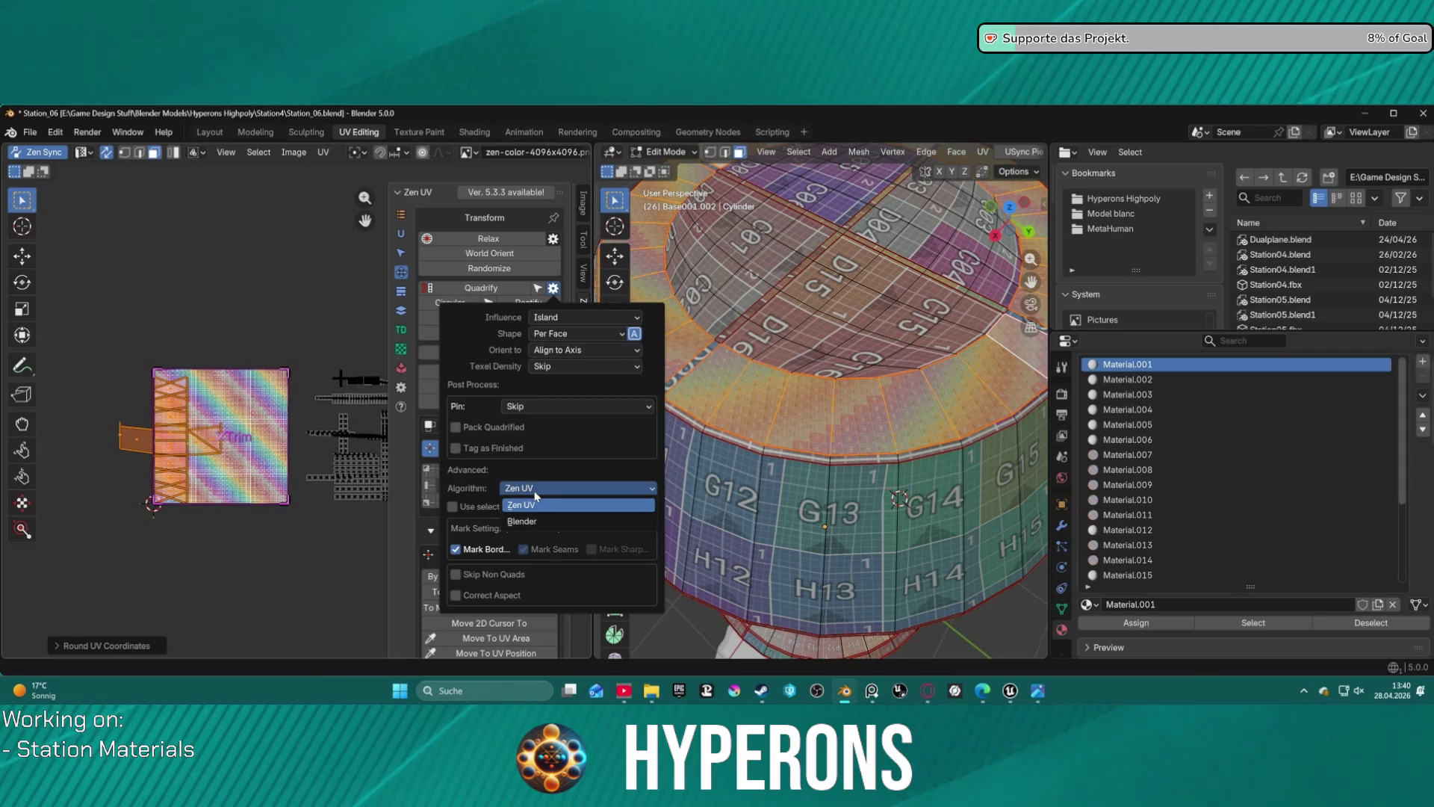
{"action": "left_click", "coordinate": [539, 501]}
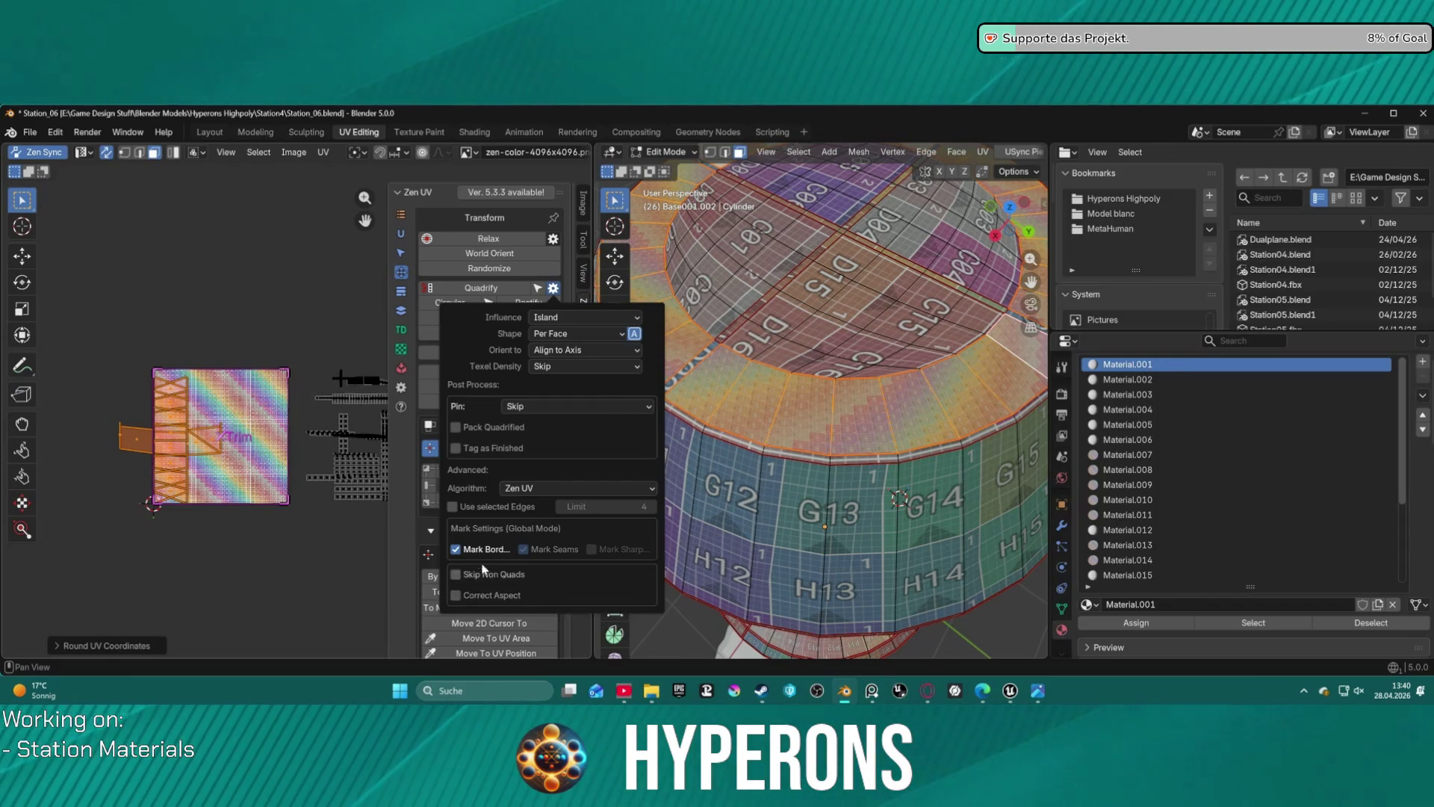
{"action": "left_click", "coordinate": [489, 292]}
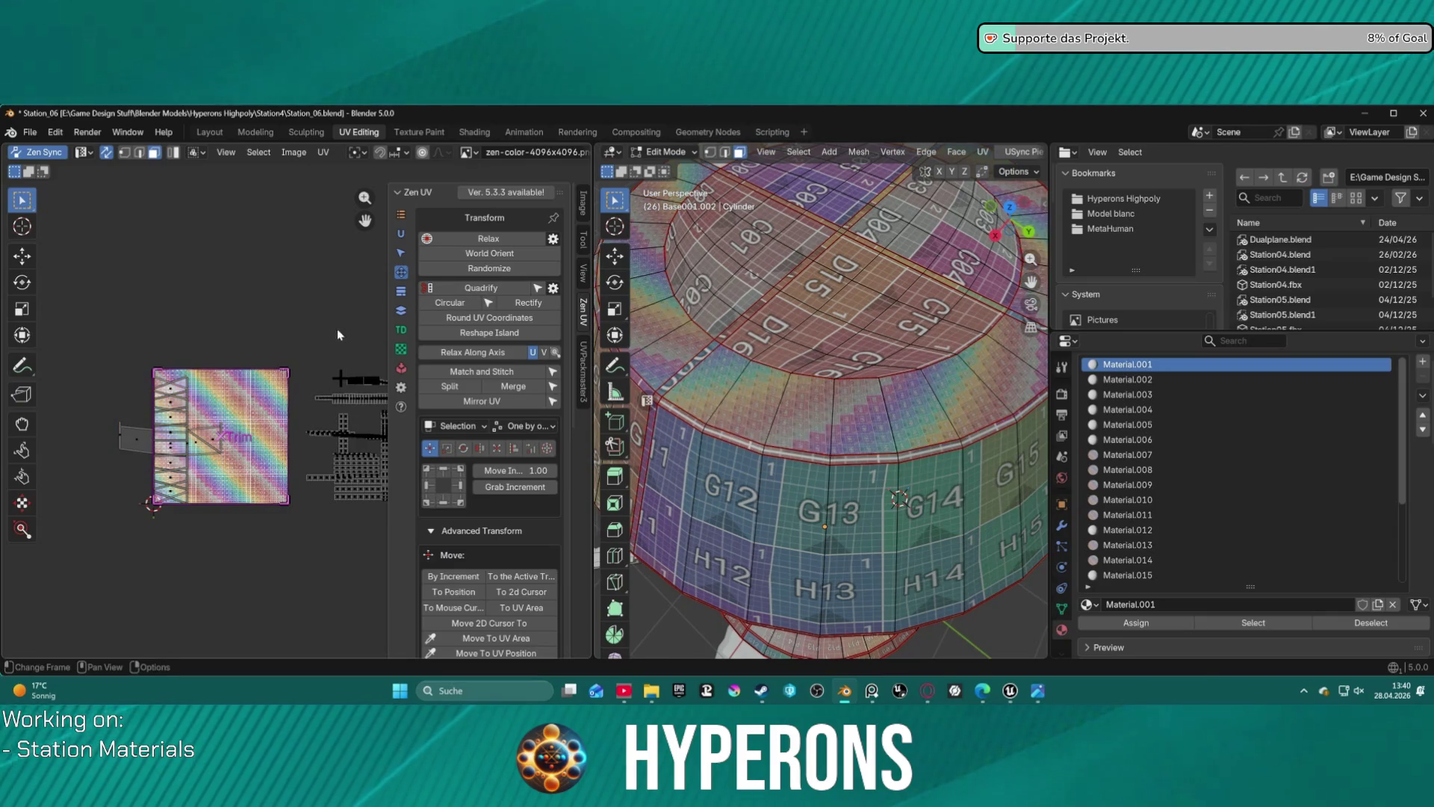
- Quadrify the selected ring island, then relax it and orient it to world axes
{"action": "mouse_move", "coordinate": [85, 359]}
{"action": "left_mouse_down"}
{"action": "mouse_move", "coordinate": [224, 544]}
{"action": "mouse_move", "coordinate": [247, 547]}
{"action": "left_mouse_up"}
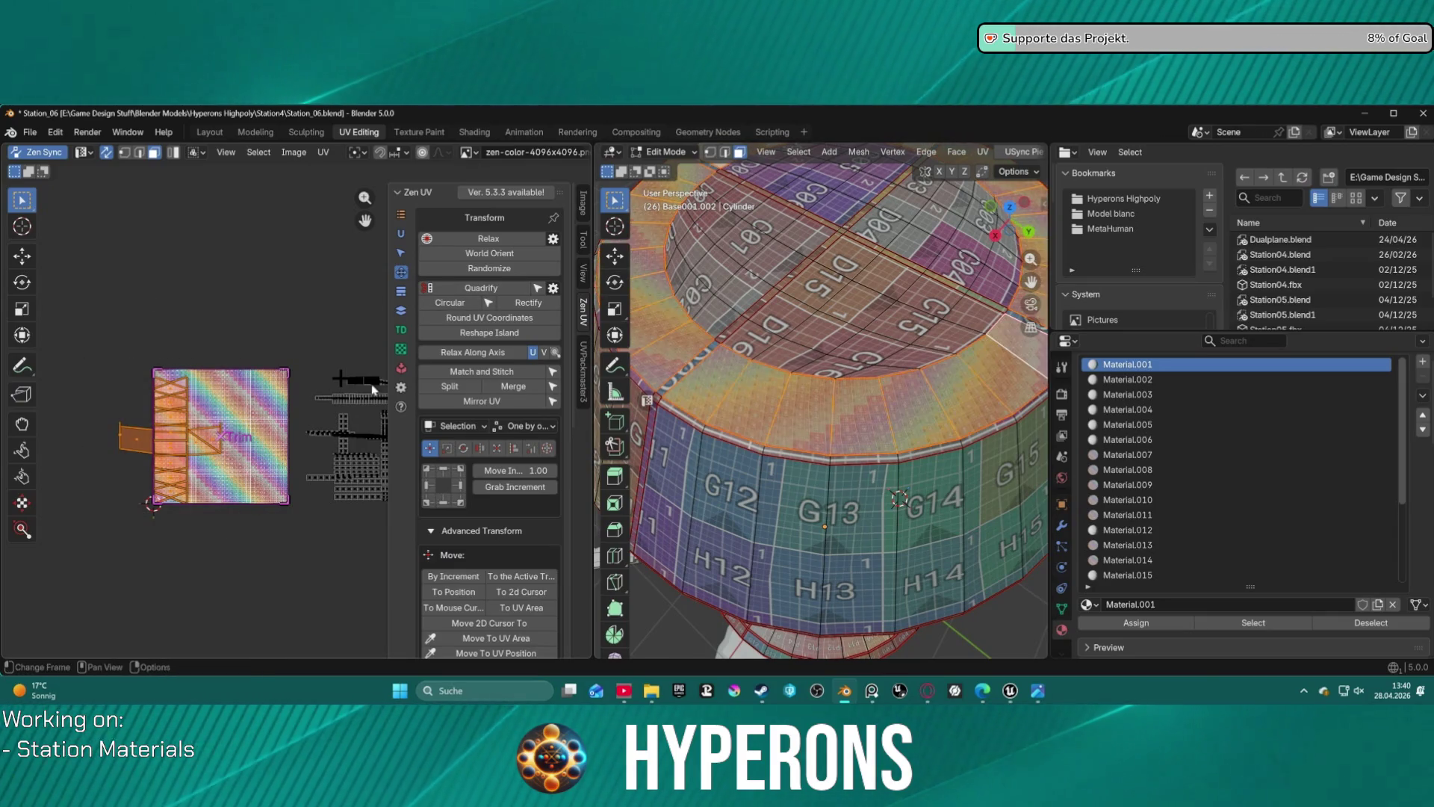
{"action": "left_click", "coordinate": [482, 289]}
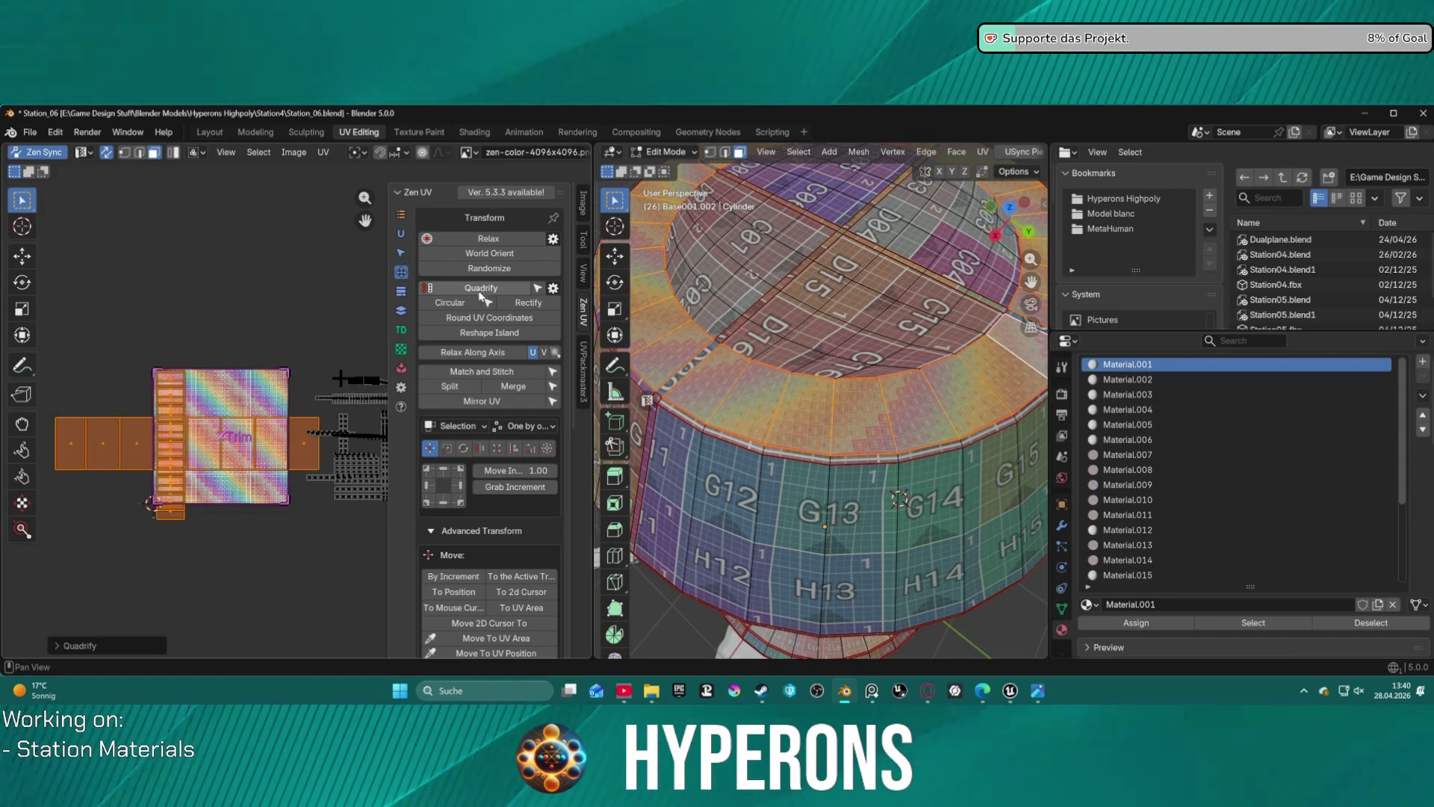
{"action": "left_click", "coordinate": [497, 256]}
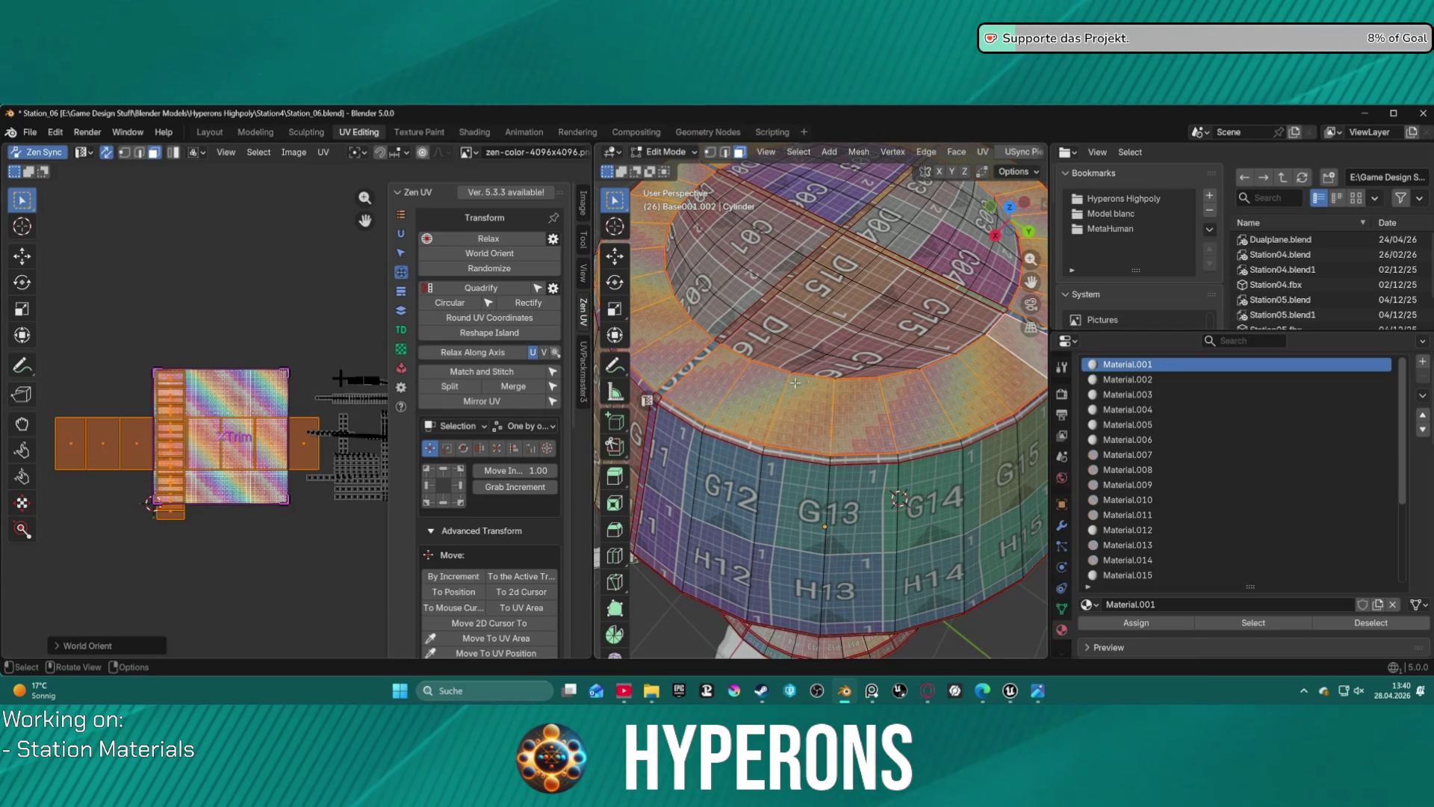
{"action": "scroll", "coordinate": [907, 392], "scroll_direction": "up", "scroll_amount": 5}
{"action": "scroll", "coordinate": [912, 392], "scroll_direction": "down", "scroll_amount": 5}
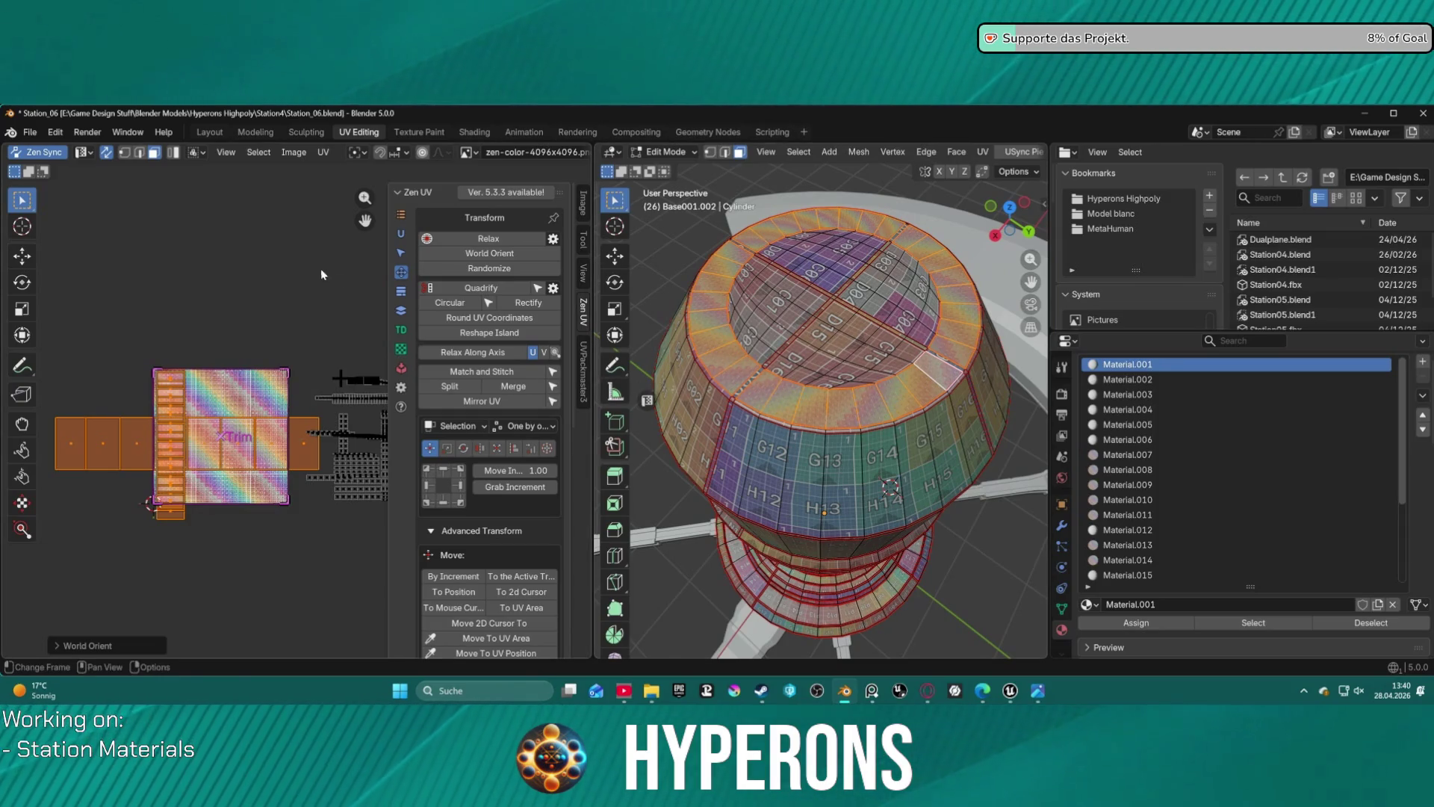
{"action": "left_click", "coordinate": [489, 239]}
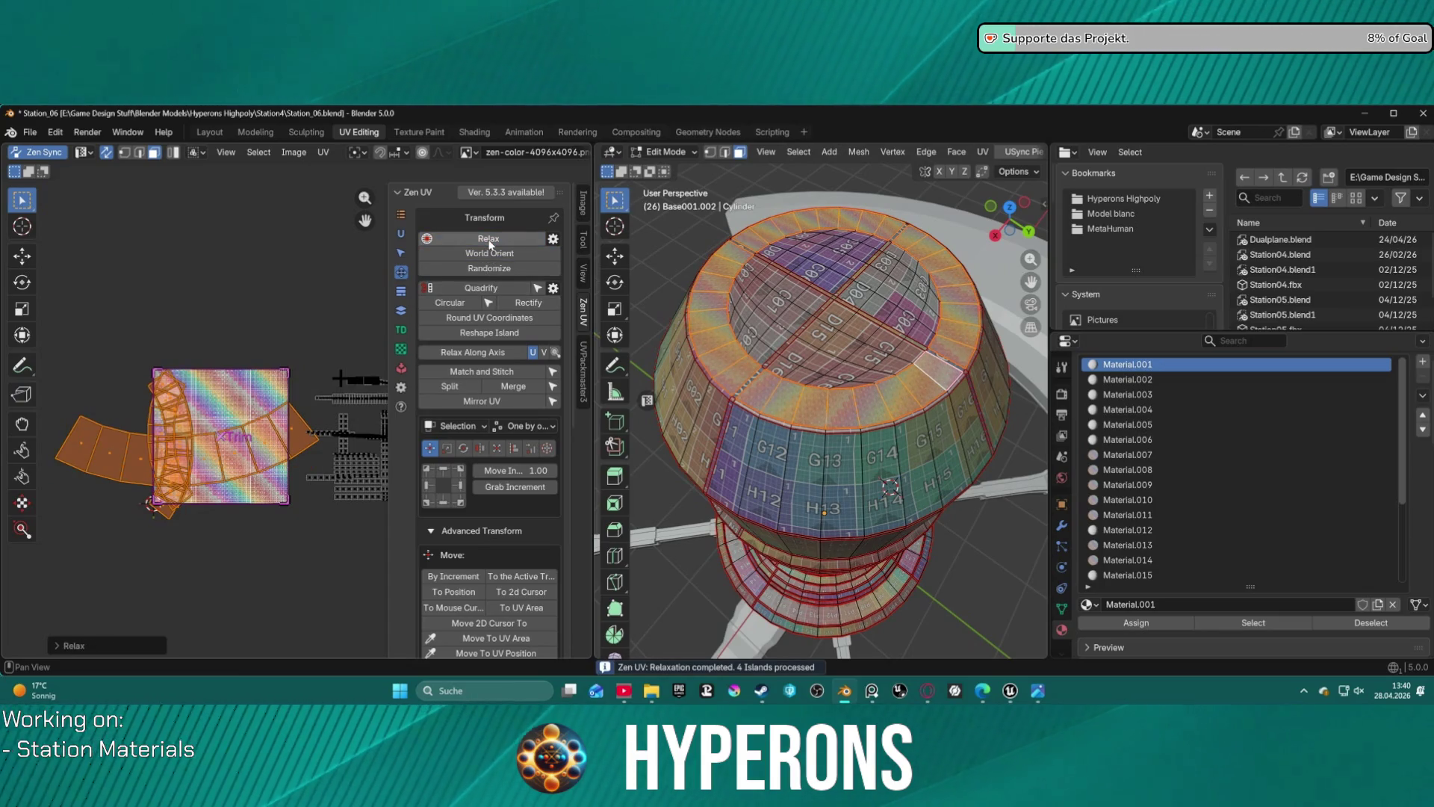
{"action": "left_click", "coordinate": [492, 254]}
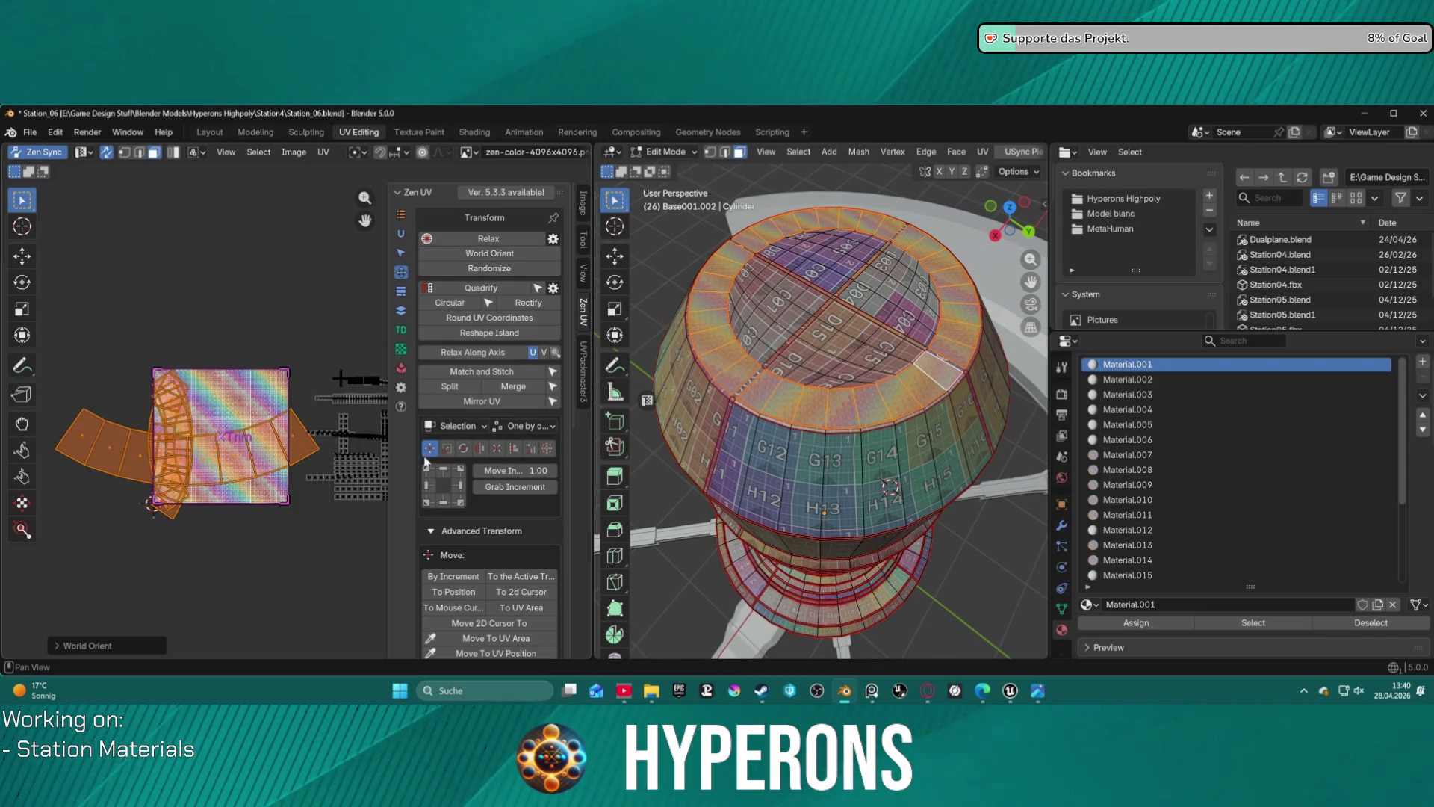
- Fit the selected islands into the 0–1 UV square
{"action": "left_click", "coordinate": [447, 448]}
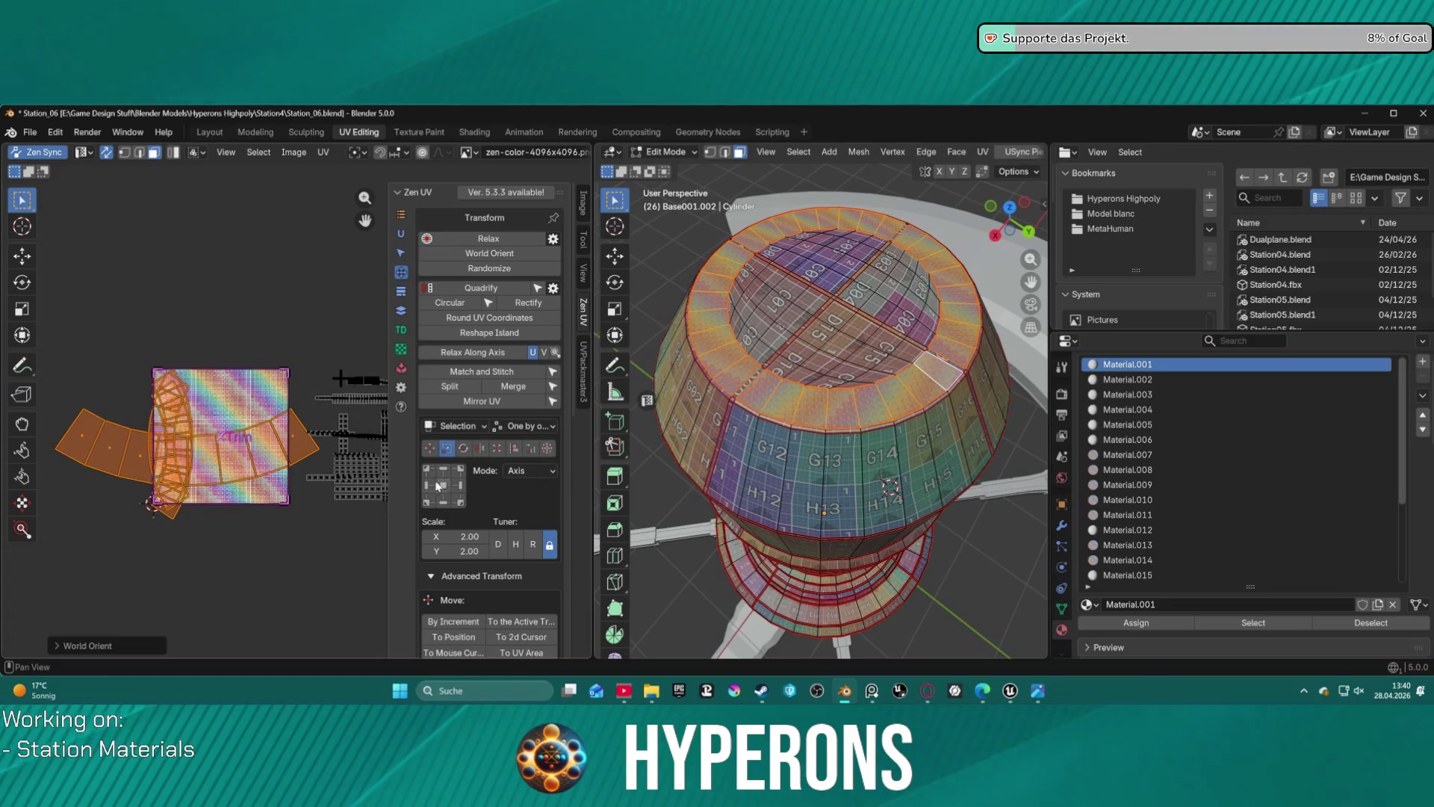
{"action": "left_click", "coordinate": [499, 449]}
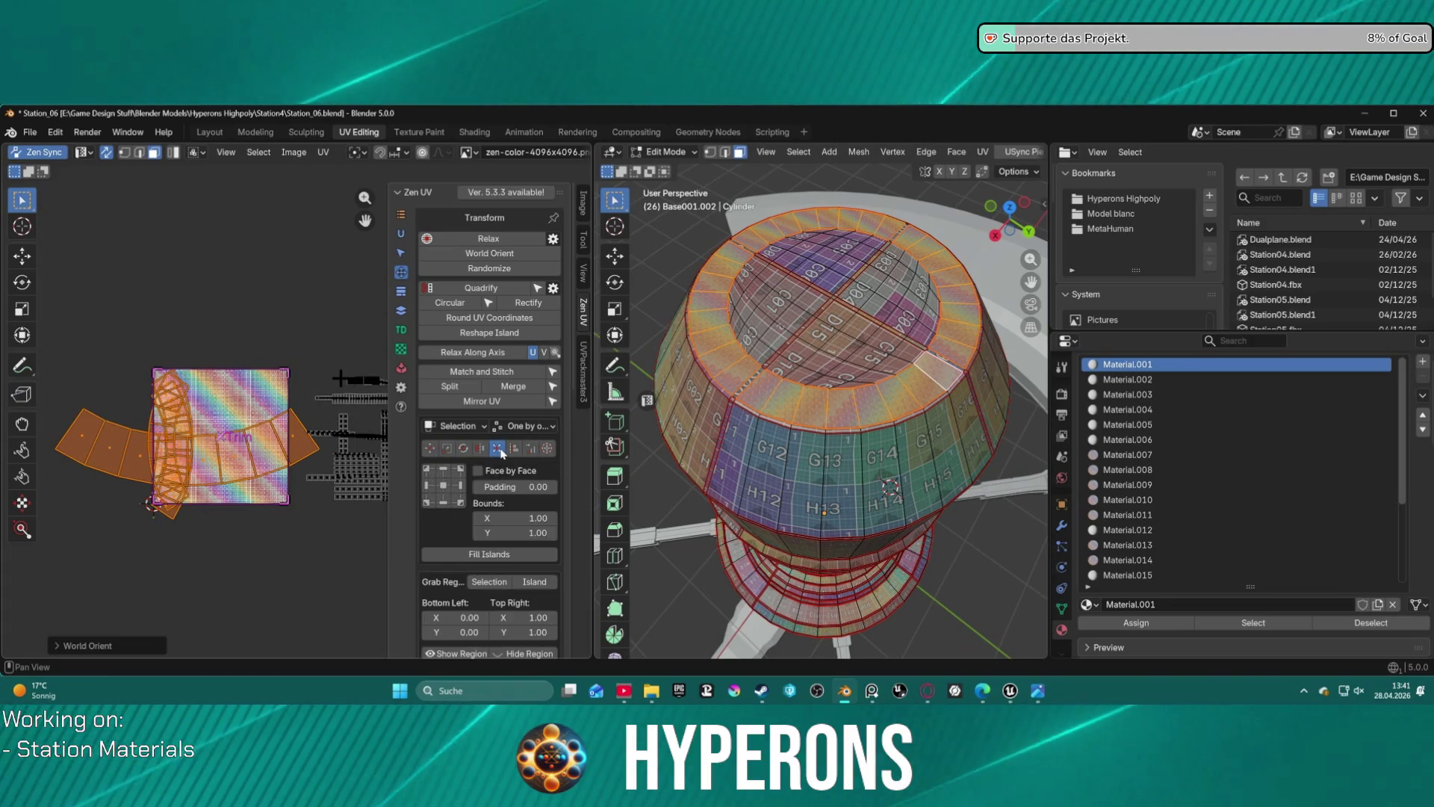
{"action": "left_click", "coordinate": [444, 490]}
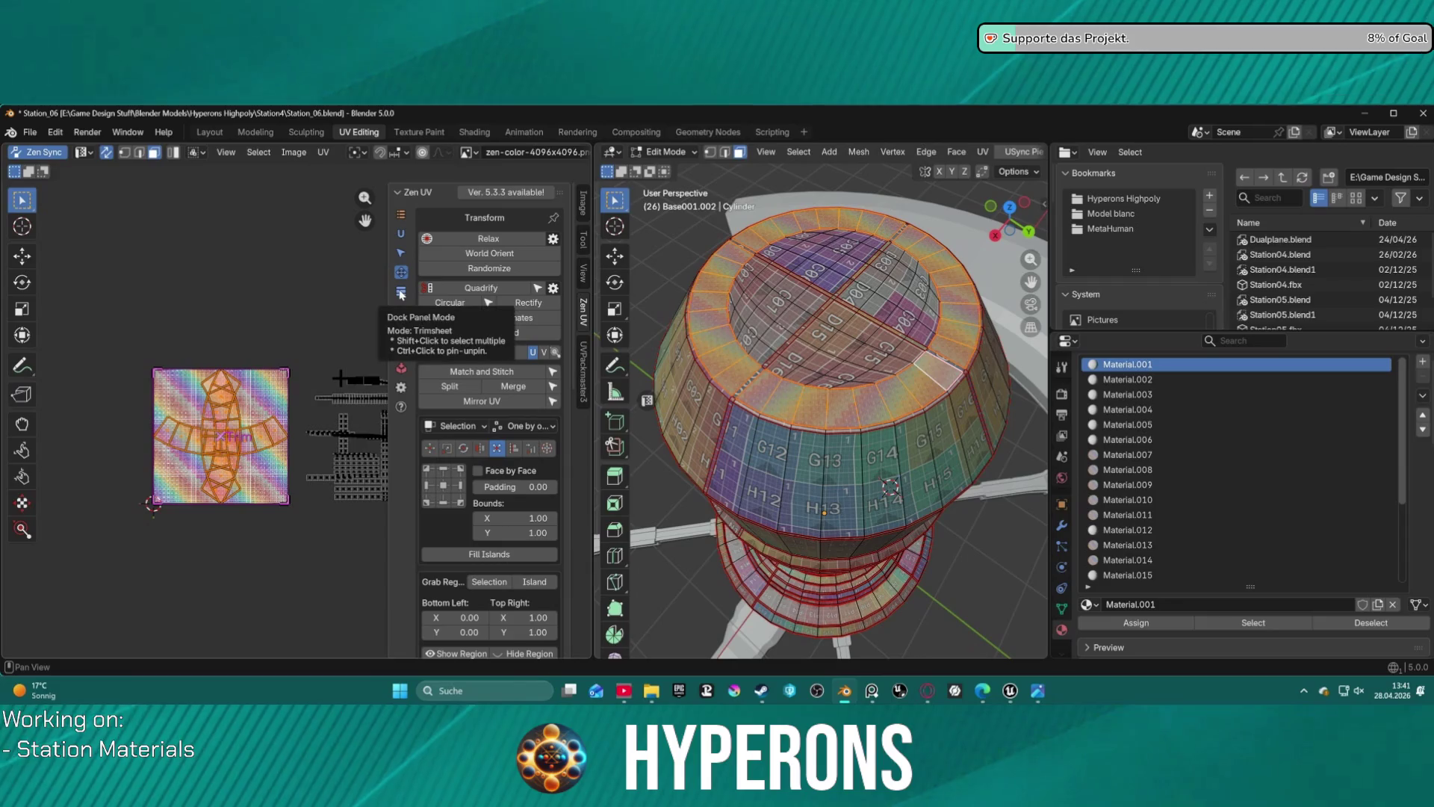
{"action": "left_click", "coordinate": [401, 310]}
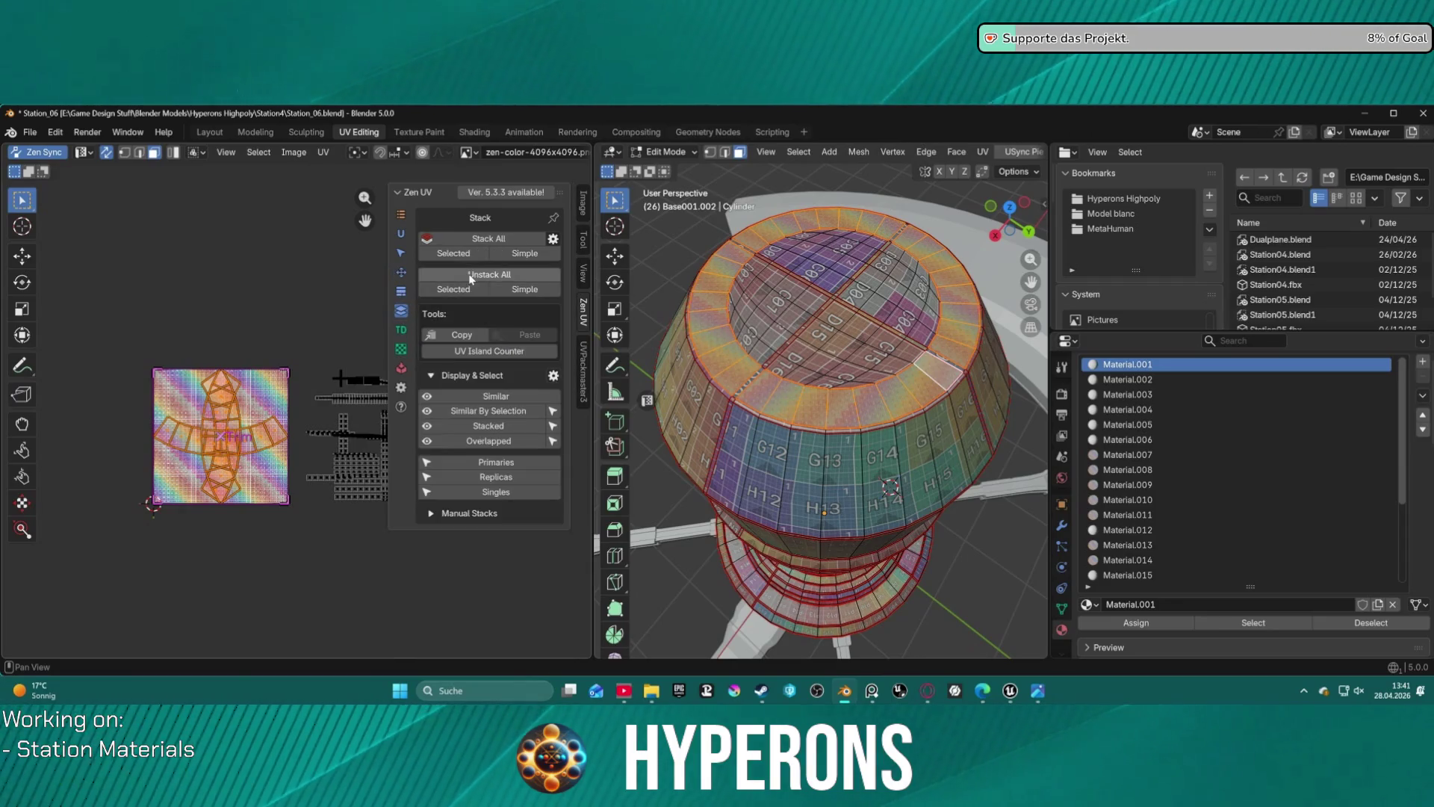
- Stack the selected side islands into one strip and rotate it about 5.8°
{"action": "left_click", "coordinate": [453, 253]}
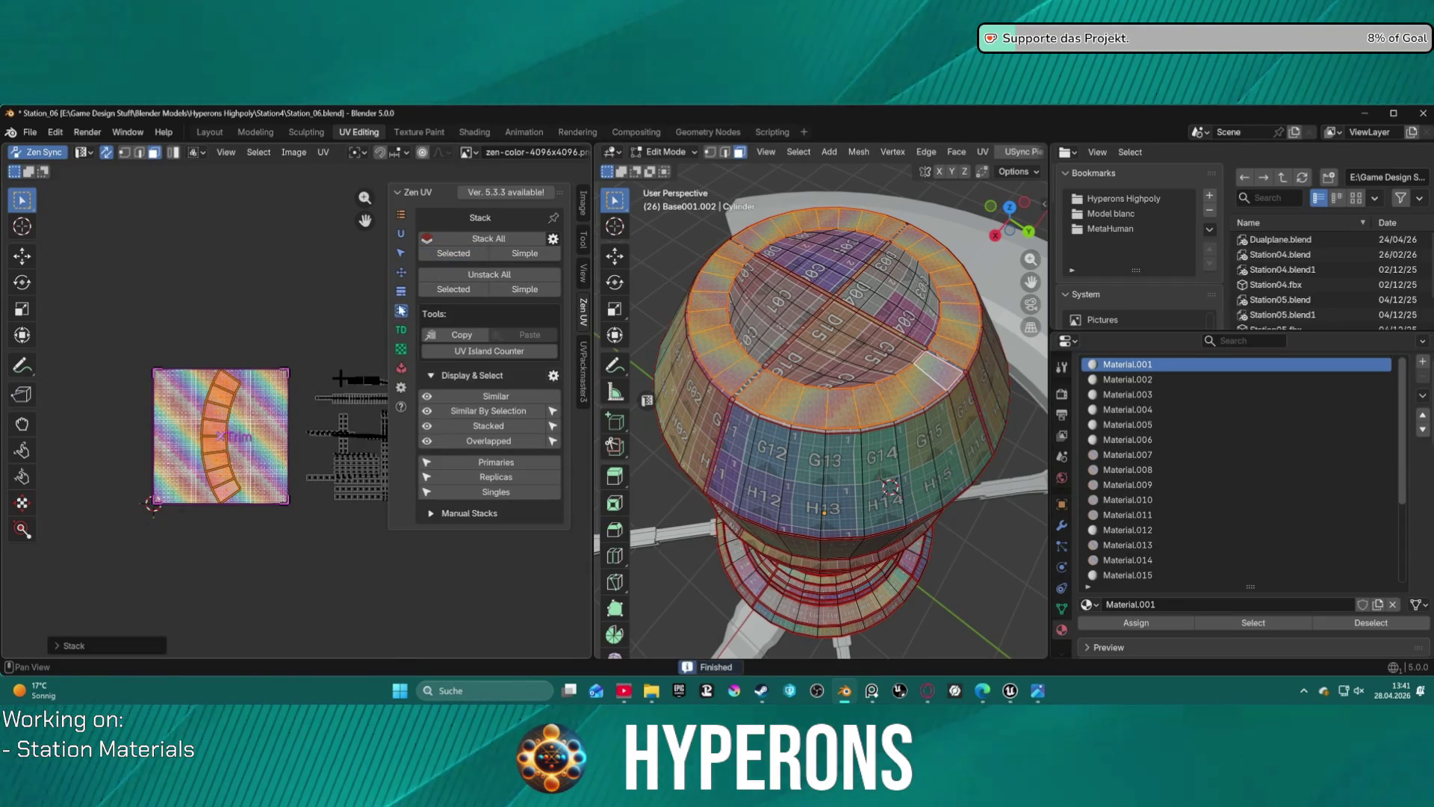
{"action": "scroll", "coordinate": [769, 331], "scroll_direction": "up", "scroll_amount": 10}
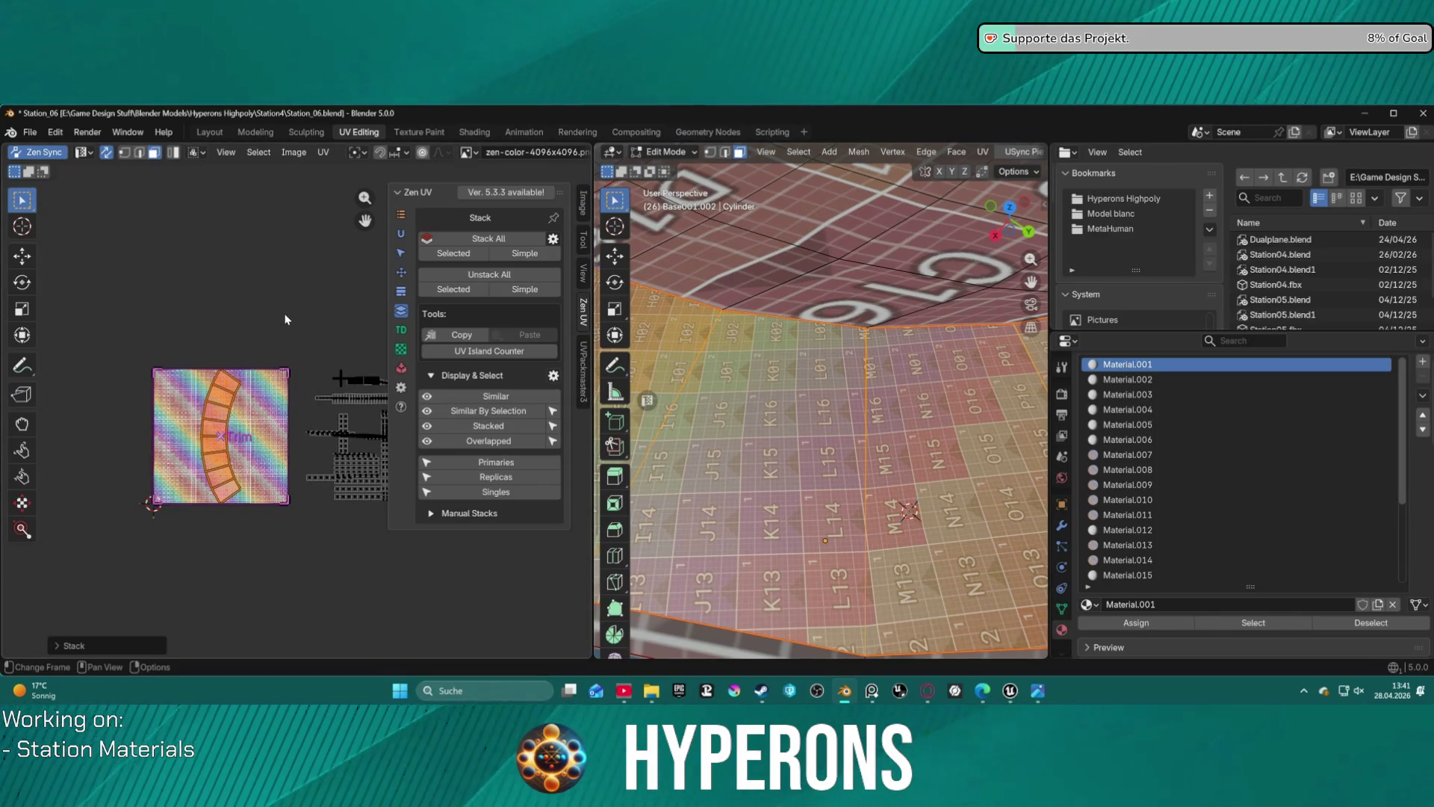
{"action": "key", "text": "r"}
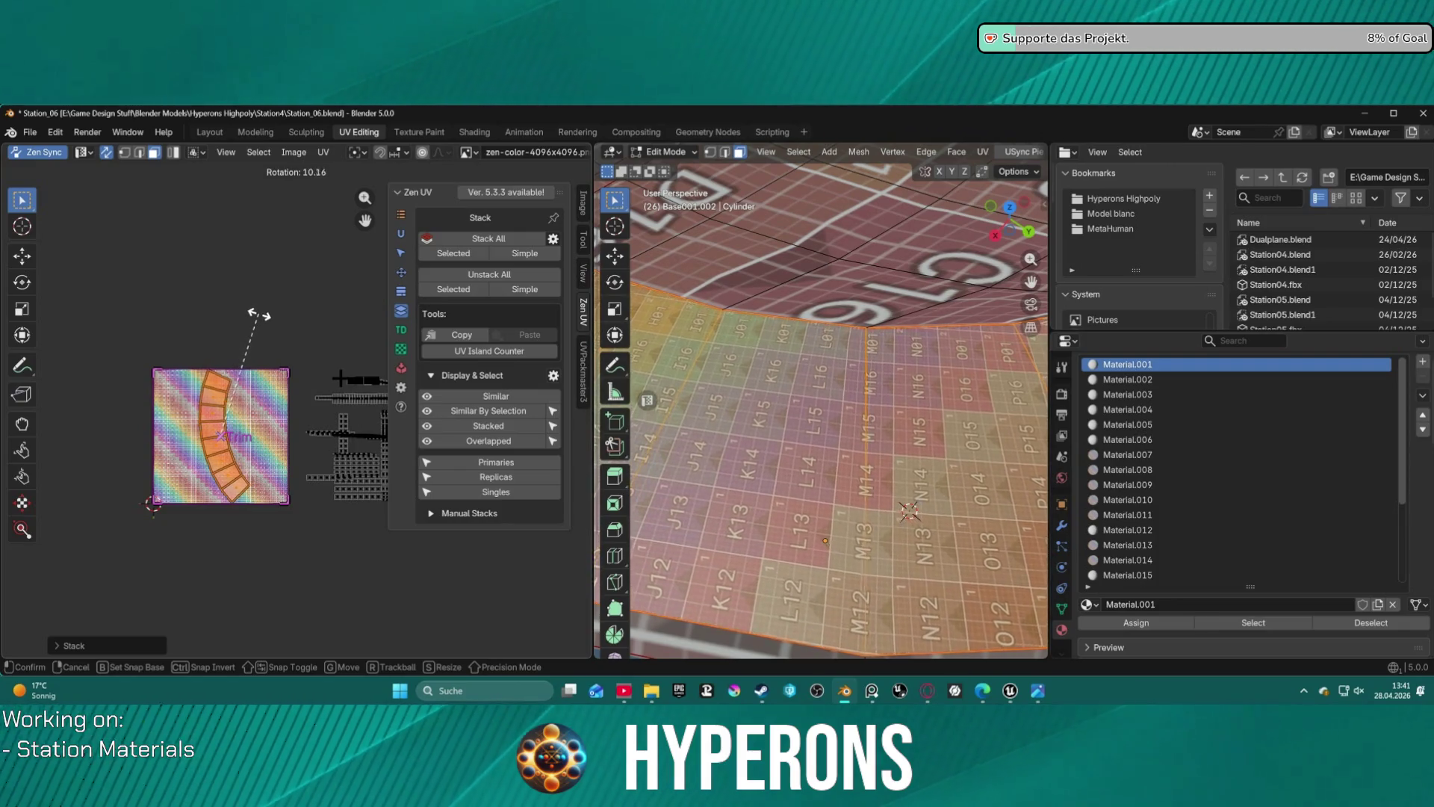
{"action": "left_click", "coordinate": [269, 316]}
{"action": "middle_click_drag", "start_coordinate": [754, 441], "coordinate": [785, 373]}
{"action": "scroll", "coordinate": [794, 376], "scroll_direction": "up", "scroll_amount": 5}
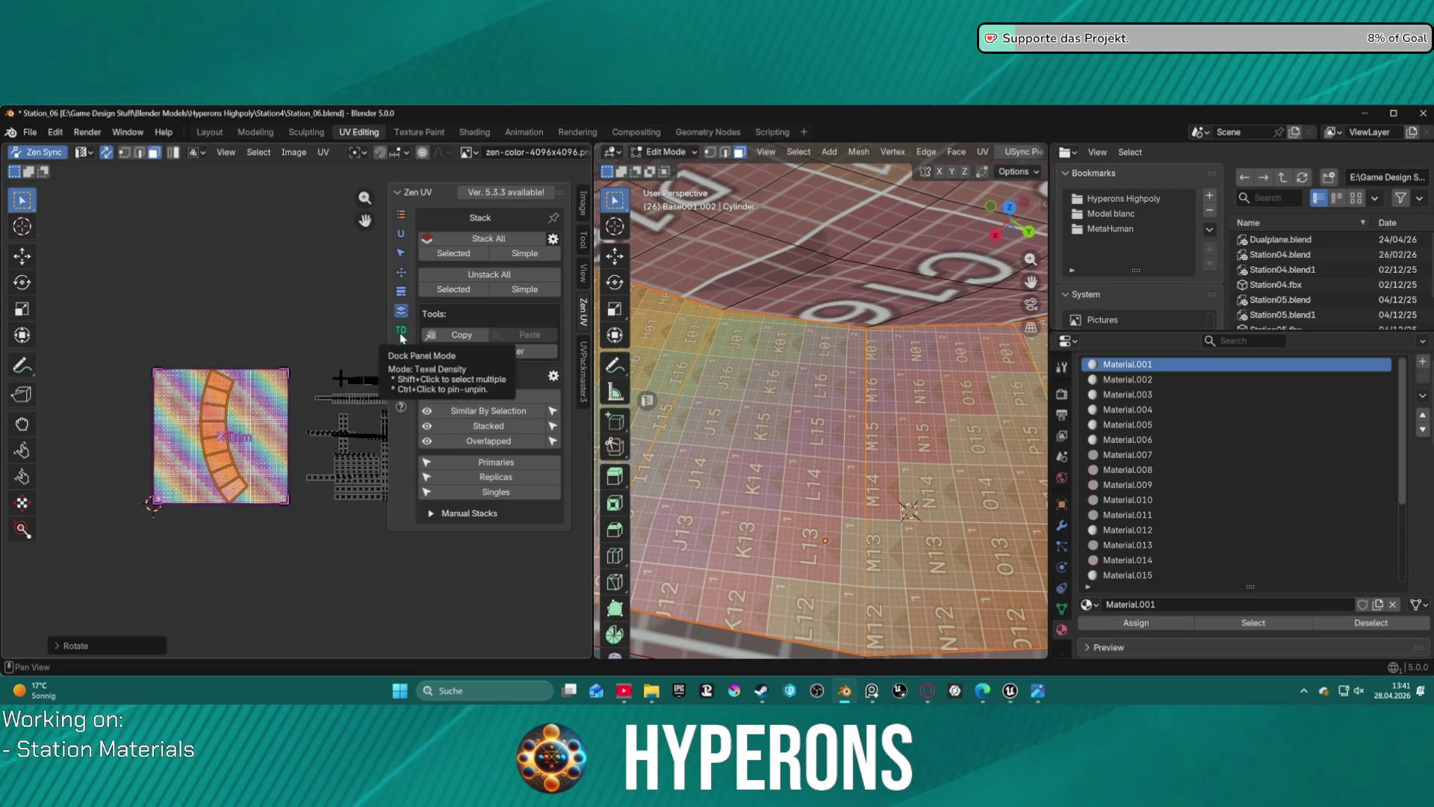
{"action": "left_click", "coordinate": [400, 275]}
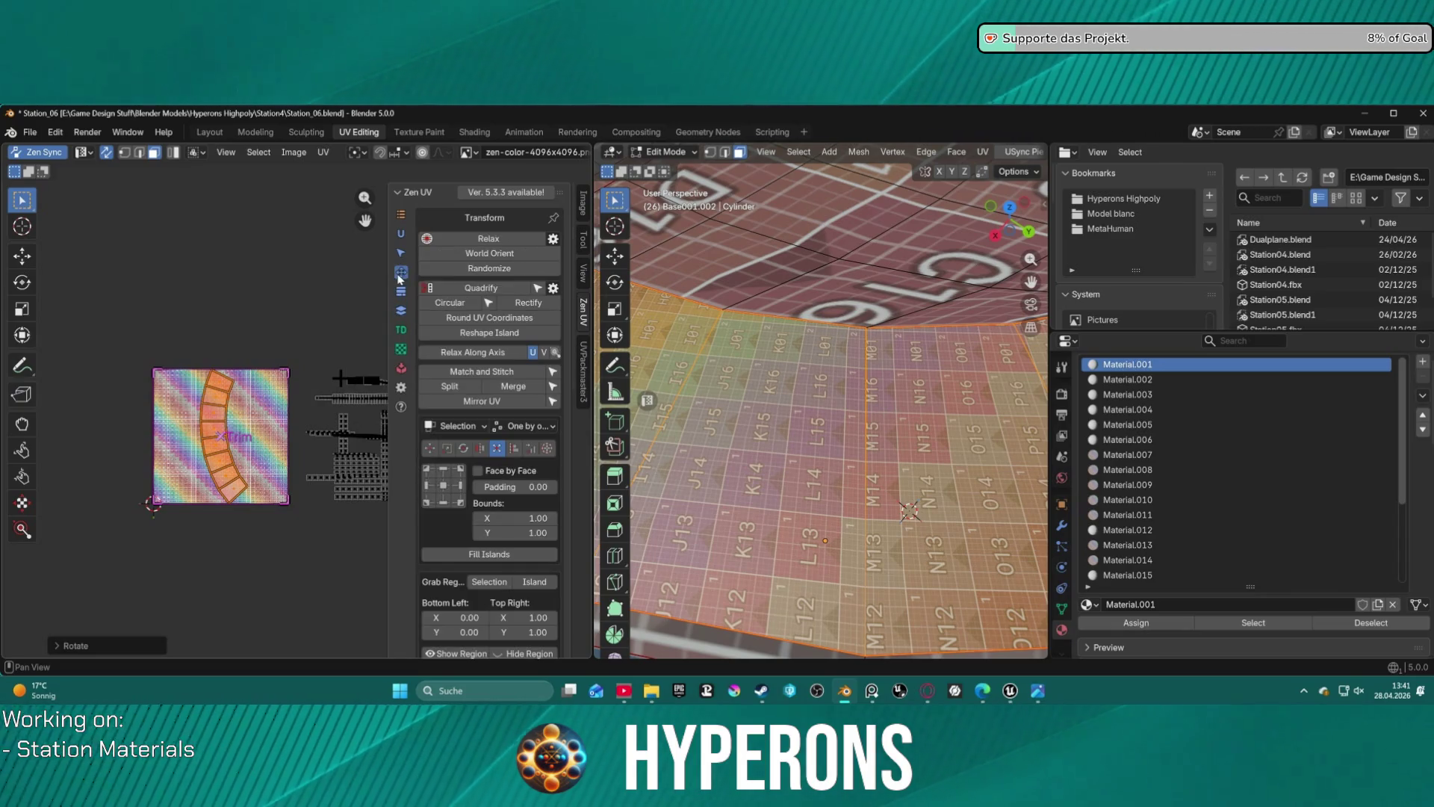
- Rectify the curved side strip into rectangles and orbit to inspect the C15 and C04 faces
{"action": "left_click", "coordinate": [526, 303]}
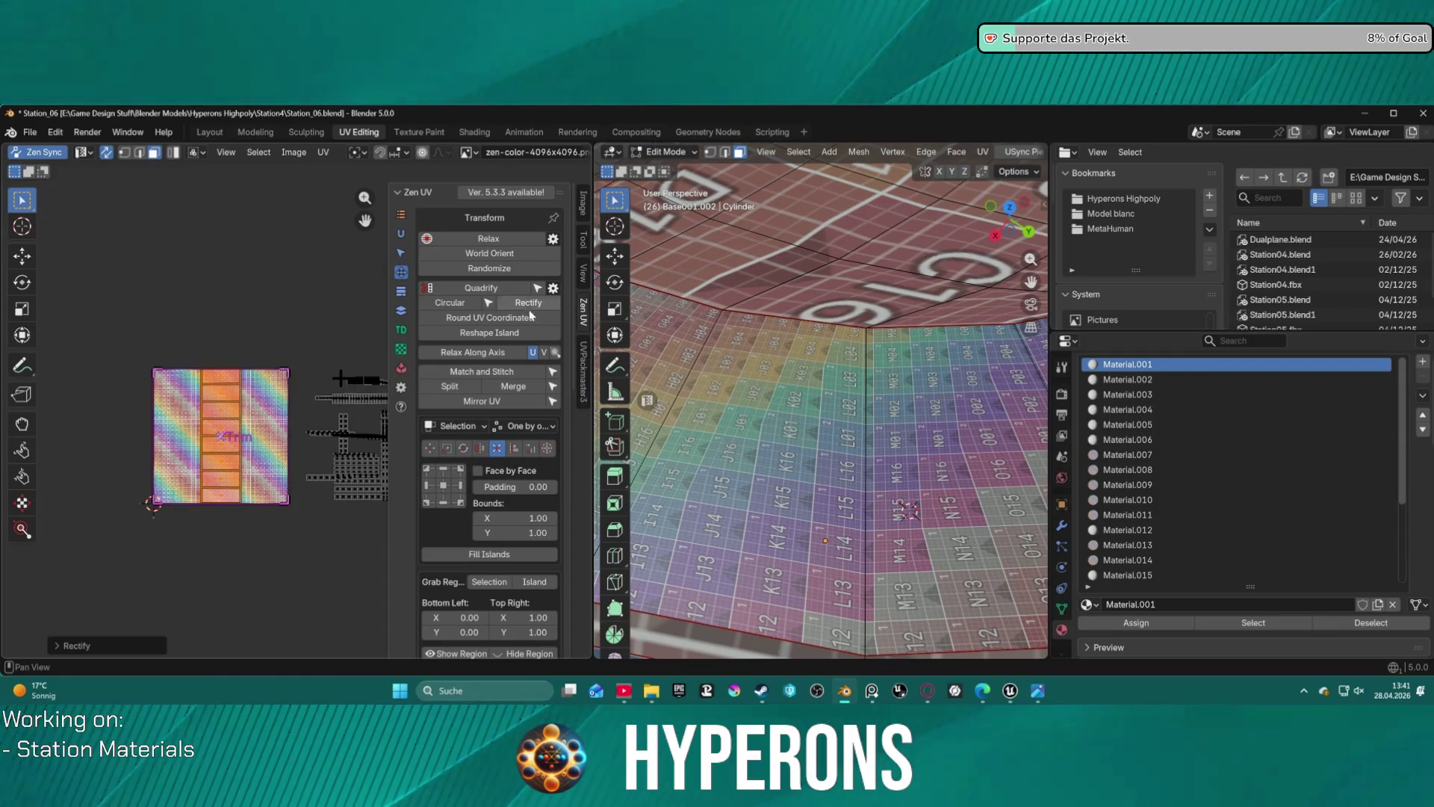
{"action": "scroll", "coordinate": [848, 375], "scroll_direction": "down", "scroll_amount": 5}
{"action": "scroll", "coordinate": [847, 375], "scroll_direction": "up", "scroll_amount": 4}
{"action": "scroll", "coordinate": [848, 375], "scroll_direction": "down", "scroll_amount": 3}
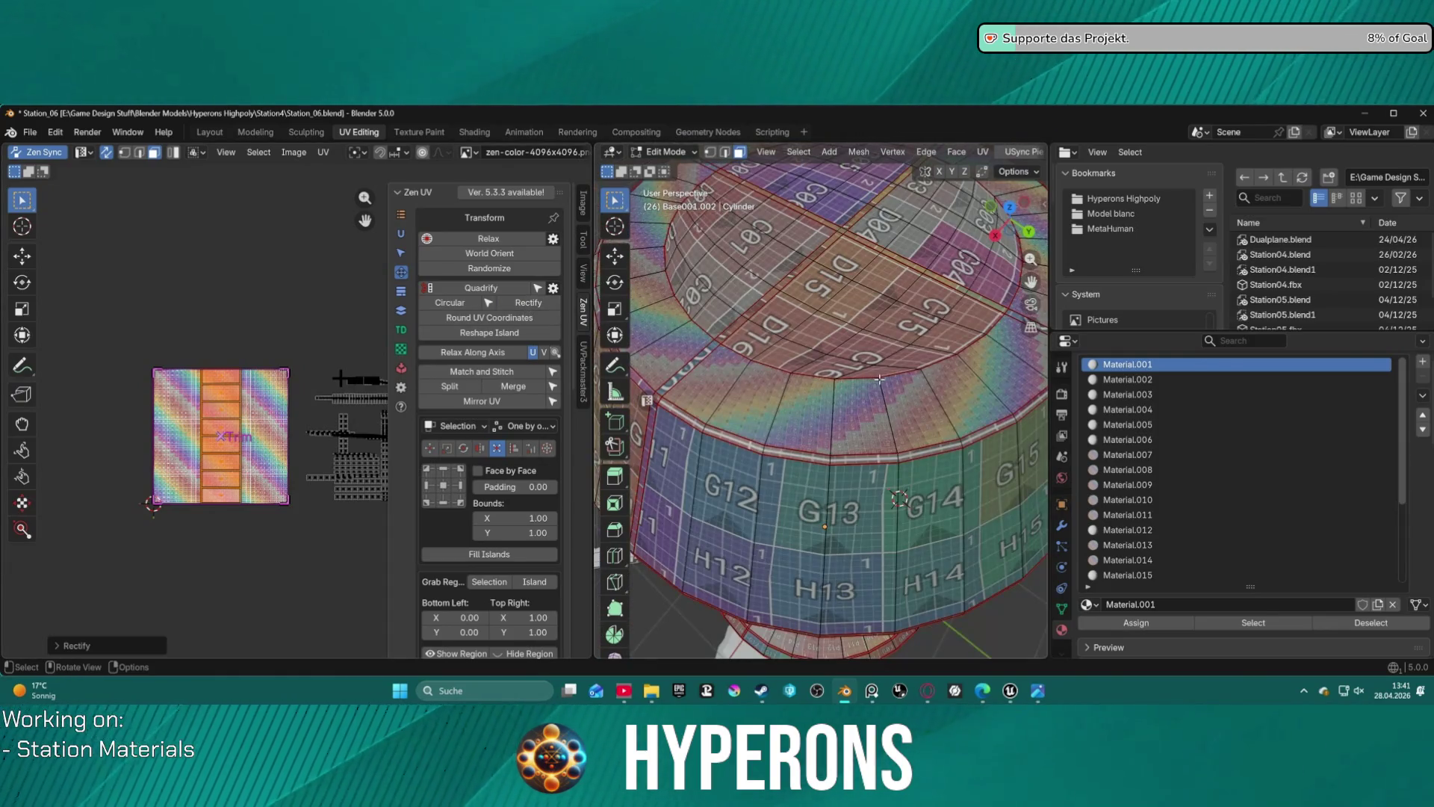
{"action": "scroll", "coordinate": [847, 375], "scroll_direction": "down", "scroll_amount": 2}
{"action": "mouse_move", "coordinate": [848, 375]}
{"action": "middle_mouse_down"}
{"action": "mouse_move", "coordinate": [820, 396]}
{"action": "mouse_move", "coordinate": [743, 397]}
{"action": "mouse_move", "coordinate": [765, 388]}
{"action": "mouse_move", "coordinate": [772, 410]}
{"action": "middle_mouse_up"}
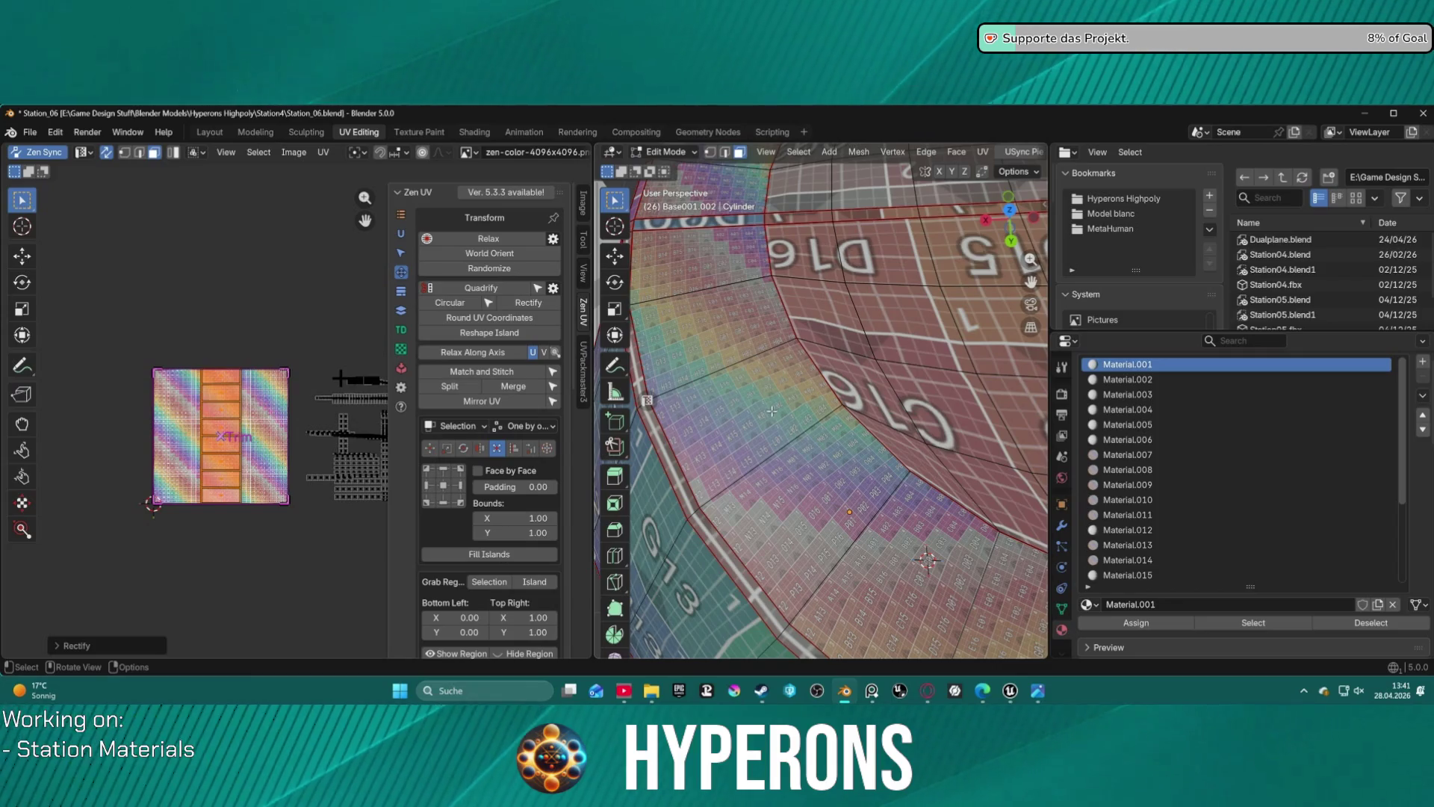
{"action": "middle_click_drag", "start_coordinate": [870, 425], "coordinate": [821, 401]}
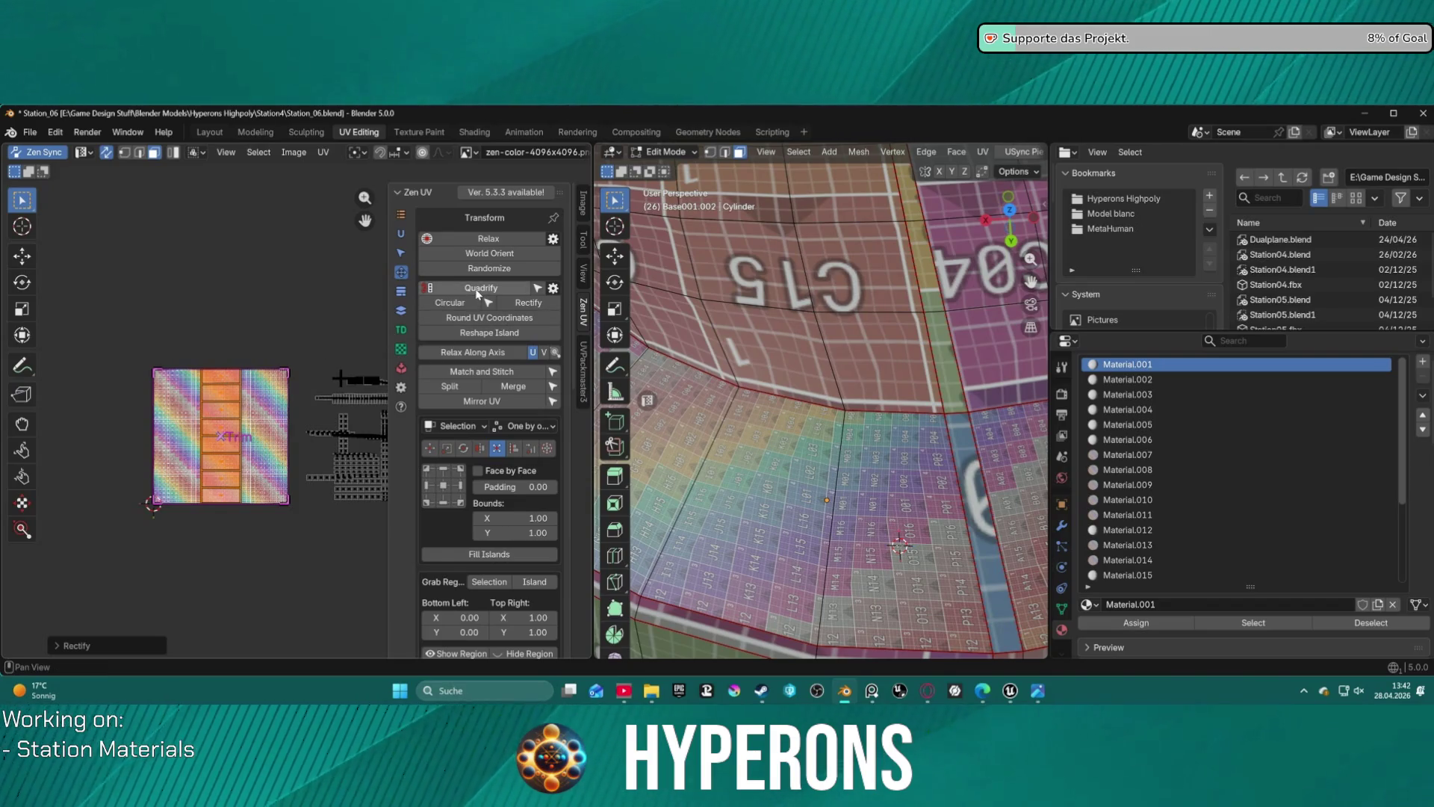
- World-orient and stack the side island, then fit it into the trim
{"action": "left_click", "coordinate": [492, 254]}
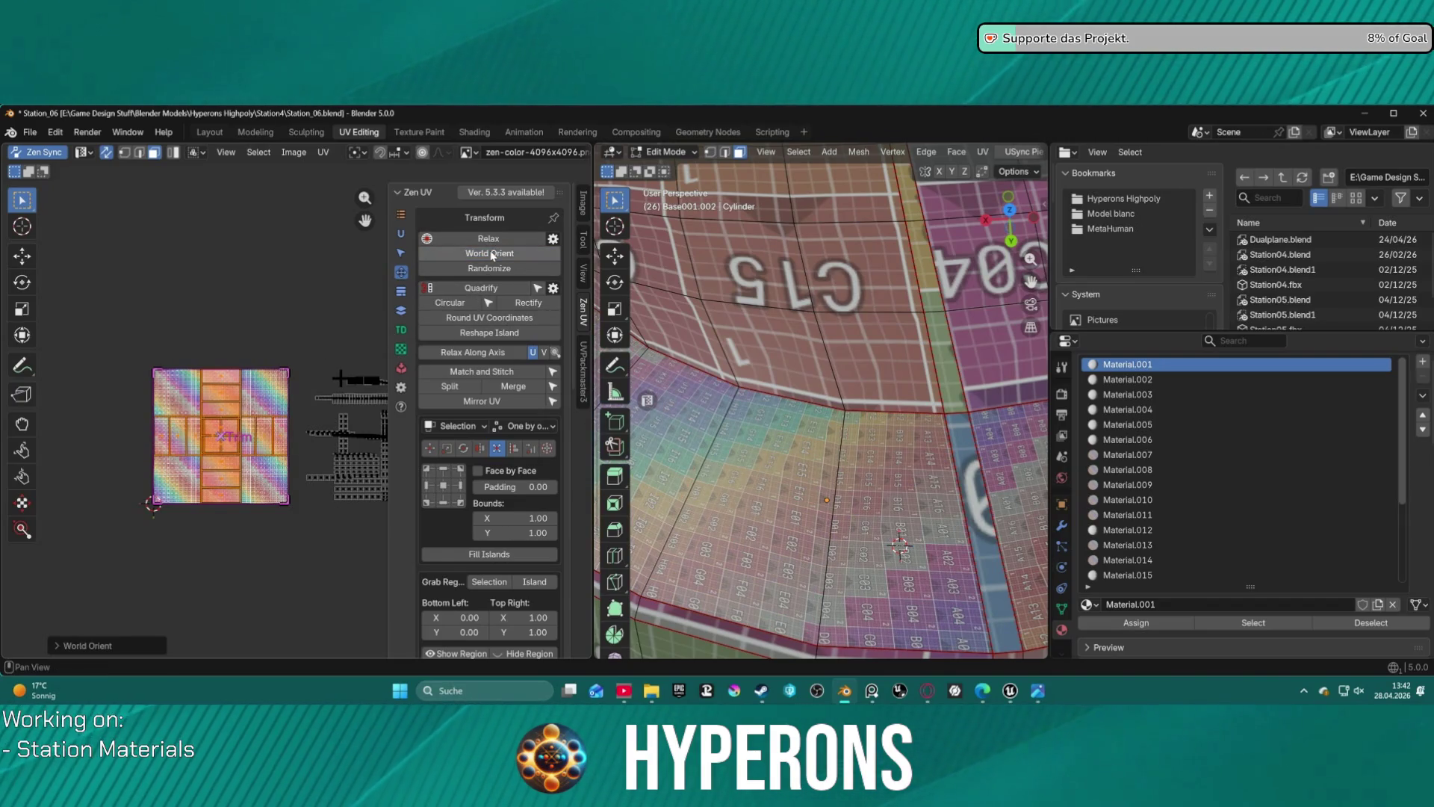
{"action": "left_click", "coordinate": [402, 310]}
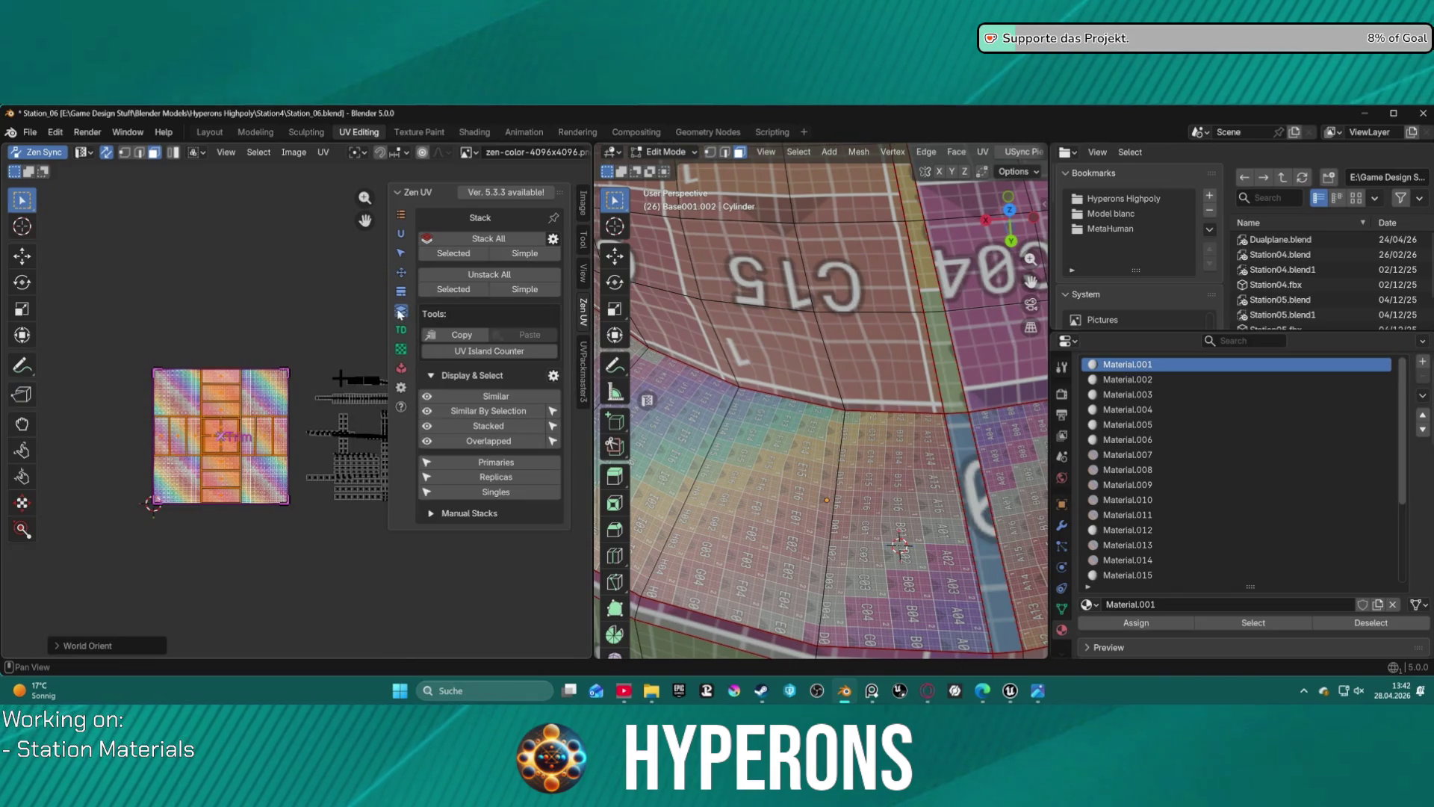
{"action": "left_click", "coordinate": [453, 253]}
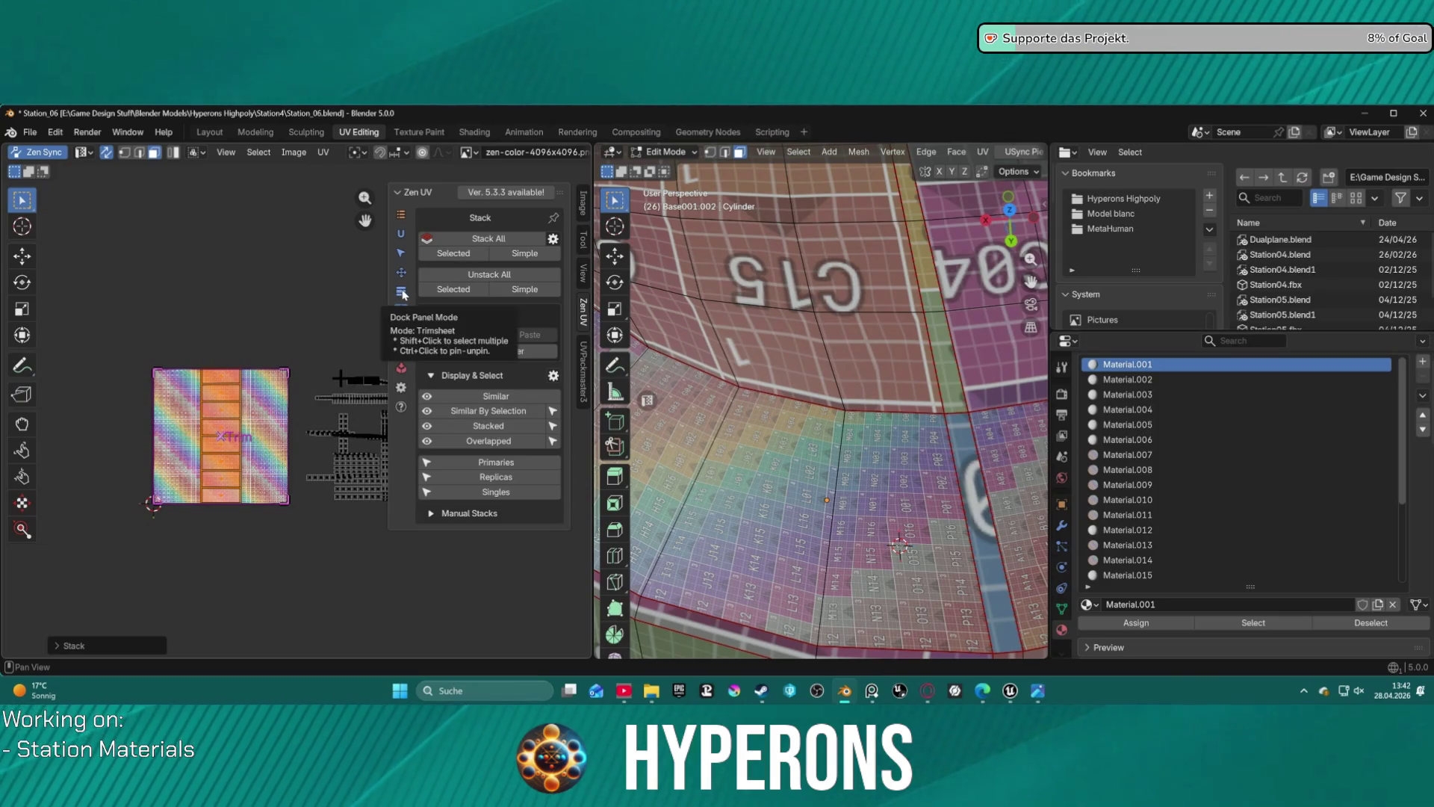
{"action": "left_click", "coordinate": [401, 233]}
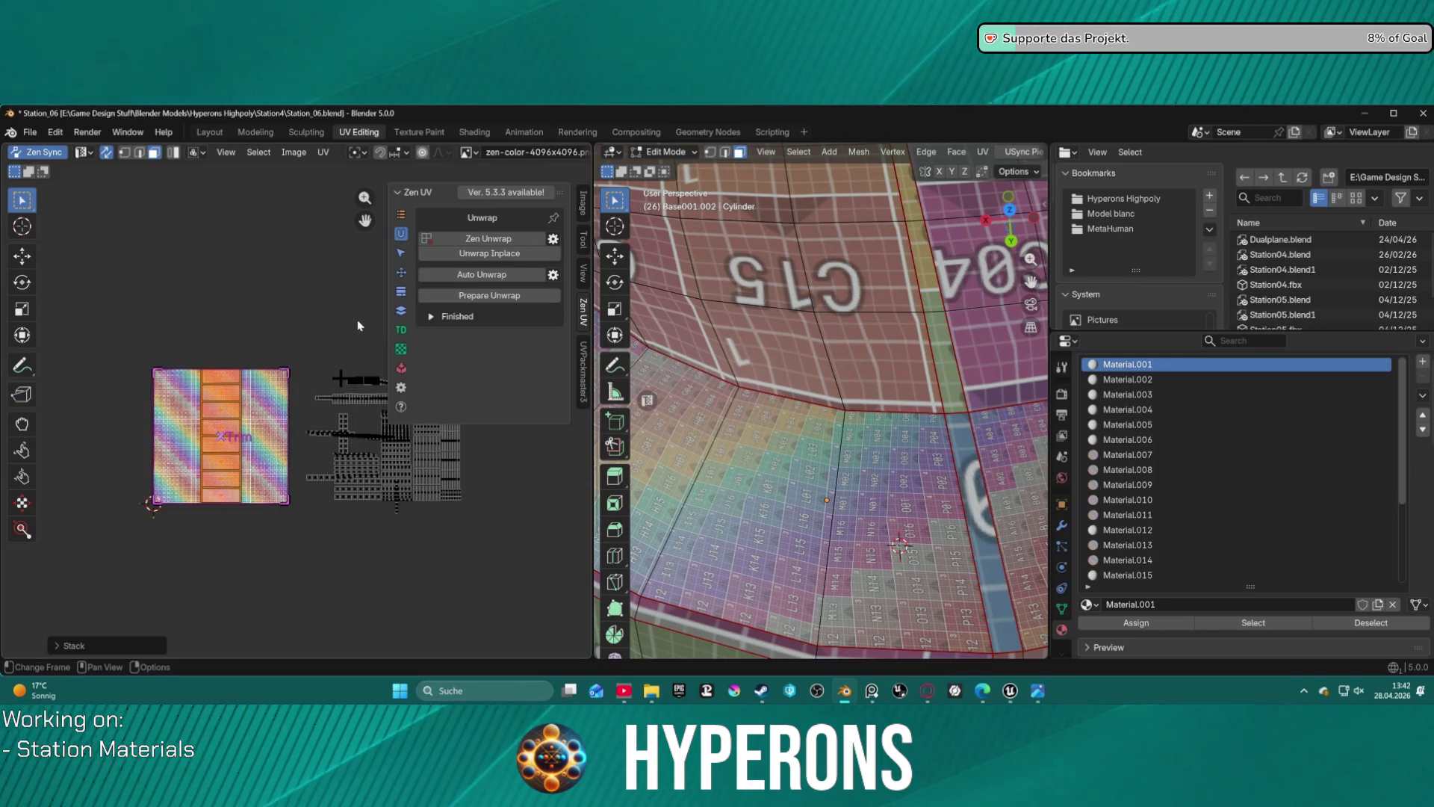
{"action": "left_click", "coordinate": [402, 292]}
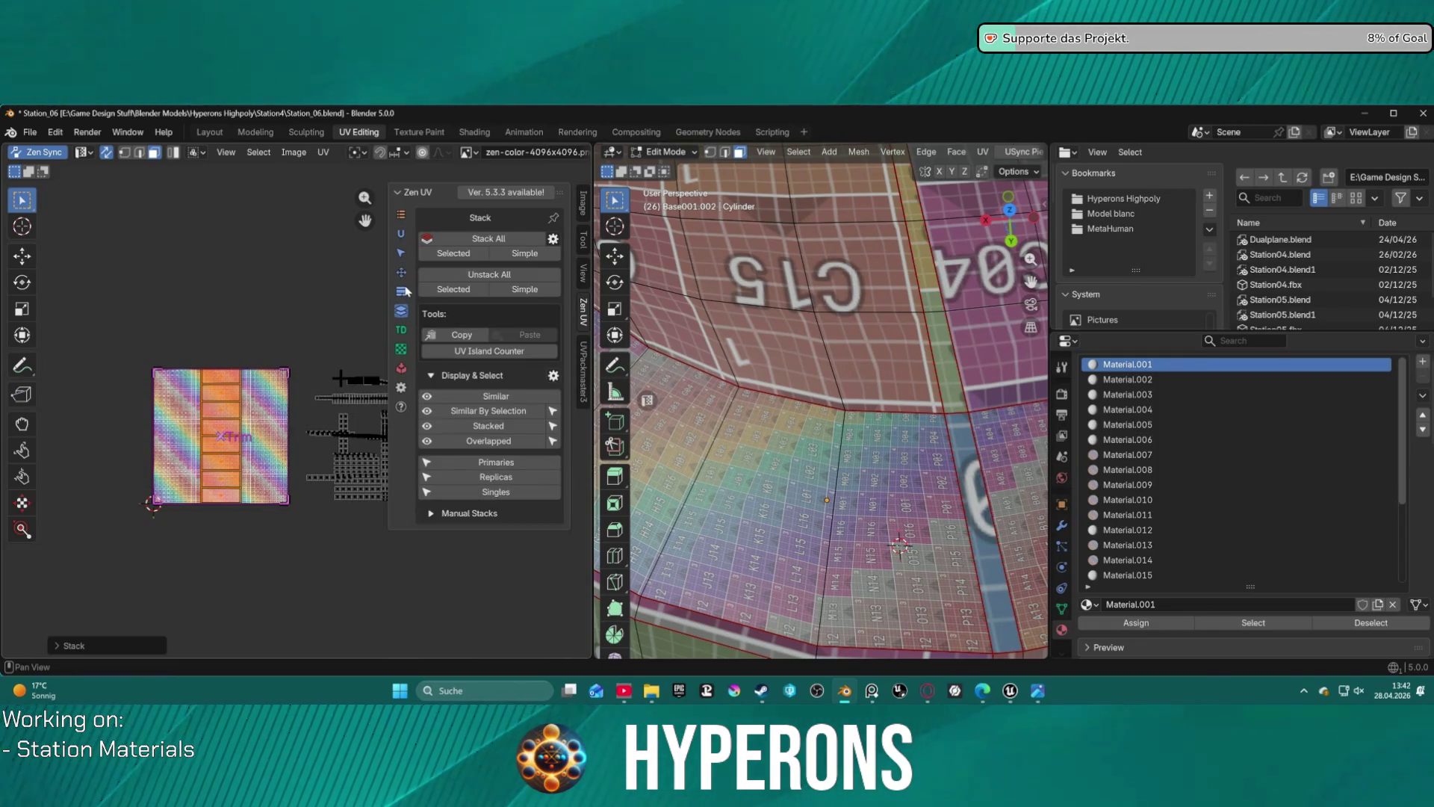
{"action": "left_click", "coordinate": [526, 469]}
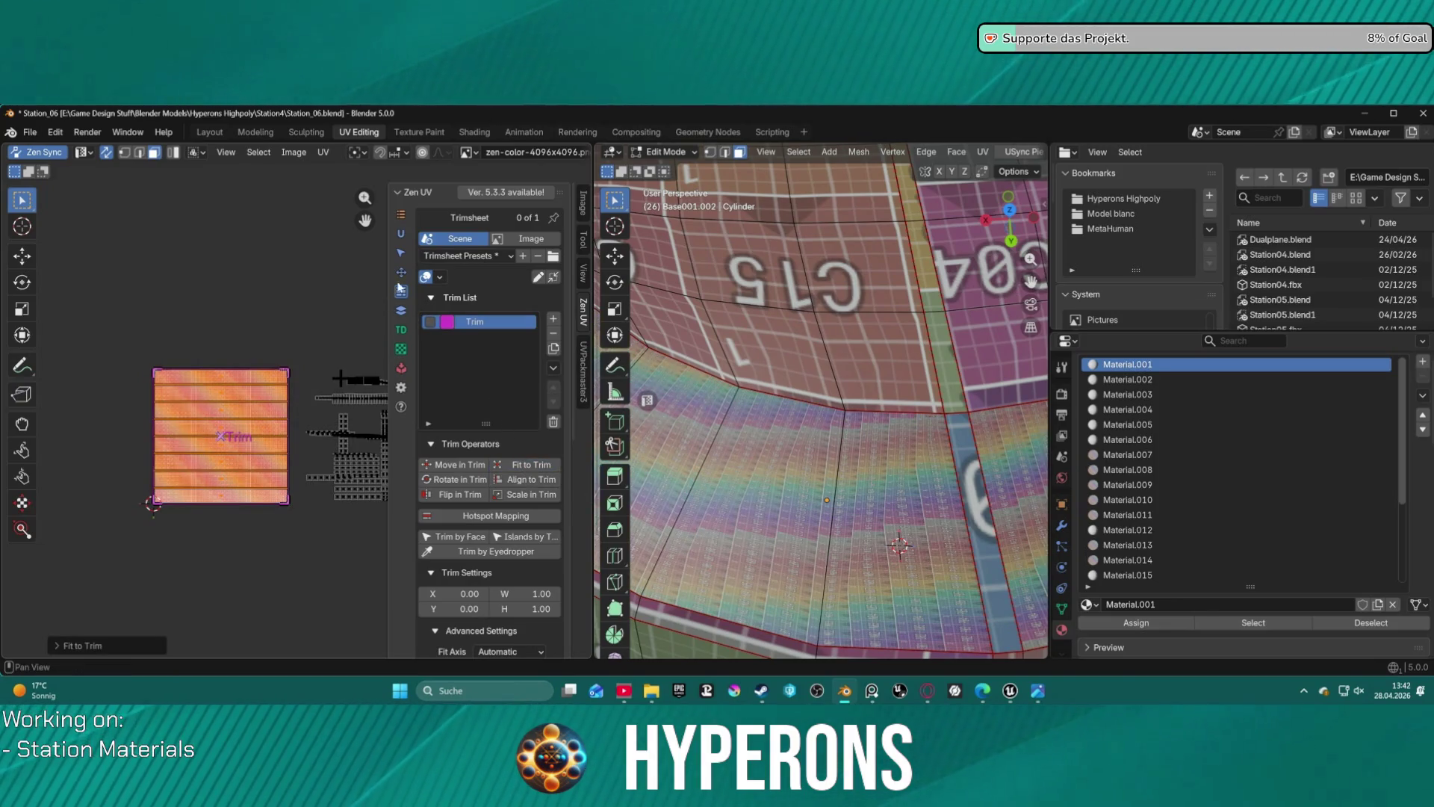
- Relax the island along U and rectify it back into a straight column
{"action": "left_click", "coordinate": [401, 233]}
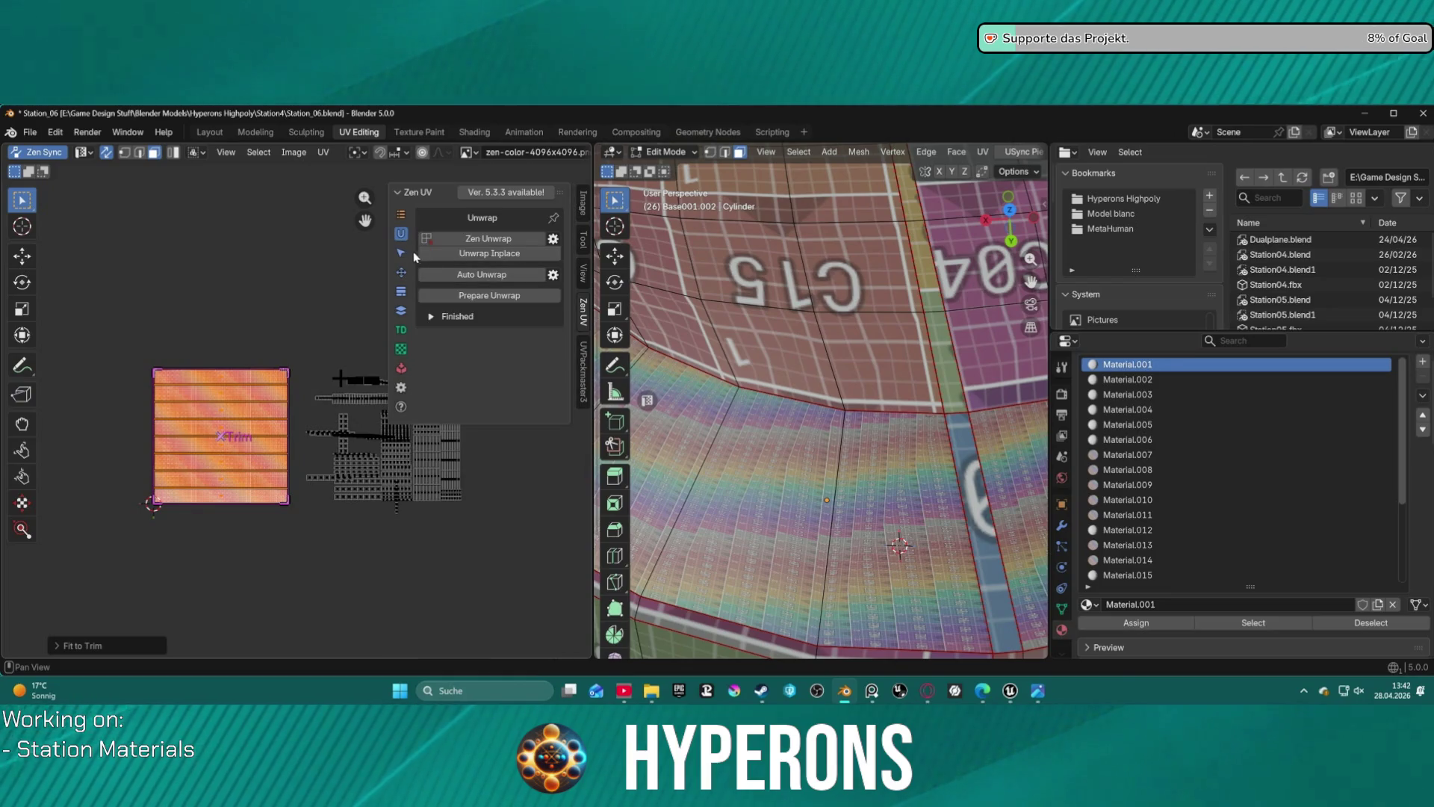
{"action": "left_click", "coordinate": [401, 272]}
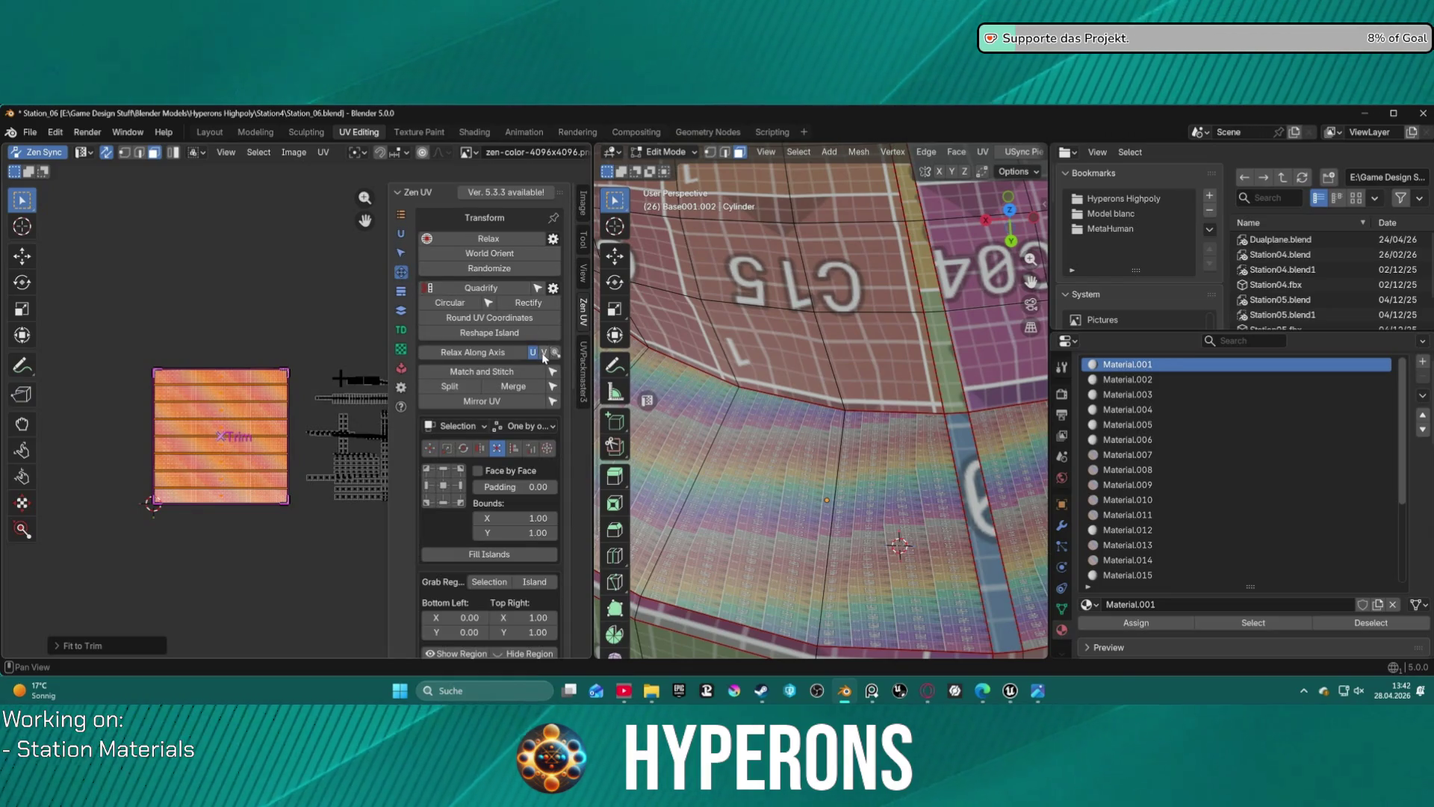
{"action": "left_click", "coordinate": [490, 353]}
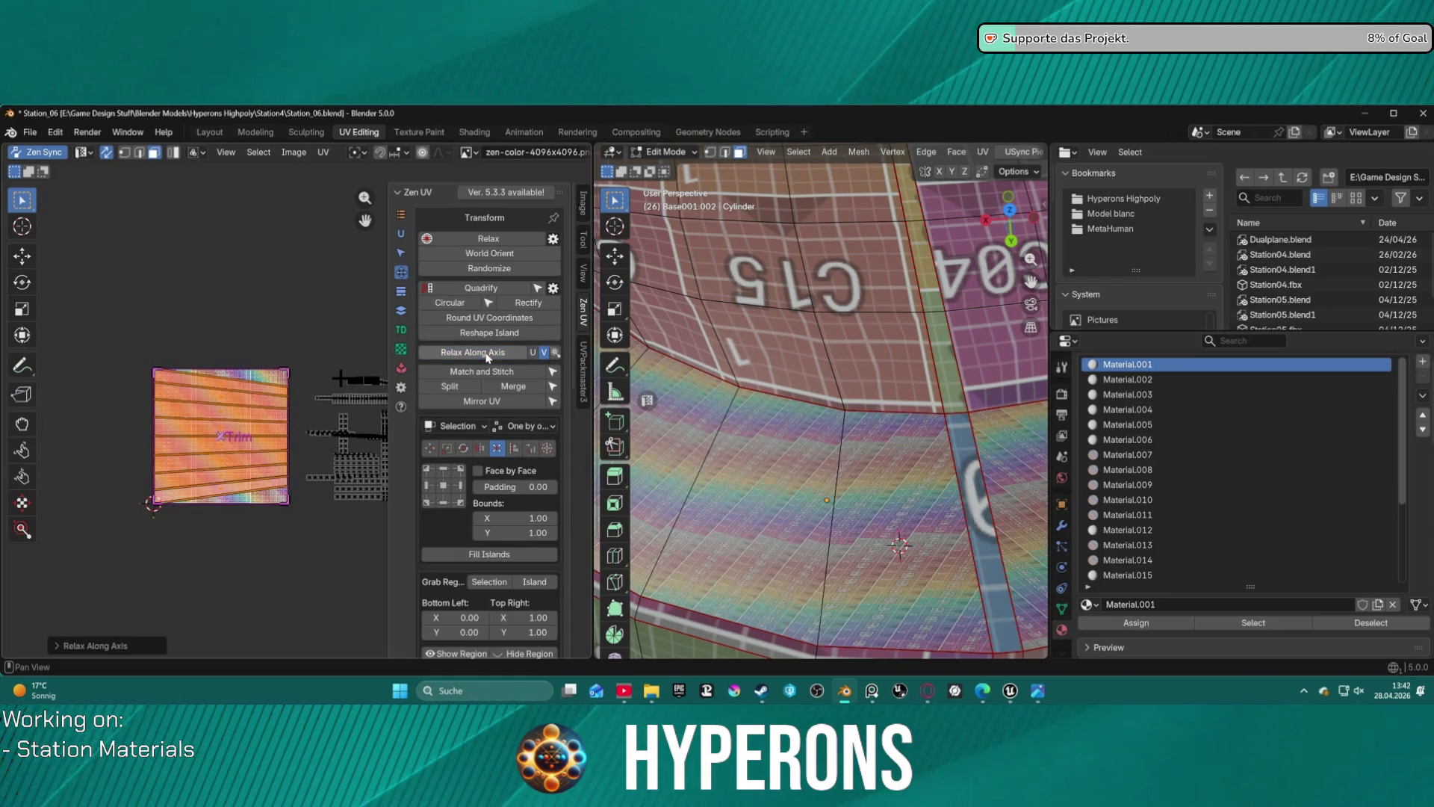
{"action": "left_click", "coordinate": [533, 353]}
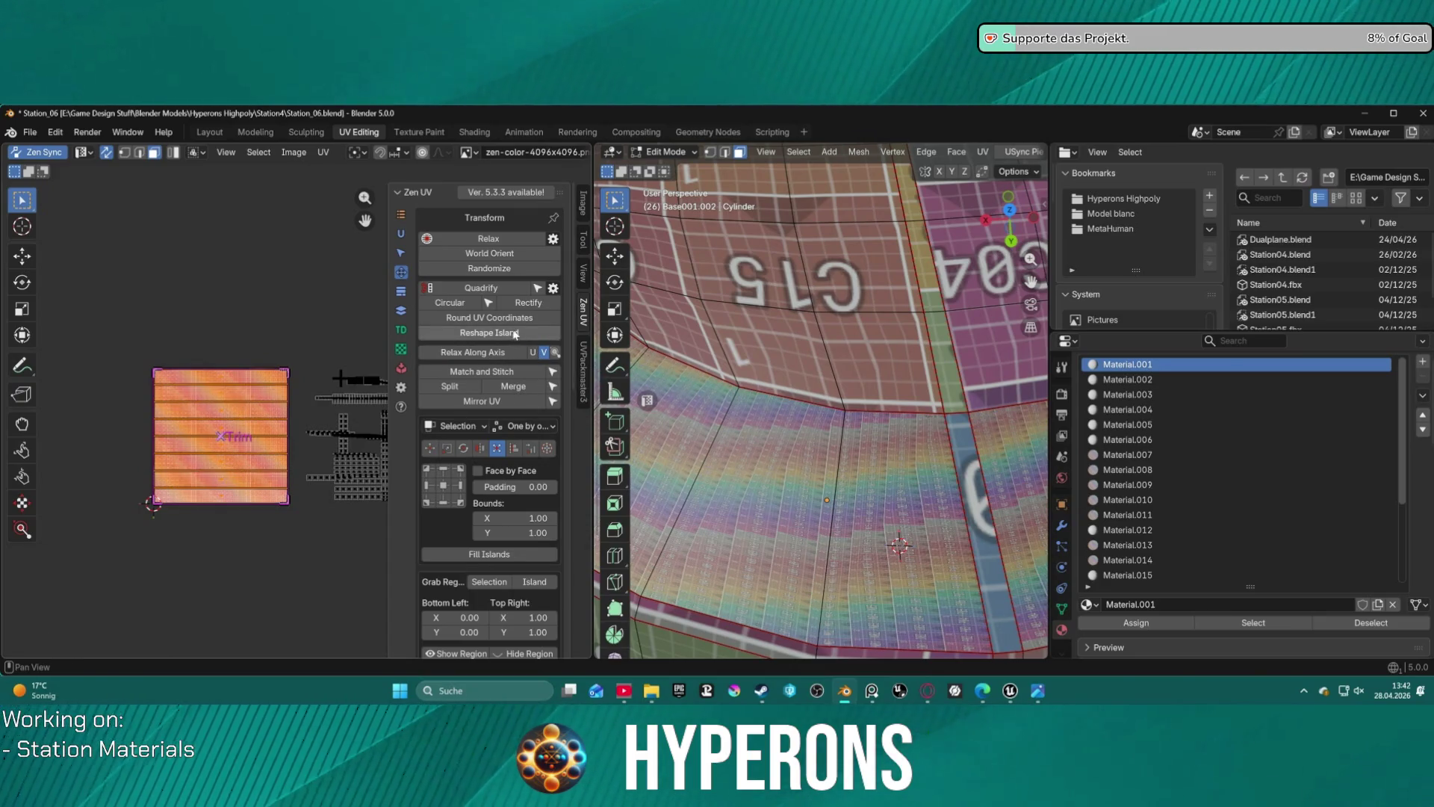
{"action": "left_click", "coordinate": [536, 303]}
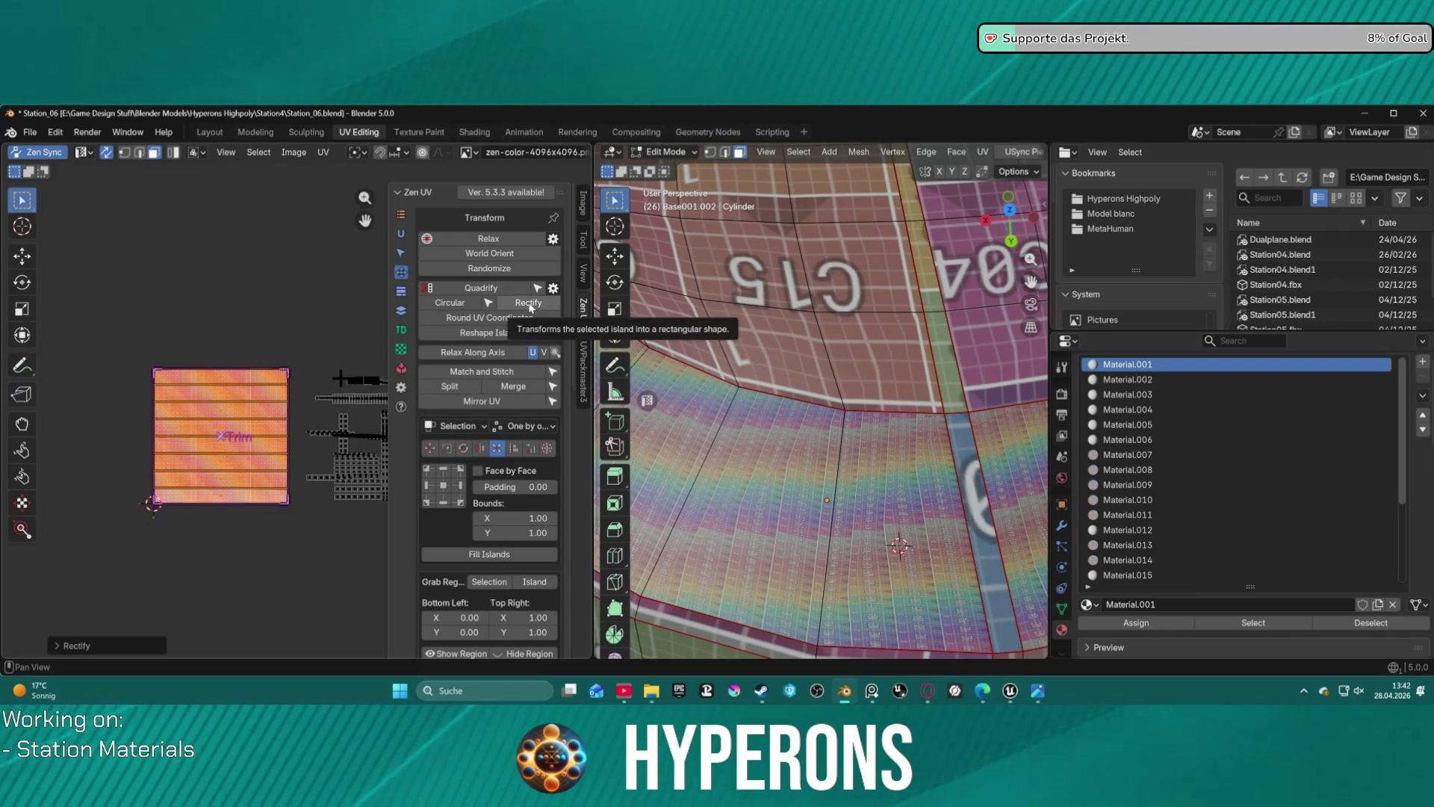
{"action": "left_click", "coordinate": [505, 352]}
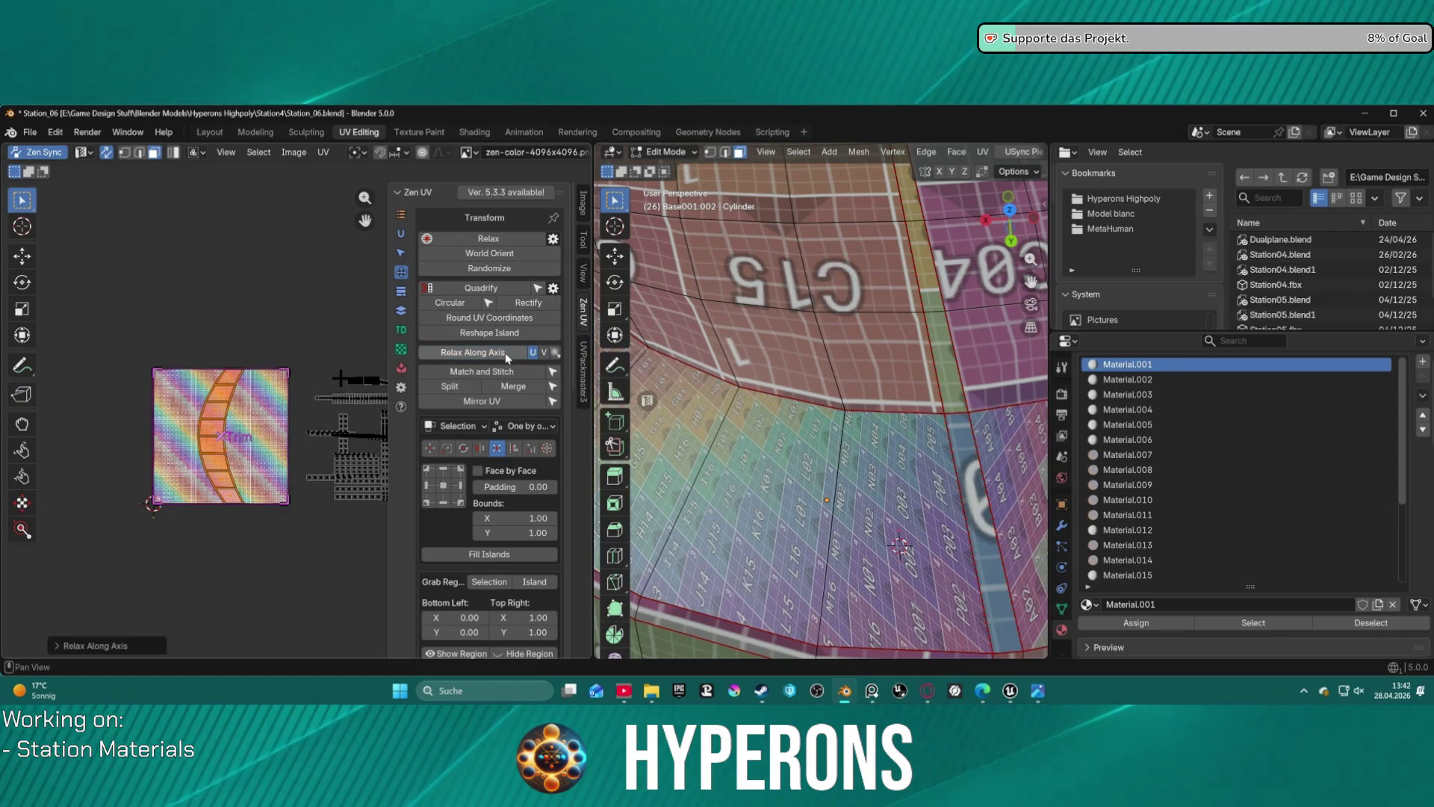
{"action": "left_click", "coordinate": [522, 302]}
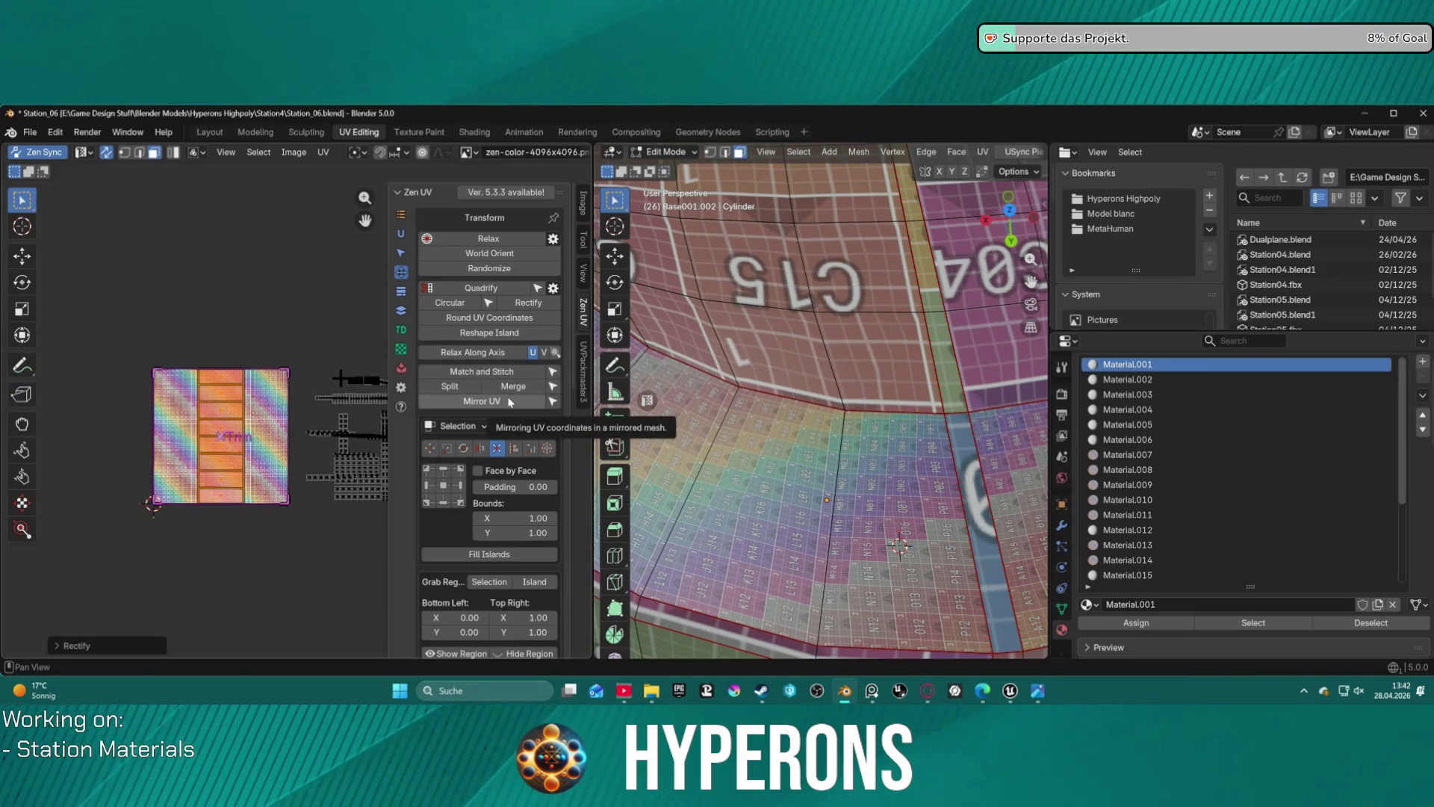
{"action": "left_click", "coordinate": [402, 292]}
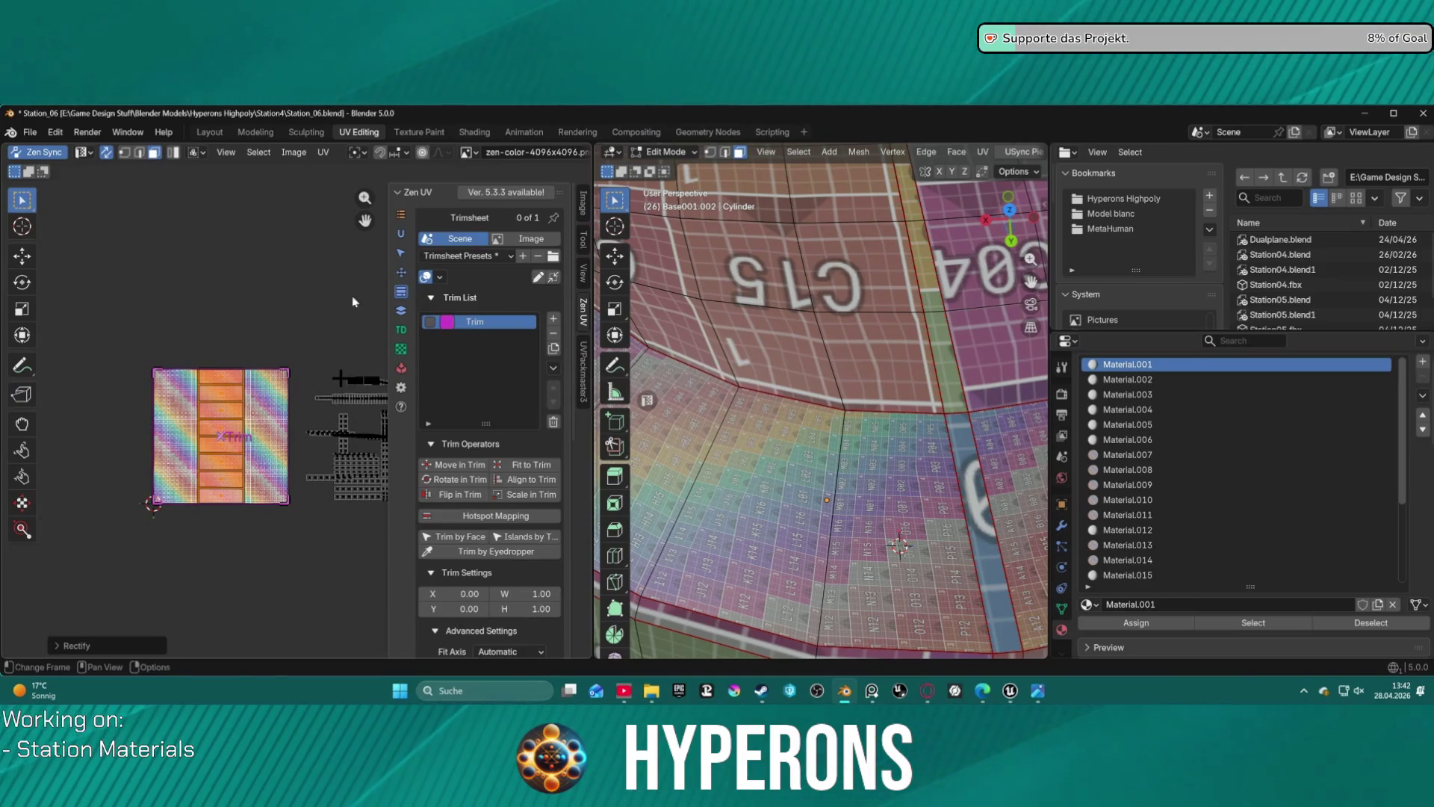
- Rotate the selected side island a quarter turn and fit it to the trim
{"action": "left_click_drag", "start_coordinate": [161, 323], "coordinate": [242, 518]}
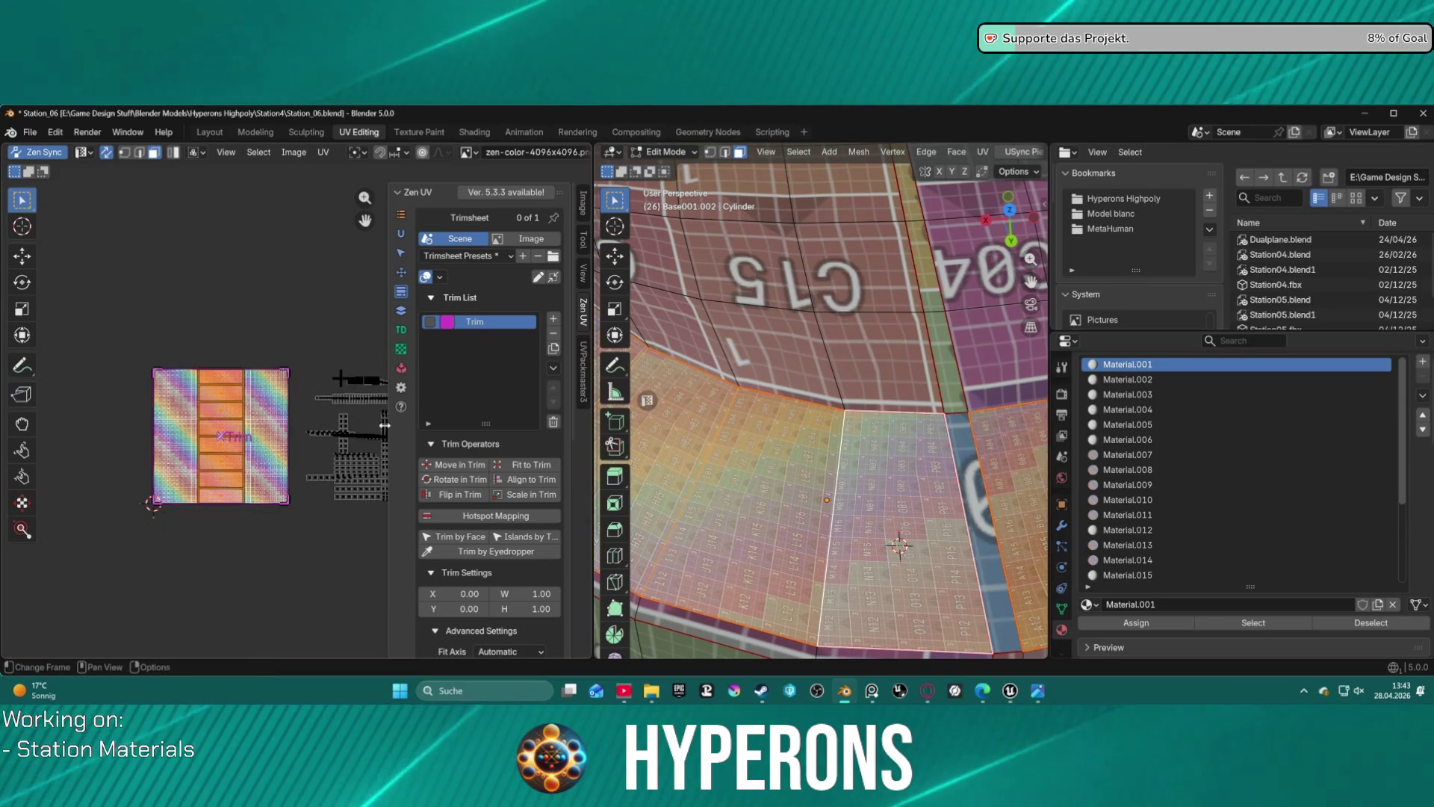
{"action": "left_click", "coordinate": [458, 480]}
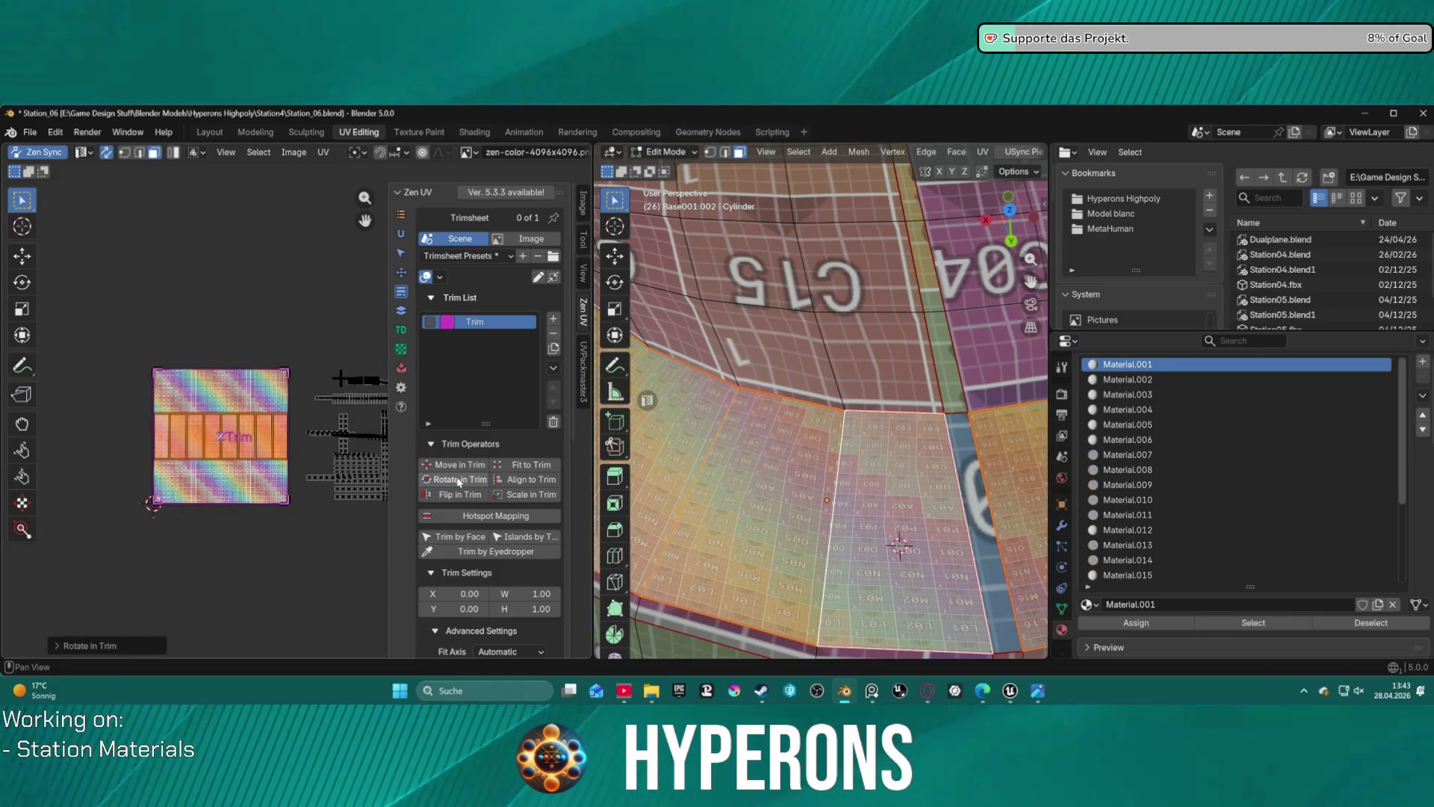
{"action": "left_click", "coordinate": [531, 465]}
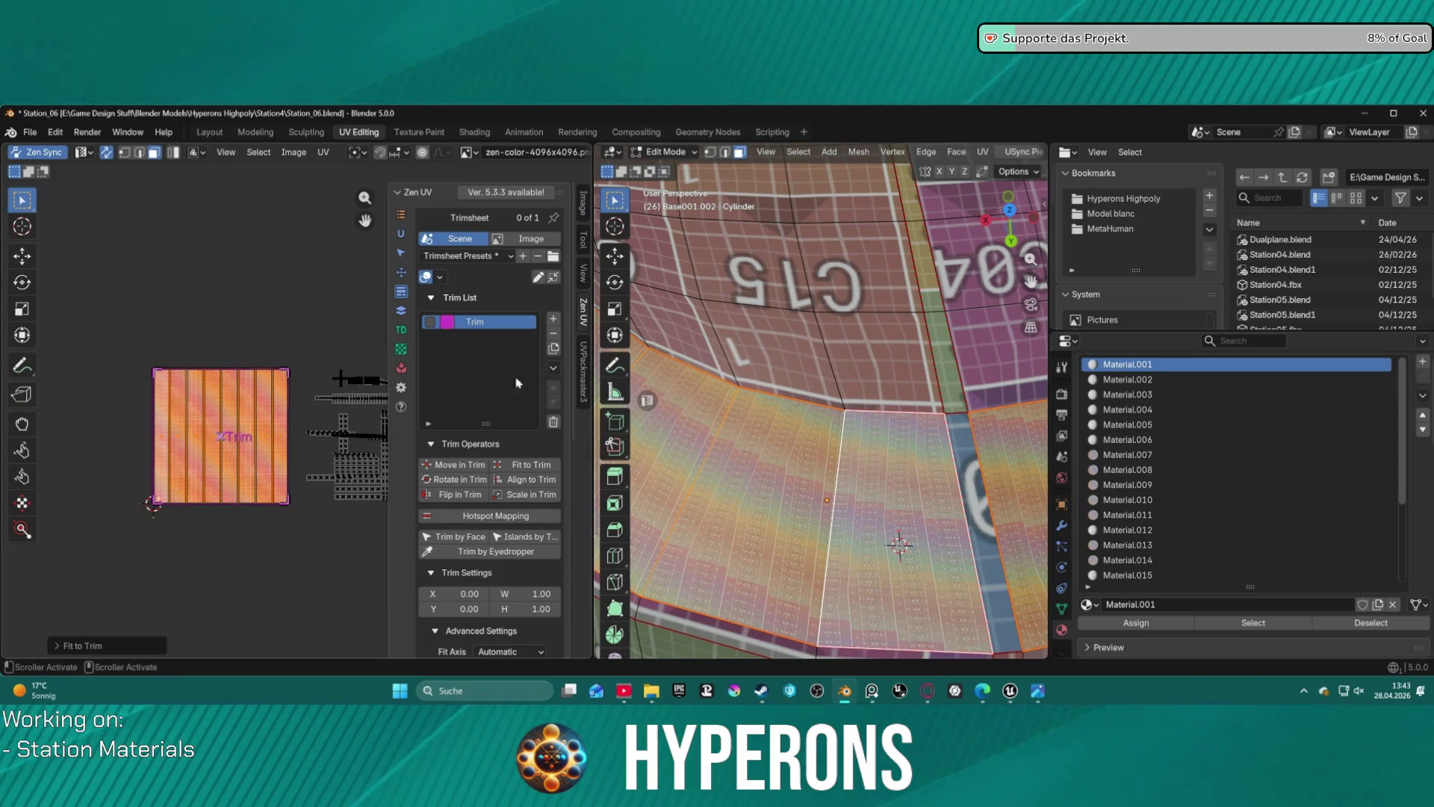
- Relax the island along one axis and rectify it into a wide band
{"action": "left_click", "coordinate": [401, 274]}
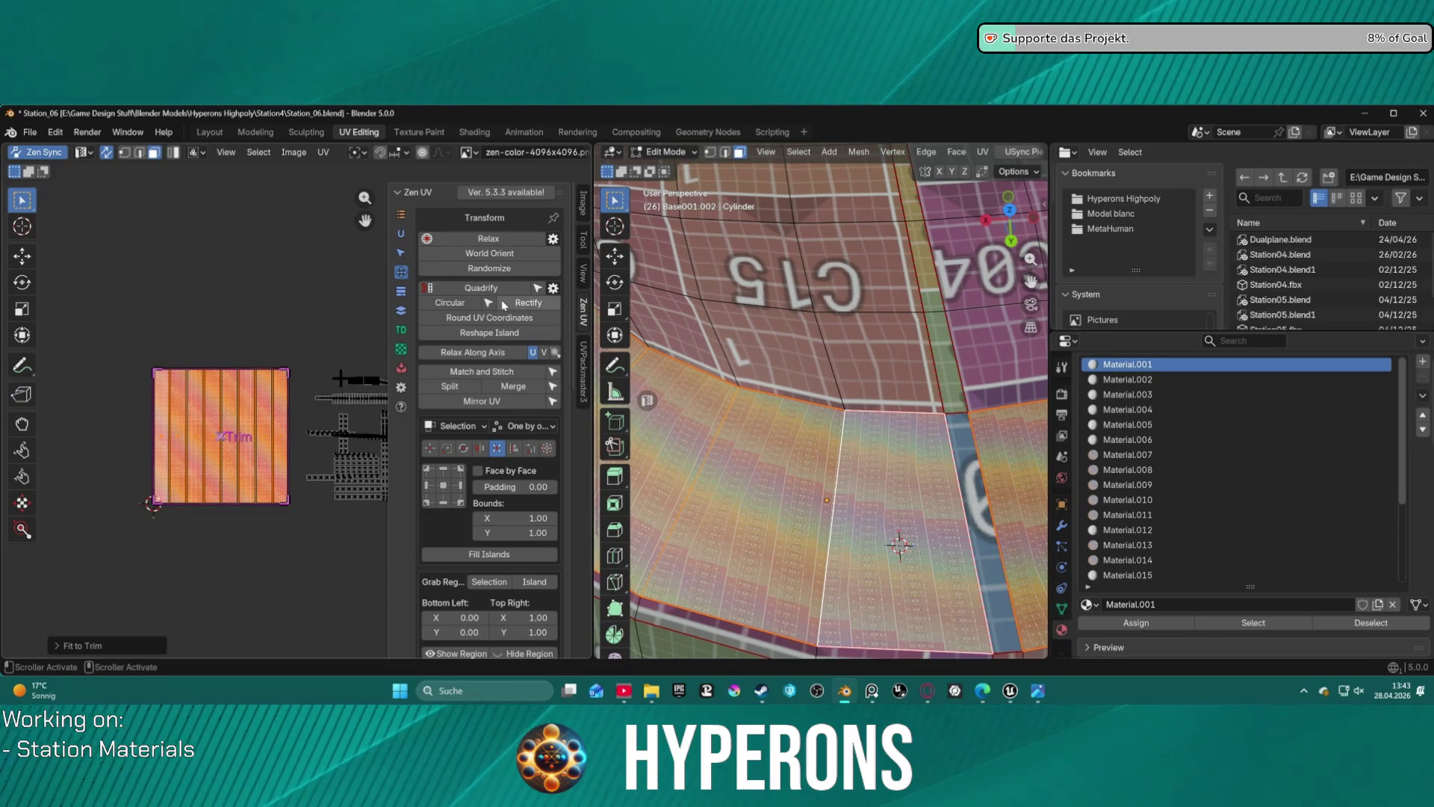
{"action": "left_click", "coordinate": [516, 354]}
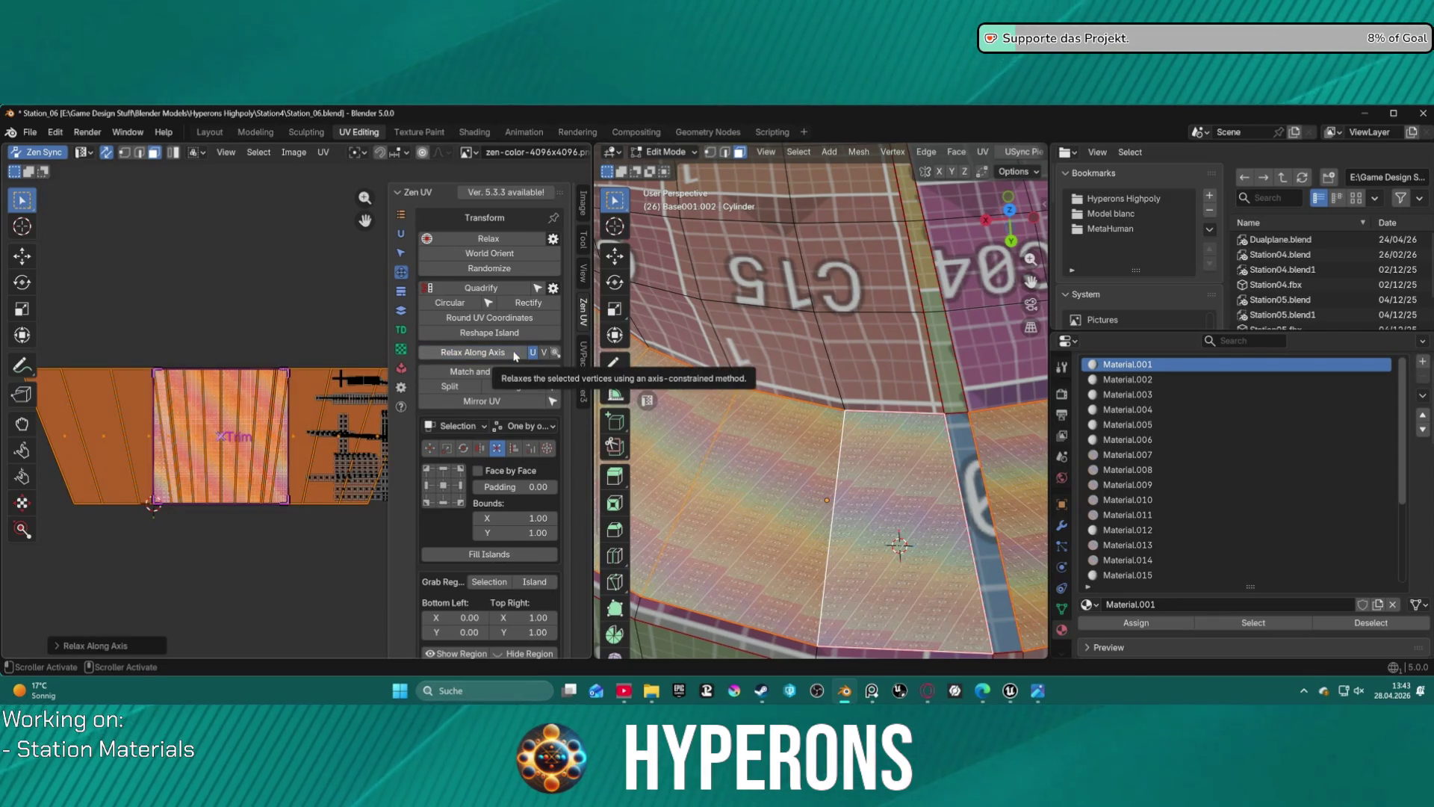
{"action": "left_click", "coordinate": [528, 304]}
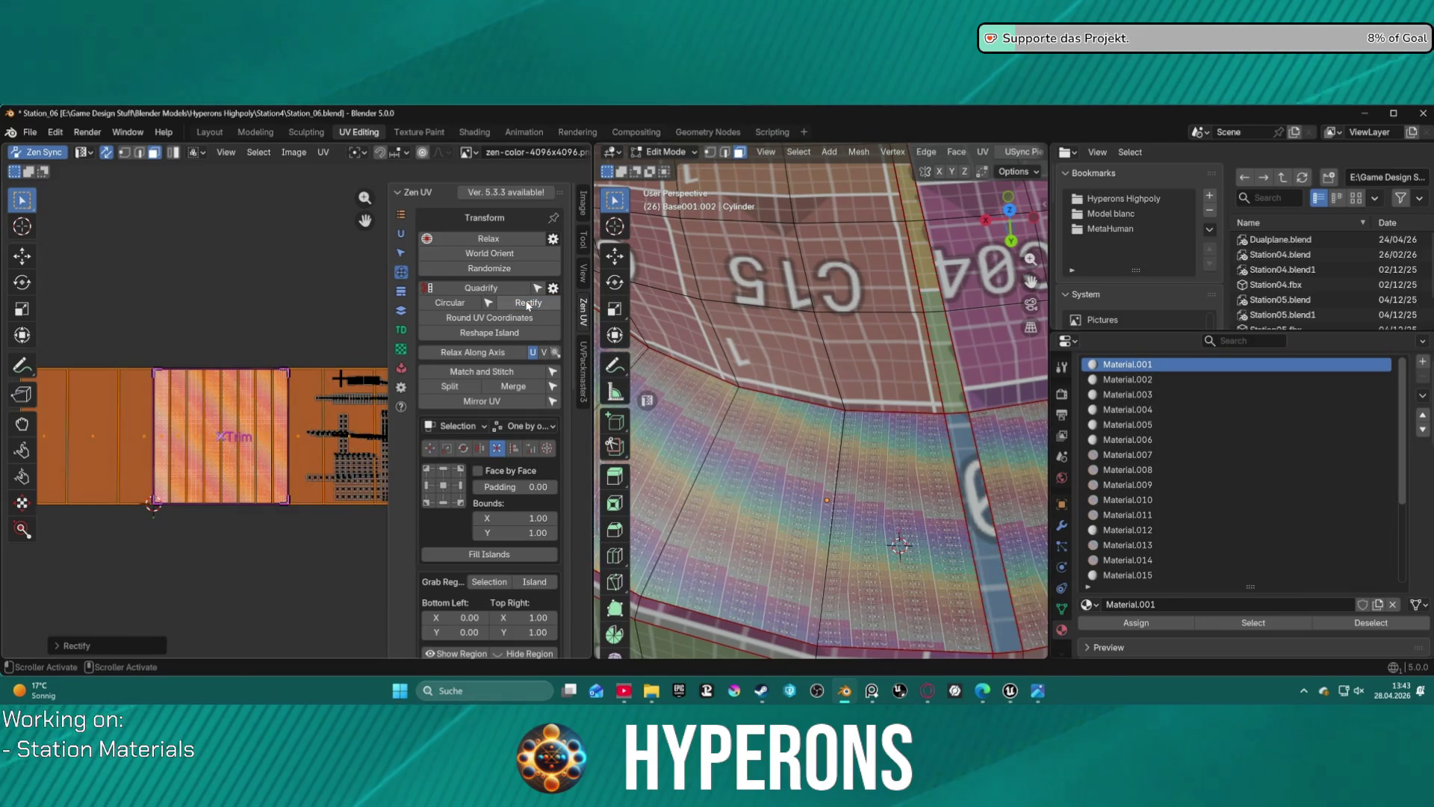
{"action": "scroll", "coordinate": [886, 492], "scroll_direction": "down", "scroll_amount": 5}
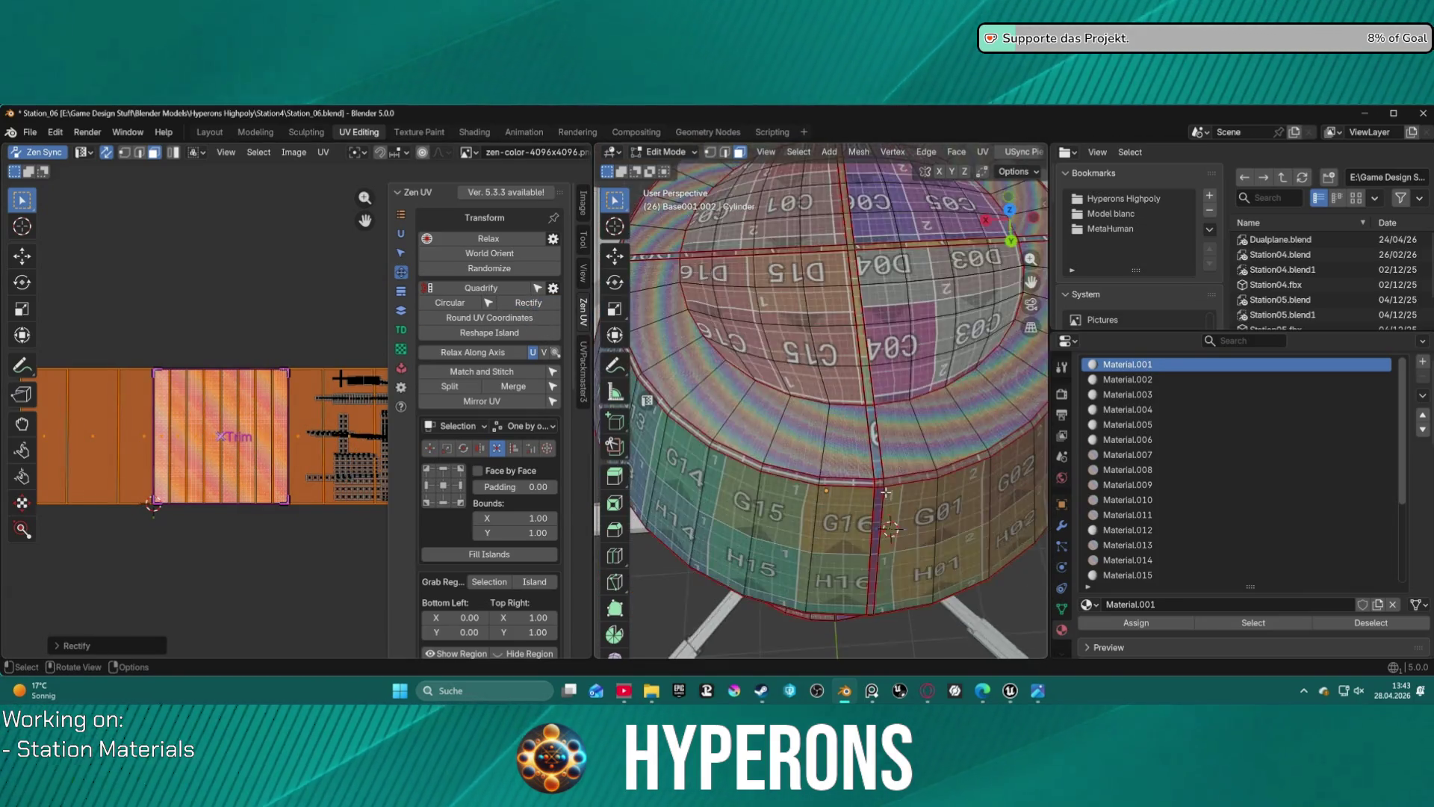
- Select a rim face and grow the selection with Ctrl+L to the whole rim band
{"action": "middle_click_drag", "start_coordinate": [886, 492], "coordinate": [885, 358]}
{"action": "mouse_move", "coordinate": [894, 483]}
{"action": "middle_mouse_down"}
{"action": "mouse_move", "coordinate": [874, 407]}
{"action": "mouse_move", "coordinate": [859, 456]}
{"action": "mouse_move", "coordinate": [808, 404]}
{"action": "mouse_move", "coordinate": [771, 437]}
{"action": "mouse_move", "coordinate": [783, 390]}
{"action": "mouse_move", "coordinate": [691, 356]}
{"action": "mouse_move", "coordinate": [785, 303]}
{"action": "mouse_move", "coordinate": [811, 317]}
{"action": "mouse_move", "coordinate": [817, 357]}
{"action": "middle_mouse_up"}
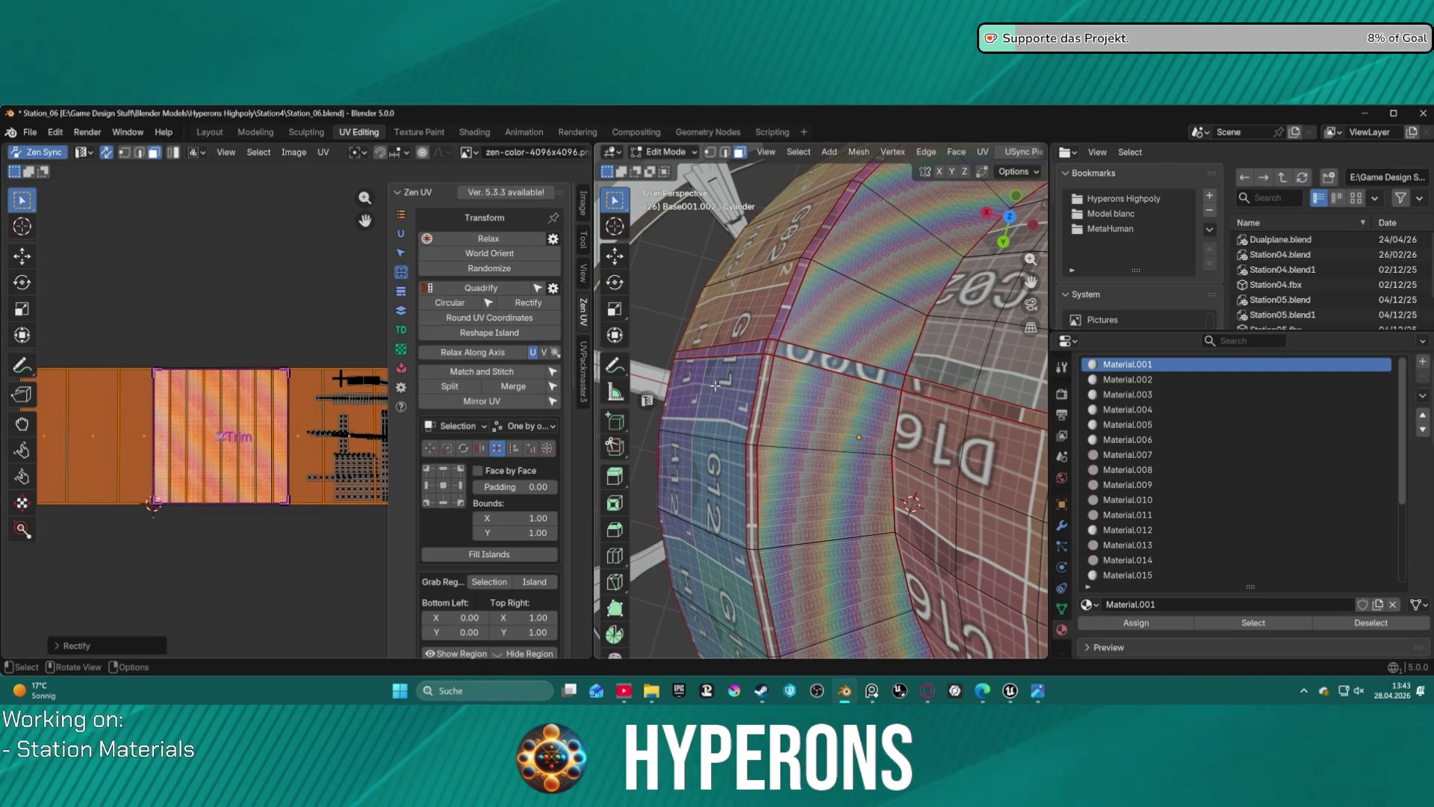
{"action": "scroll", "coordinate": [881, 420], "scroll_direction": "down", "scroll_amount": 3}
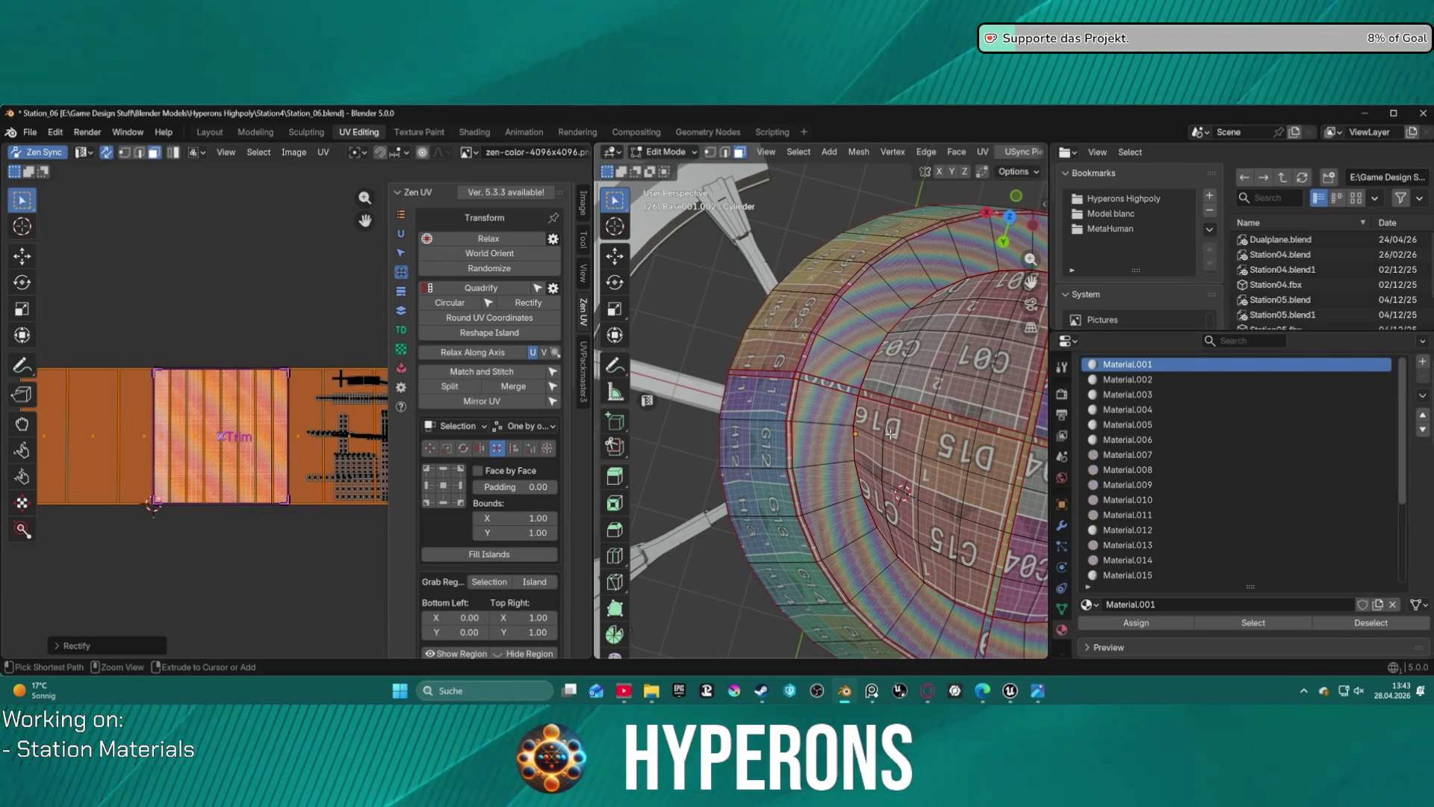
{"action": "left_click", "coordinate": [891, 435], "text": "ctrl"}
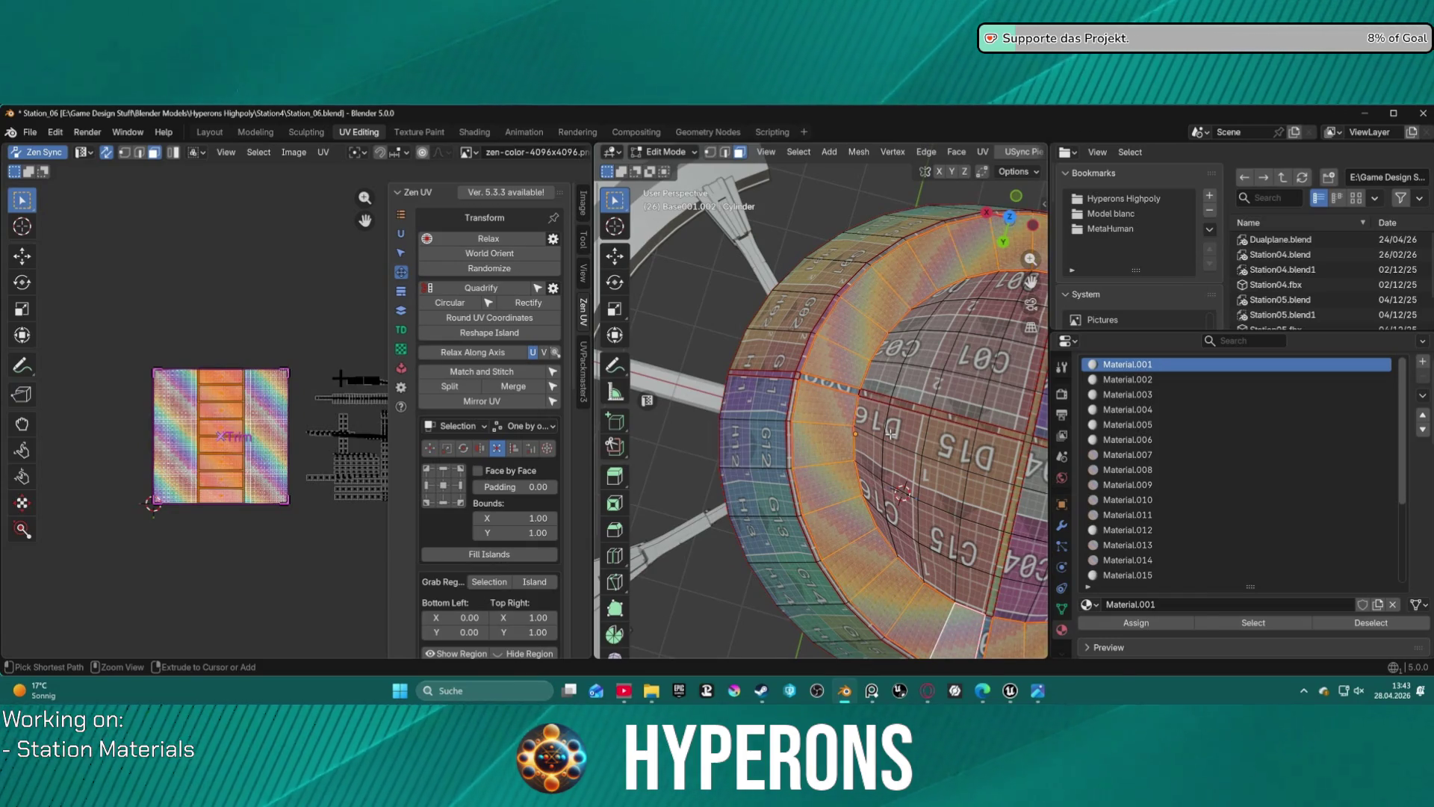
{"action": "middle_click_drag", "start_coordinate": [932, 450], "coordinate": [791, 355]}
{"action": "key", "text": "KP_Decimal"}
{"action": "middle_click_drag", "start_coordinate": [849, 395], "coordinate": [870, 416]}
{"action": "scroll", "coordinate": [873, 423], "scroll_direction": "down", "scroll_amount": 5}
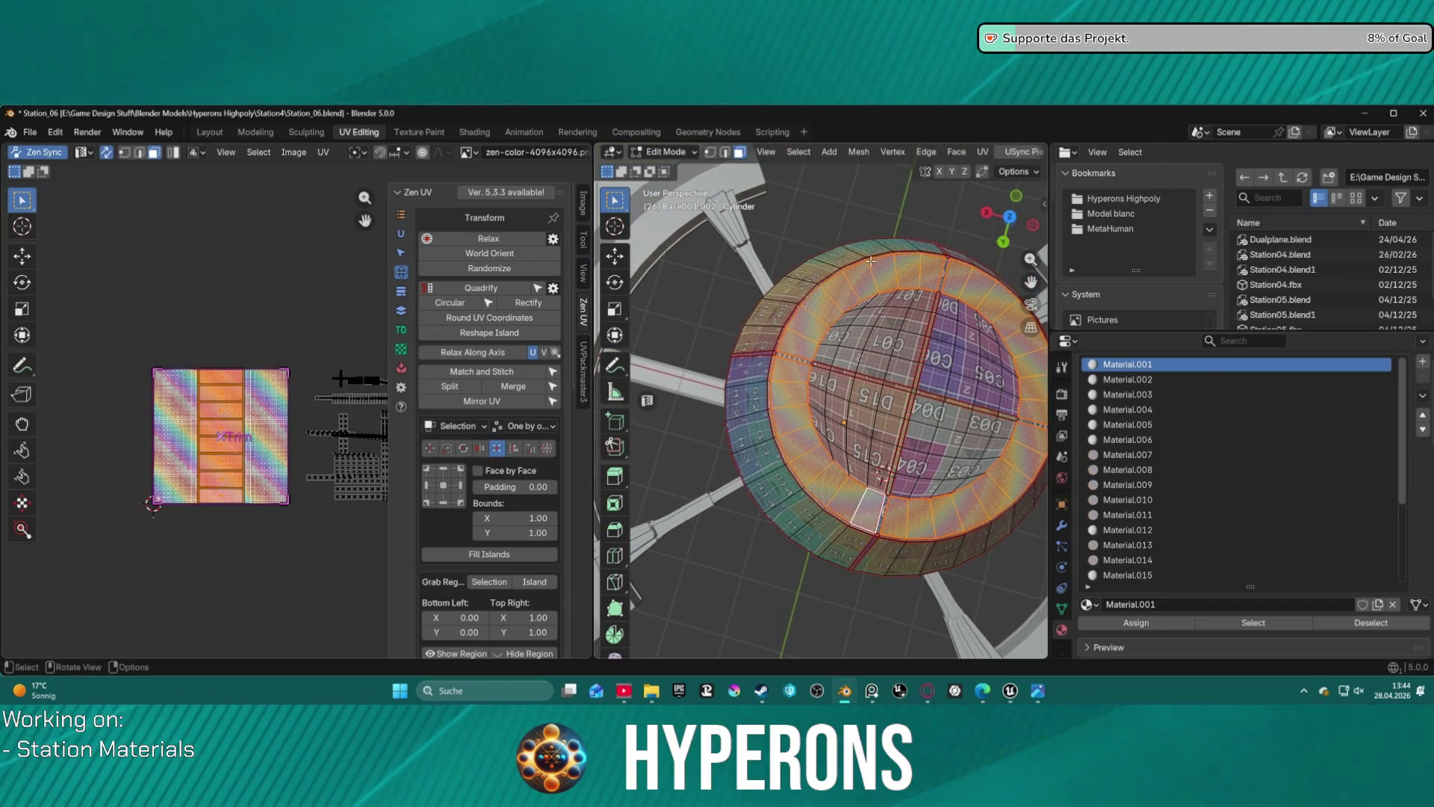
{"action": "left_click", "coordinate": [728, 420], "text": "ctrl"}
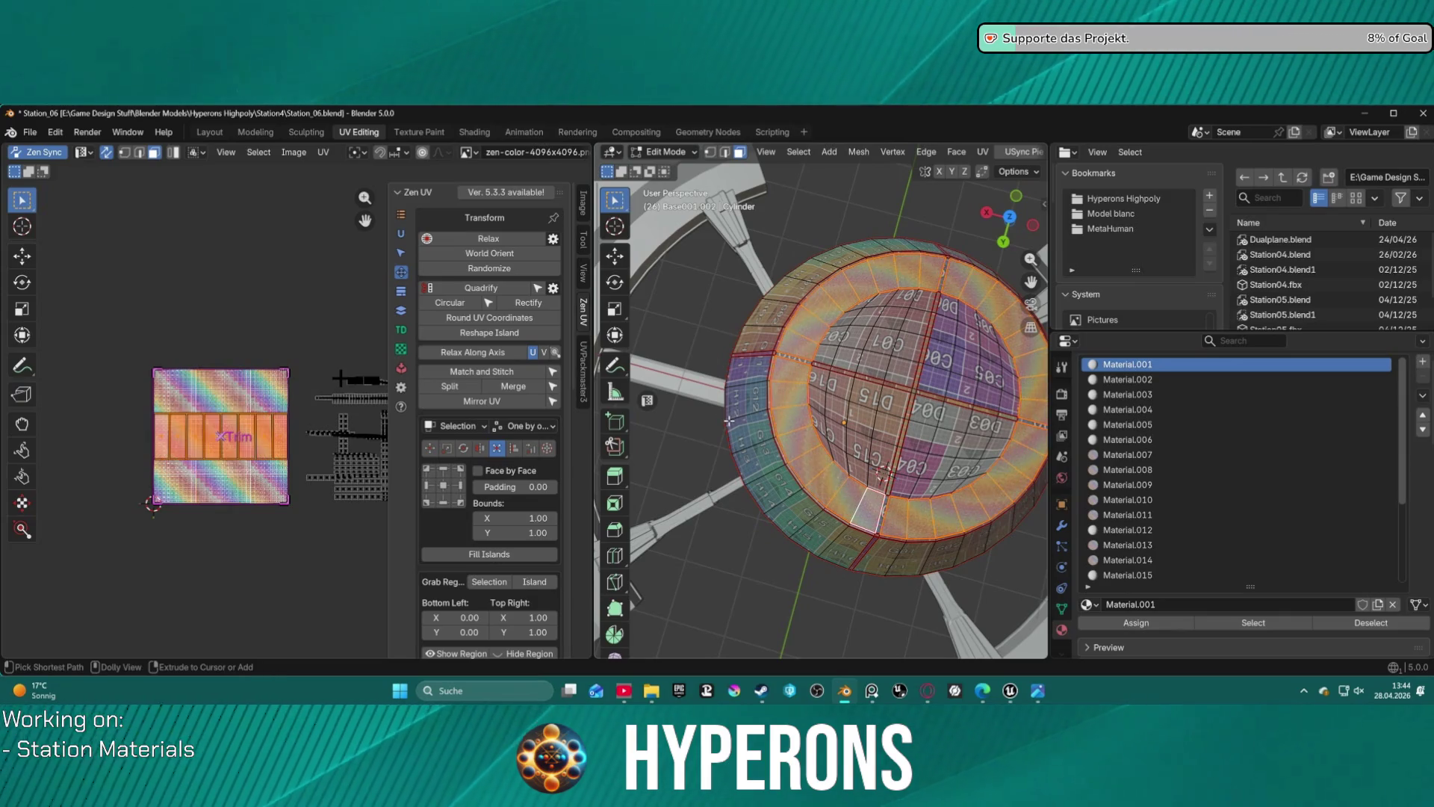
{"action": "key", "text": "ctrl+l"}
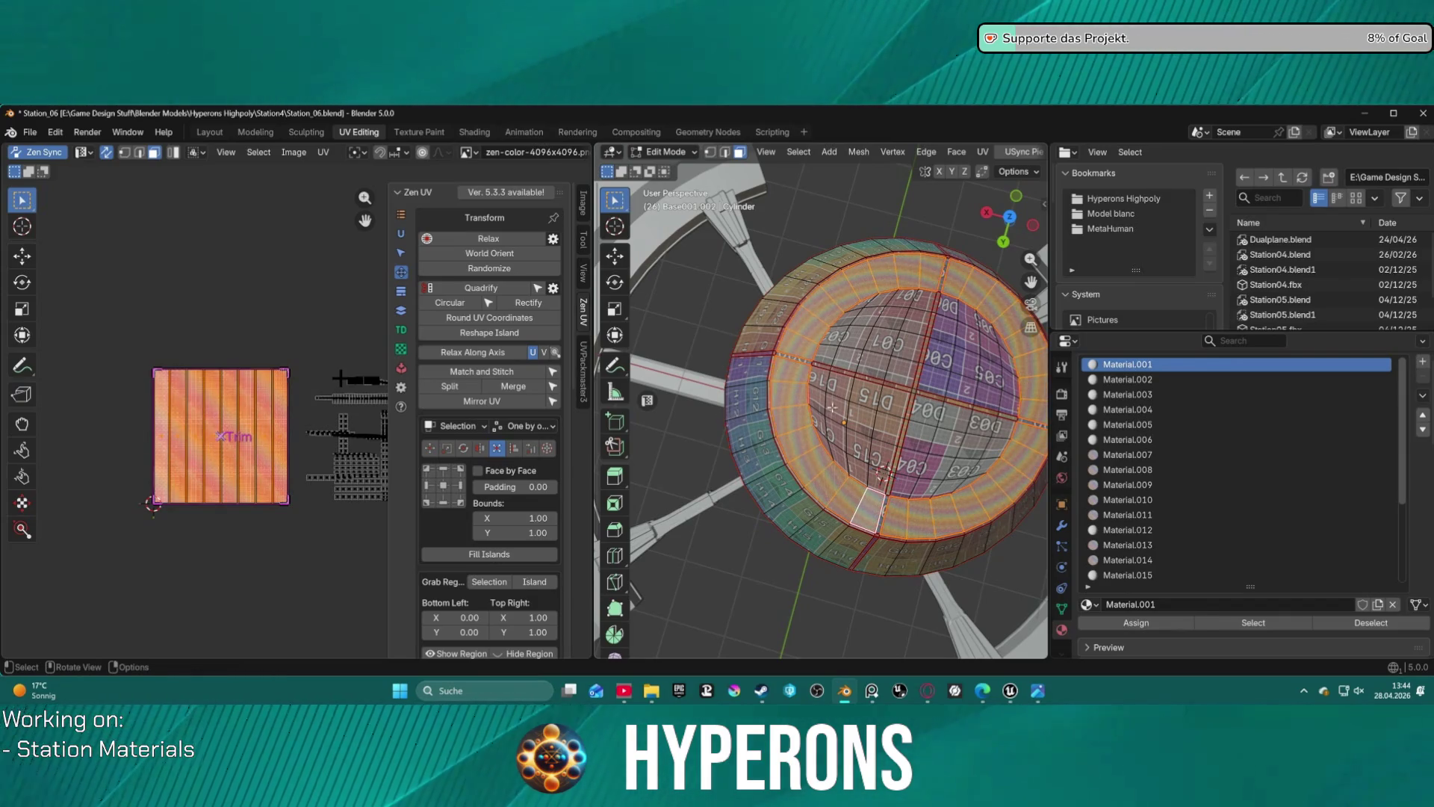
{"action": "scroll", "coordinate": [768, 426], "scroll_direction": "up", "scroll_amount": 2}
{"action": "scroll", "coordinate": [768, 427], "scroll_direction": "up", "scroll_amount": 2}
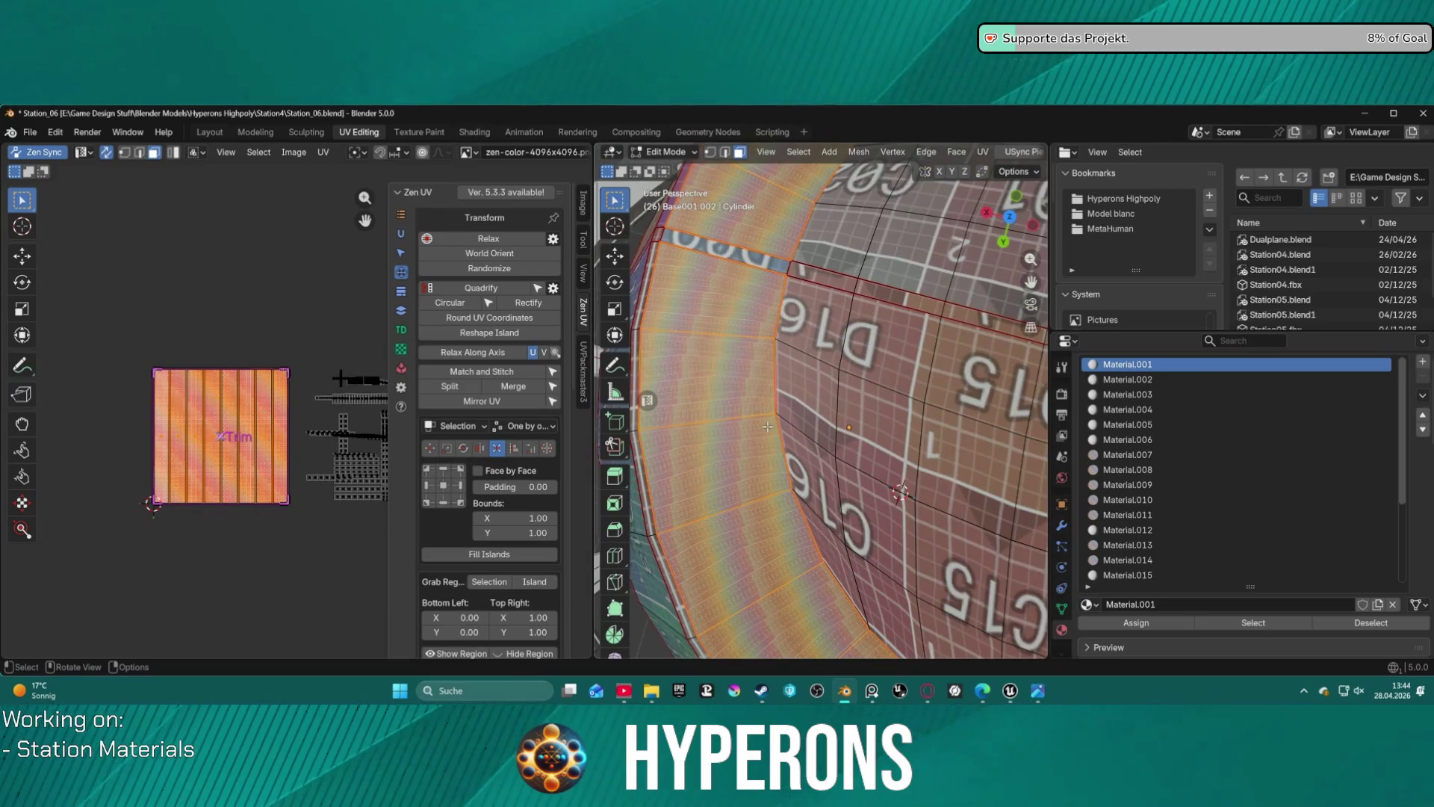
- Unwrap the selected rim faces and rectify the island into a rectangle
{"action": "key", "text": "u"}
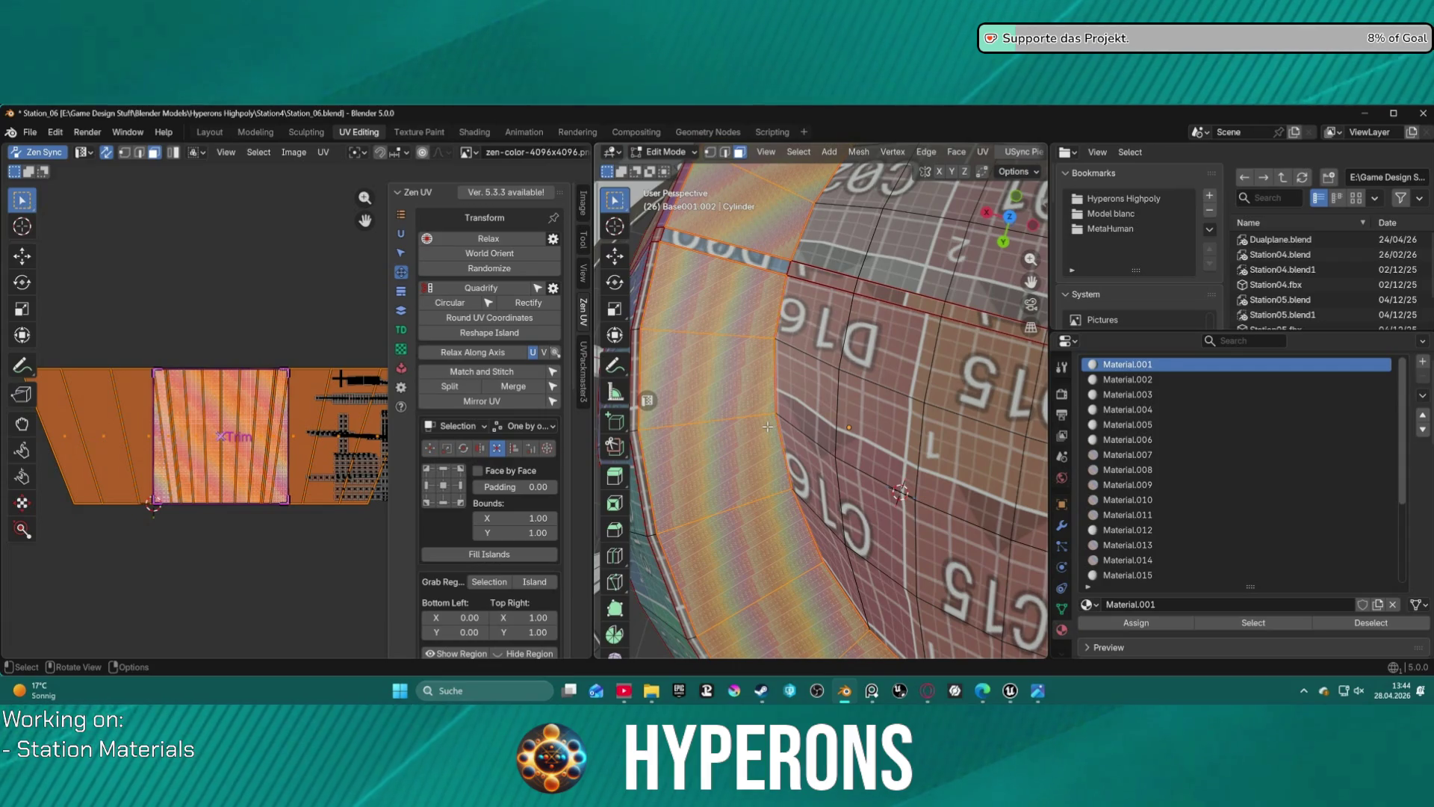
{"action": "left_click", "coordinate": [528, 303]}
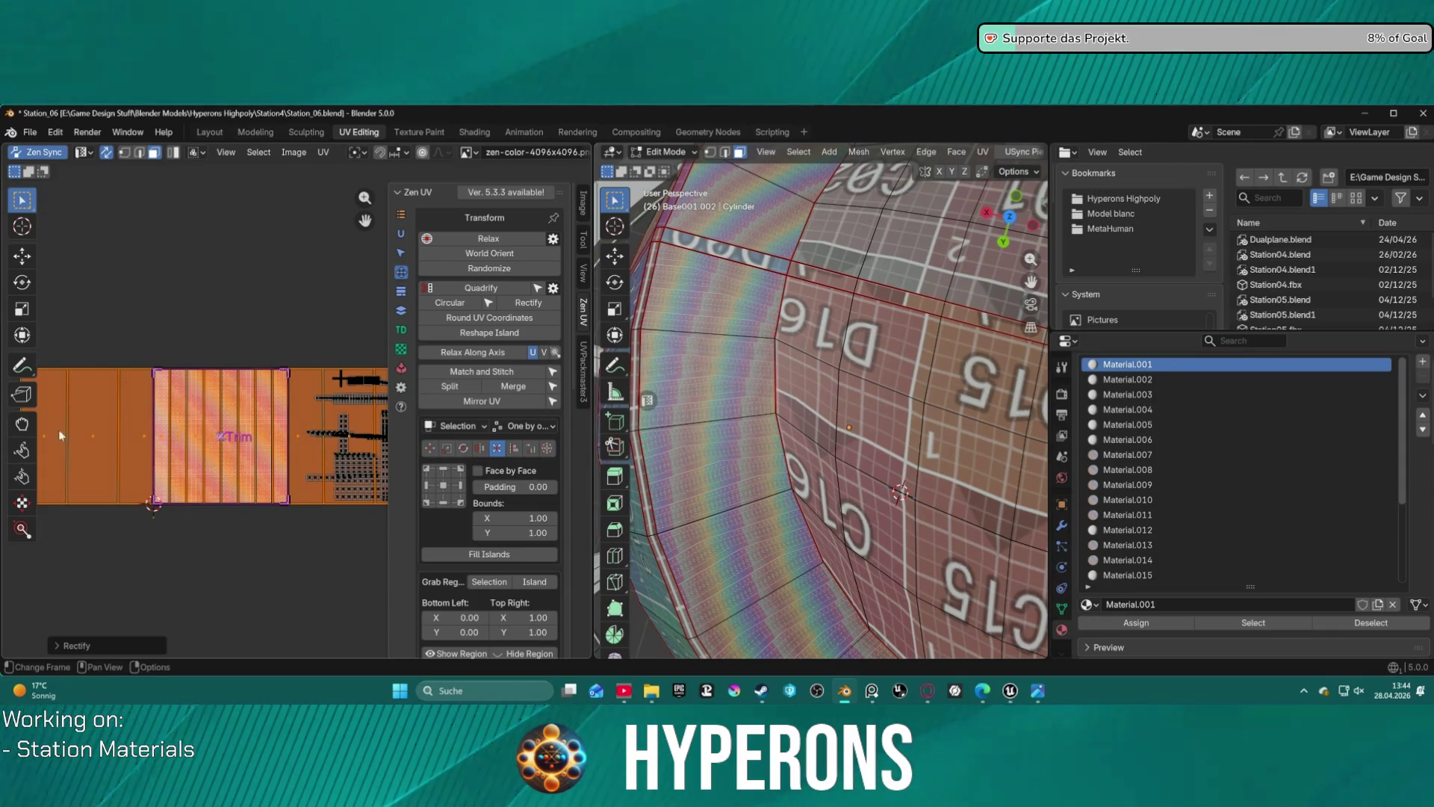
{"action": "scroll", "coordinate": [721, 428], "scroll_direction": "down", "scroll_amount": 6}
{"action": "scroll", "coordinate": [722, 428], "scroll_direction": "down", "scroll_amount": 3}
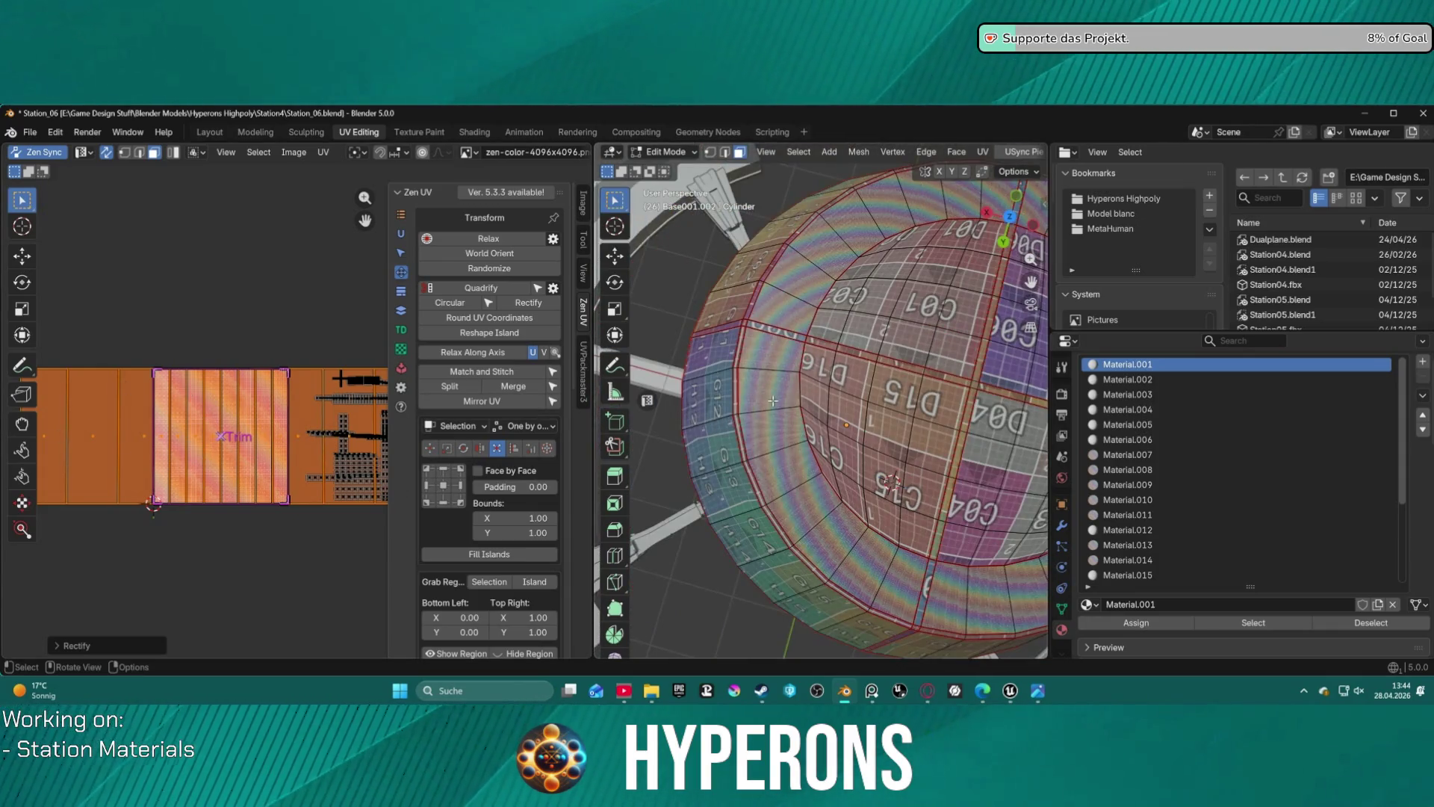
{"action": "scroll", "coordinate": [772, 401], "scroll_direction": "up", "scroll_amount": 3}
{"action": "scroll", "coordinate": [772, 402], "scroll_direction": "down", "scroll_amount": 2}
{"action": "scroll", "coordinate": [784, 396], "scroll_direction": "up", "scroll_amount": 4}
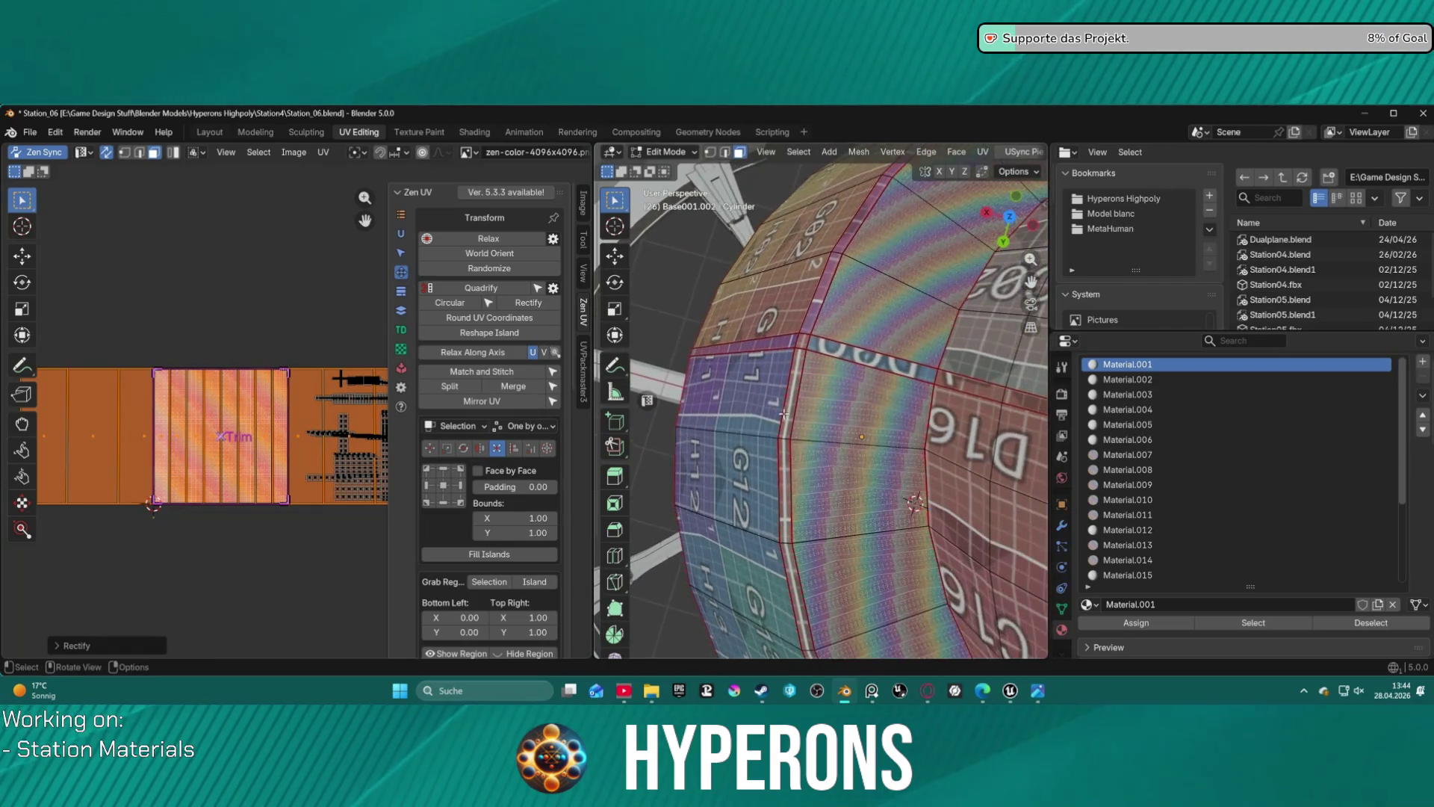
{"action": "scroll", "coordinate": [798, 393], "scroll_direction": "down", "scroll_amount": 3}
{"action": "scroll", "coordinate": [798, 393], "scroll_direction": "up", "scroll_amount": 4}
{"action": "scroll", "coordinate": [862, 350], "scroll_direction": "down", "scroll_amount": 4}
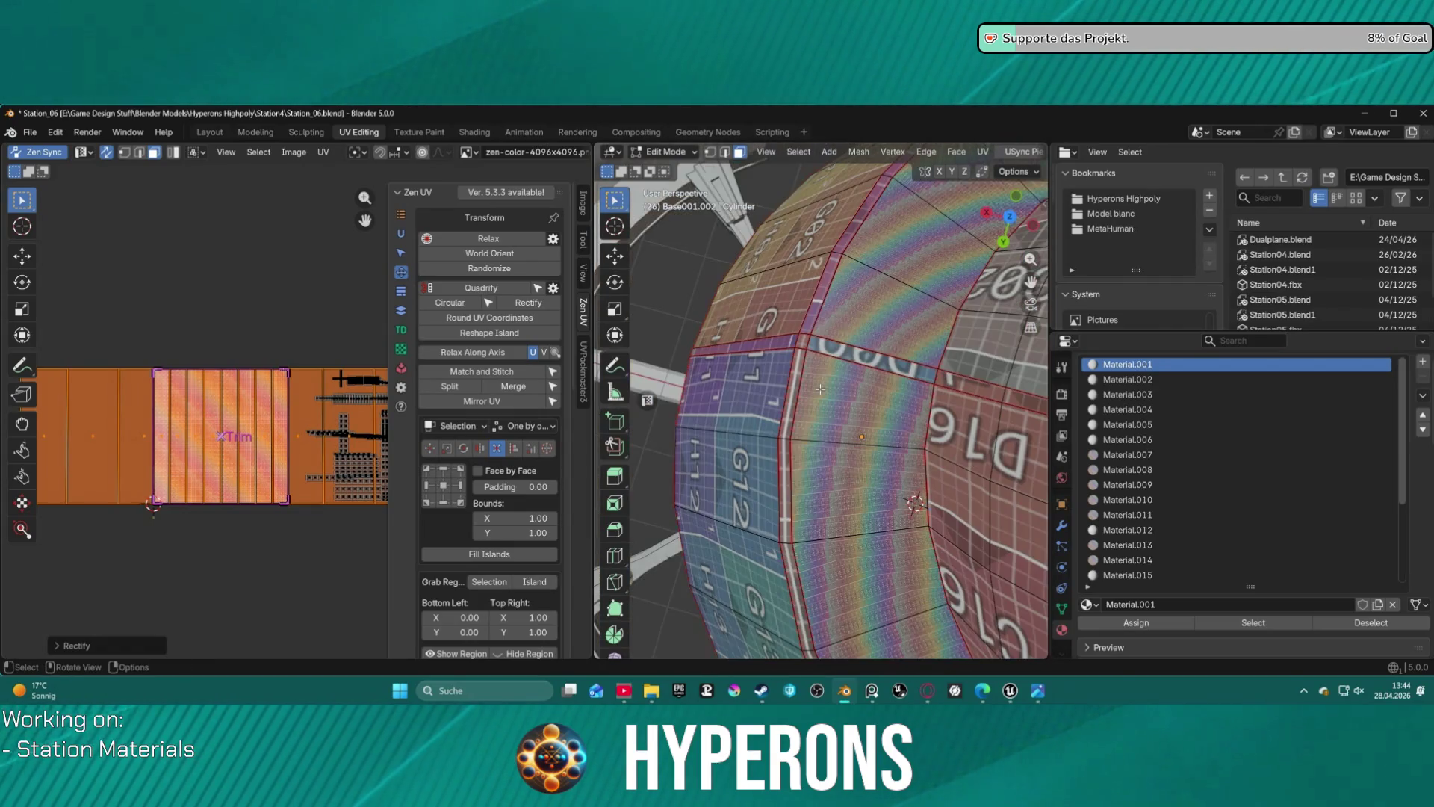
{"action": "scroll", "coordinate": [861, 350], "scroll_direction": "up", "scroll_amount": 4}
{"action": "scroll", "coordinate": [851, 369], "scroll_direction": "down", "scroll_amount": 4}
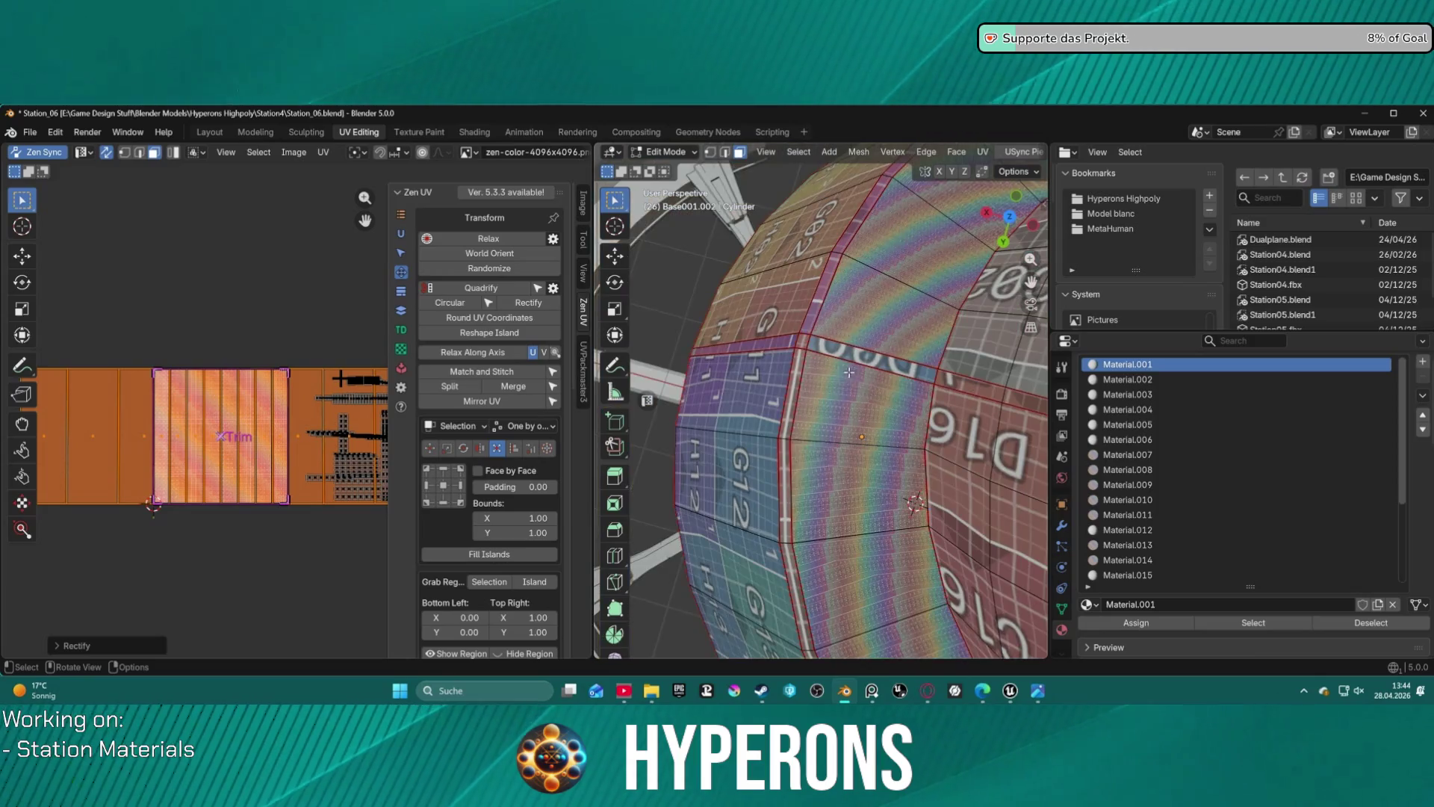
- Deselect and hide the left UV islands so only the rim island remains
{"action": "mouse_move", "coordinate": [902, 421]}
{"action": "middle_mouse_down", "text": "shift"}
{"action": "mouse_move", "coordinate": [762, 403]}
{"action": "mouse_move", "coordinate": [614, 478]}
{"action": "mouse_move", "coordinate": [775, 414]}
{"action": "middle_mouse_up", "text": "shift"}
{"action": "key", "text": "a"}
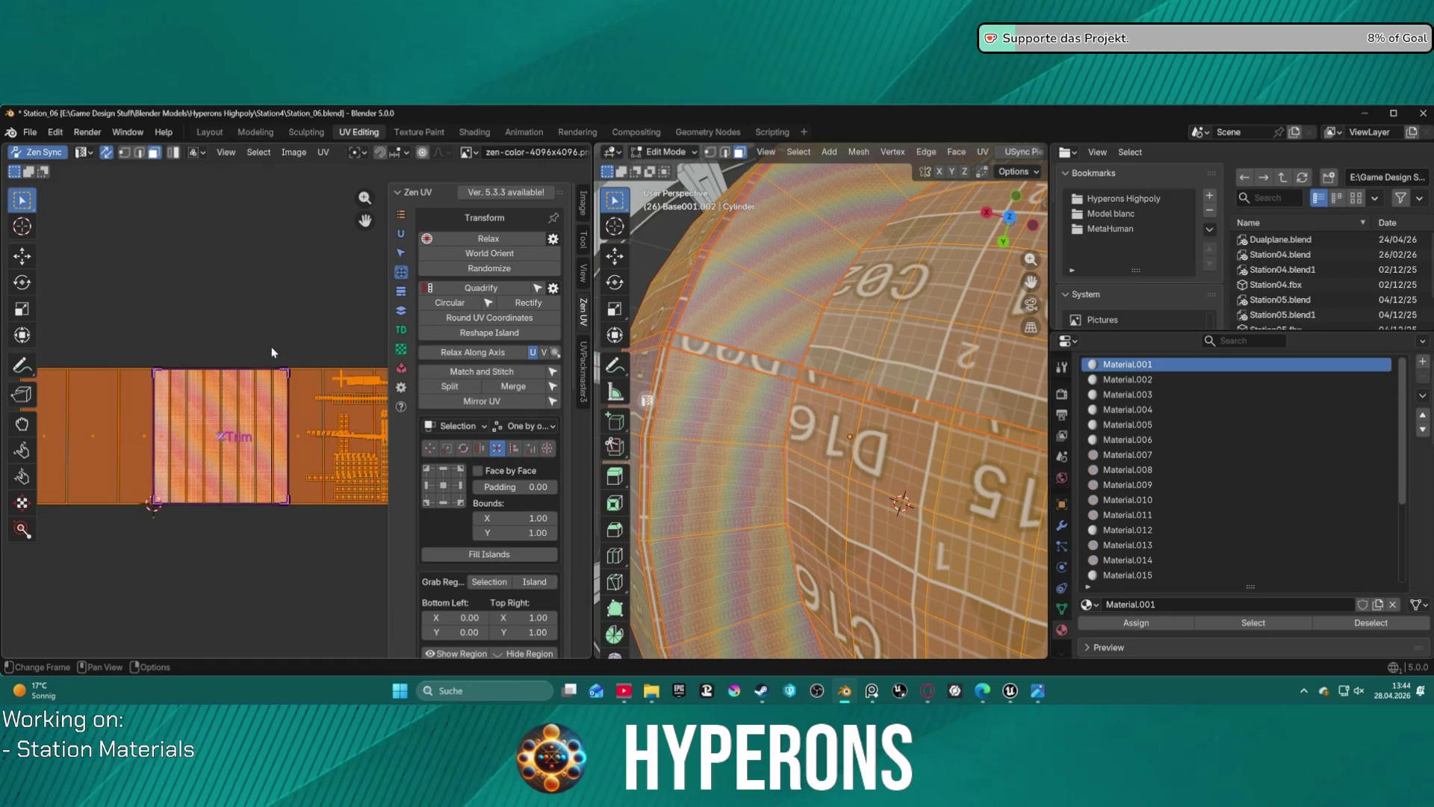
{"action": "scroll", "coordinate": [271, 346], "scroll_direction": "down", "scroll_amount": 1}
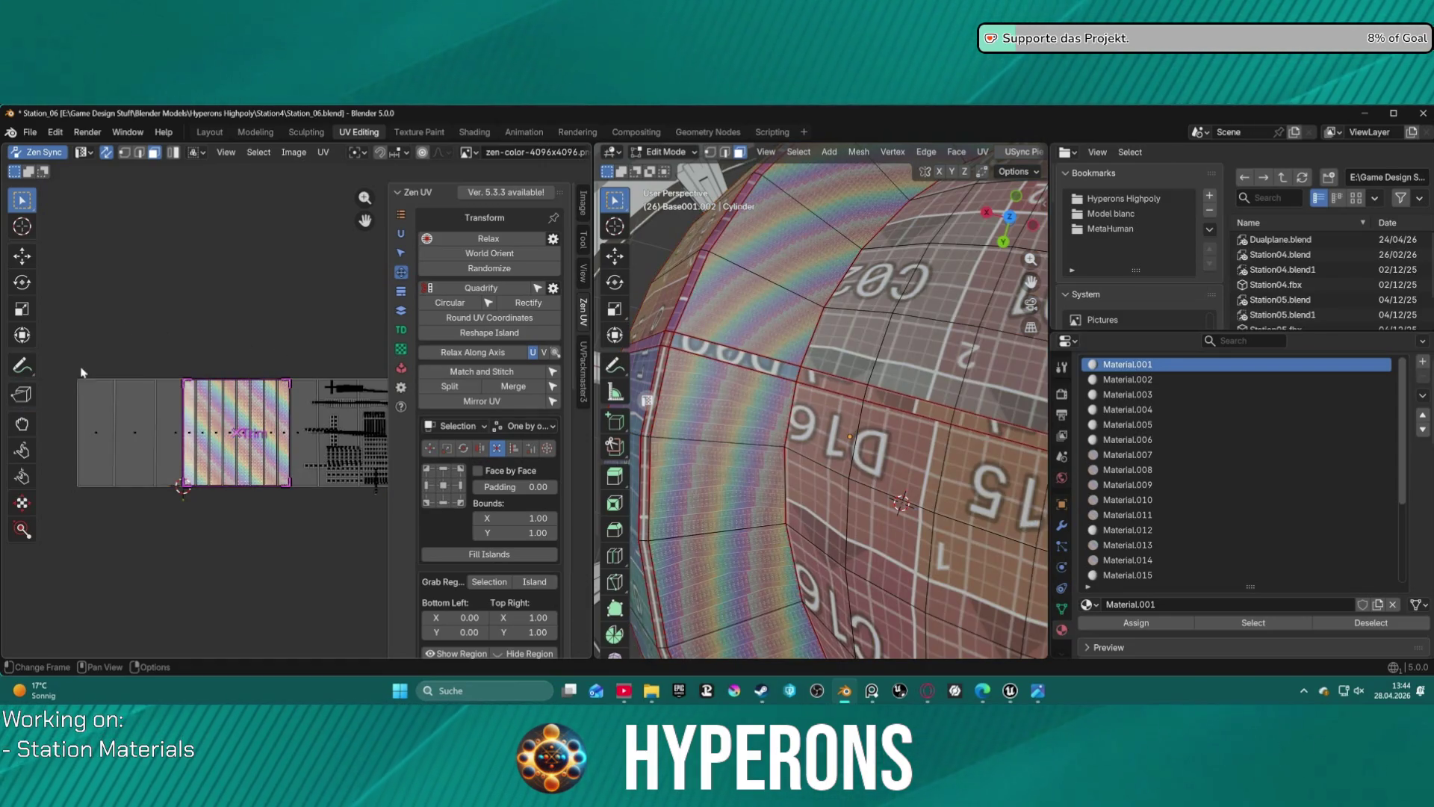
{"action": "key", "text": "l"}
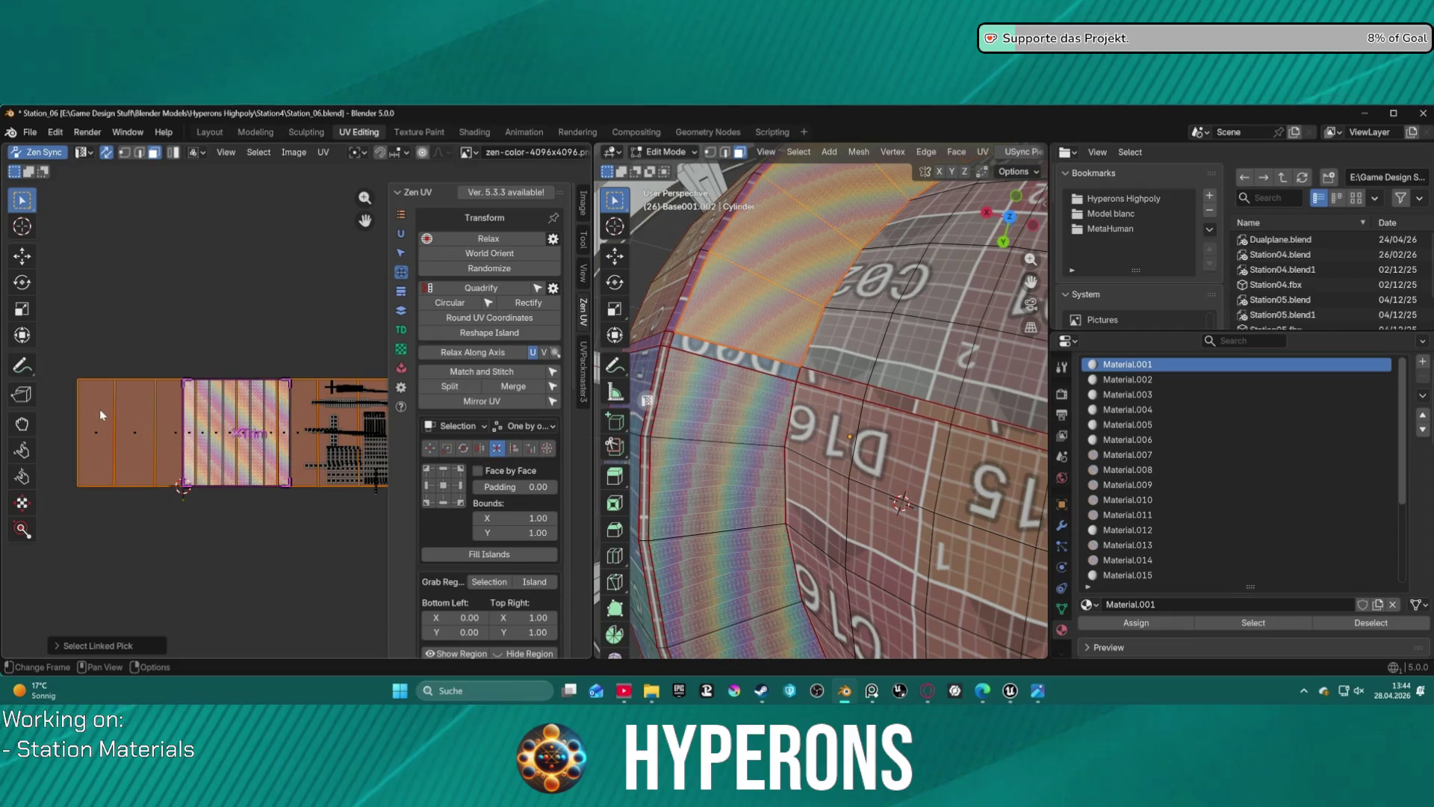
{"action": "scroll", "coordinate": [124, 421], "scroll_direction": "down", "scroll_amount": 2}
{"action": "key", "text": "b"}
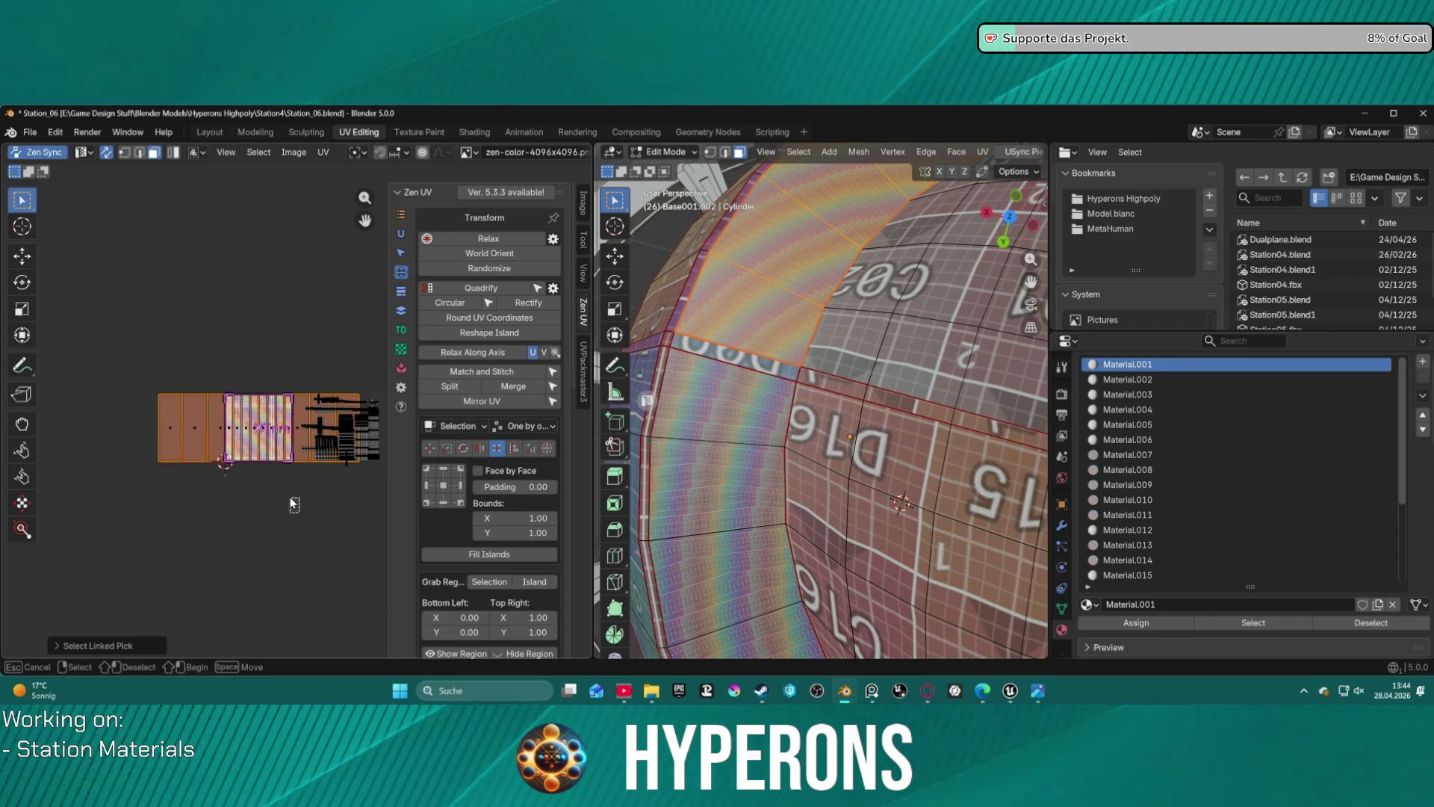
{"action": "left_click", "coordinate": [296, 502]}
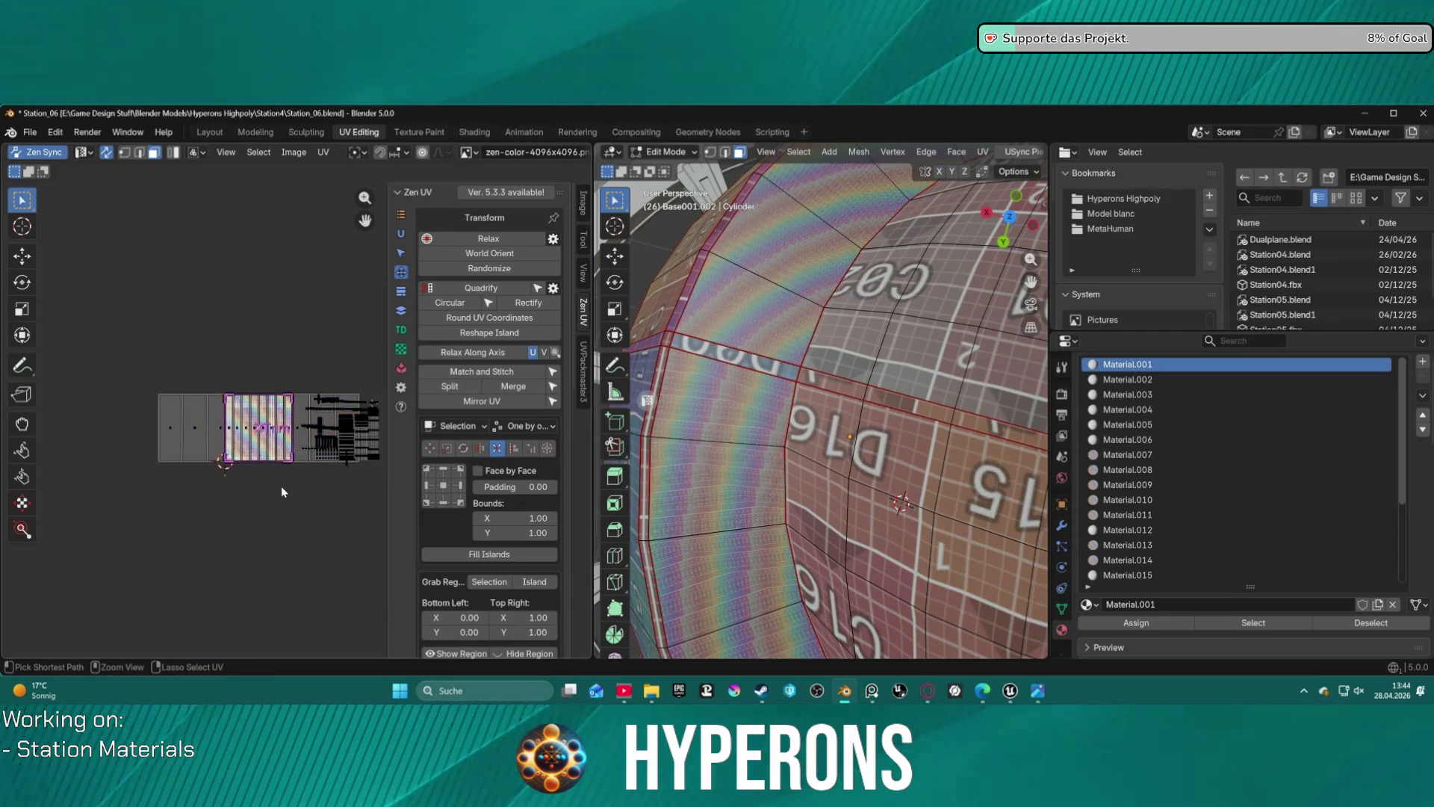
{"action": "key", "text": "a"}
{"action": "key", "text": "ctrl+z"}
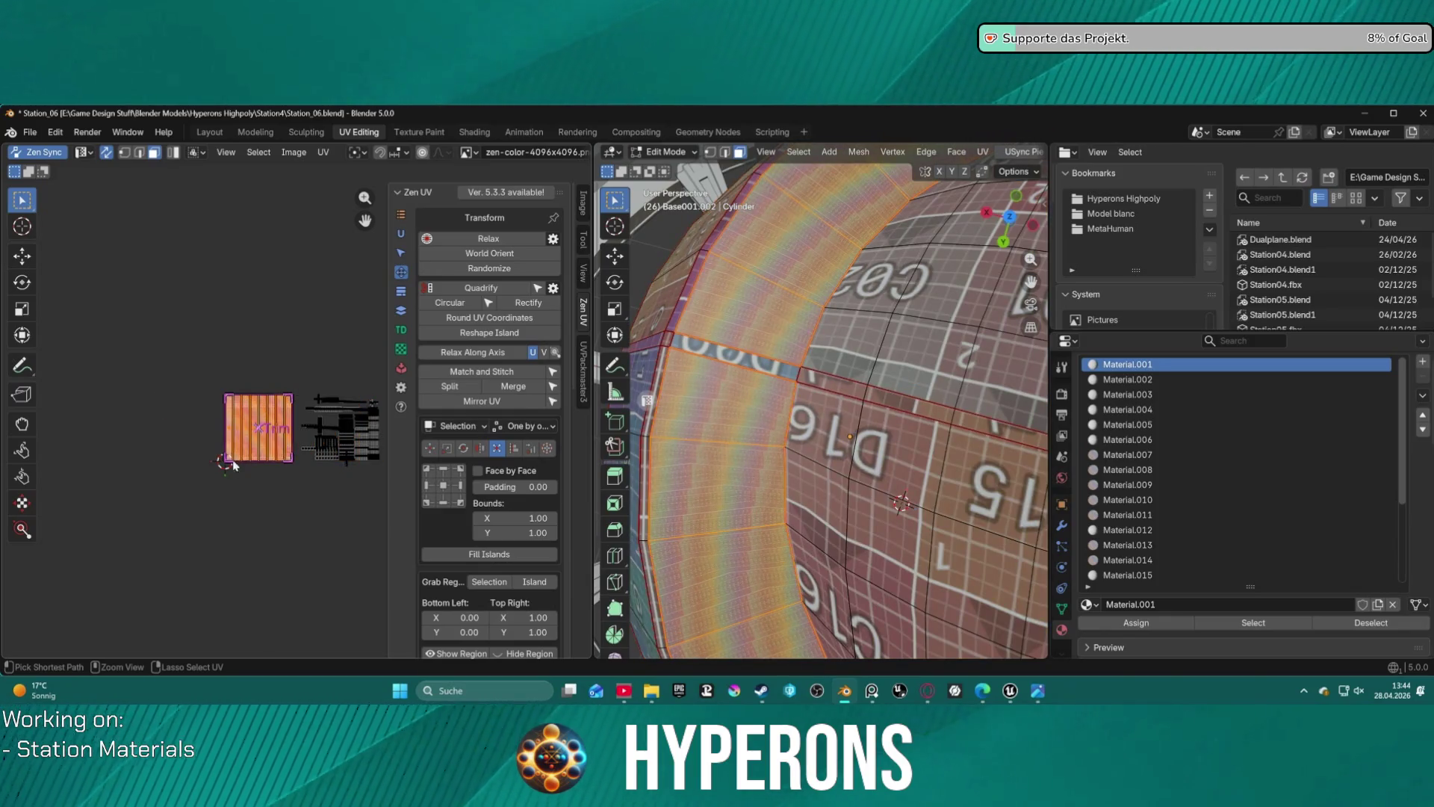
- Relax the rim's UV island along V, then U, and stack the selected islands
{"action": "left_click", "coordinate": [491, 353]}
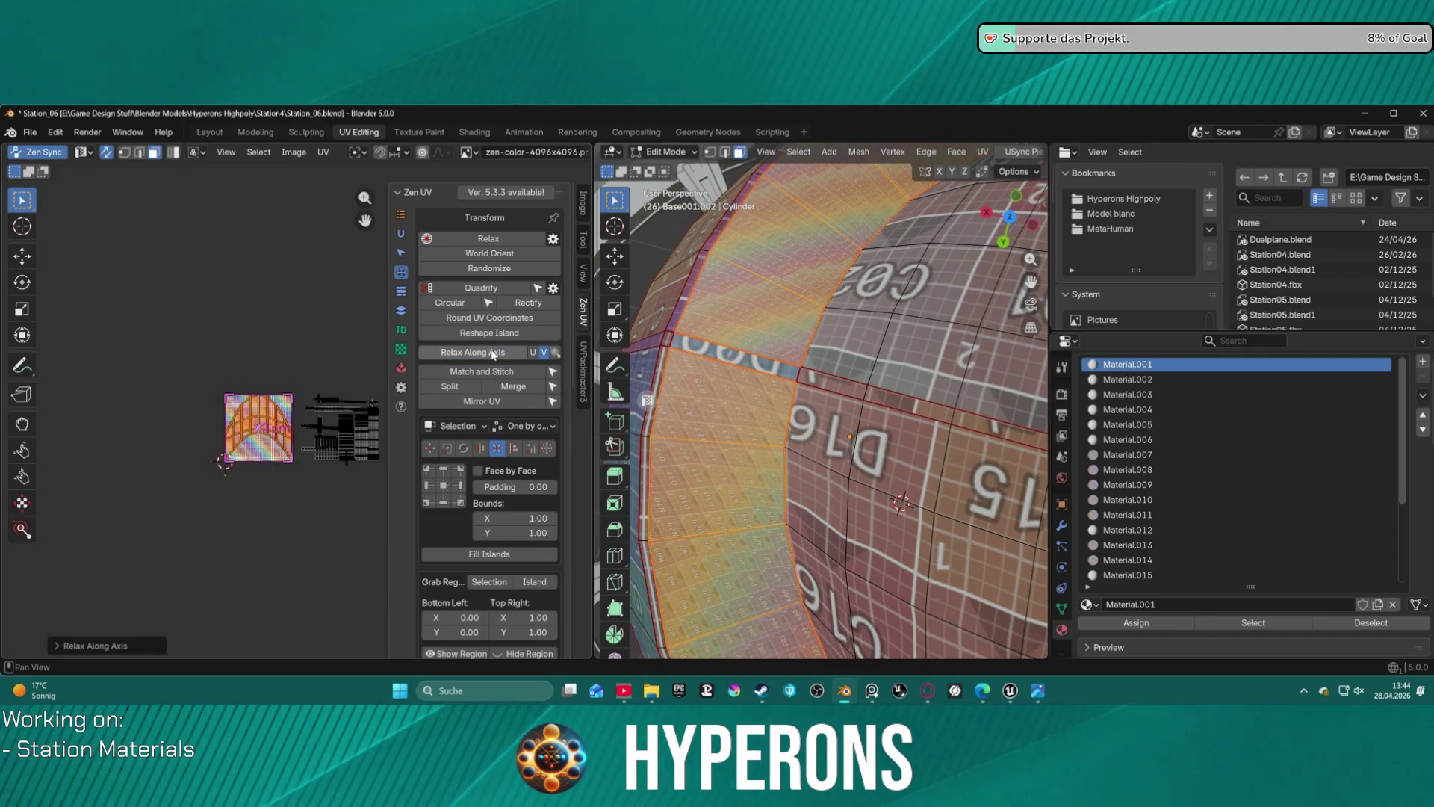
{"action": "left_click", "coordinate": [532, 352]}
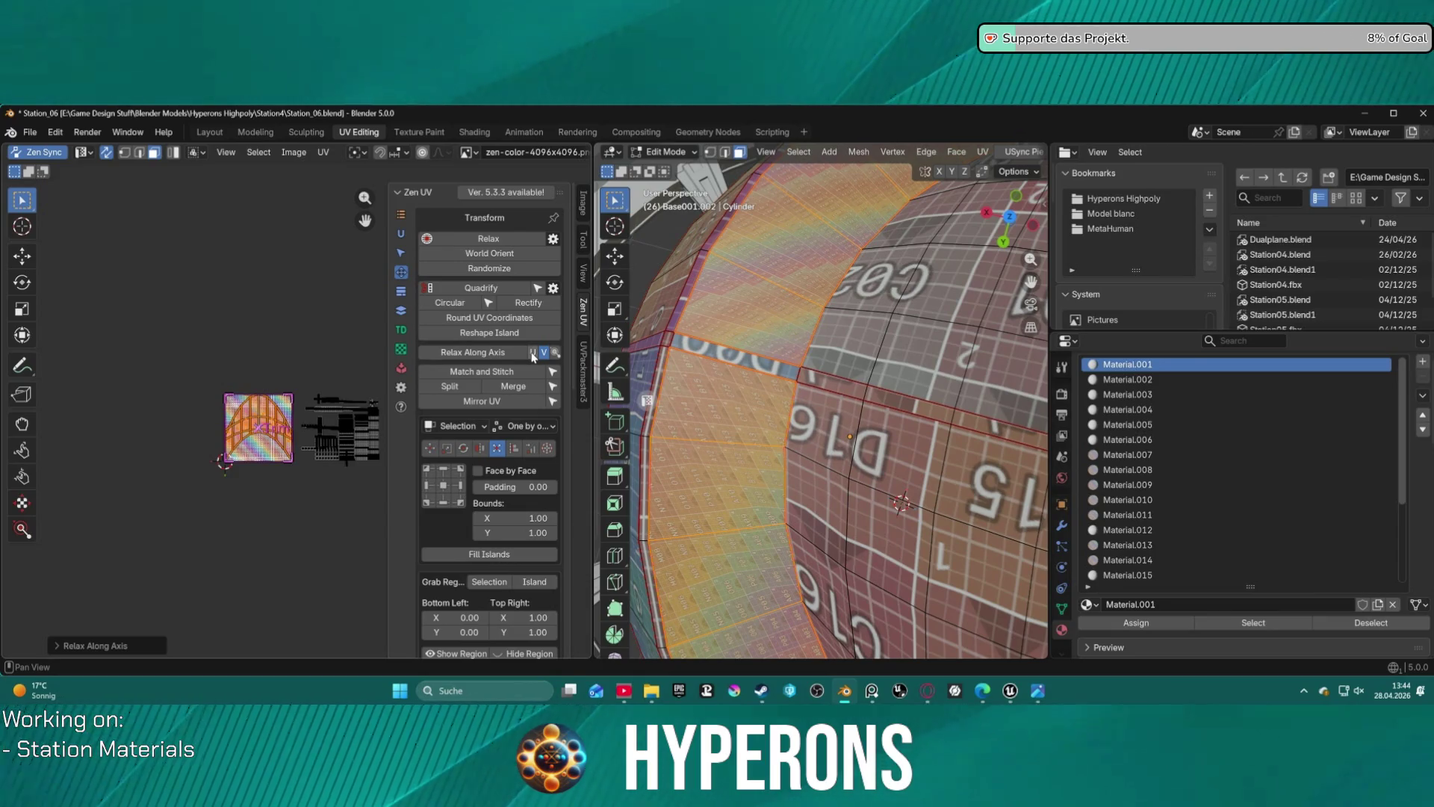
{"action": "left_click", "coordinate": [511, 356]}
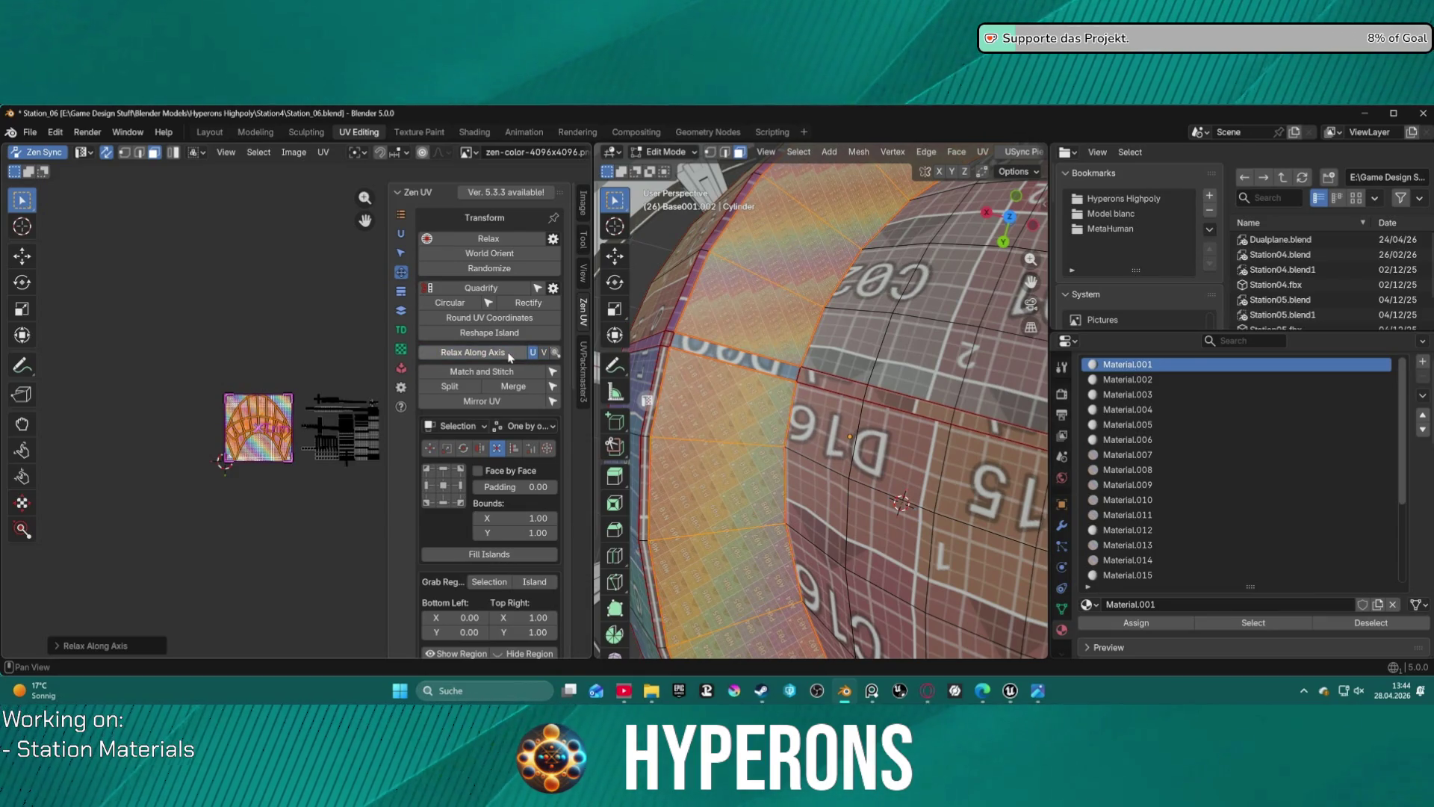
{"action": "left_click", "coordinate": [402, 310]}
{"action": "left_click", "coordinate": [450, 257]}
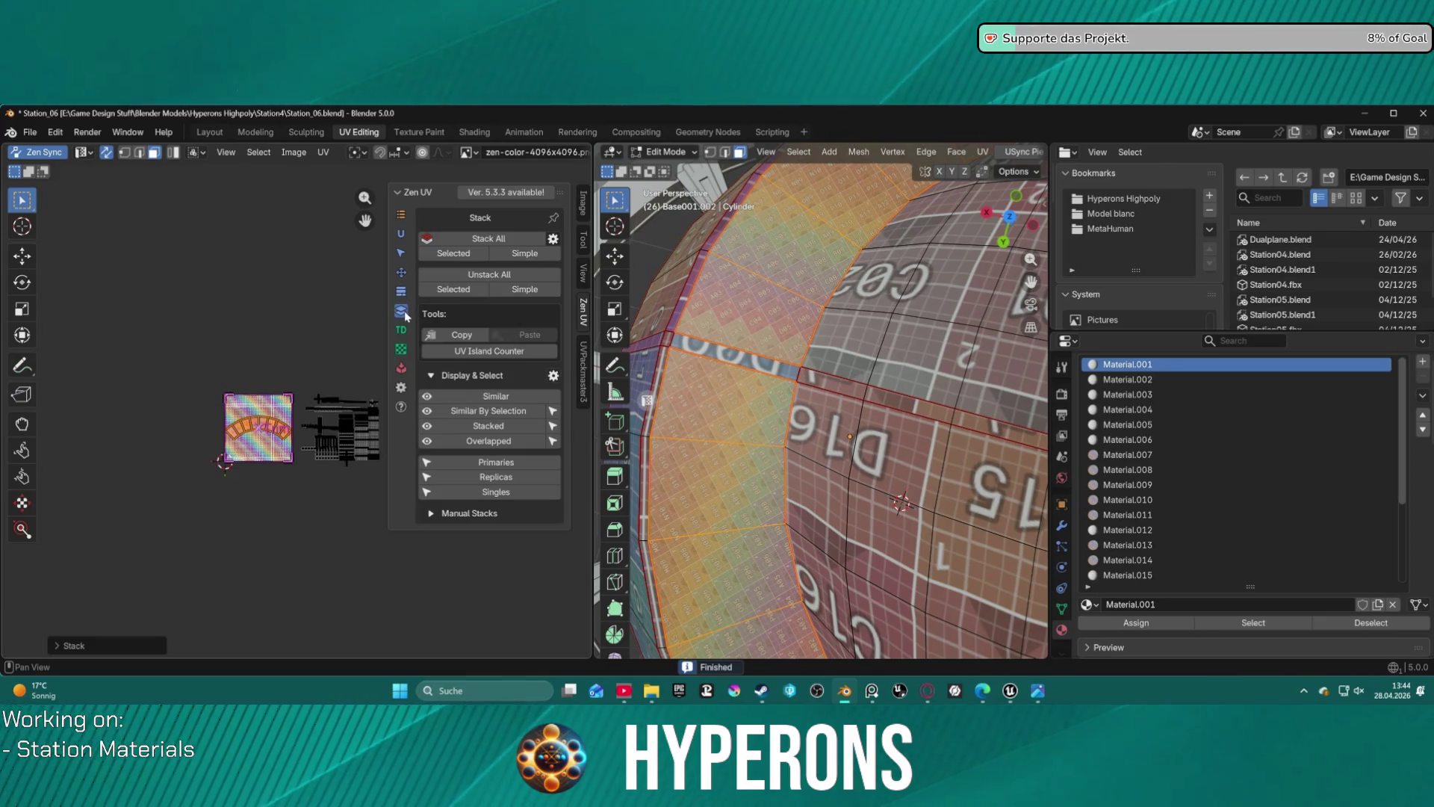
- Fit the stacked islands into the Trim region of the trim sheet
{"action": "left_click", "coordinate": [401, 292]}
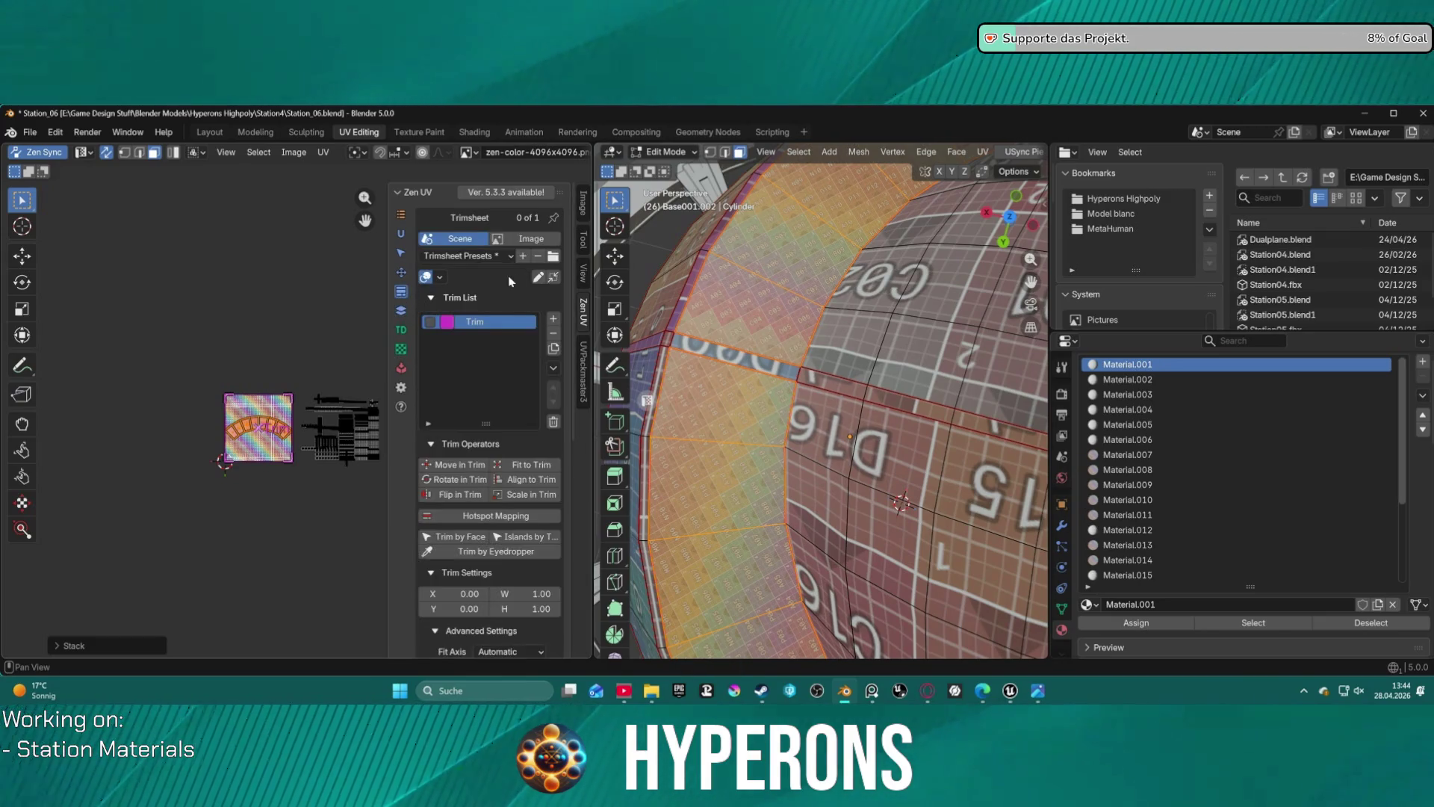
{"action": "left_click", "coordinate": [526, 465]}
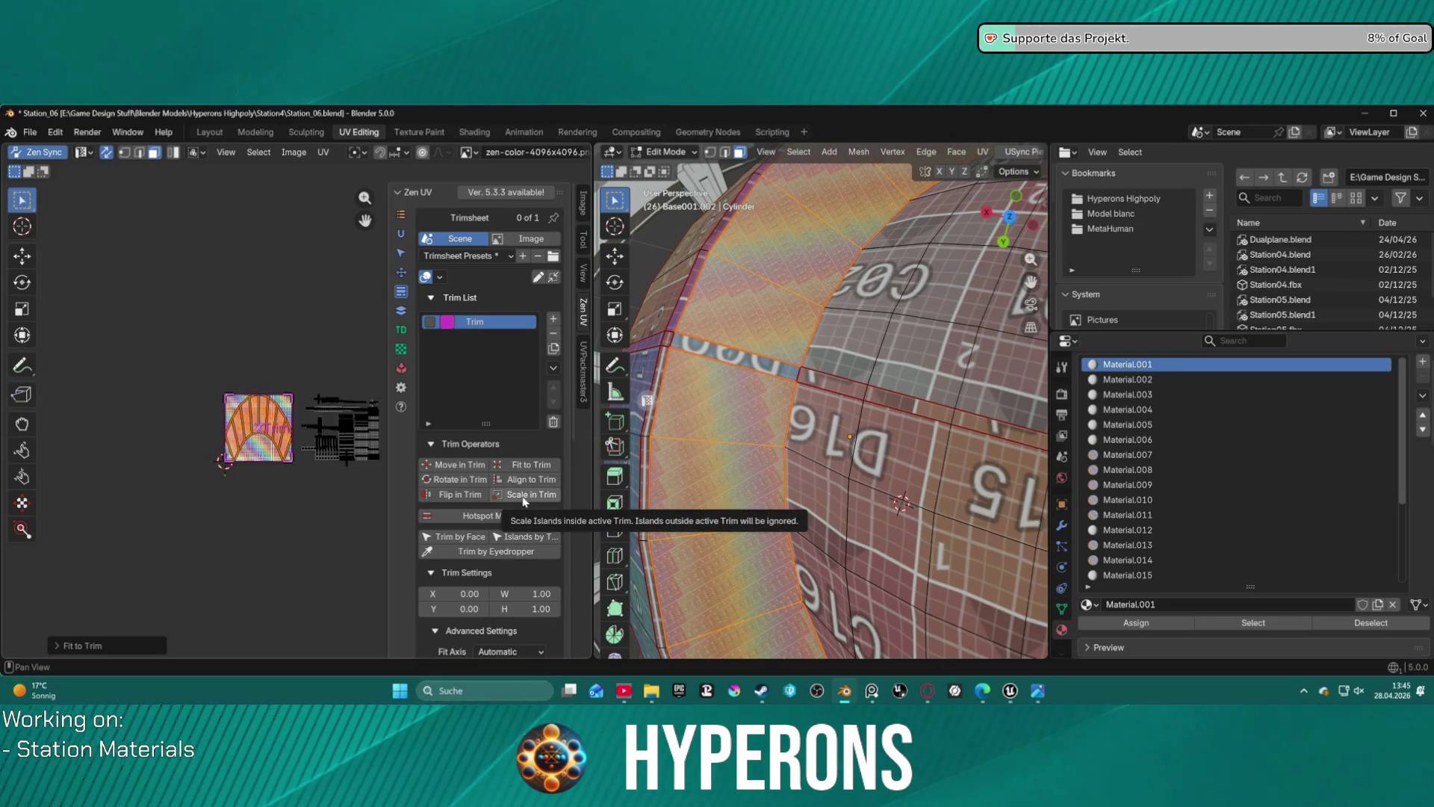
{"action": "left_click", "coordinate": [524, 498]}
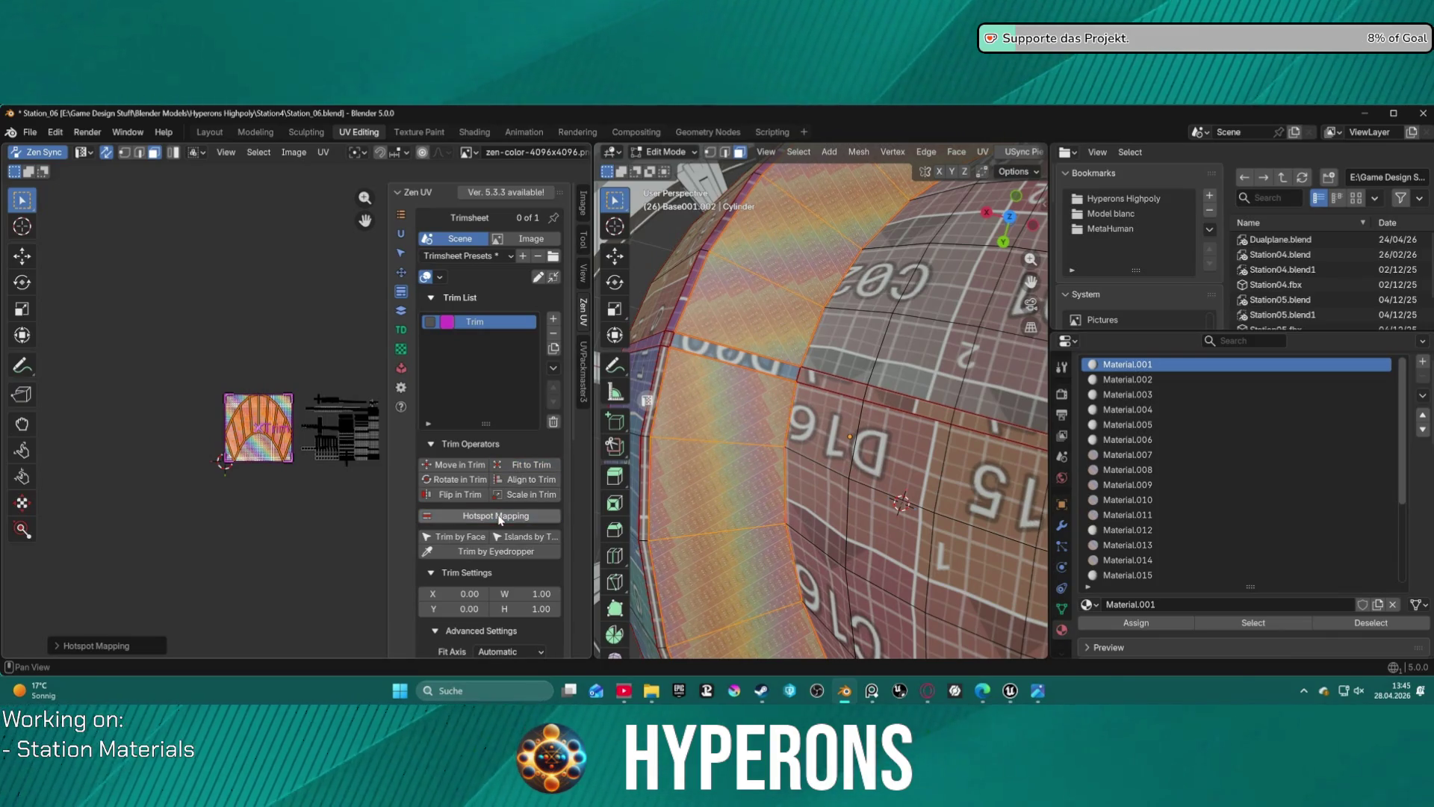
{"action": "left_click", "coordinate": [532, 465]}
{"action": "left_click", "coordinate": [401, 272]}
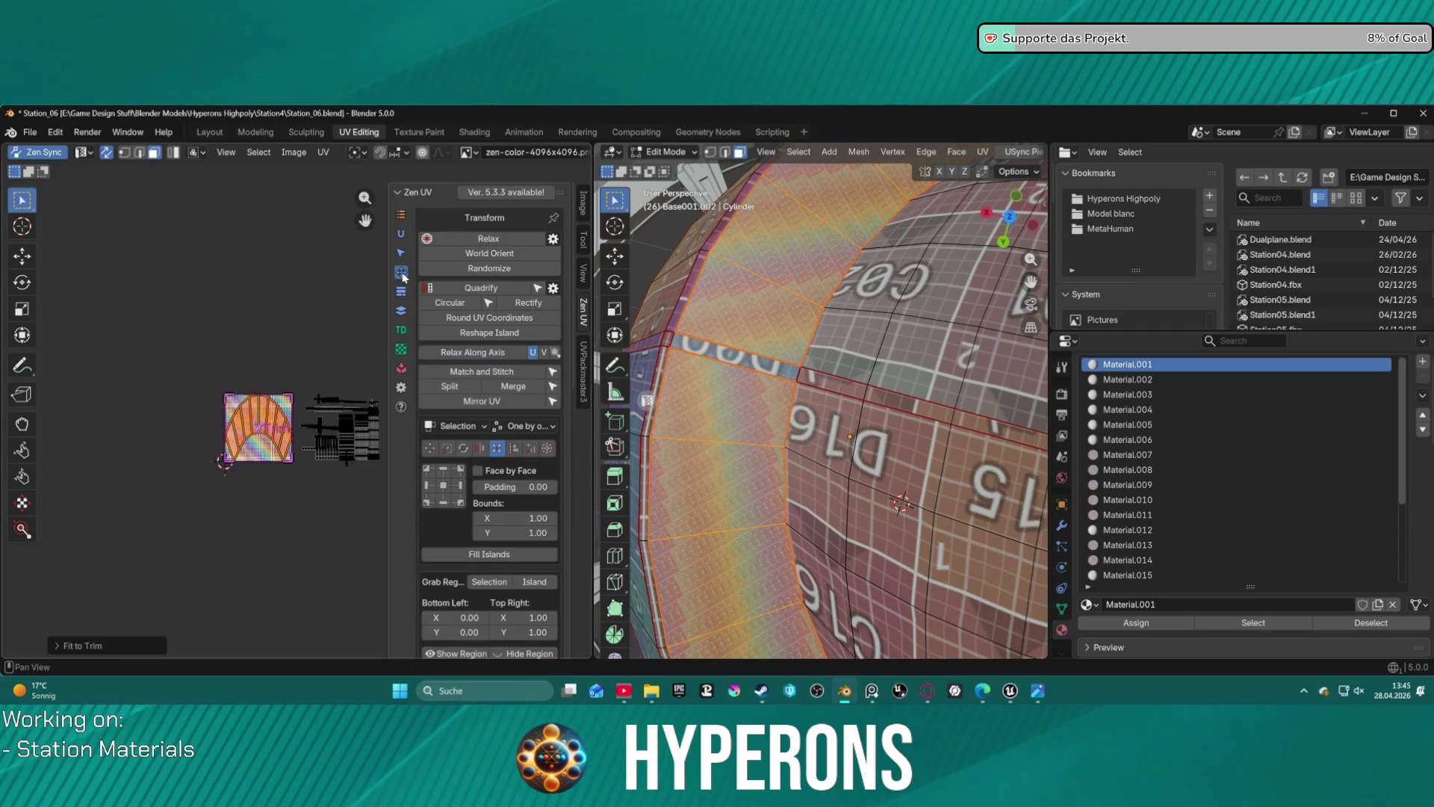
- Quadrify the selected islands and centre-align them vertically
{"action": "left_click", "coordinate": [493, 288]}
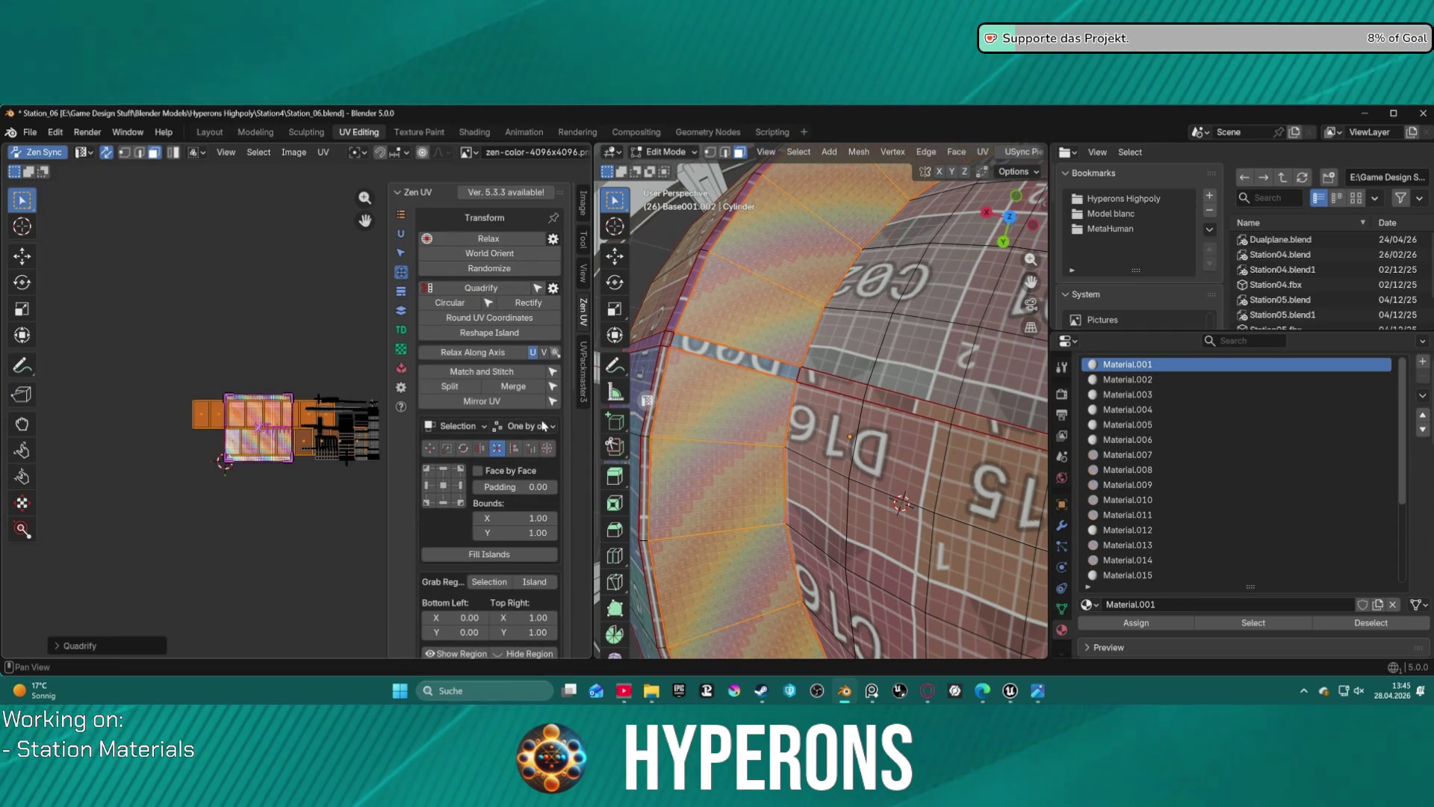
{"action": "left_click", "coordinate": [514, 448]}
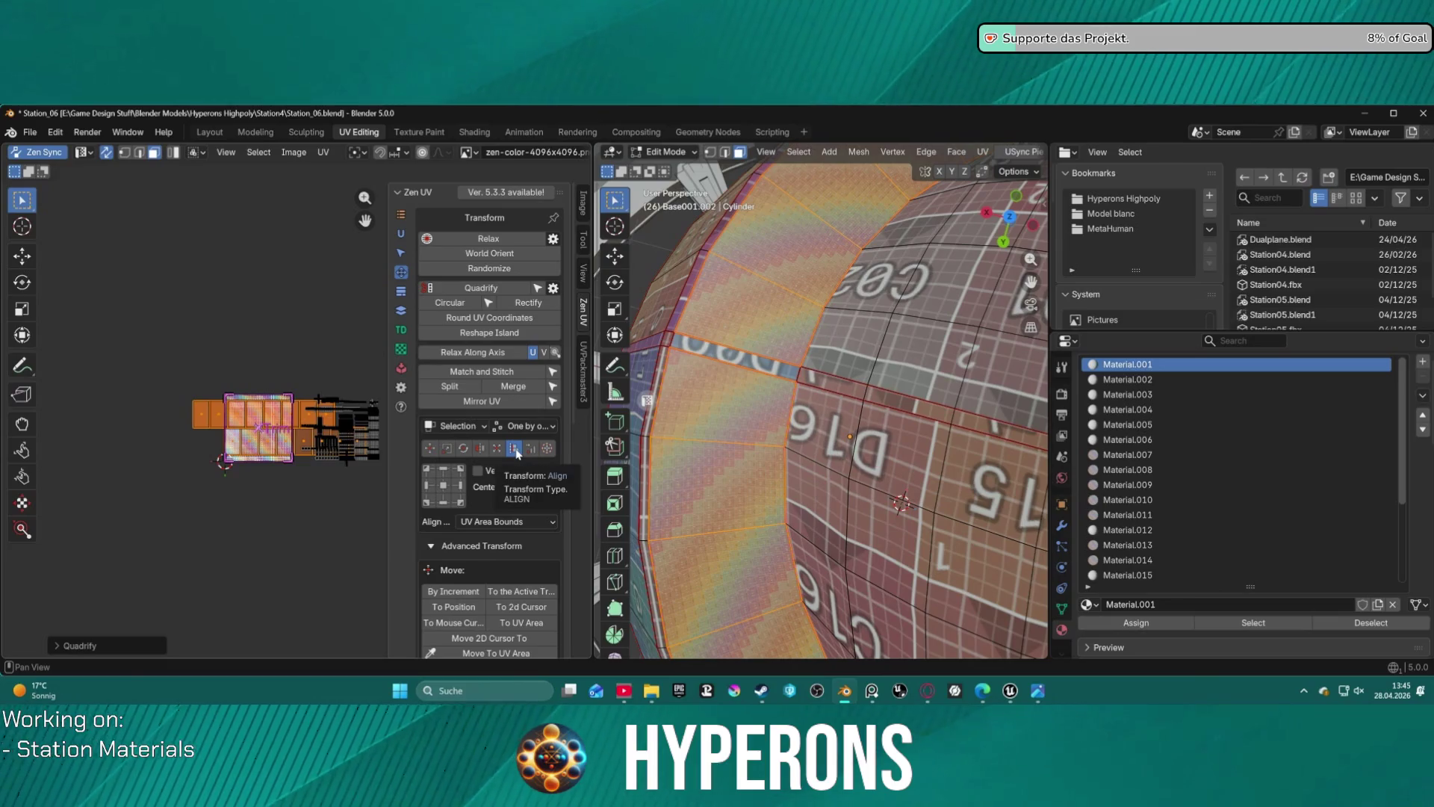
{"action": "left_click", "coordinate": [446, 486]}
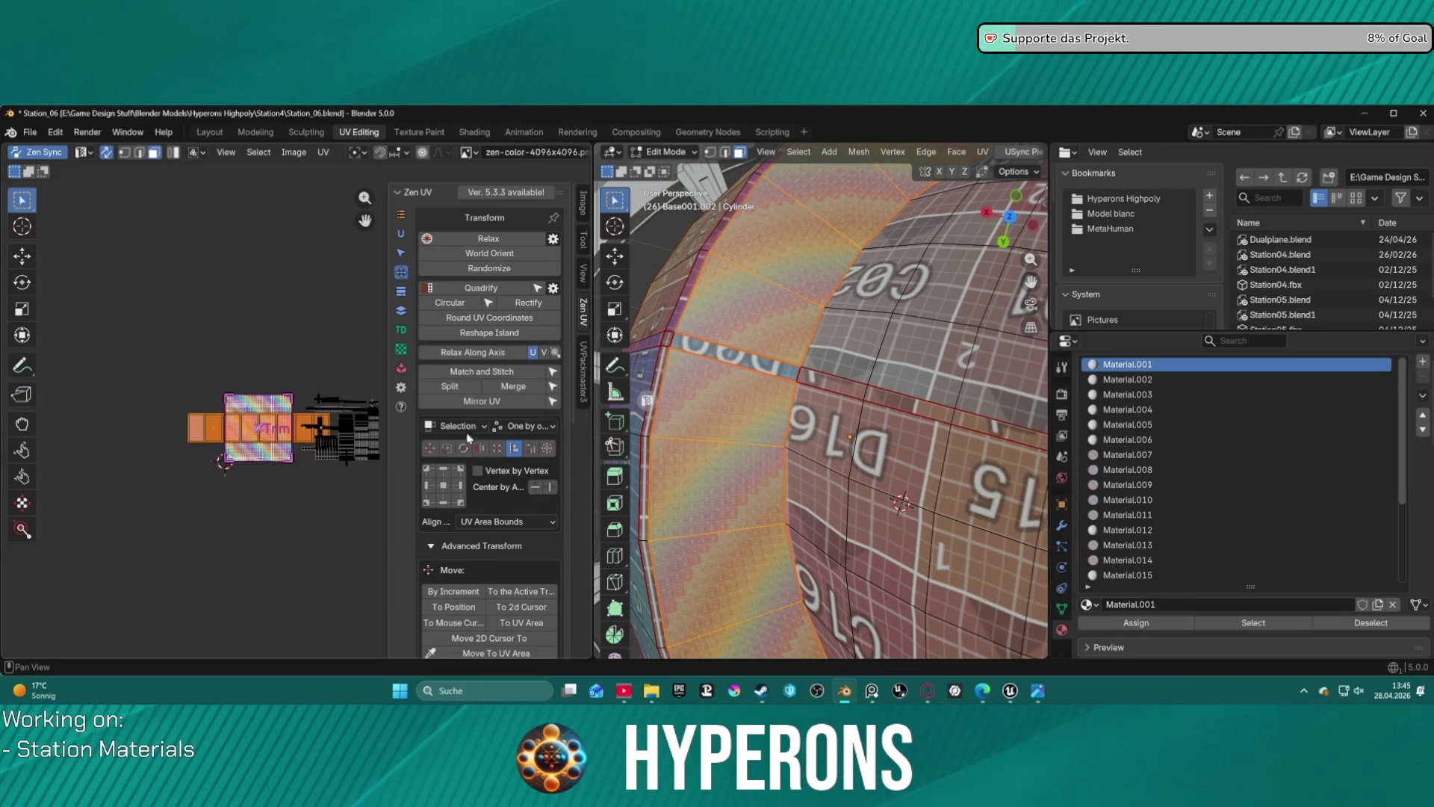
- Unstack, then restack the matching islands and fit them into the Trim region
{"action": "left_click", "coordinate": [401, 311]}
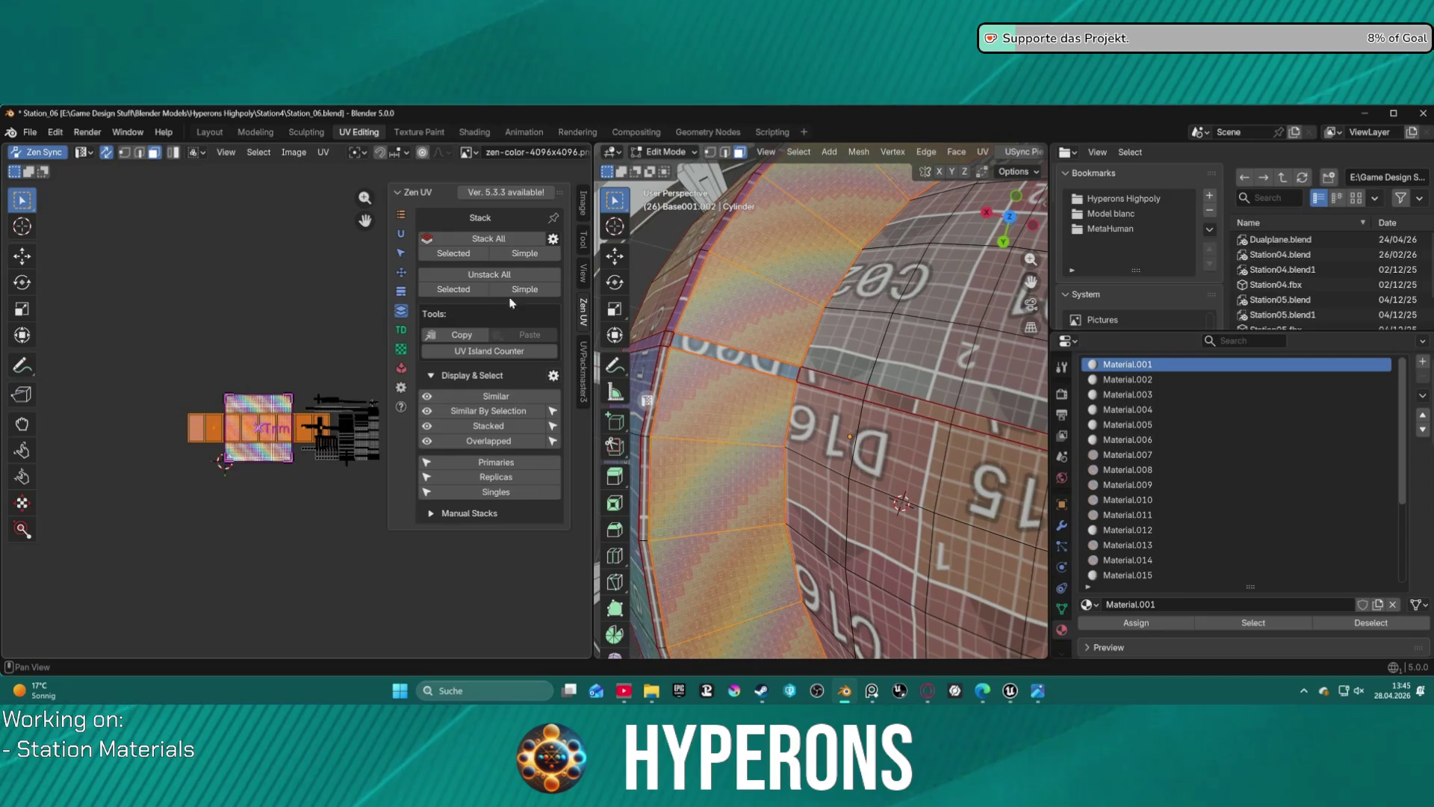
{"action": "left_click", "coordinate": [402, 291]}
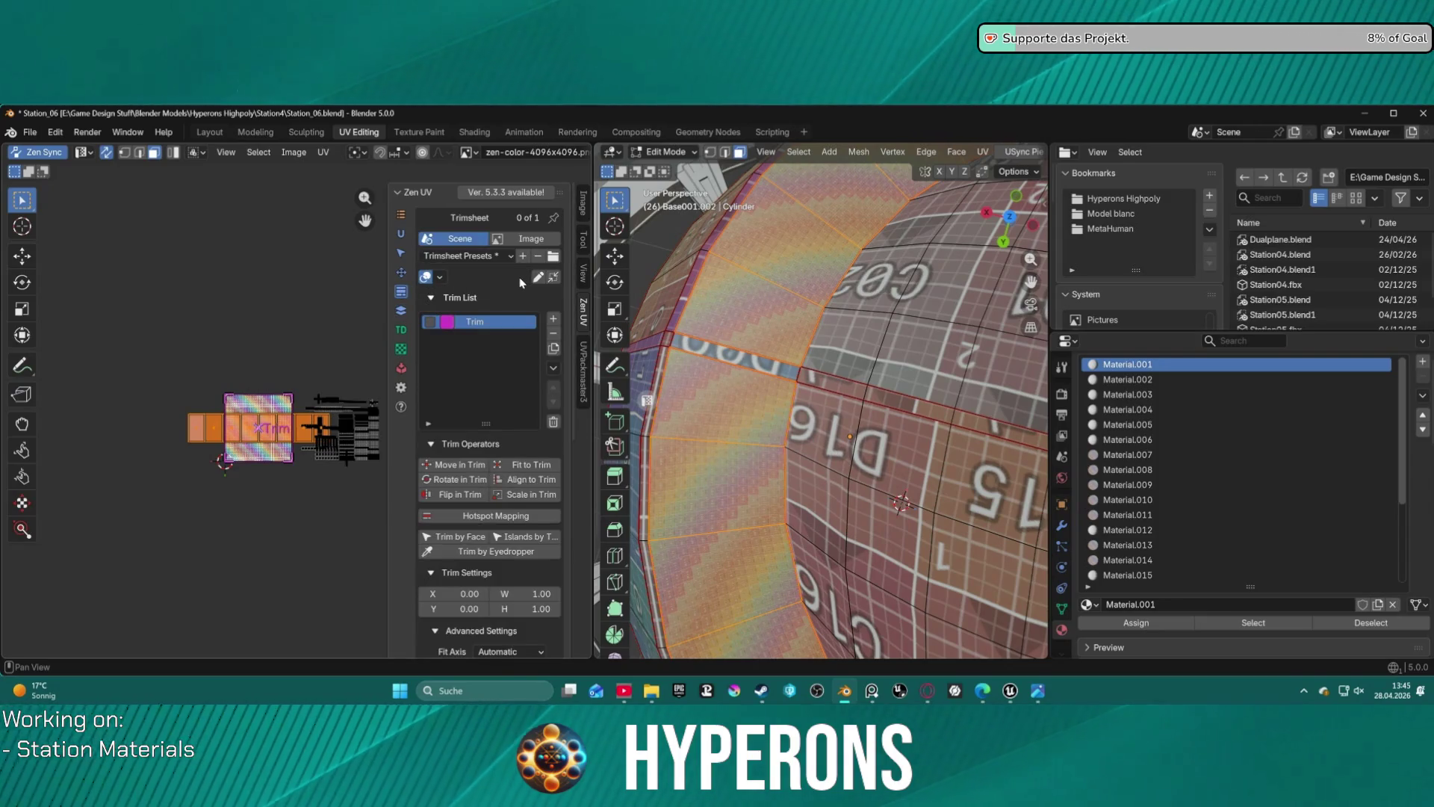
{"action": "left_click", "coordinate": [401, 311]}
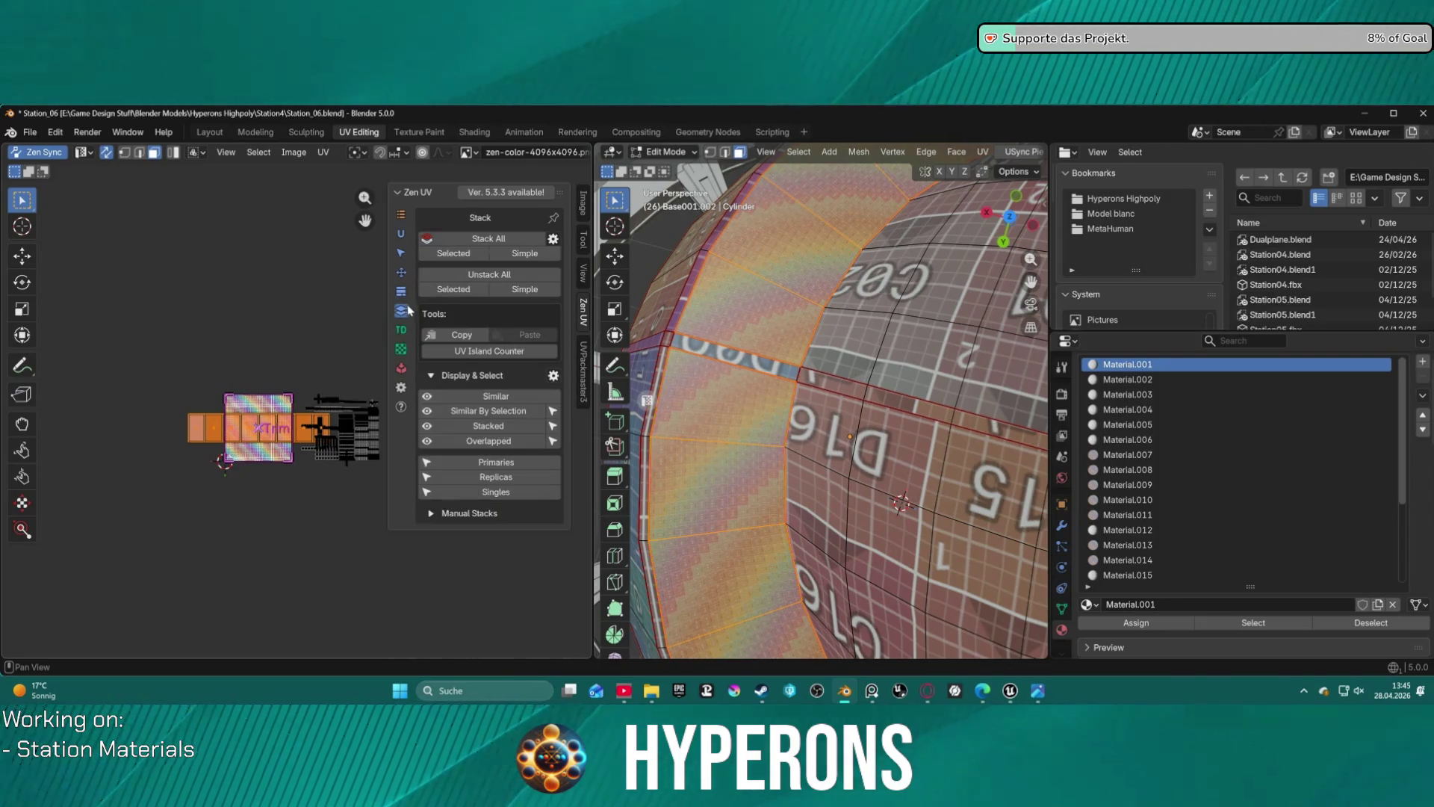
{"action": "left_click", "coordinate": [452, 280]}
{"action": "left_click", "coordinate": [453, 254]}
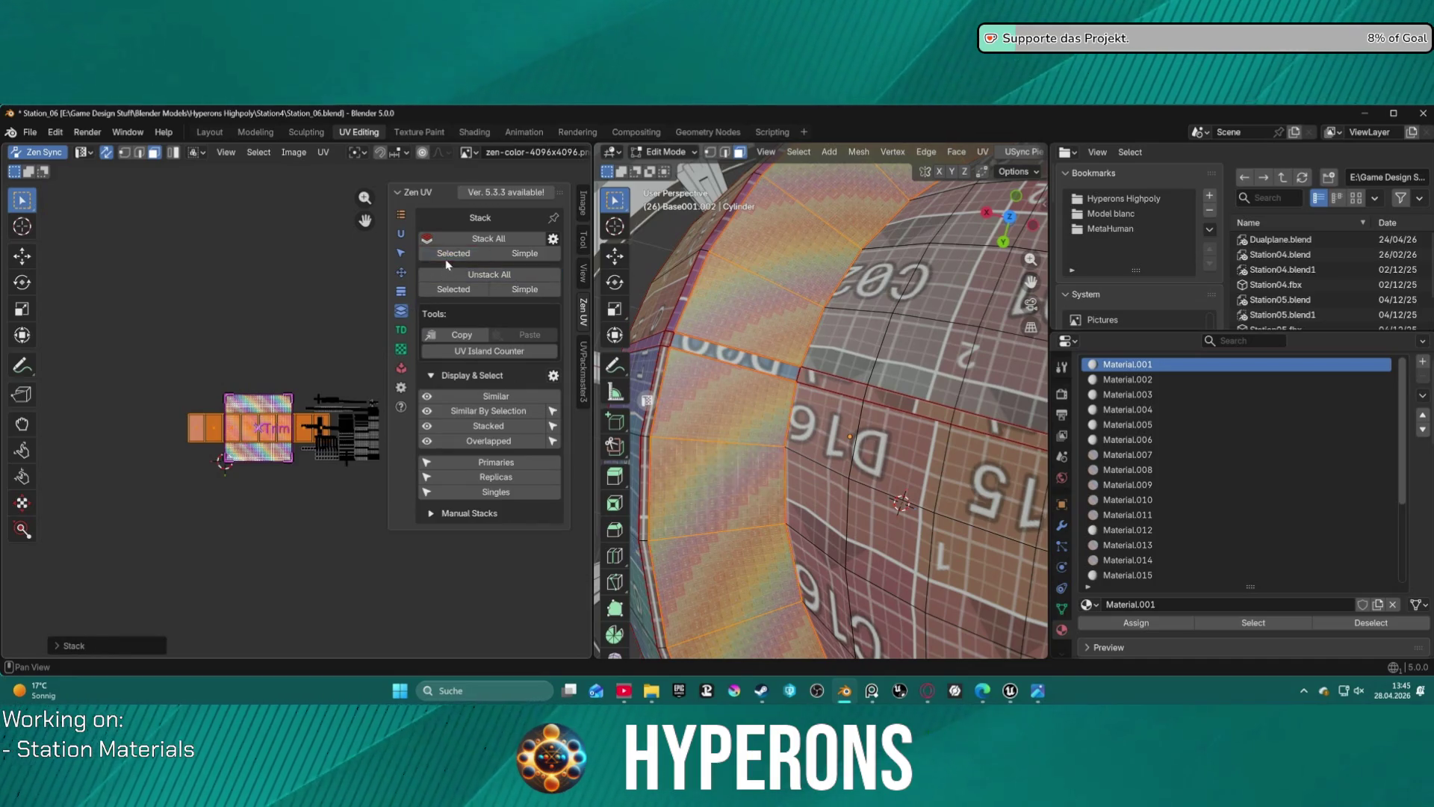
{"action": "left_click", "coordinate": [402, 293]}
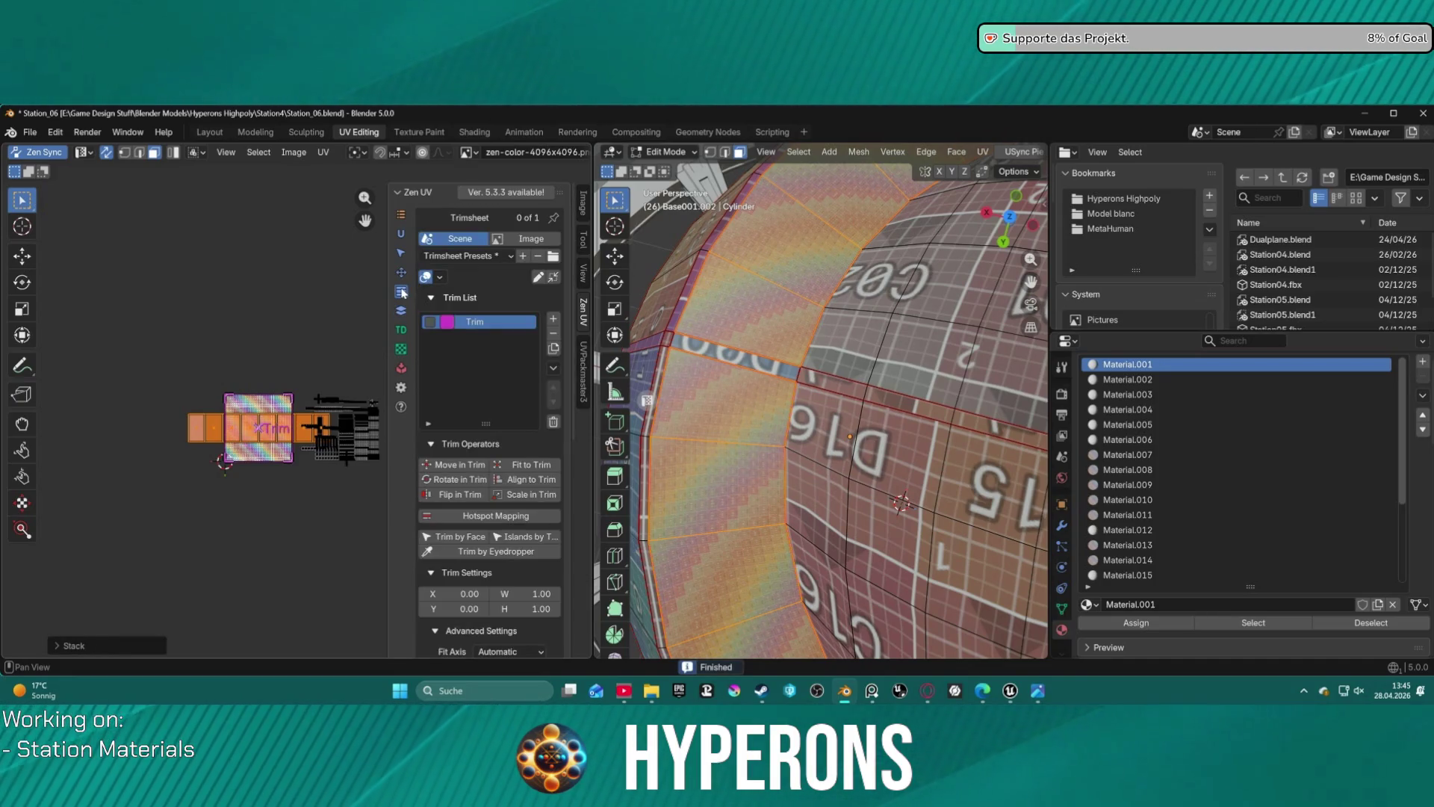
{"action": "left_click", "coordinate": [522, 465]}
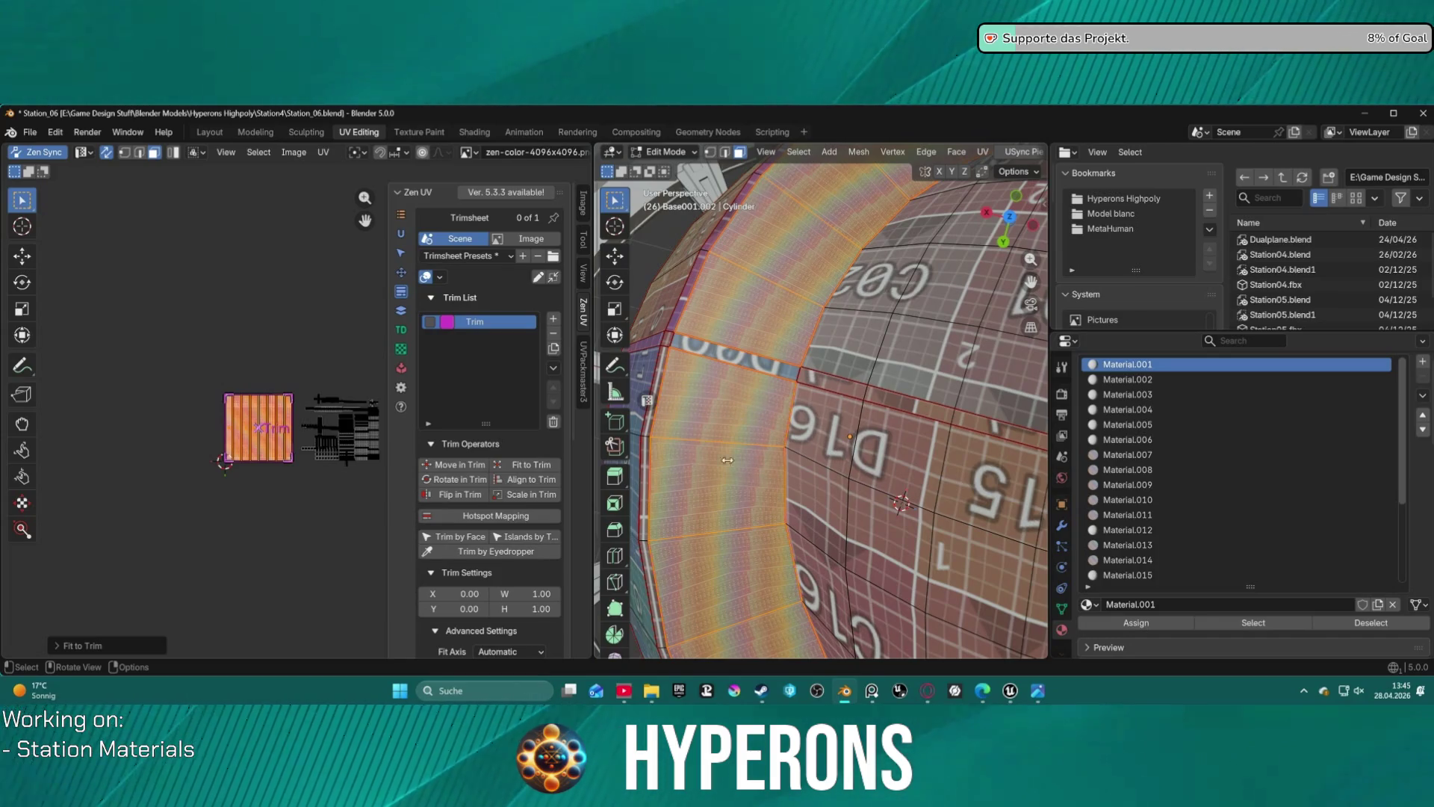
- Rectify the ring island, relax it along one axis, and rectify it again
{"action": "left_click", "coordinate": [401, 277]}
{"action": "left_click", "coordinate": [401, 292]}
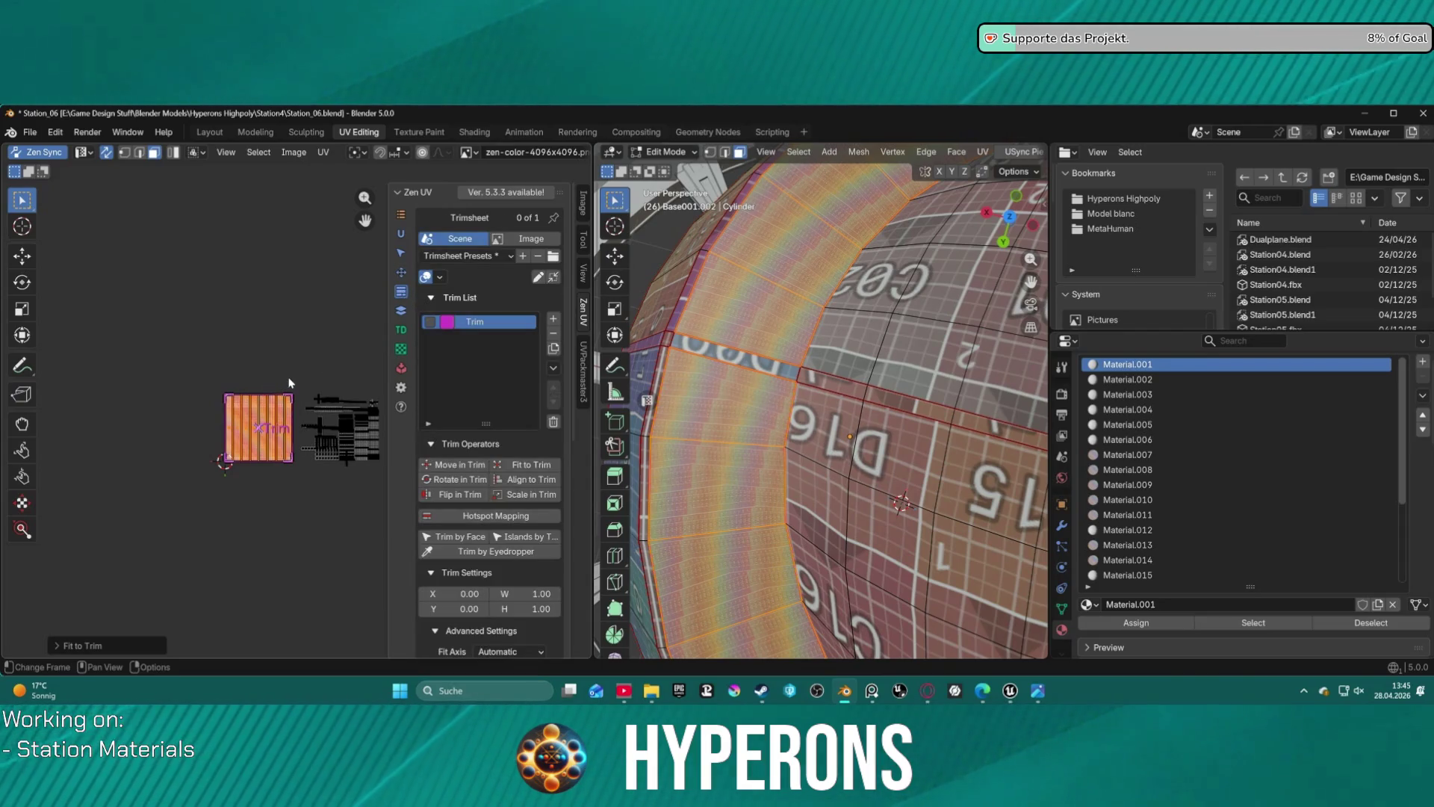
{"action": "left_click", "coordinate": [402, 274]}
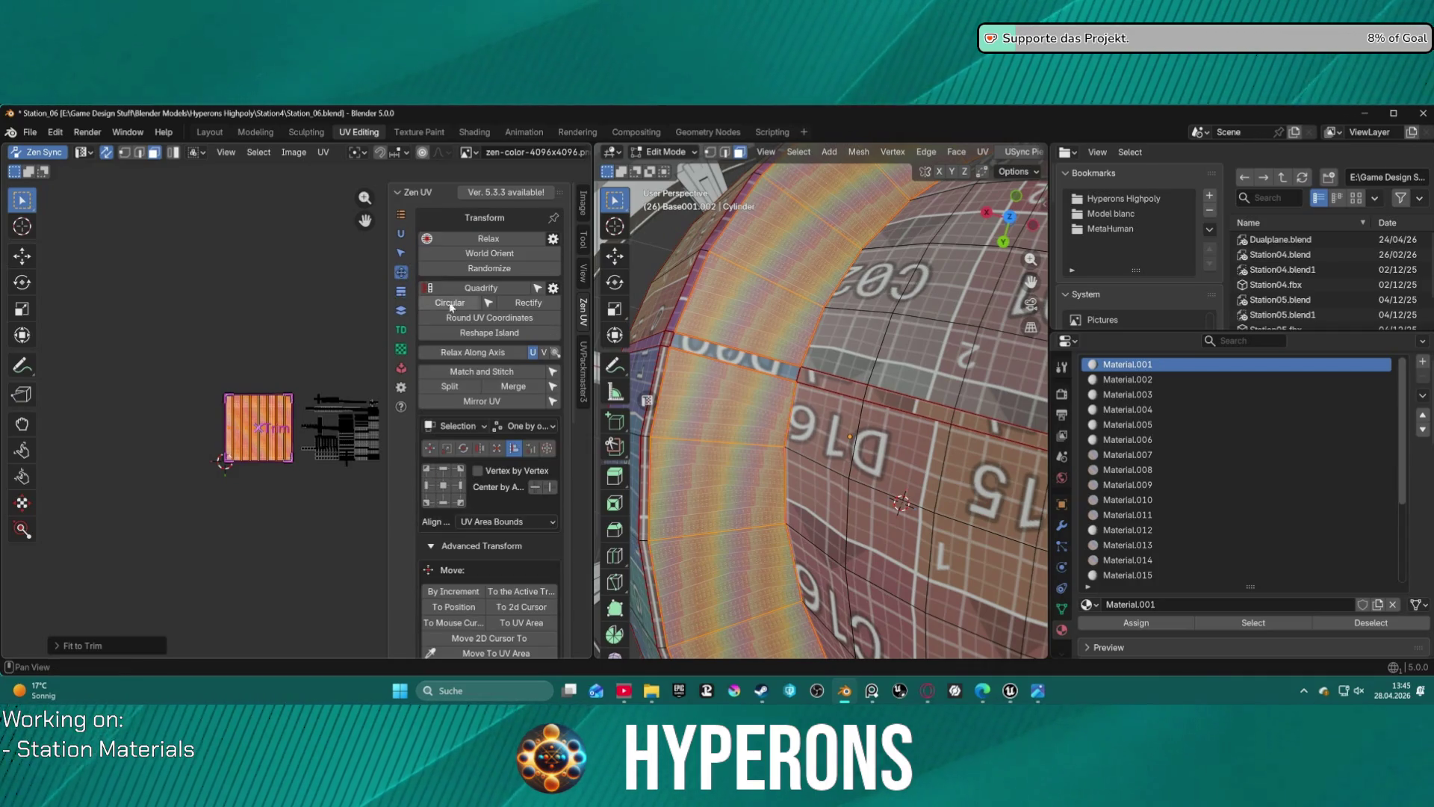
{"action": "left_click", "coordinate": [529, 304]}
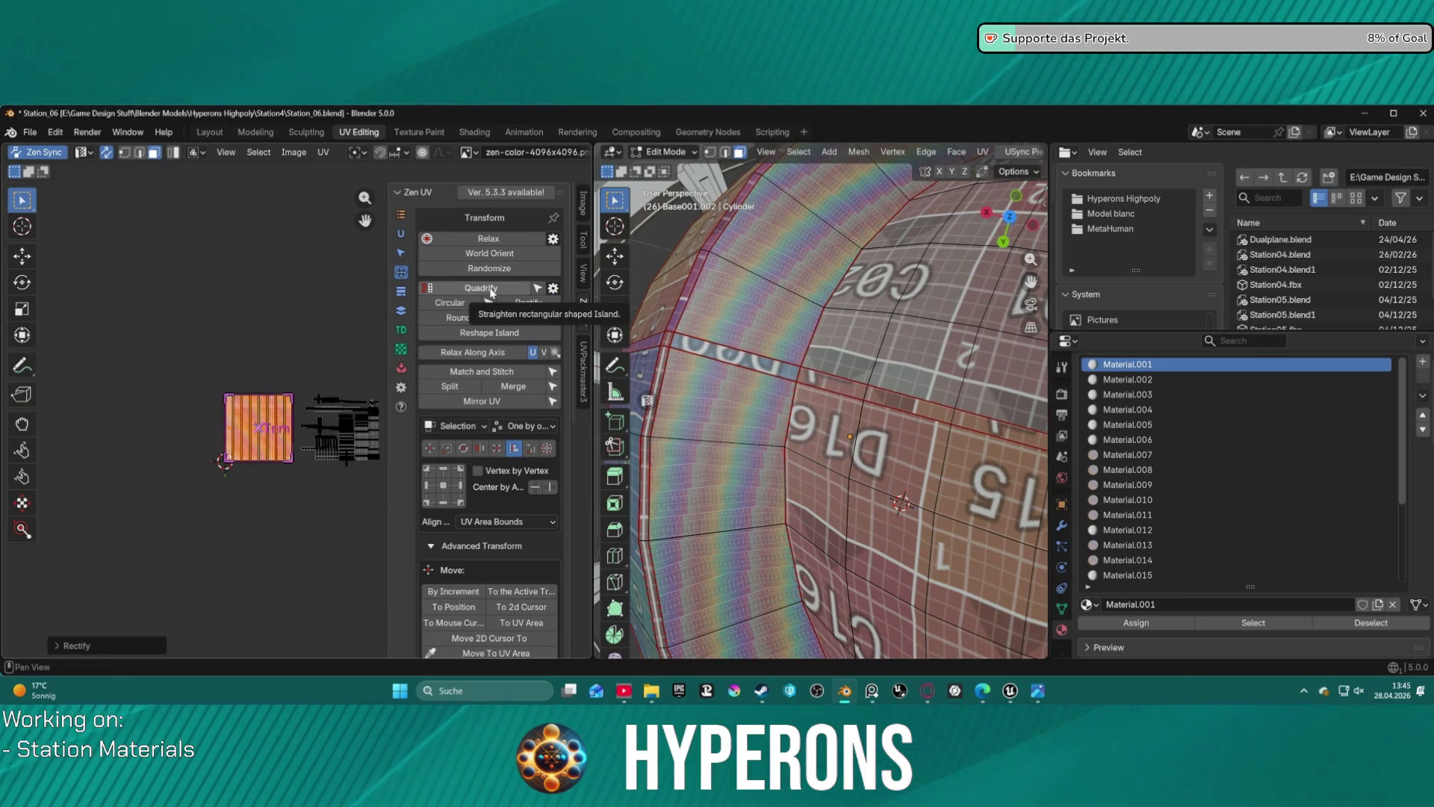
{"action": "left_click", "coordinate": [506, 354]}
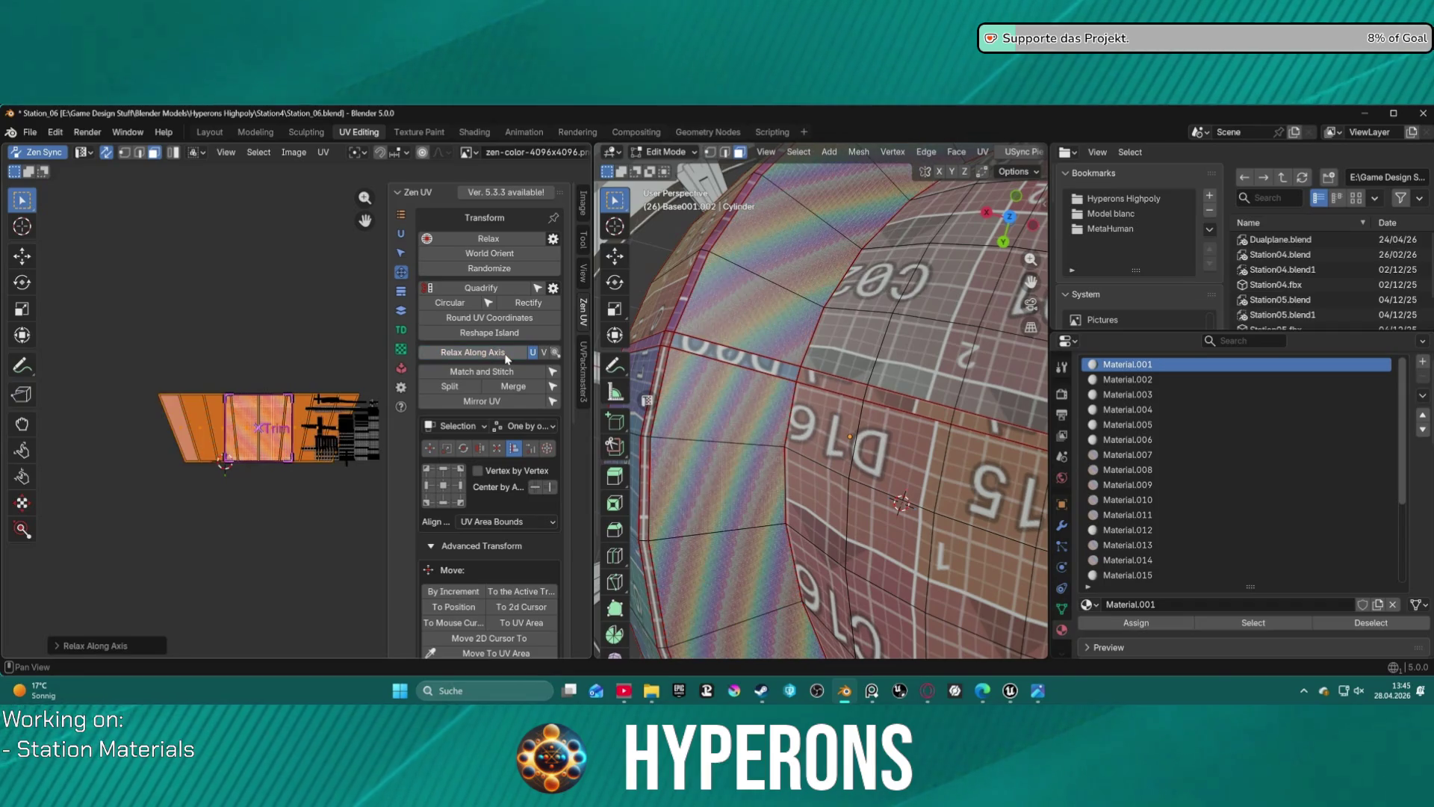
{"action": "left_click", "coordinate": [512, 304]}
- Select a face on the cylinder's outer side and frame the view on it
{"action": "scroll", "coordinate": [717, 392], "scroll_direction": "up", "scroll_amount": 5}
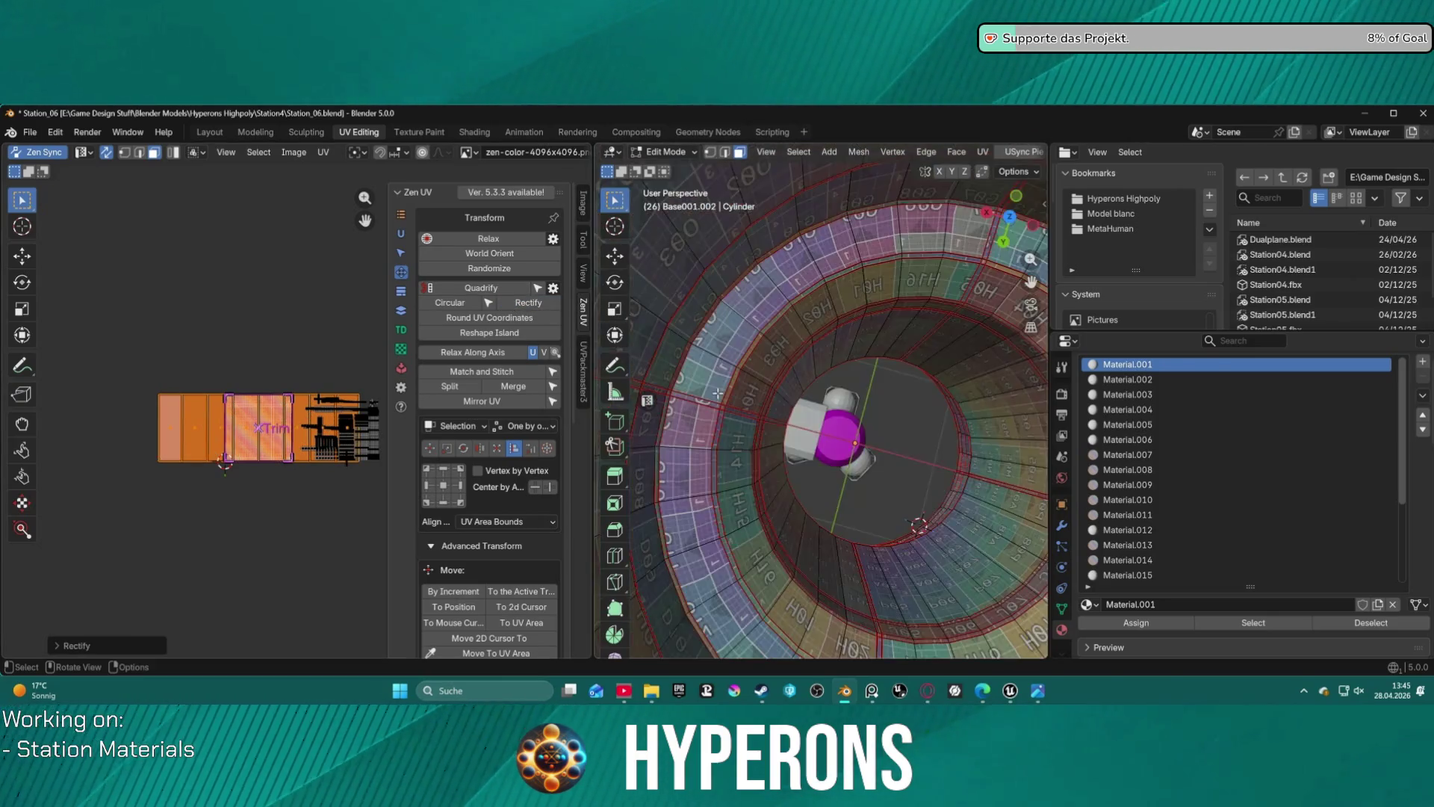
{"action": "scroll", "coordinate": [717, 393], "scroll_direction": "down", "scroll_amount": 5}
{"action": "mouse_move", "coordinate": [717, 393]}
{"action": "middle_mouse_down"}
{"action": "mouse_move", "coordinate": [713, 366]}
{"action": "mouse_move", "coordinate": [770, 382]}
{"action": "middle_mouse_up"}
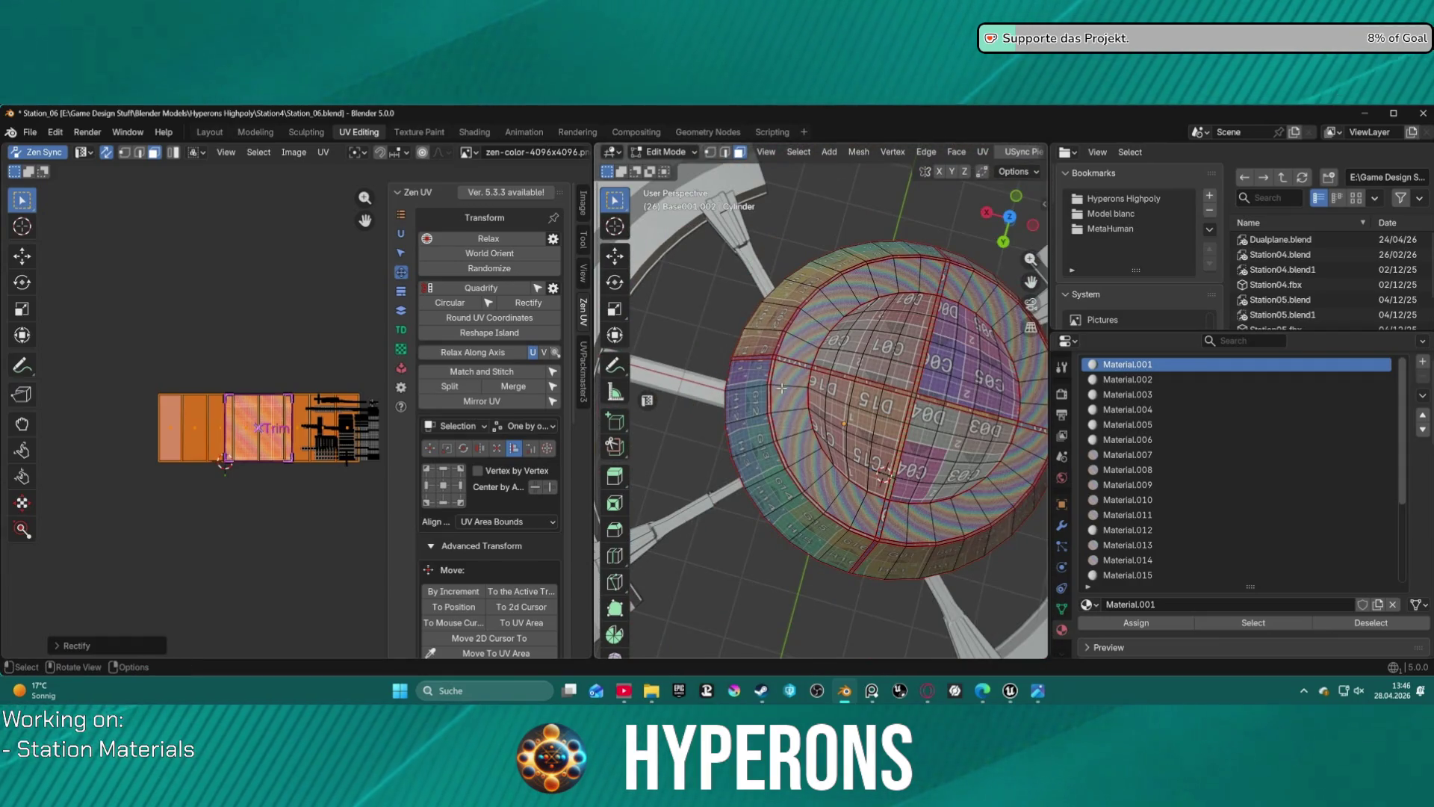
{"action": "left_click", "coordinate": [781, 387]}
{"action": "key", "text": "KP_Decimal"}
{"action": "mouse_move", "coordinate": [819, 358]}
{"action": "middle_mouse_down"}
{"action": "mouse_move", "coordinate": [869, 360]}
{"action": "mouse_move", "coordinate": [768, 411]}
{"action": "middle_mouse_up"}
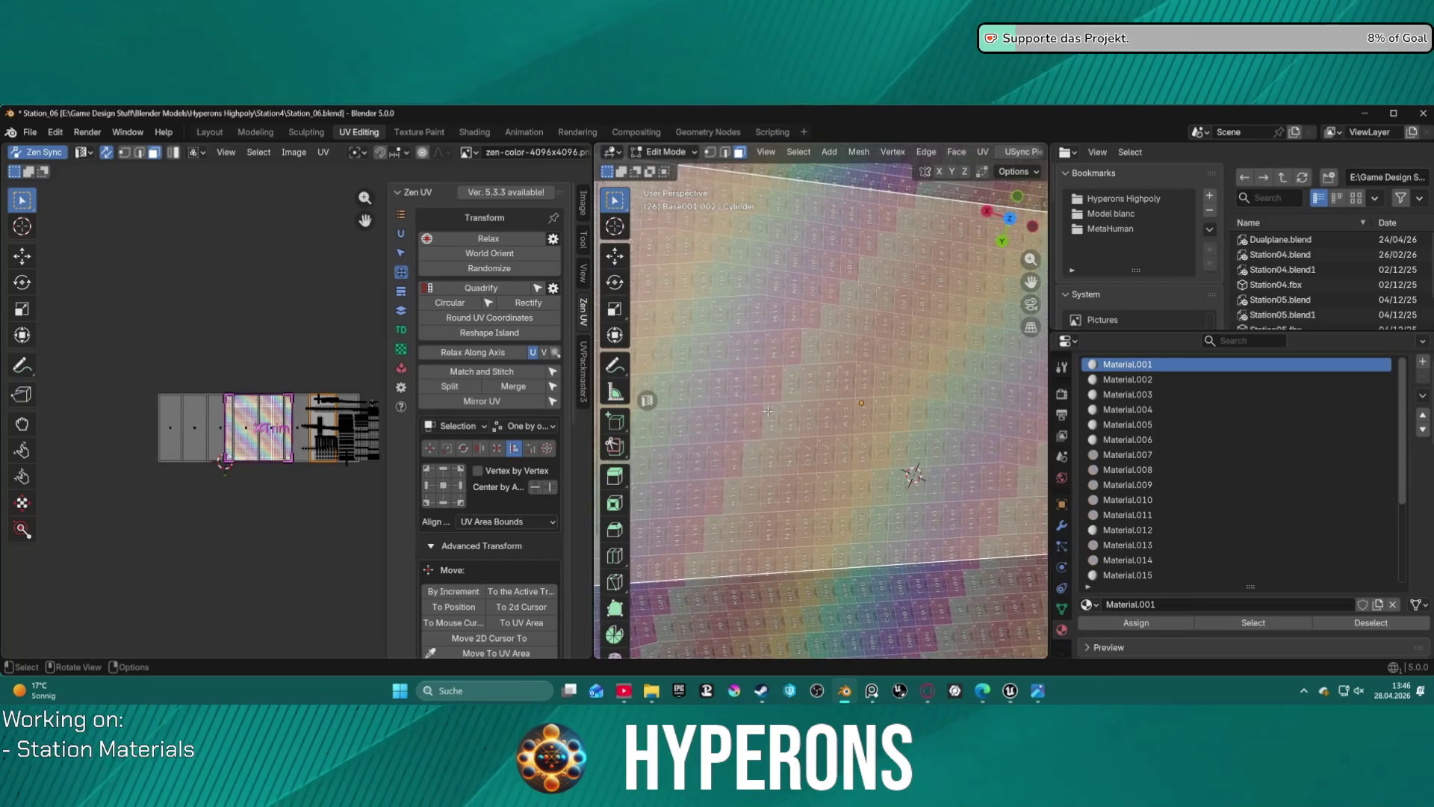
{"action": "scroll", "coordinate": [768, 411], "scroll_direction": "down", "scroll_amount": 3}
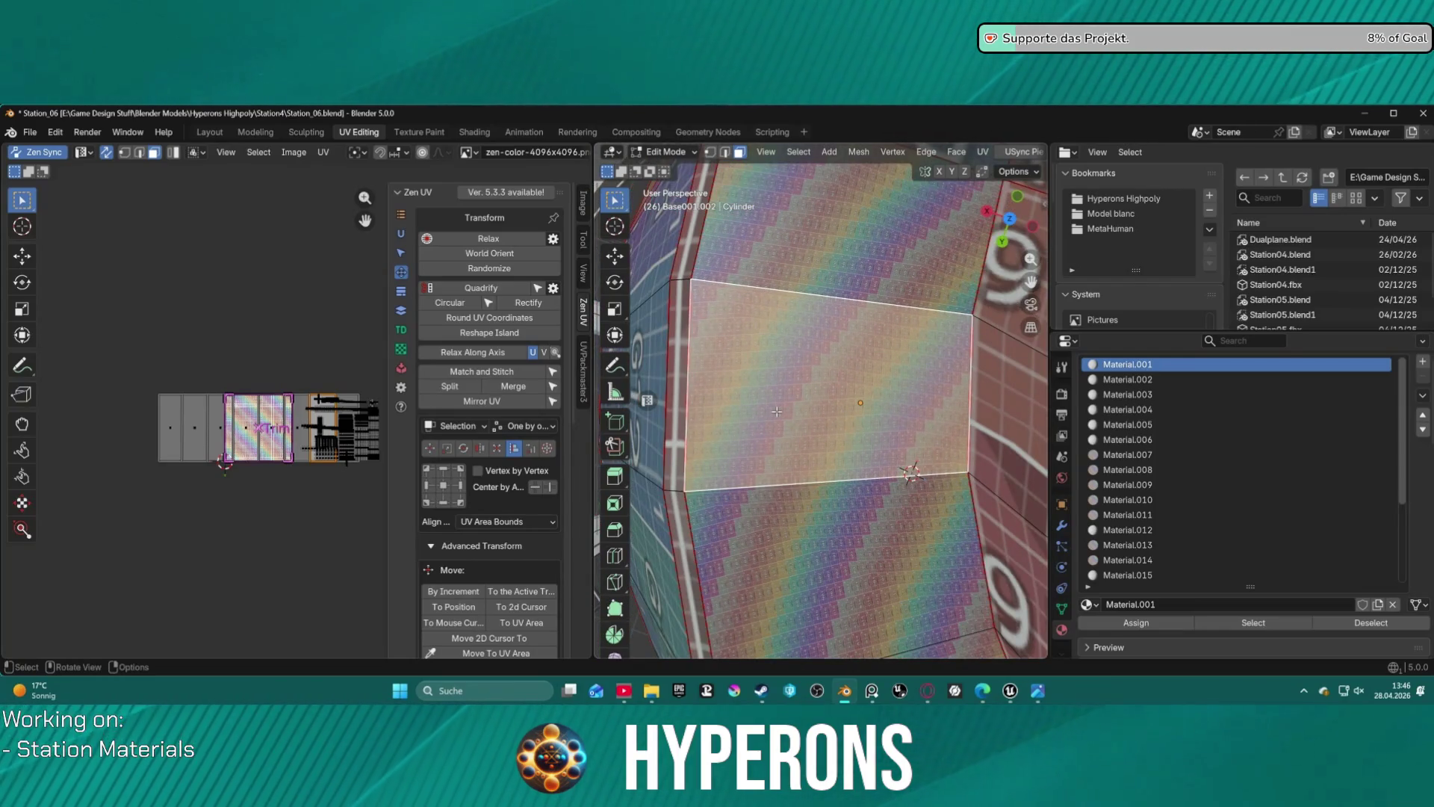
{"action": "scroll", "coordinate": [777, 411], "scroll_direction": "up", "scroll_amount": 5}
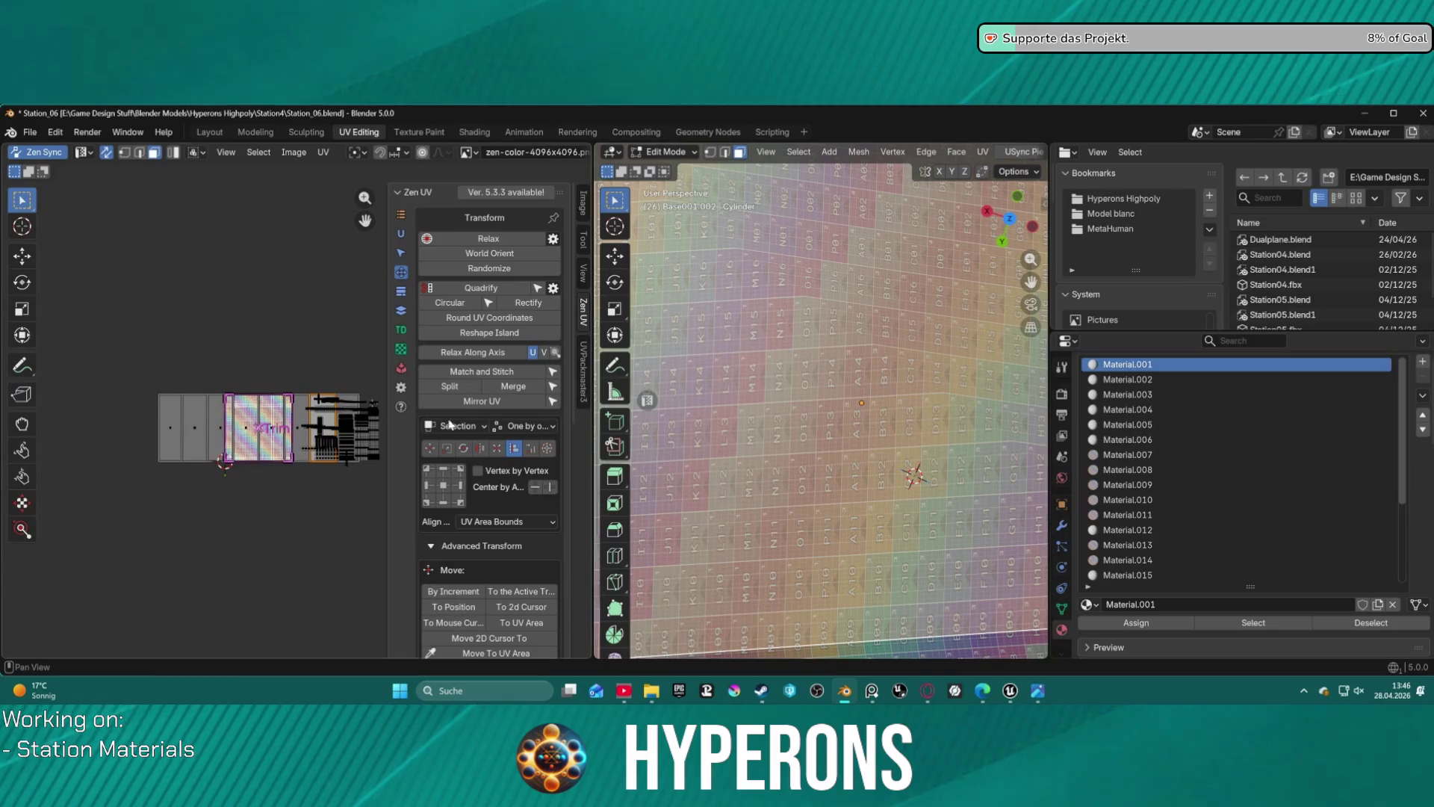
- Grow the selection to the whole side ring and Quadrify its UVs into a straight strip
{"action": "key", "text": "l"}
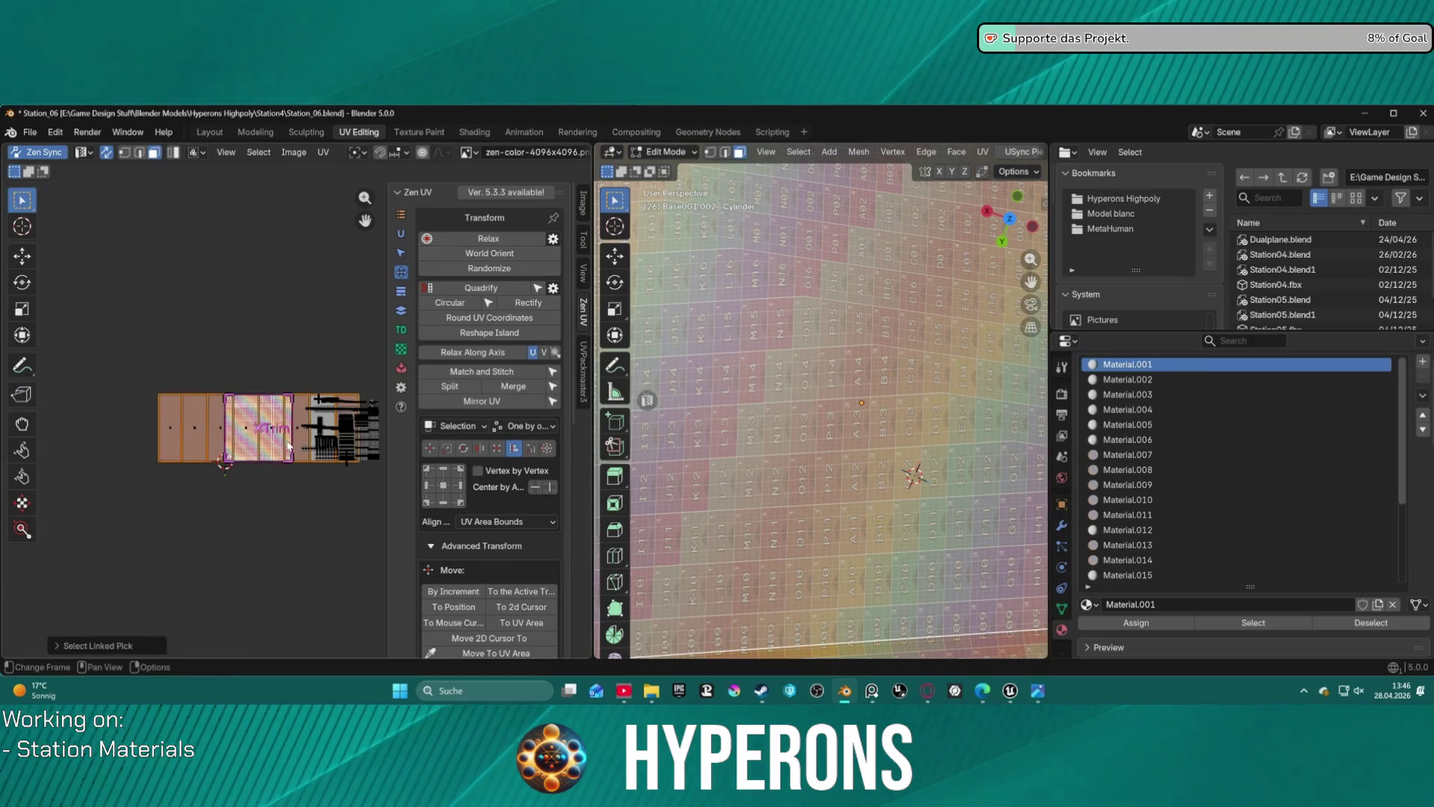
{"action": "scroll", "coordinate": [862, 297], "scroll_direction": "down", "scroll_amount": 5}
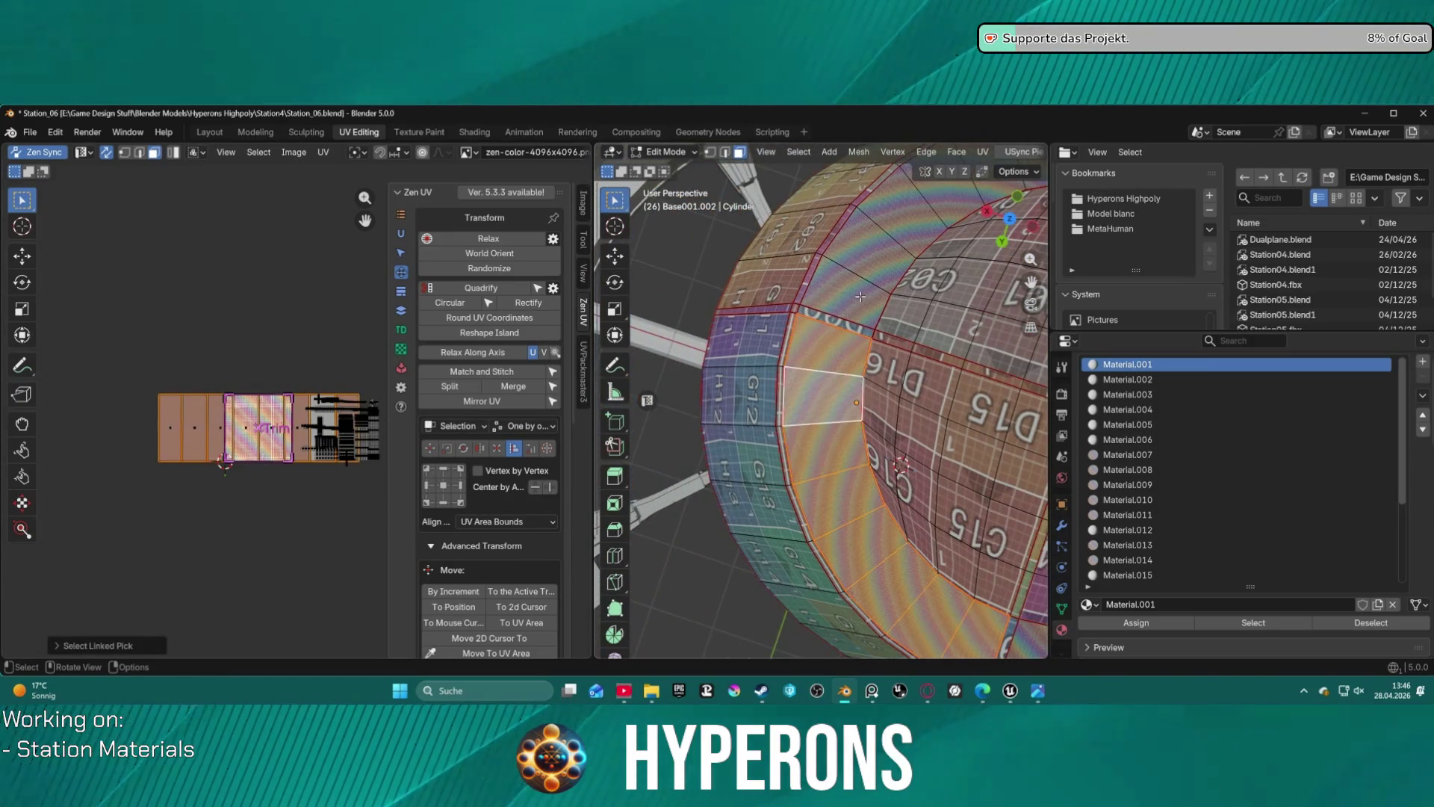
{"action": "key", "text": "ctrl+l"}
{"action": "scroll", "coordinate": [921, 411], "scroll_direction": "down", "scroll_amount": 4}
{"action": "scroll", "coordinate": [809, 375], "scroll_direction": "up", "scroll_amount": 8}
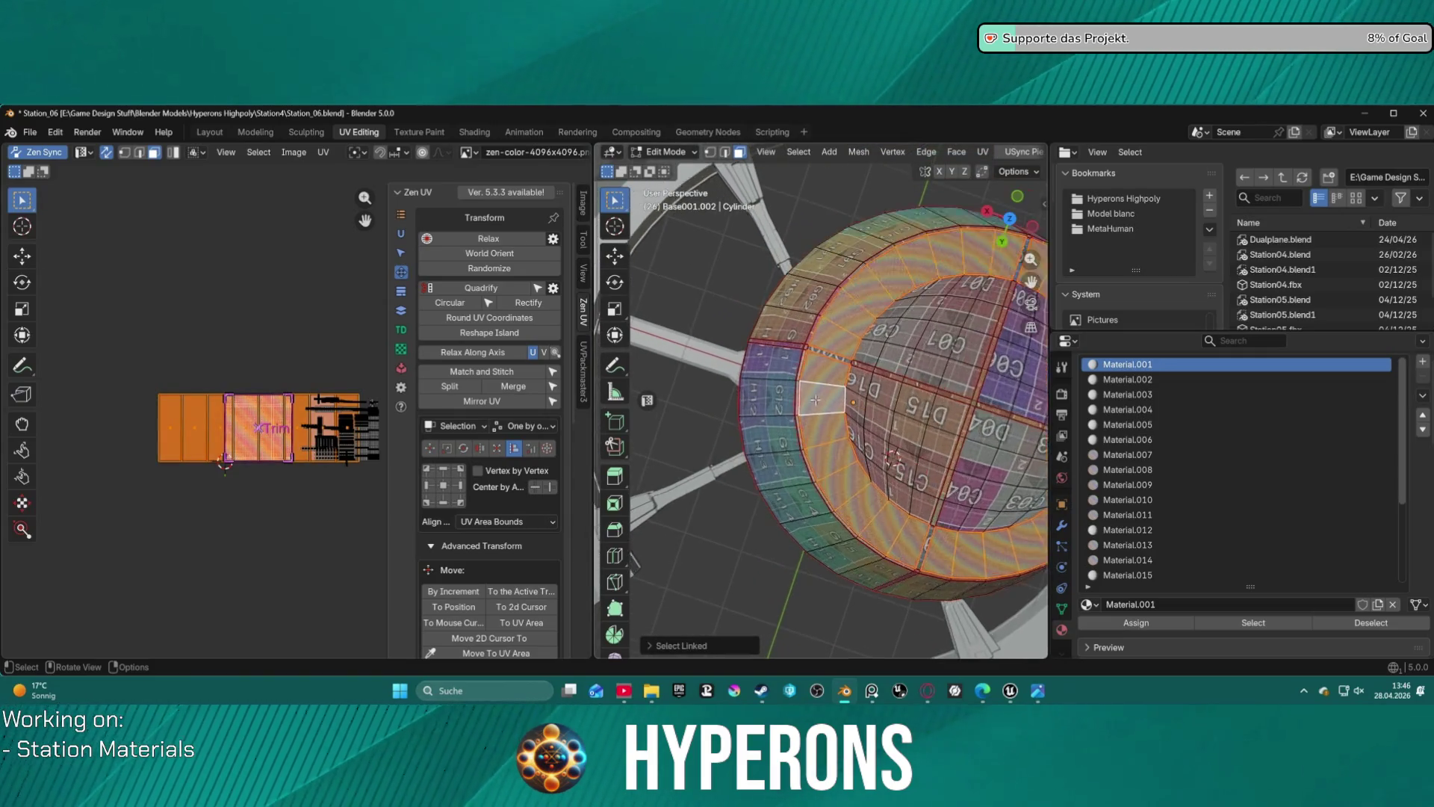
{"action": "scroll", "coordinate": [809, 376], "scroll_direction": "up", "scroll_amount": 3}
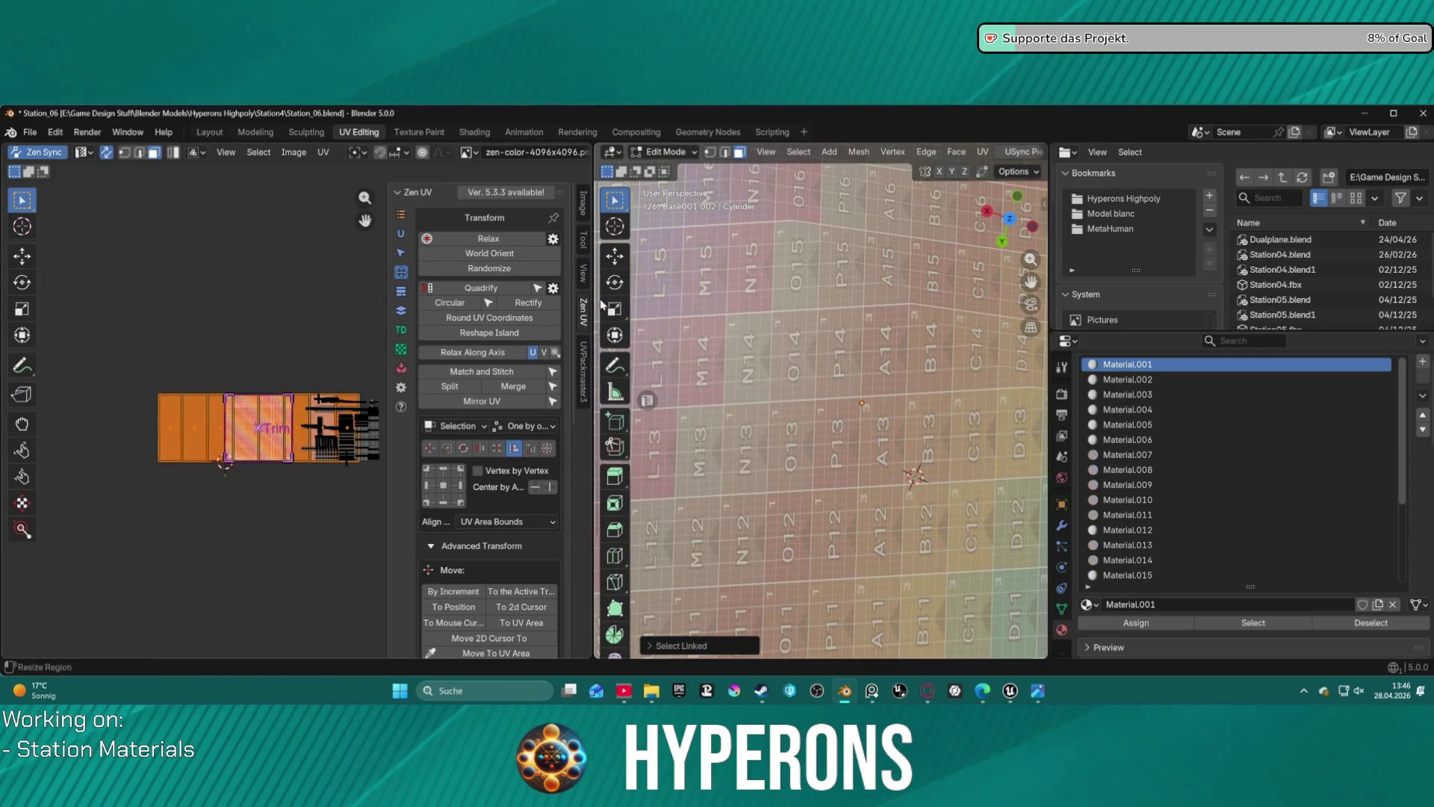
{"action": "left_click", "coordinate": [496, 290]}
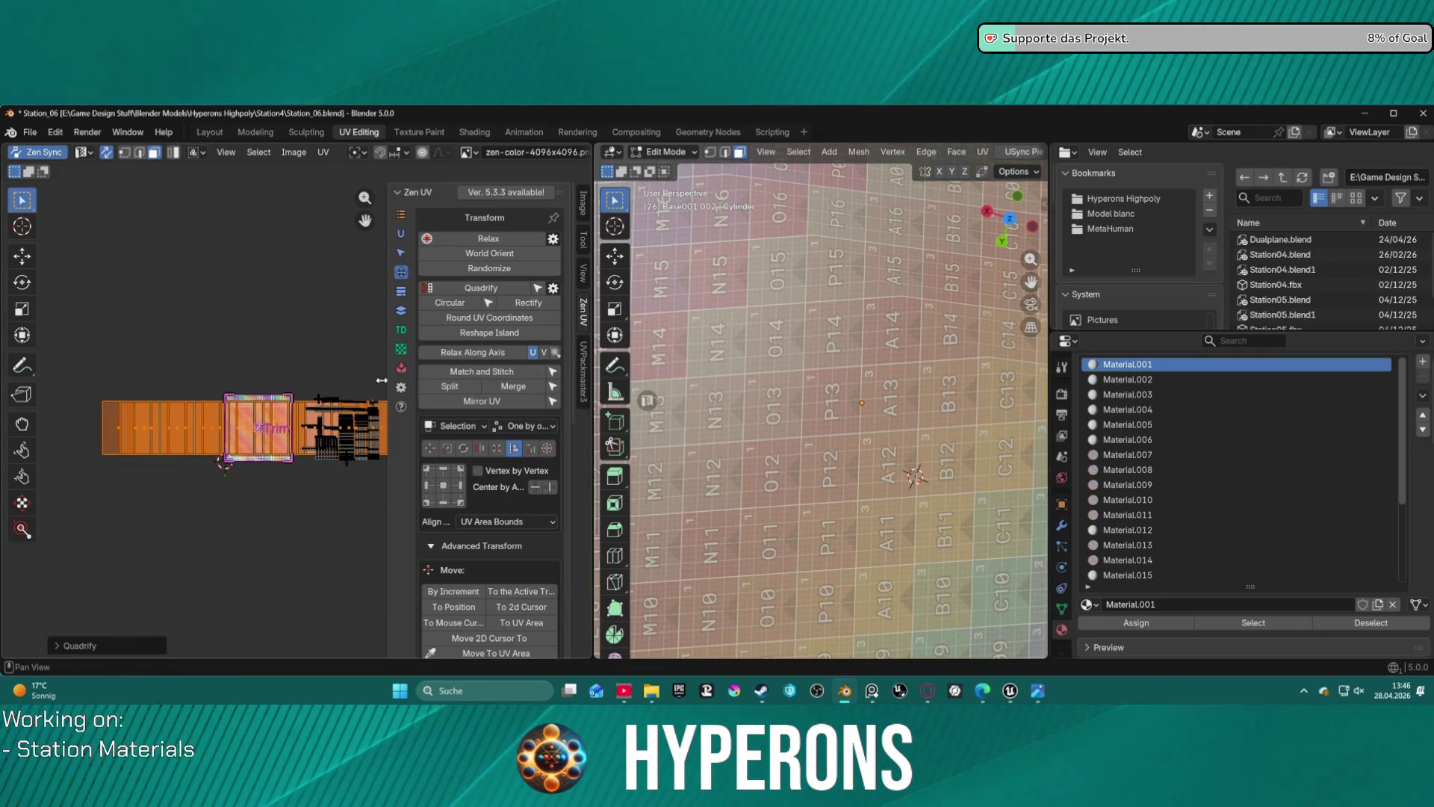
{"action": "key", "text": "s"}
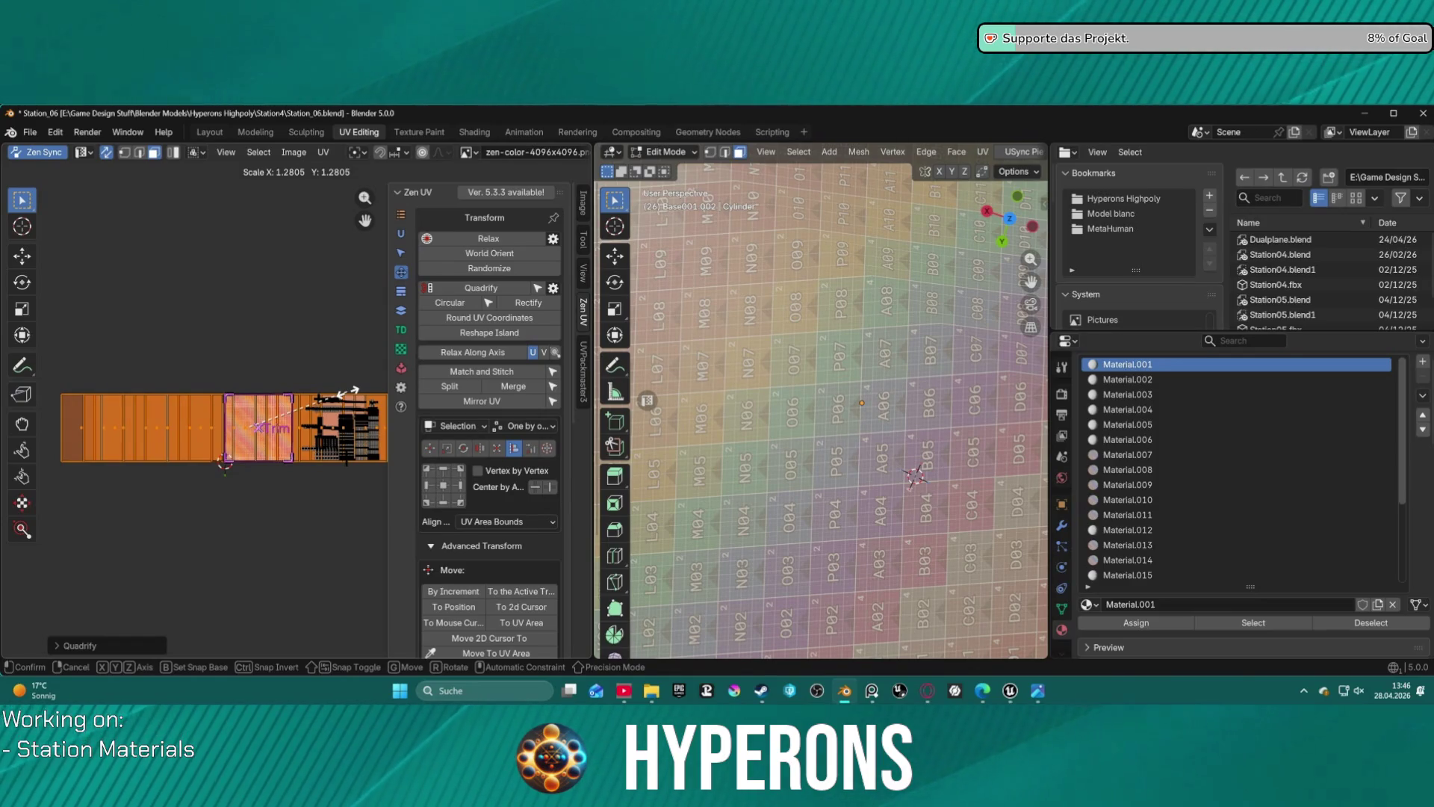
- Scale the straightened rim strip up to span the trim square, then show the Trimsheet tools
{"action": "left_click", "coordinate": [321, 355]}
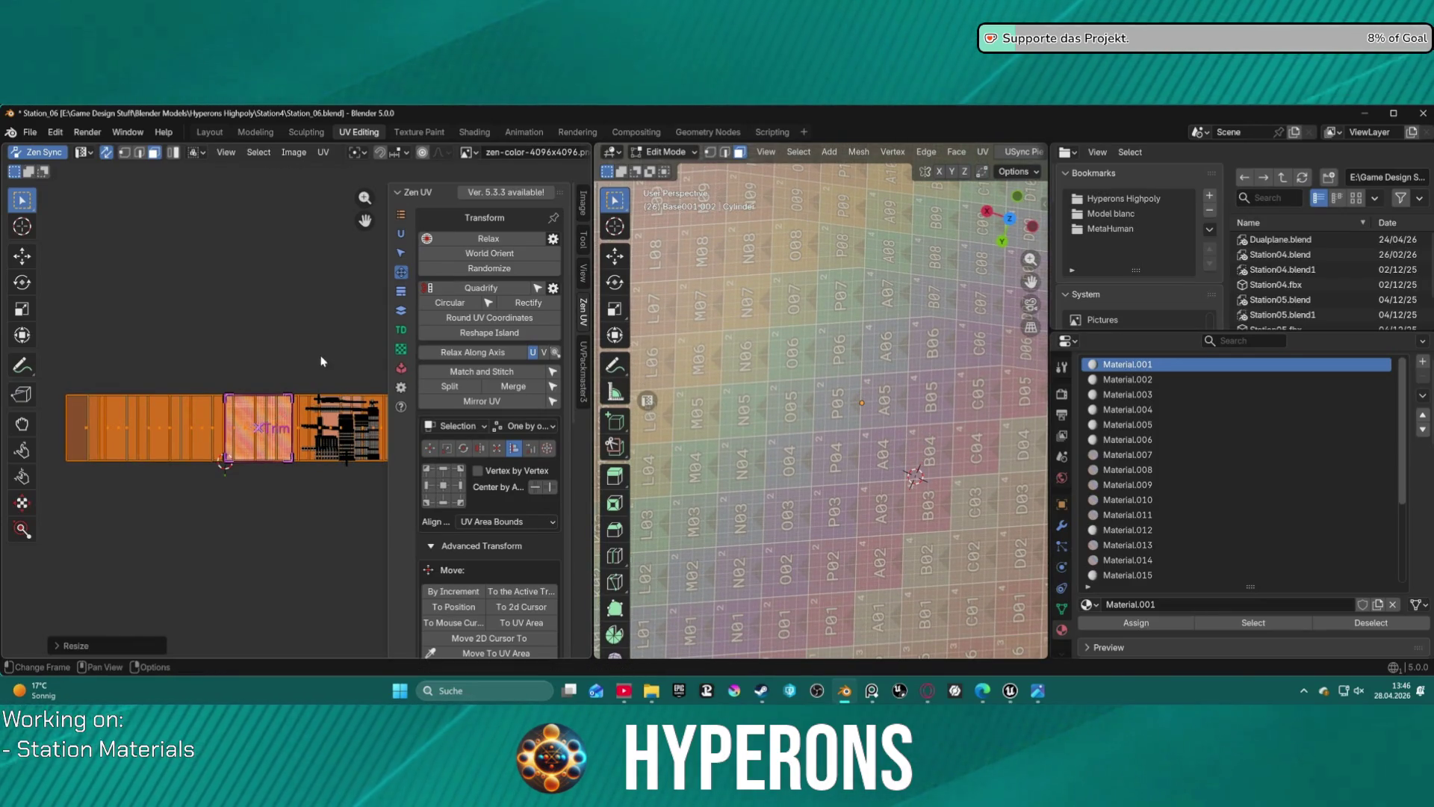
{"action": "scroll", "coordinate": [321, 355], "scroll_direction": "up", "scroll_amount": 6}
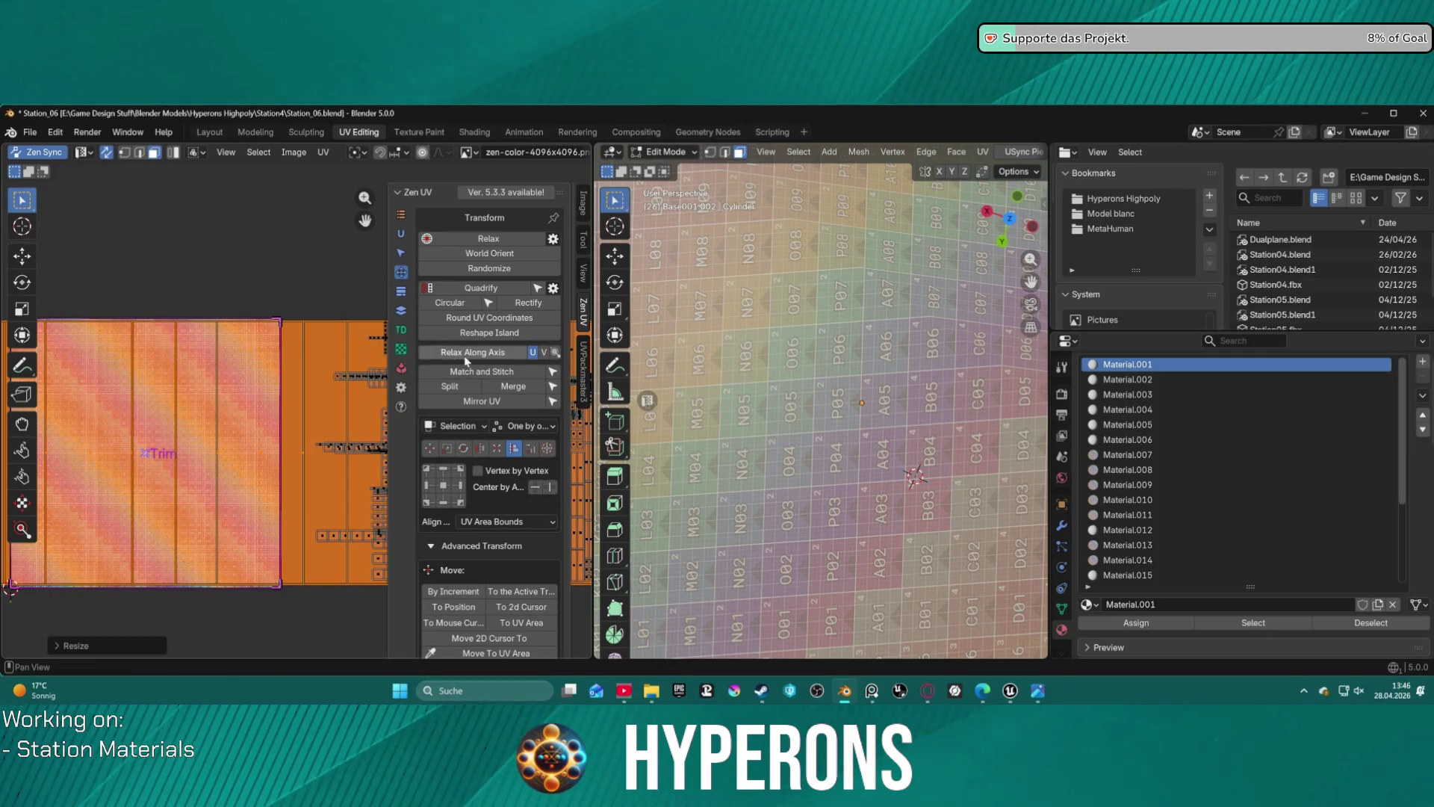
{"action": "left_click", "coordinate": [404, 292]}
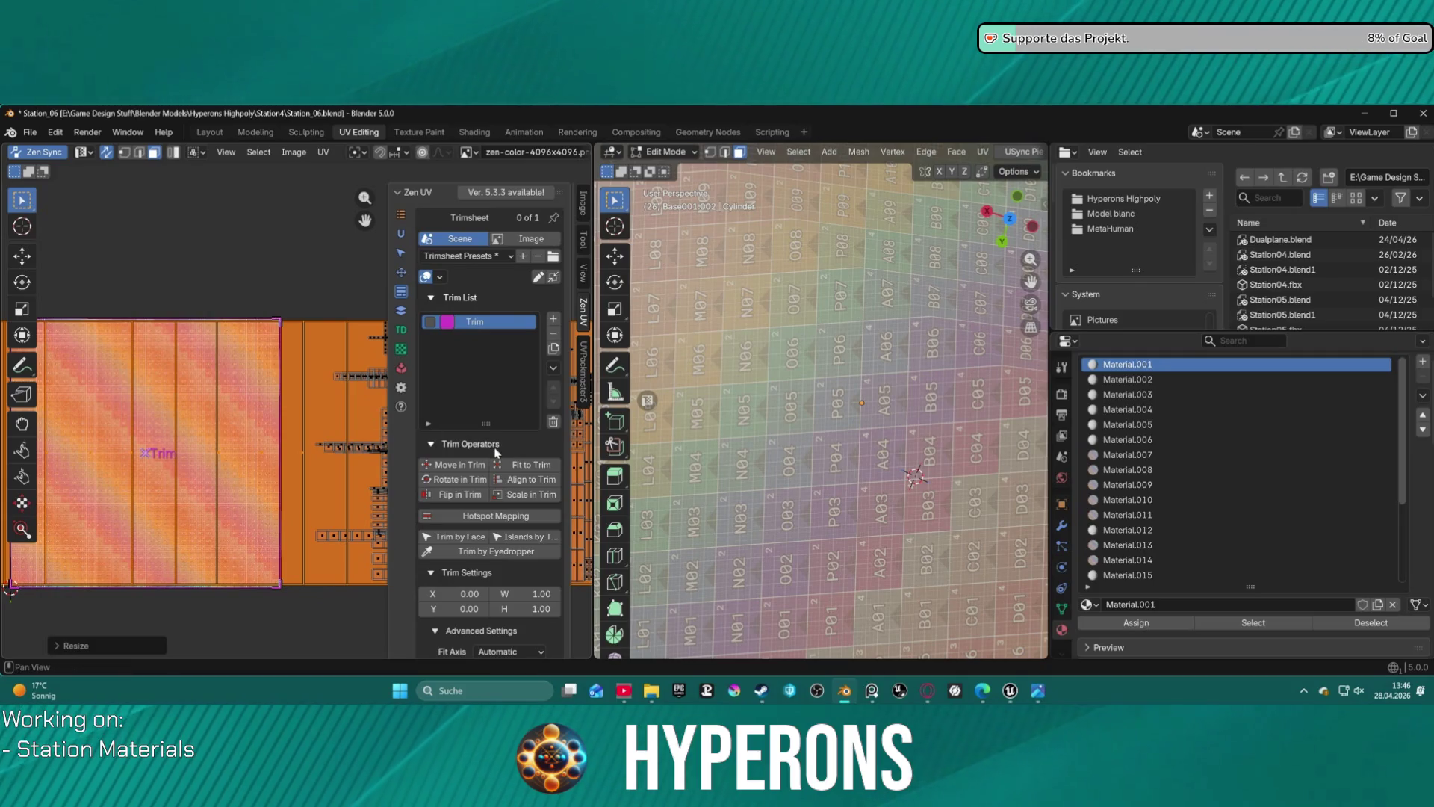
- Set the Trim region's width to 10
{"action": "scroll", "coordinate": [531, 508], "scroll_direction": "down", "scroll_amount": 4}
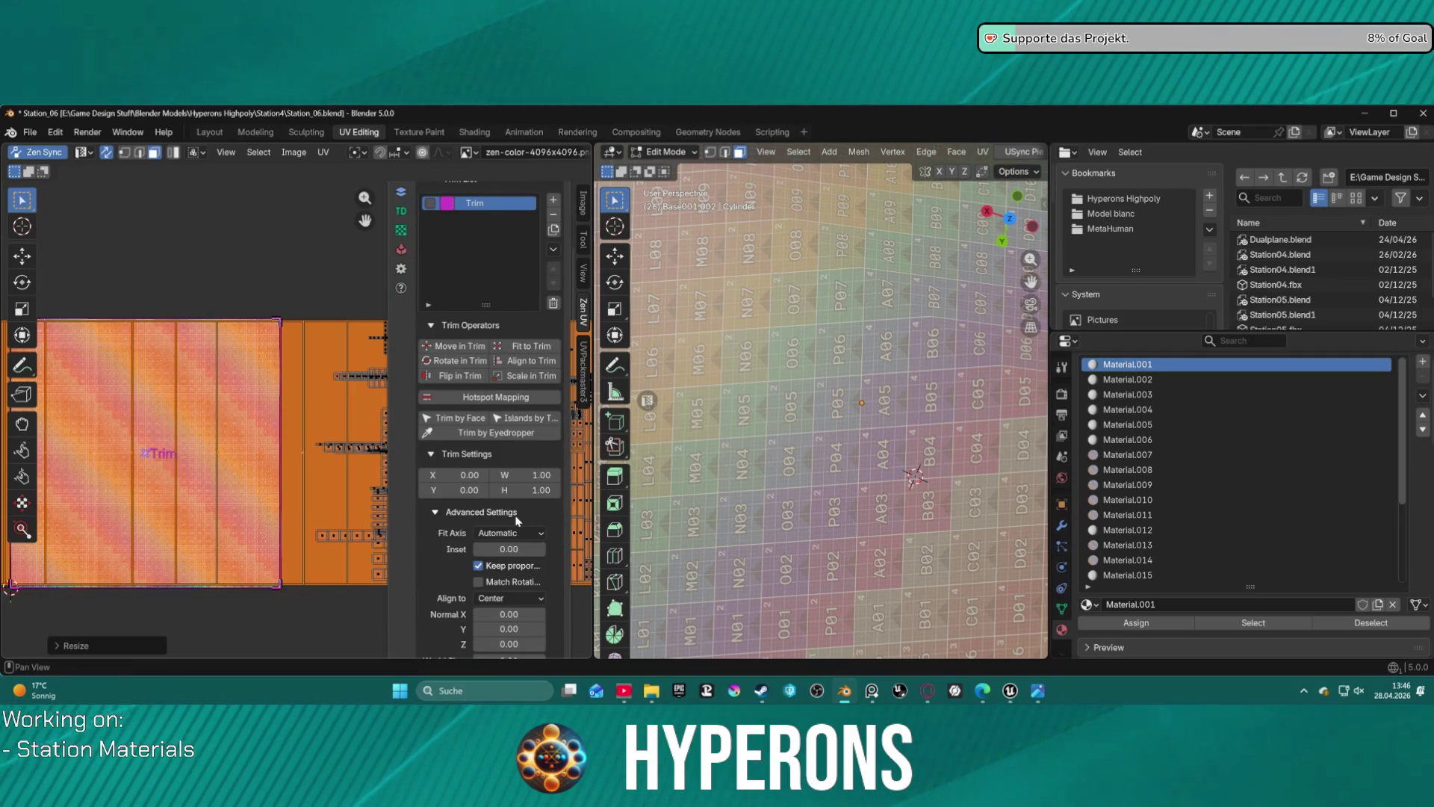
{"action": "scroll", "coordinate": [516, 519], "scroll_direction": "down", "scroll_amount": 4}
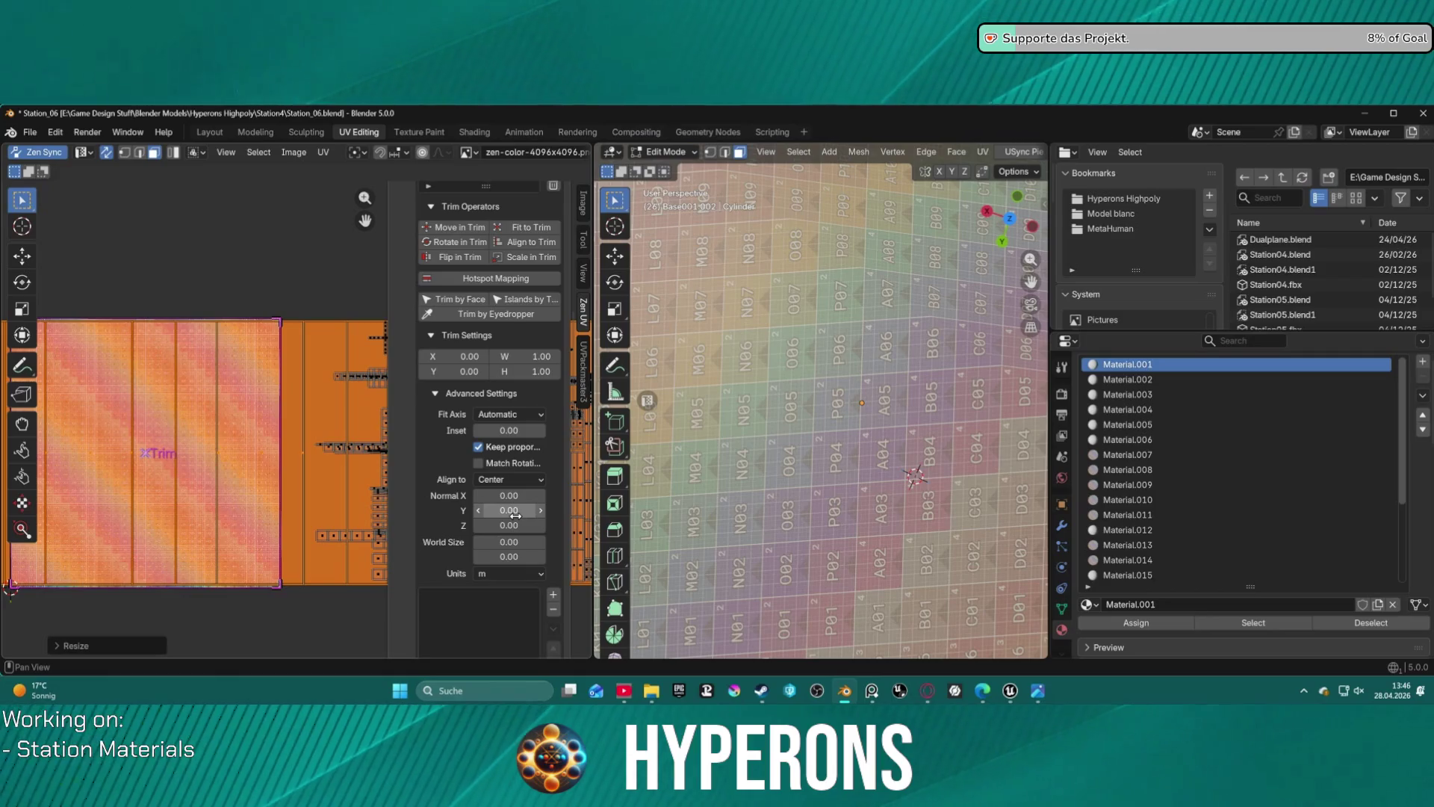
{"action": "scroll", "coordinate": [515, 515], "scroll_direction": "down", "scroll_amount": 2}
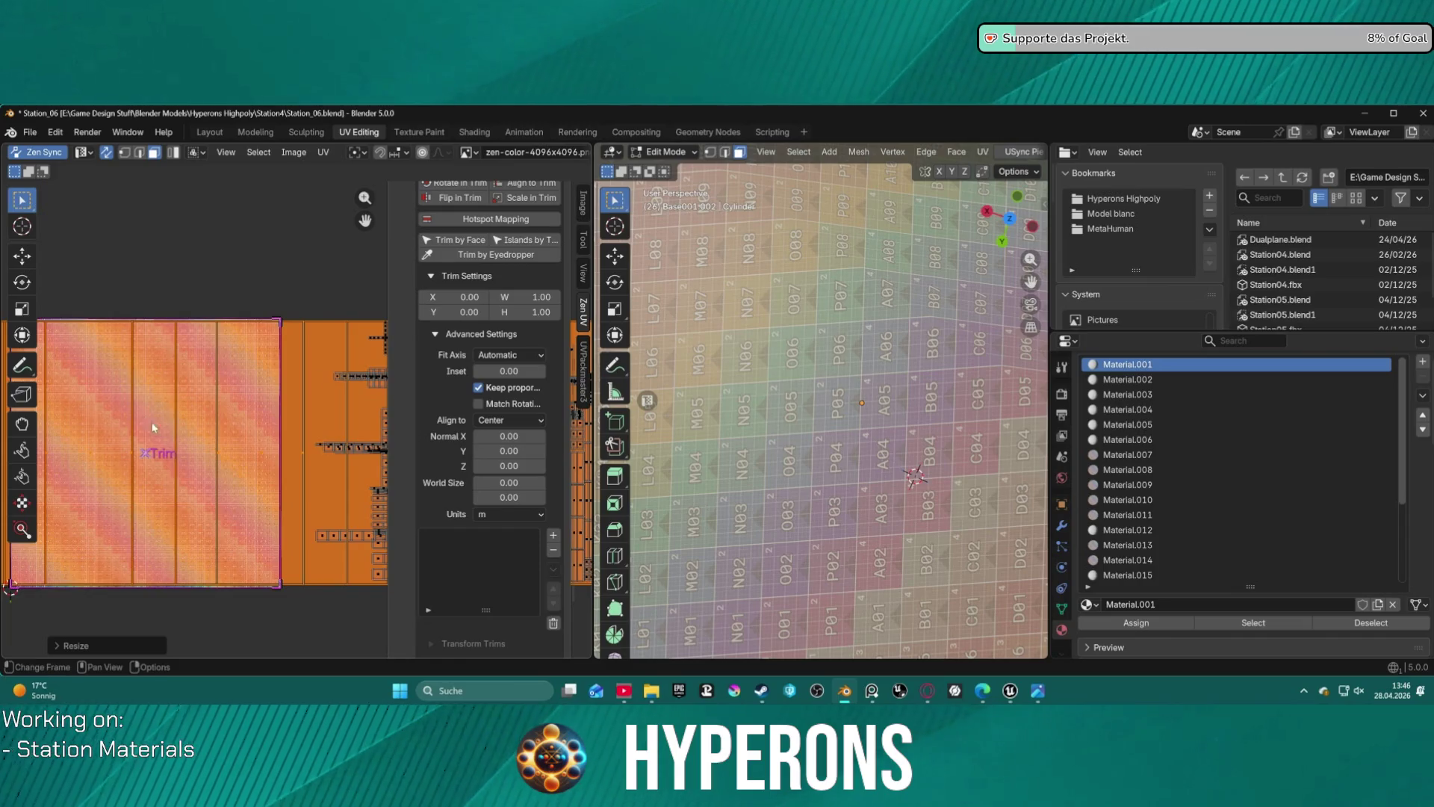
{"action": "scroll", "coordinate": [204, 449], "scroll_direction": "down", "scroll_amount": 5}
{"action": "scroll", "coordinate": [208, 448], "scroll_direction": "up", "scroll_amount": 5}
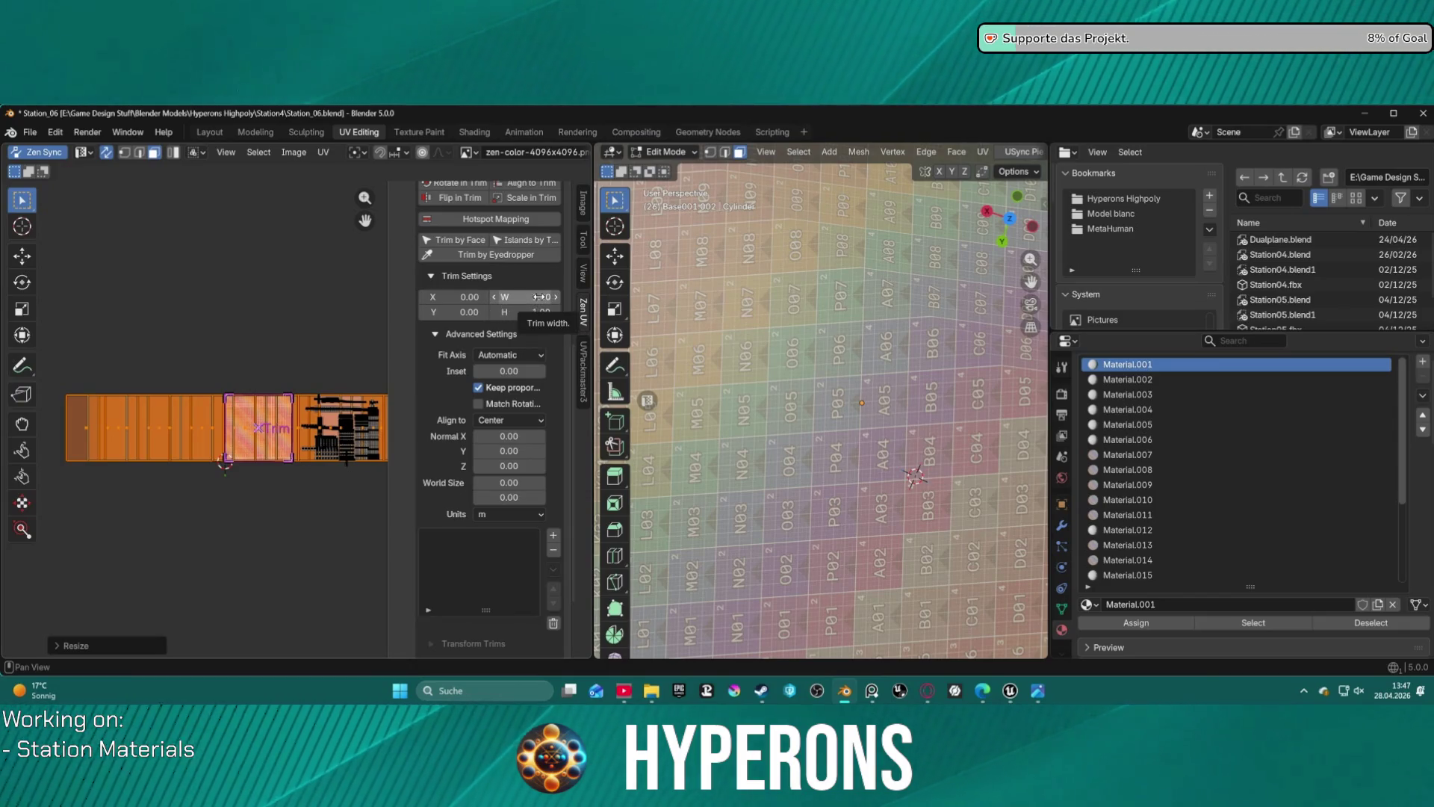
{"action": "left_click", "coordinate": [539, 297]}
{"action": "type", "text": "10"}
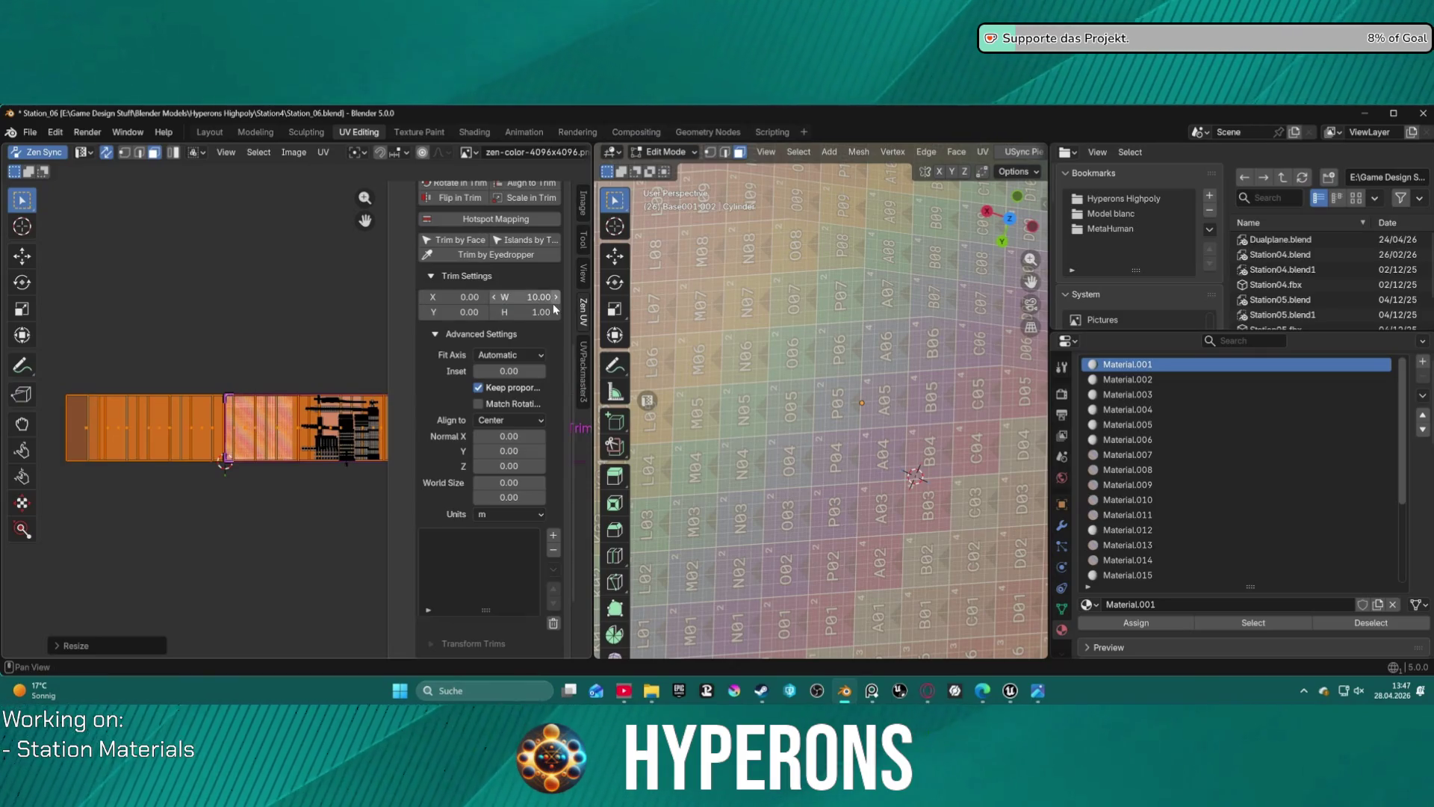
{"action": "key", "text": "Return"}
- Align the selected UV strip to the Trim and enable the Trim in the list
{"action": "scroll", "coordinate": [553, 304], "scroll_direction": "down", "scroll_amount": 3}
{"action": "scroll", "coordinate": [385, 389], "scroll_direction": "up", "scroll_amount": 1}
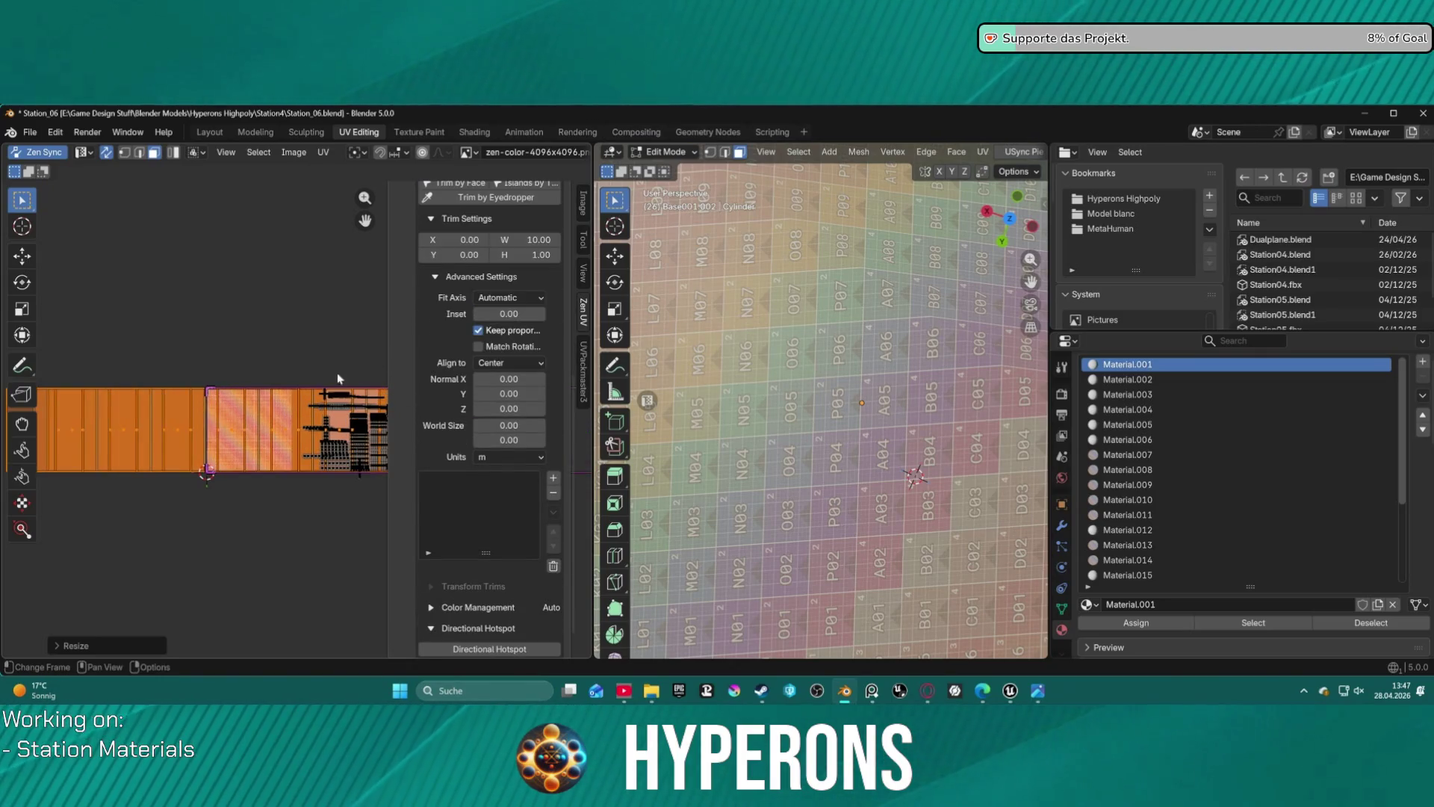
{"action": "scroll", "coordinate": [303, 361], "scroll_direction": "down", "scroll_amount": 2}
{"action": "scroll", "coordinate": [486, 251], "scroll_direction": "up", "scroll_amount": 6}
{"action": "scroll", "coordinate": [486, 251], "scroll_direction": "up", "scroll_amount": 2}
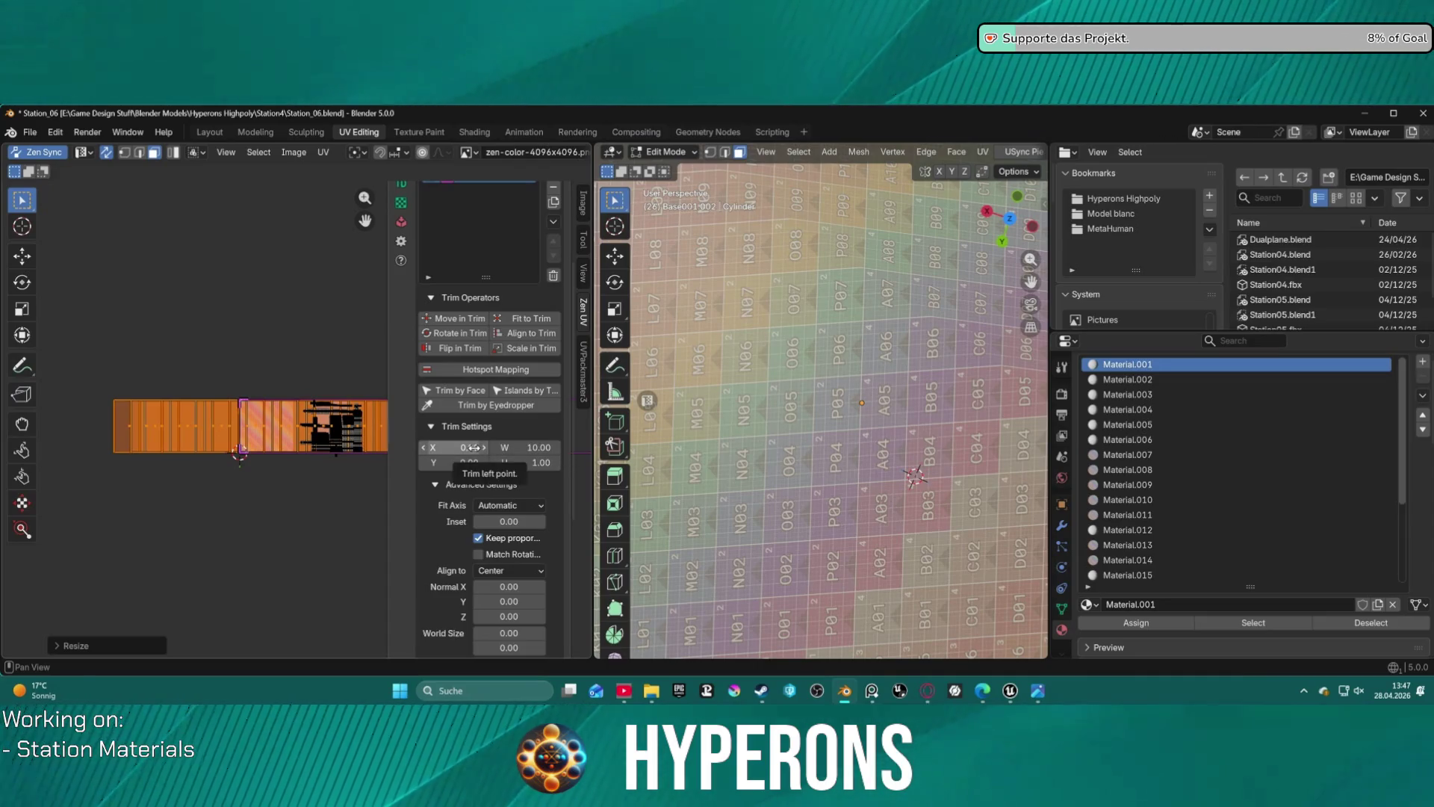
{"action": "scroll", "coordinate": [336, 346], "scroll_direction": "down", "scroll_amount": 4}
{"action": "scroll", "coordinate": [335, 342], "scroll_direction": "up", "scroll_amount": 4}
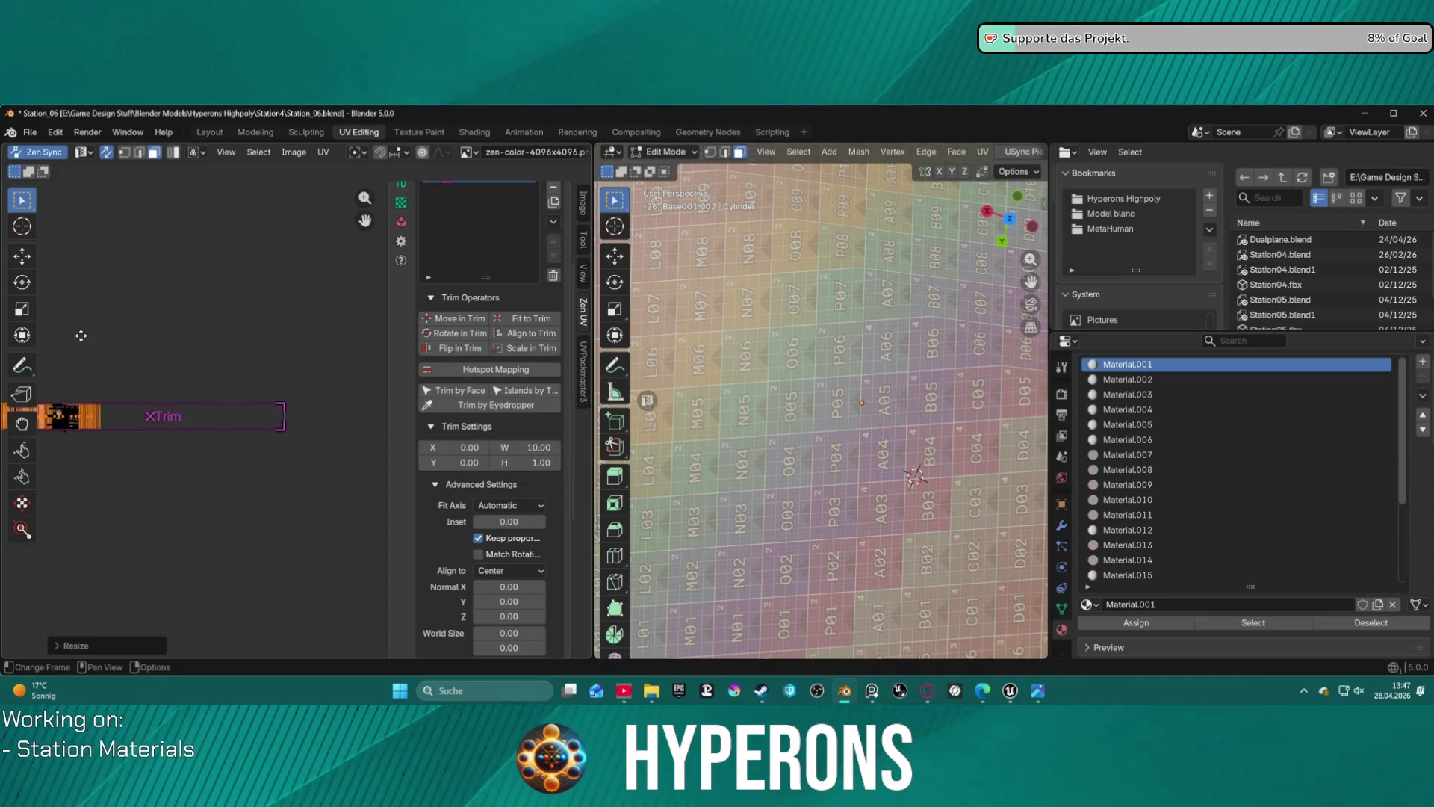
{"action": "scroll", "coordinate": [341, 422], "scroll_direction": "up", "scroll_amount": 1}
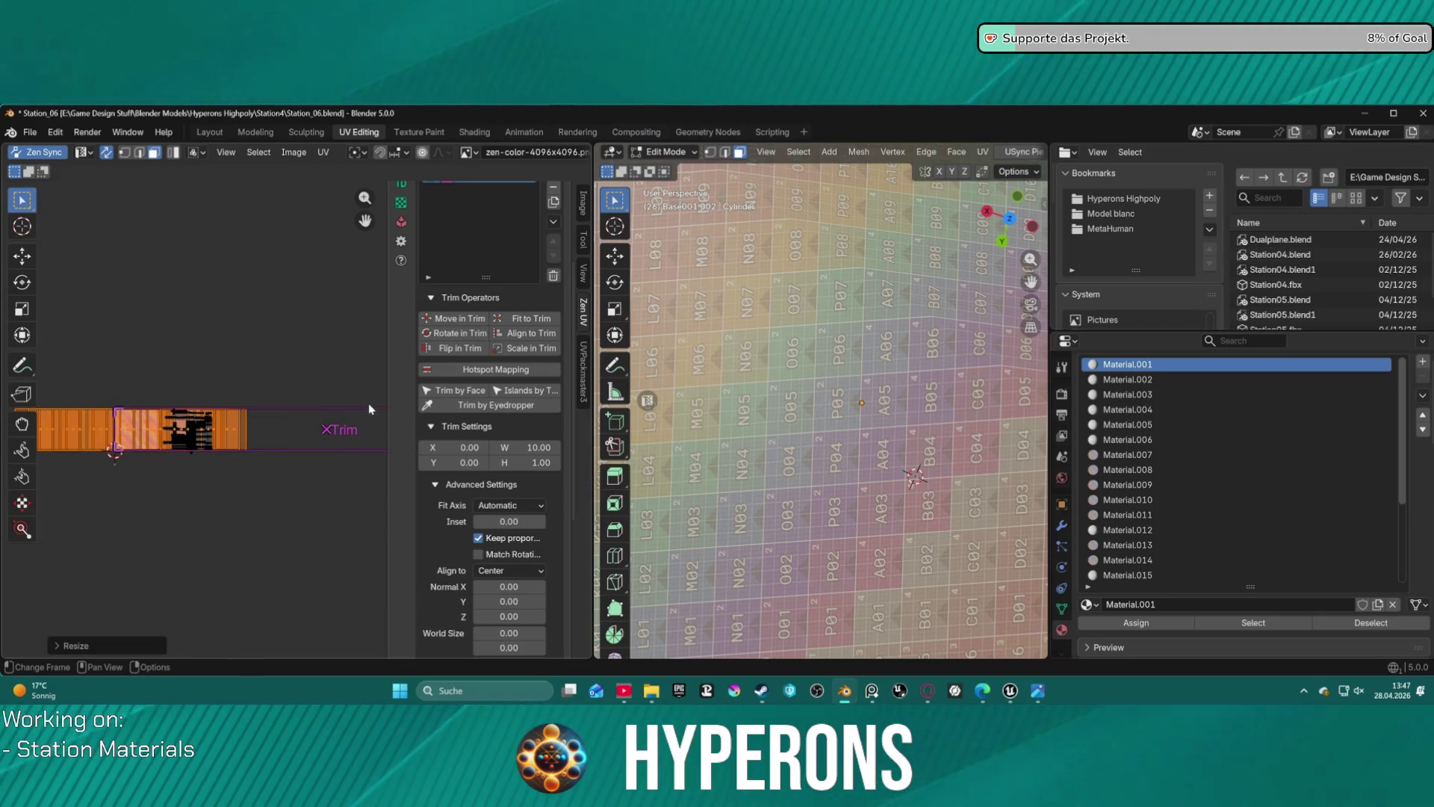
{"action": "left_click", "coordinate": [514, 334]}
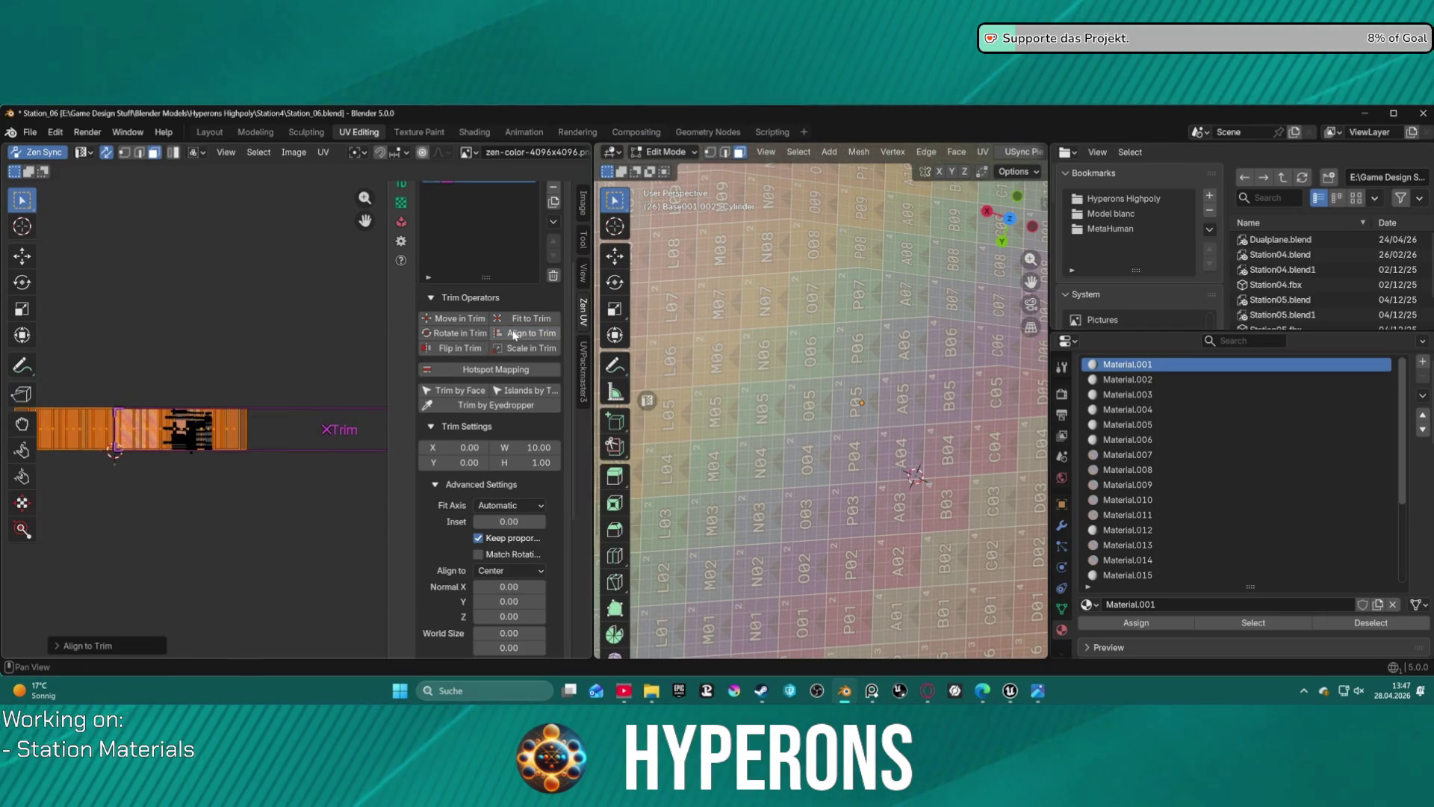
{"action": "scroll", "coordinate": [512, 521], "scroll_direction": "down", "scroll_amount": 5}
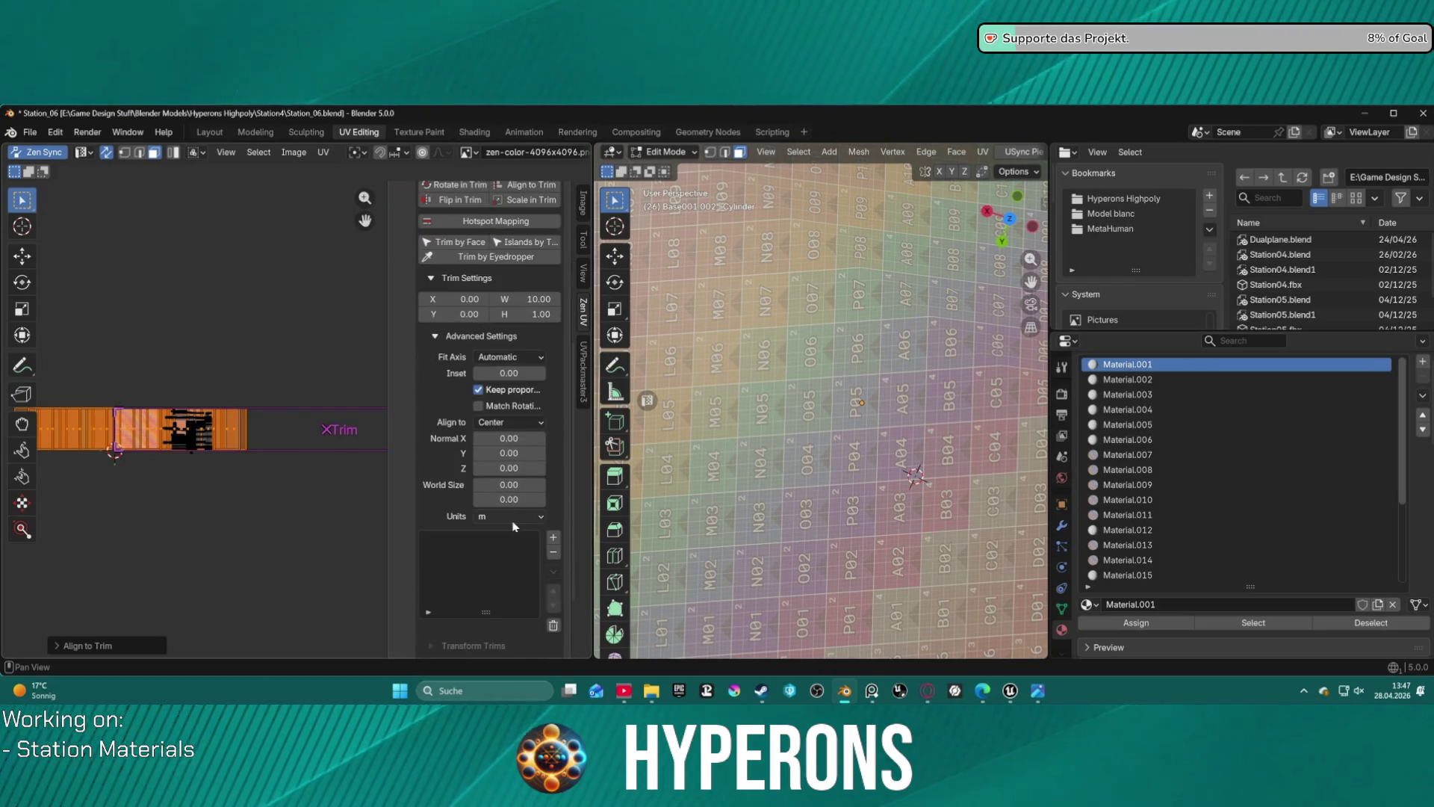
{"action": "scroll", "coordinate": [512, 522], "scroll_direction": "down", "scroll_amount": 3}
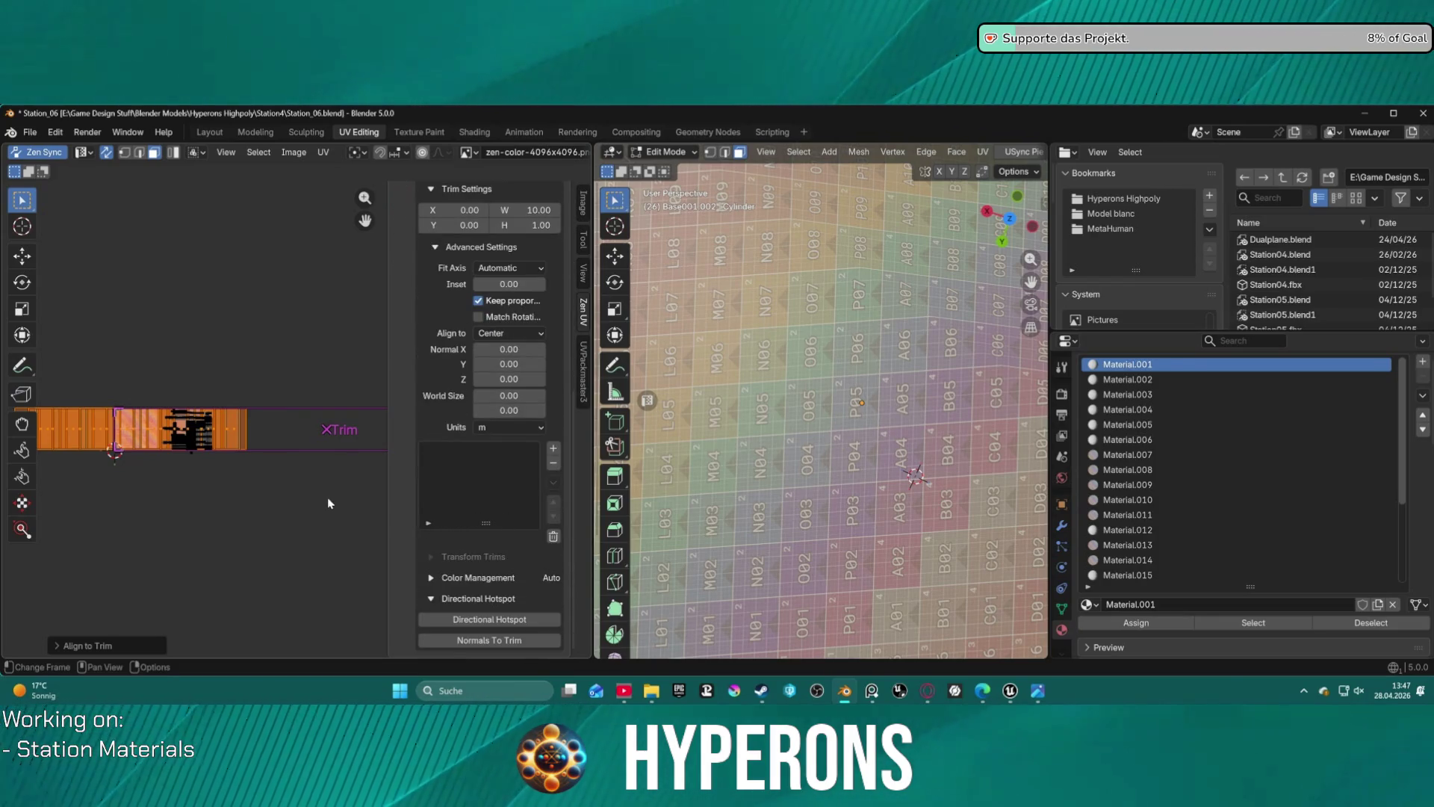
{"action": "scroll", "coordinate": [523, 389], "scroll_direction": "up", "scroll_amount": 9}
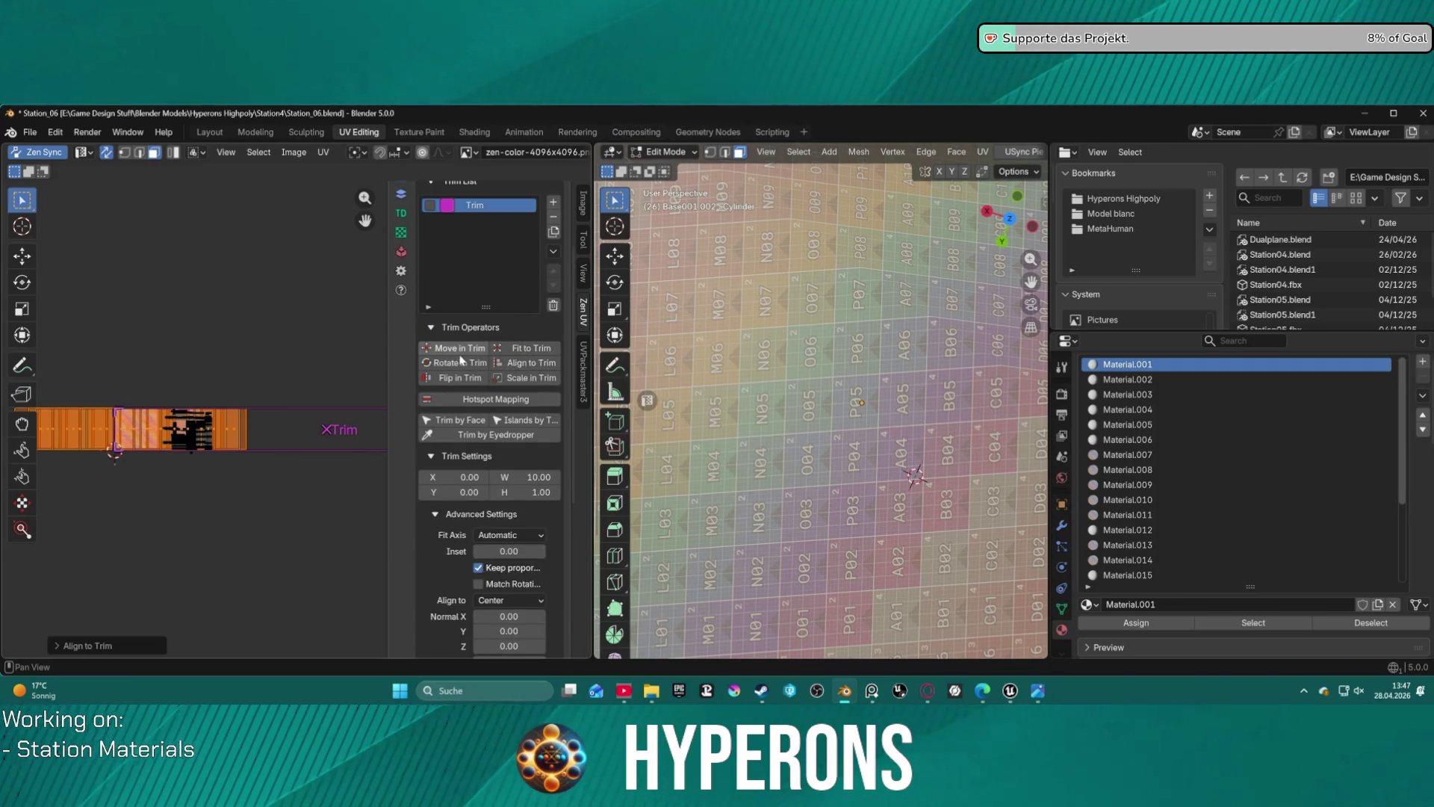
{"action": "scroll", "coordinate": [460, 355], "scroll_direction": "up", "scroll_amount": 4}
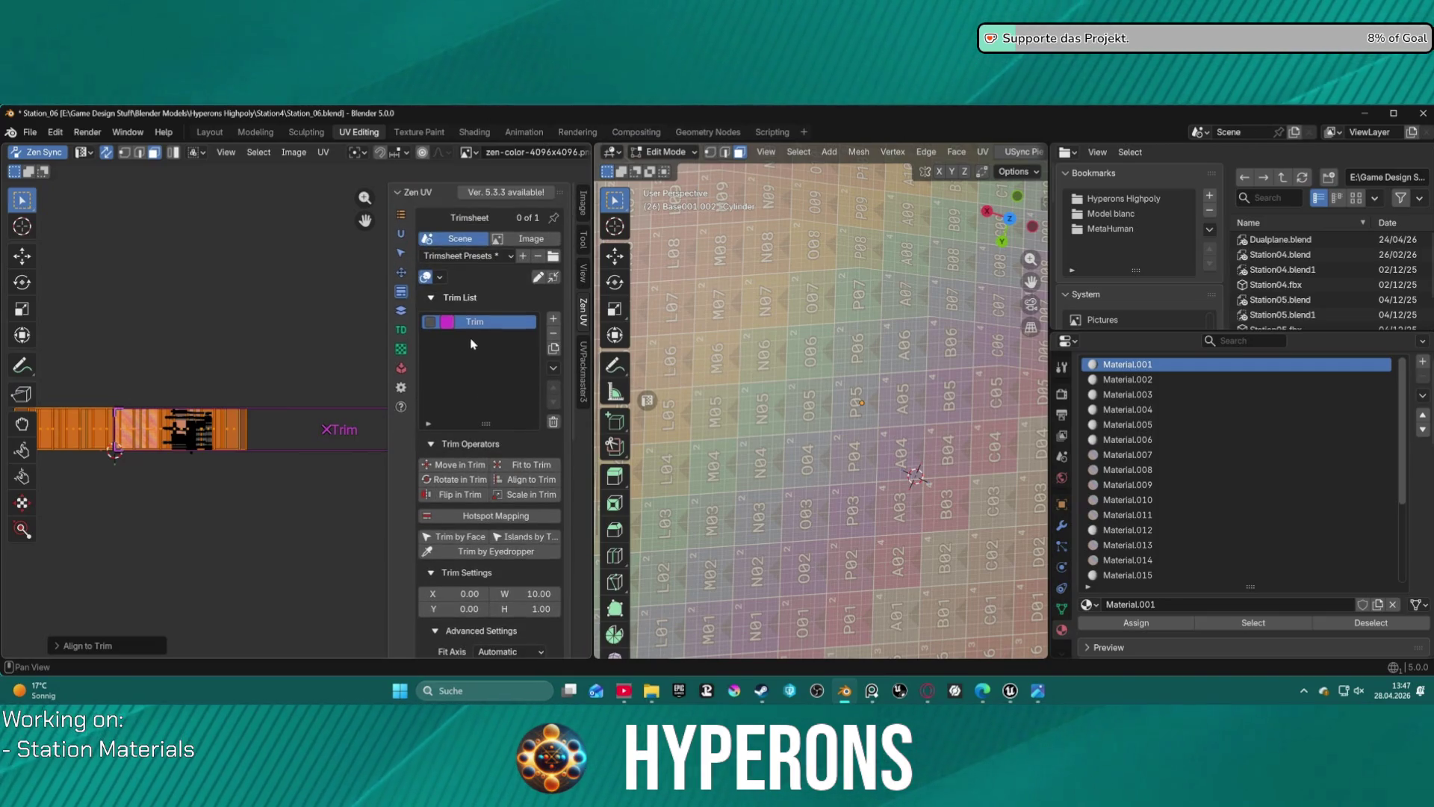
{"action": "left_click", "coordinate": [472, 324]}
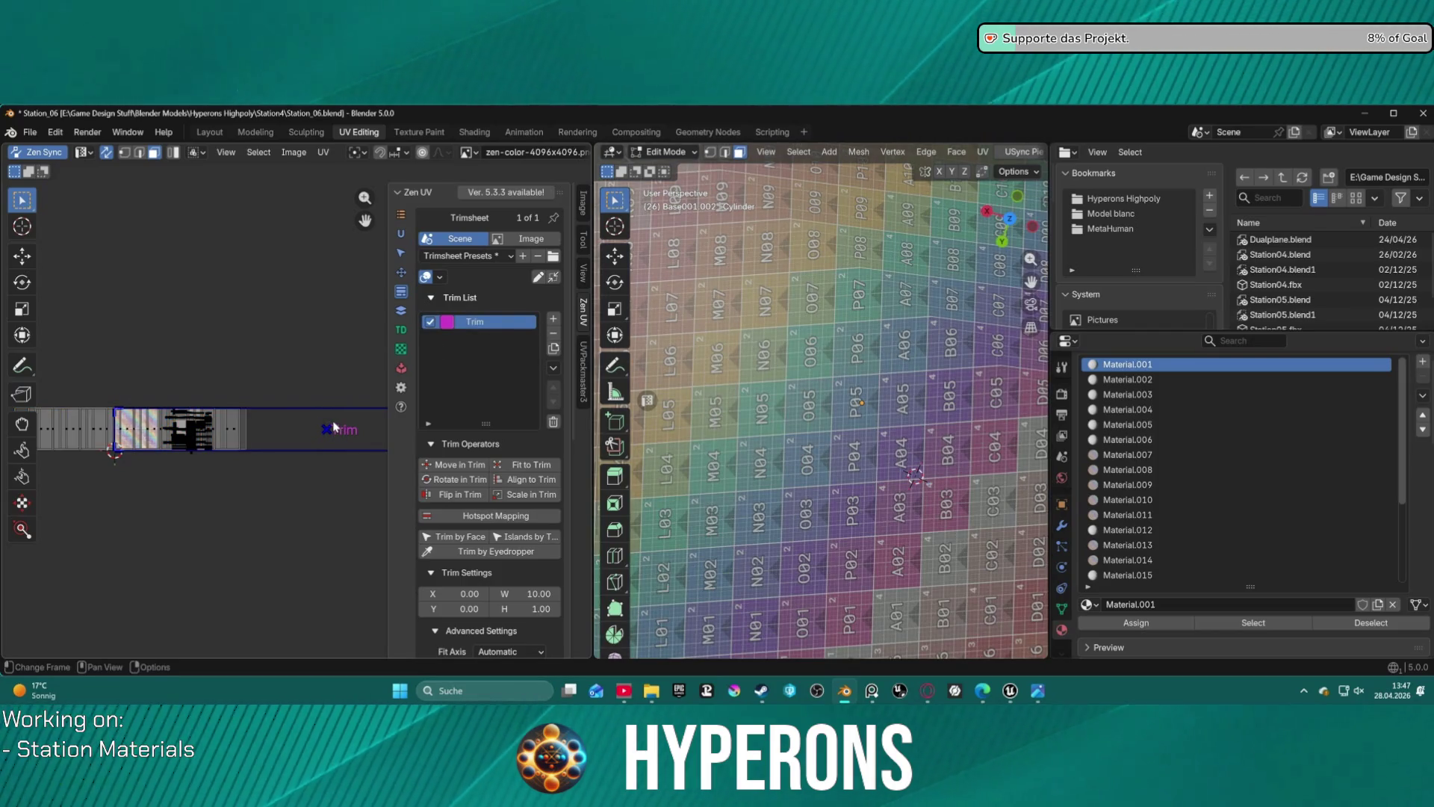
- With the Trim tool, shift the trim region left, trying X values of -5 and -6
{"action": "left_click", "coordinate": [22, 502]}
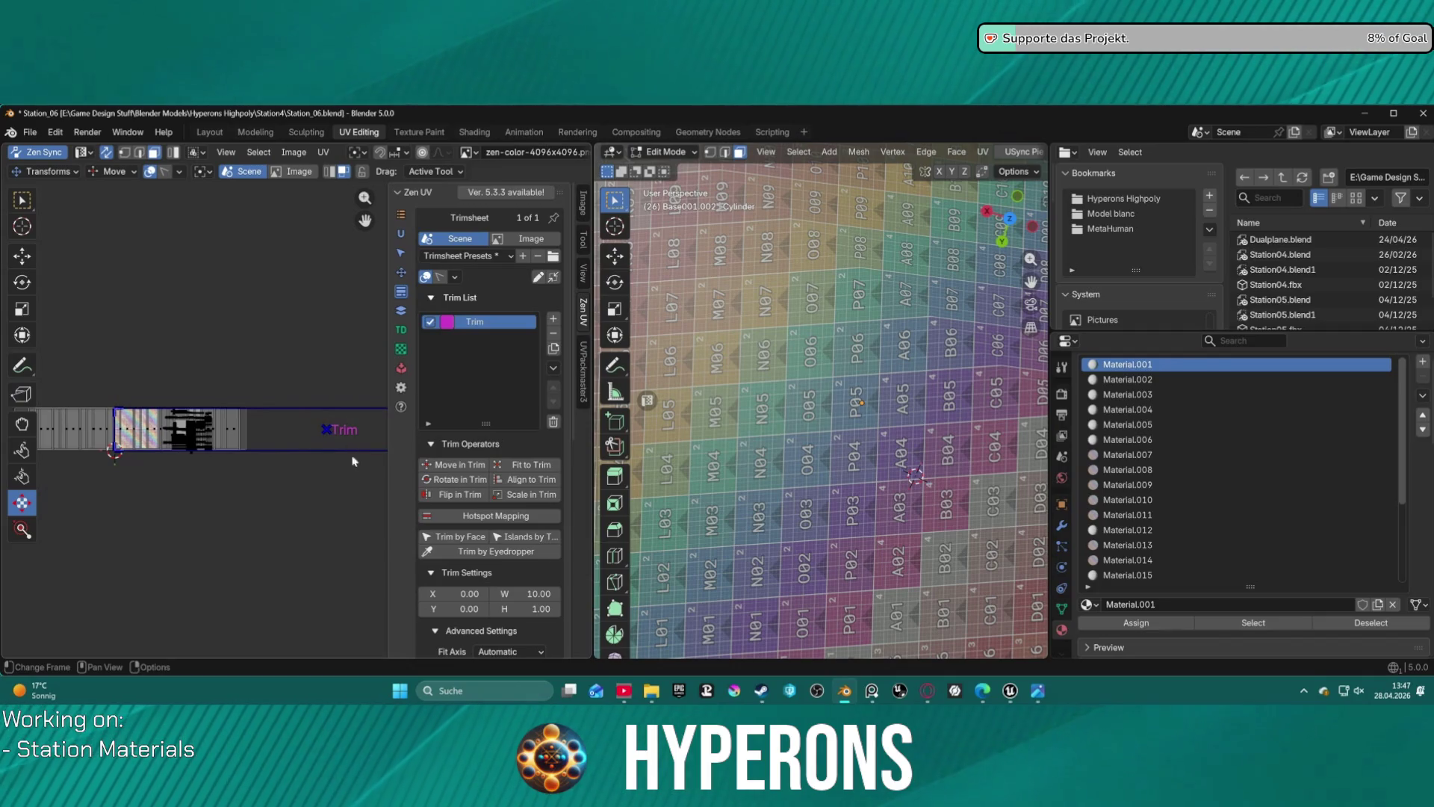
{"action": "left_click_drag", "start_coordinate": [475, 589], "coordinate": [426, 589]}
{"action": "left_click", "coordinate": [481, 590]}
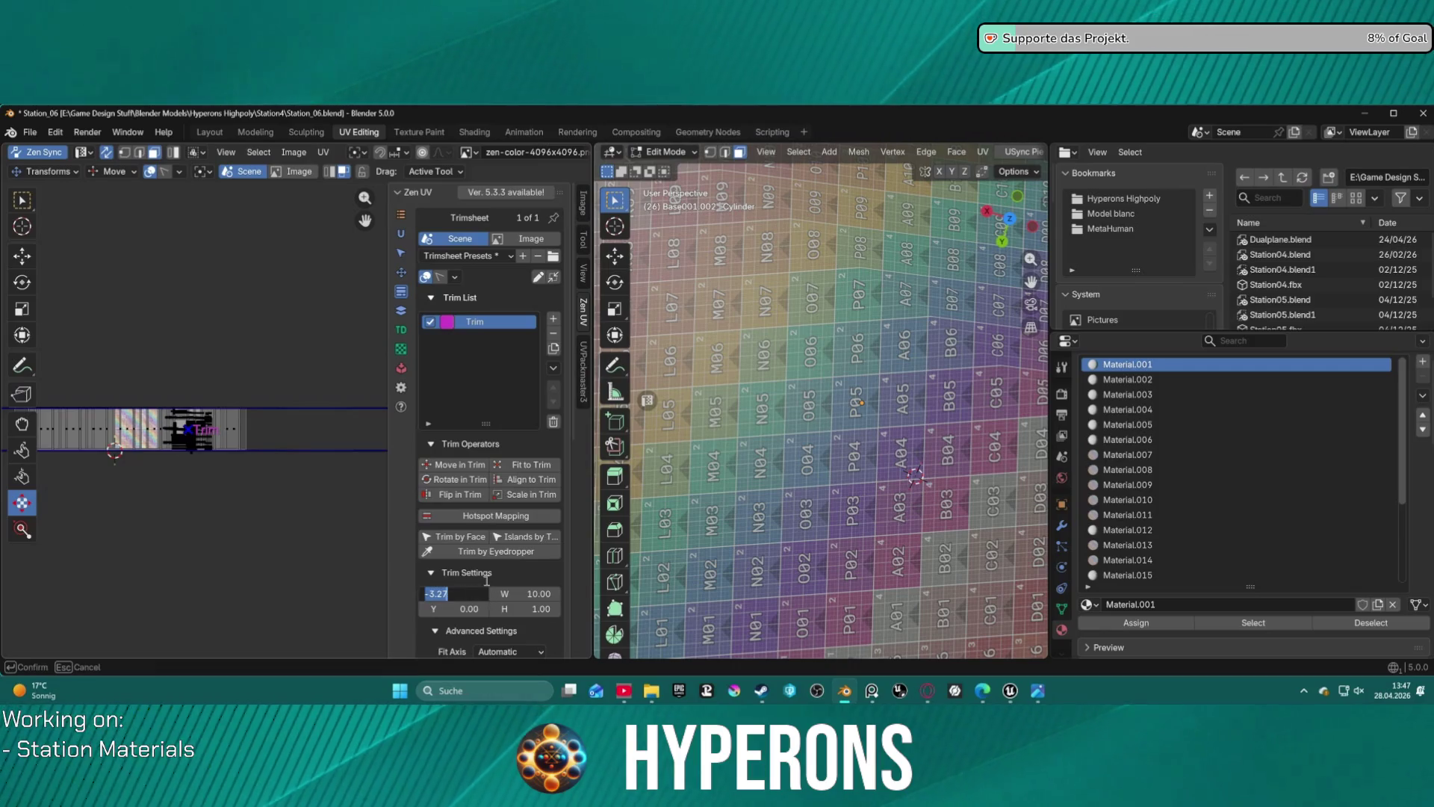
{"action": "type", "text": "-5"}
{"action": "key", "text": "Return"}
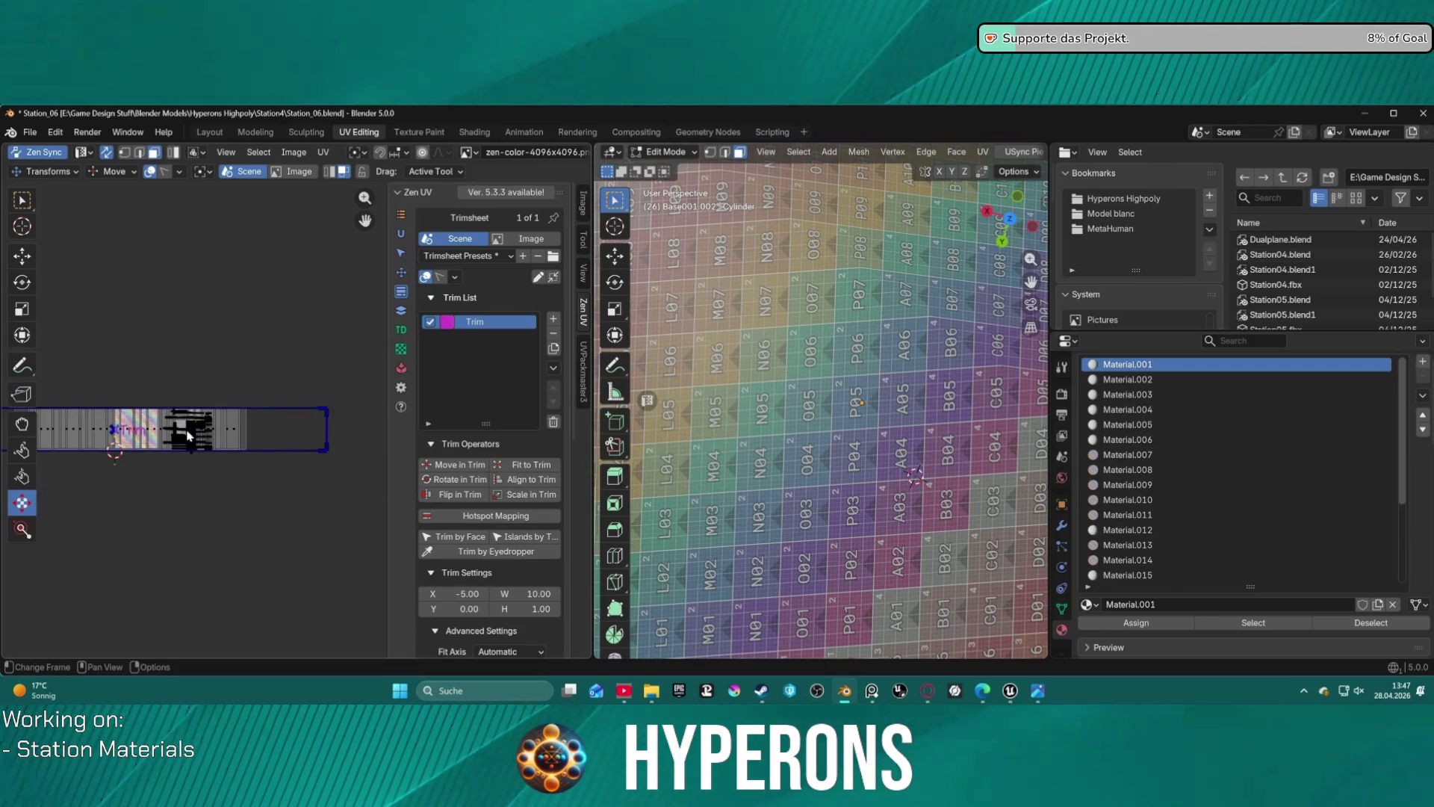
{"action": "scroll", "coordinate": [152, 449], "scroll_direction": "up", "scroll_amount": 2}
{"action": "middle_click_drag", "start_coordinate": [144, 394], "coordinate": [287, 332]}
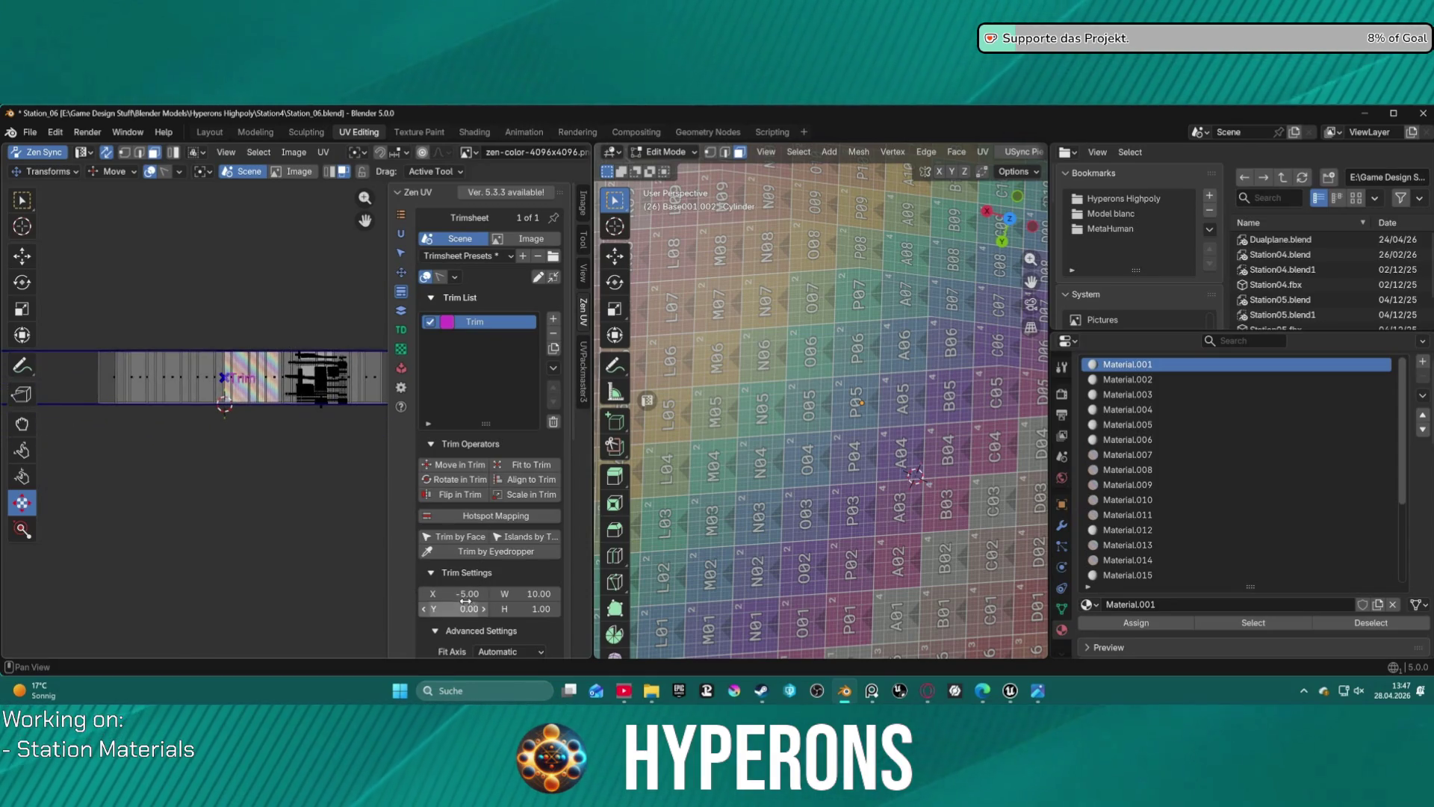
{"action": "left_click", "coordinate": [465, 594]}
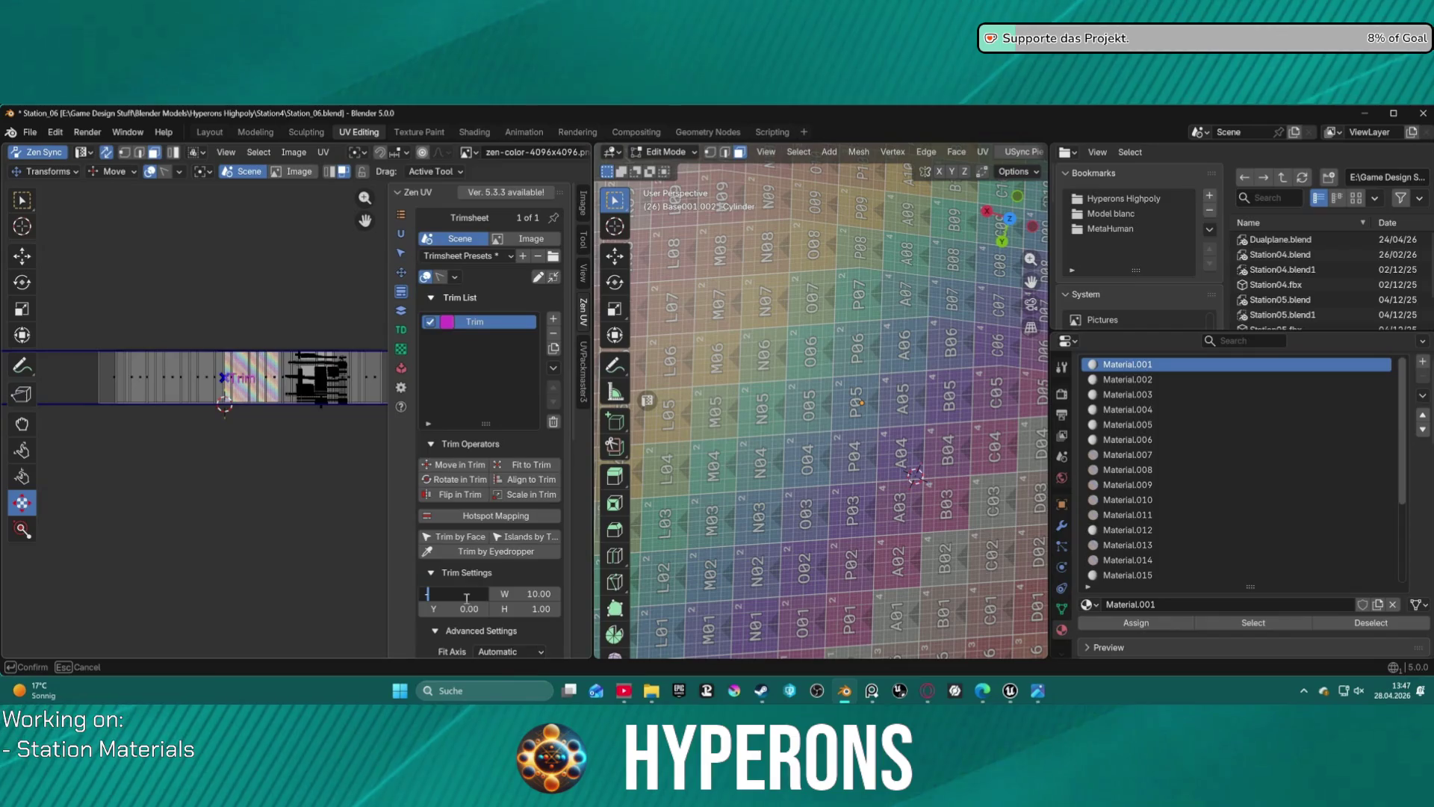
{"action": "type", "text": "-6"}
{"action": "key", "text": "Return"}
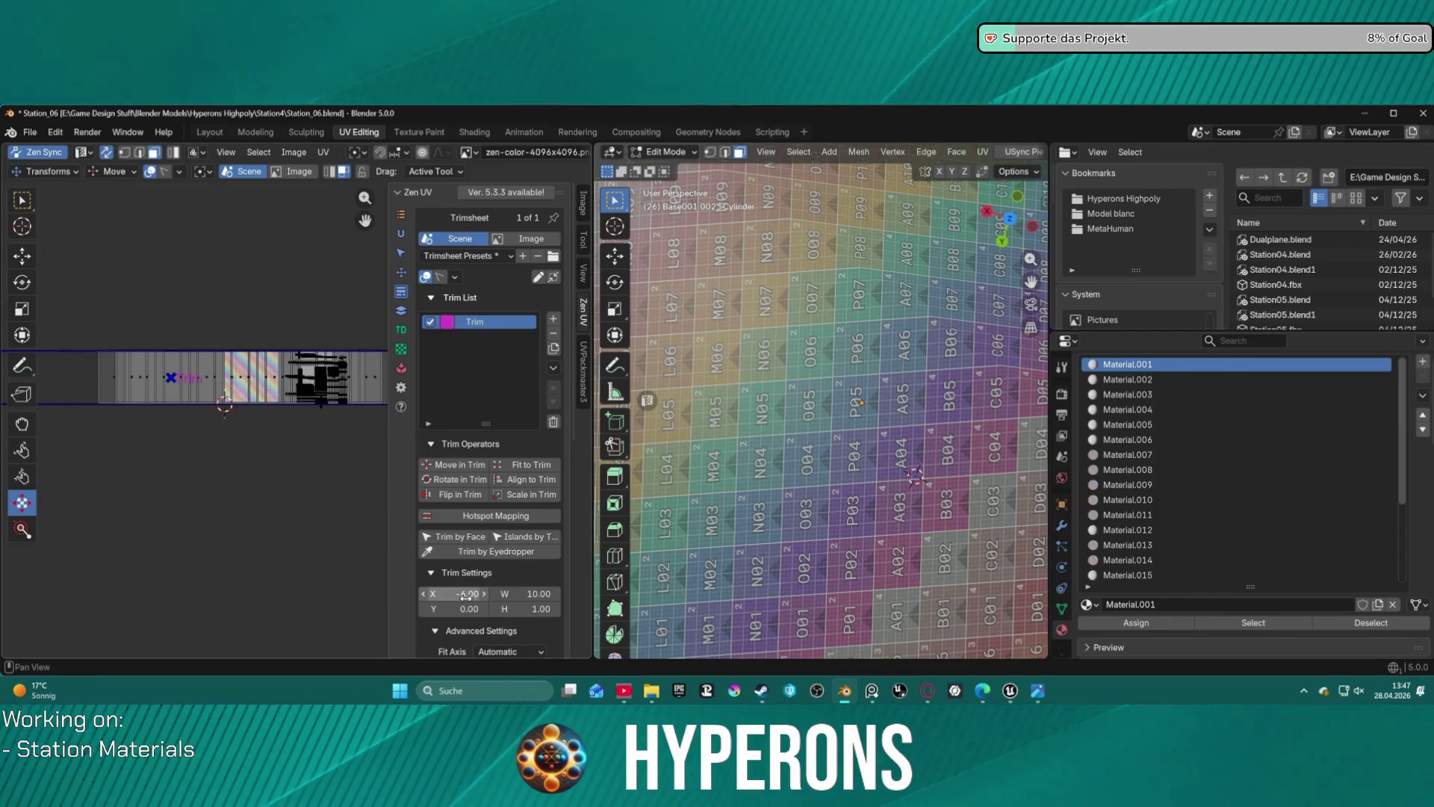
{"action": "middle_click_drag", "start_coordinate": [465, 594], "coordinate": [455, 600], "text": "ctrl"}
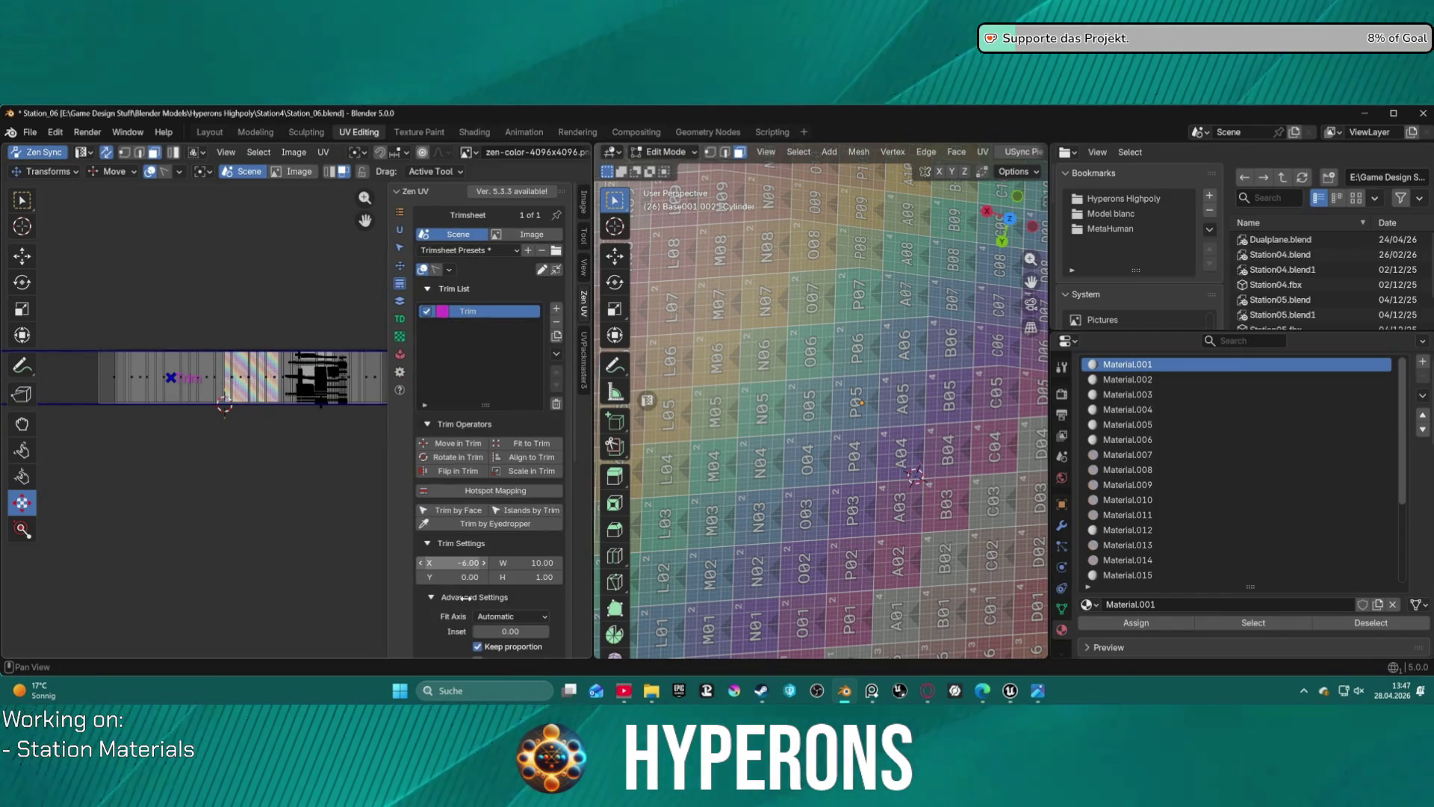
- Settle the Trim's X position at -4.50, keeping width 10 and height 1
{"action": "left_click", "coordinate": [469, 564]}
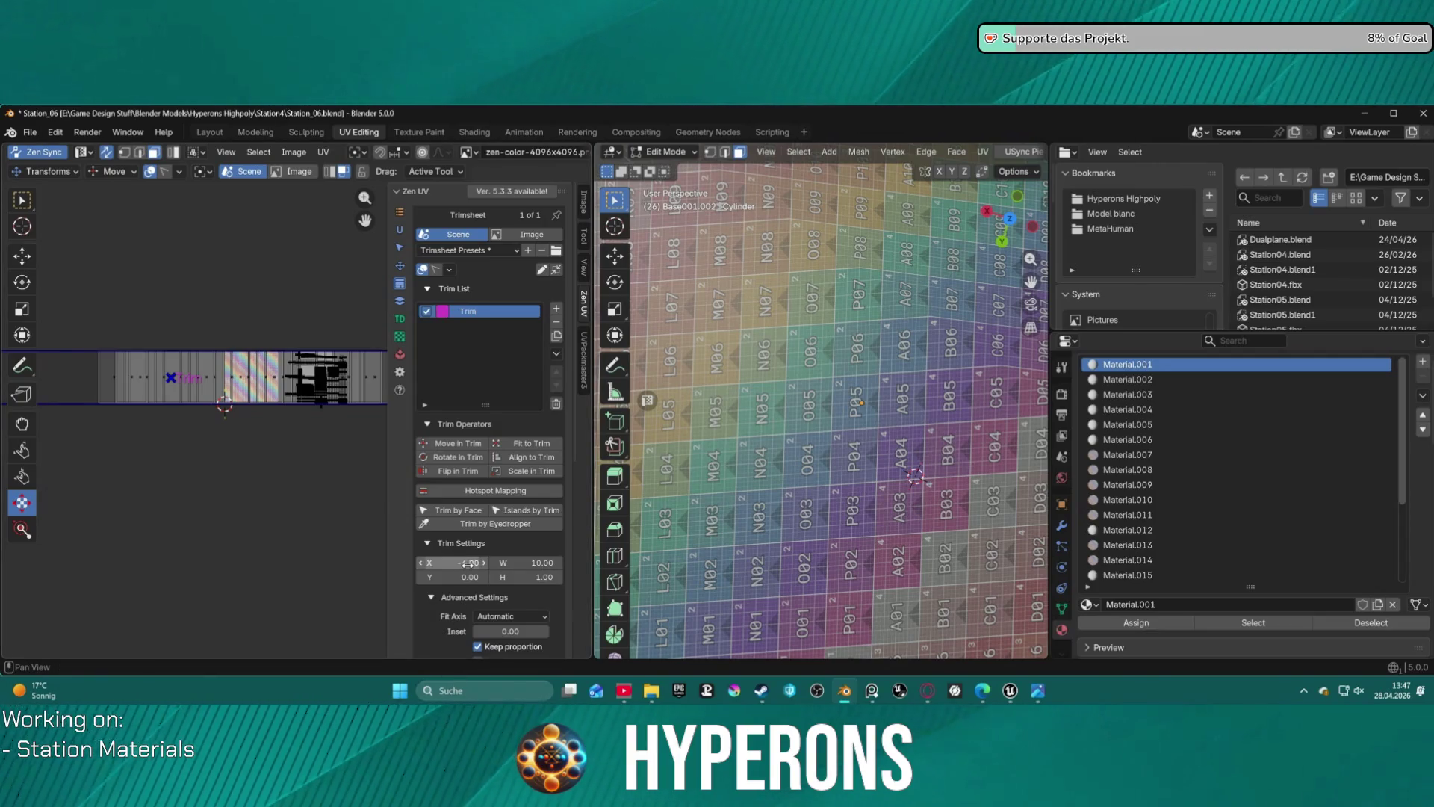
{"action": "key", "text": "Return"}
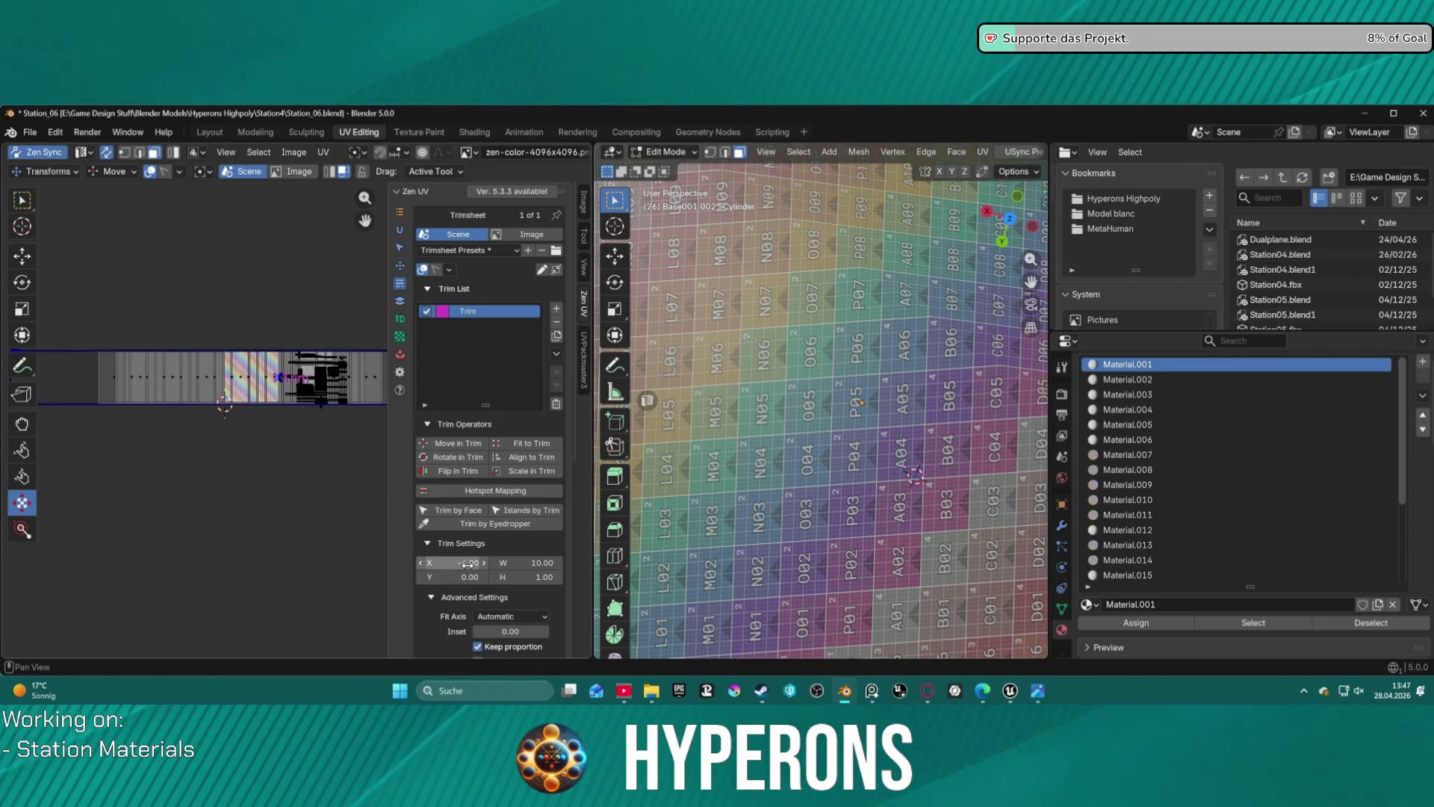
{"action": "scroll", "coordinate": [467, 564], "scroll_direction": "down", "scroll_amount": 3}
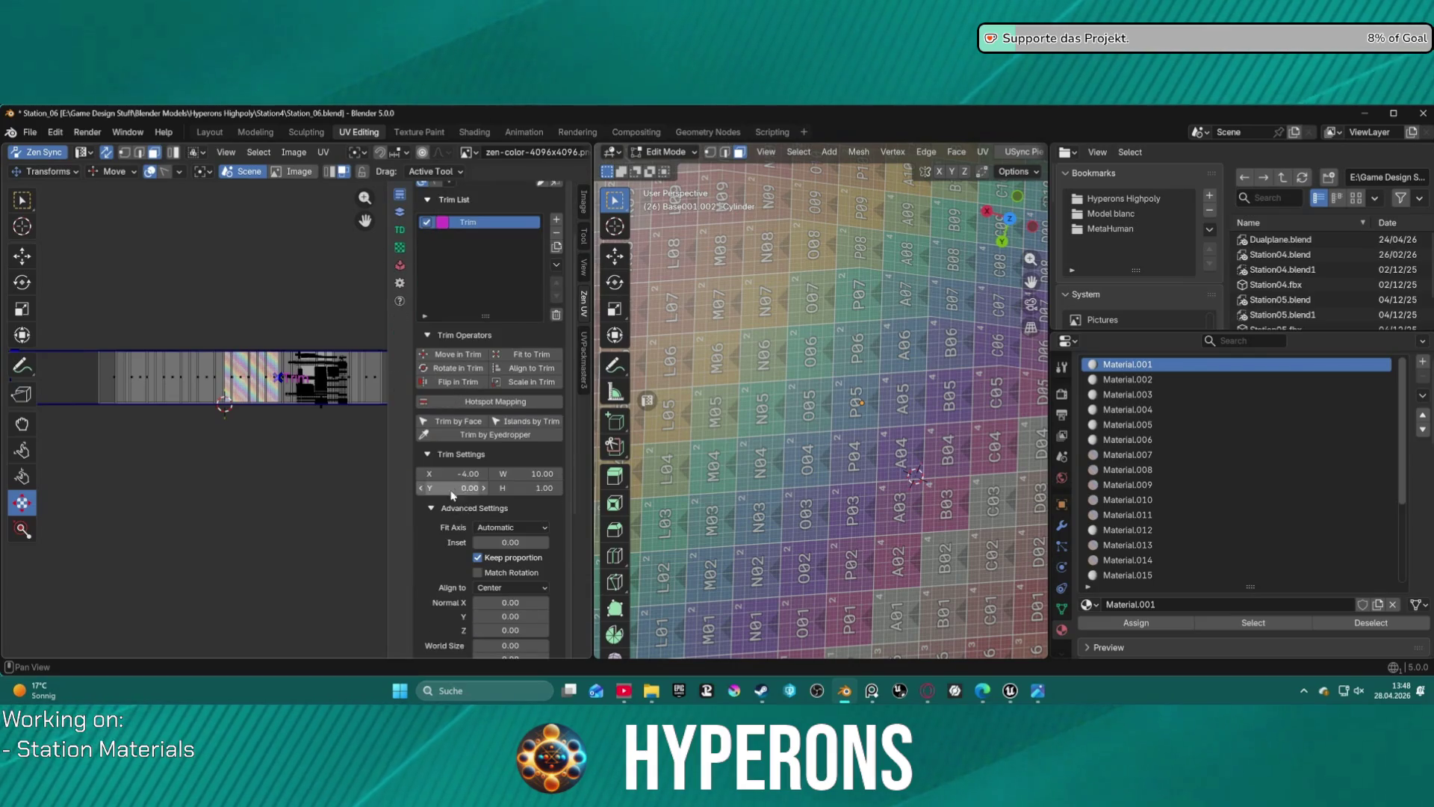
{"action": "scroll", "coordinate": [470, 546], "scroll_direction": "up", "scroll_amount": 2}
{"action": "left_click", "coordinate": [473, 533]}
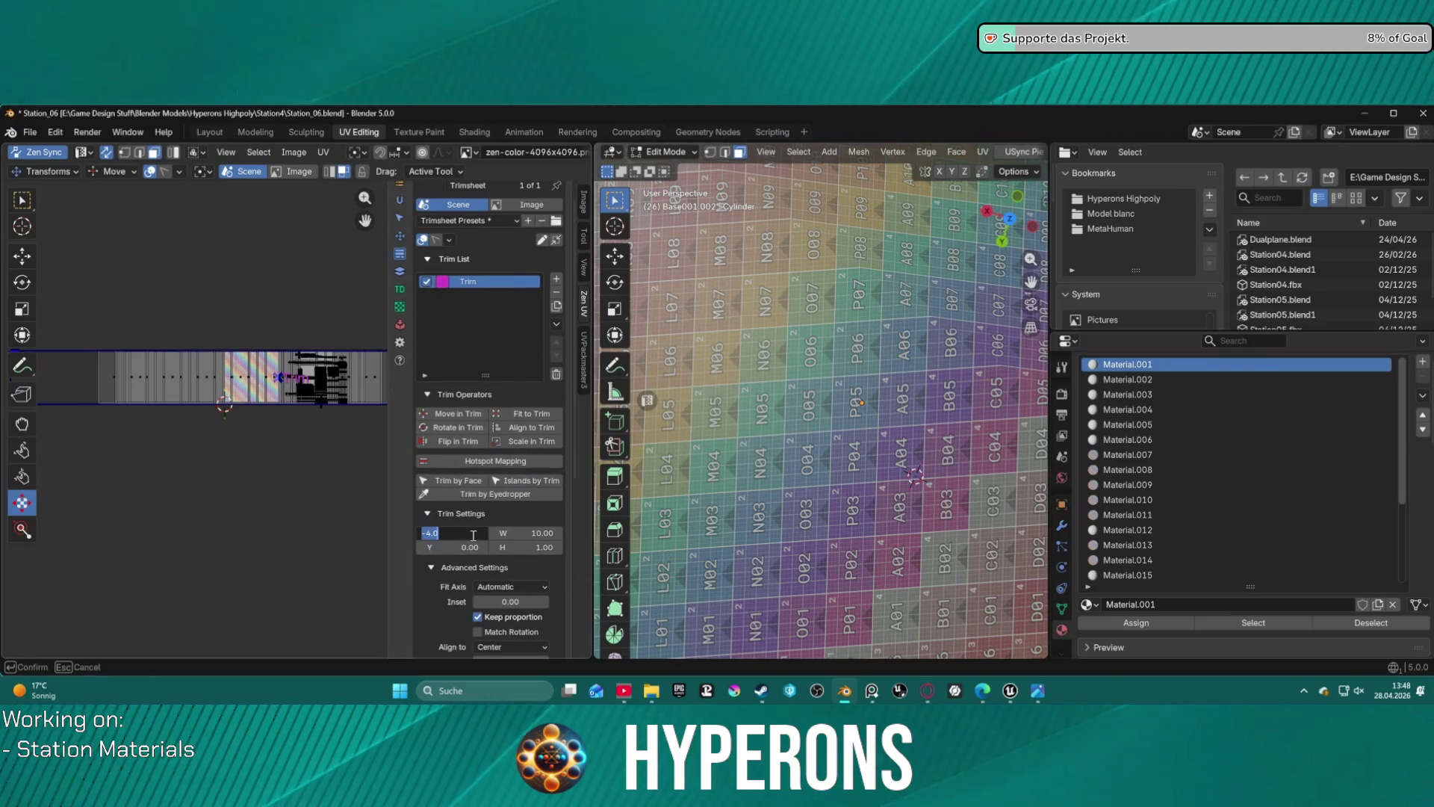
{"action": "type", "text": "-4"}
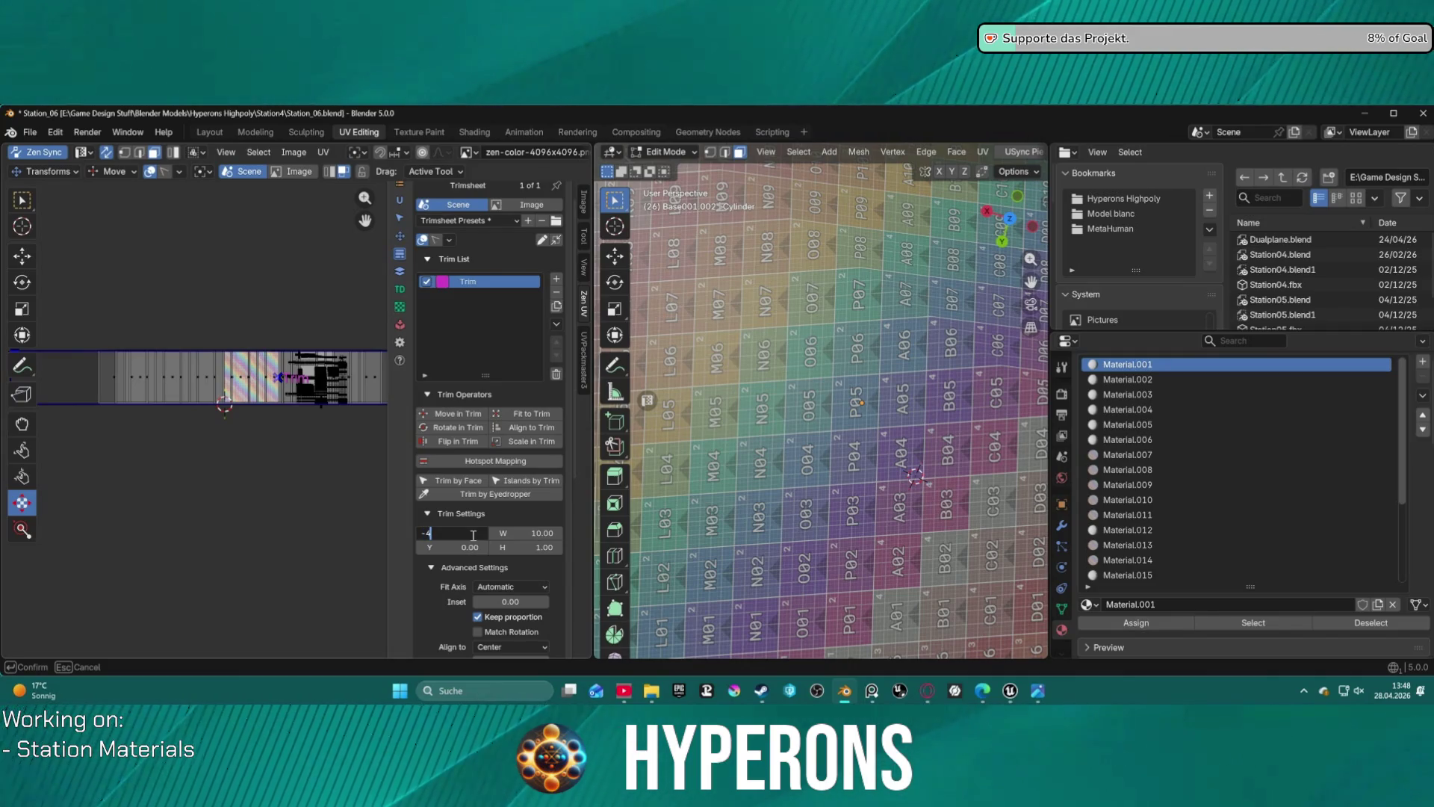
{"action": "key", "text": "Return"}
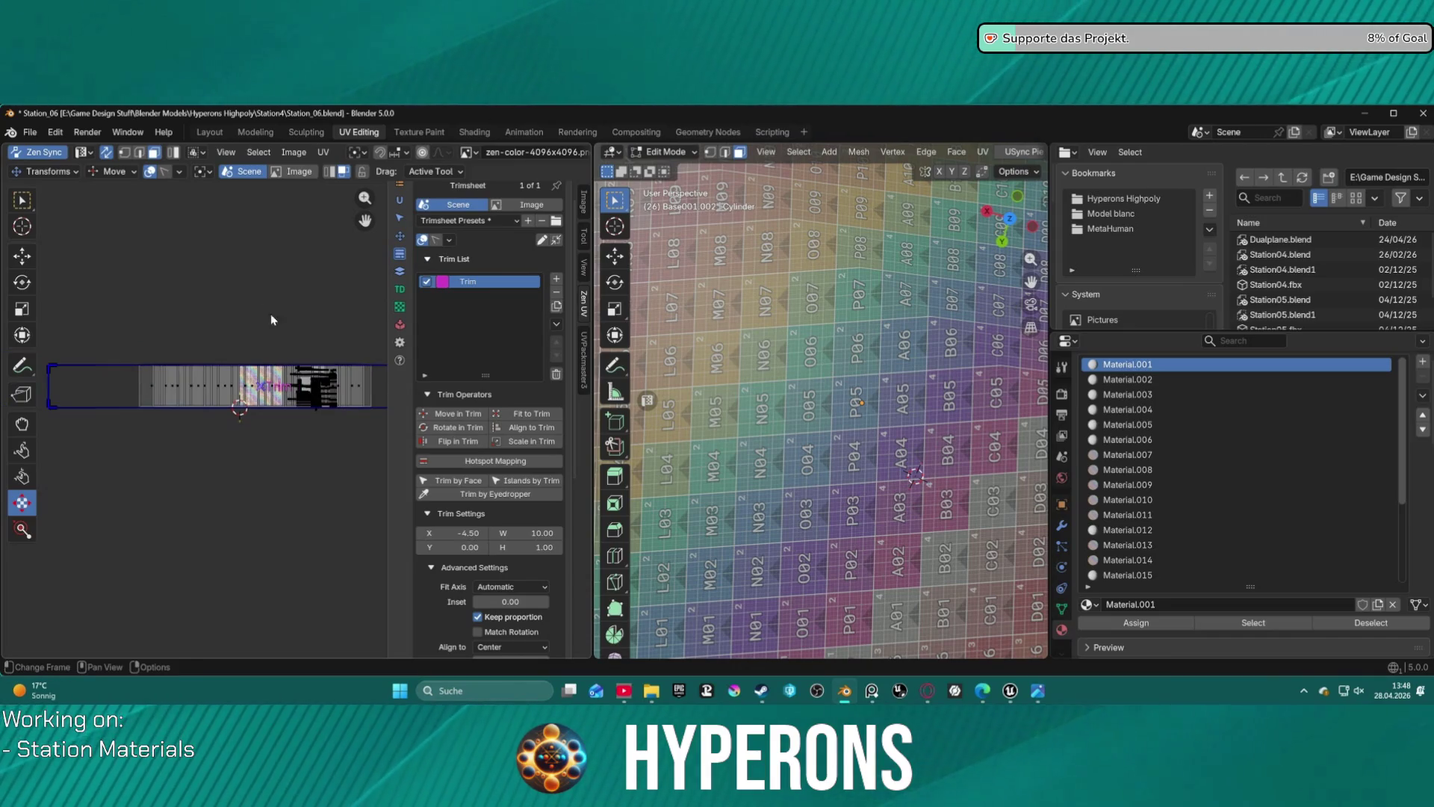
- Return to box selection and select the right part of the UV strip
{"action": "scroll", "coordinate": [294, 326], "scroll_direction": "up", "scroll_amount": 2}
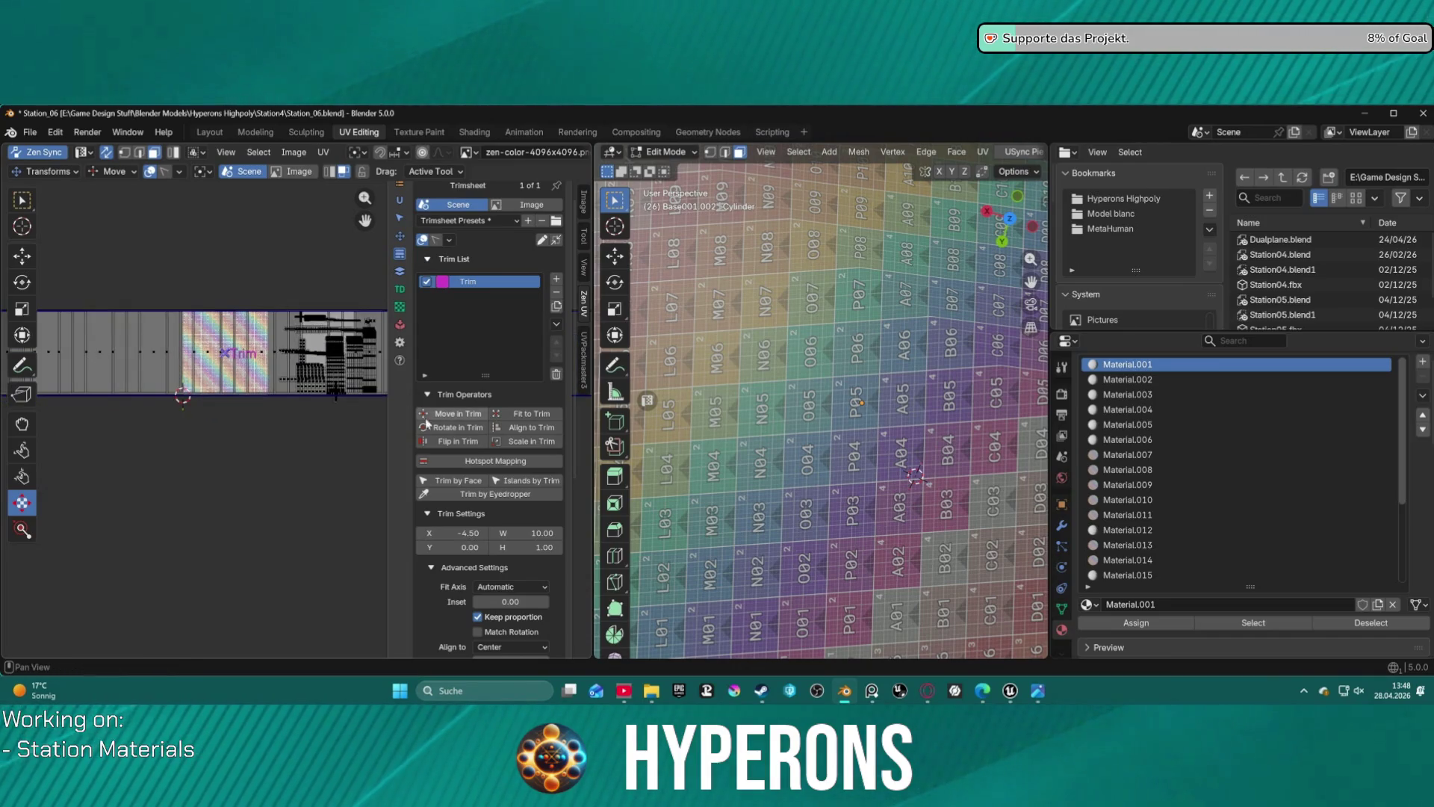
{"action": "left_click", "coordinate": [269, 369]}
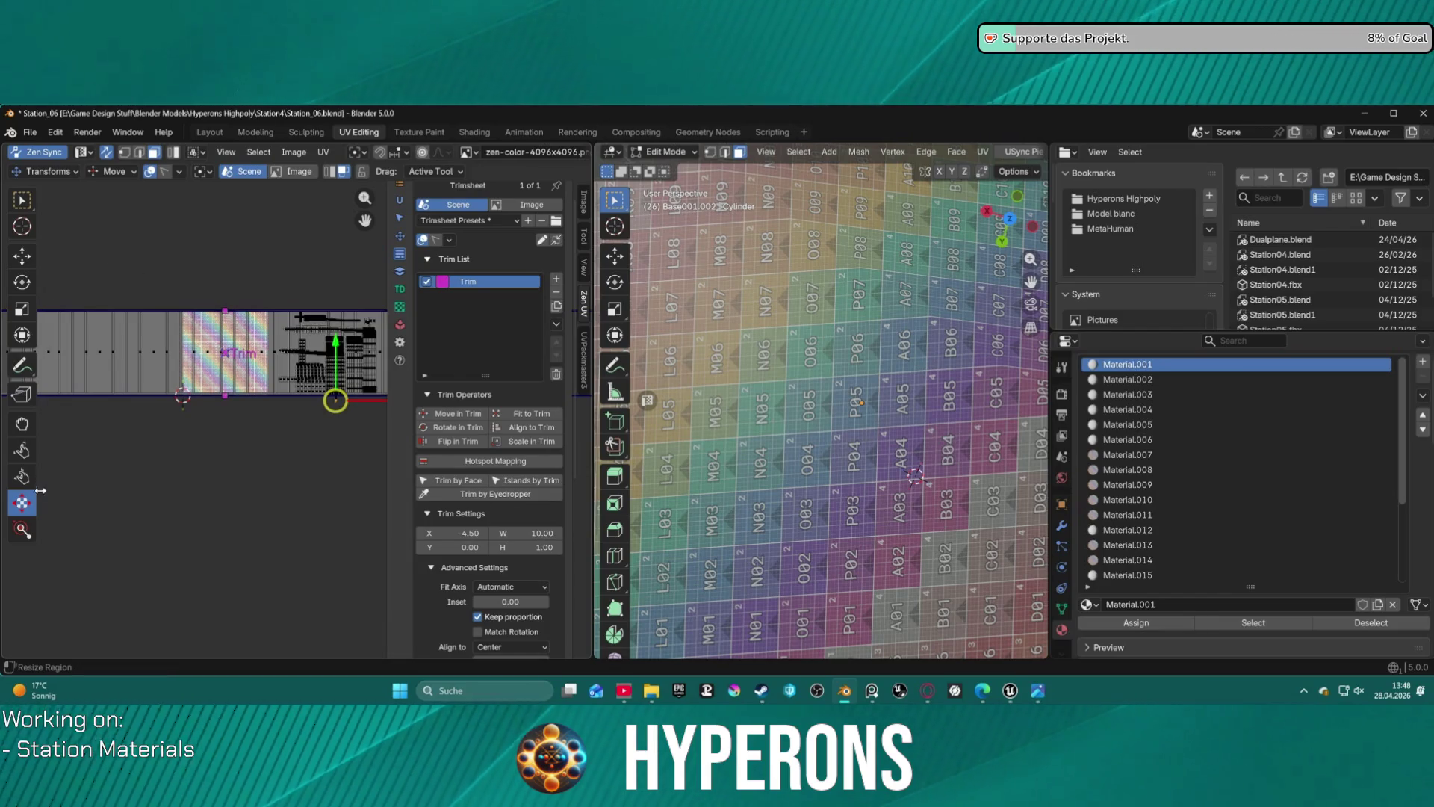
{"action": "left_click", "coordinate": [31, 199]}
{"action": "mouse_move", "coordinate": [275, 252]}
{"action": "left_mouse_down"}
{"action": "mouse_move", "coordinate": [312, 341]}
{"action": "mouse_move", "coordinate": [385, 445]}
{"action": "left_mouse_up"}
- Select the cylinder's side ring faces using linked selection
{"action": "middle_click_drag", "start_coordinate": [336, 425], "coordinate": [275, 422], "text": "ctrl"}
{"action": "scroll", "coordinate": [836, 358], "scroll_direction": "down", "scroll_amount": 10}
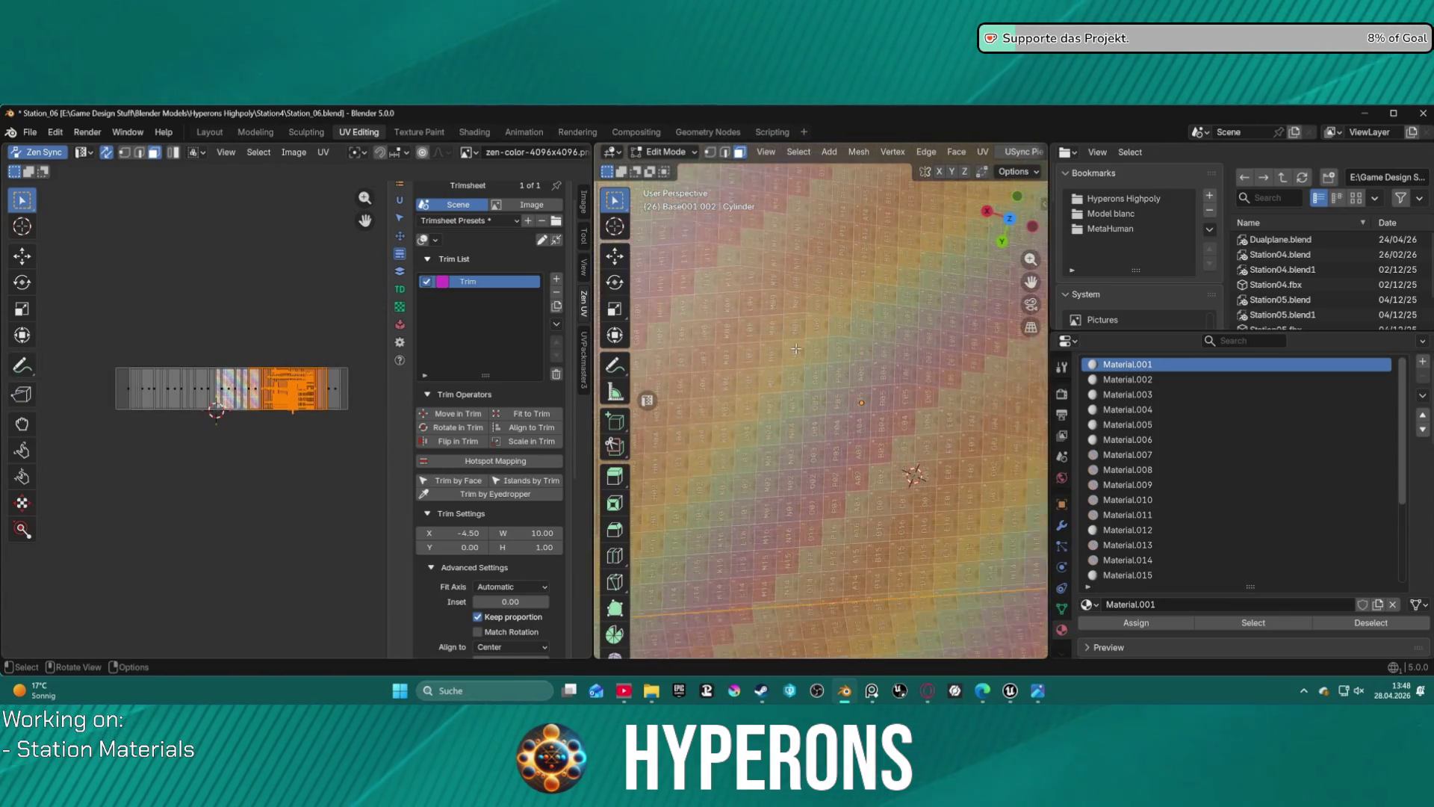
{"action": "scroll", "coordinate": [836, 358], "scroll_direction": "down", "scroll_amount": 3}
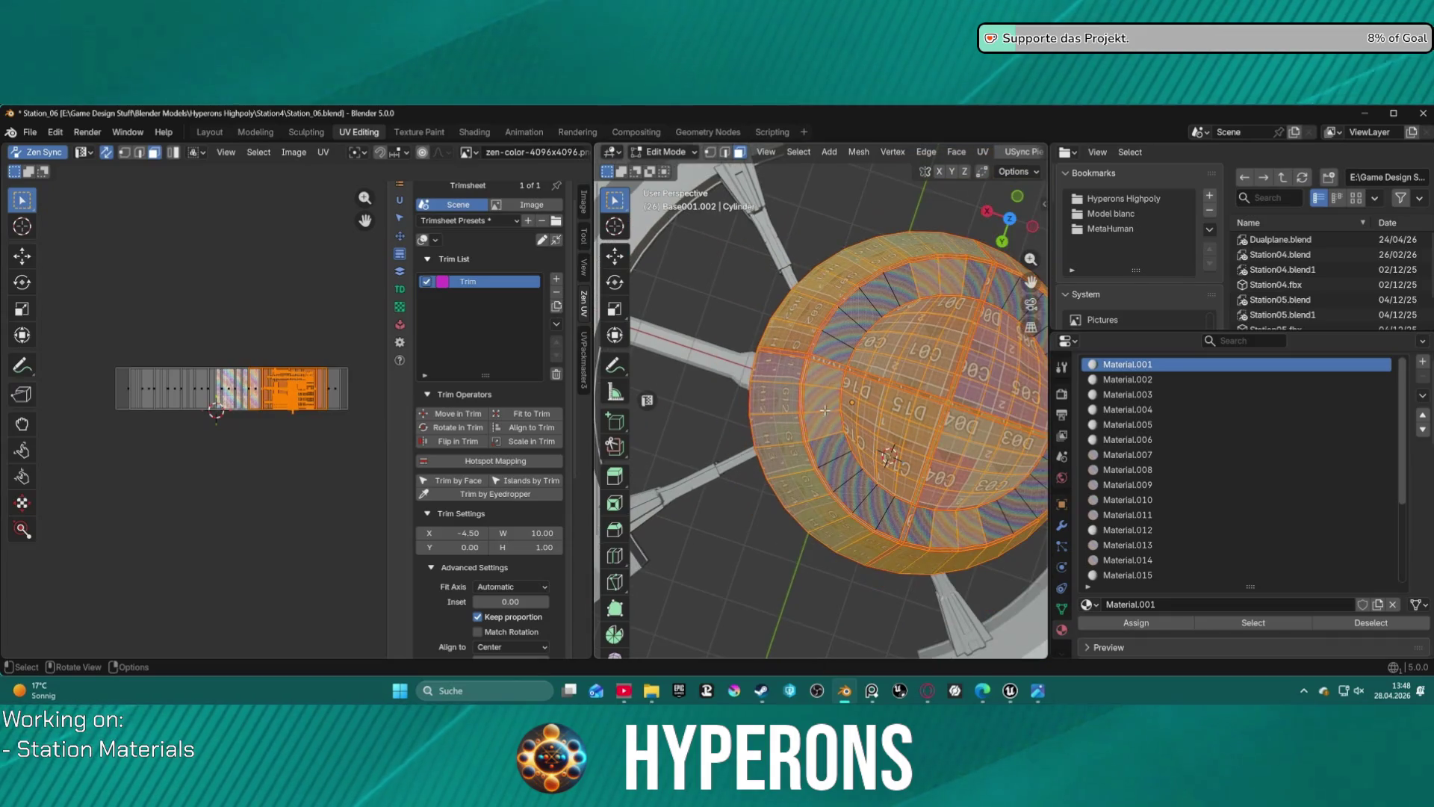
{"action": "left_click", "coordinate": [852, 407]}
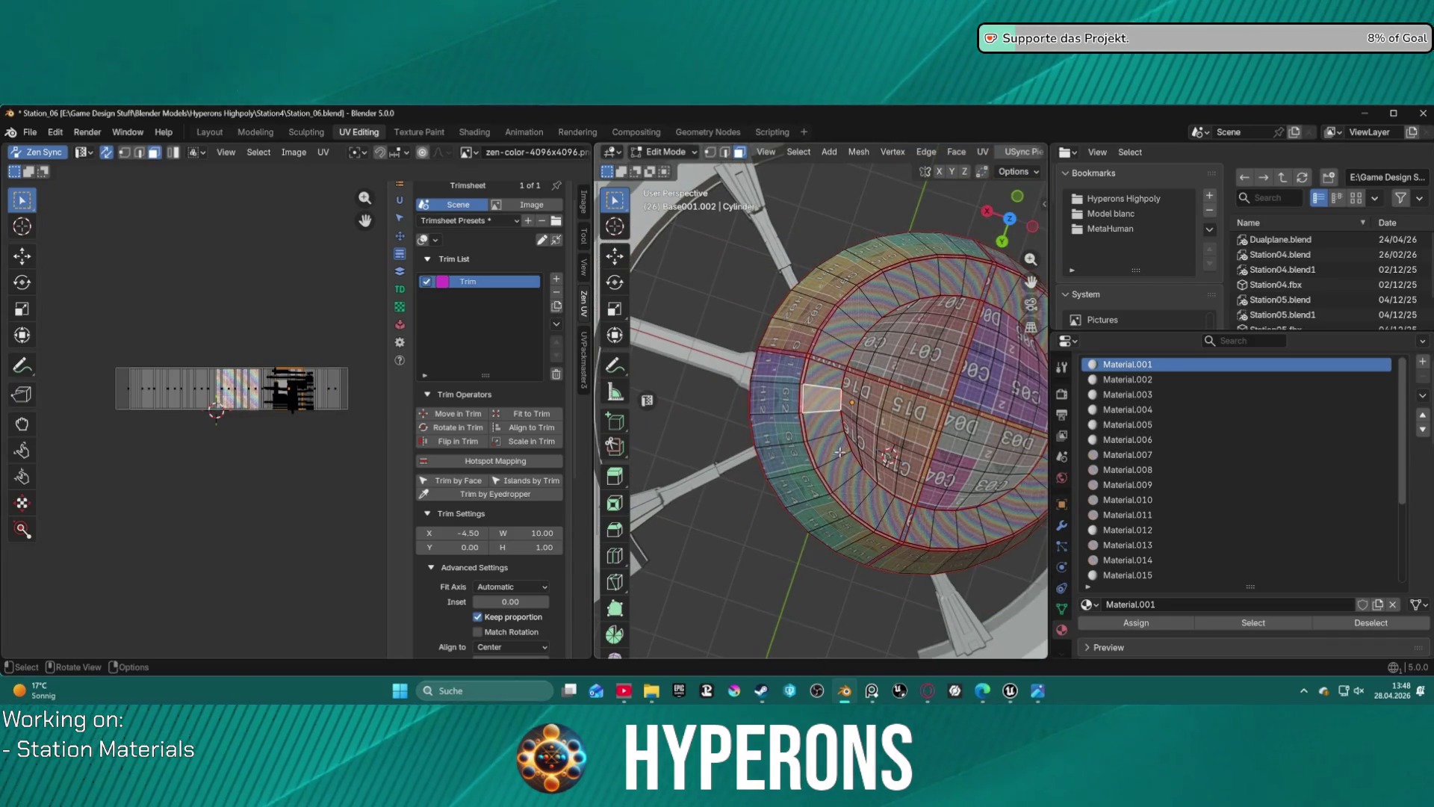
{"action": "key", "text": "ctrl+l"}
{"action": "key", "text": "l"}
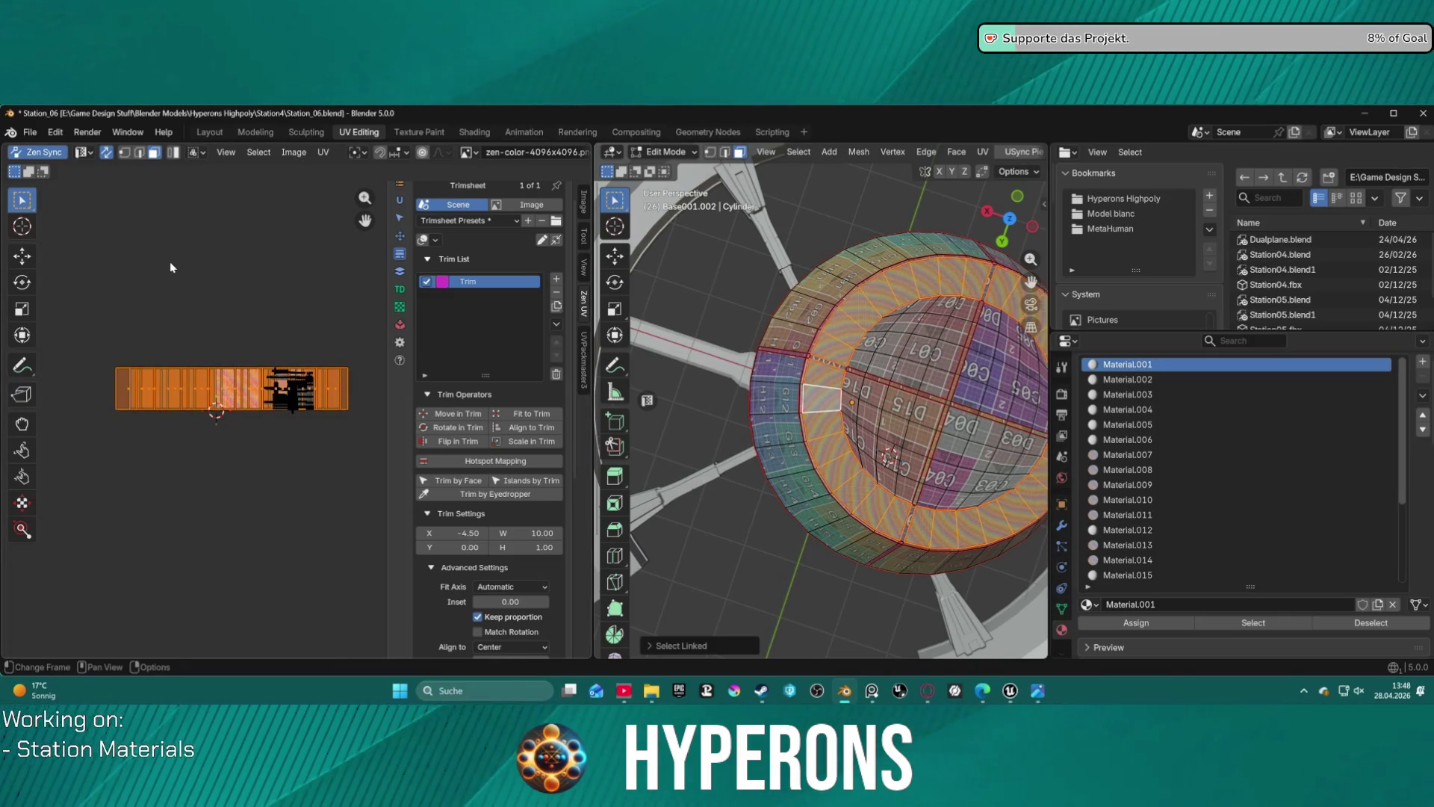
- Invert the UV selection and move the other islands below the strip
{"action": "left_click", "coordinate": [258, 152]}
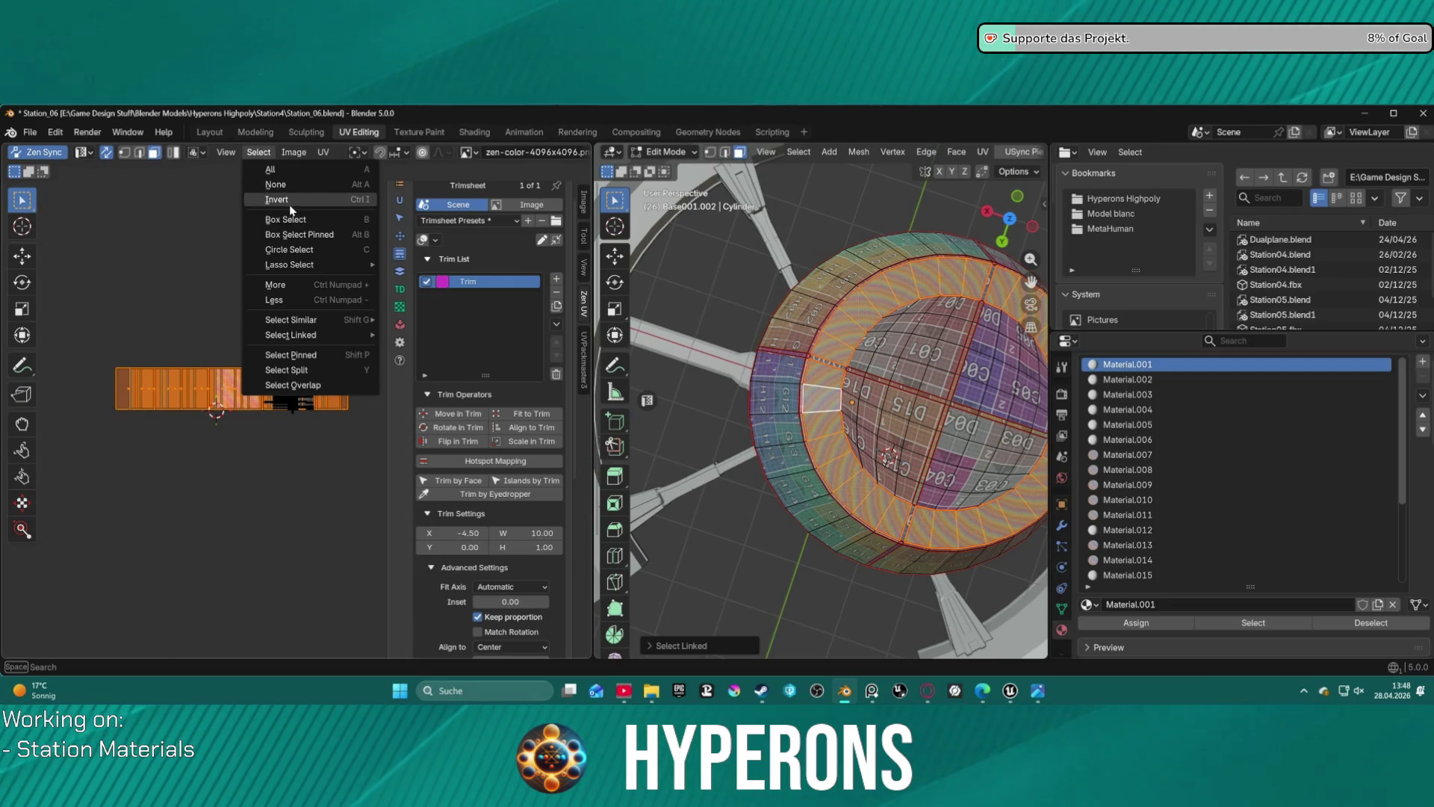
{"action": "left_click", "coordinate": [271, 203]}
{"action": "mouse_move", "coordinate": [289, 372]}
{"action": "left_mouse_down"}
{"action": "mouse_move", "coordinate": [271, 480]}
{"action": "mouse_move", "coordinate": [232, 519]}
{"action": "left_mouse_up"}
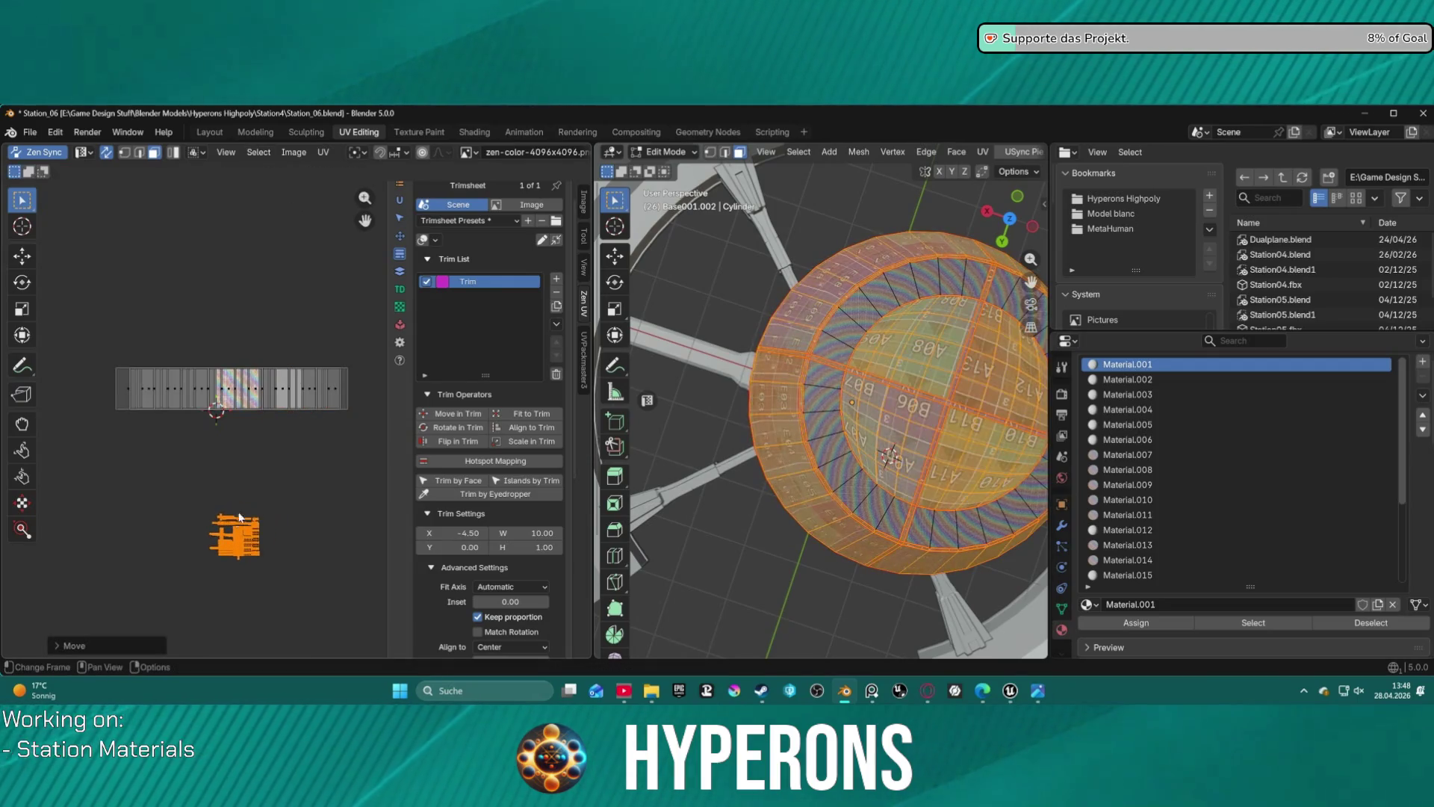
- Clear the UV selection and box-select every island of the strip
{"action": "scroll", "coordinate": [266, 433], "scroll_direction": "up", "scroll_amount": 3}
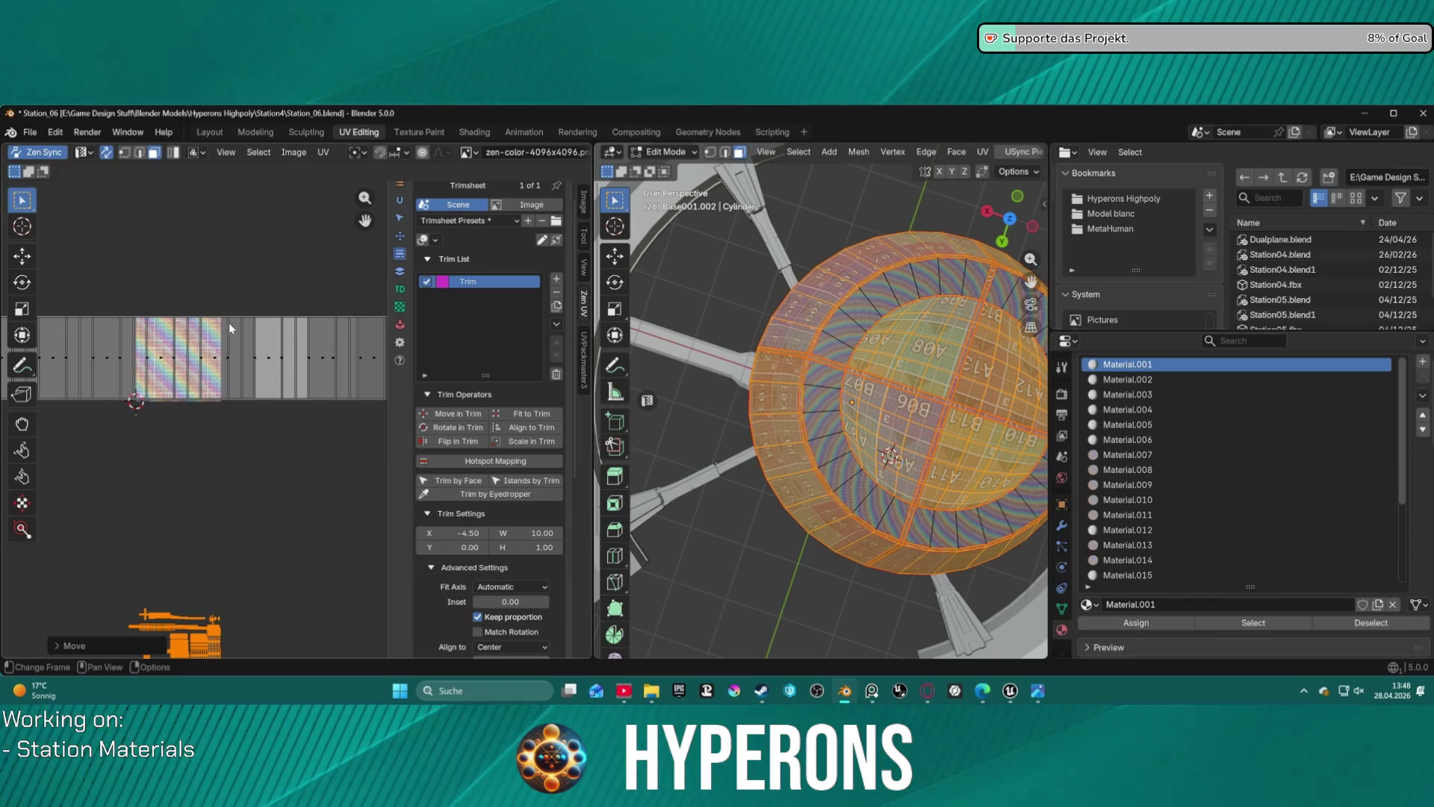
{"action": "scroll", "coordinate": [244, 406], "scroll_direction": "down", "scroll_amount": 1}
{"action": "middle_click_drag", "start_coordinate": [244, 406], "coordinate": [319, 438]}
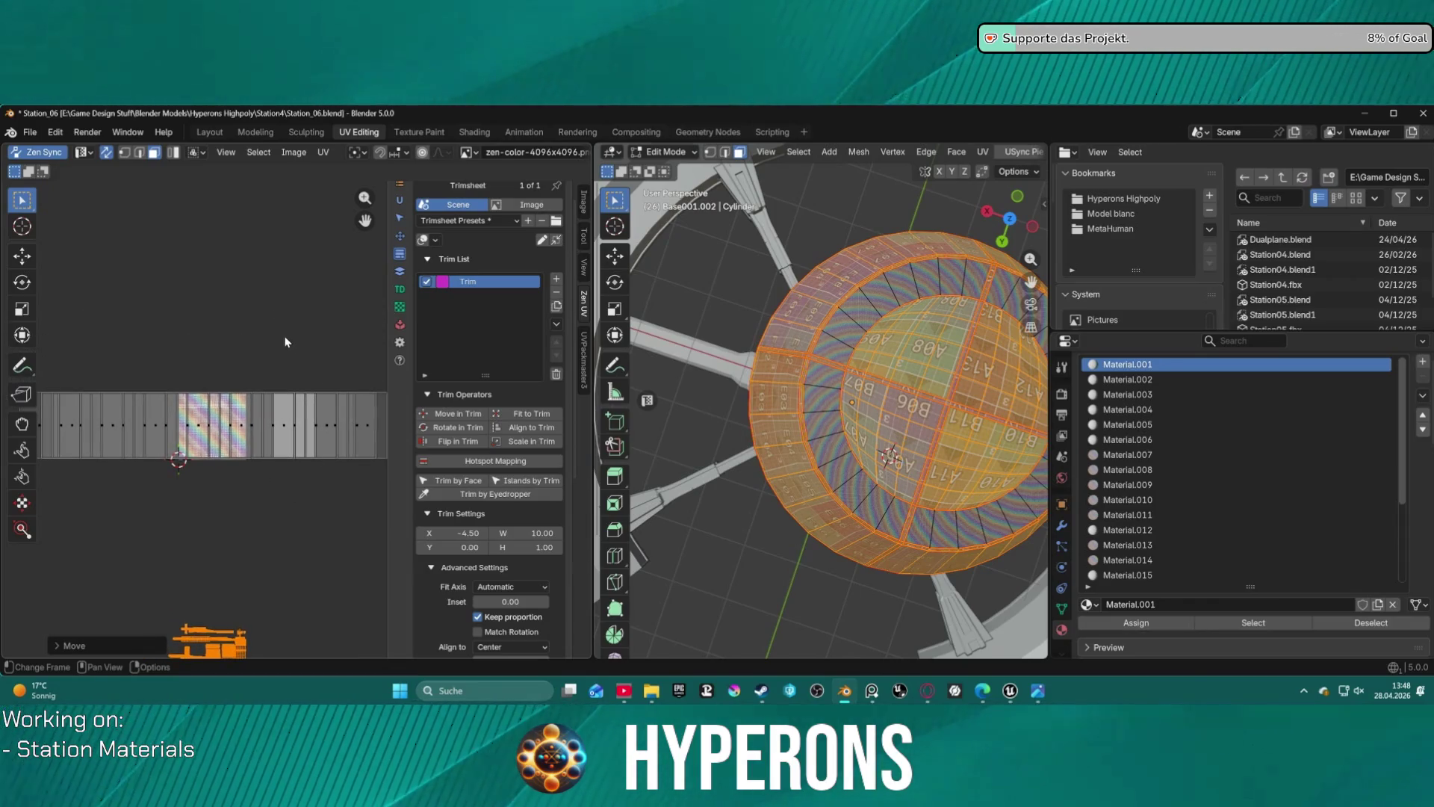
{"action": "left_click", "coordinate": [261, 355]}
{"action": "scroll", "coordinate": [224, 343], "scroll_direction": "down", "scroll_amount": 2}
{"action": "left_click_drag", "start_coordinate": [80, 333], "coordinate": [376, 469]}
{"action": "scroll", "coordinate": [420, 278], "scroll_direction": "up", "scroll_amount": 1}
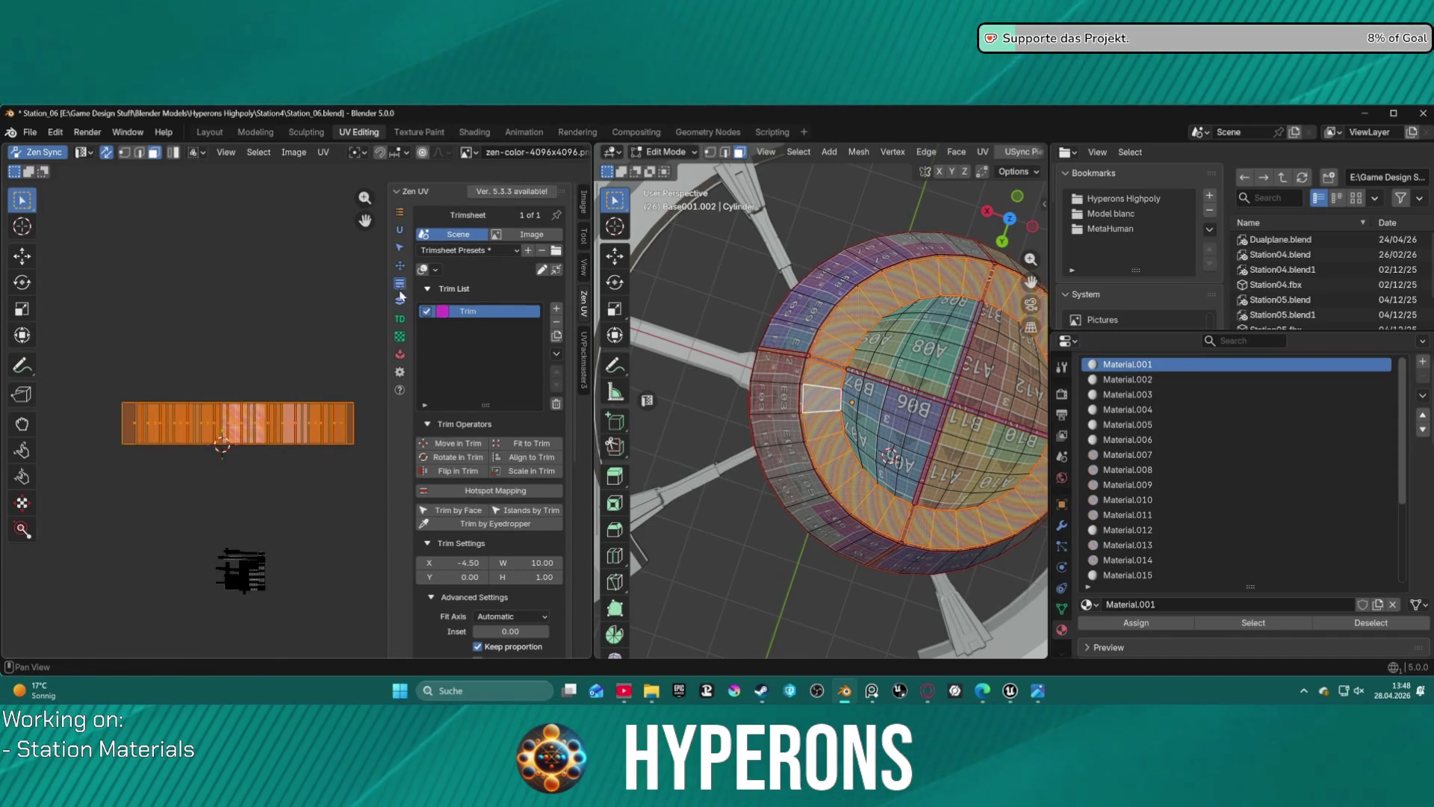
- Stack all the selected UV islands with Zen UV
{"action": "left_click", "coordinate": [400, 303]}
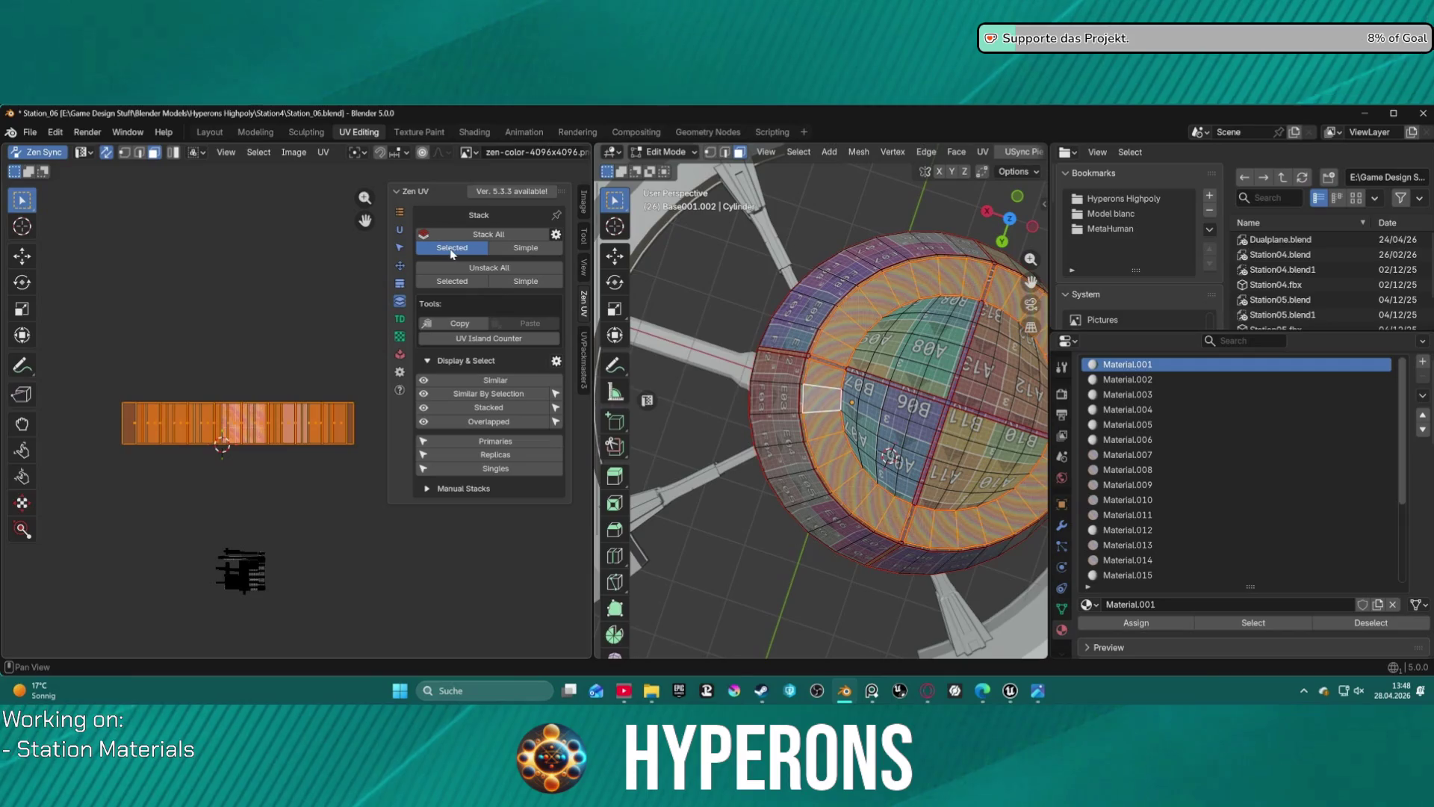
{"action": "left_click", "coordinate": [488, 233]}
{"action": "scroll", "coordinate": [248, 424], "scroll_direction": "up", "scroll_amount": 2}
{"action": "scroll", "coordinate": [224, 448], "scroll_direction": "down", "scroll_amount": 2}
{"action": "scroll", "coordinate": [195, 478], "scroll_direction": "up", "scroll_amount": 3}
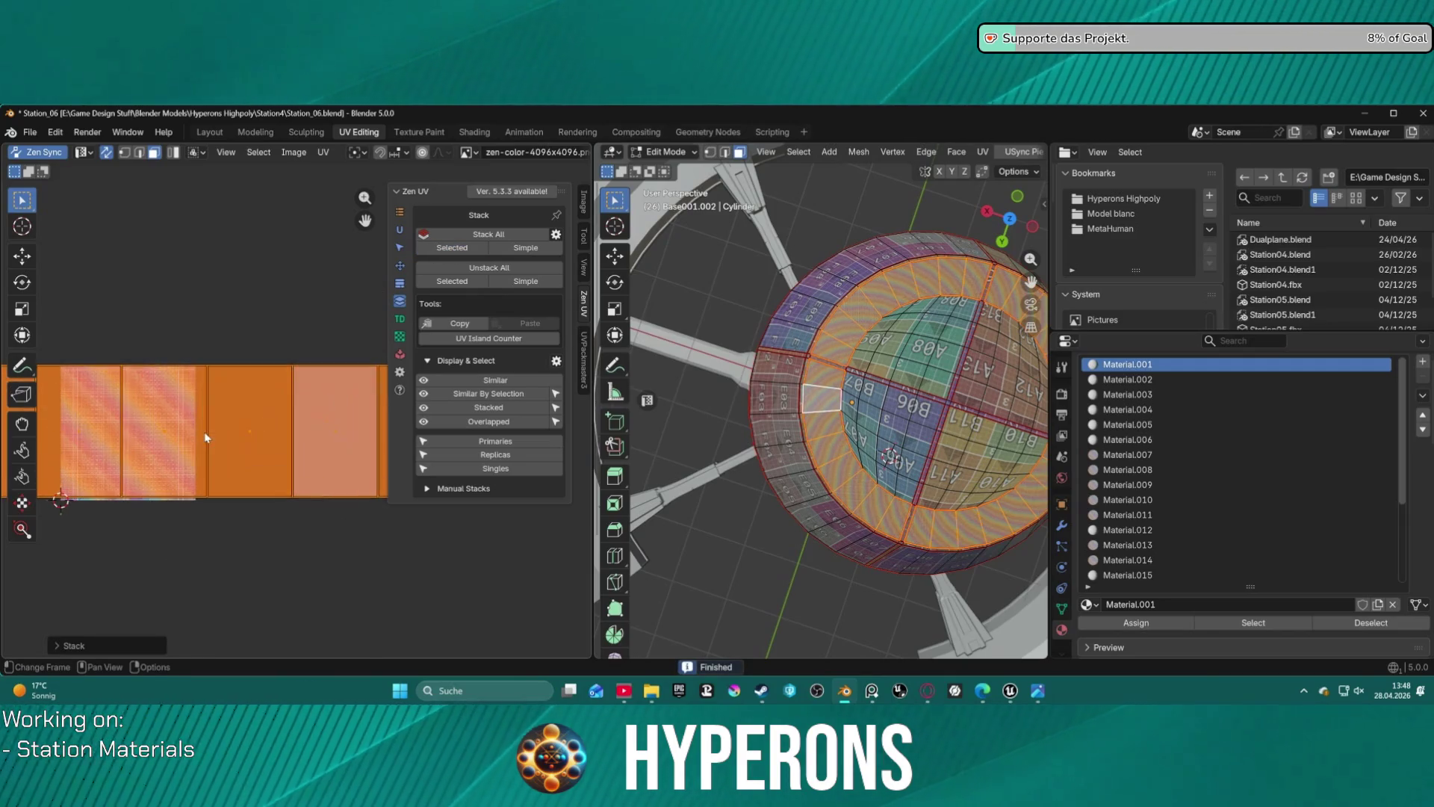
{"action": "scroll", "coordinate": [187, 489], "scroll_direction": "up", "scroll_amount": 3}
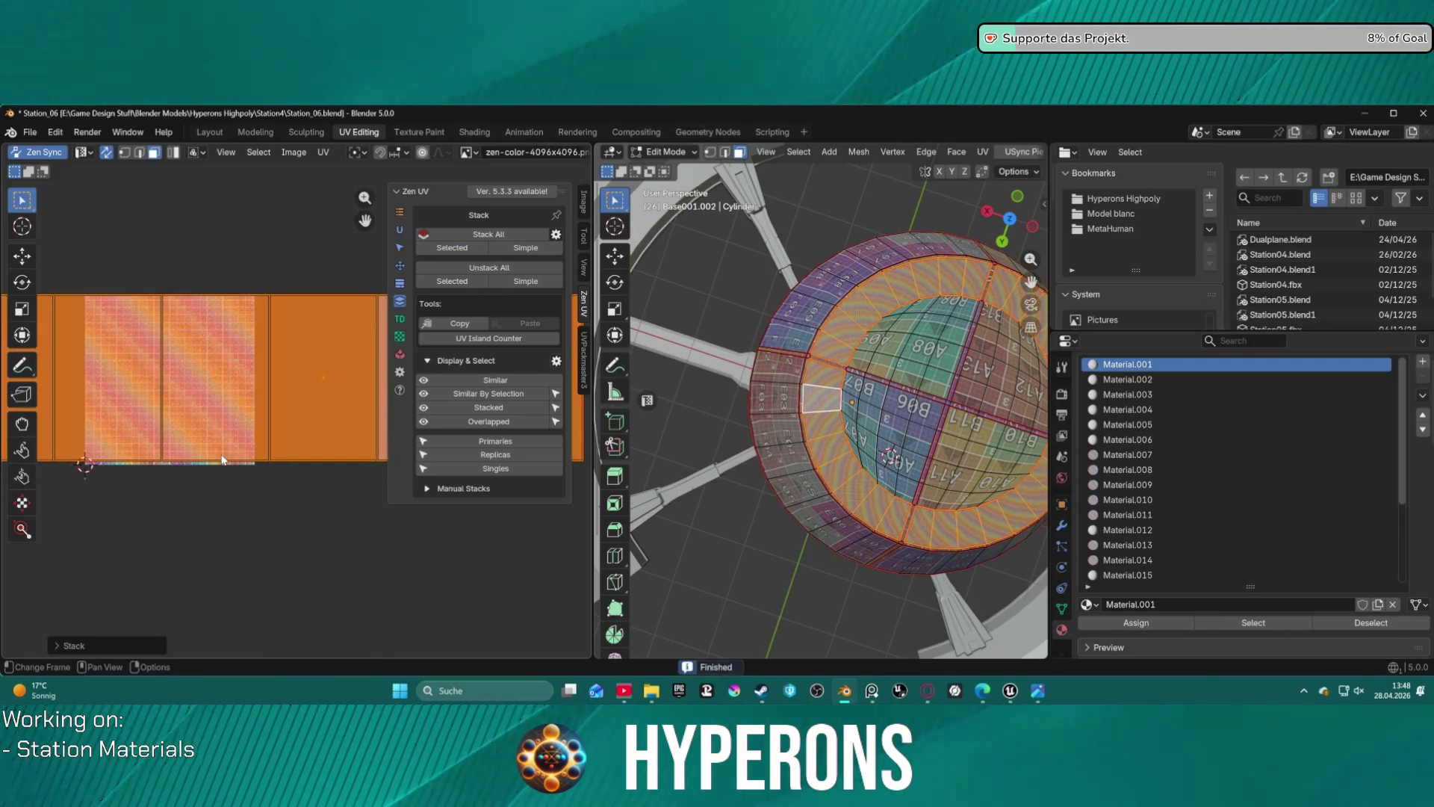
{"action": "scroll", "coordinate": [218, 339], "scroll_direction": "down", "scroll_amount": 5}
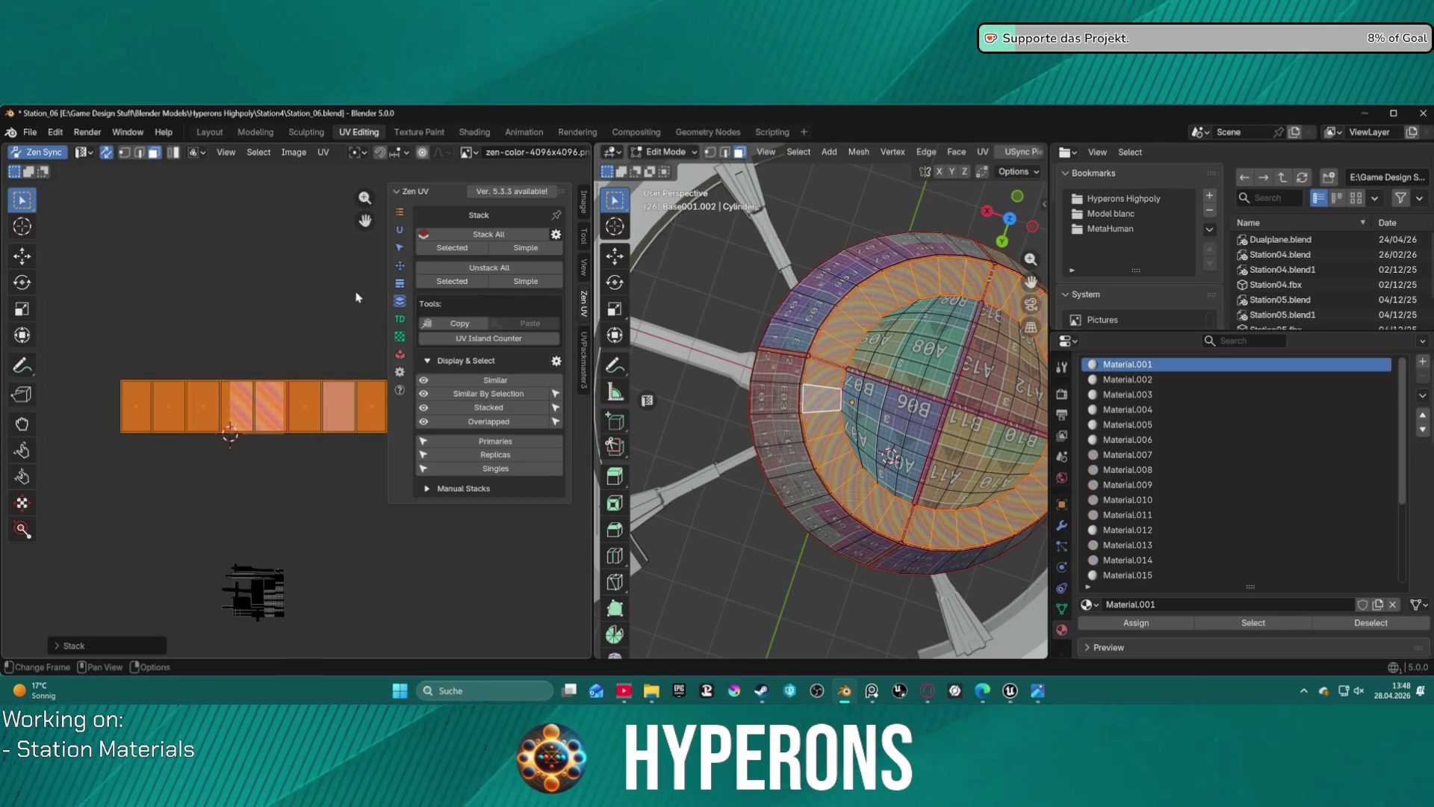
- Fit the stacked islands into the Trim region
{"action": "left_click", "coordinate": [401, 284]}
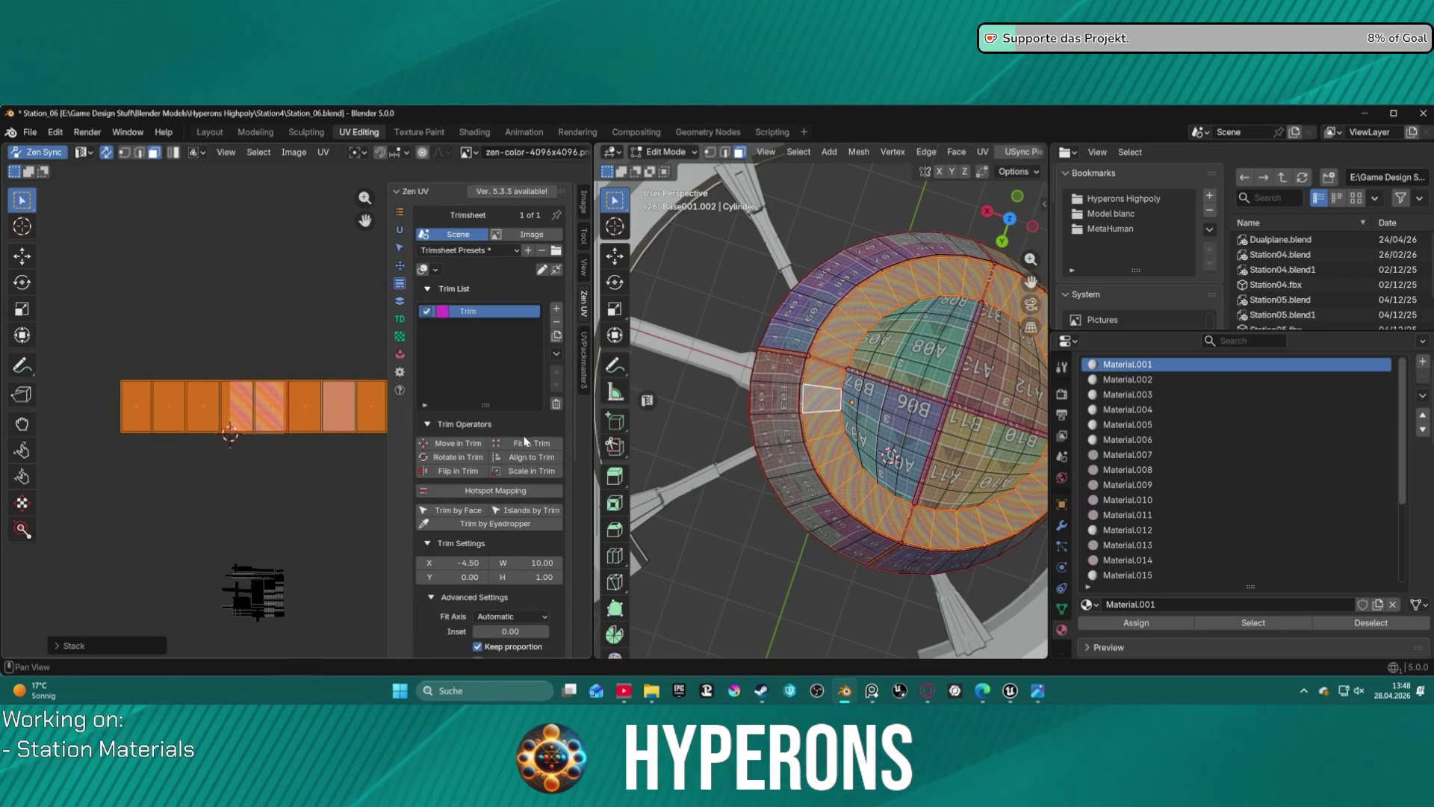
{"action": "scroll", "coordinate": [267, 452], "scroll_direction": "up", "scroll_amount": 1}
{"action": "left_click", "coordinate": [542, 445]}
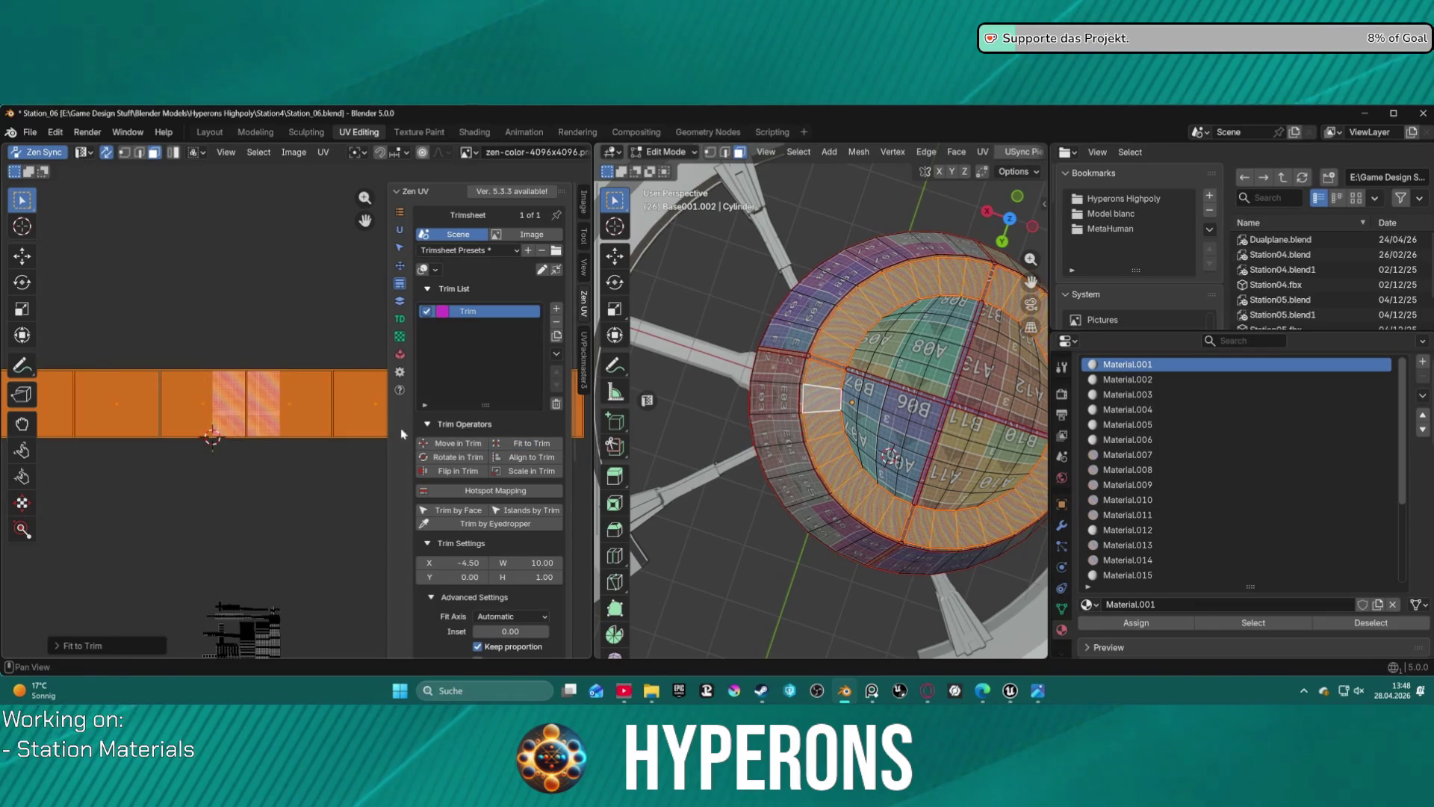
{"action": "scroll", "coordinate": [272, 387], "scroll_direction": "up", "scroll_amount": 2}
{"action": "scroll", "coordinate": [272, 387], "scroll_direction": "up", "scroll_amount": 7}
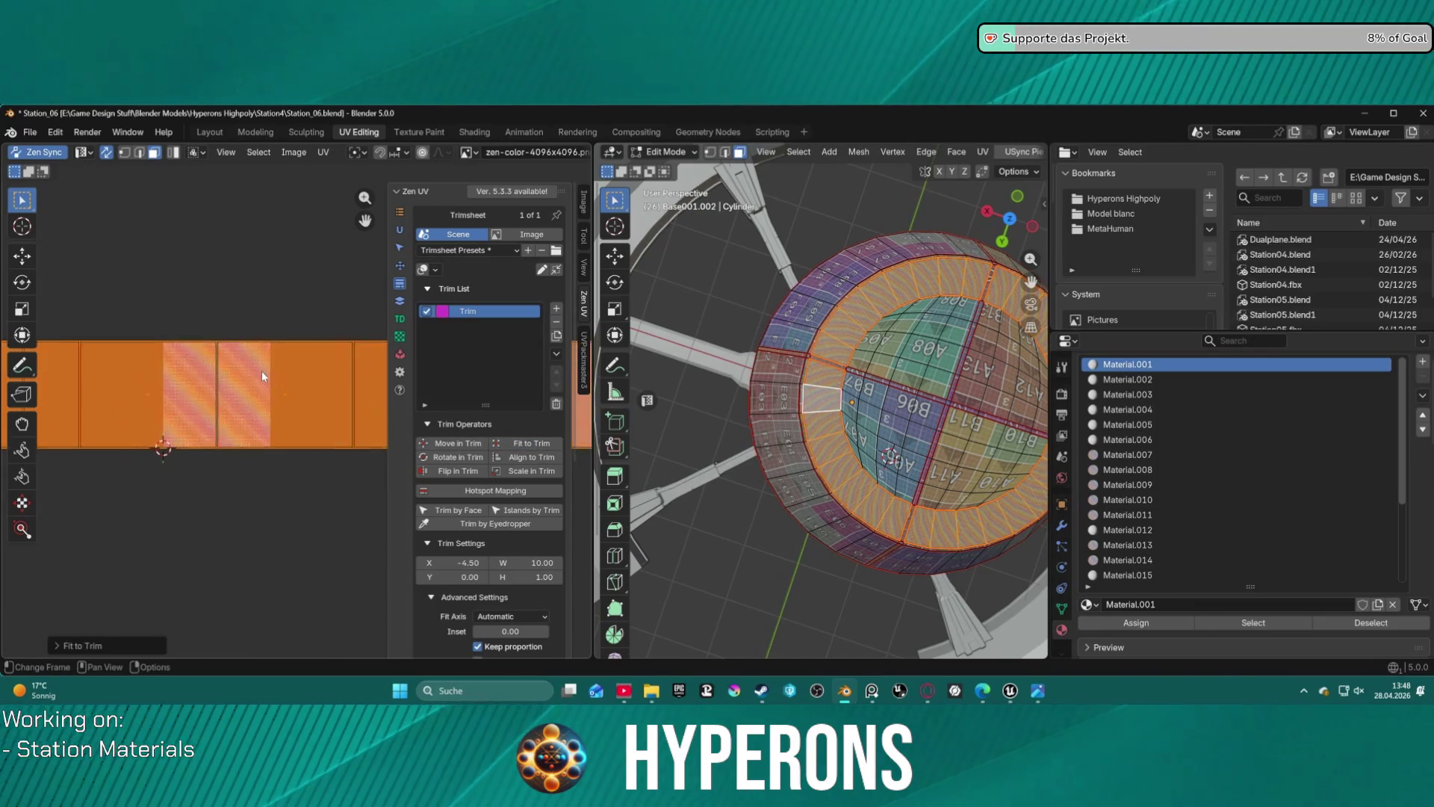
{"action": "key", "text": "KP_Decimal"}
{"action": "scroll", "coordinate": [790, 385], "scroll_direction": "up", "scroll_amount": 6}
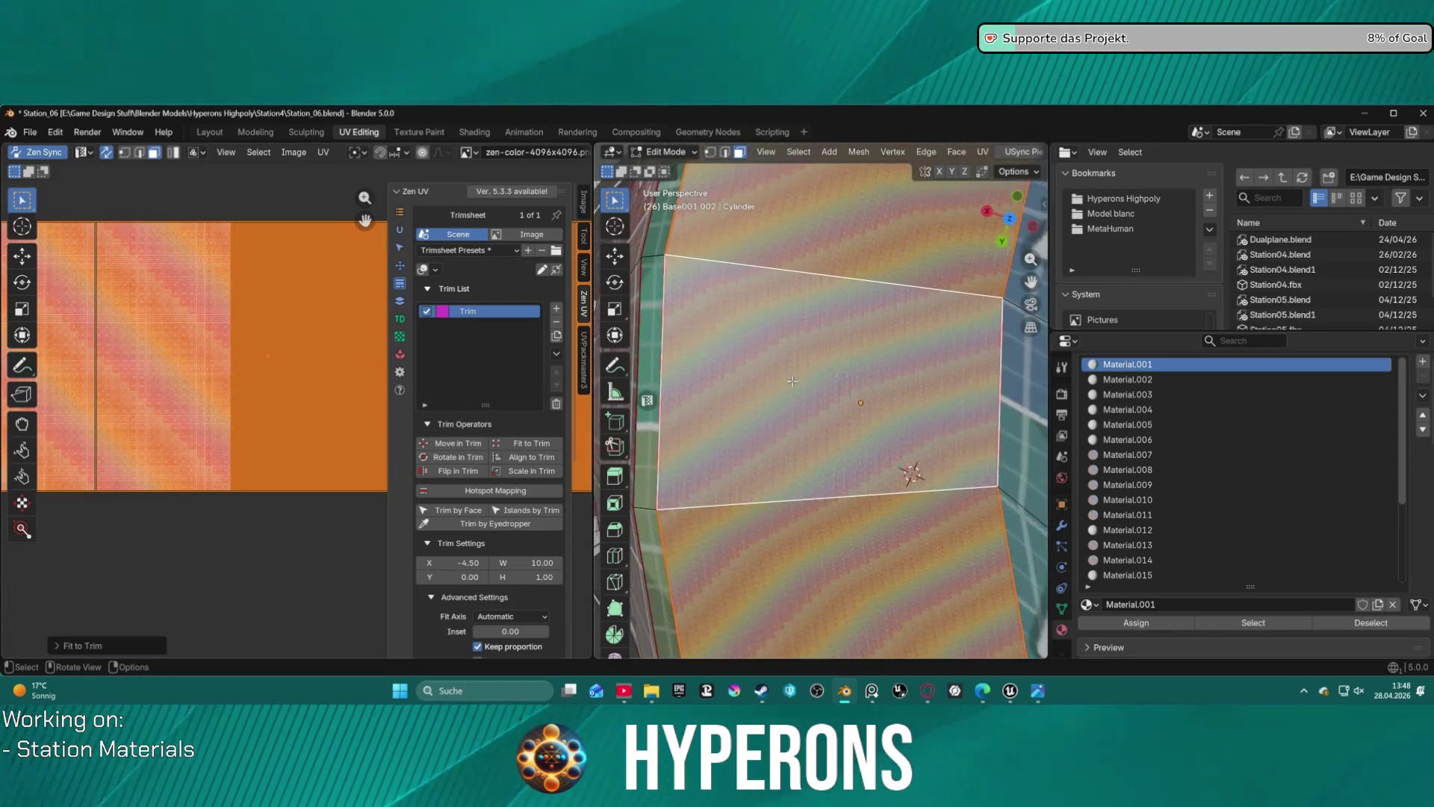
{"action": "scroll", "coordinate": [228, 341], "scroll_direction": "down", "scroll_amount": 4}
{"action": "scroll", "coordinate": [228, 341], "scroll_direction": "down", "scroll_amount": 1}
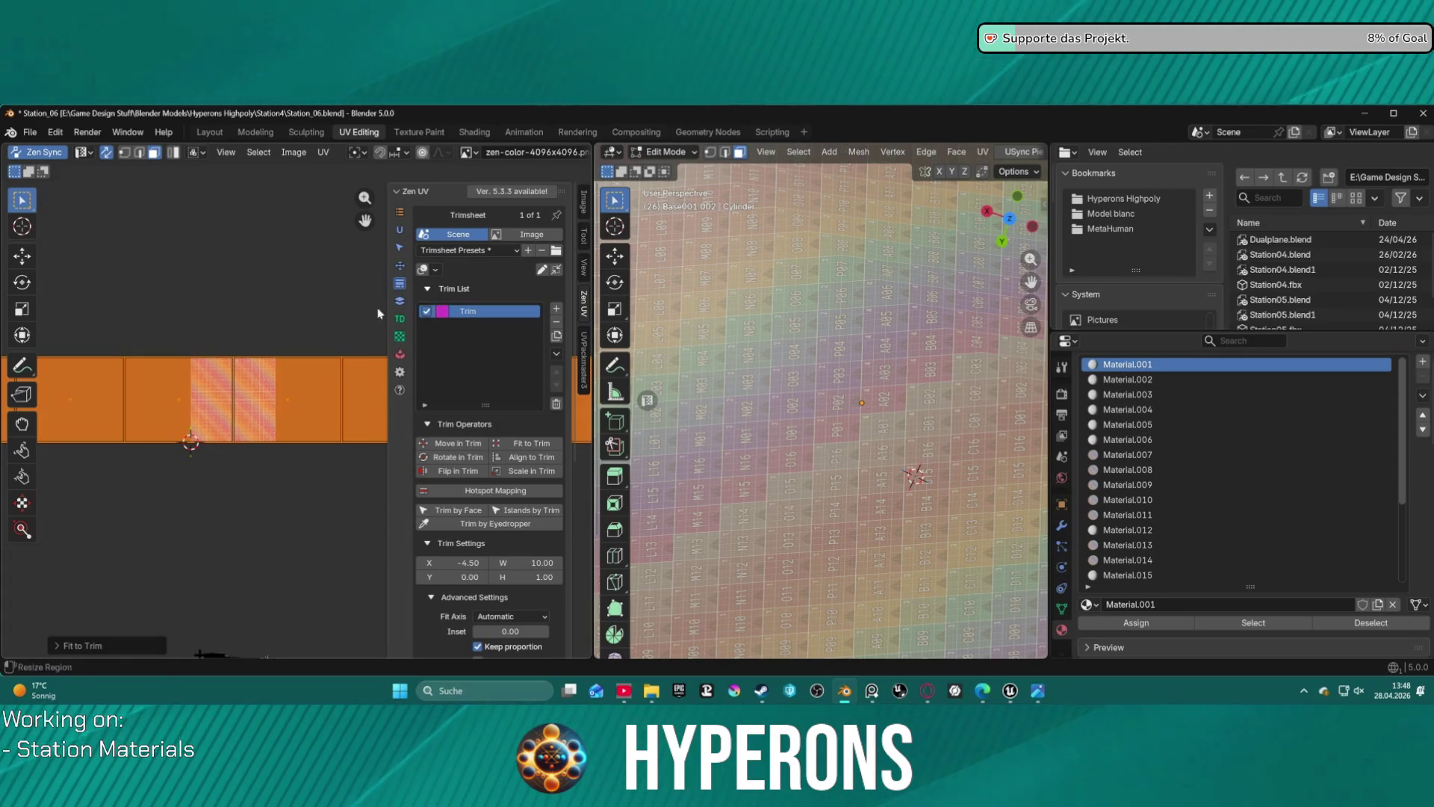
- Try Relax Along Axis, undo it, and Quadrify the islands instead
{"action": "left_click", "coordinate": [400, 266]}
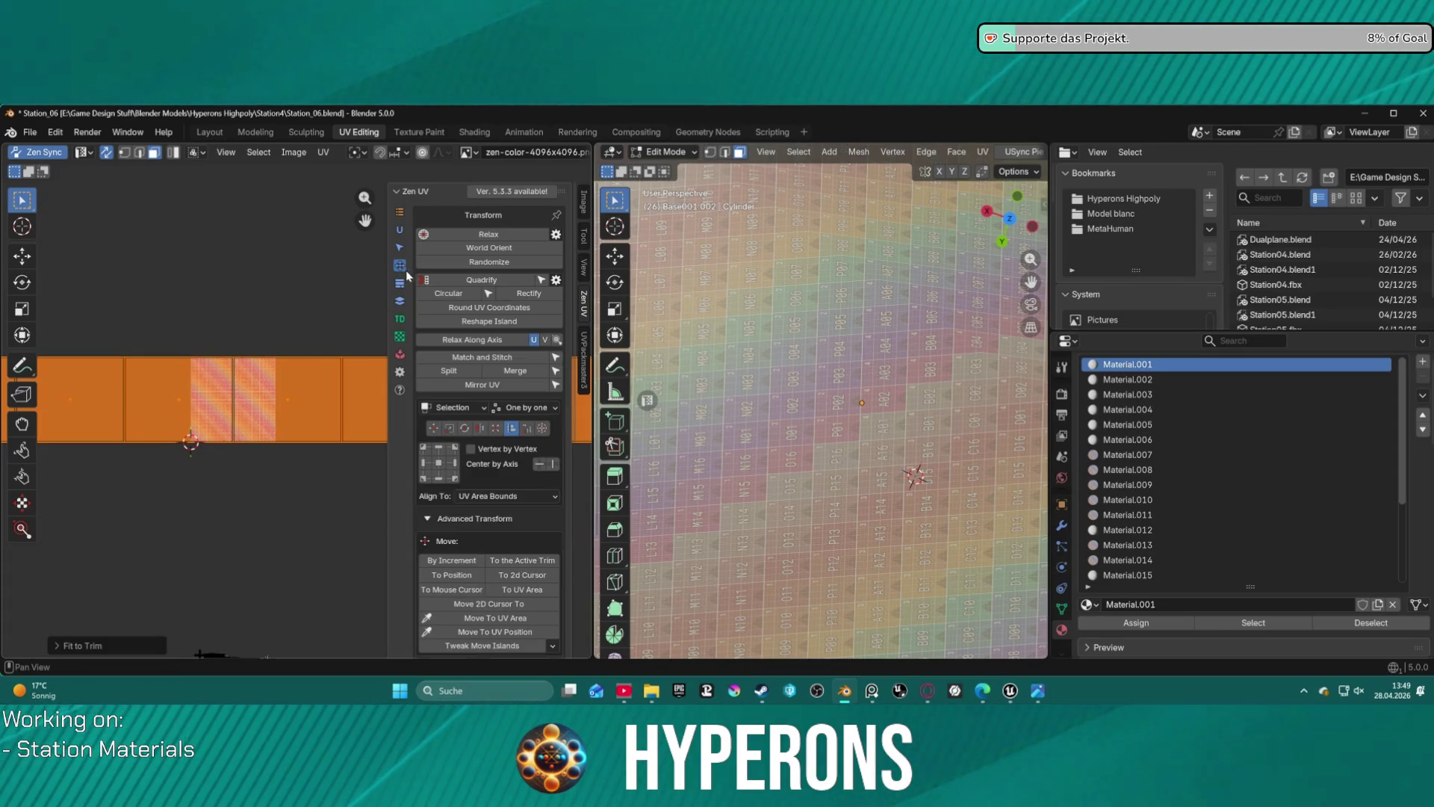
{"action": "left_click", "coordinate": [511, 342]}
{"action": "scroll", "coordinate": [228, 349], "scroll_direction": "down", "scroll_amount": 5}
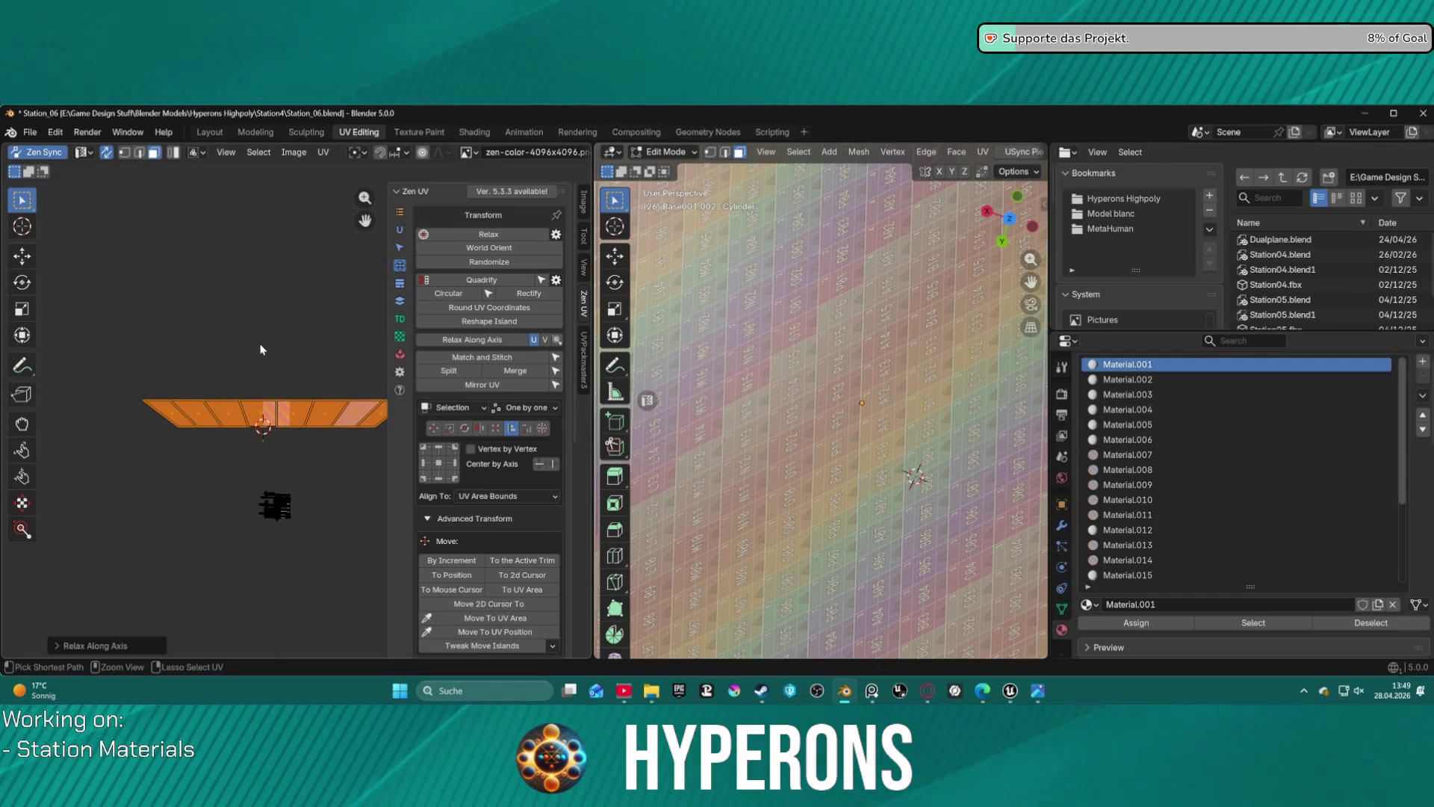
{"action": "key", "text": "ctrl+z"}
{"action": "left_click", "coordinate": [492, 280]}
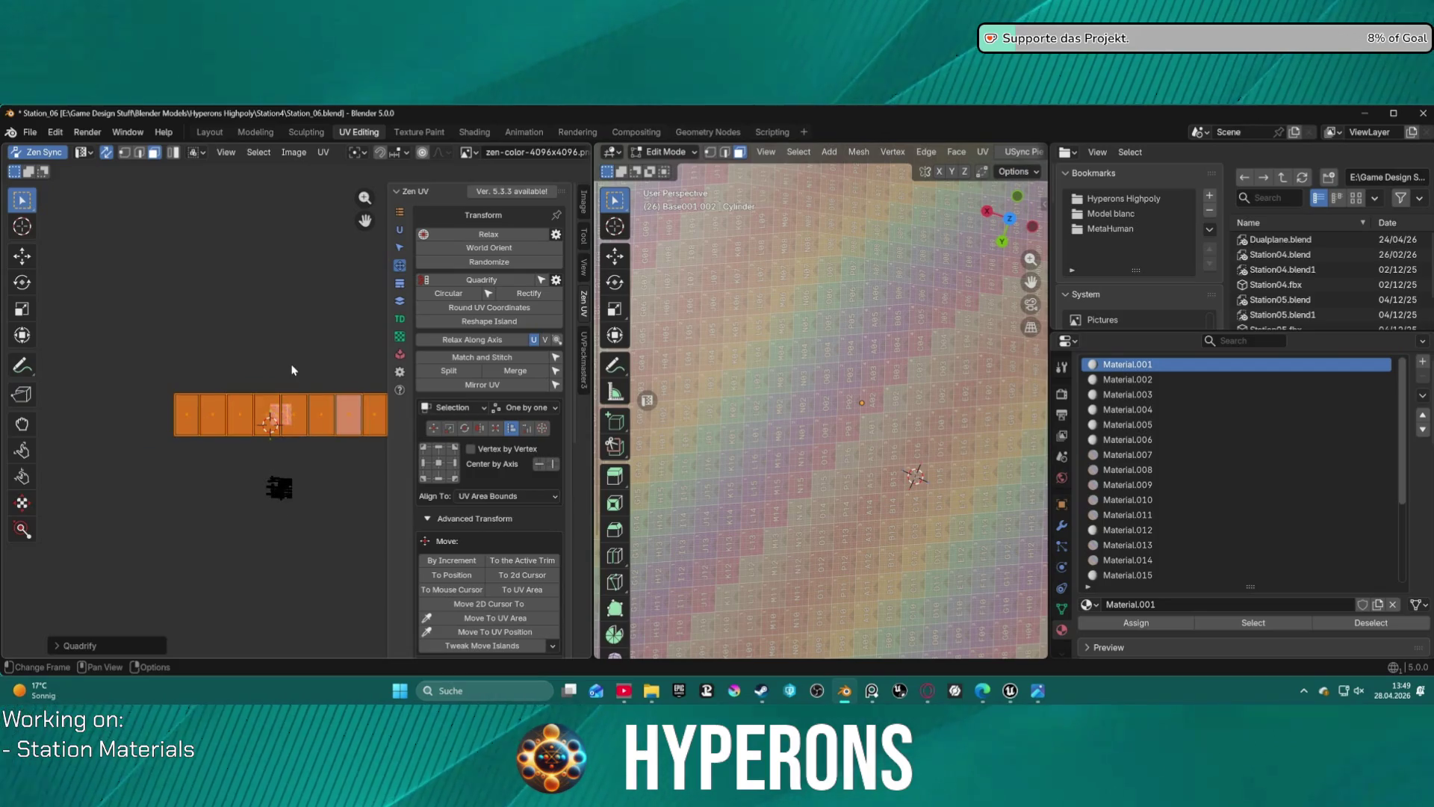
{"action": "scroll", "coordinate": [282, 380], "scroll_direction": "up", "scroll_amount": 4}
{"action": "scroll", "coordinate": [281, 392], "scroll_direction": "up", "scroll_amount": 2}
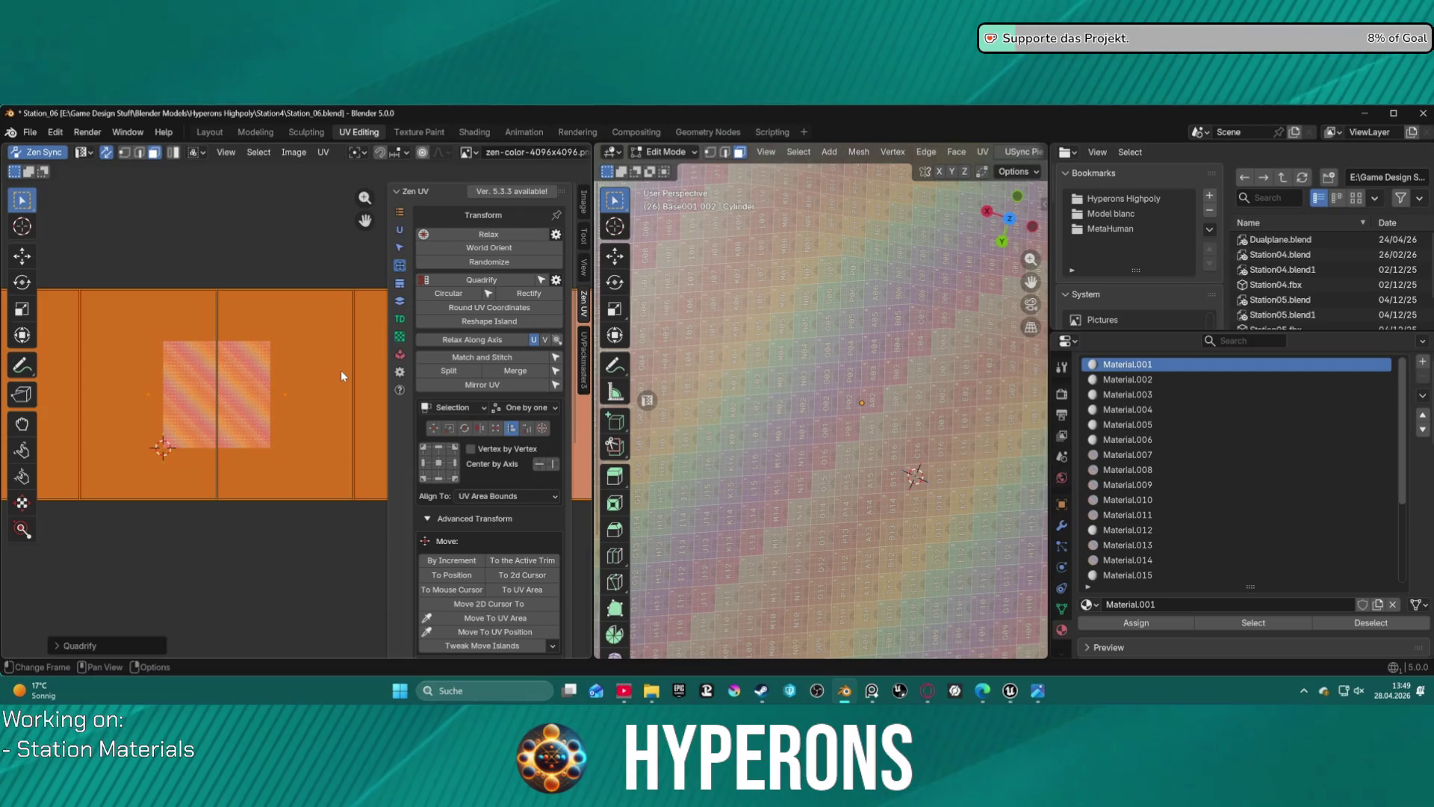
- Fit the quadrified islands to the 0–1 UV bounds as a horizontal strip
{"action": "left_click", "coordinate": [496, 430]}
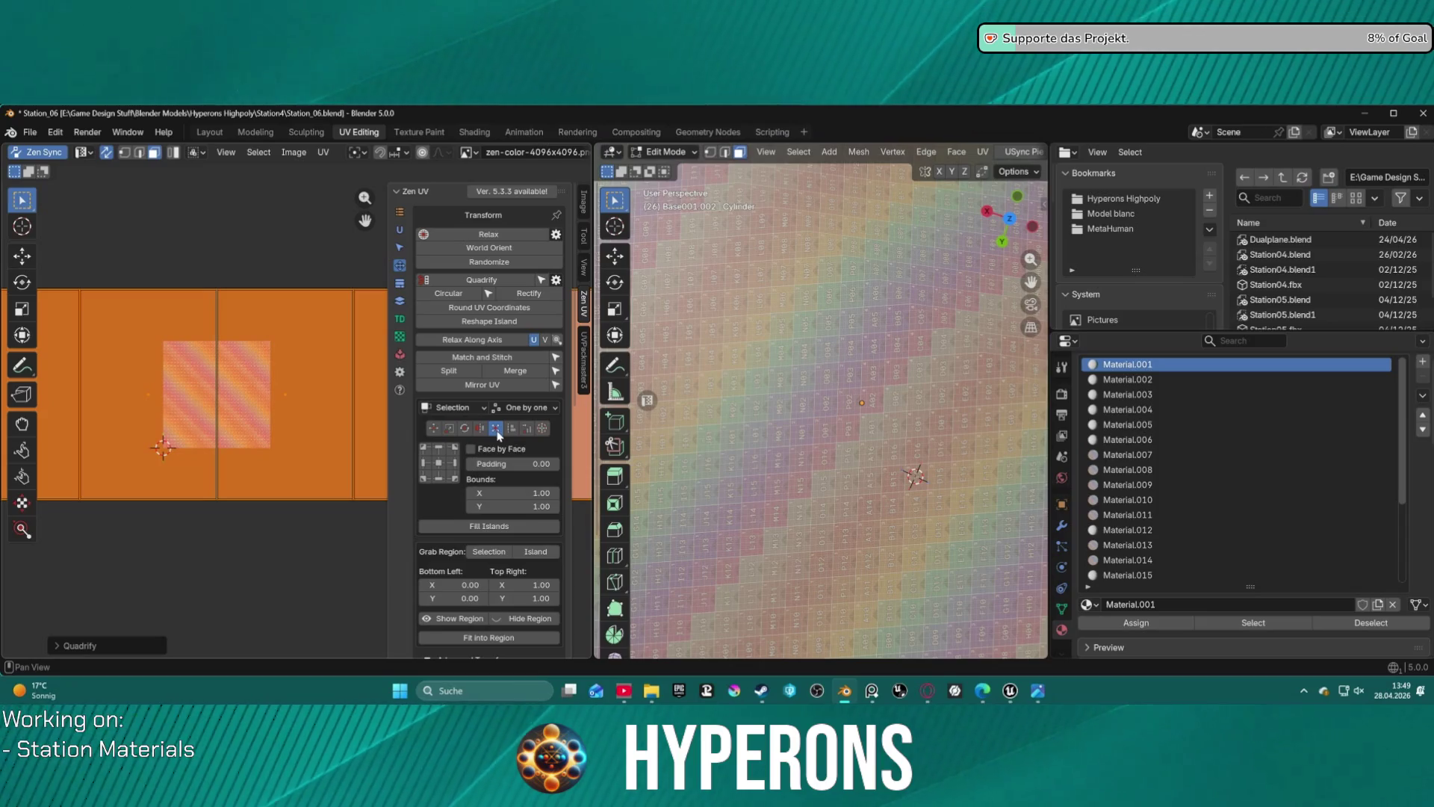
{"action": "scroll", "coordinate": [329, 359], "scroll_direction": "down", "scroll_amount": 4}
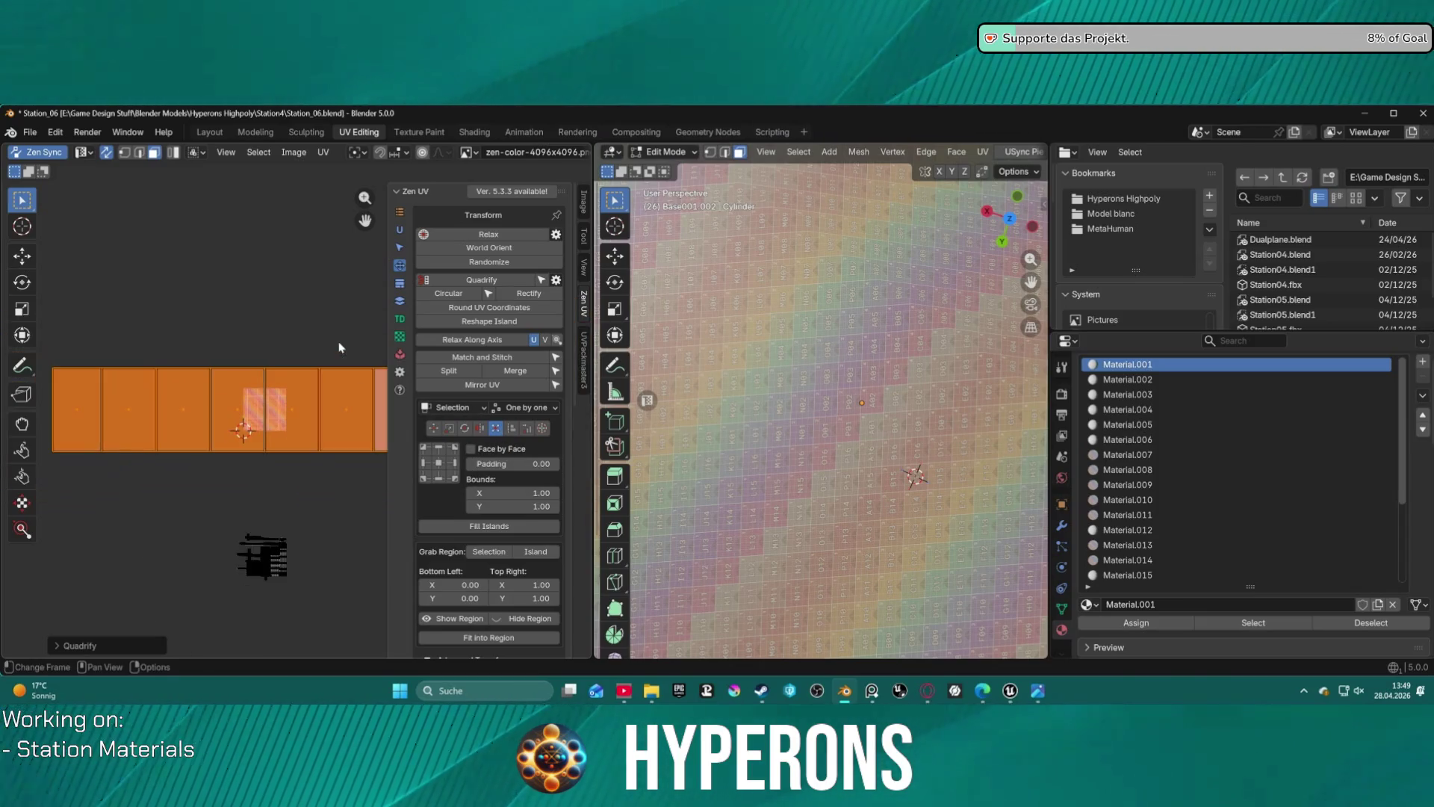
{"action": "left_click", "coordinate": [445, 464]}
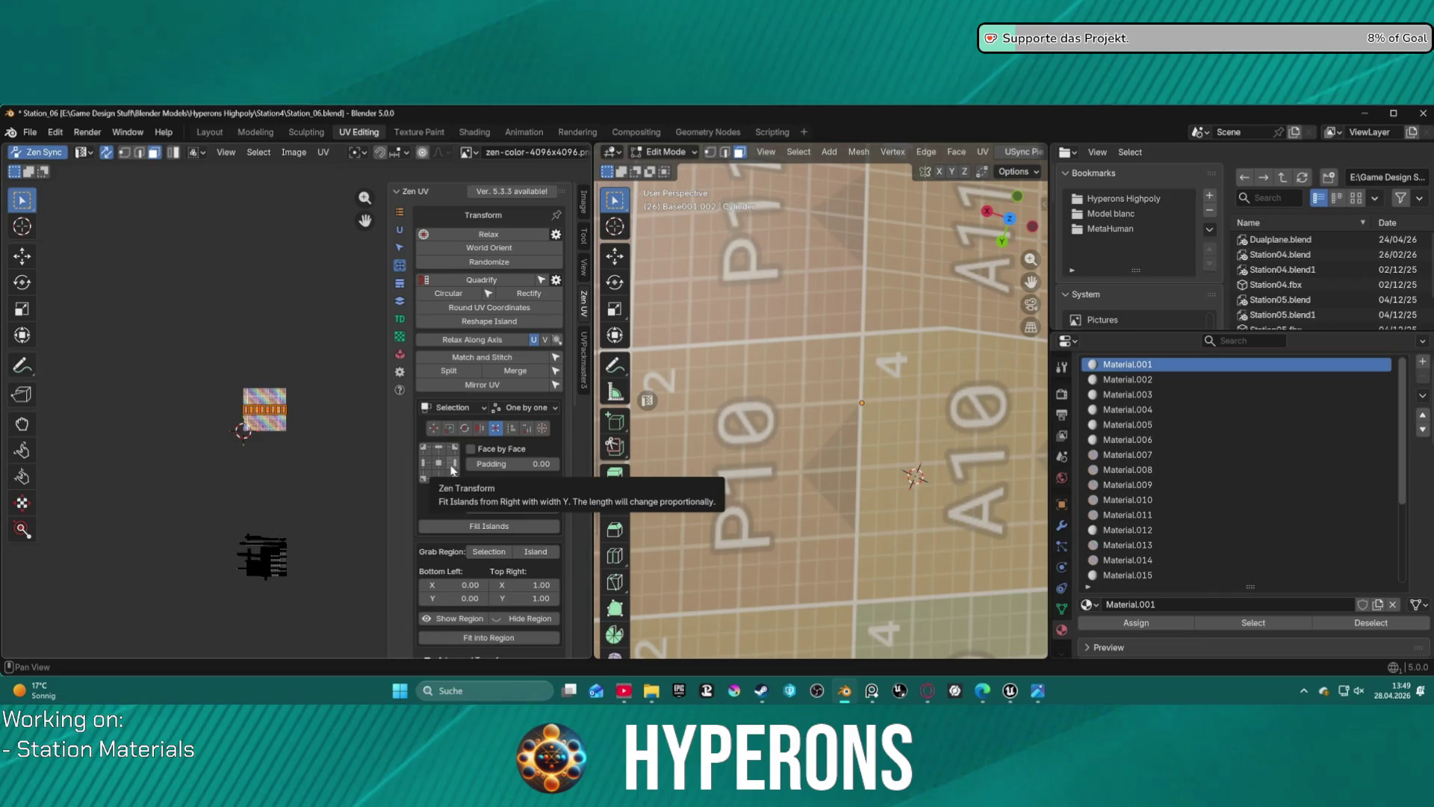
{"action": "scroll", "coordinate": [295, 418], "scroll_direction": "up", "scroll_amount": 6}
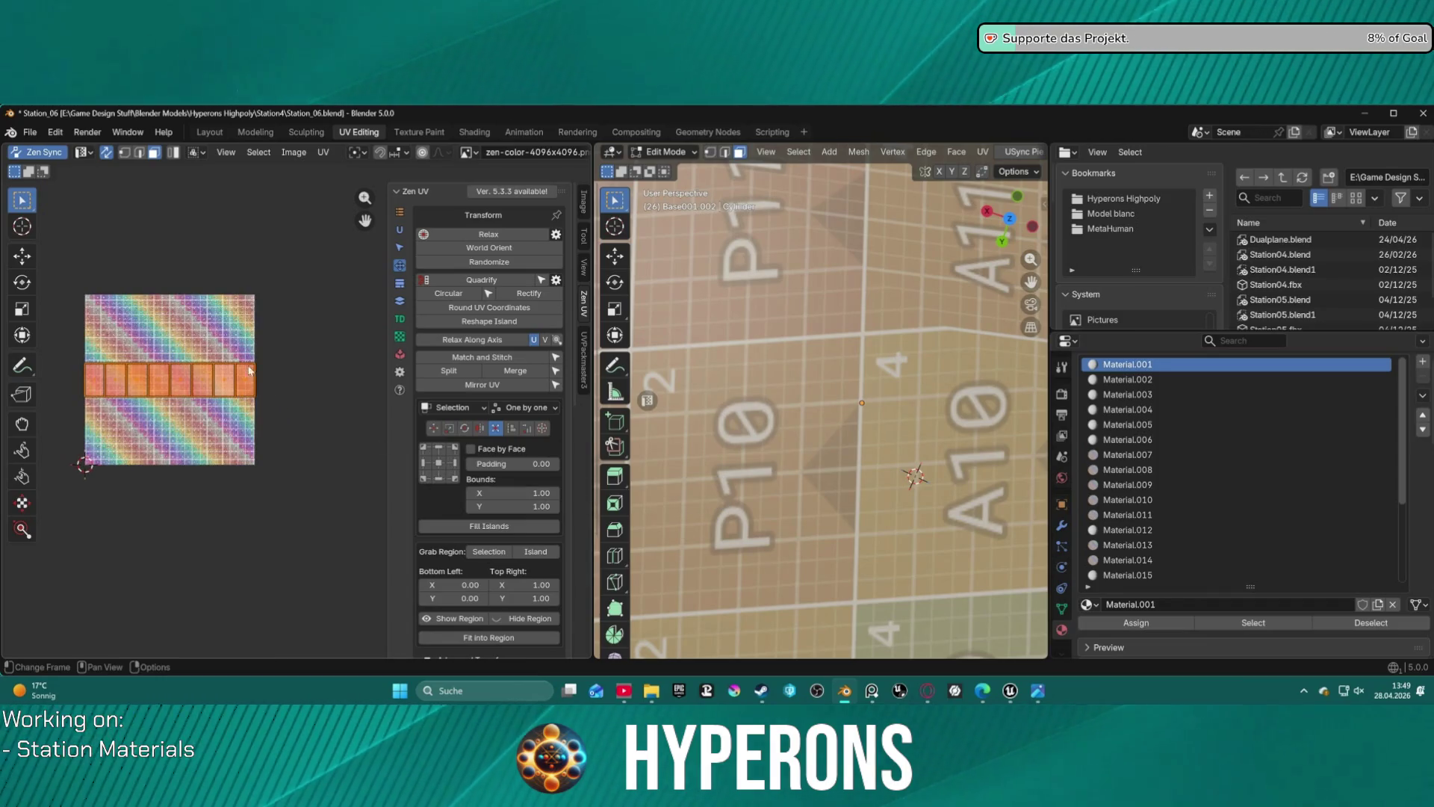
{"action": "left_click", "coordinate": [324, 152]}
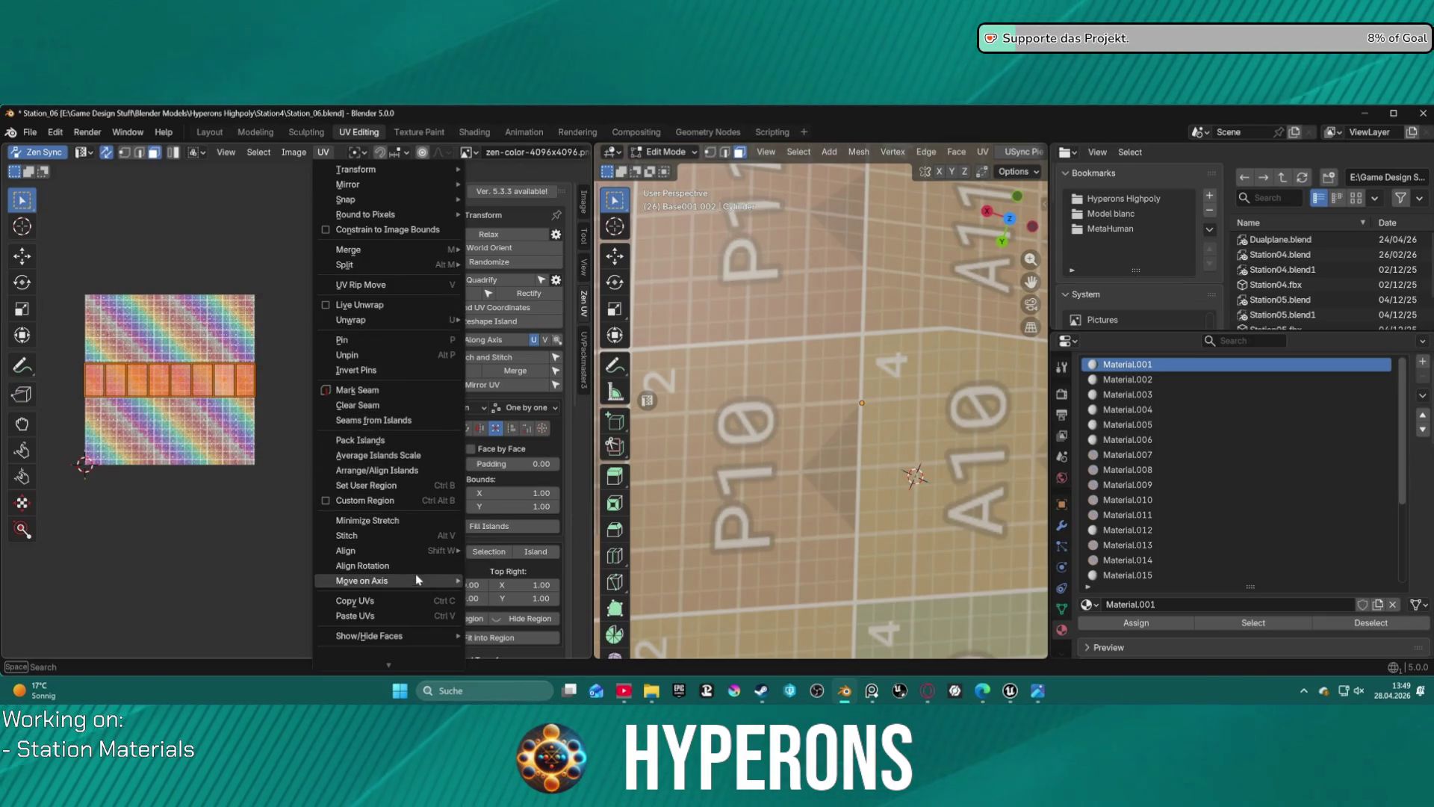
- Browse the UV menu's Align, Unwrap, Transform and Snap submenus, then close it unchanged
{"action": "mouse_move", "coordinate": [420, 583]}
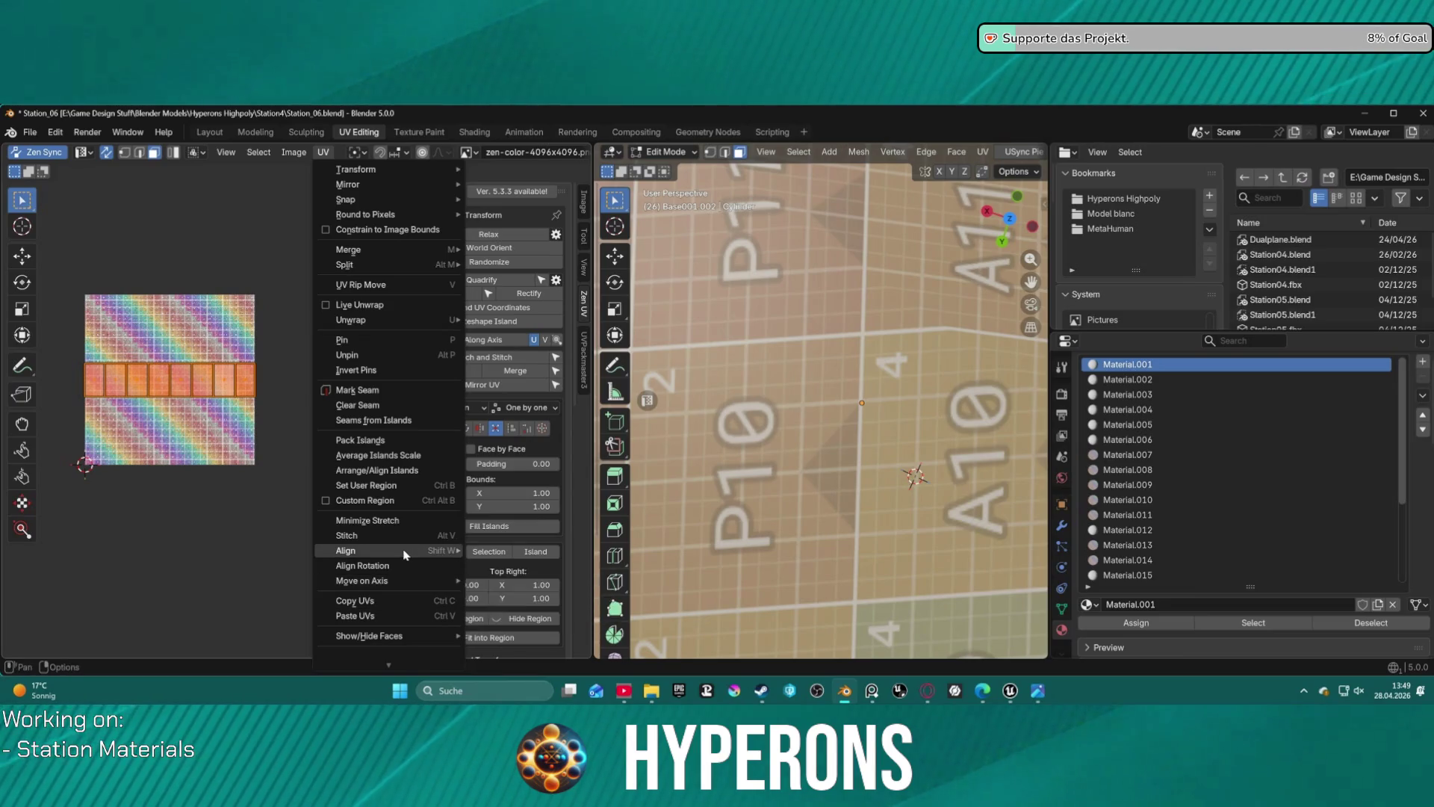
{"action": "mouse_move", "coordinate": [408, 556]}
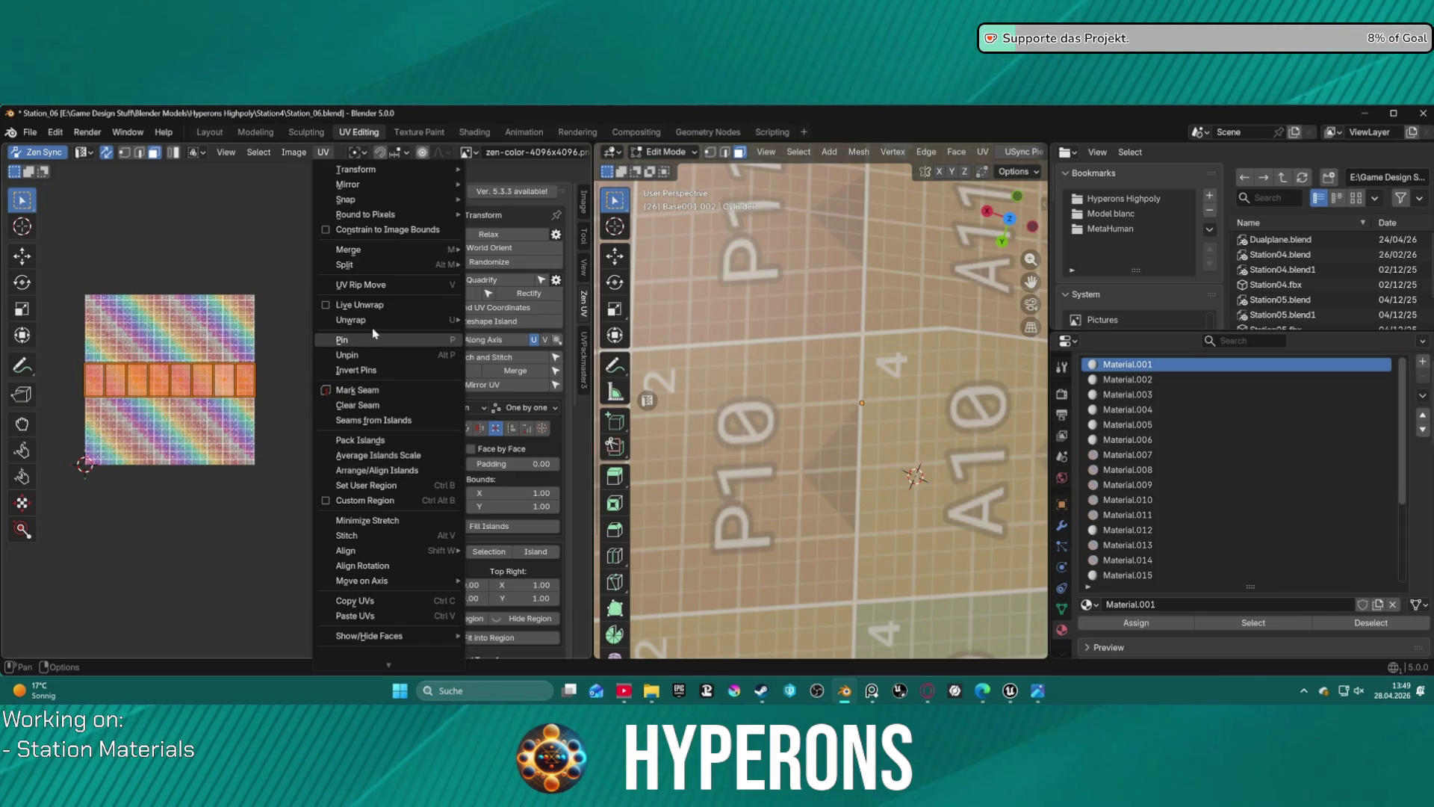
{"action": "mouse_move", "coordinate": [372, 325]}
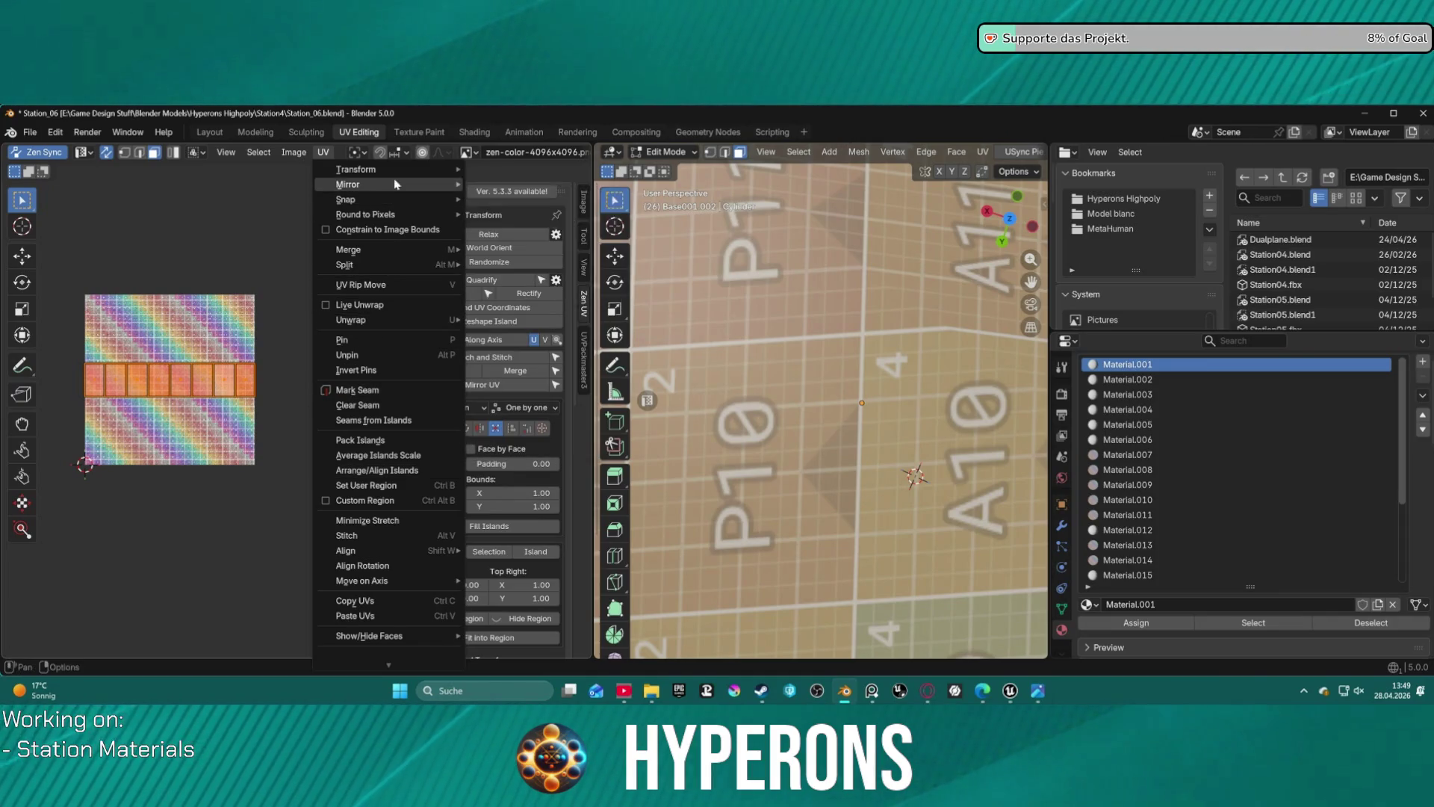
{"action": "mouse_move", "coordinate": [401, 176]}
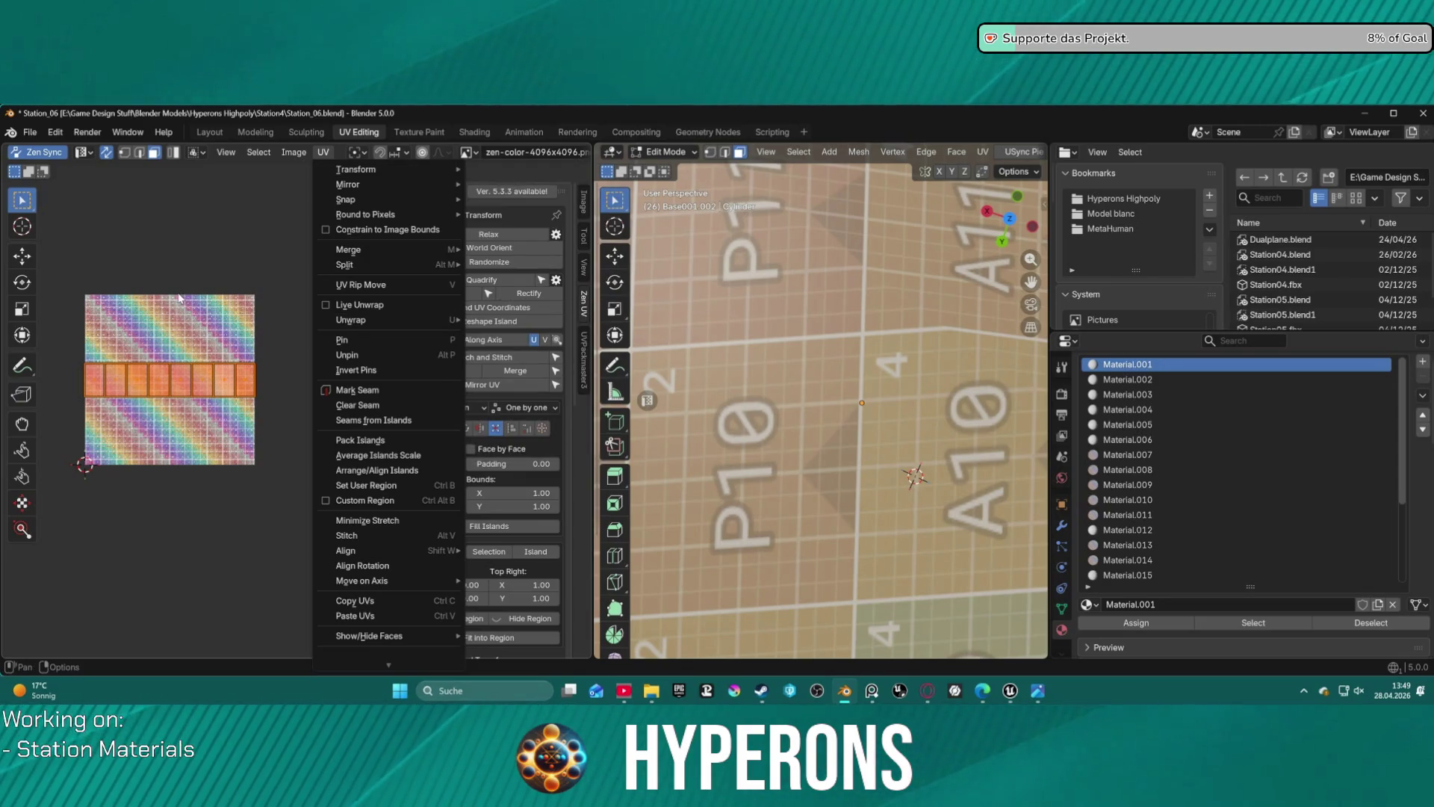
{"action": "key", "text": "s"}
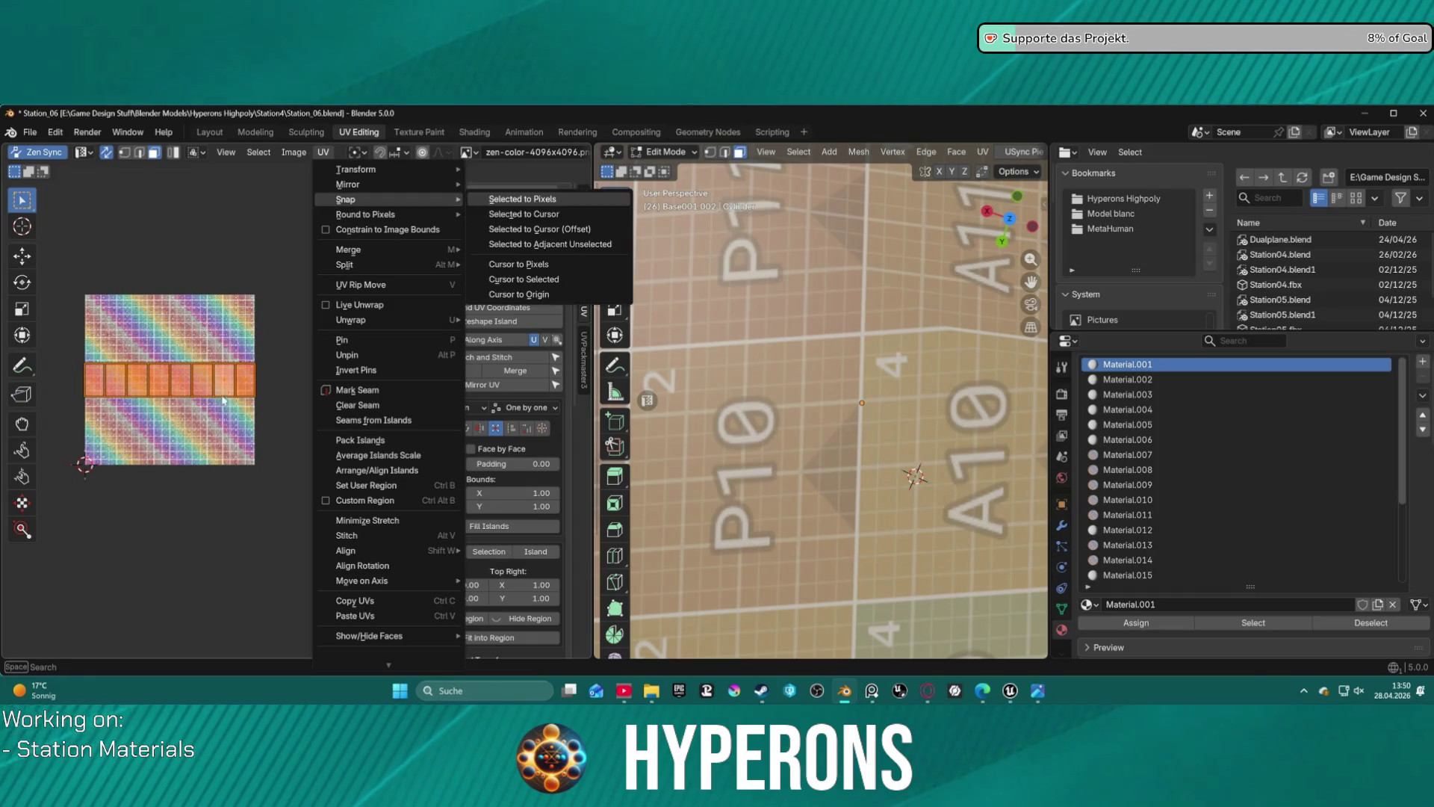
{"action": "key", "text": "Escape"}
{"action": "key", "text": "Escape"}
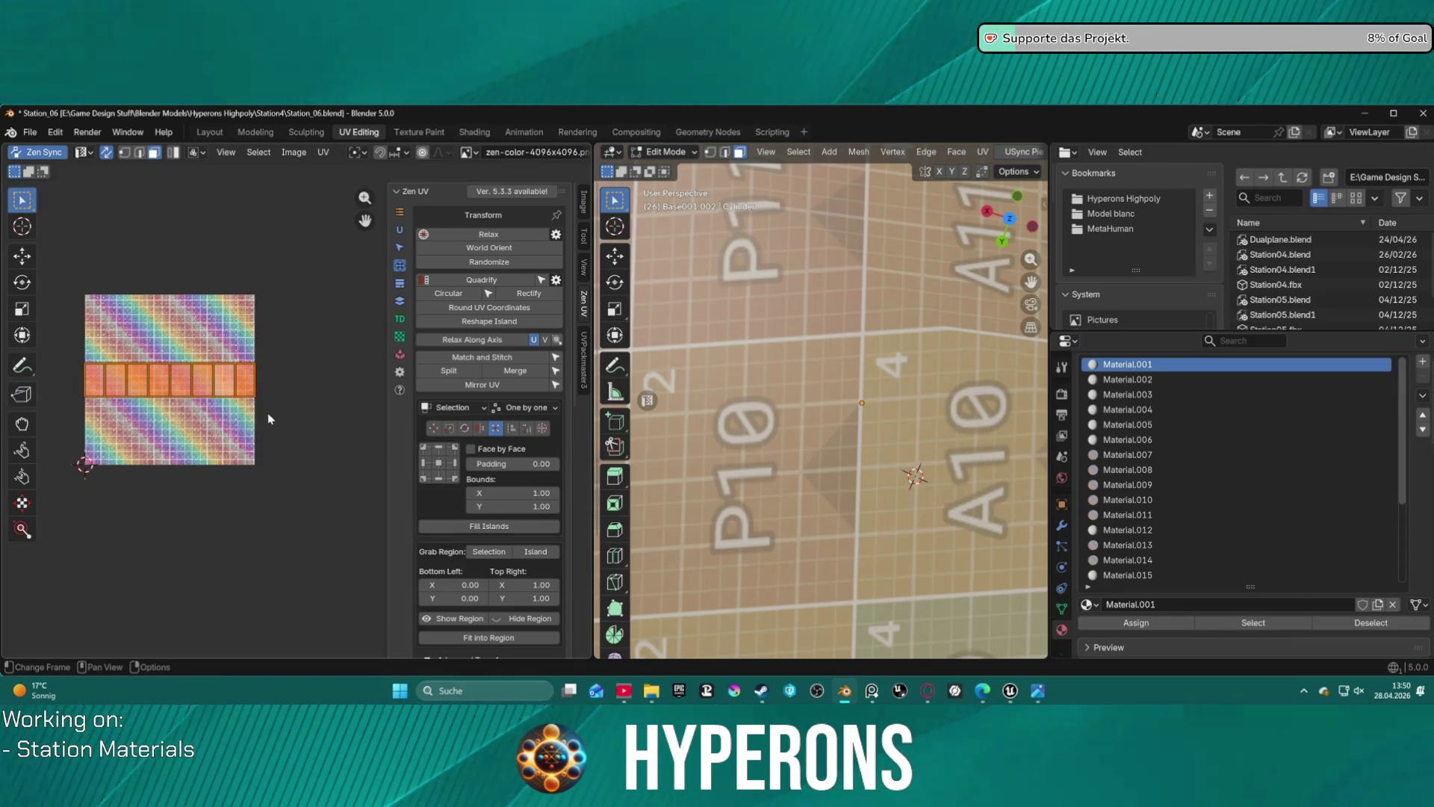
{"action": "key", "text": "s"}
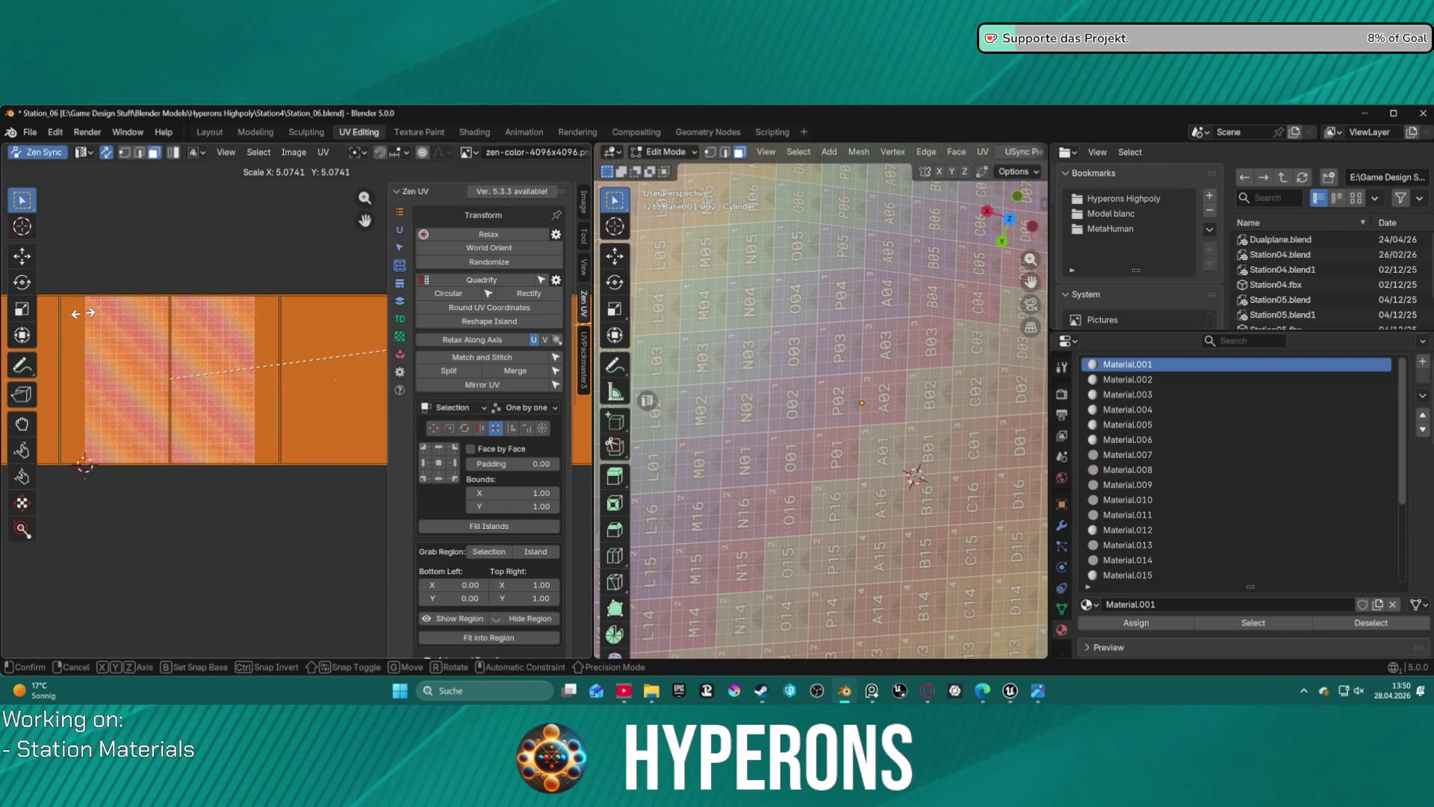
- Confirm the enlarged UV strip size and look over the result
{"action": "left_click", "coordinate": [84, 318]}
{"action": "scroll", "coordinate": [485, 373], "scroll_direction": "down", "scroll_amount": 3}
{"action": "scroll", "coordinate": [822, 389], "scroll_direction": "down", "scroll_amount": 4}
{"action": "middle_click_drag", "start_coordinate": [822, 389], "coordinate": [893, 303]}
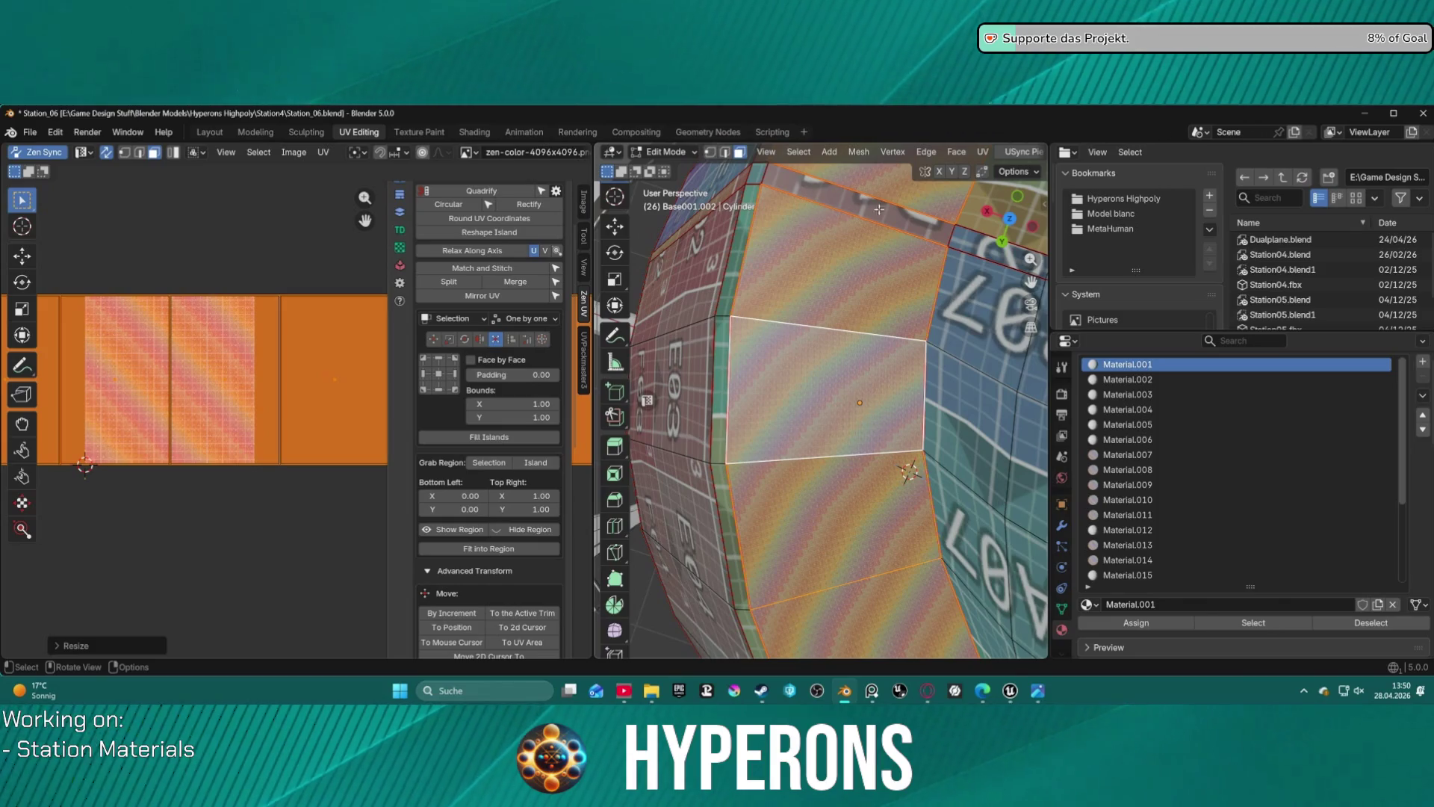
{"action": "scroll", "coordinate": [842, 414], "scroll_direction": "down", "scroll_amount": 10}
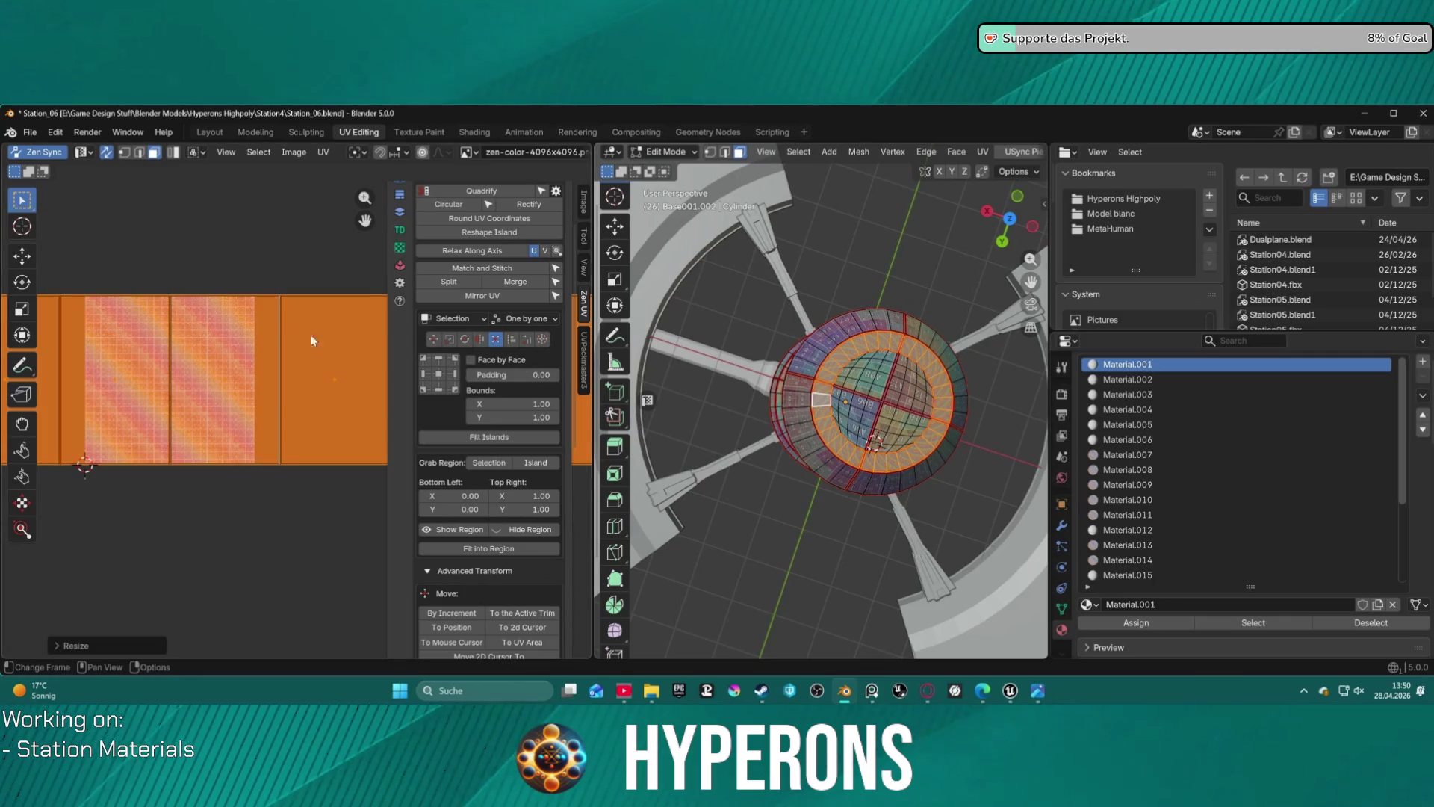
{"action": "scroll", "coordinate": [317, 345], "scroll_direction": "up", "scroll_amount": 3}
{"action": "scroll", "coordinate": [210, 307], "scroll_direction": "down", "scroll_amount": 5}
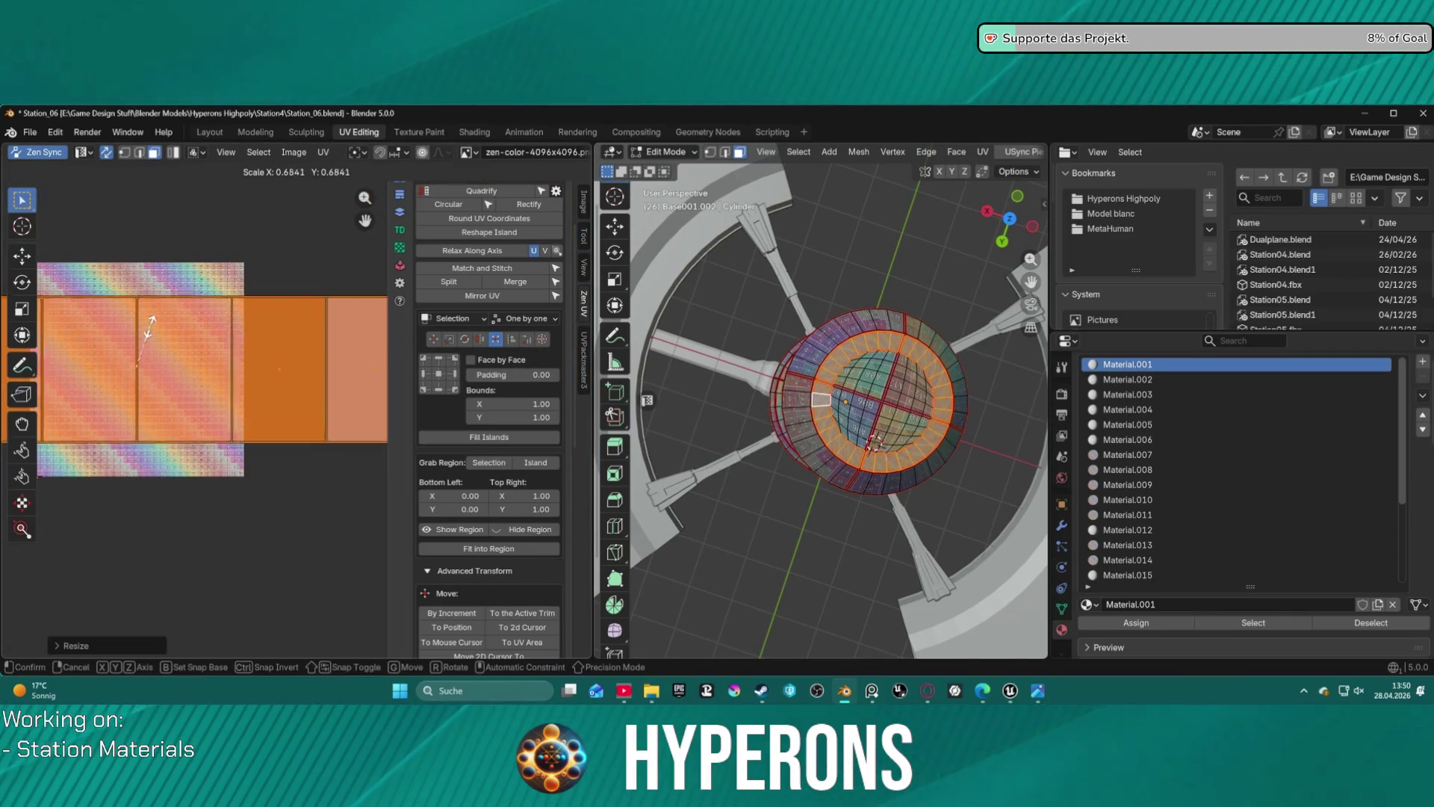
{"action": "scroll", "coordinate": [461, 384], "scroll_direction": "up", "scroll_amount": 3}
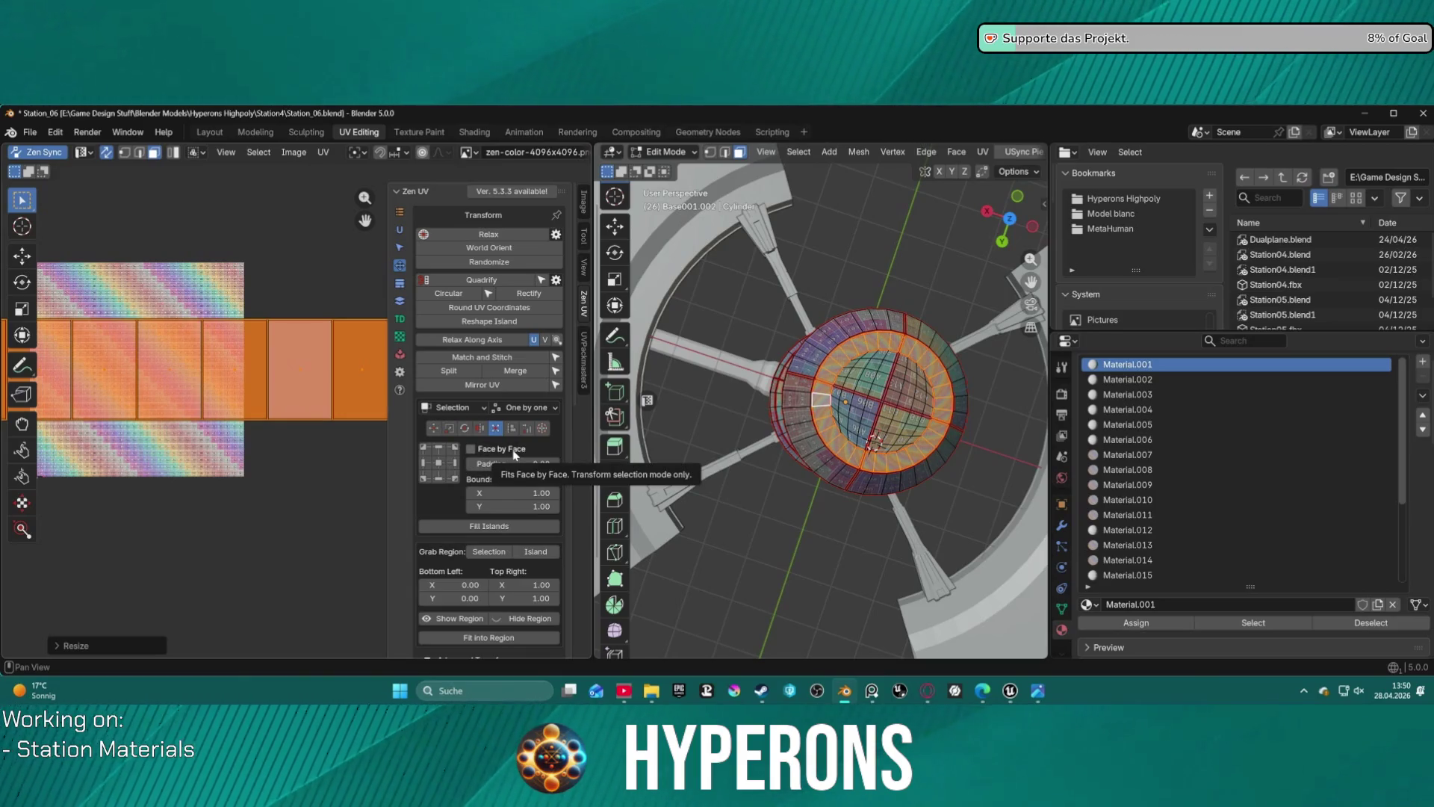
- Fit the selected UVs Face by Face to fill the texture bounds
{"action": "left_click", "coordinate": [472, 451]}
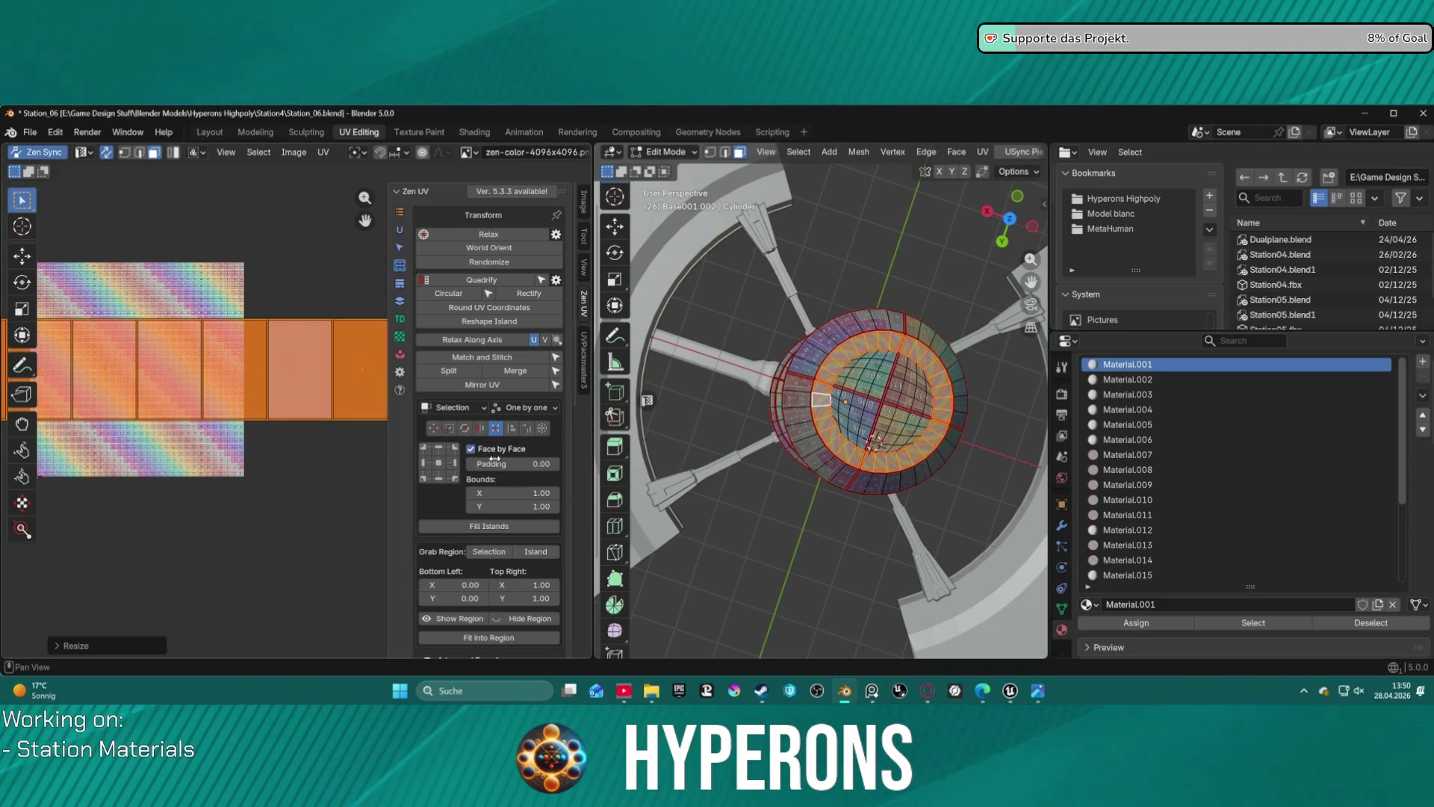
{"action": "left_click", "coordinate": [438, 464]}
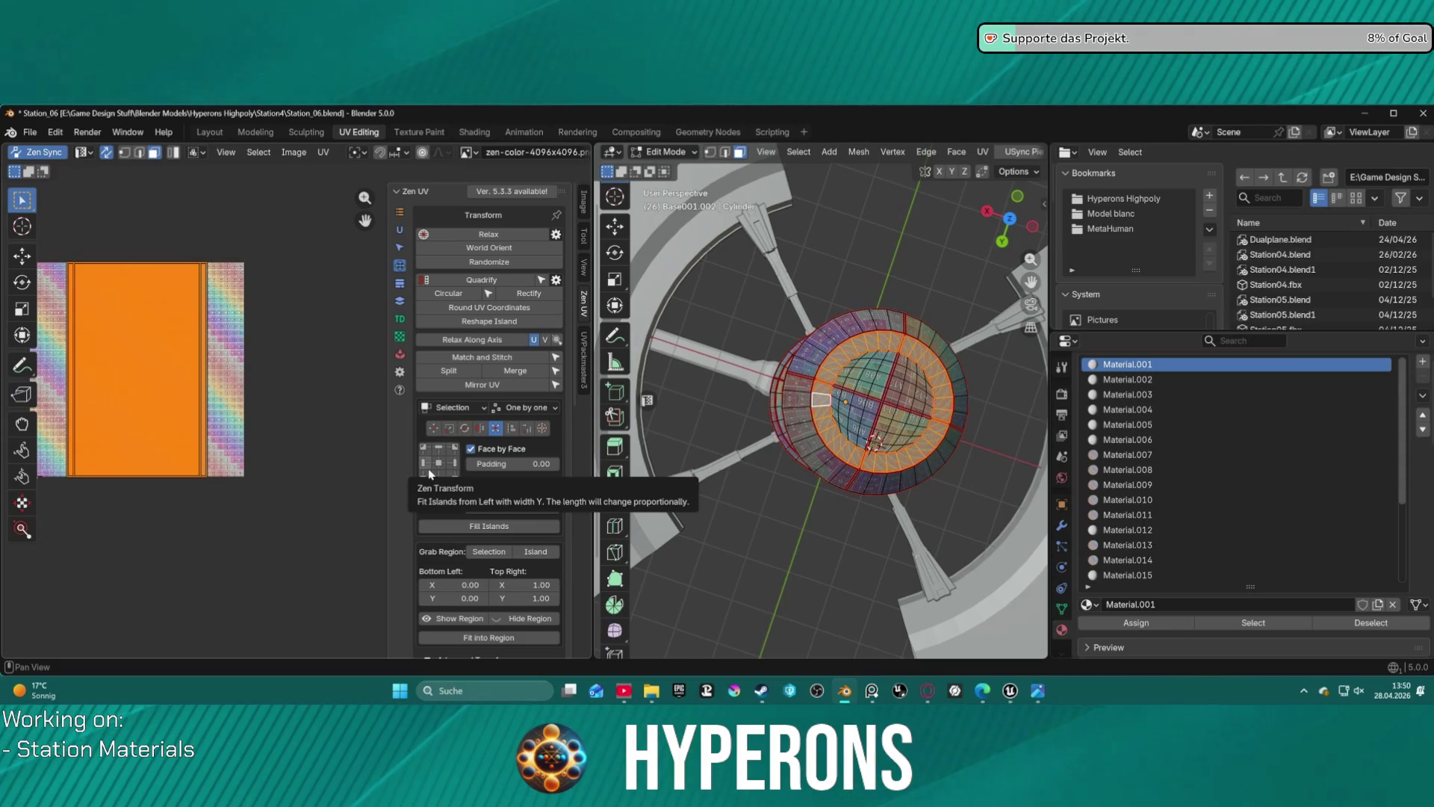
{"action": "left_click", "coordinate": [430, 473]}
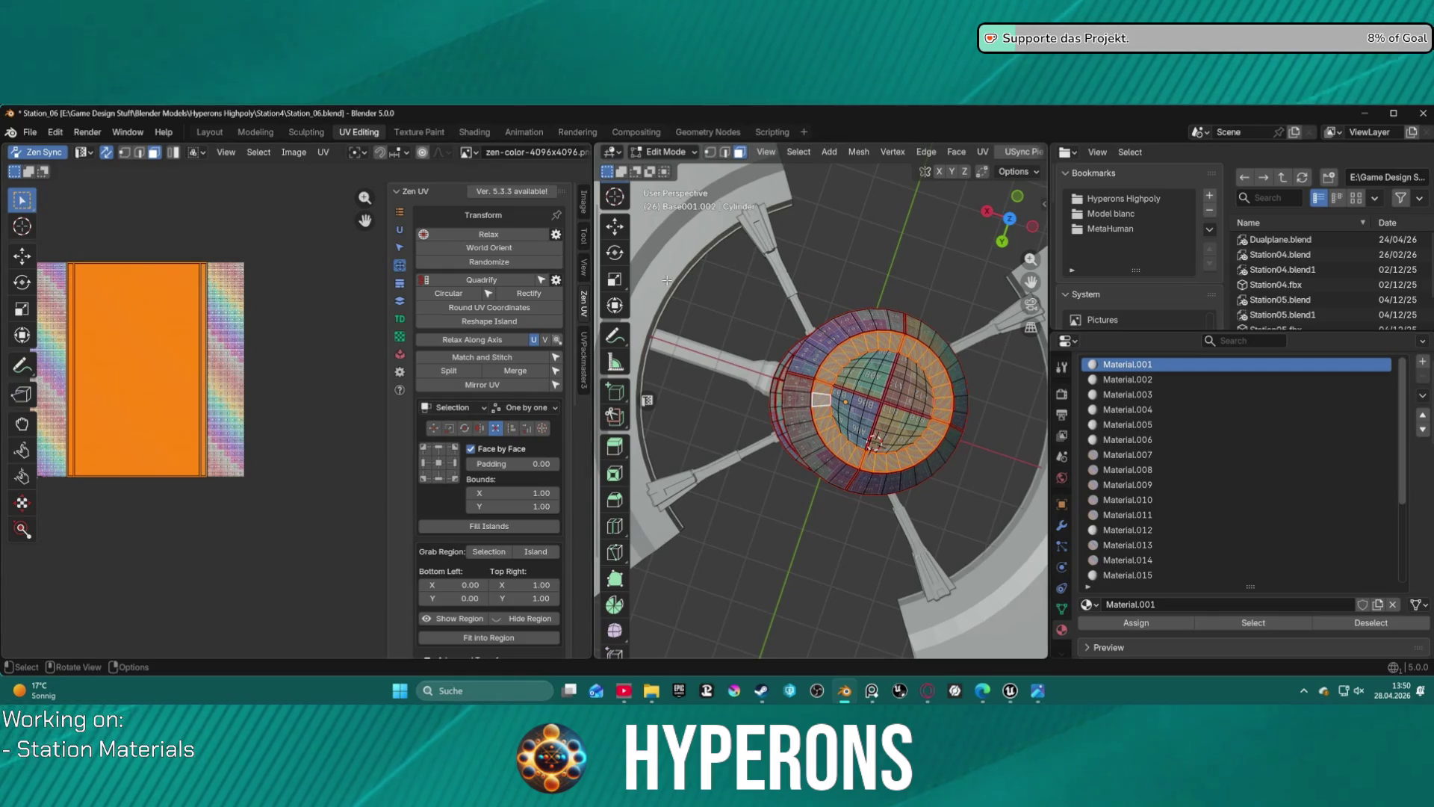
- Check the model in the Layout workspace, then undo the fit back to the horizontal strip
{"action": "left_click", "coordinate": [201, 133]}
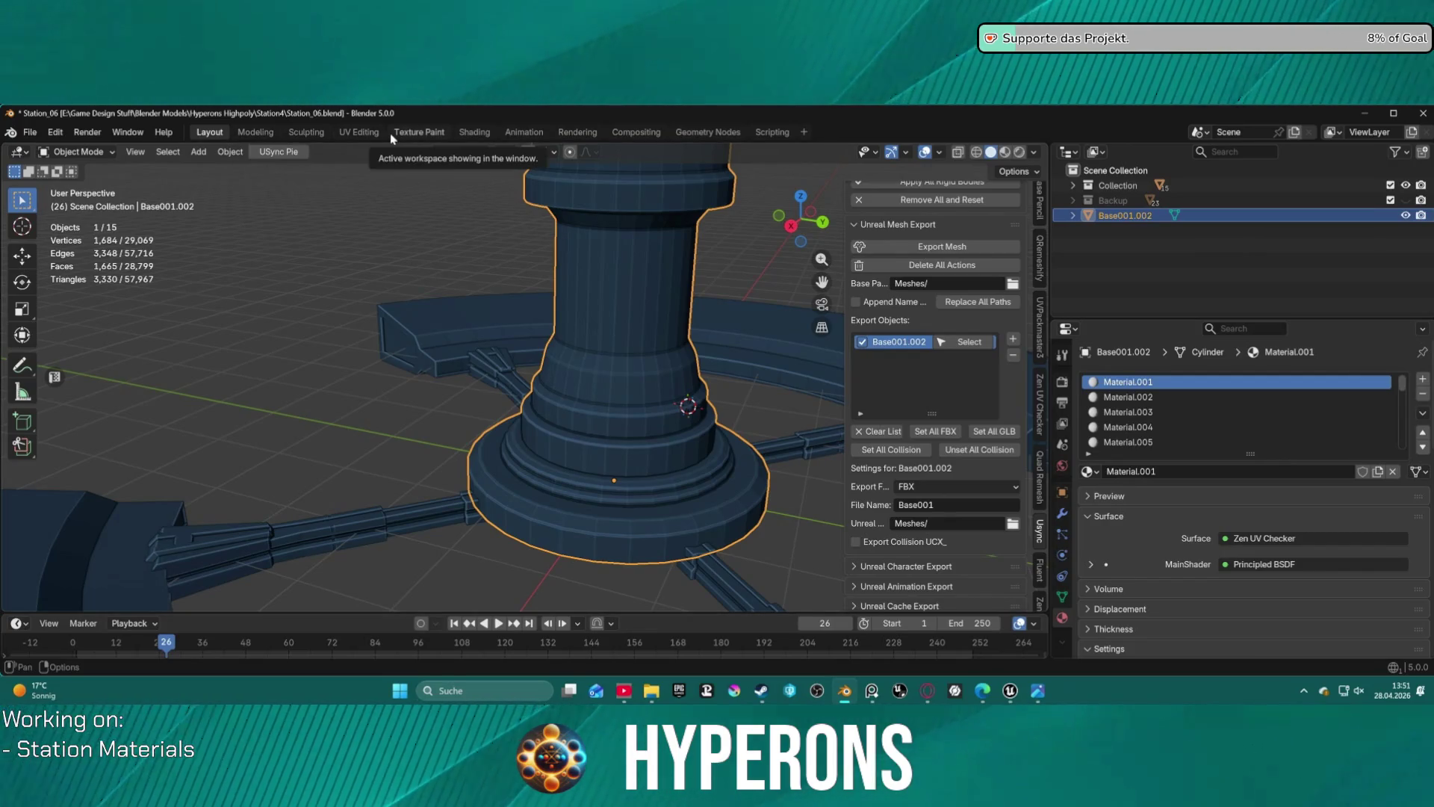
{"action": "left_click", "coordinate": [359, 132]}
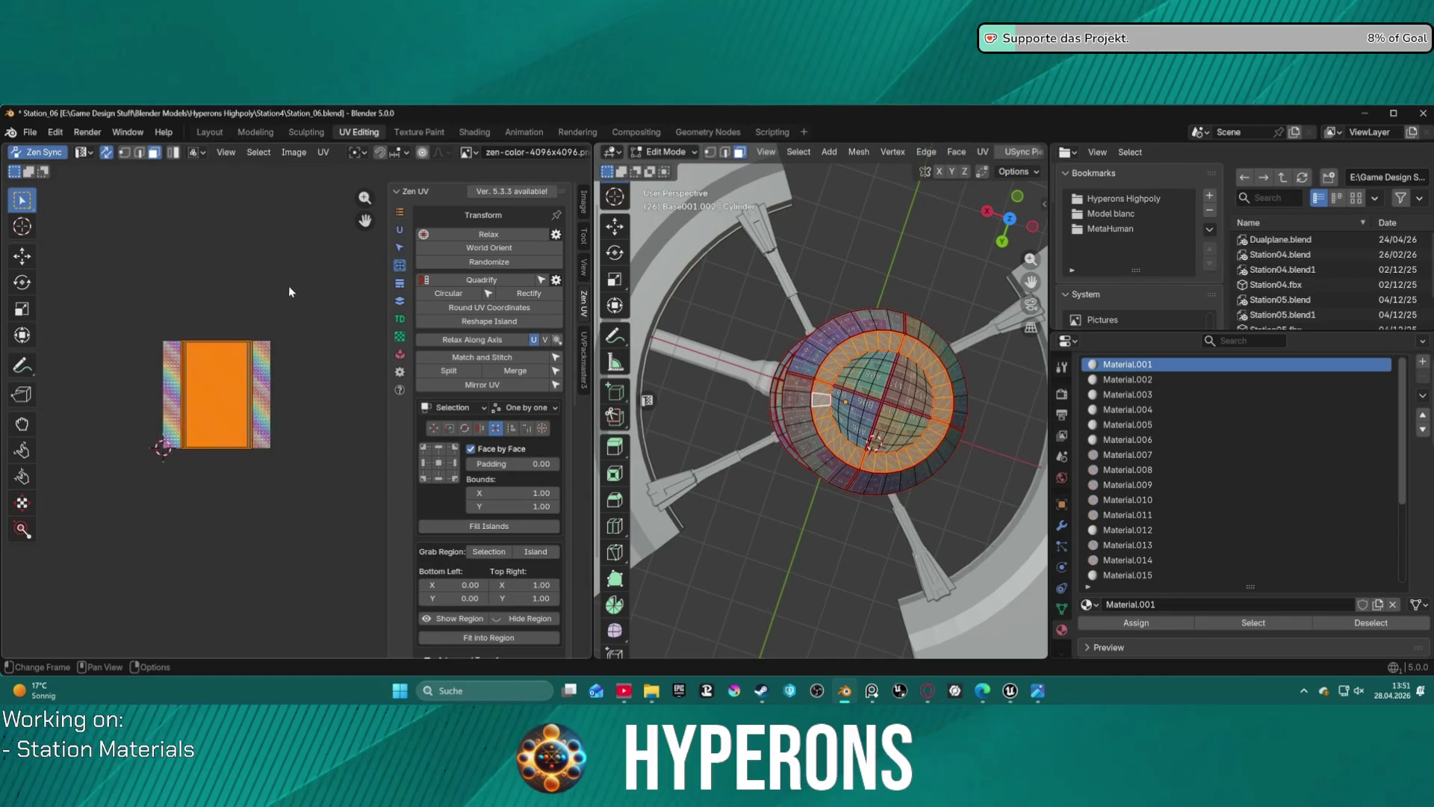
{"action": "scroll", "coordinate": [294, 291], "scroll_direction": "up", "scroll_amount": 2}
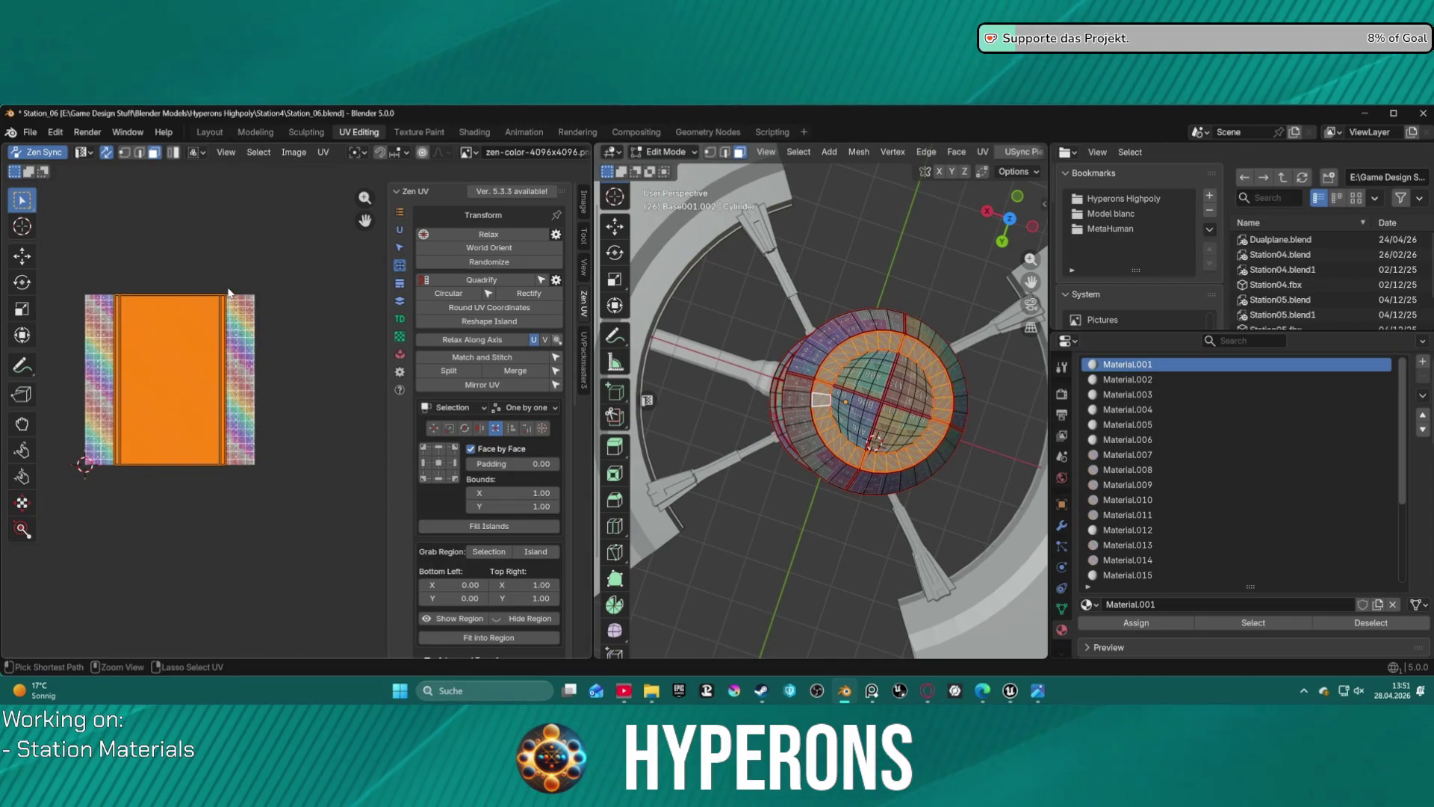
{"action": "key", "text": "ctrl+z"}
{"action": "key", "text": "ctrl+z"}
{"action": "key", "text": "ctrl+z"}
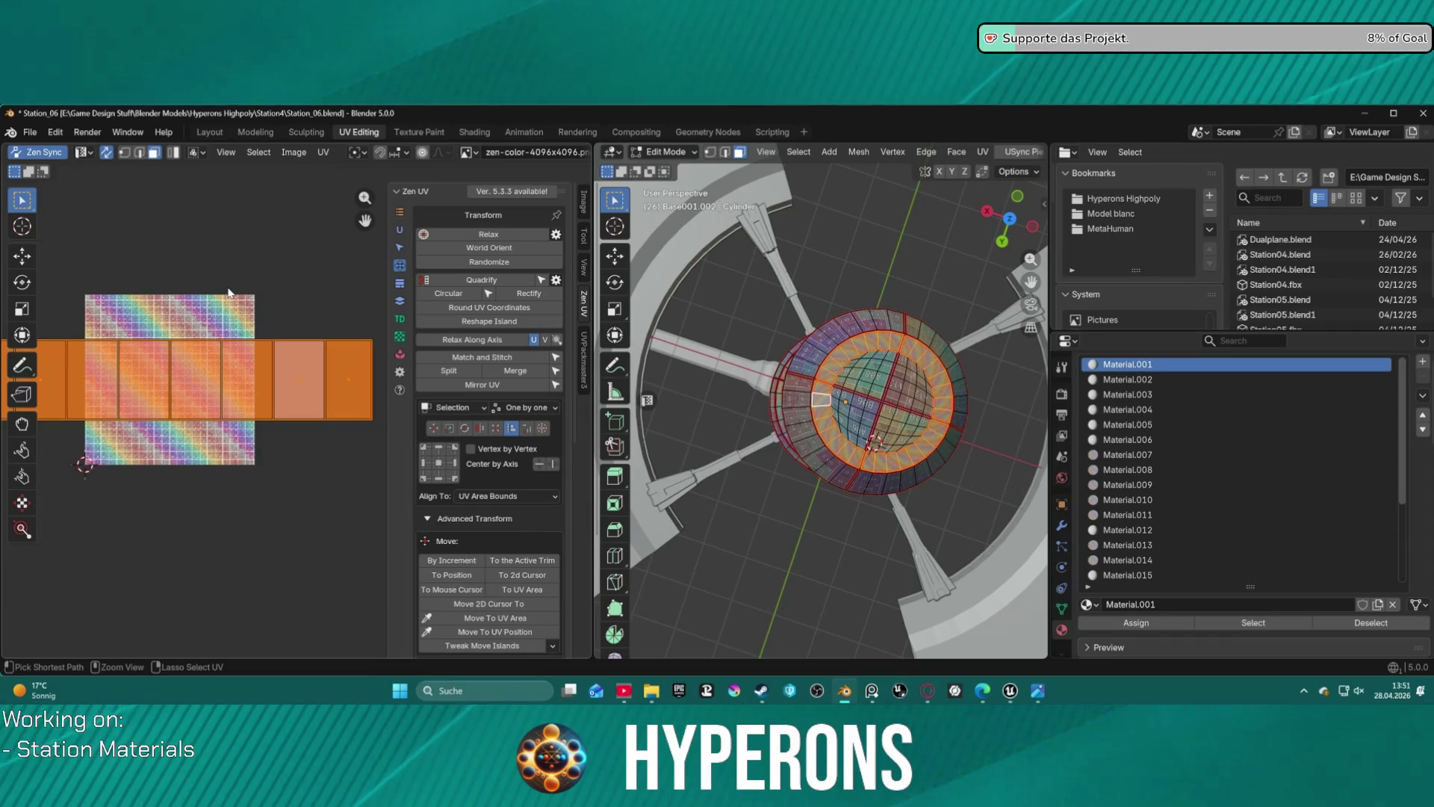
{"action": "key", "text": "ctrl+z"}
{"action": "key", "text": "ctrl+shift+z"}
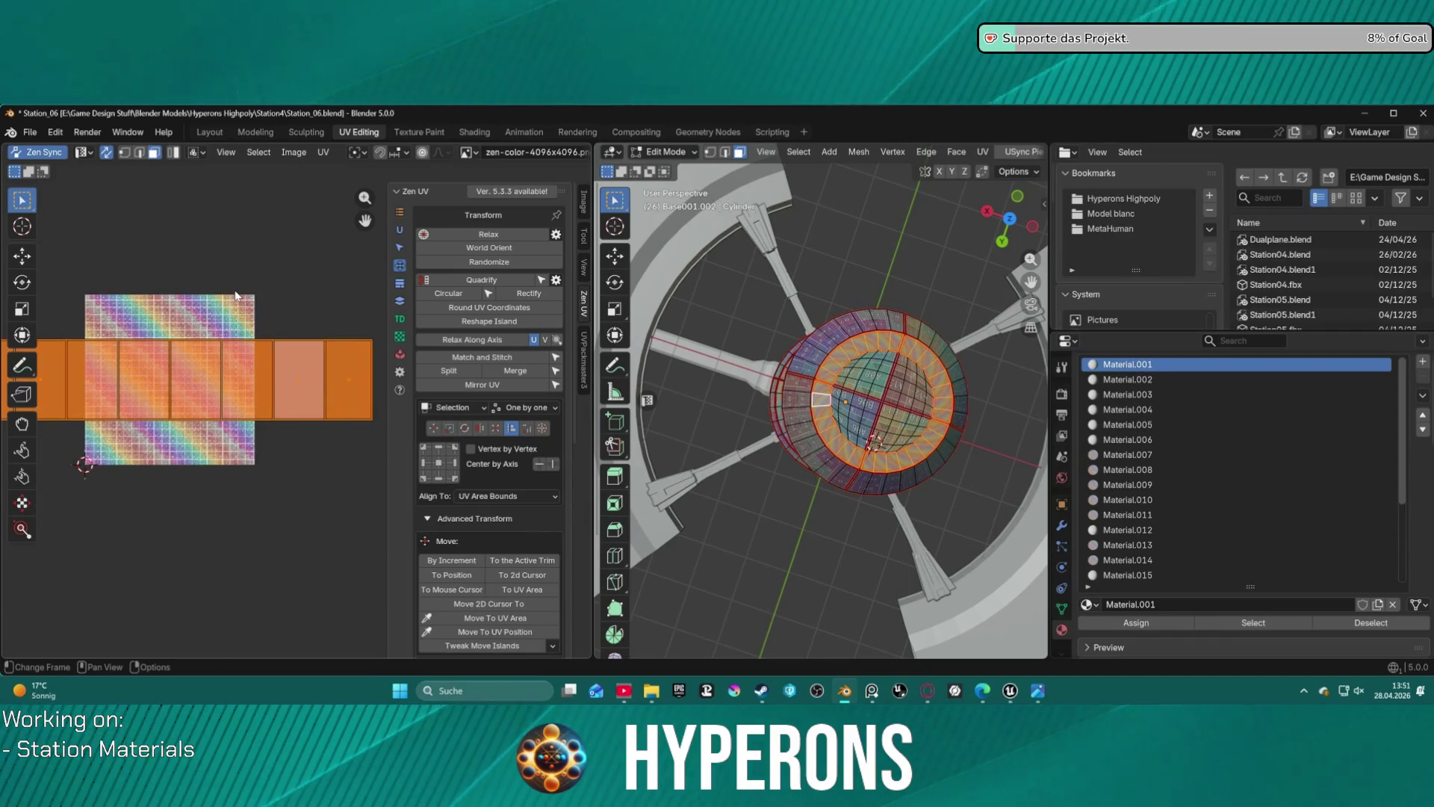
{"action": "middle_click_drag", "start_coordinate": [235, 296], "coordinate": [245, 342]}
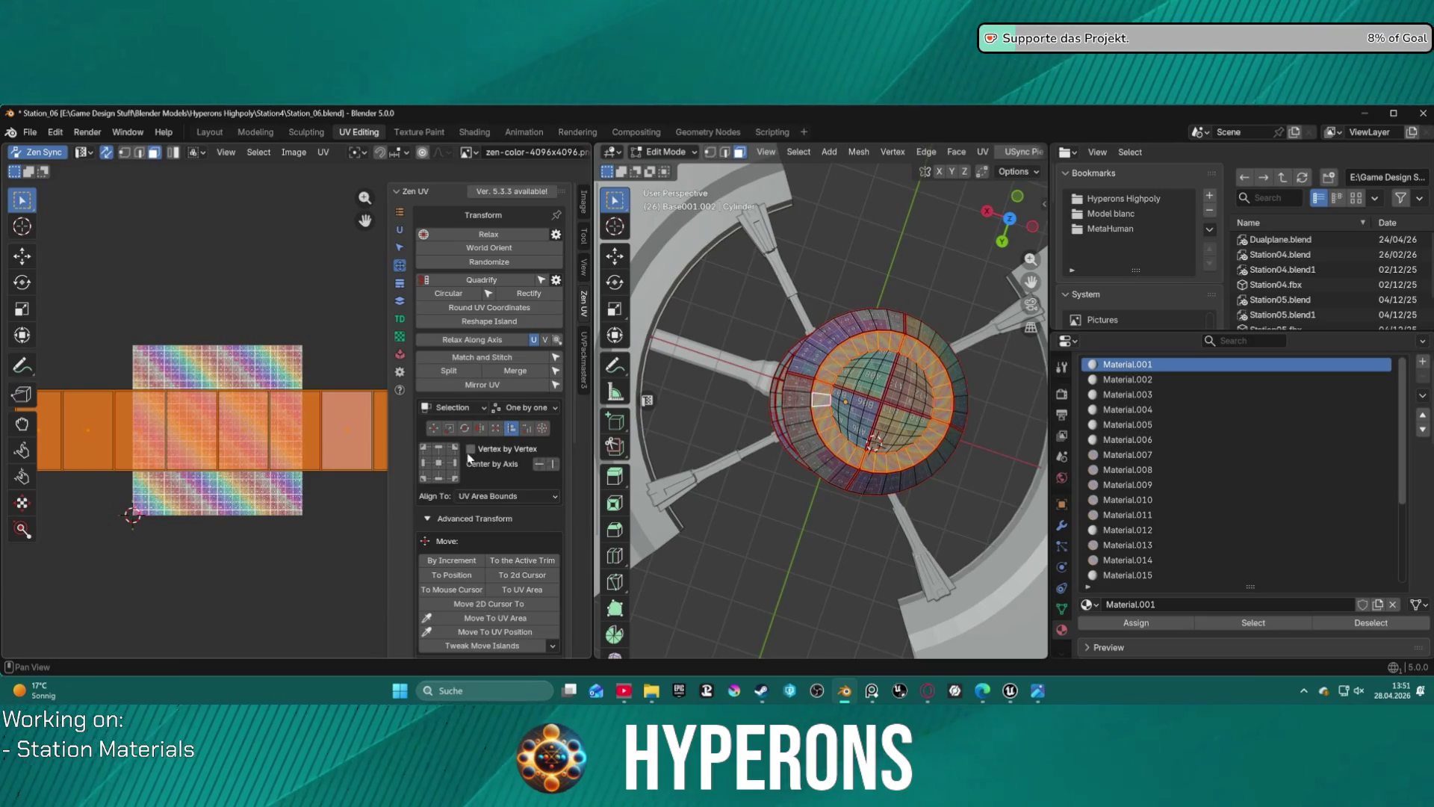
- Fit the UVs as one centred group with Order set to Overall, trying other order options
{"action": "left_click", "coordinate": [494, 430]}
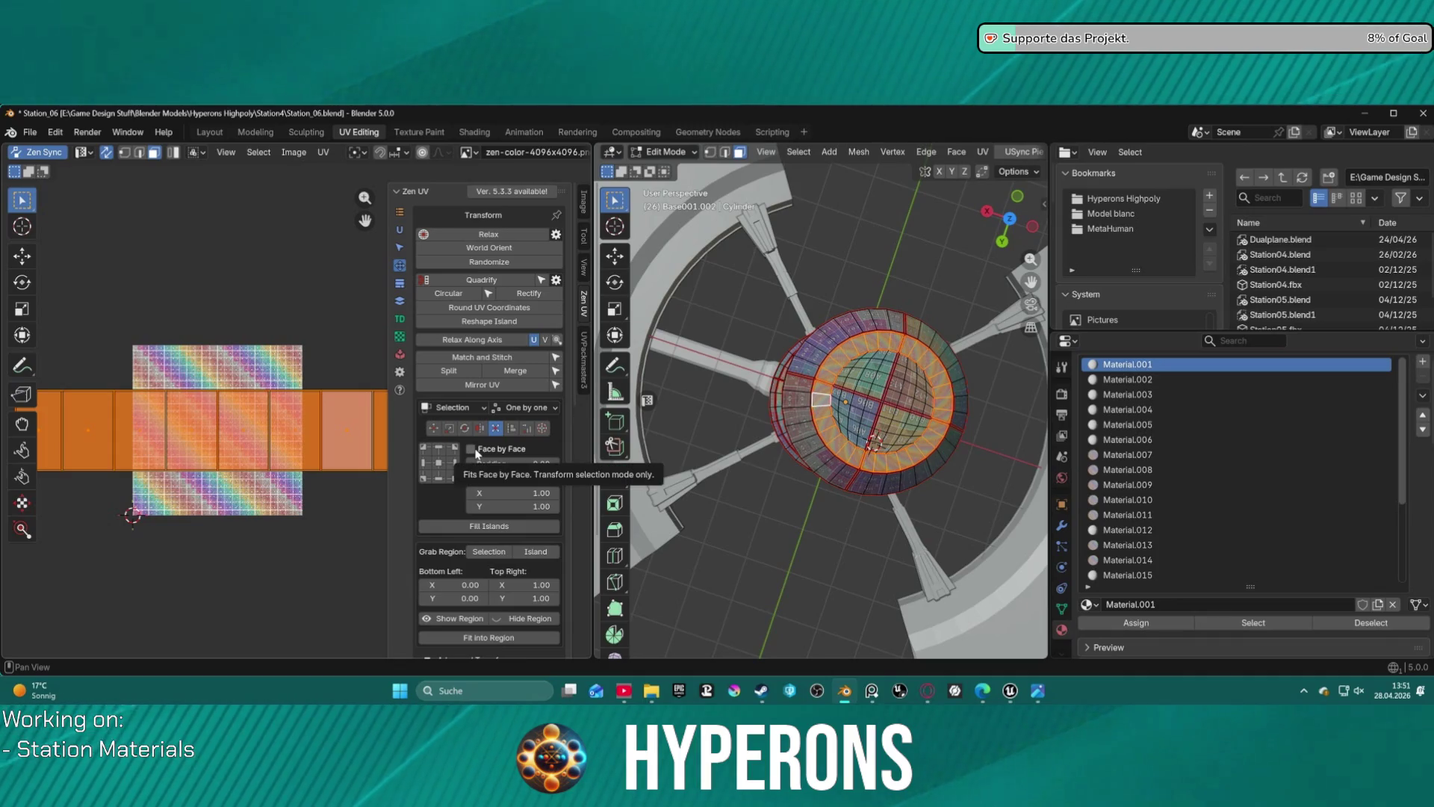
{"action": "left_click", "coordinate": [526, 407]}
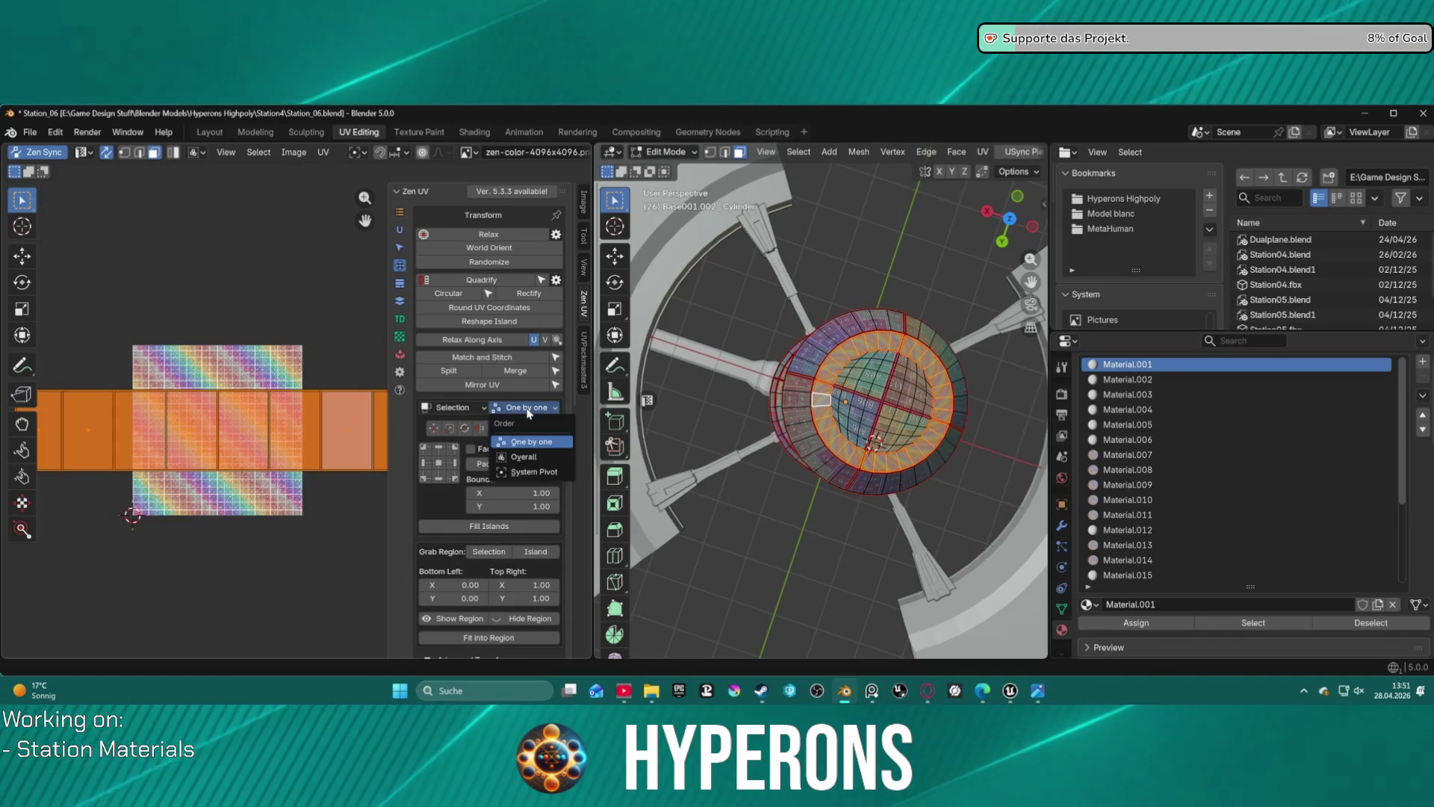
{"action": "left_click", "coordinate": [543, 458]}
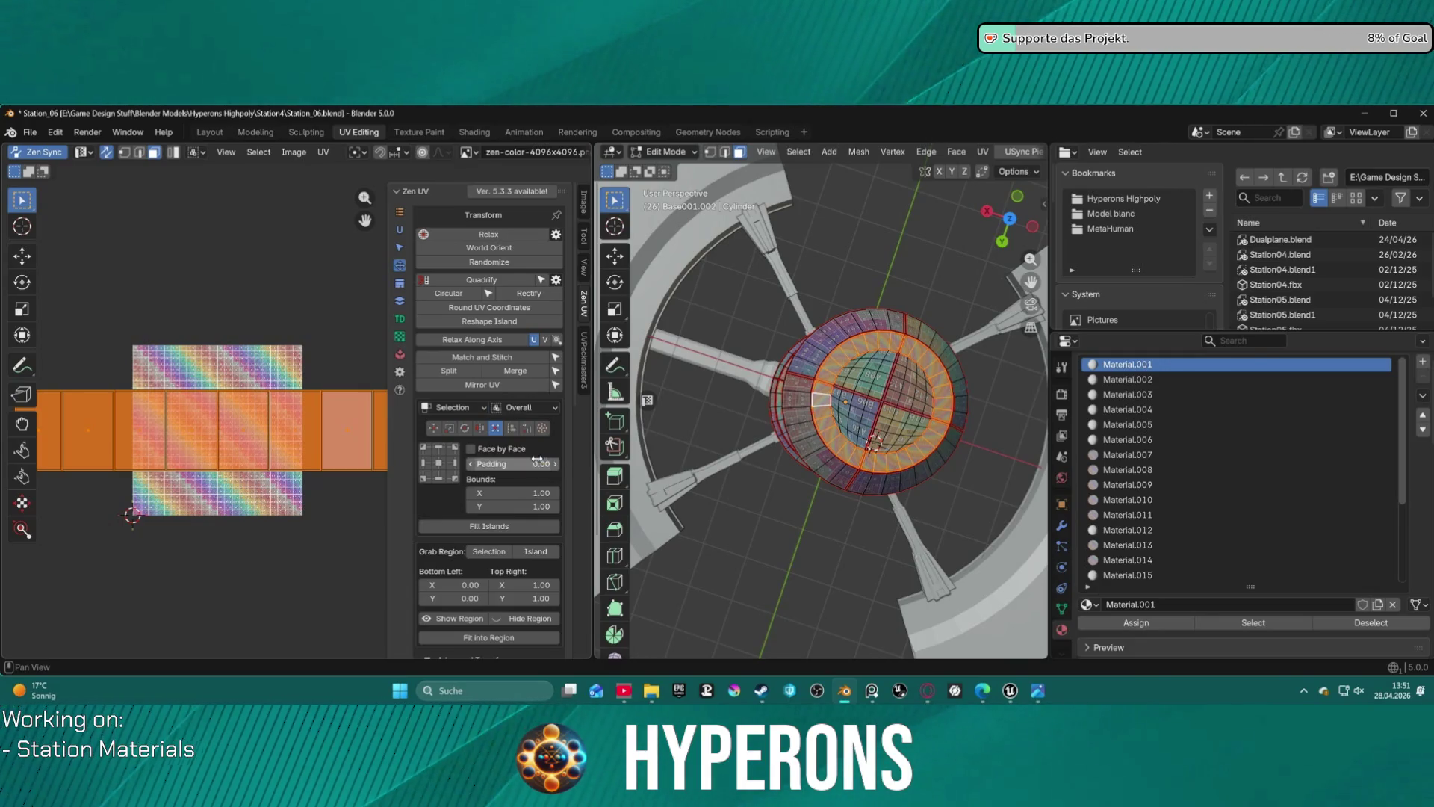
{"action": "left_click", "coordinate": [440, 464]}
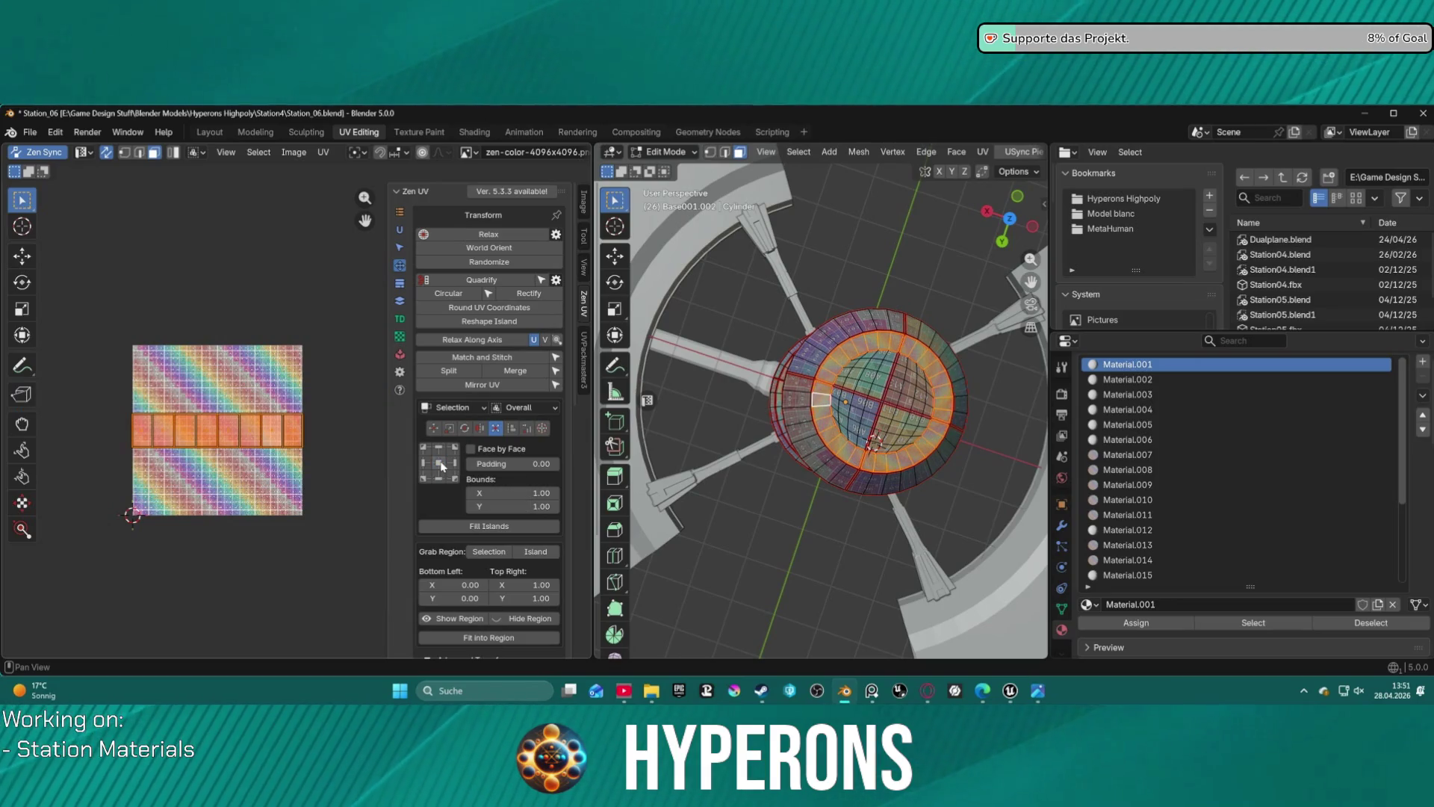
{"action": "left_click", "coordinate": [524, 411]}
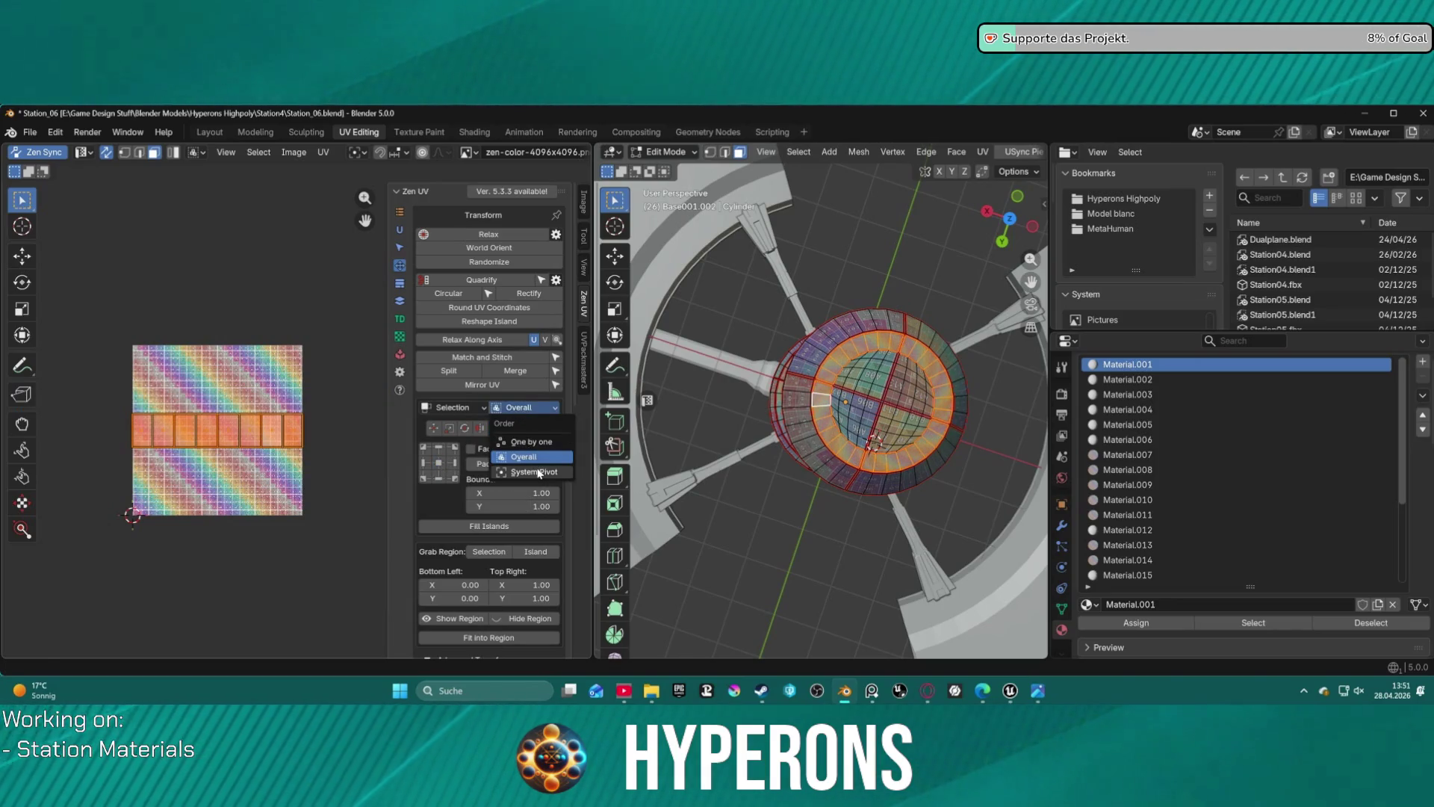
{"action": "left_click", "coordinate": [532, 473]}
{"action": "left_click", "coordinate": [524, 408]}
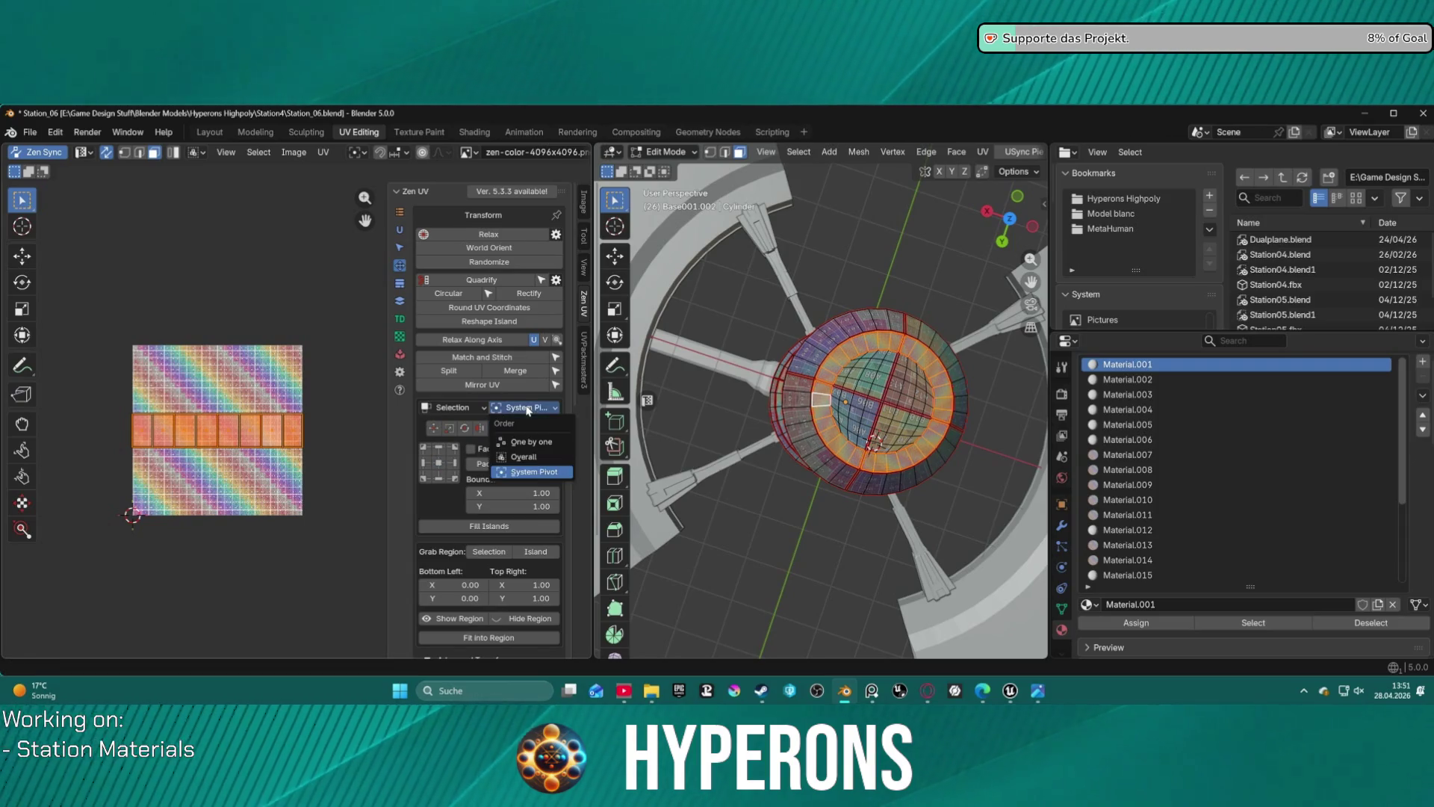
{"action": "left_click", "coordinate": [526, 439]}
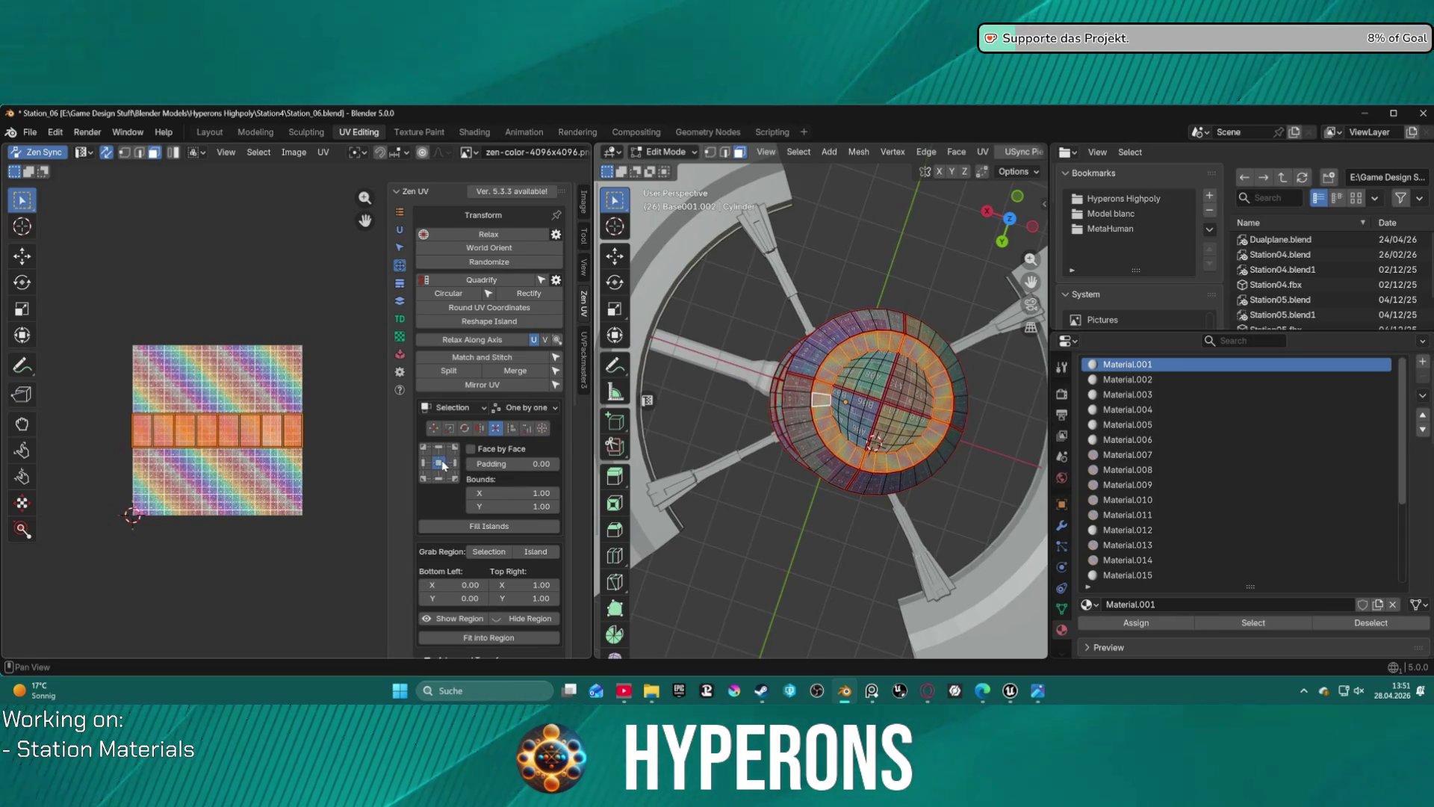
- Switch to Islands mode, align top, and fit with Bounds X 1.00 and Y 10.00
{"action": "left_click", "coordinate": [457, 408]}
{"action": "left_click", "coordinate": [470, 442]}
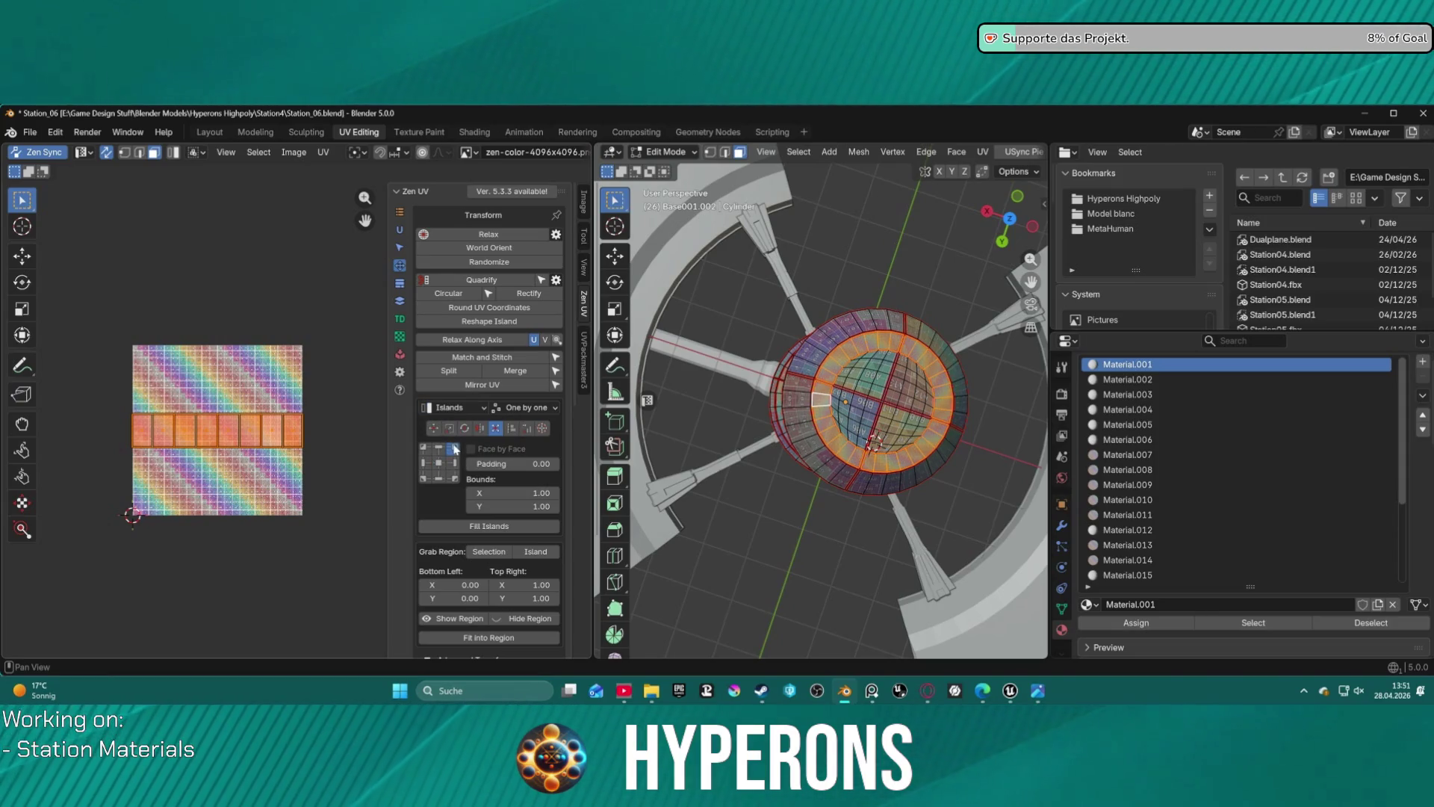
{"action": "left_click", "coordinate": [453, 448]}
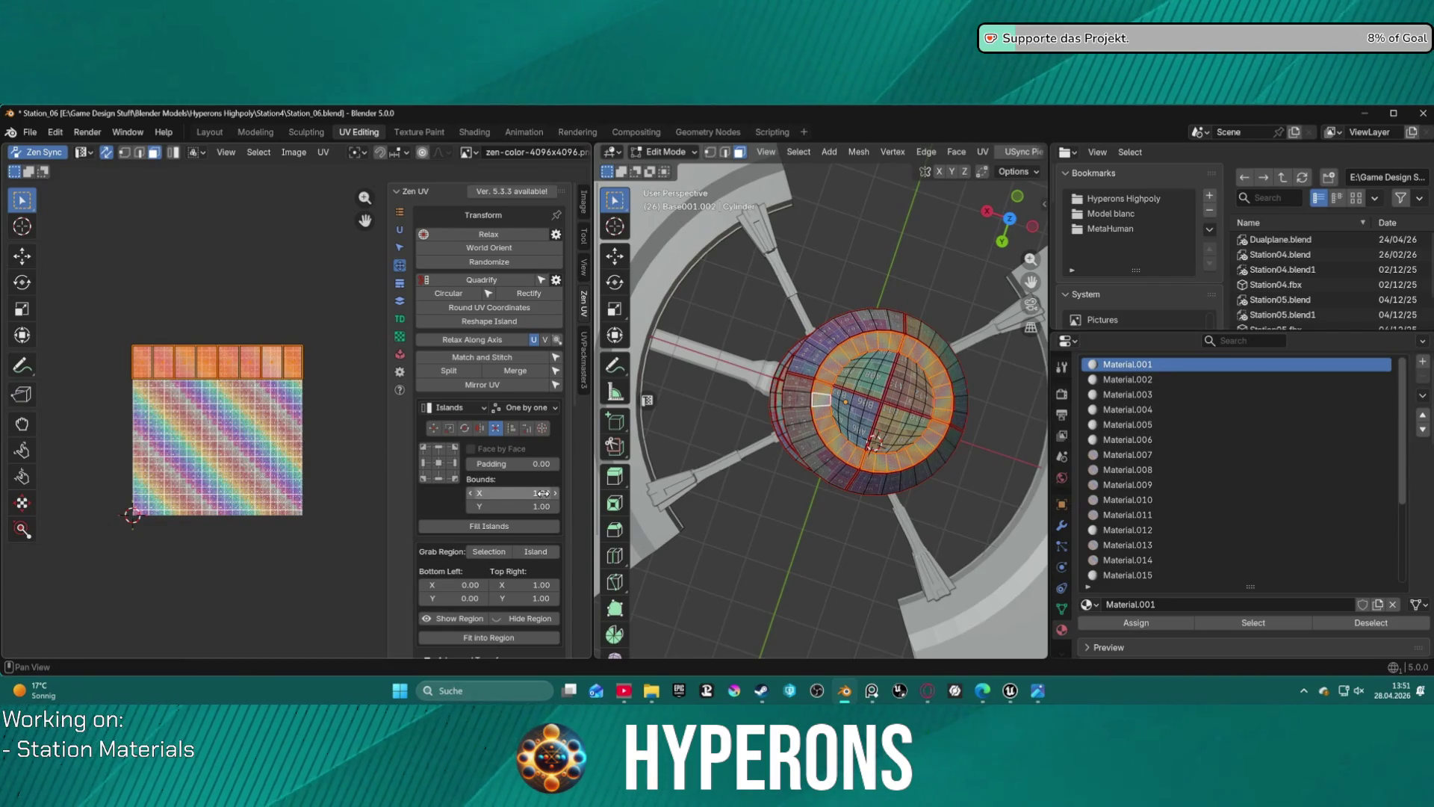
{"action": "left_click", "coordinate": [542, 494]}
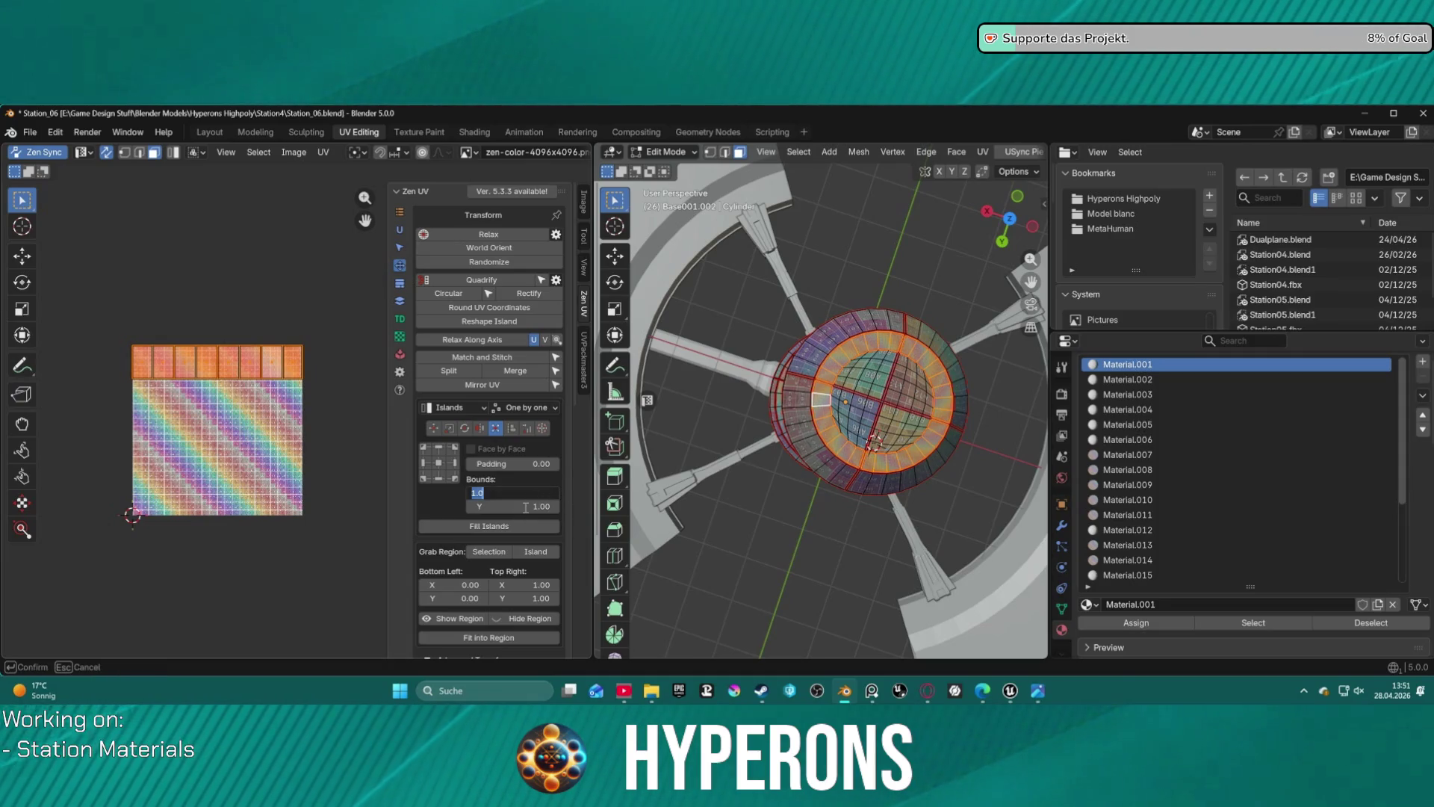
{"action": "key", "text": "Tab"}
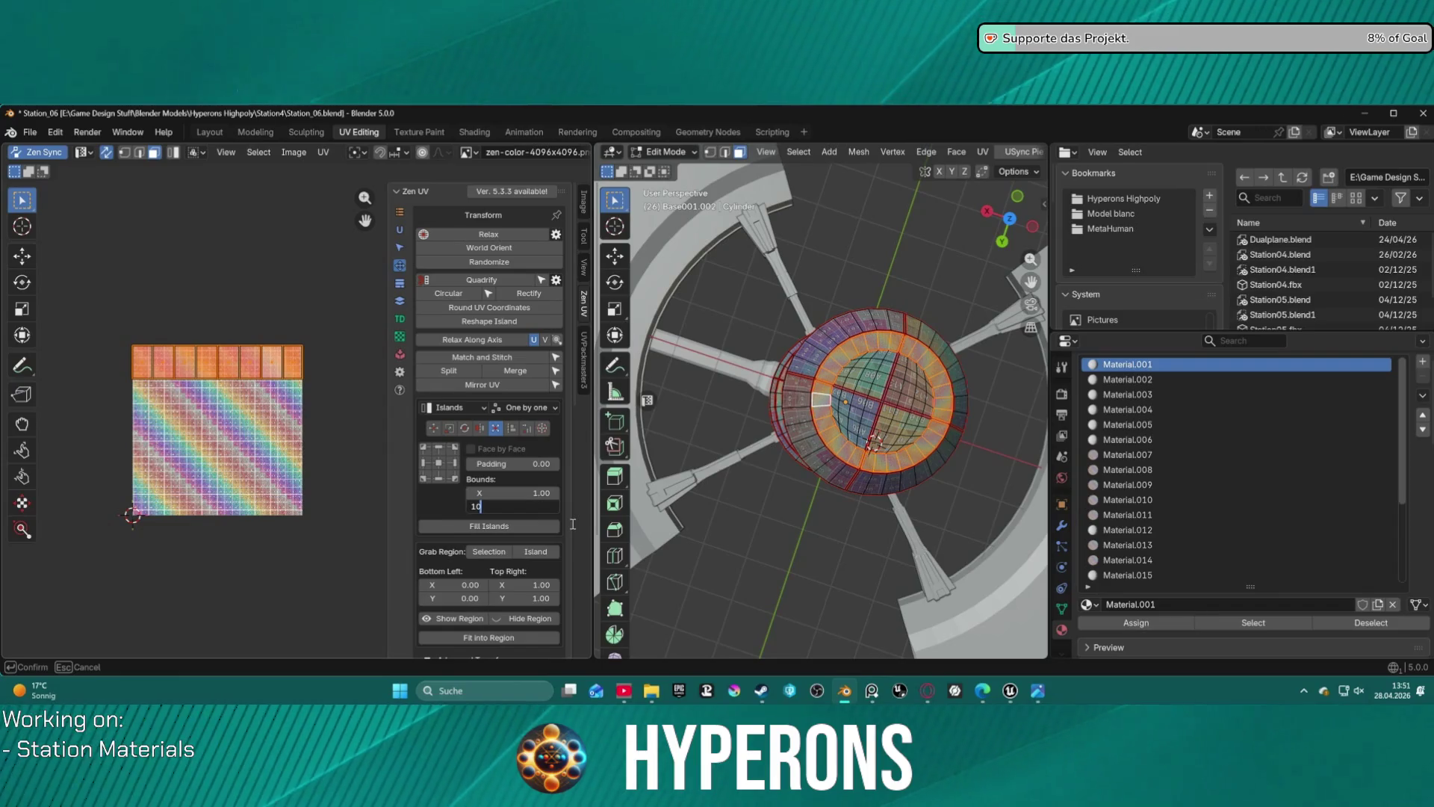
{"action": "key", "text": "Return"}
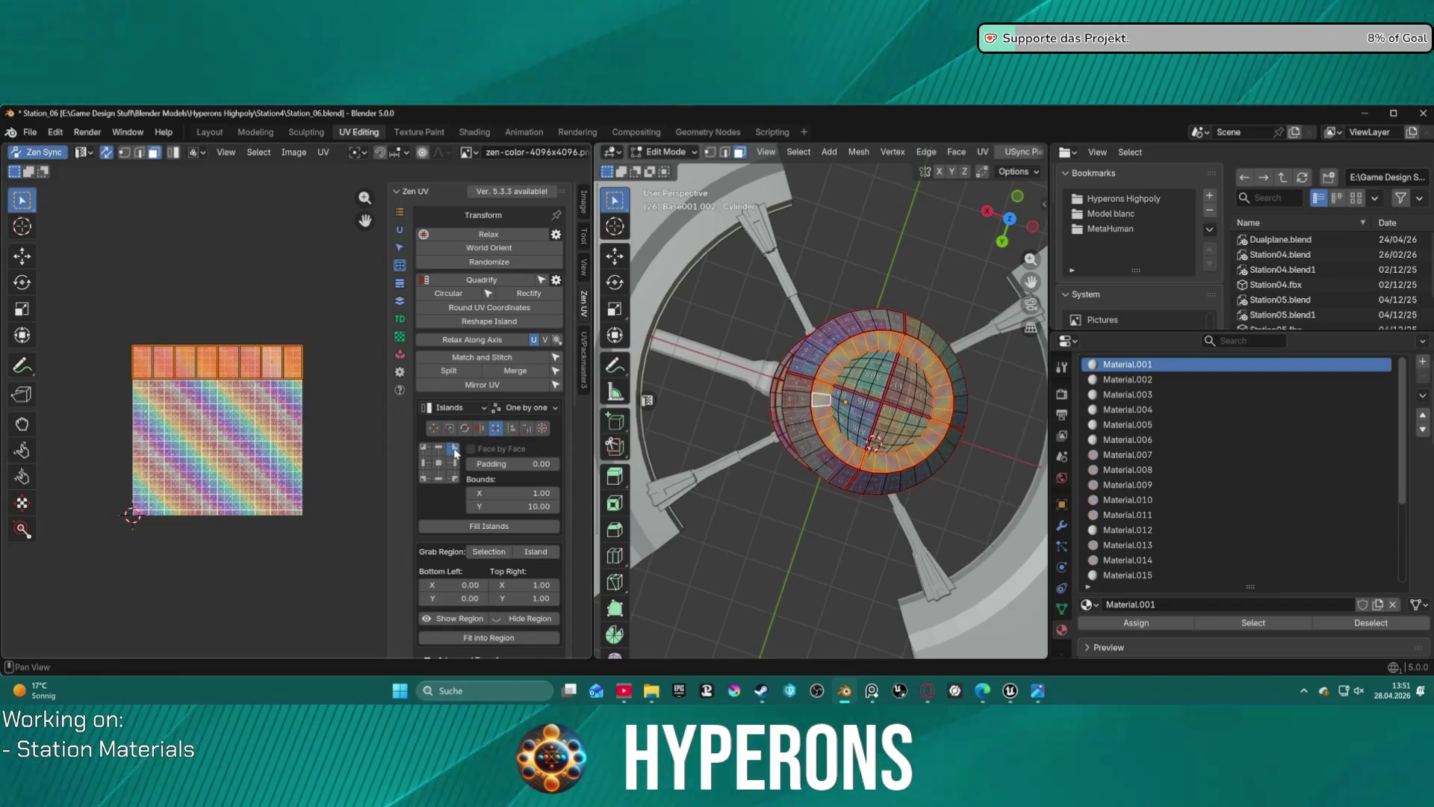
{"action": "left_click", "coordinate": [454, 449]}
- Reset the Fill Islands bounds to X 1.00 and Y 1.00
{"action": "scroll", "coordinate": [325, 371], "scroll_direction": "down", "scroll_amount": 9}
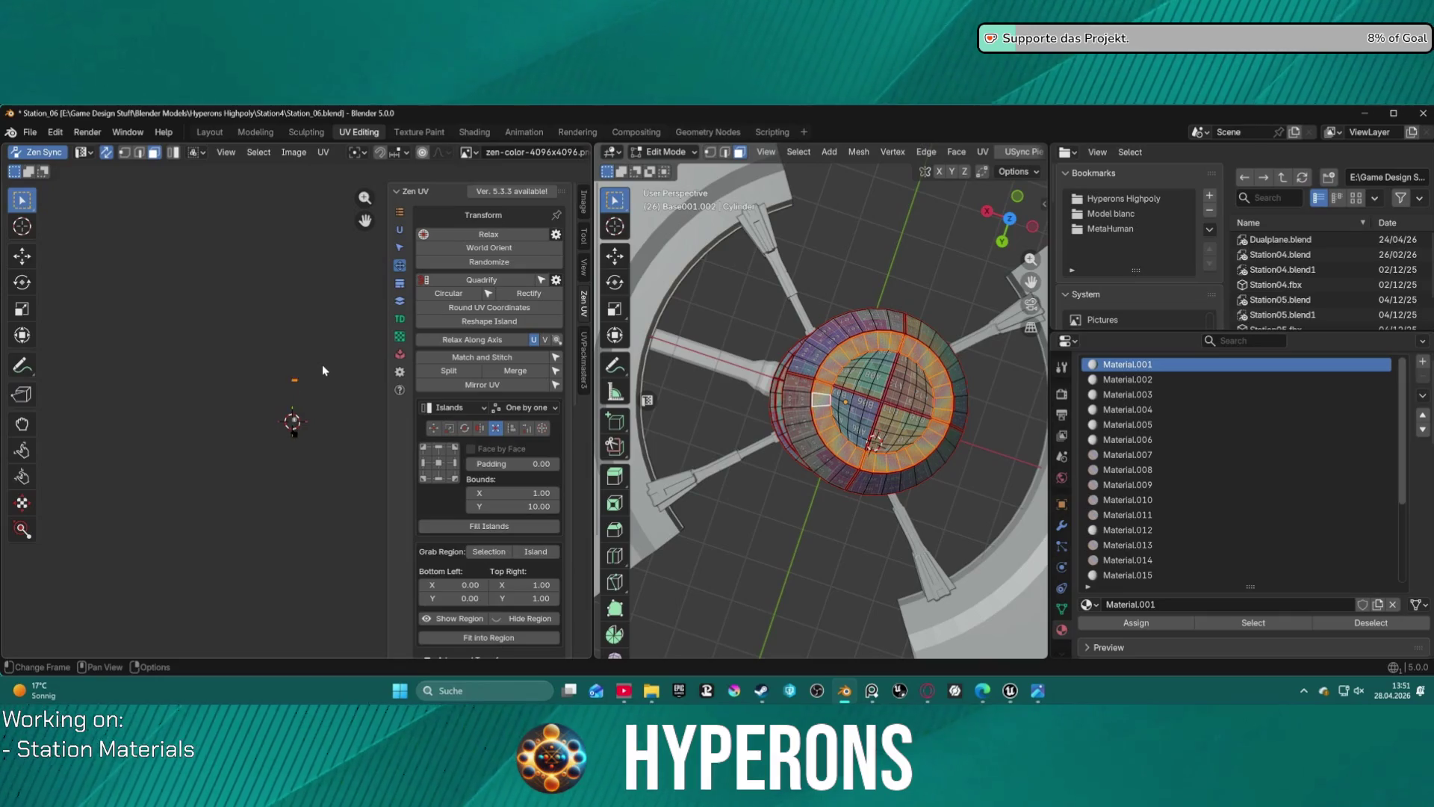
{"action": "left_click", "coordinate": [542, 494]}
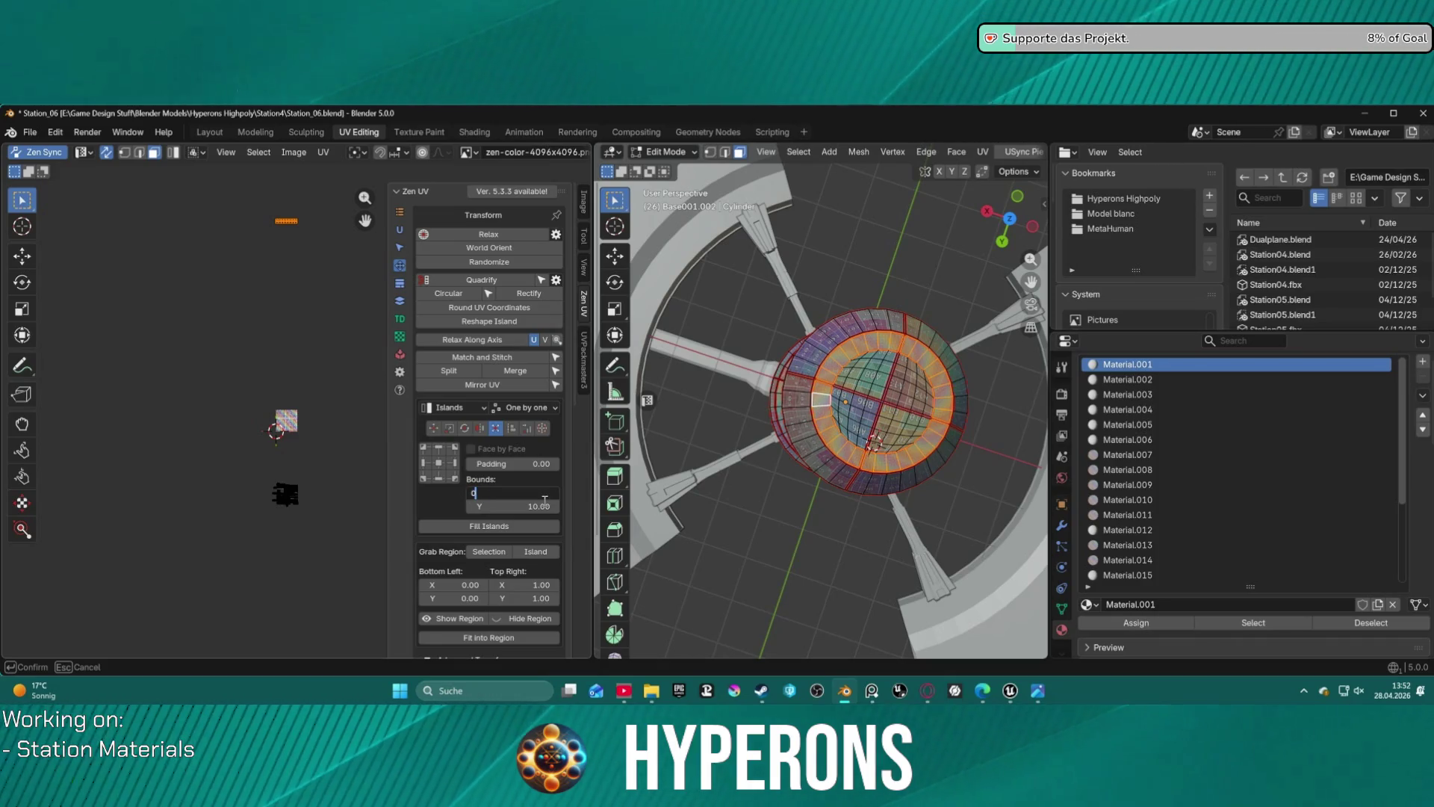
{"action": "type", "text": "1"}
{"action": "key", "text": "Return"}
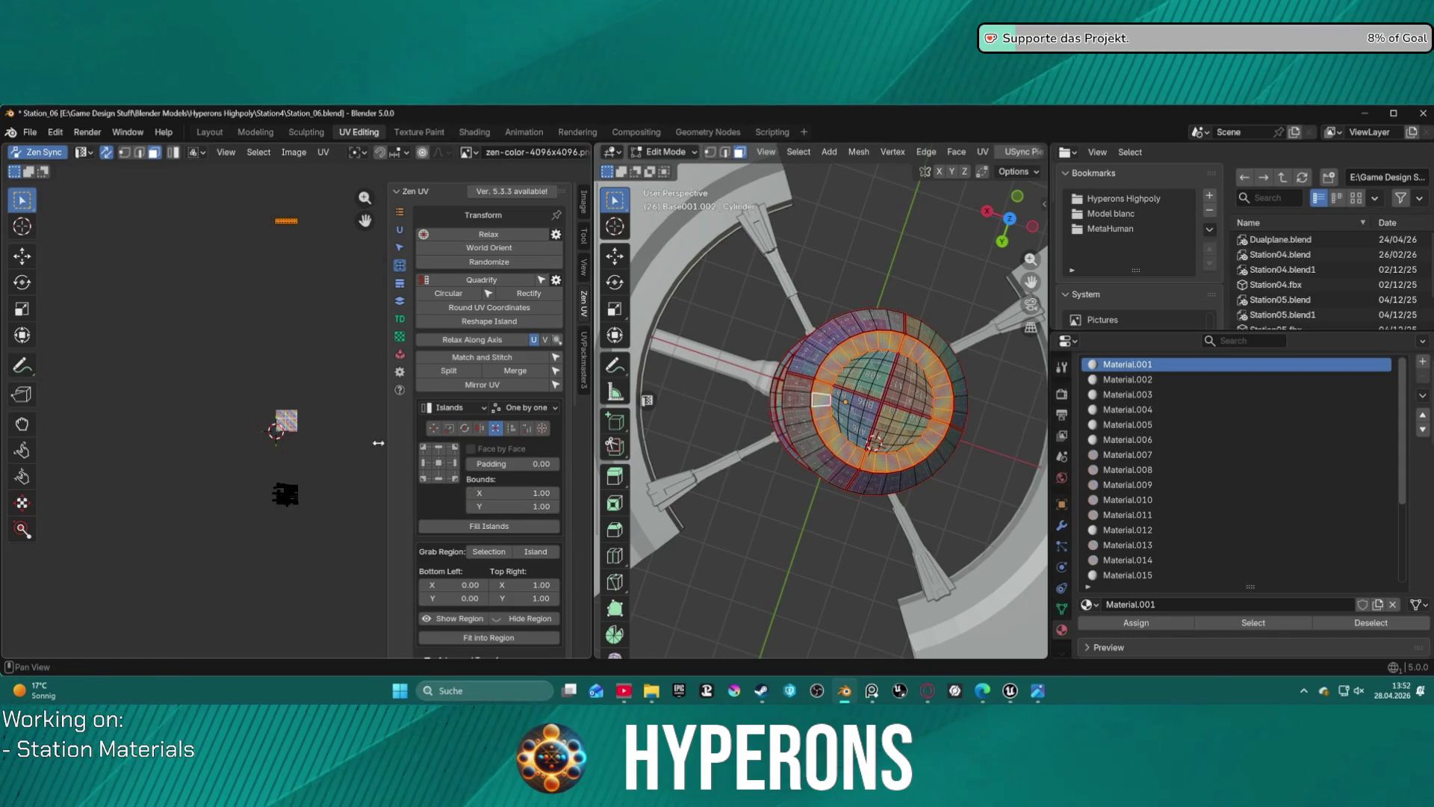
{"action": "scroll", "coordinate": [299, 420], "scroll_direction": "up", "scroll_amount": 6}
- Fill the islands into the 0–1 square and Quadrify them into a grid
{"action": "left_click", "coordinate": [438, 462]}
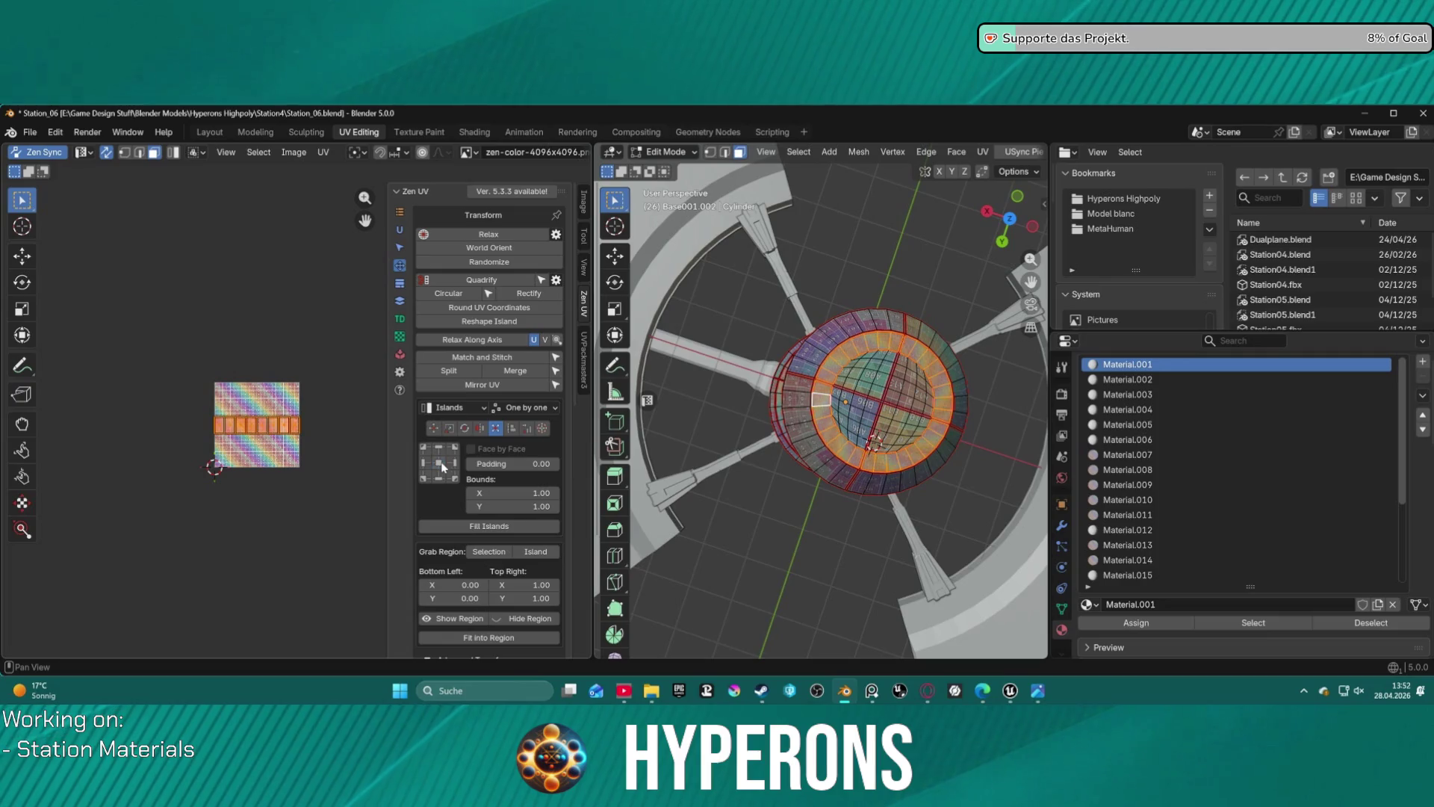
{"action": "left_click", "coordinate": [475, 526]}
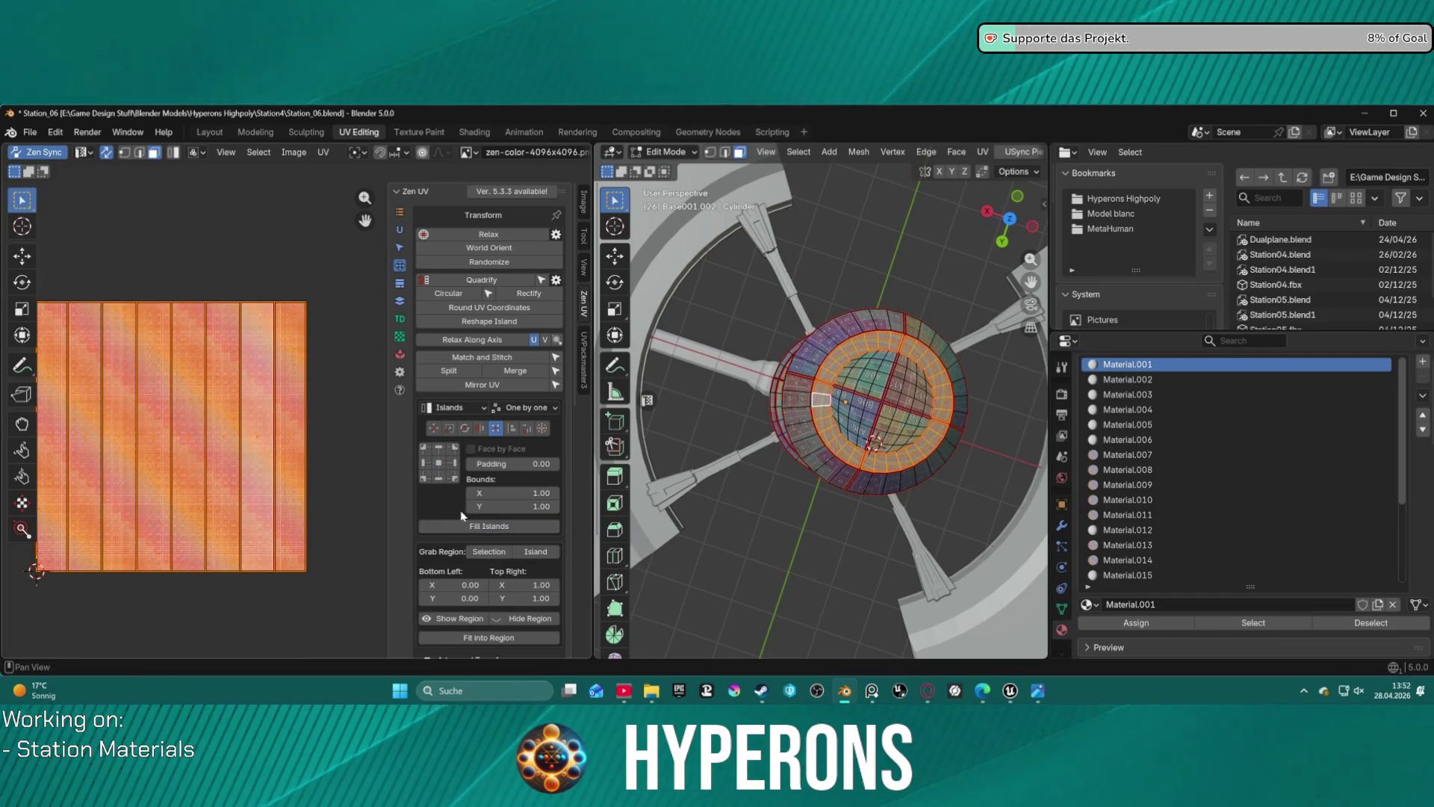
{"action": "scroll", "coordinate": [419, 448], "scroll_direction": "down", "scroll_amount": 5}
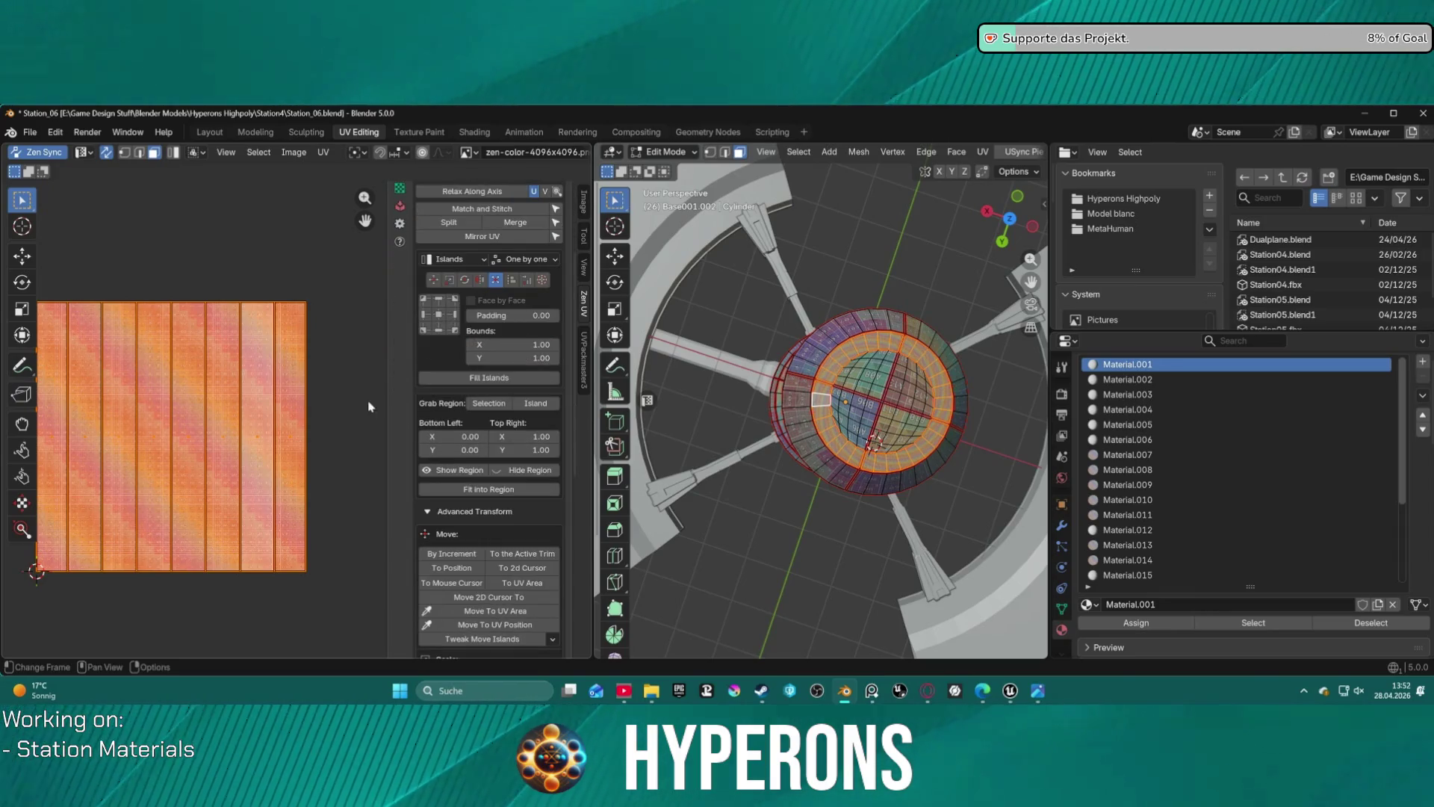
{"action": "scroll", "coordinate": [447, 373], "scroll_direction": "up", "scroll_amount": 5}
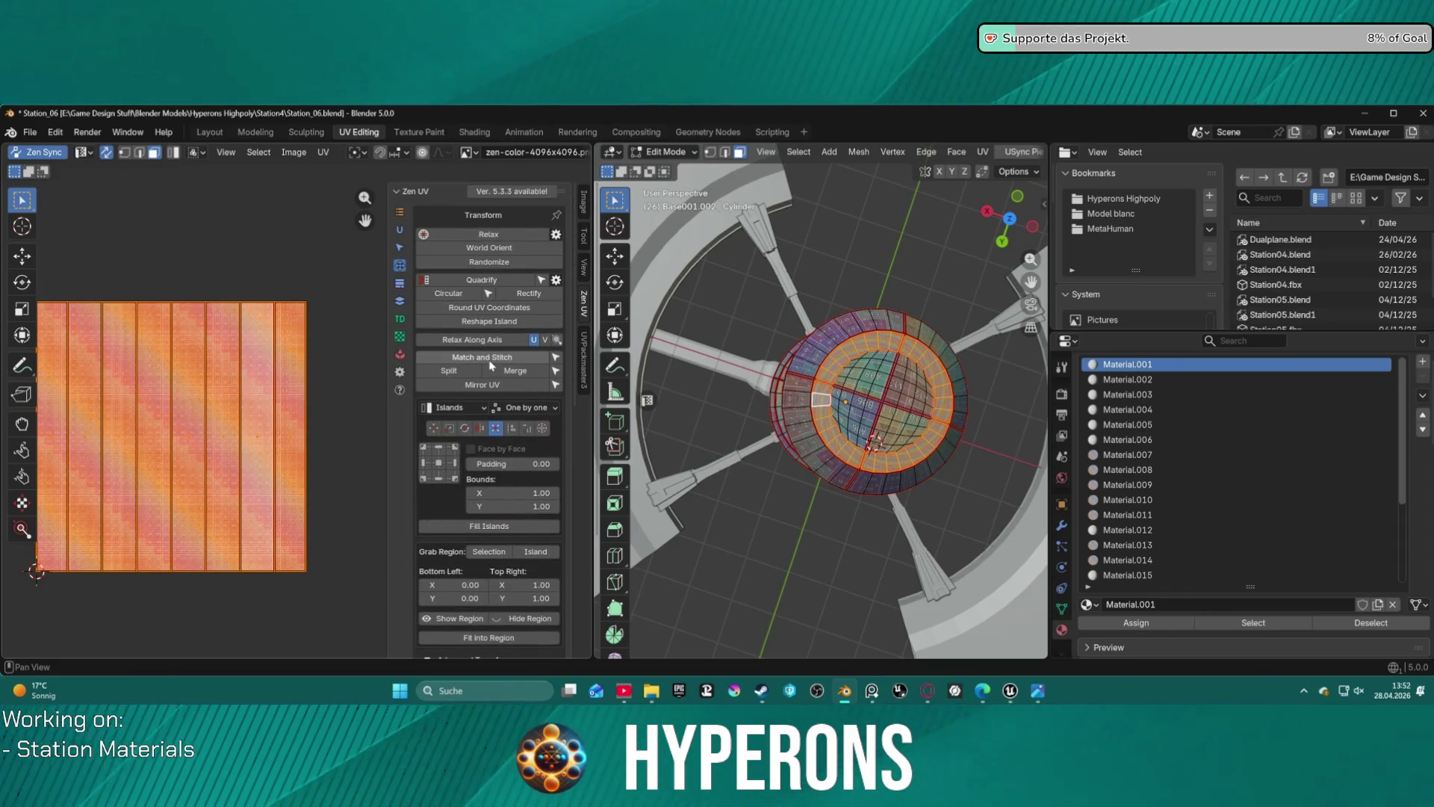
{"action": "left_click", "coordinate": [485, 280]}
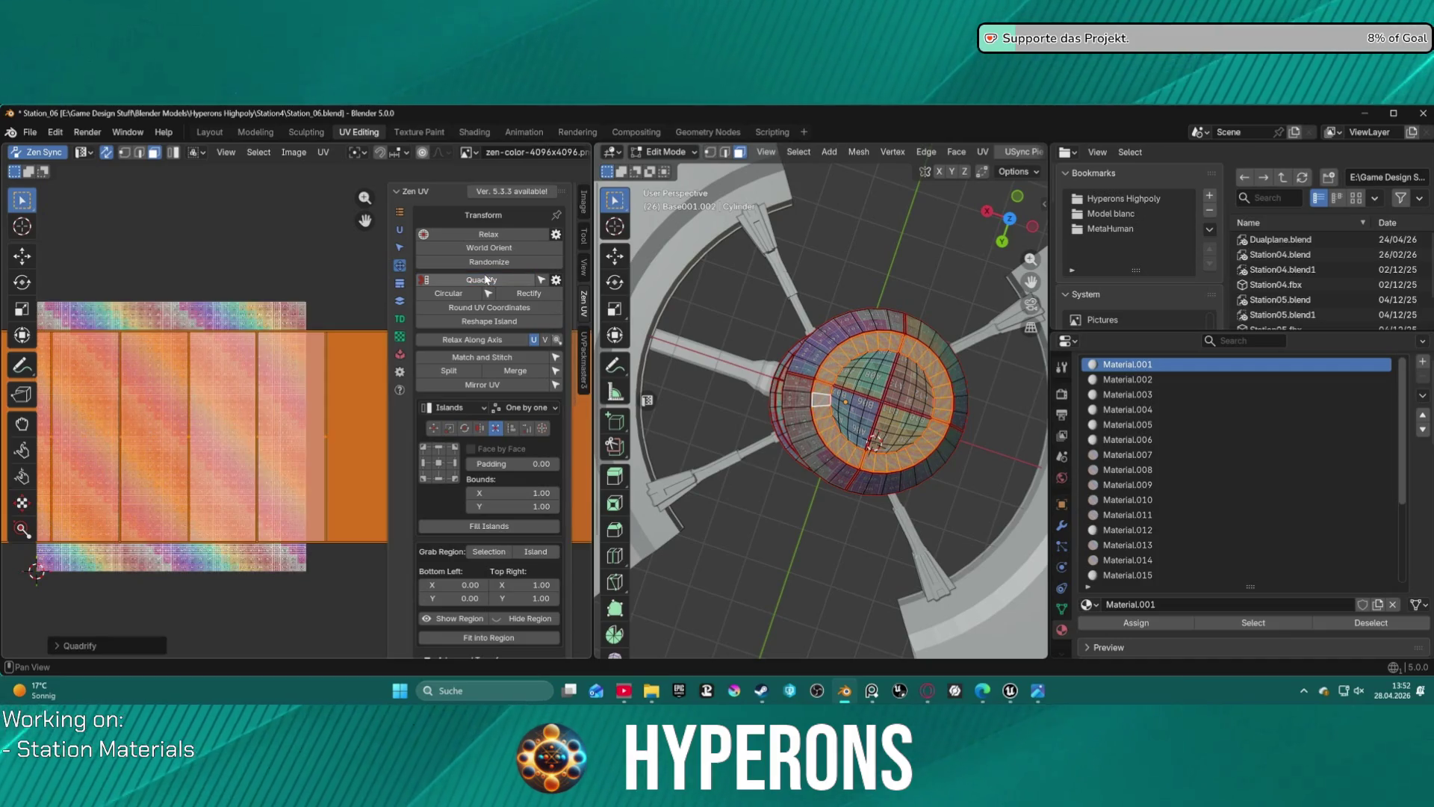
{"action": "left_click", "coordinate": [486, 527]}
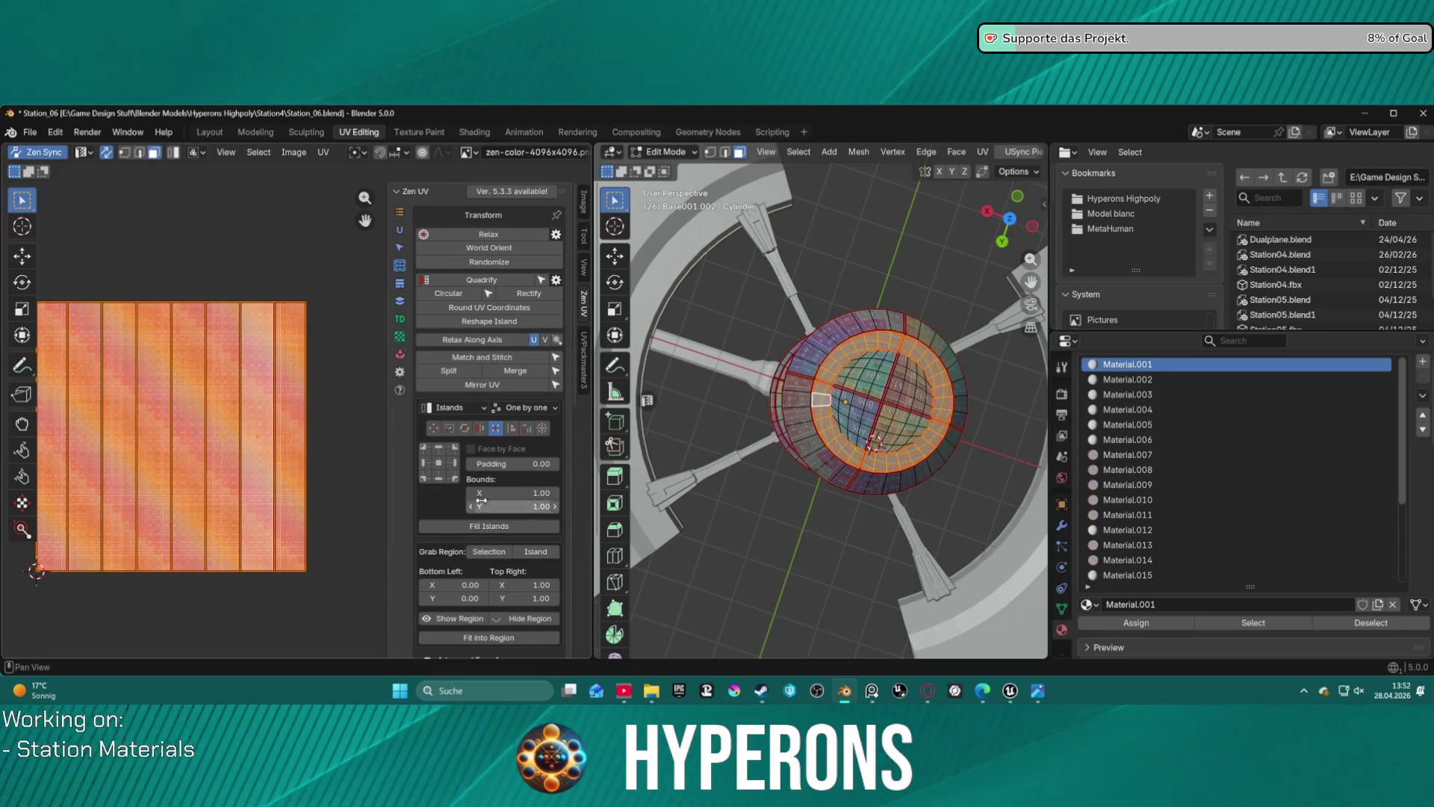
- Alternate Quadrify and Fit into Region until the islands form a thin horizontal strip
{"action": "left_click", "coordinate": [484, 281]}
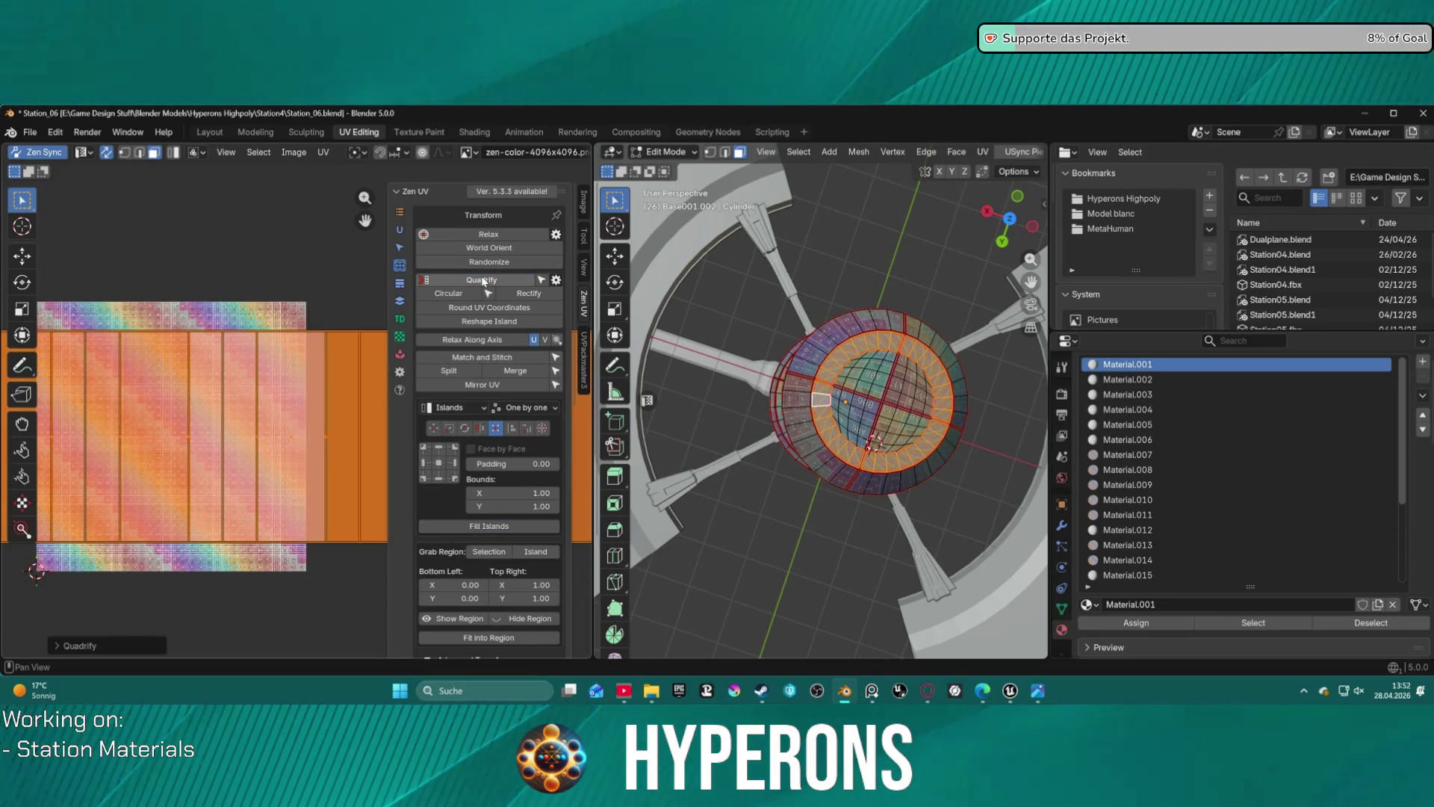
{"action": "left_click", "coordinate": [482, 532]}
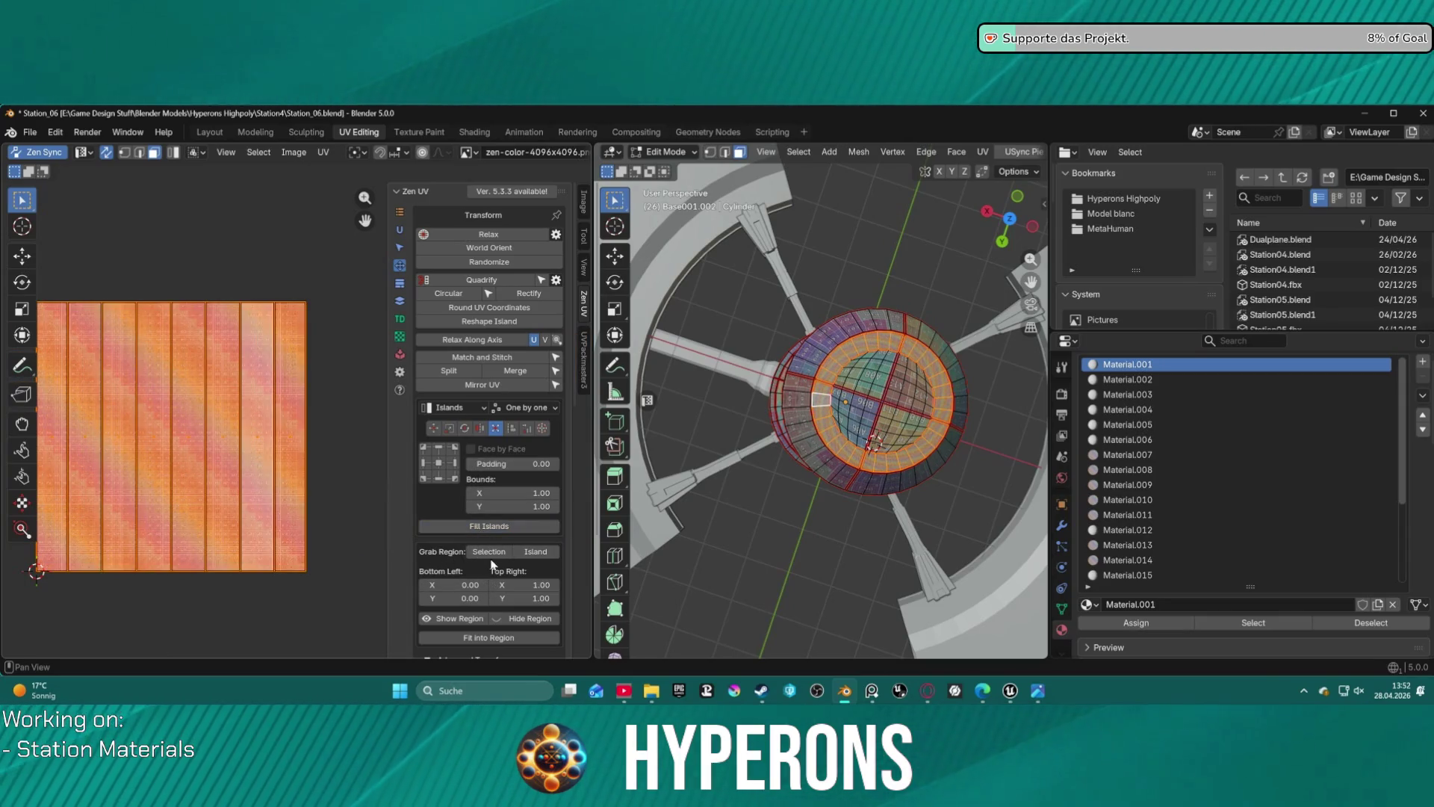
{"action": "scroll", "coordinate": [490, 564], "scroll_direction": "down", "scroll_amount": 4}
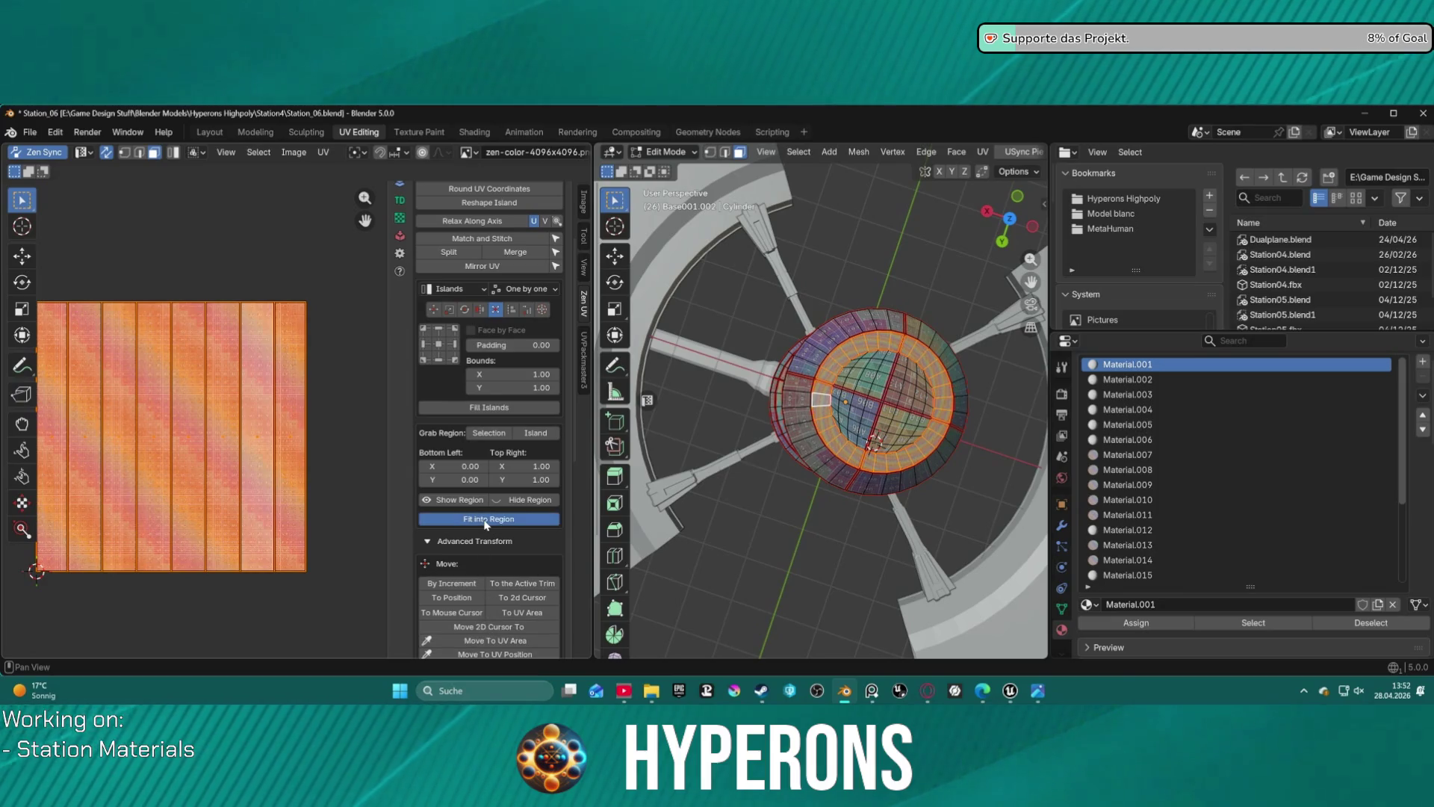
{"action": "left_click", "coordinate": [485, 520]}
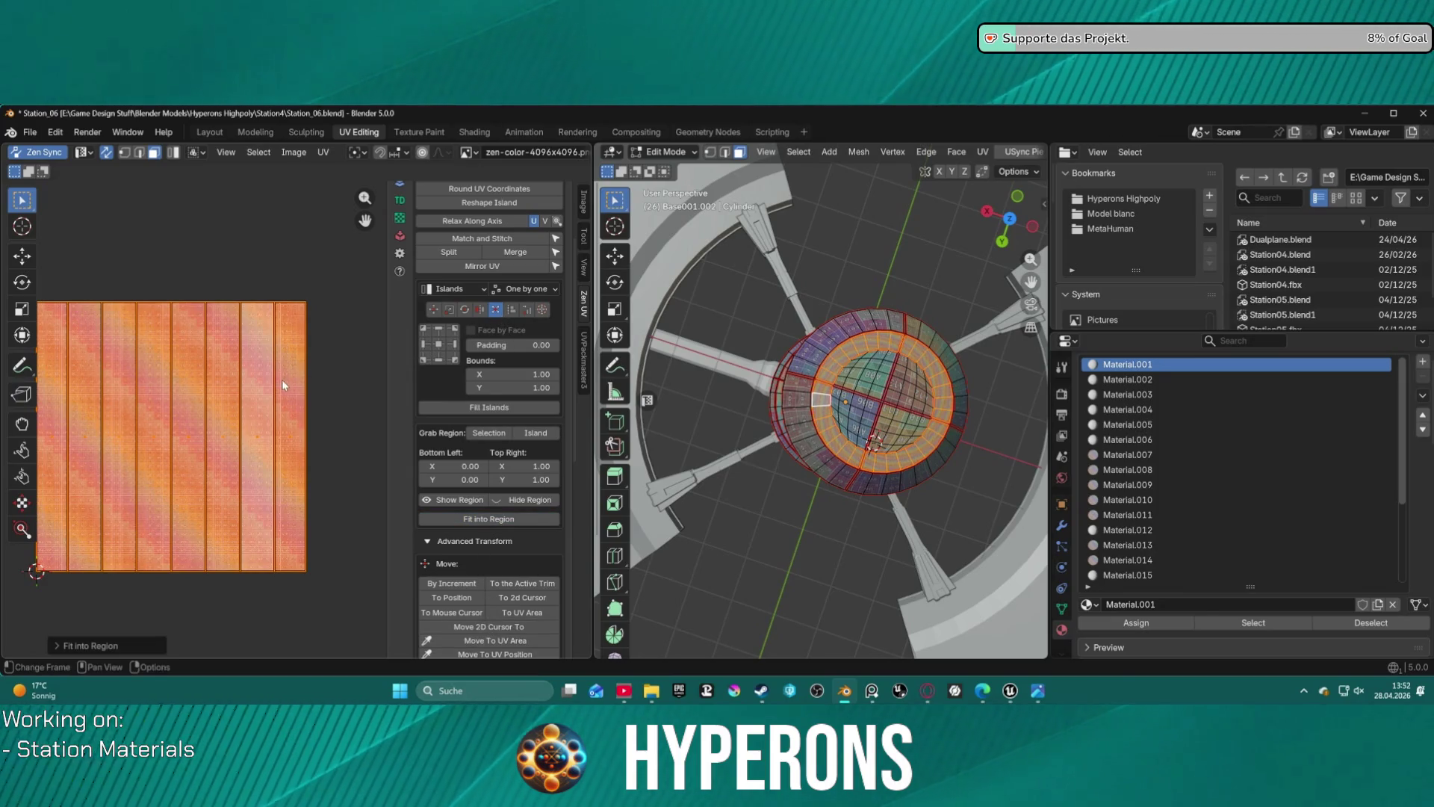
{"action": "scroll", "coordinate": [499, 322], "scroll_direction": "up", "scroll_amount": 1}
{"action": "left_click", "coordinate": [481, 191]}
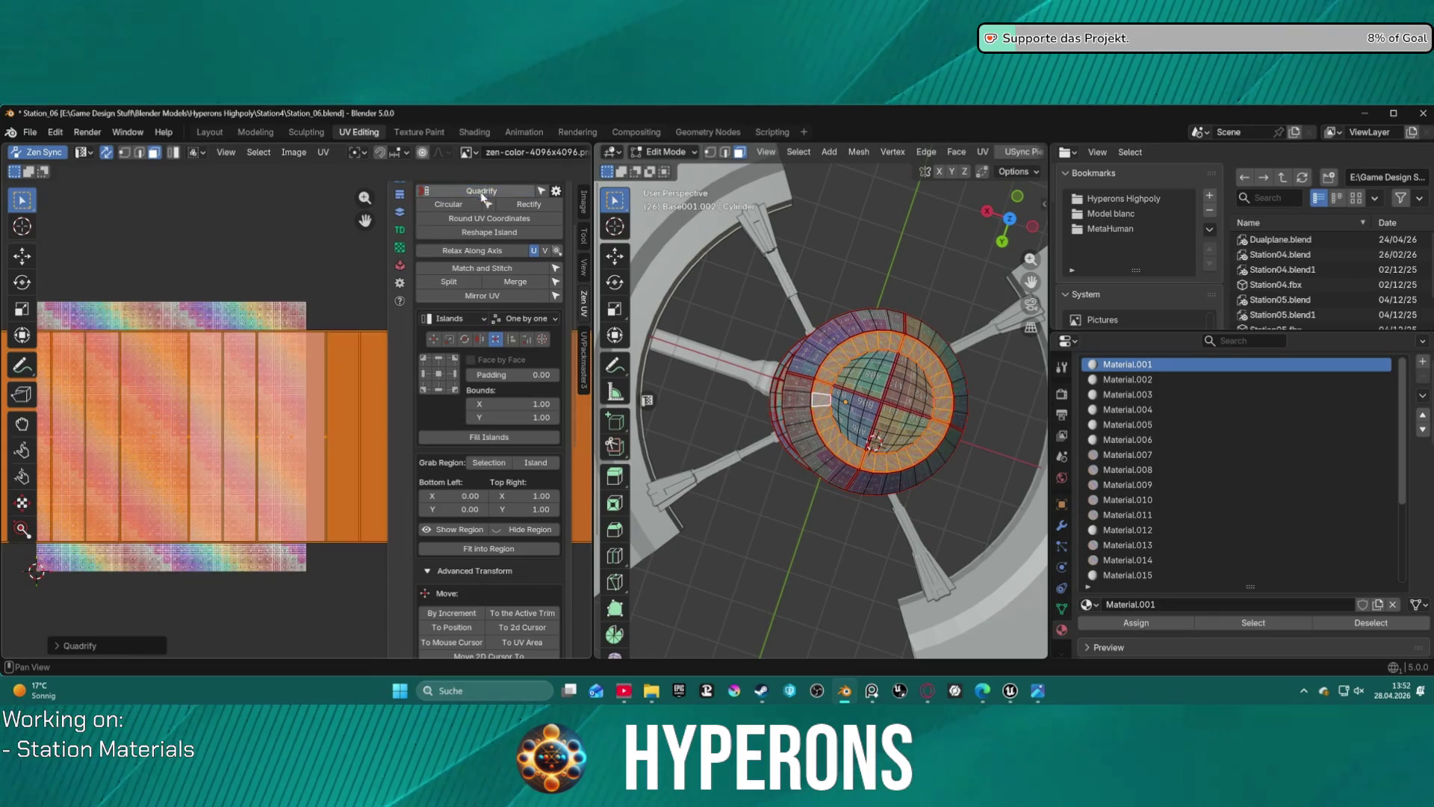
{"action": "left_click", "coordinate": [502, 549]}
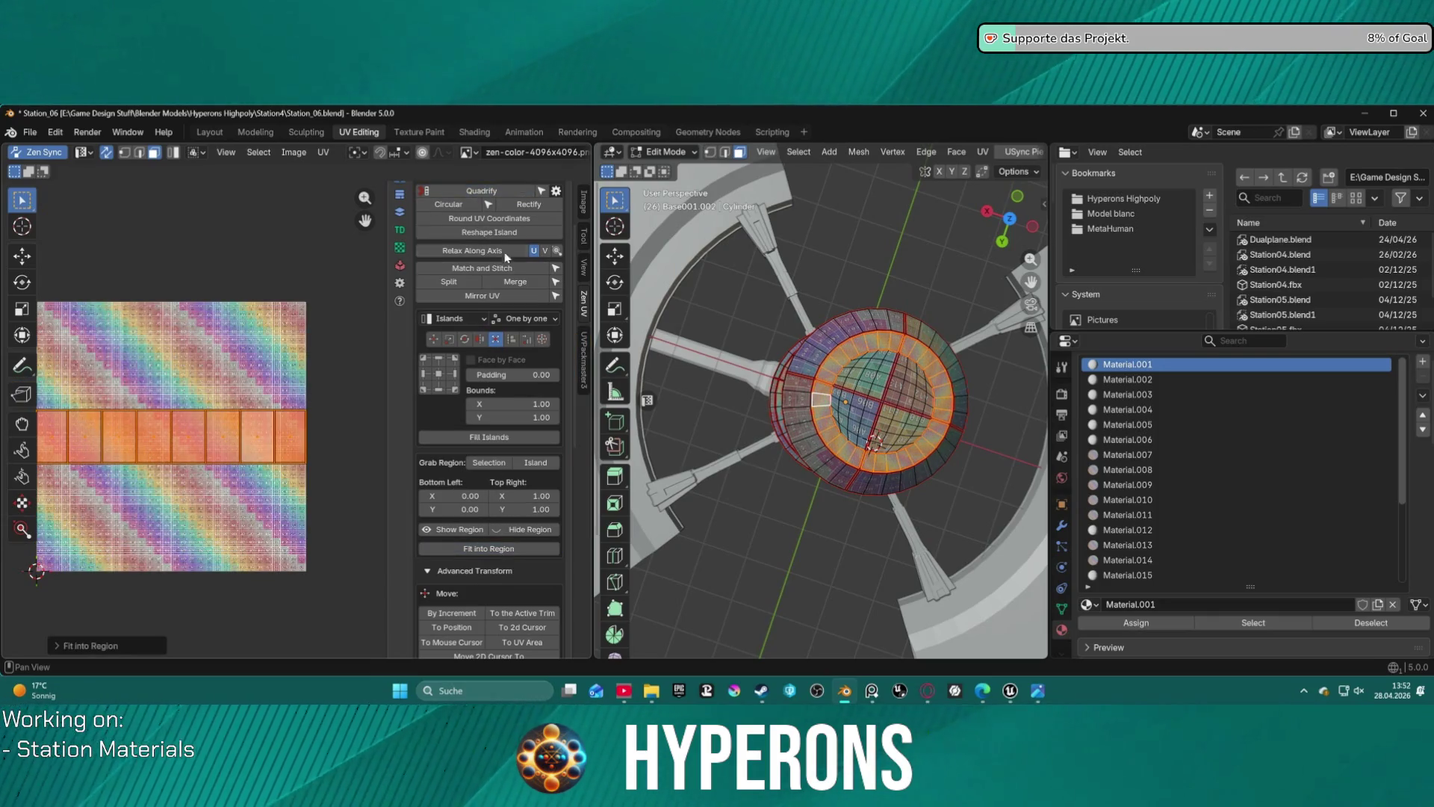
{"action": "left_click", "coordinate": [485, 193]}
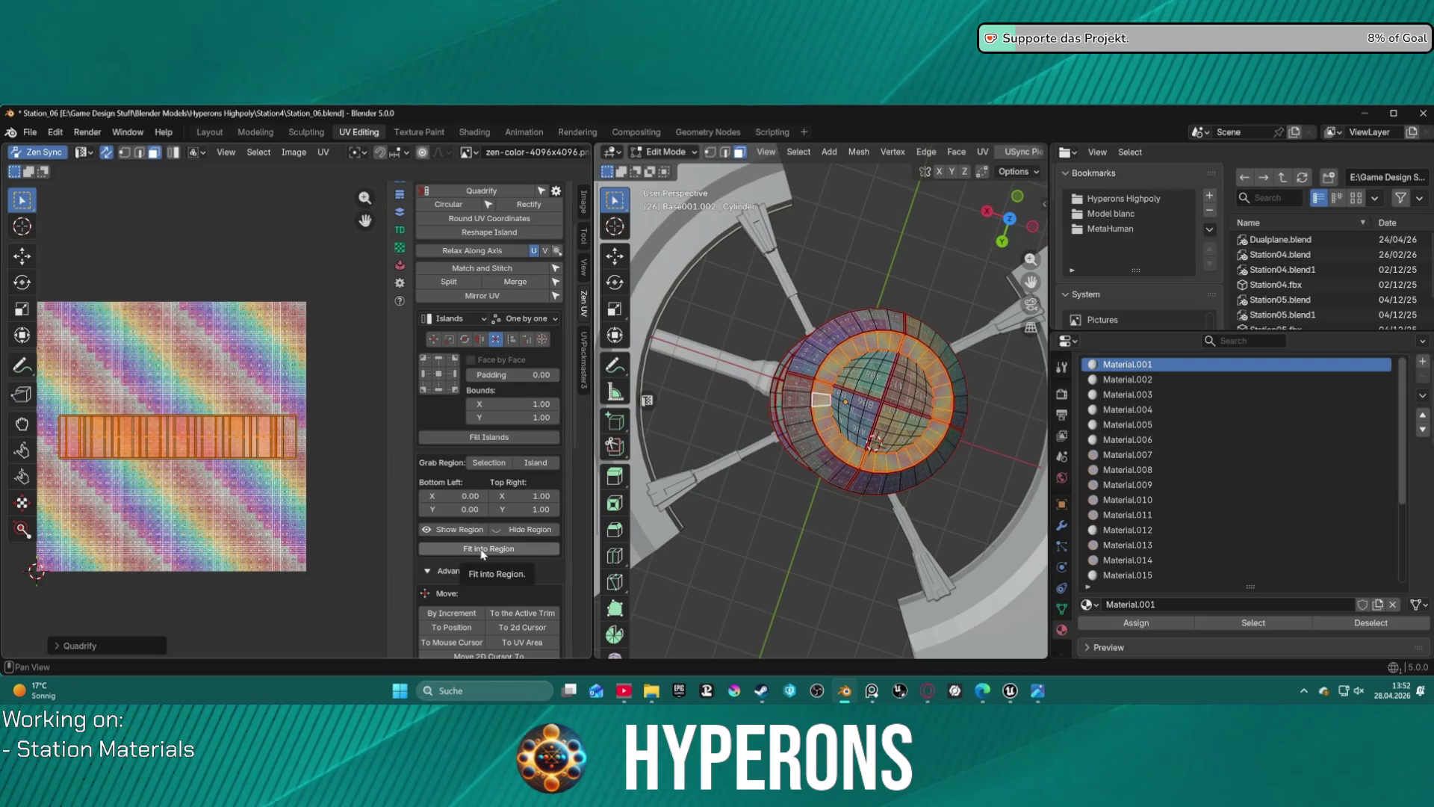
{"action": "scroll", "coordinate": [483, 553], "scroll_direction": "down", "scroll_amount": 3}
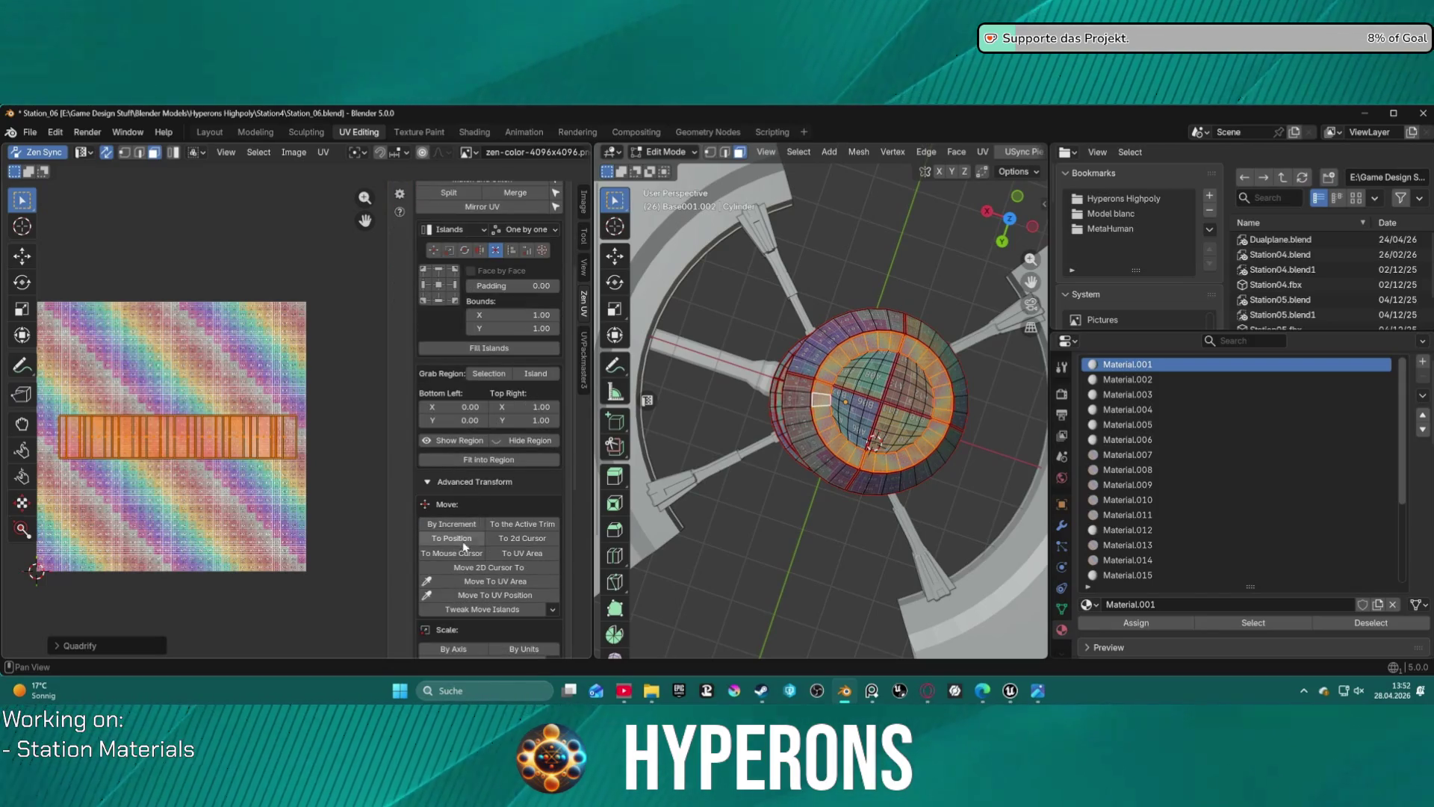
- Shrink the UV island with Zen UV Scale, then scale it up freely with S
{"action": "scroll", "coordinate": [473, 586], "scroll_direction": "down", "scroll_amount": 6}
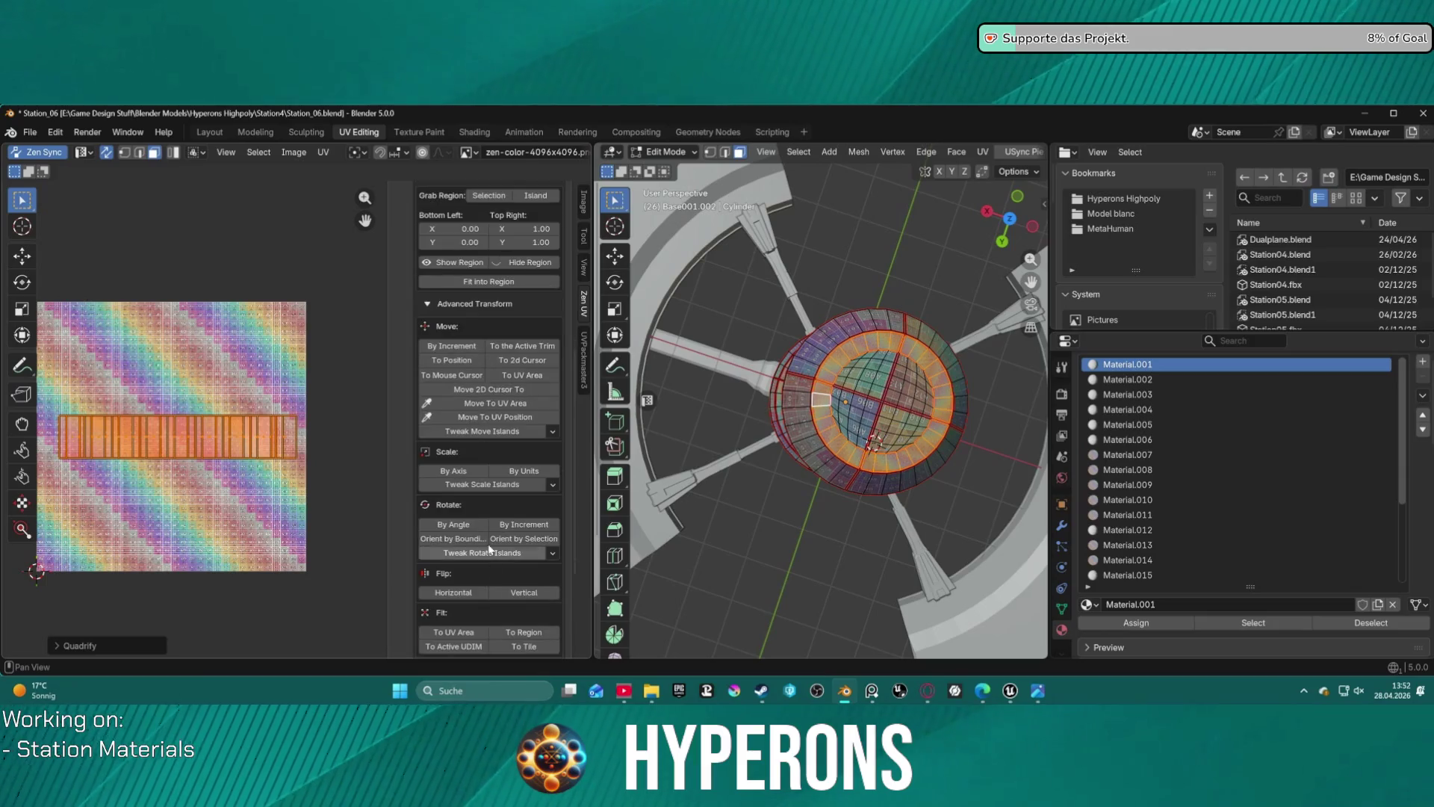
{"action": "left_click", "coordinate": [454, 471]}
{"action": "left_click", "coordinate": [461, 472]}
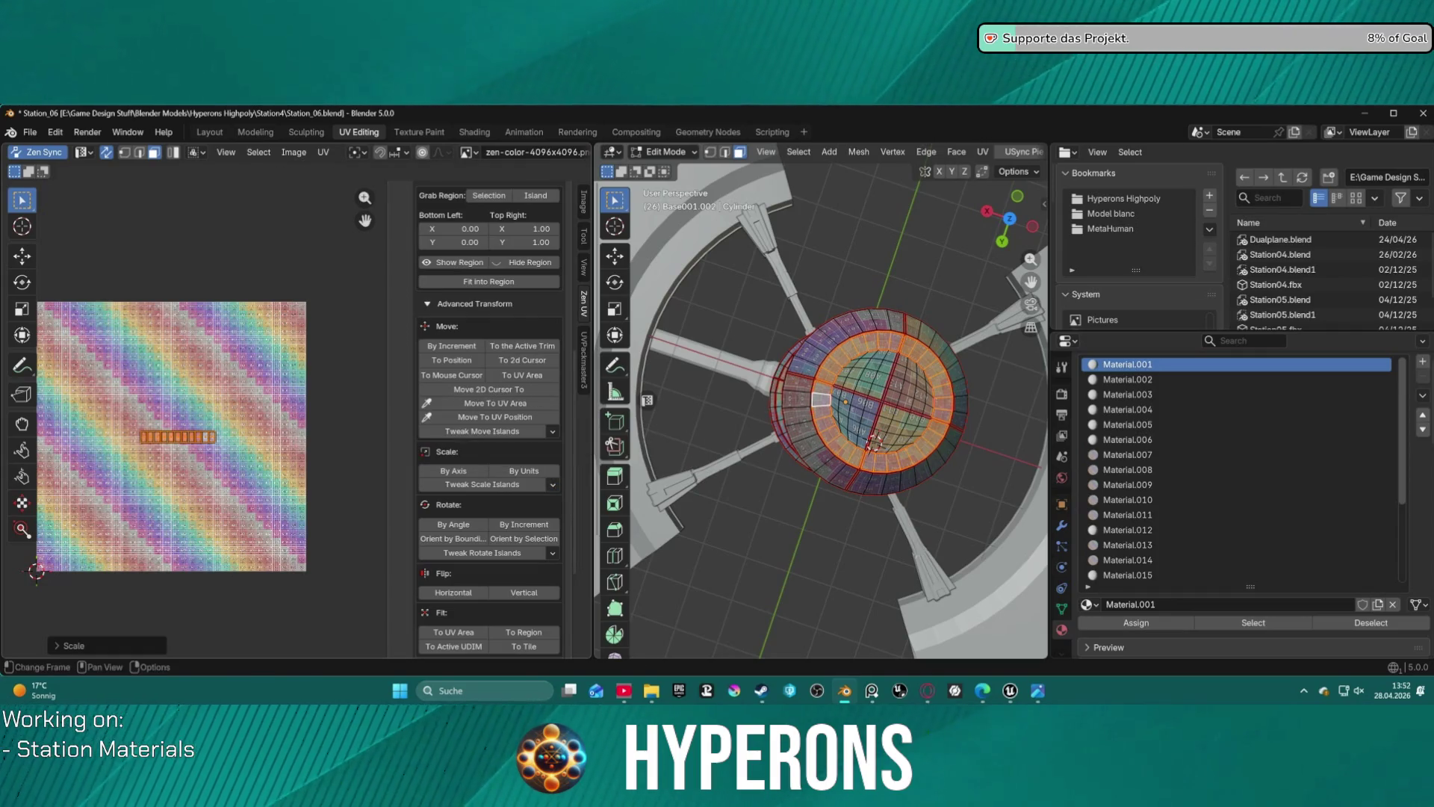
{"action": "left_click", "coordinate": [555, 484]}
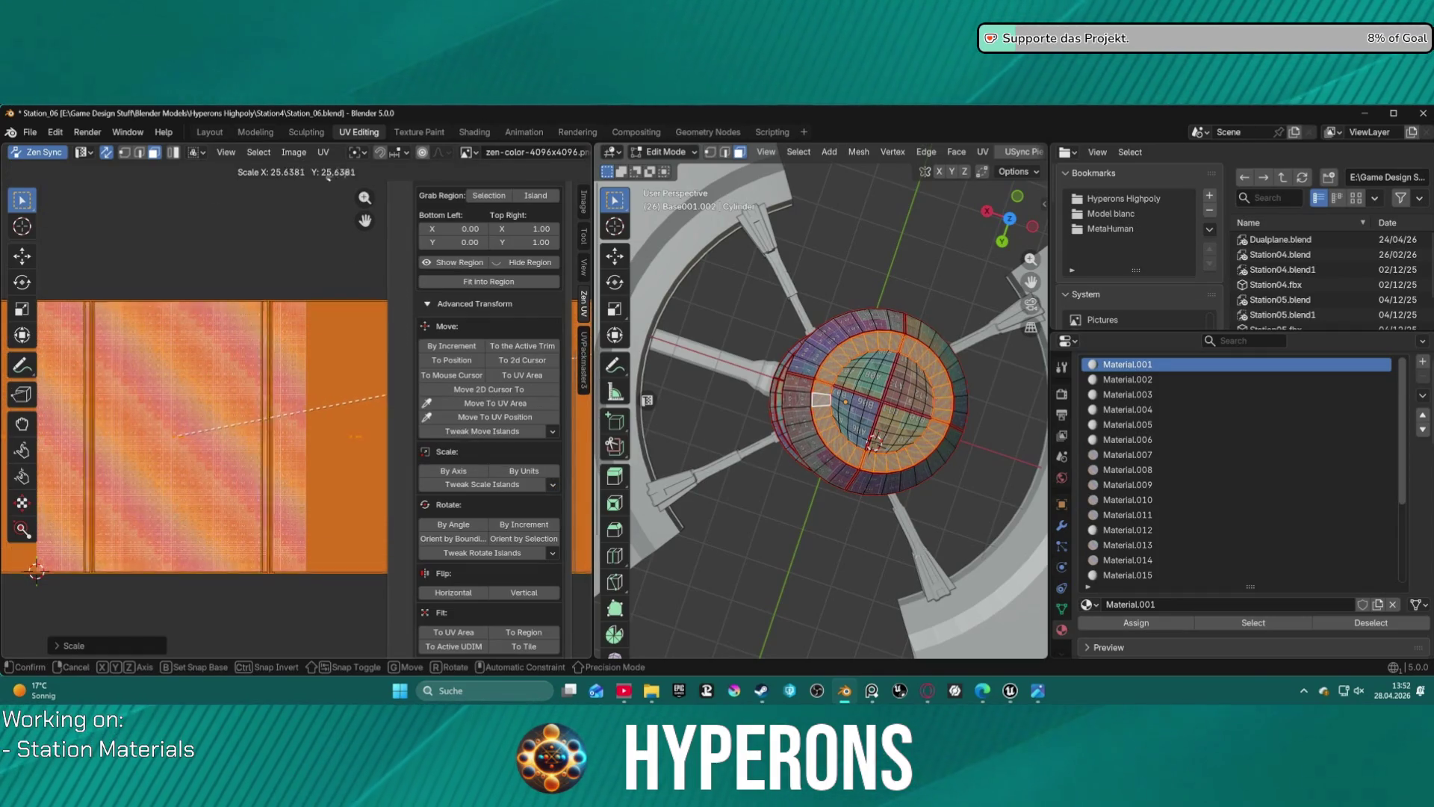
{"action": "left_click", "coordinate": [305, 187]}
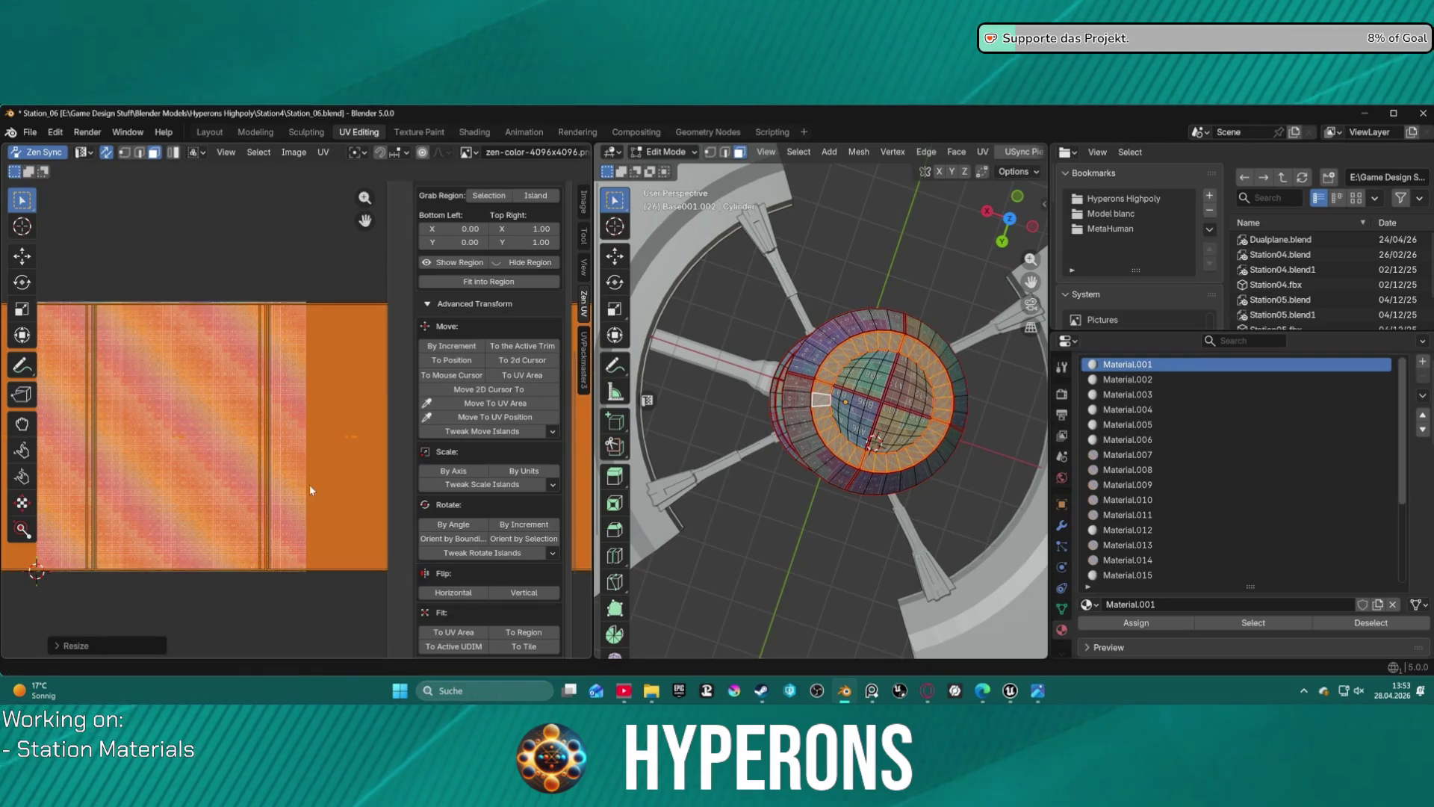
- Use Fit To Region and To Tile to stretch the strip across the full tile width
{"action": "scroll", "coordinate": [441, 470], "scroll_direction": "down", "scroll_amount": 3}
{"action": "left_click", "coordinate": [511, 553]}
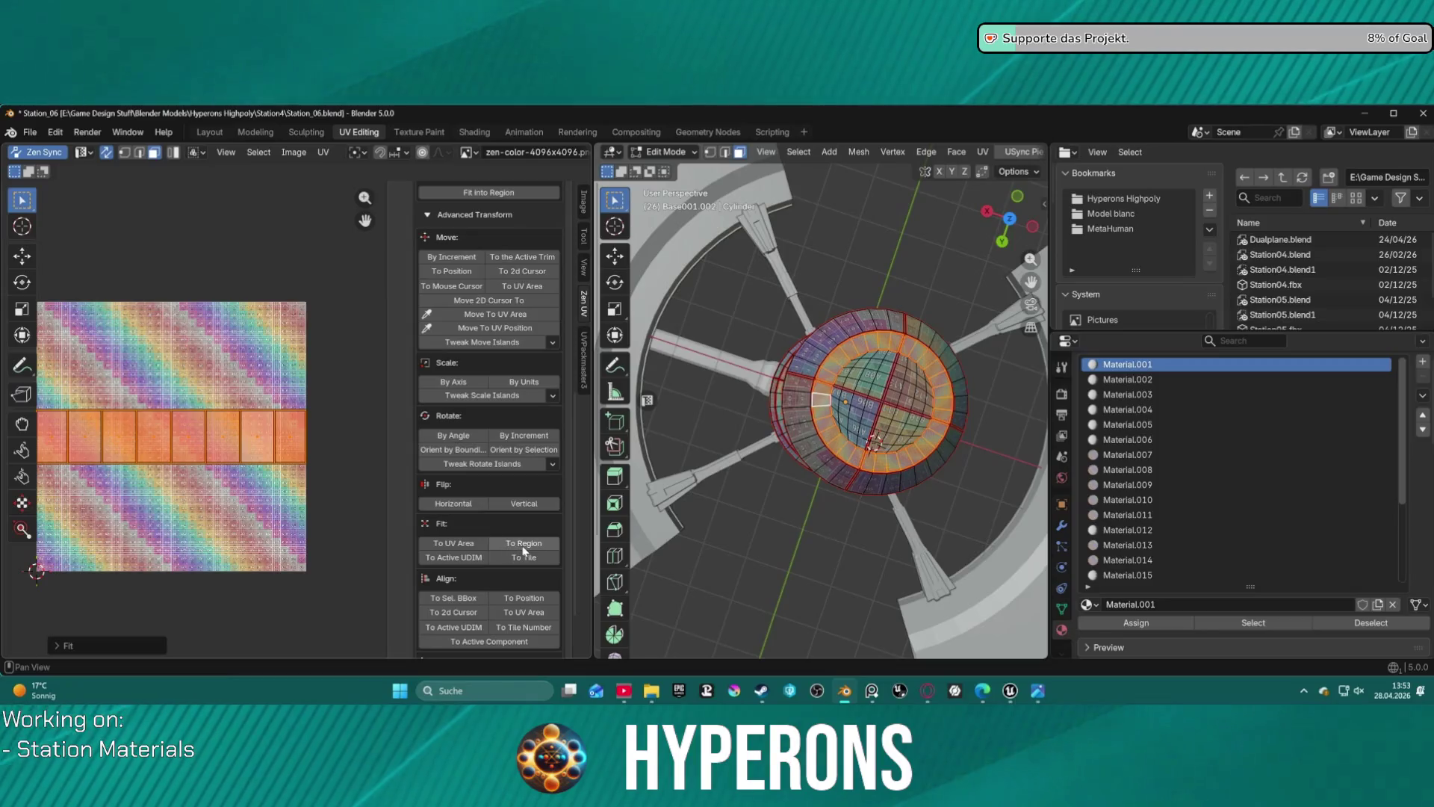
{"action": "left_click", "coordinate": [523, 545]}
{"action": "left_click", "coordinate": [542, 557]}
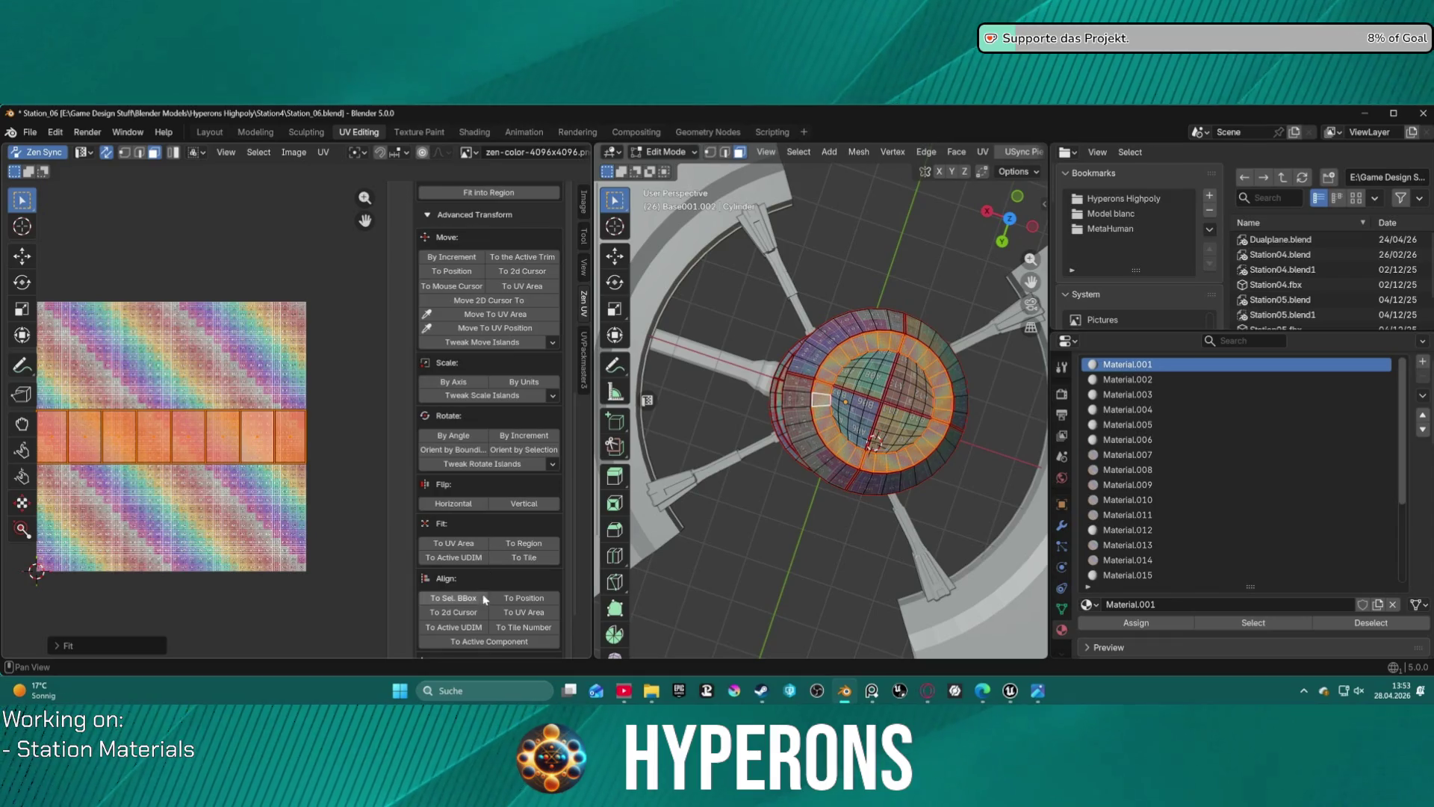
{"action": "scroll", "coordinate": [527, 623], "scroll_direction": "down", "scroll_amount": 1}
{"action": "scroll", "coordinate": [527, 624], "scroll_direction": "down", "scroll_amount": 1}
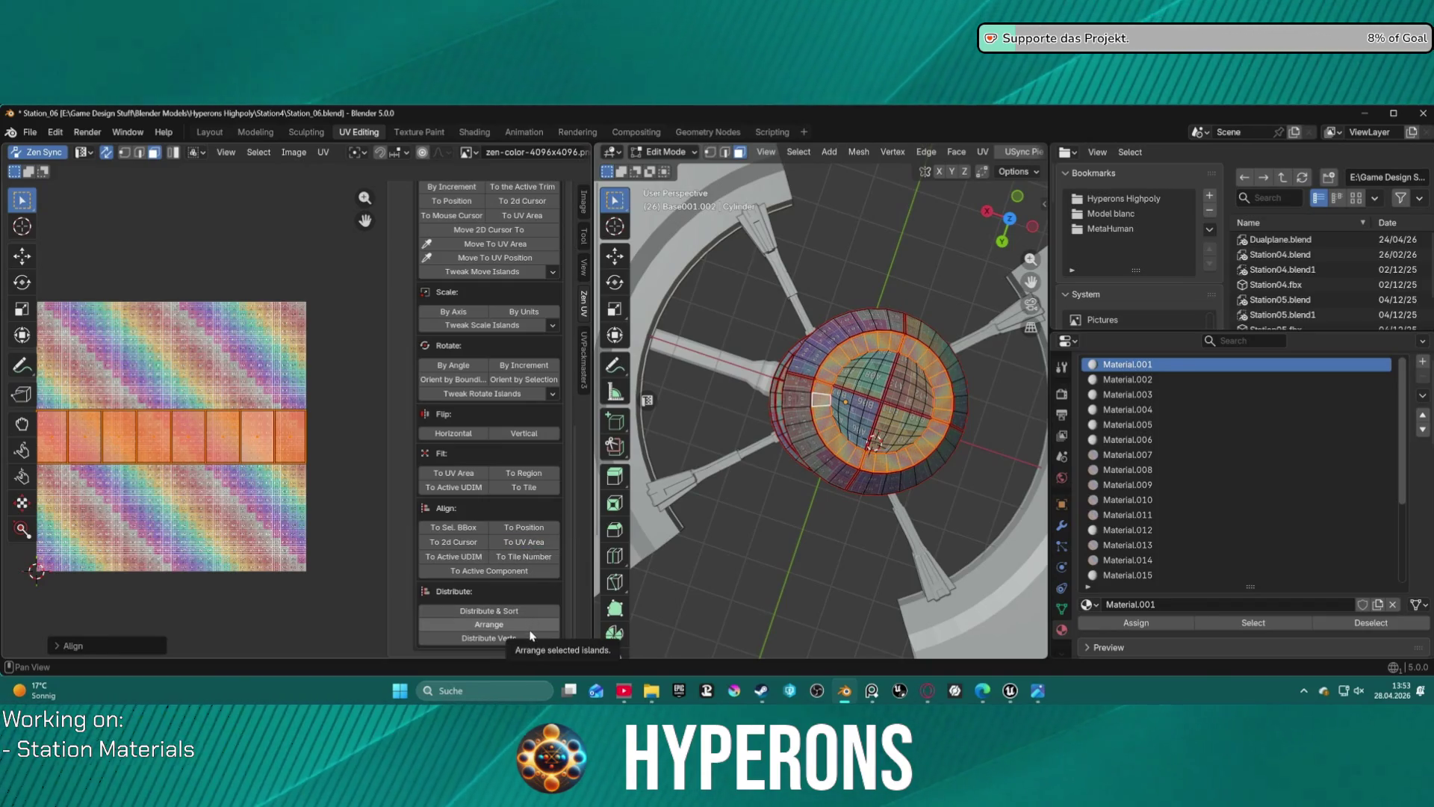
{"action": "scroll", "coordinate": [516, 598], "scroll_direction": "up", "scroll_amount": 6}
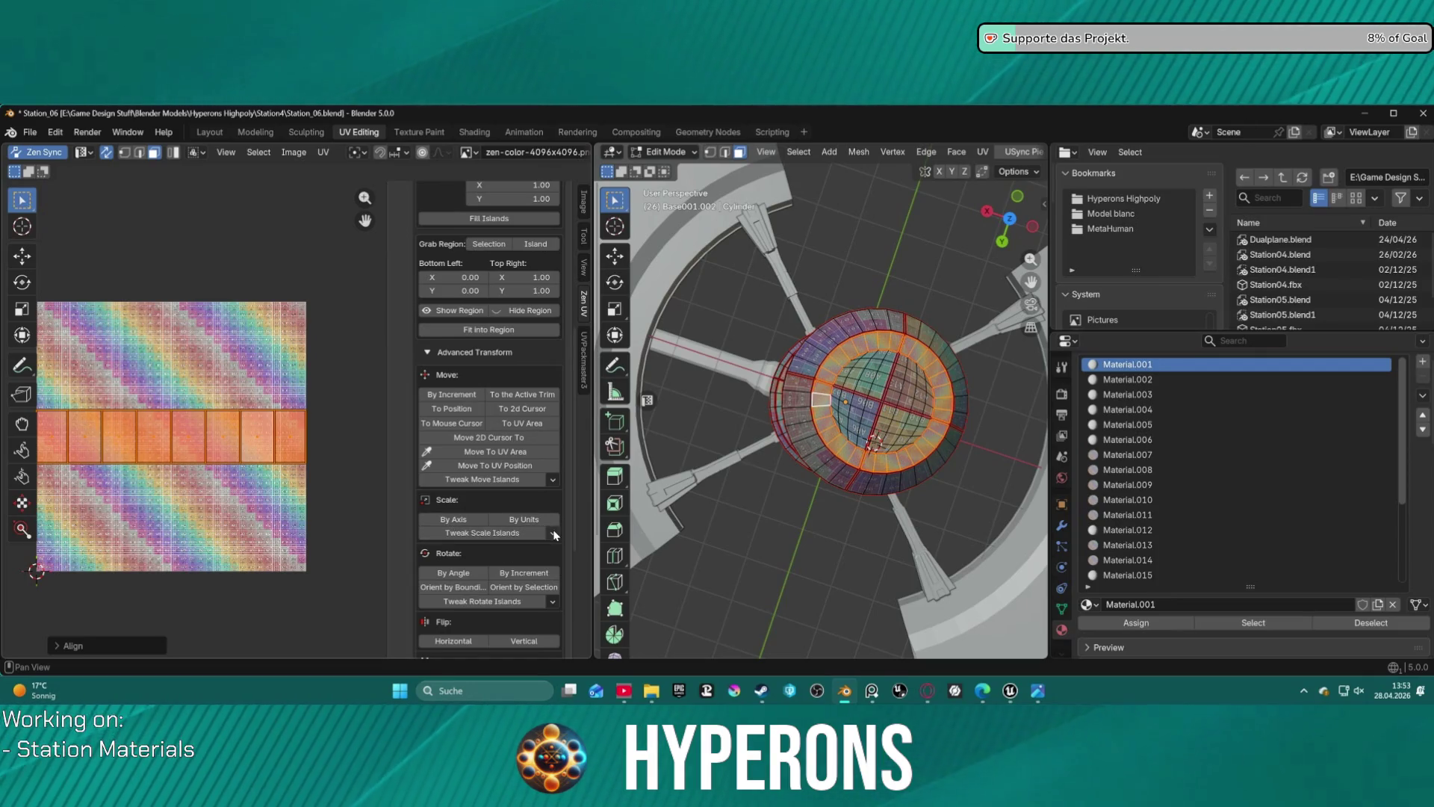
{"action": "scroll", "coordinate": [527, 349], "scroll_direction": "up", "scroll_amount": 2}
{"action": "scroll", "coordinate": [528, 349], "scroll_direction": "up", "scroll_amount": 4}
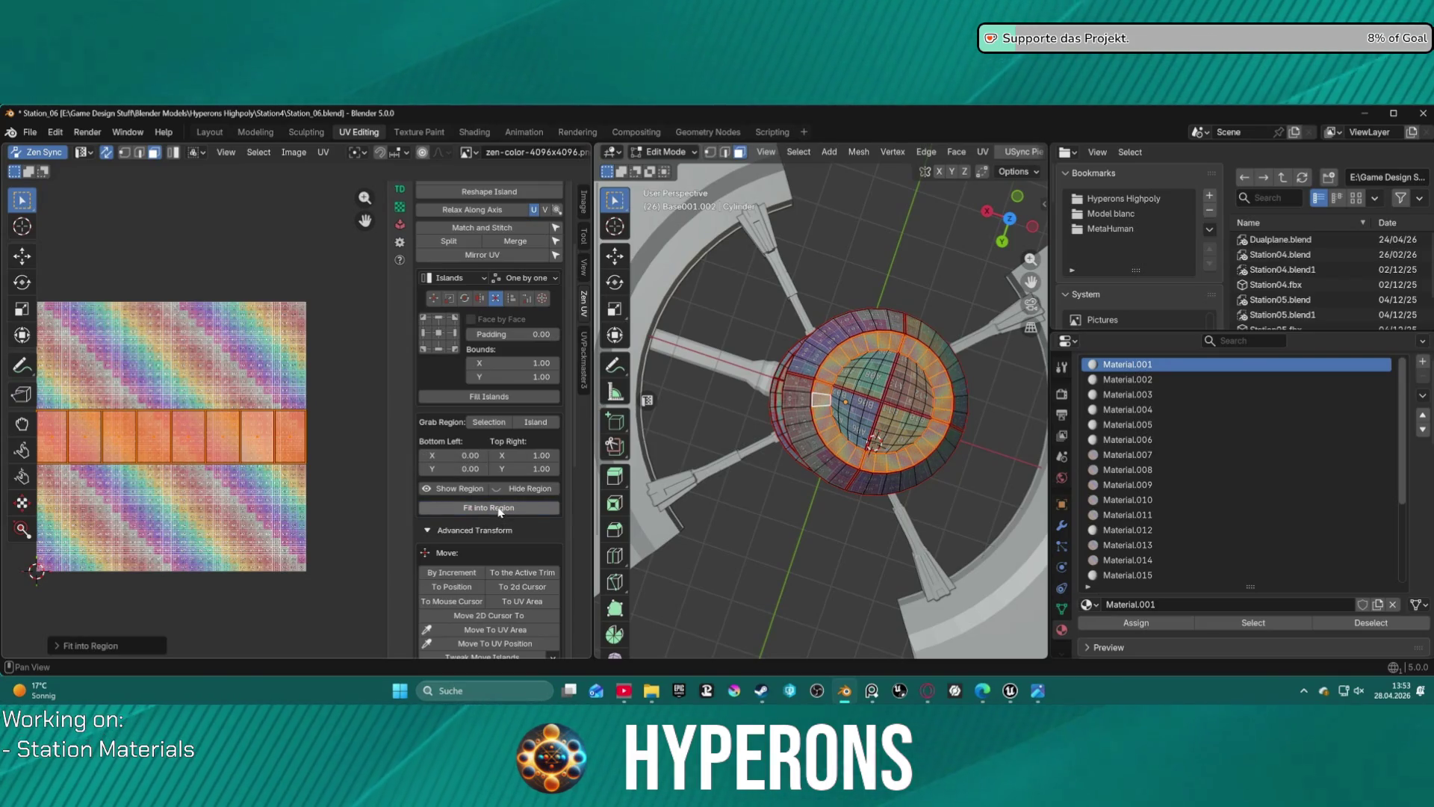
- Grab the island as the 0.40–0.60 region, fit and fill the islands, then undo Relax Along Axis
{"action": "left_click", "coordinate": [535, 422]}
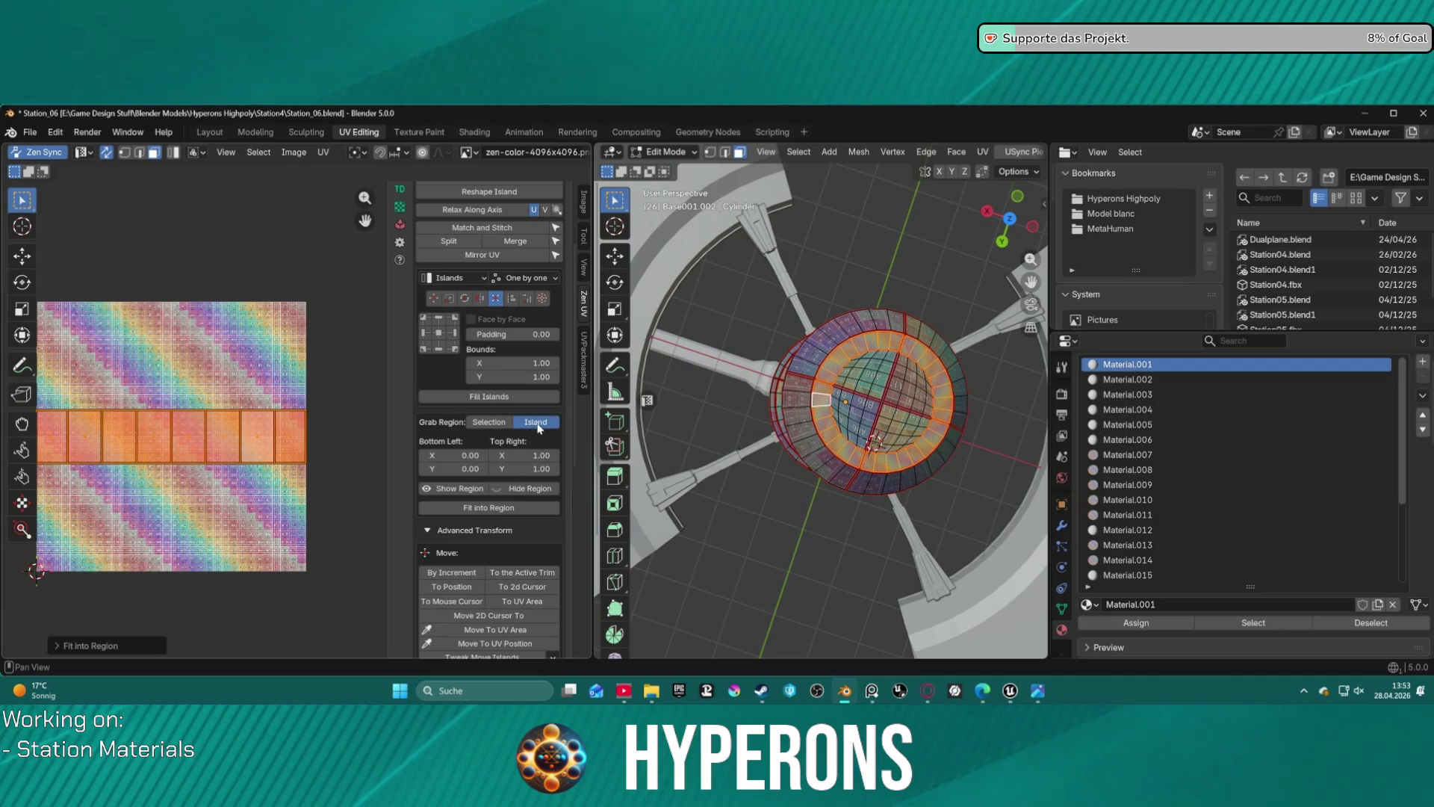
{"action": "left_click", "coordinate": [489, 508]}
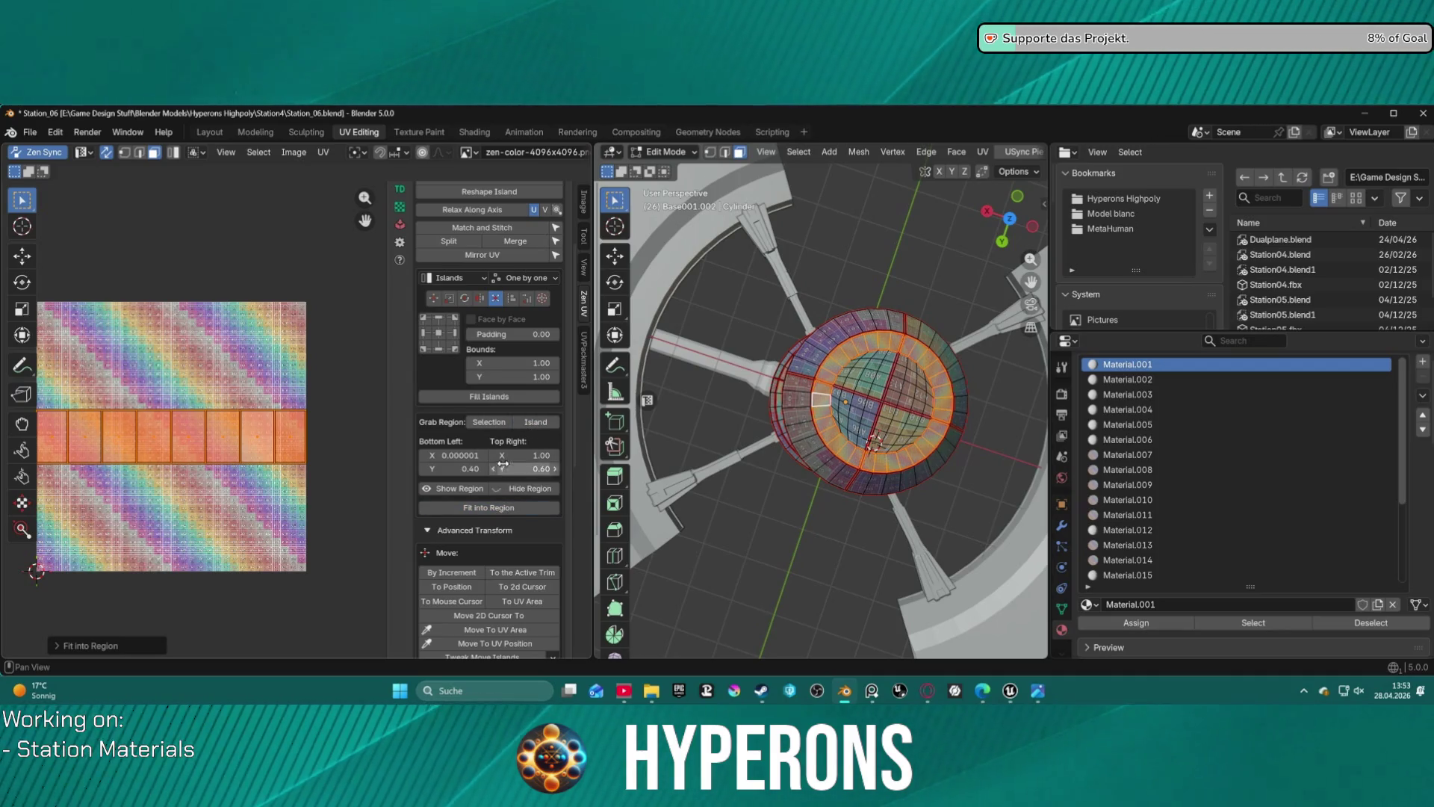
{"action": "left_click", "coordinate": [489, 508]}
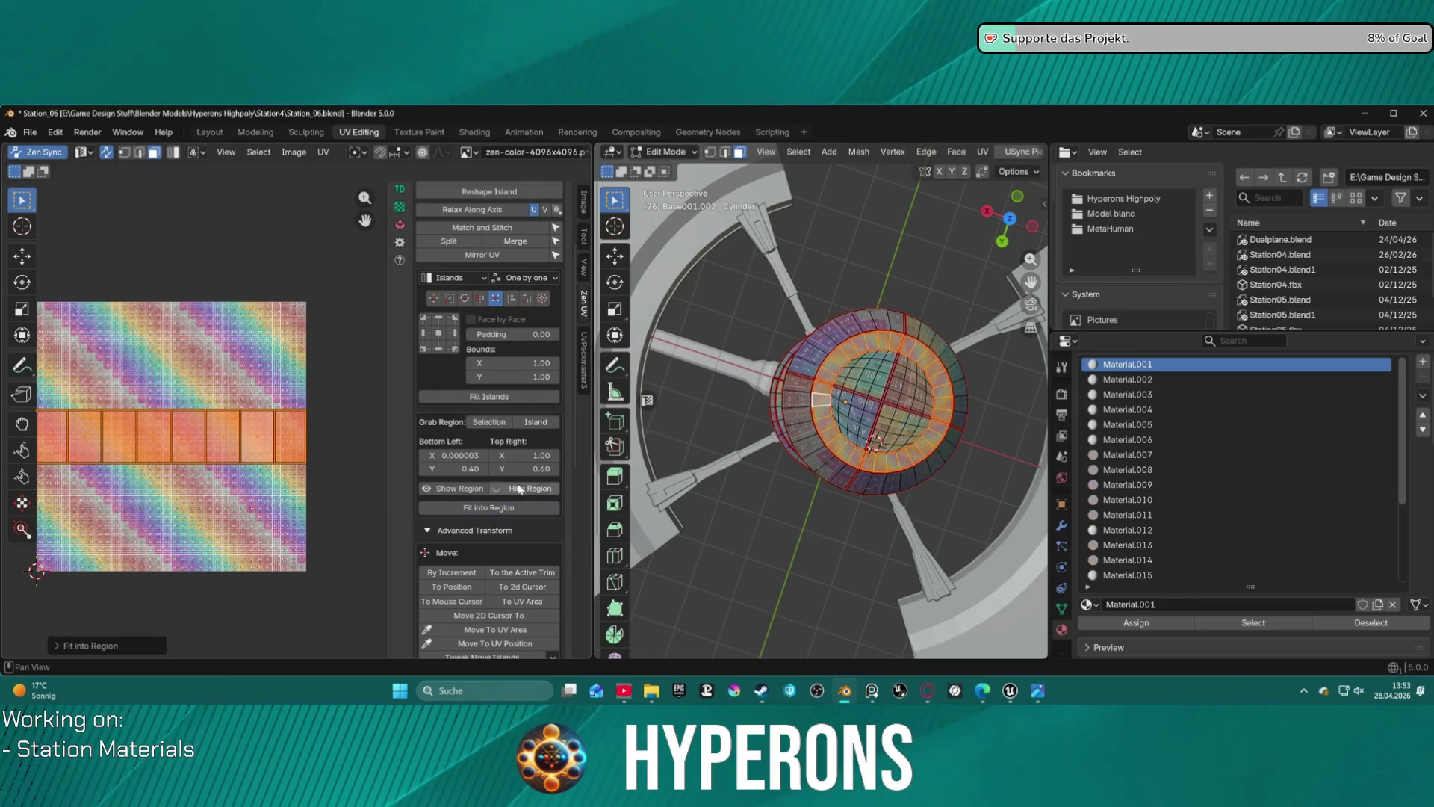
{"action": "left_click", "coordinate": [485, 398]}
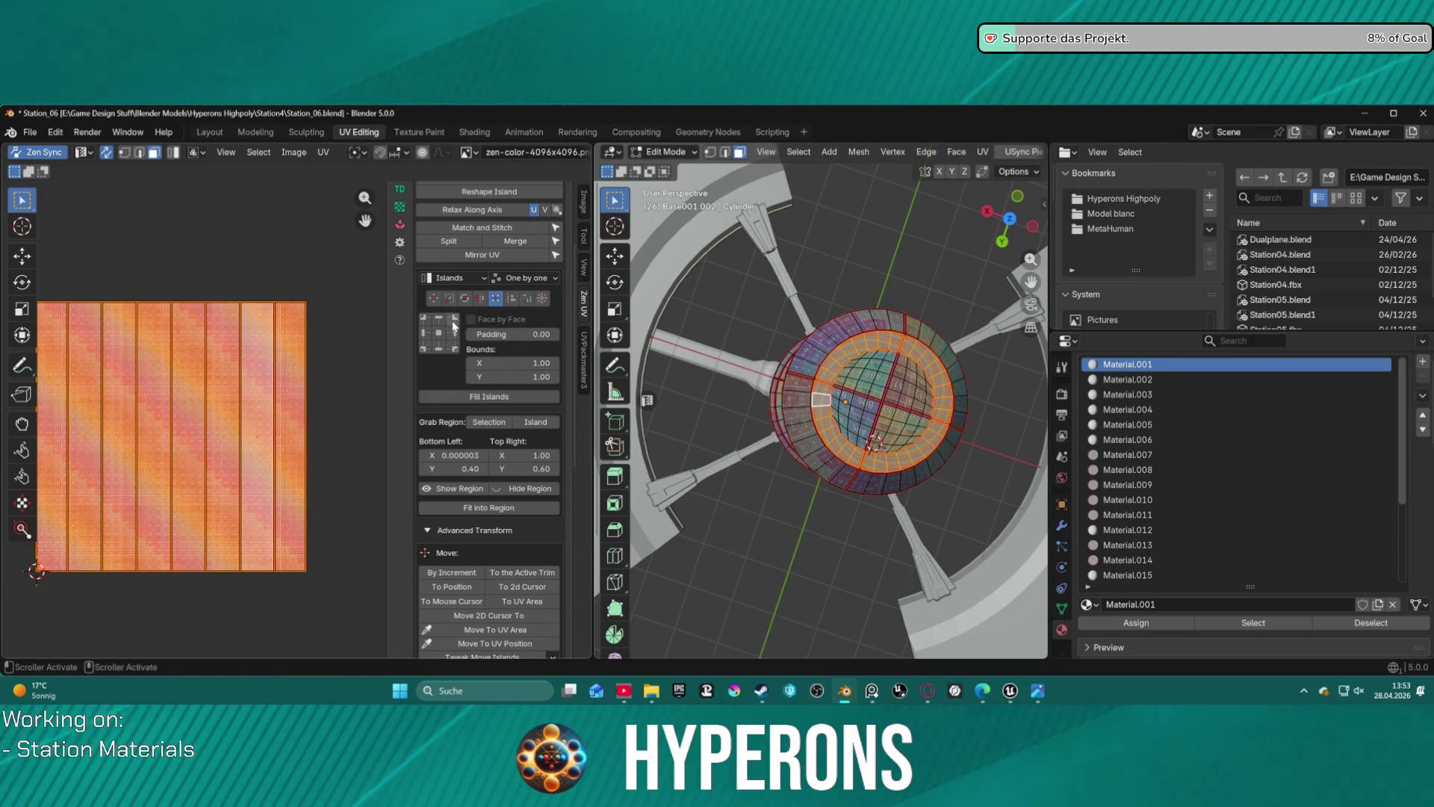
{"action": "scroll", "coordinate": [515, 291], "scroll_direction": "up", "scroll_amount": 5}
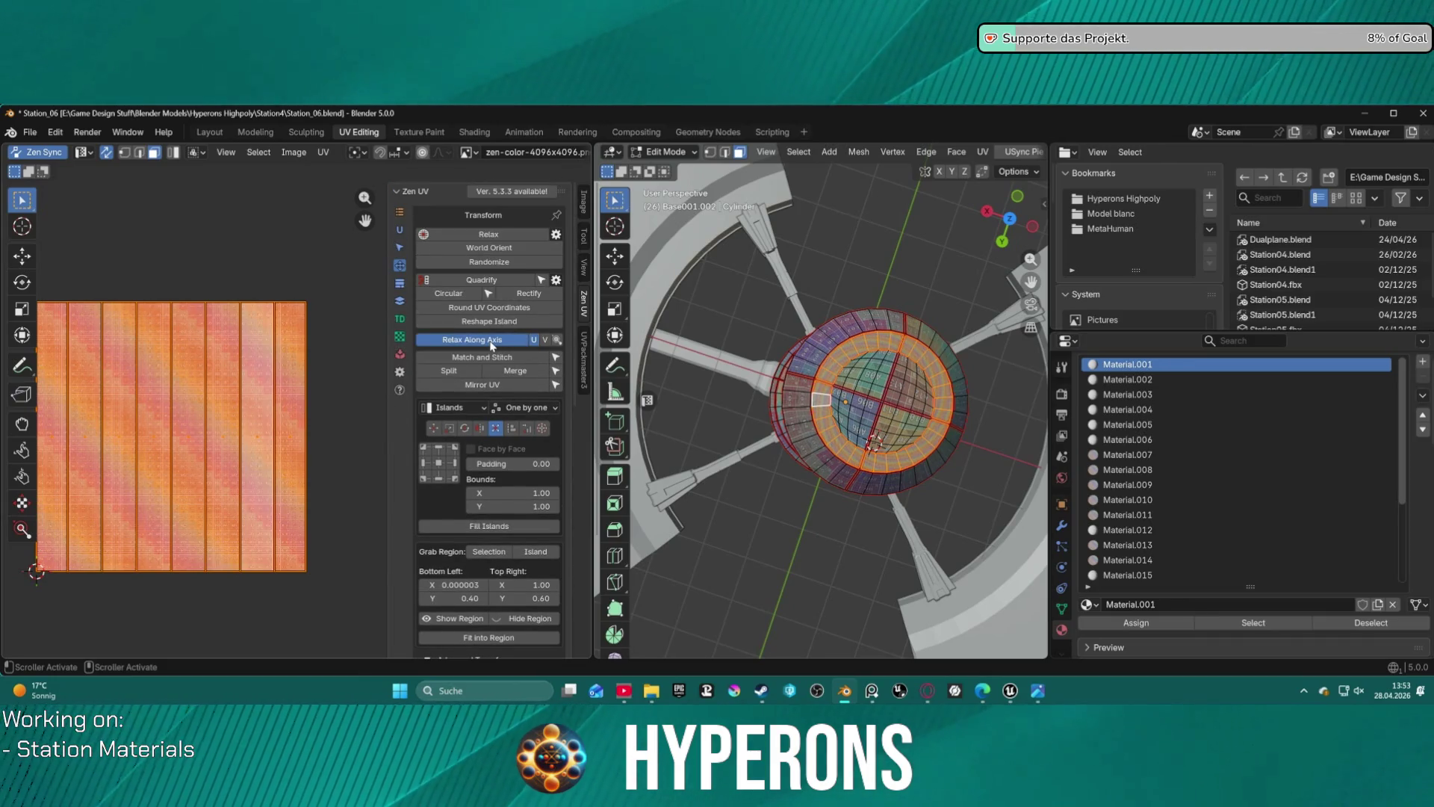
{"action": "left_click", "coordinate": [491, 344]}
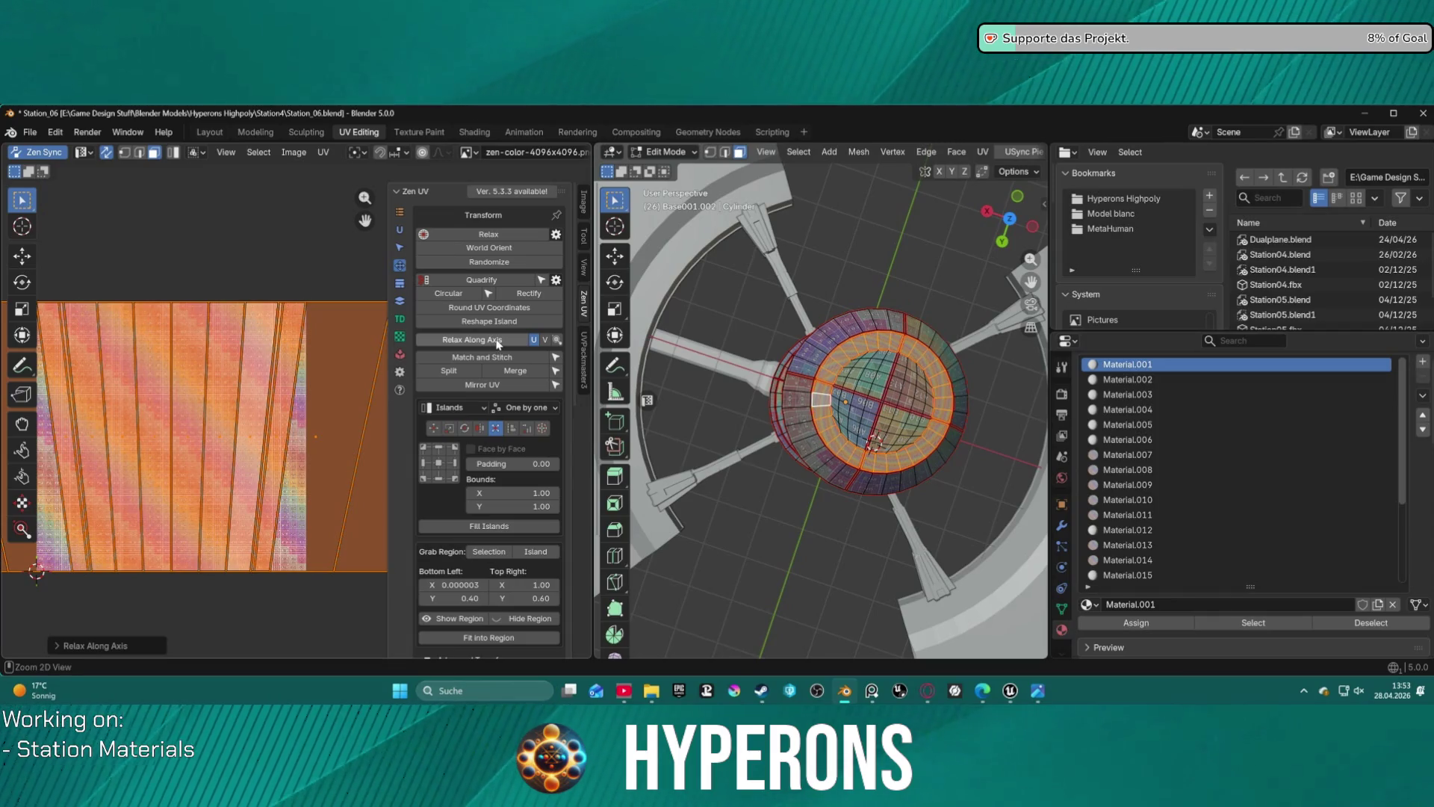
{"action": "key", "text": "ctrl+z"}
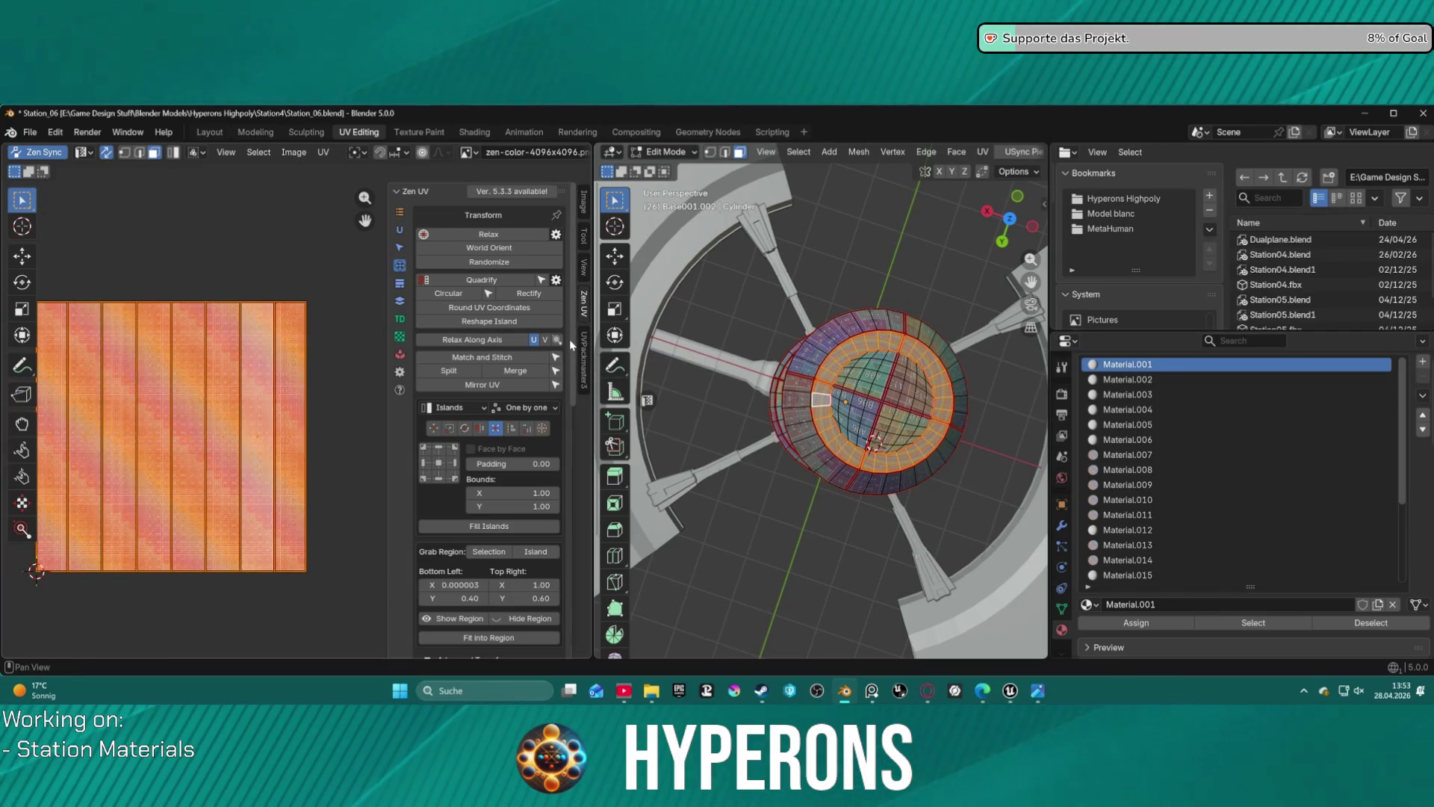
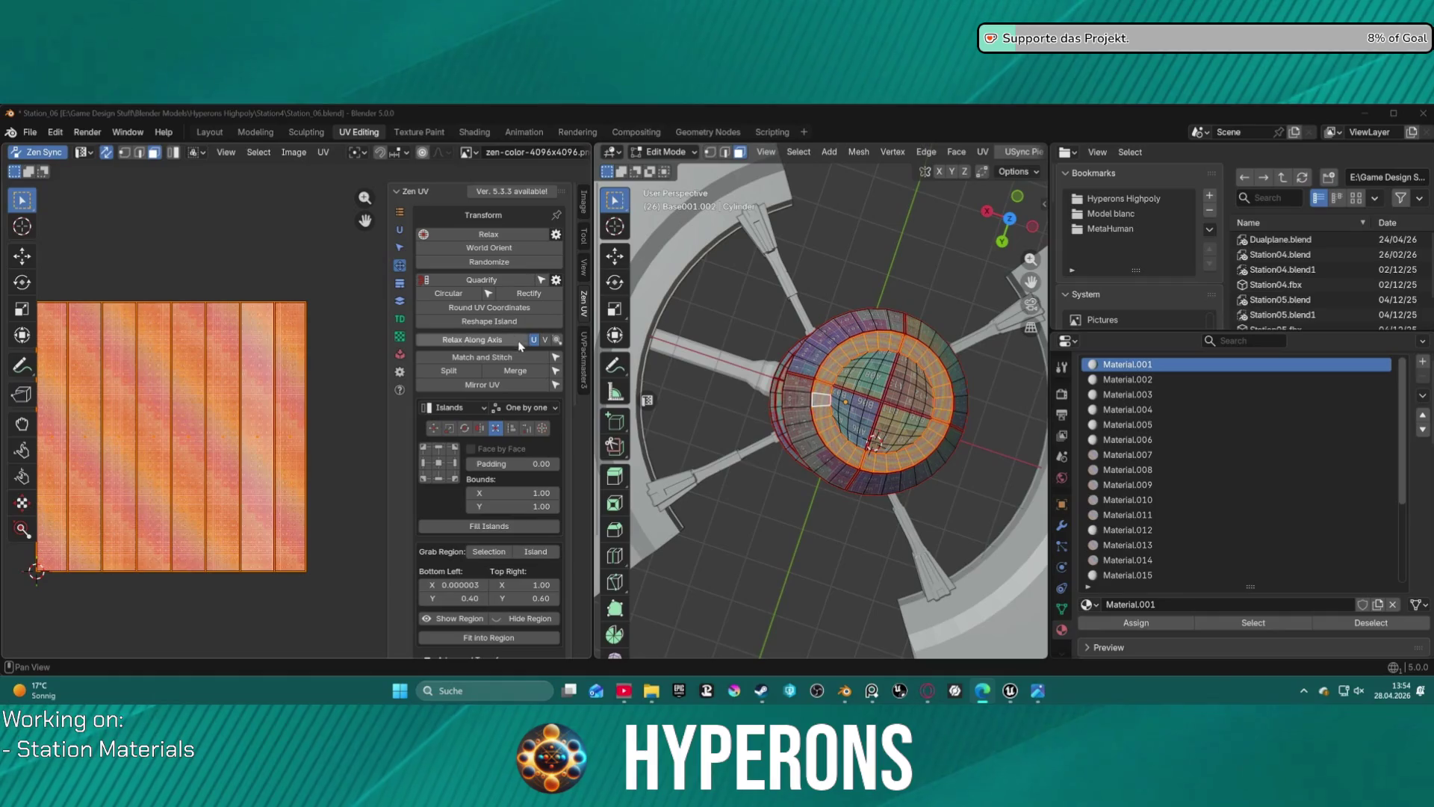
- Run Zen UV Quadrify on the ring's UV islands with Island influence and Horizontal orientation
{"action": "left_click", "coordinate": [555, 280]}
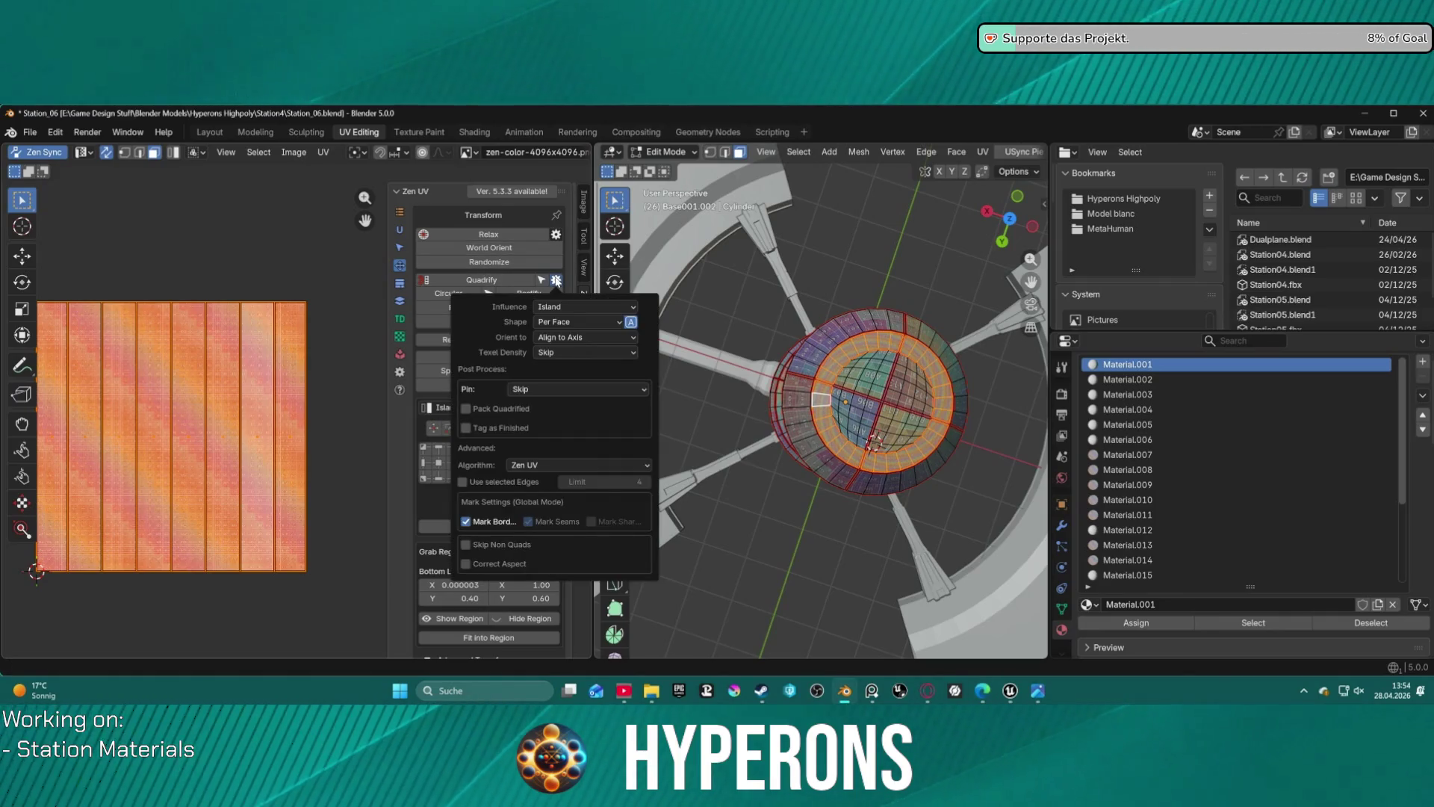
{"action": "left_click", "coordinate": [590, 312]}
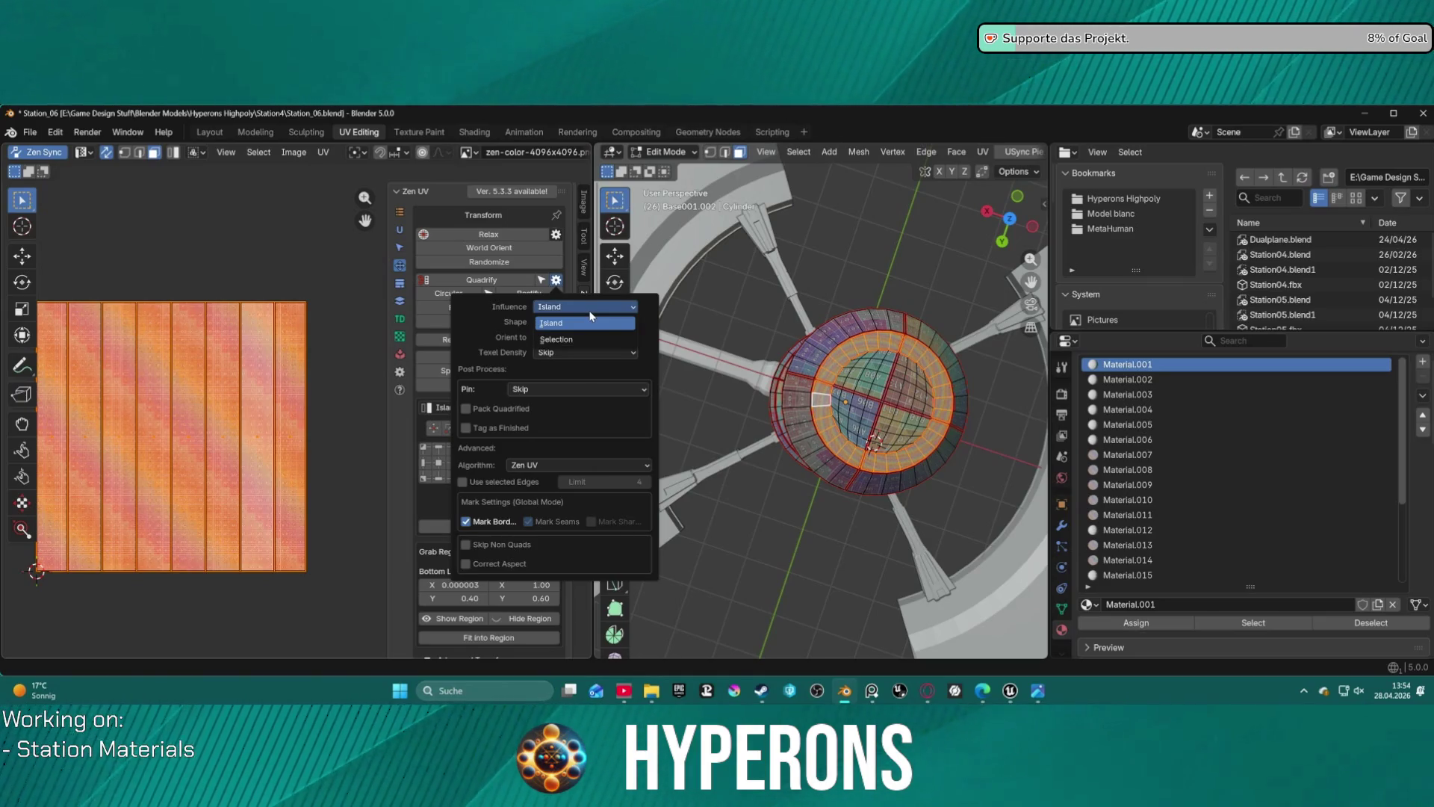
{"action": "left_click", "coordinate": [583, 324]}
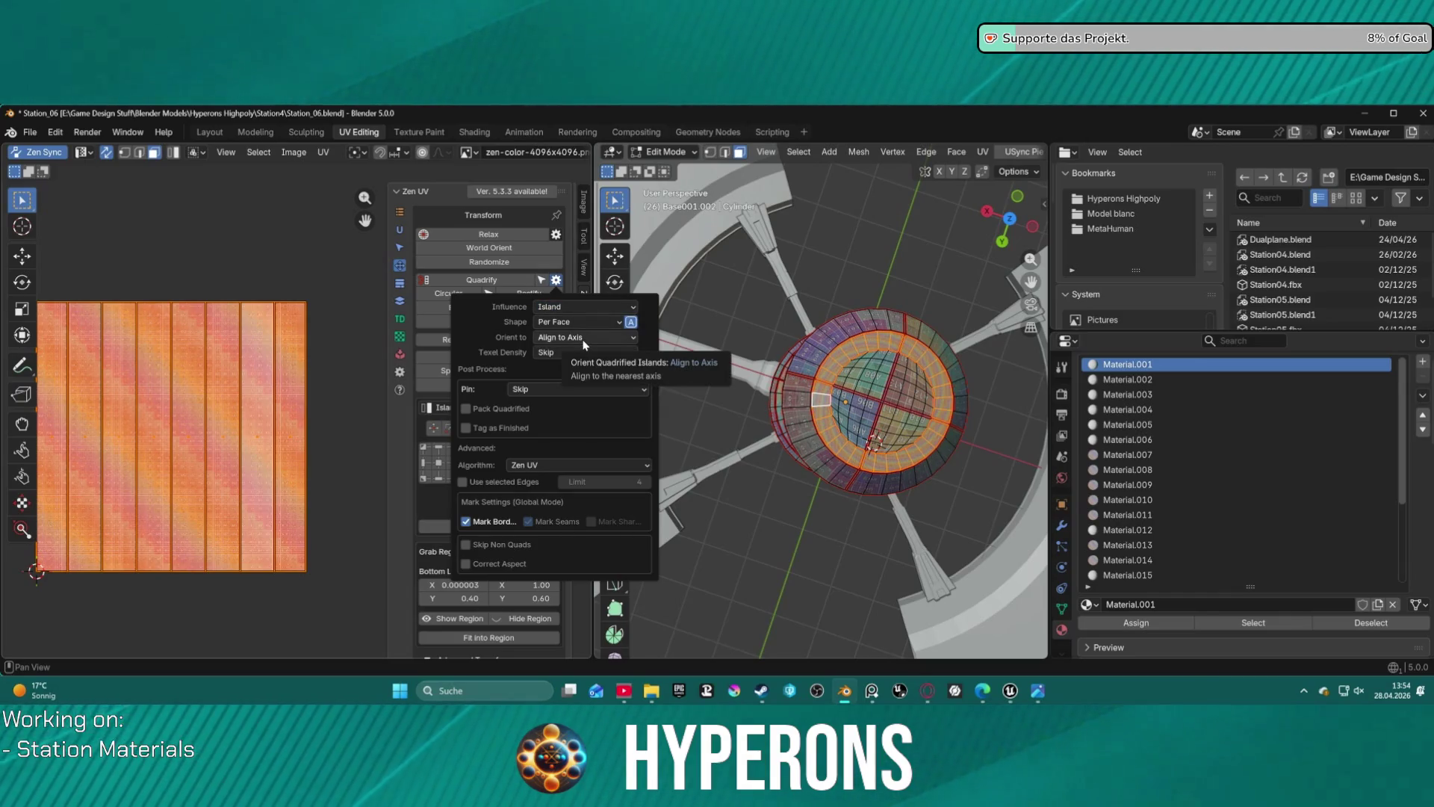
{"action": "left_click", "coordinate": [584, 338]}
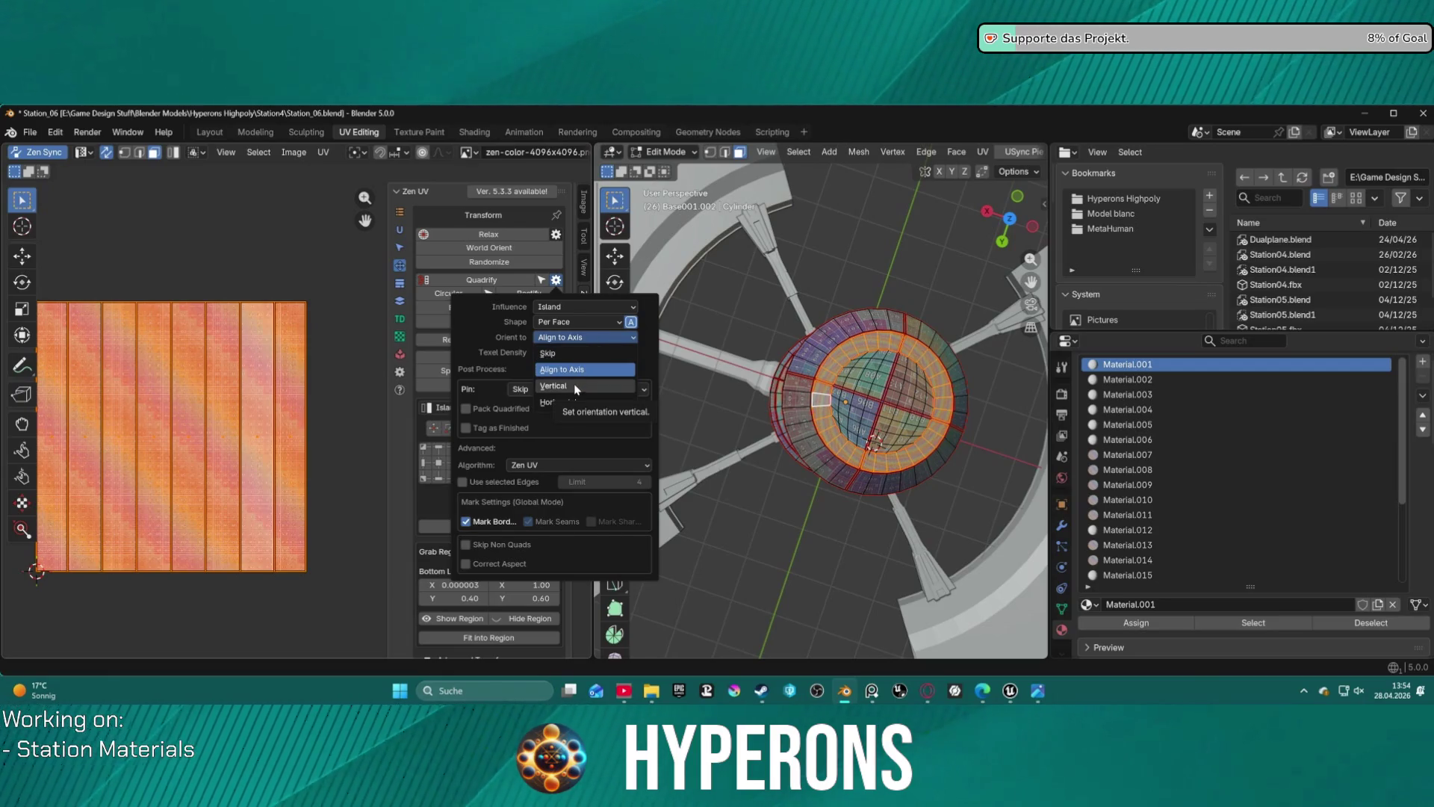
{"action": "left_click", "coordinate": [565, 403]}
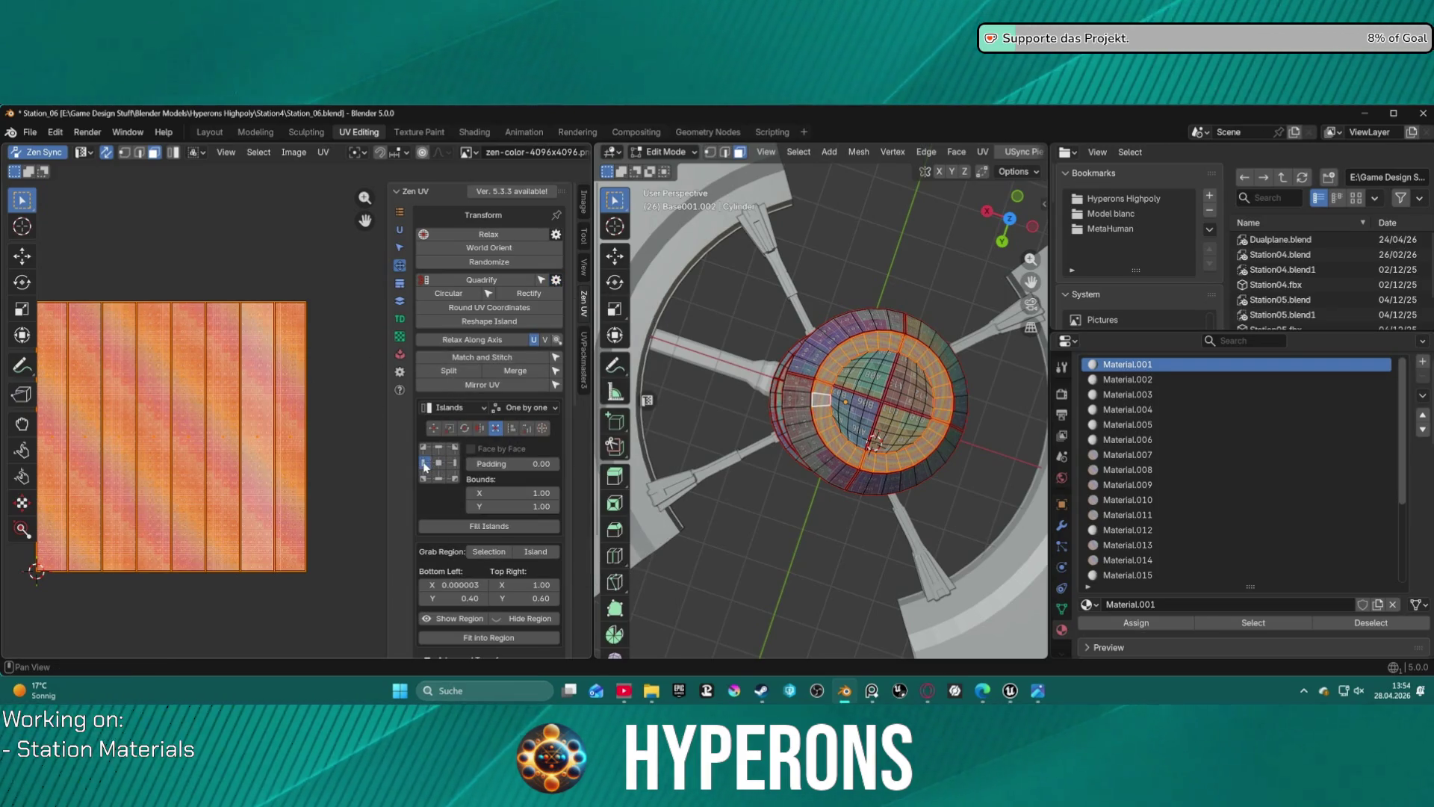
{"action": "left_click", "coordinate": [482, 280]}
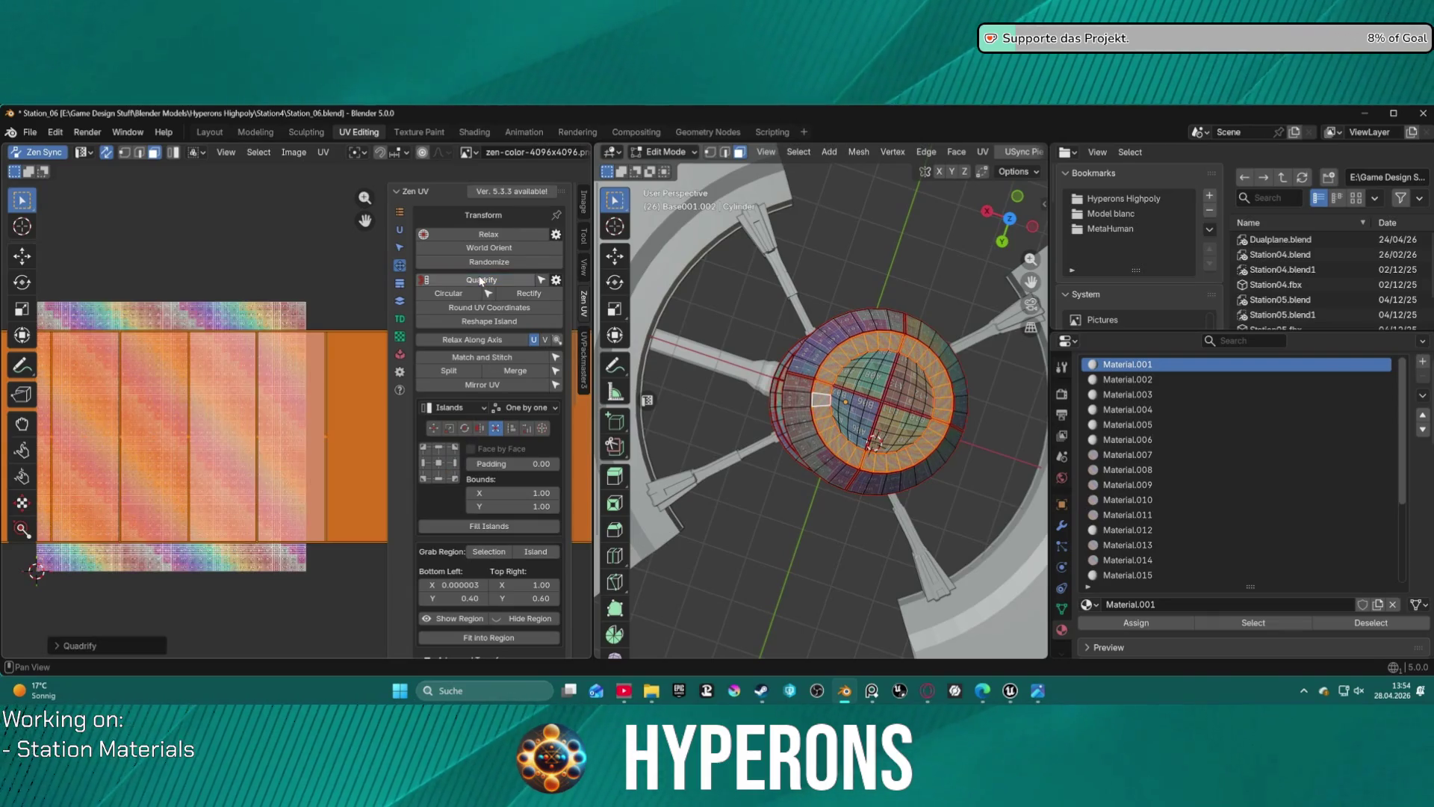
- Gather the long UV strip into a compact block and set Transform Mode to Selection with centre pivot
{"action": "scroll", "coordinate": [298, 422], "scroll_direction": "down", "scroll_amount": 3}
{"action": "scroll", "coordinate": [323, 426], "scroll_direction": "down", "scroll_amount": 2}
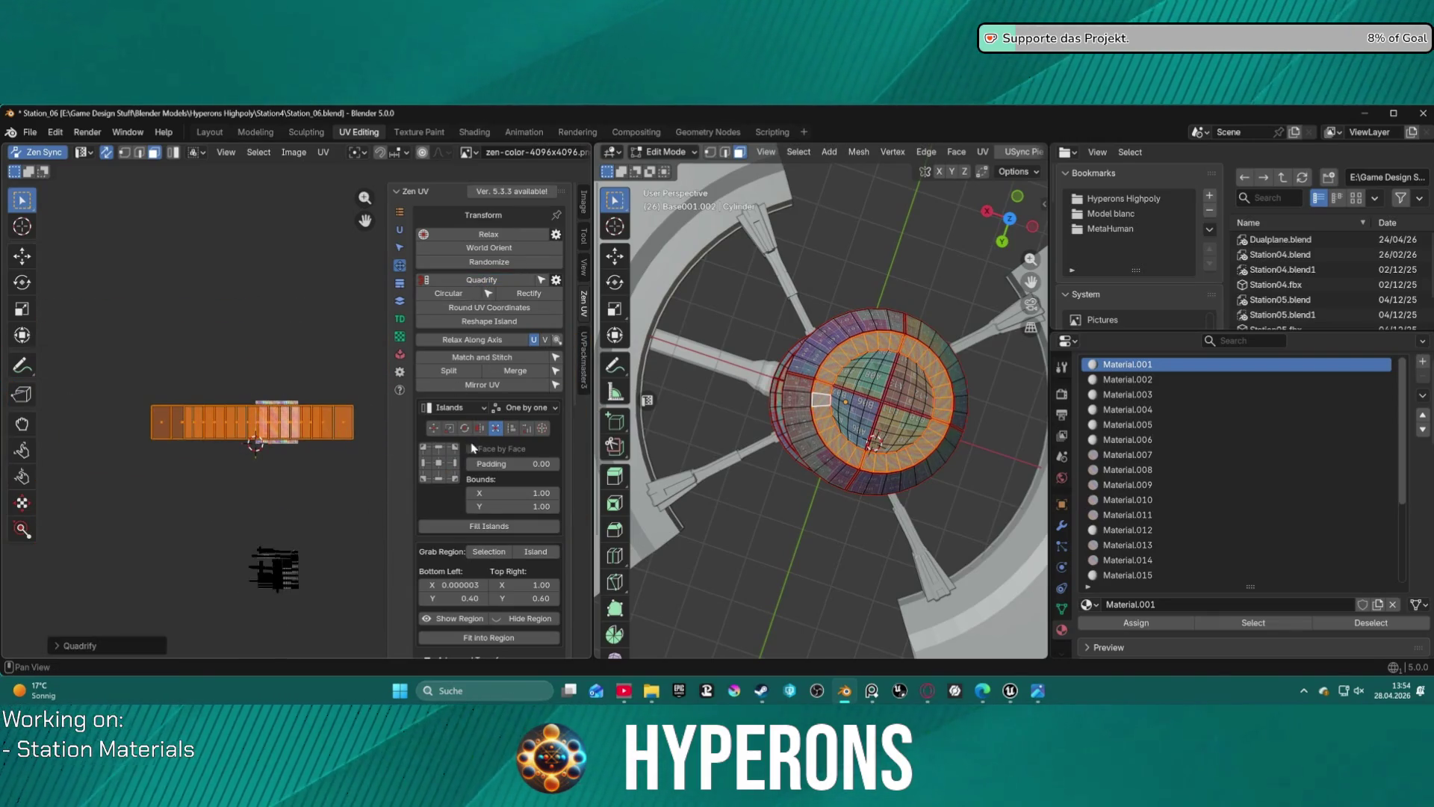
{"action": "left_click", "coordinate": [440, 454]}
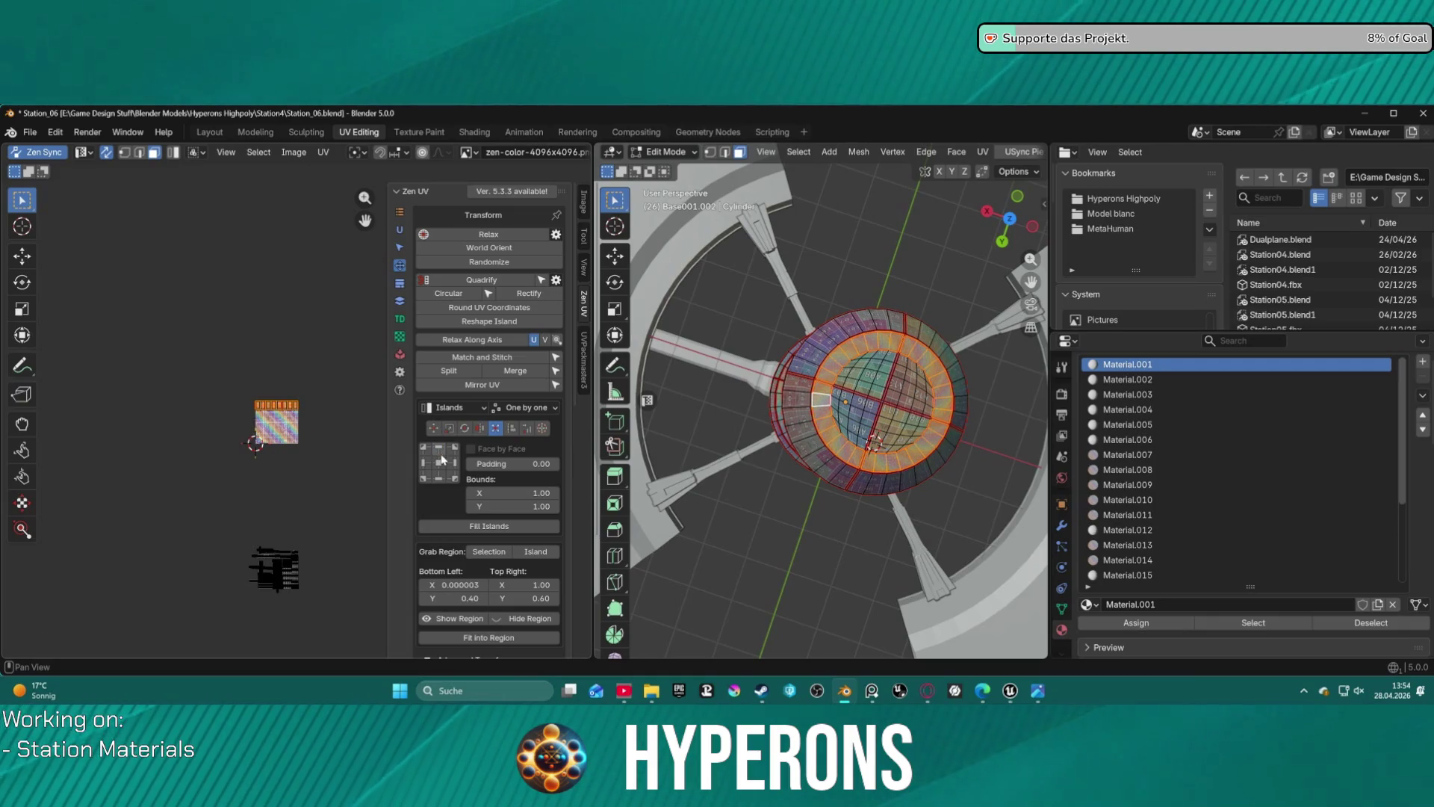
{"action": "scroll", "coordinate": [441, 448], "scroll_direction": "down", "scroll_amount": 2}
{"action": "scroll", "coordinate": [463, 434], "scroll_direction": "up", "scroll_amount": 2}
{"action": "left_click", "coordinate": [454, 408]}
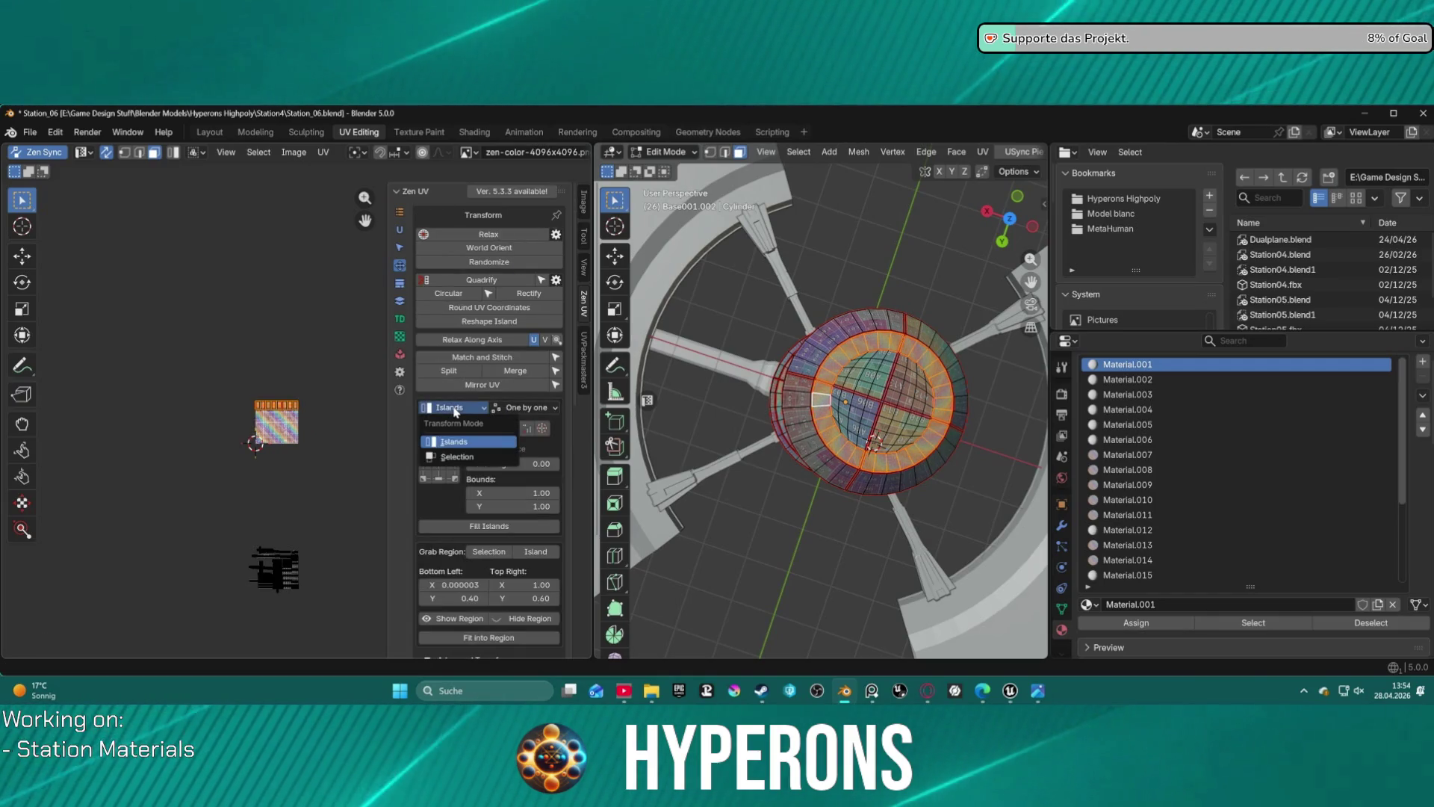
{"action": "left_click", "coordinate": [454, 457]}
{"action": "left_click", "coordinate": [439, 464]}
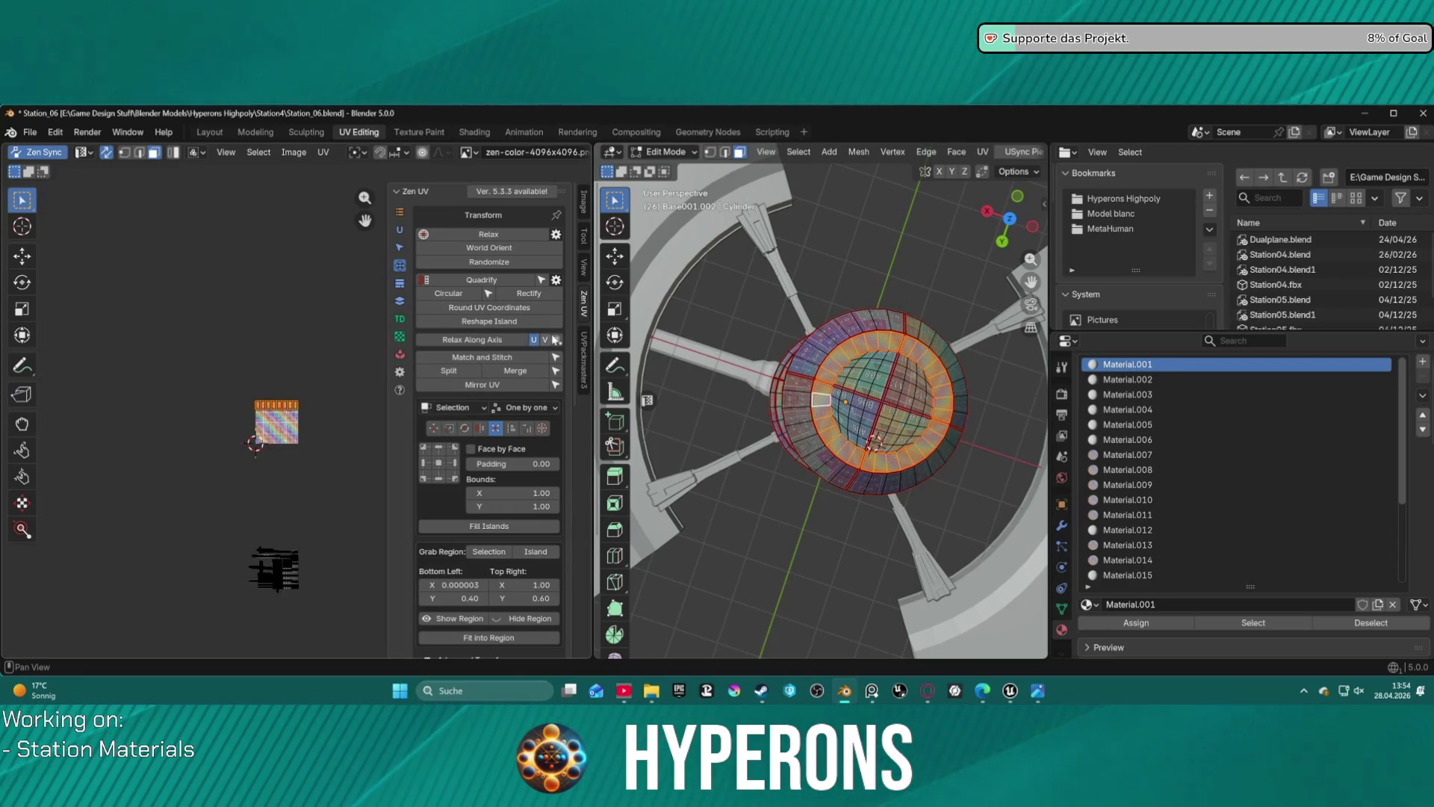
- Change Quadrify orientation to Align to Axis, keeping the Per Face shape
{"action": "left_click", "coordinate": [557, 279]}
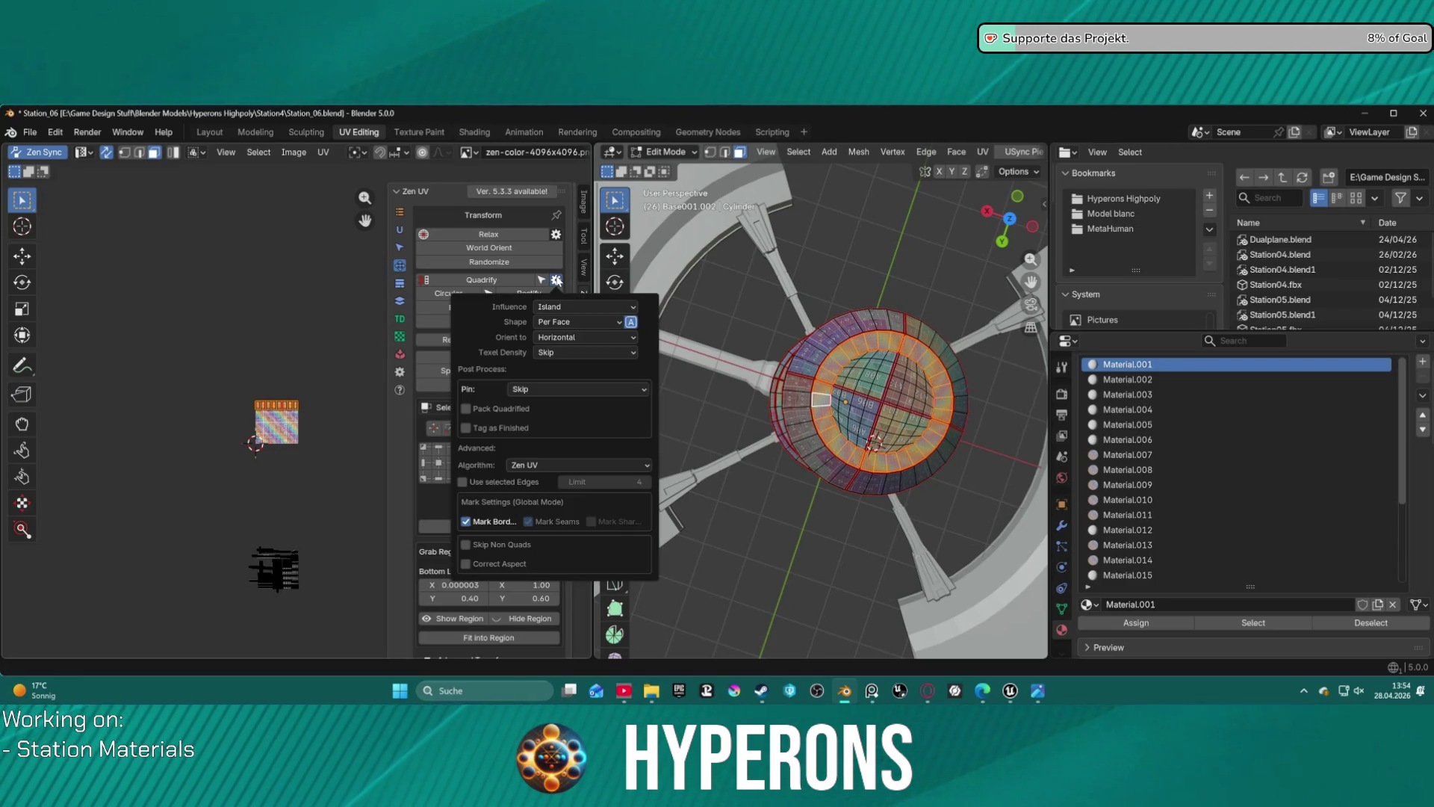
{"action": "left_click", "coordinate": [572, 335]}
{"action": "left_click", "coordinate": [580, 369]}
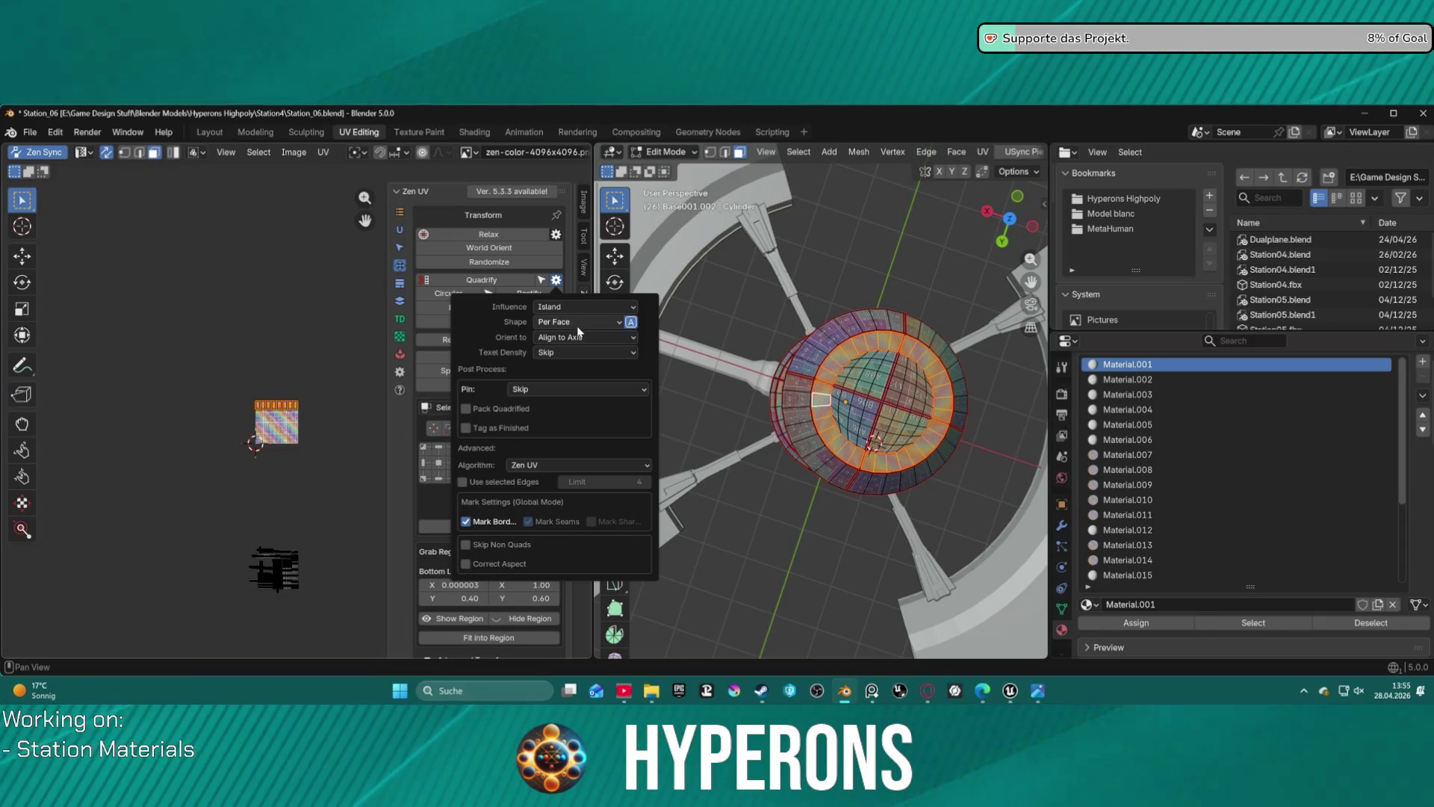
{"action": "left_click", "coordinate": [578, 327]}
{"action": "left_click", "coordinate": [577, 321]}
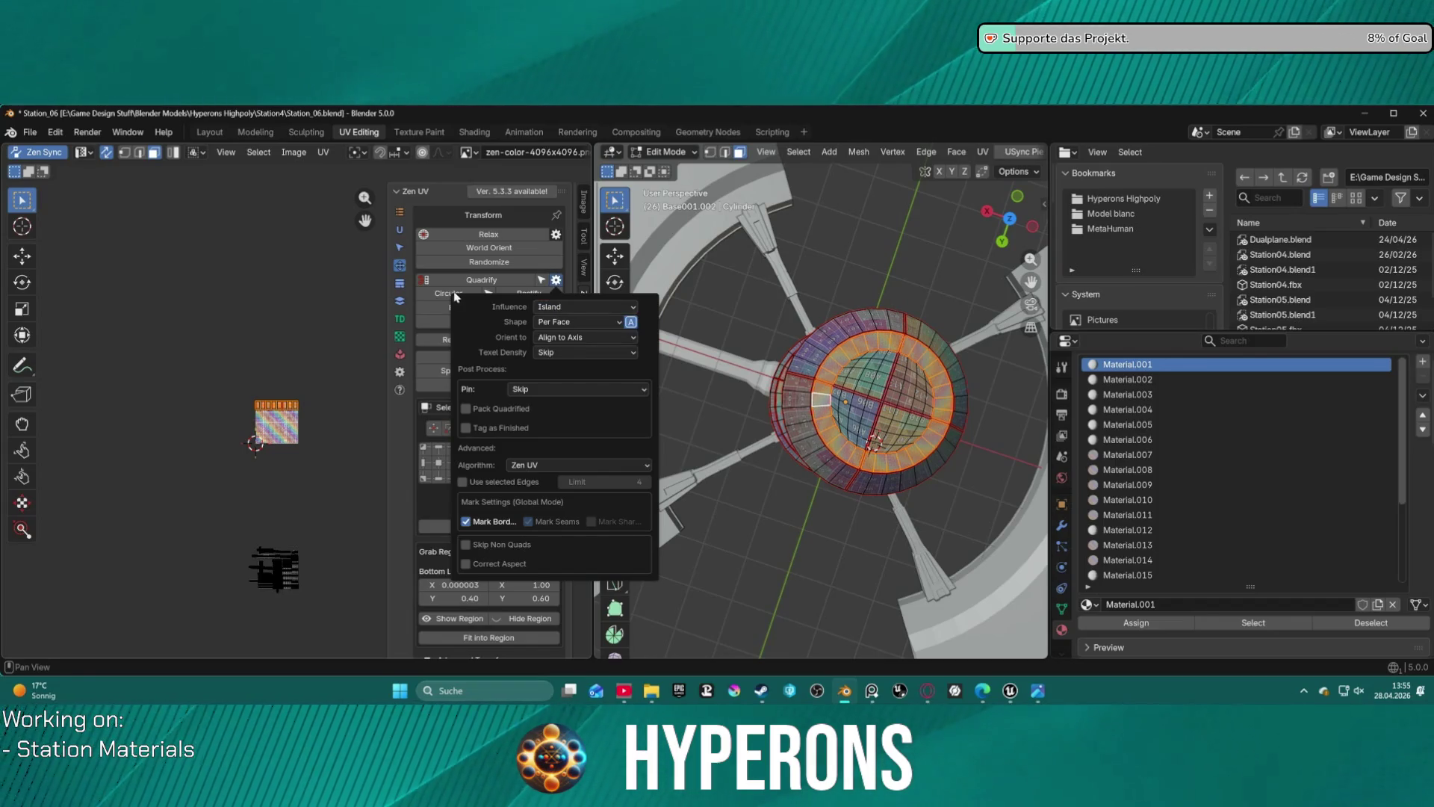
{"action": "left_click", "coordinate": [335, 302]}
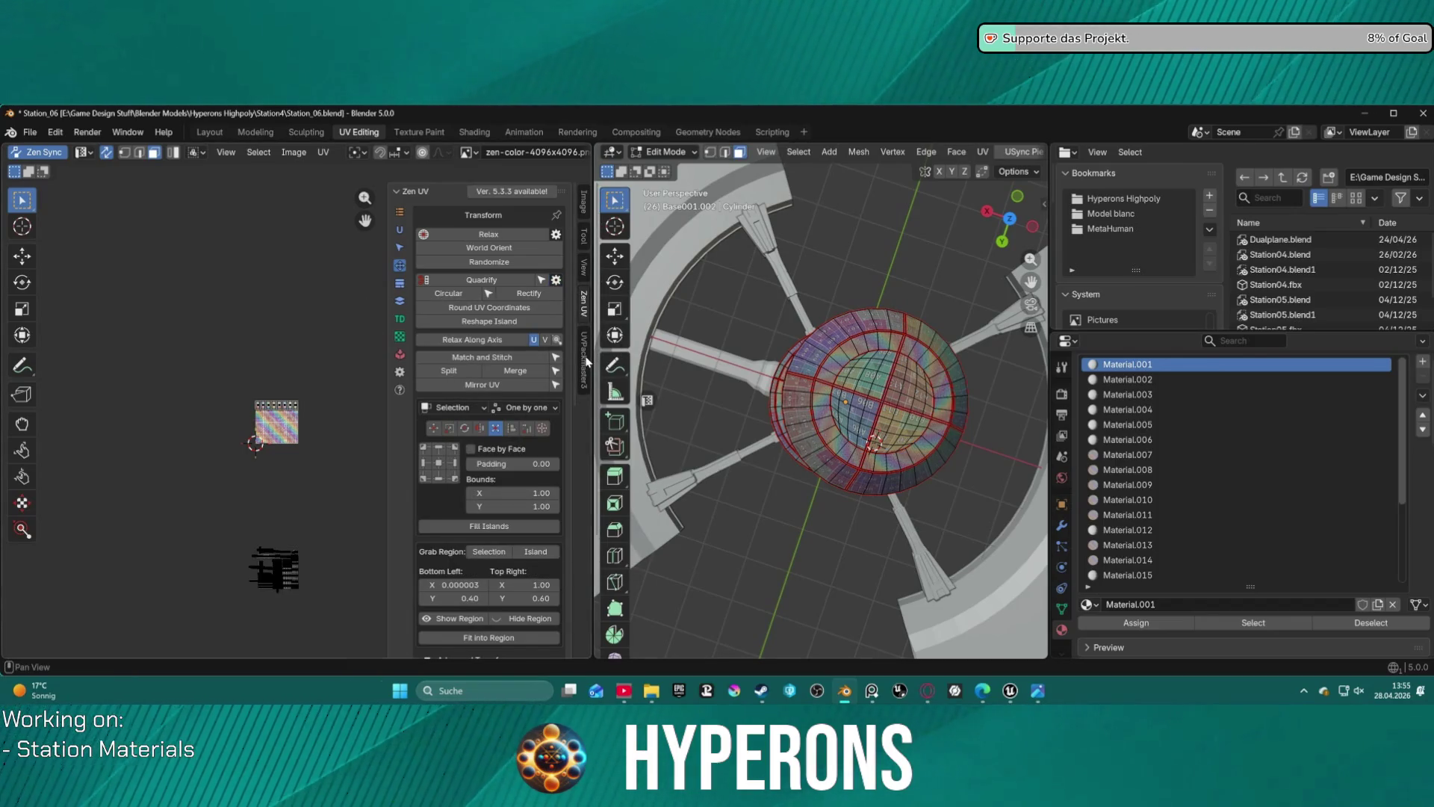
- Switch the sidebar to UVPackmaster3, check the Aligning tools, then return to Packing
{"action": "left_click", "coordinate": [587, 362]}
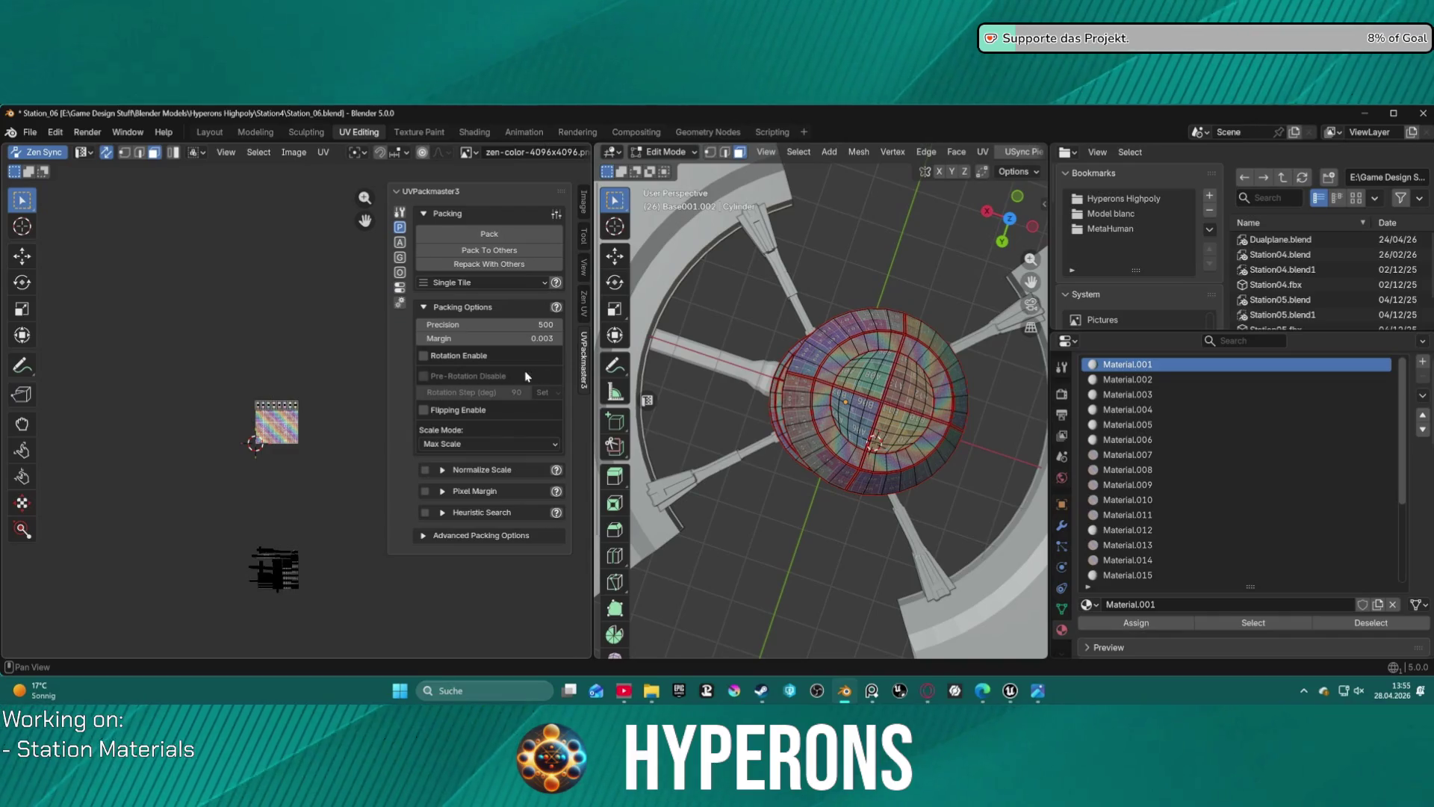
{"action": "left_click", "coordinate": [401, 242]}
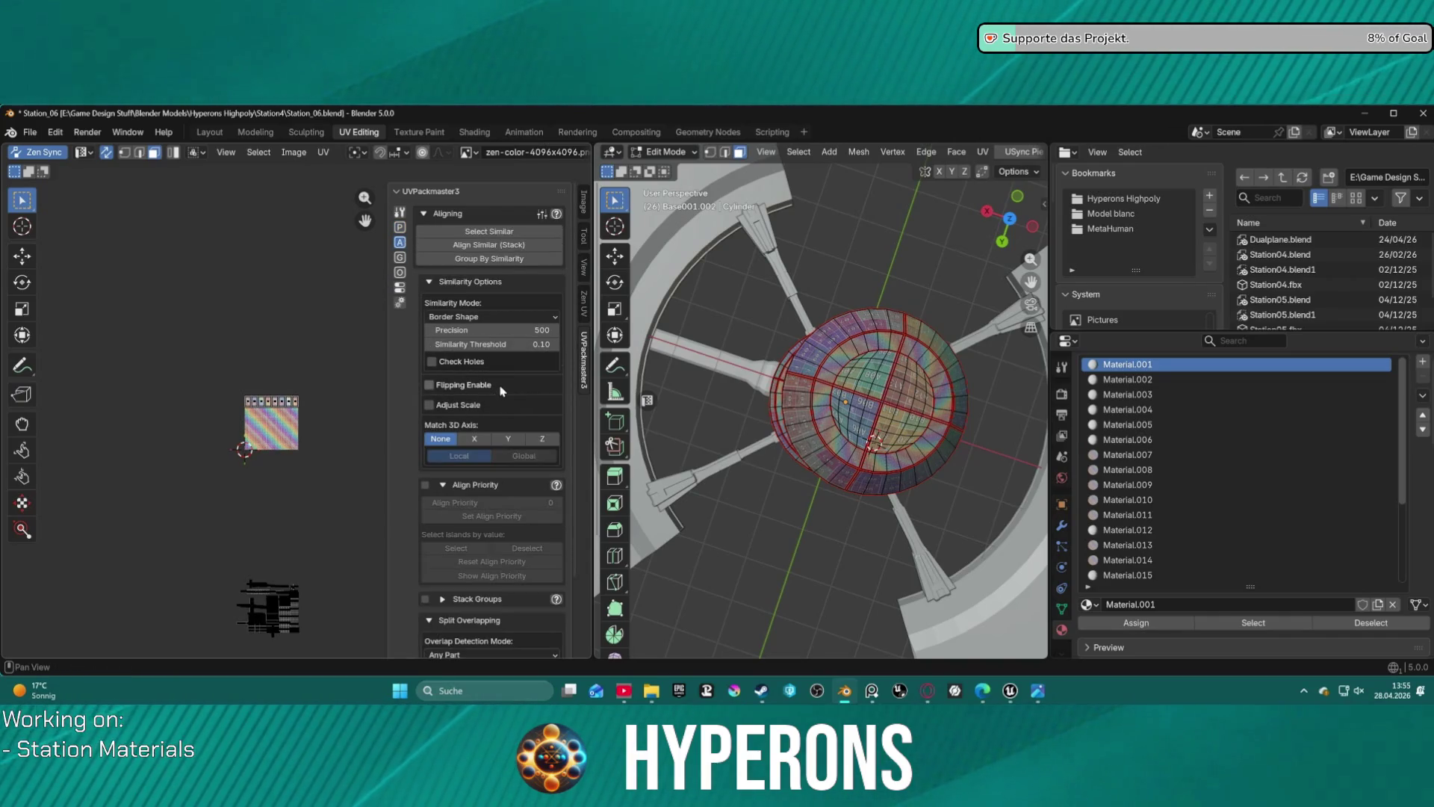
{"action": "scroll", "coordinate": [497, 404], "scroll_direction": "down", "scroll_amount": 2}
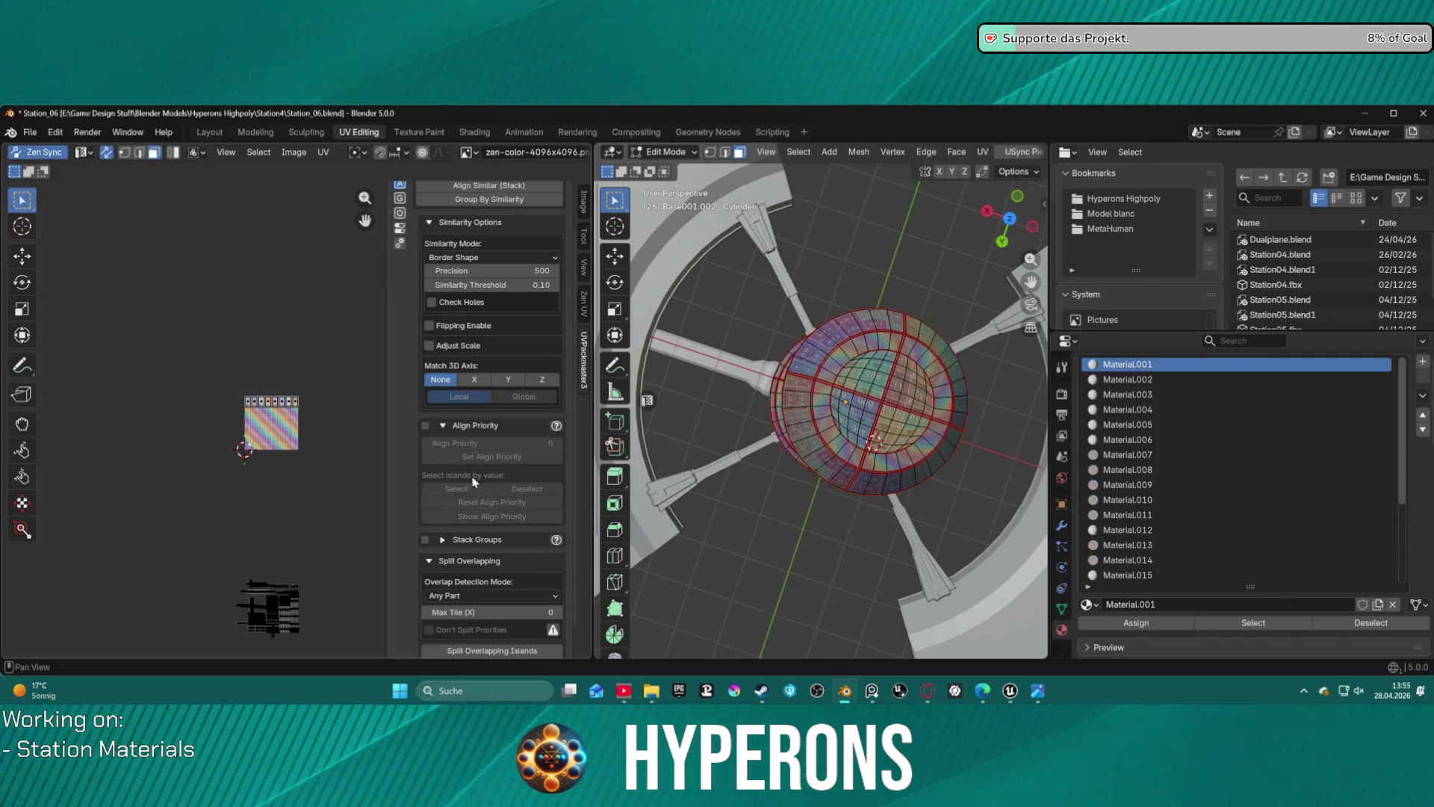
{"action": "scroll", "coordinate": [359, 251], "scroll_direction": "up", "scroll_amount": 3}
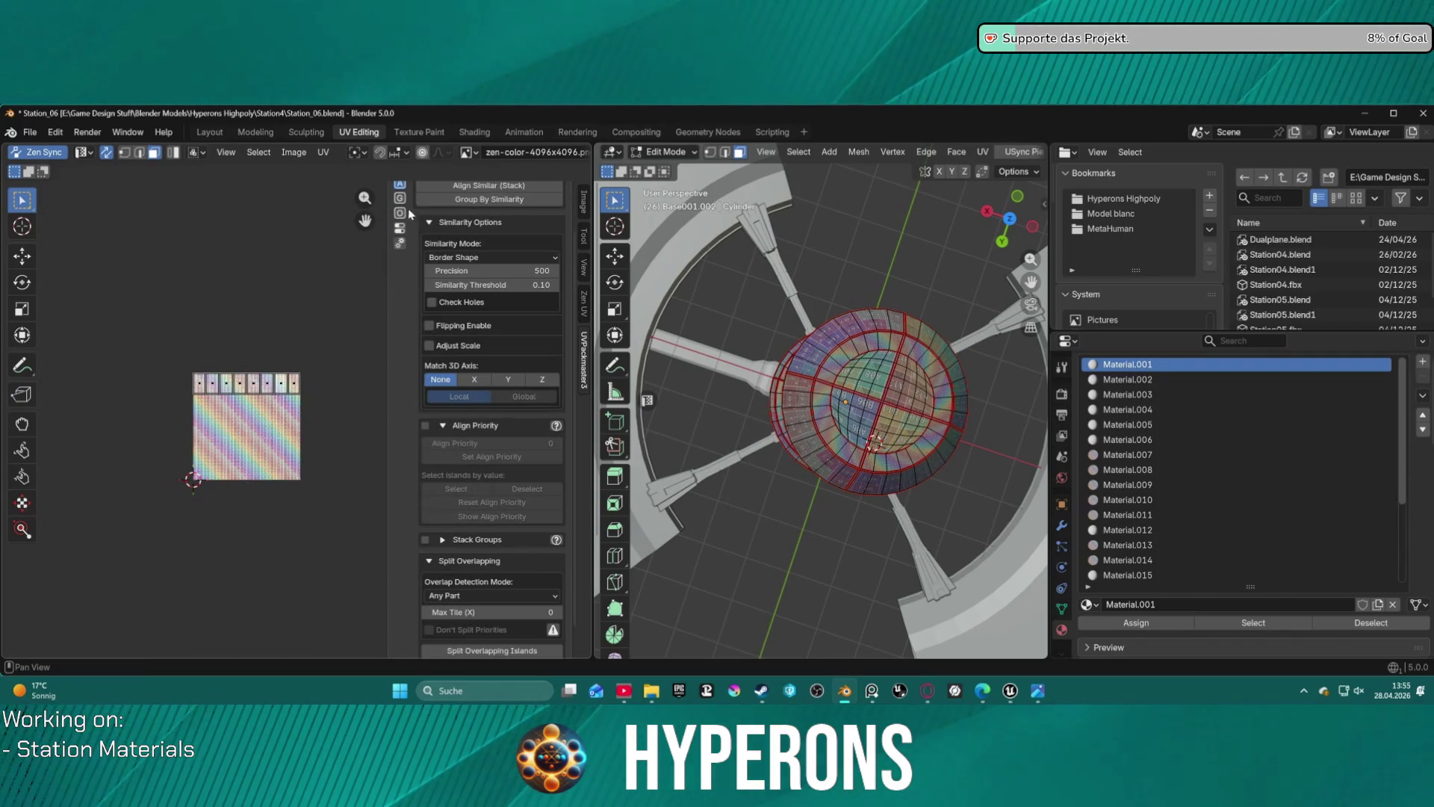
{"action": "scroll", "coordinate": [479, 234], "scroll_direction": "up", "scroll_amount": 2}
{"action": "left_click", "coordinate": [400, 227]}
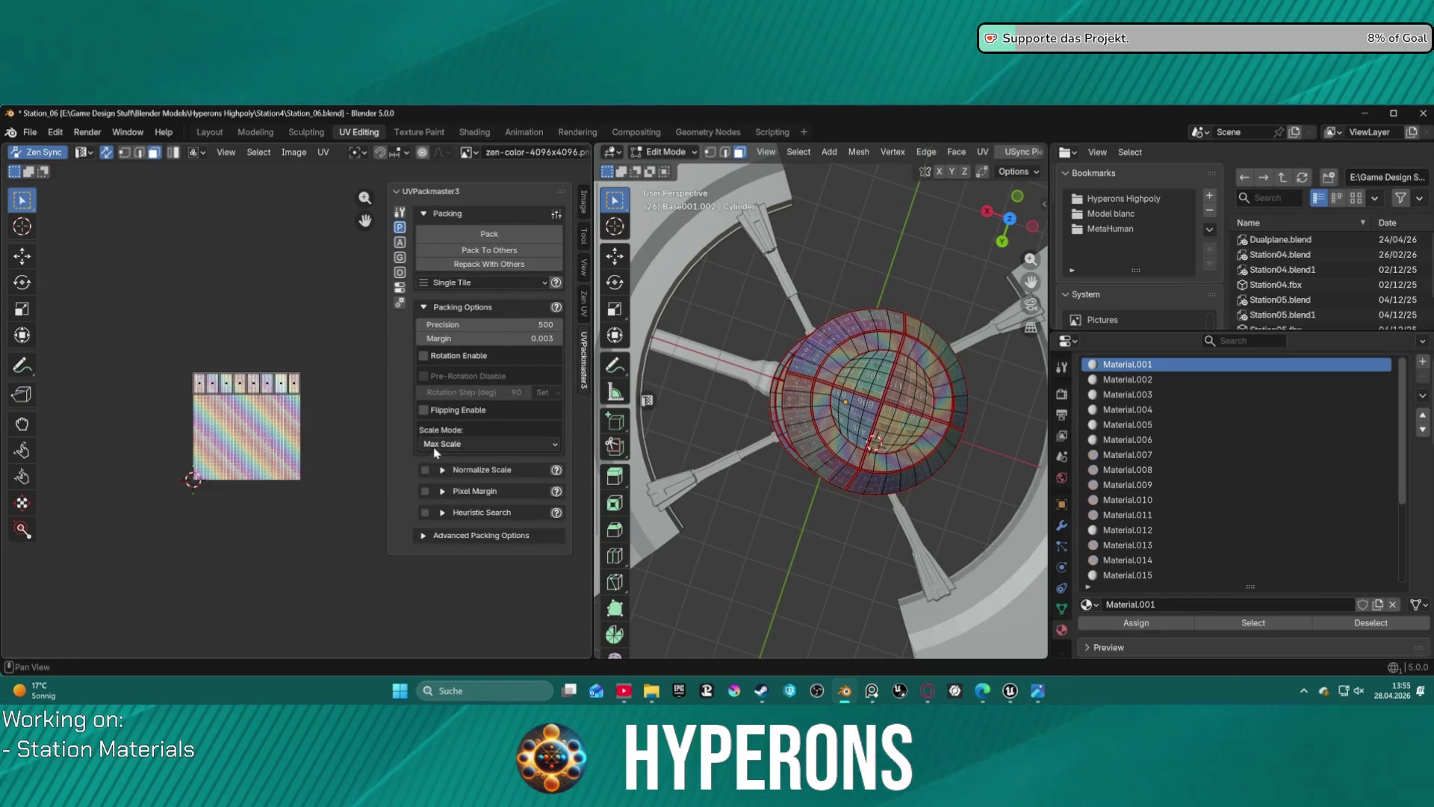
- Keep Max Scale, expand Advanced Packing and scripting options, then show Orient/Texel Density tools
{"action": "left_click", "coordinate": [473, 445]}
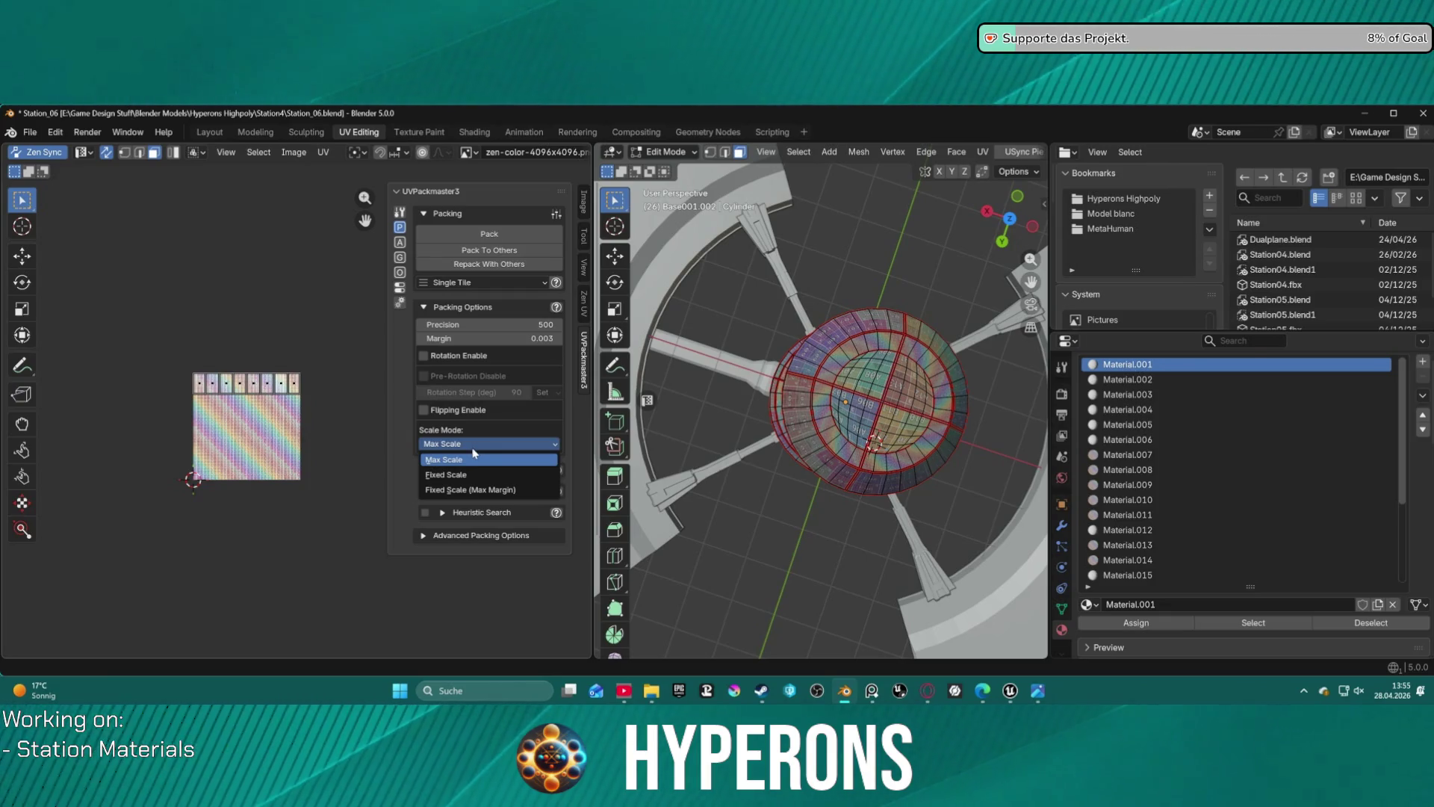
{"action": "left_click", "coordinate": [419, 535]}
{"action": "scroll", "coordinate": [409, 499], "scroll_direction": "down", "scroll_amount": 4}
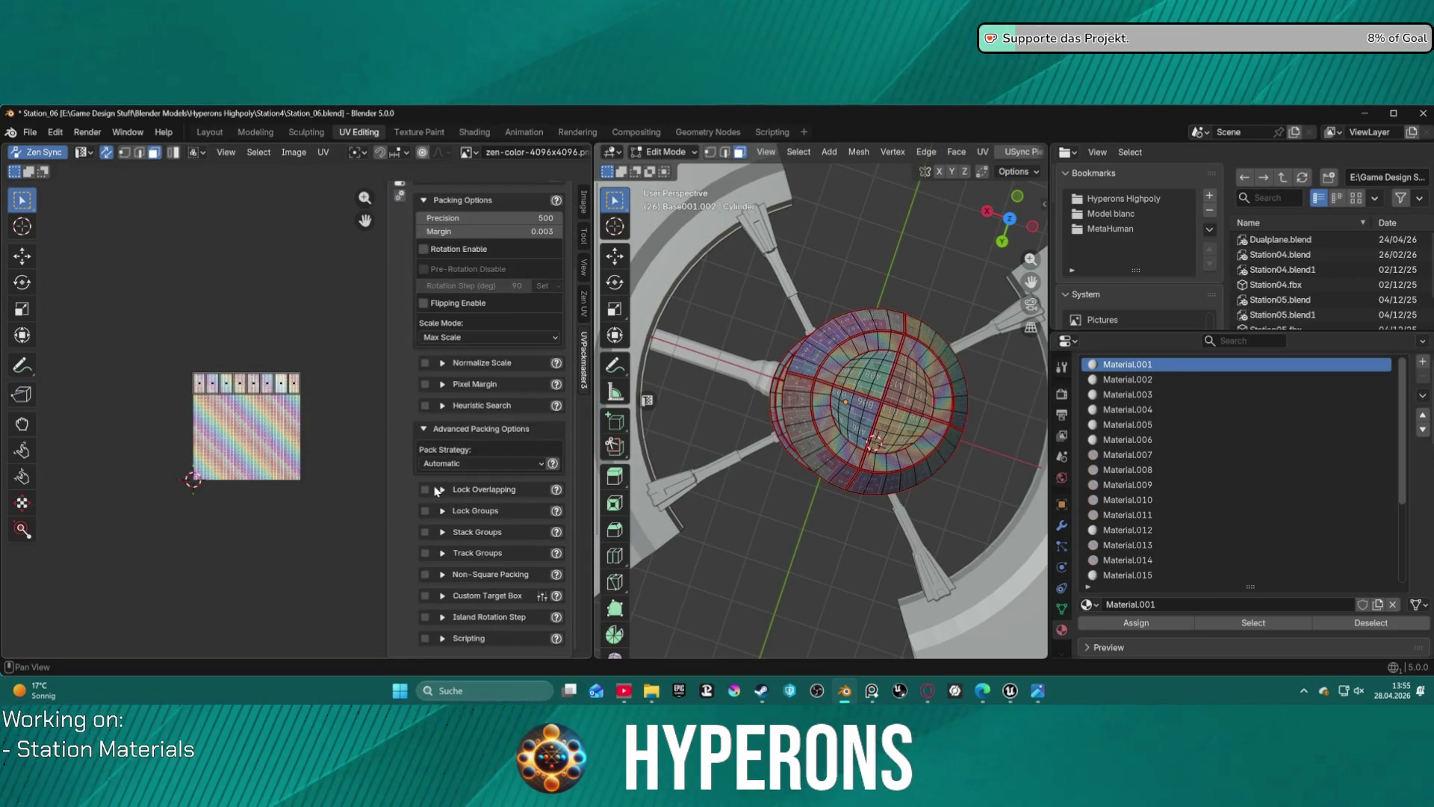
{"action": "left_click", "coordinate": [443, 639]}
{"action": "scroll", "coordinate": [448, 613], "scroll_direction": "down", "scroll_amount": 1}
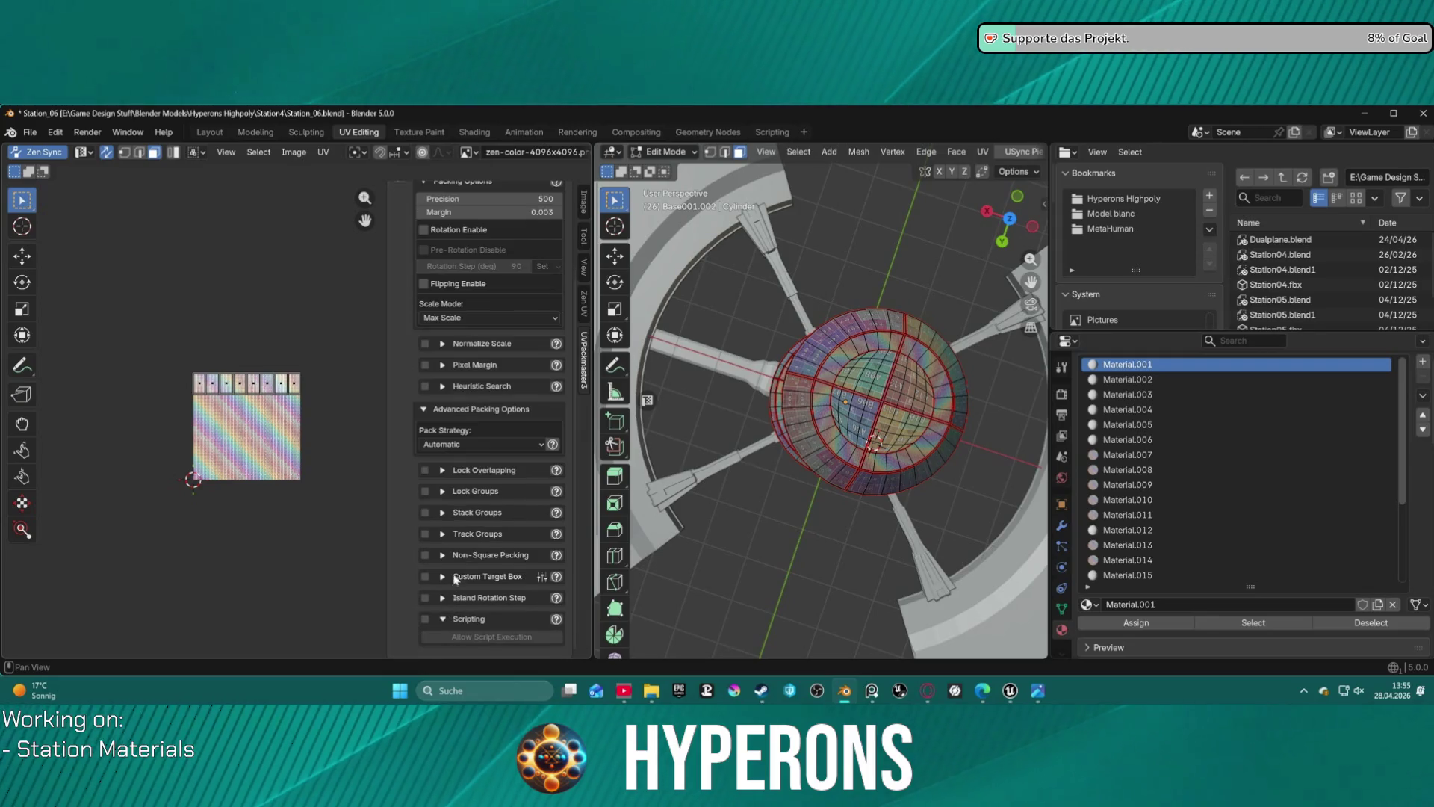
{"action": "scroll", "coordinate": [453, 536], "scroll_direction": "up", "scroll_amount": 5}
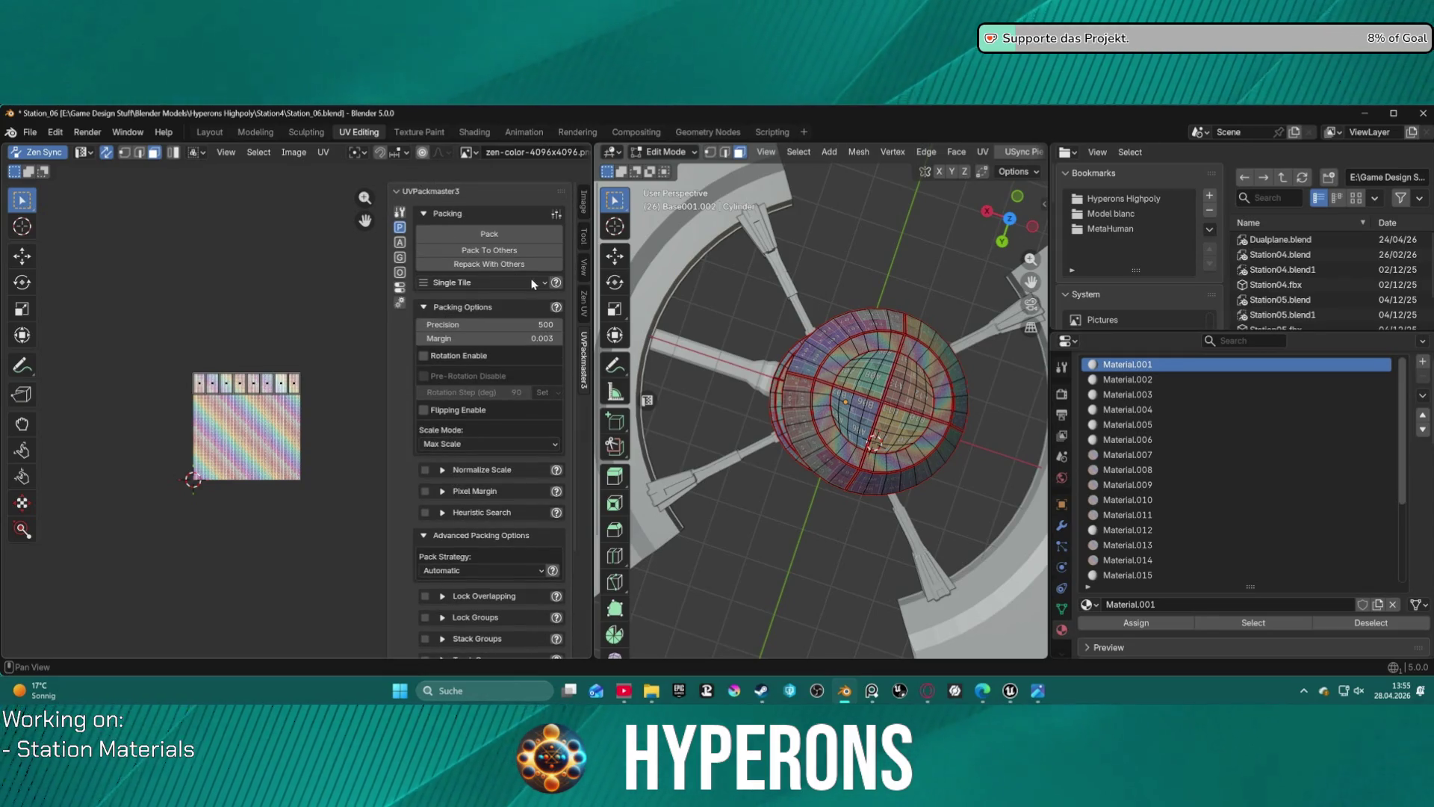
{"action": "left_click", "coordinate": [512, 281]}
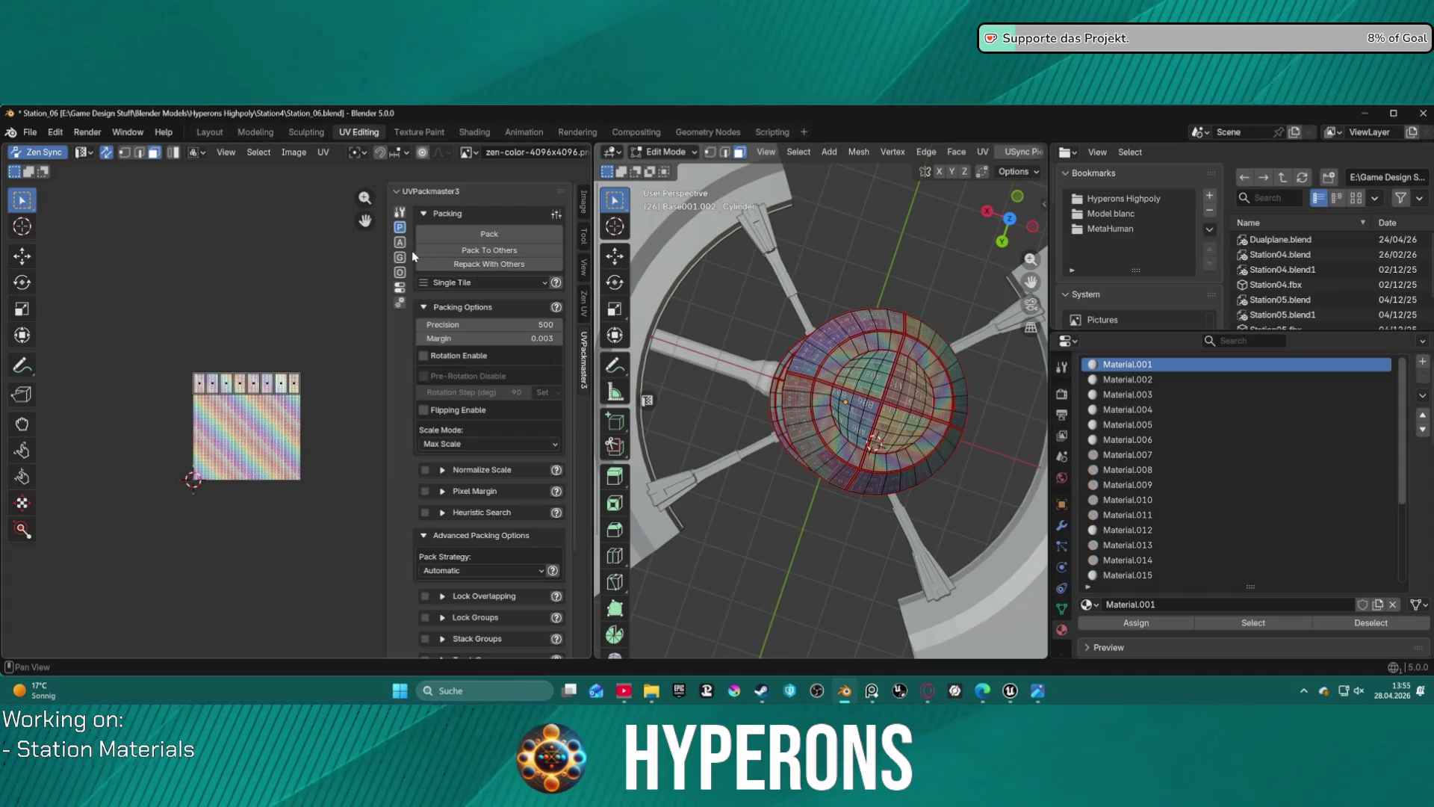
{"action": "left_click", "coordinate": [400, 272]}
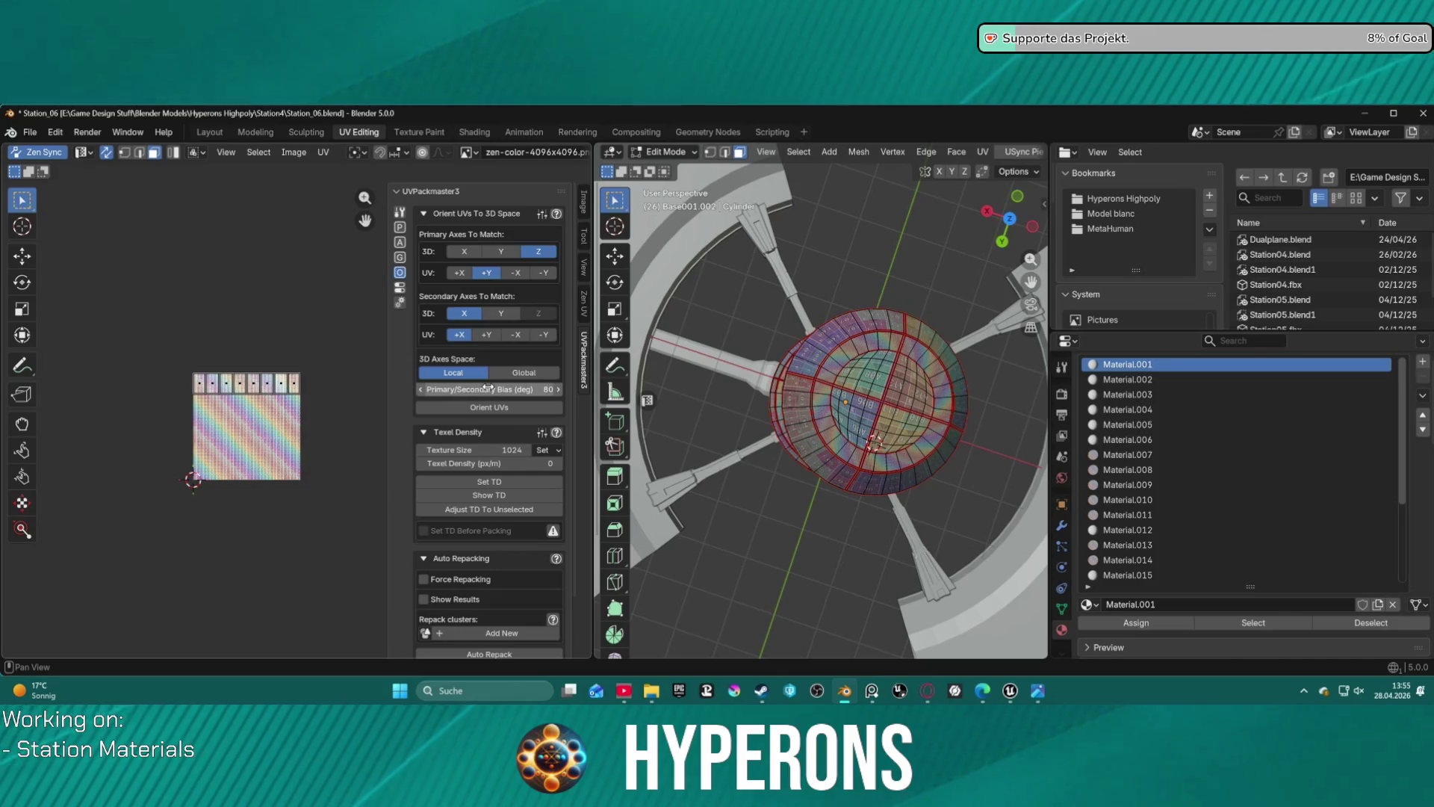
- Review the Orient UVs to 3D Space and Texel Density options, then switch to the Aligning tab
{"action": "scroll", "coordinate": [491, 403], "scroll_direction": "down", "scroll_amount": 2}
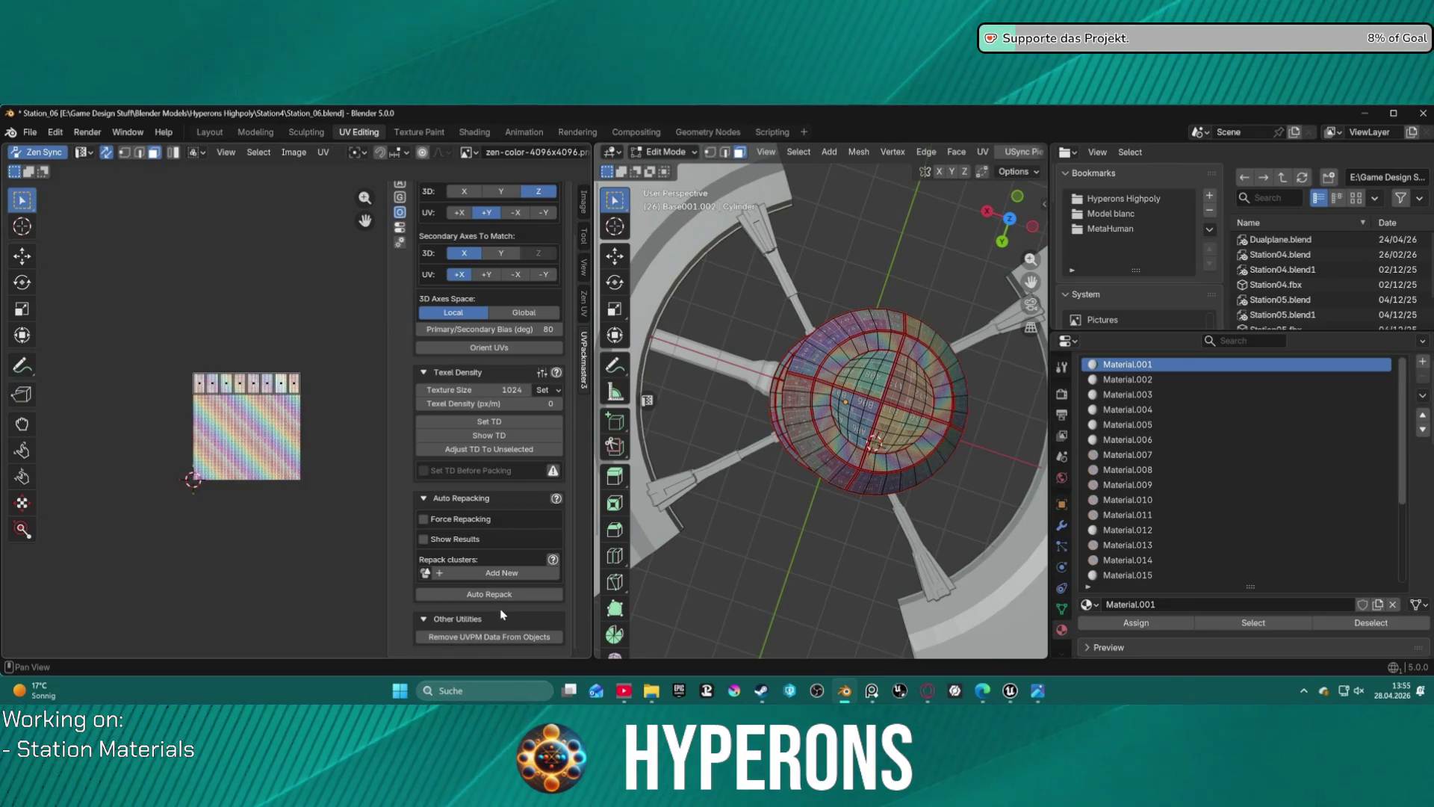
{"action": "scroll", "coordinate": [515, 448], "scroll_direction": "up", "scroll_amount": 3}
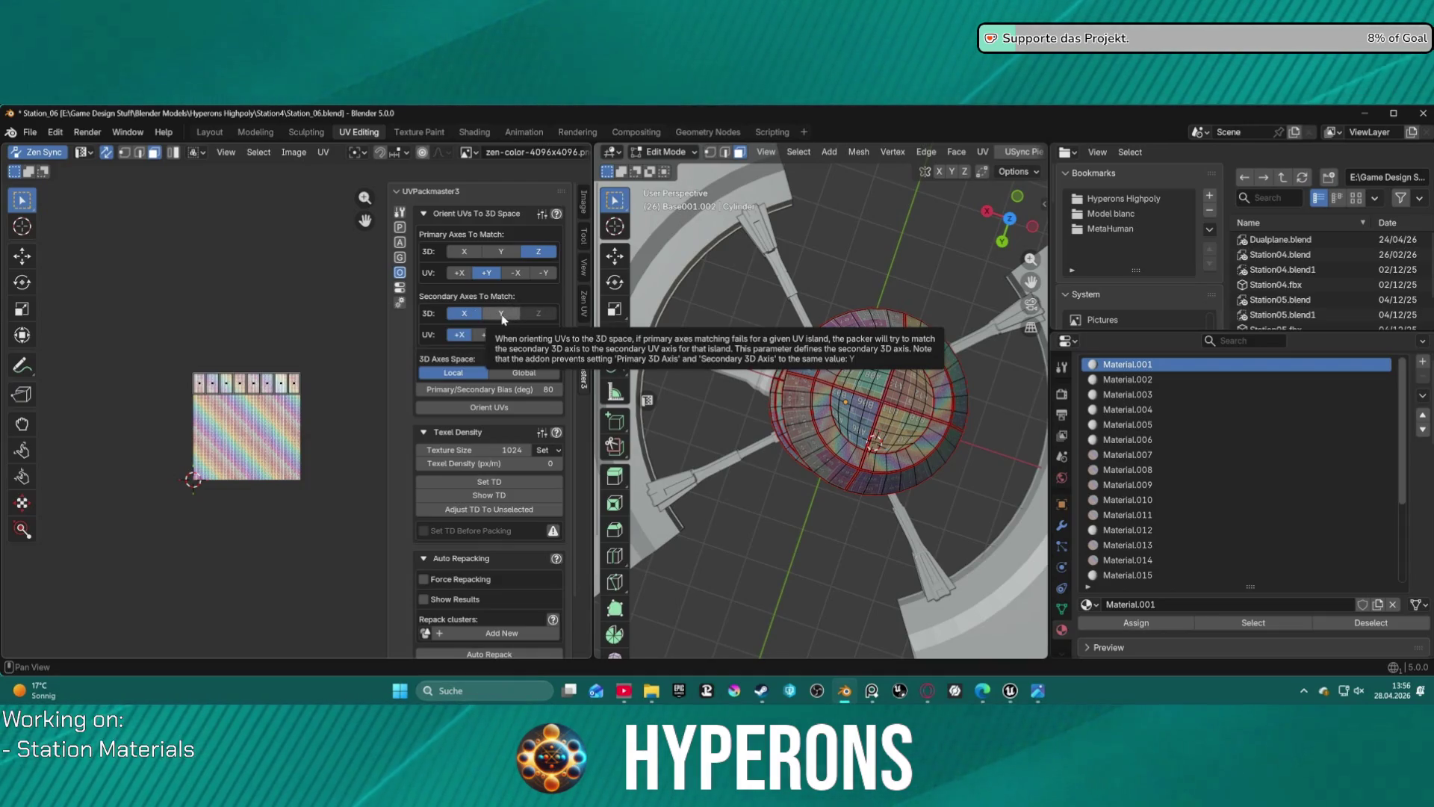
{"action": "left_click", "coordinate": [400, 243]}
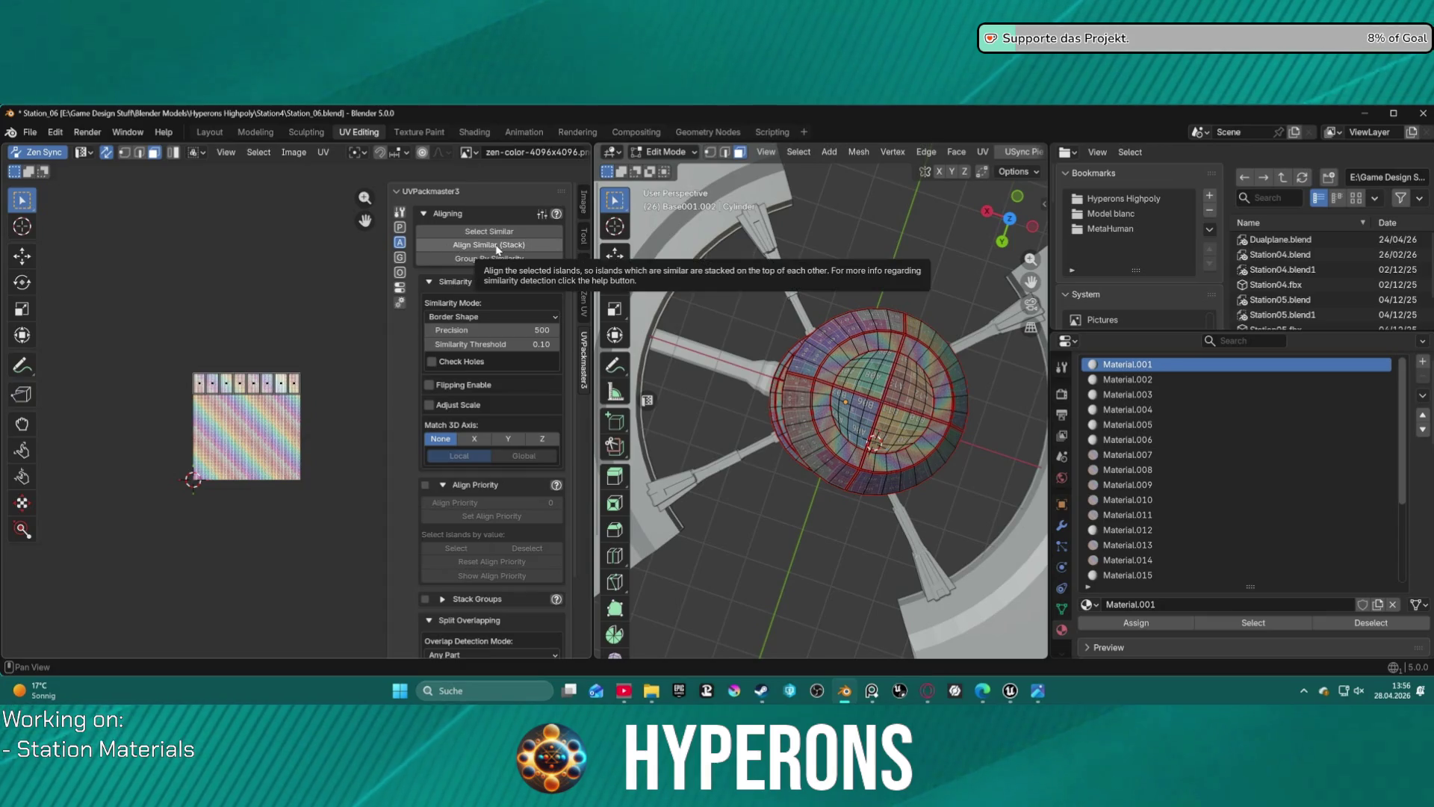
{"action": "left_click", "coordinate": [400, 227]}
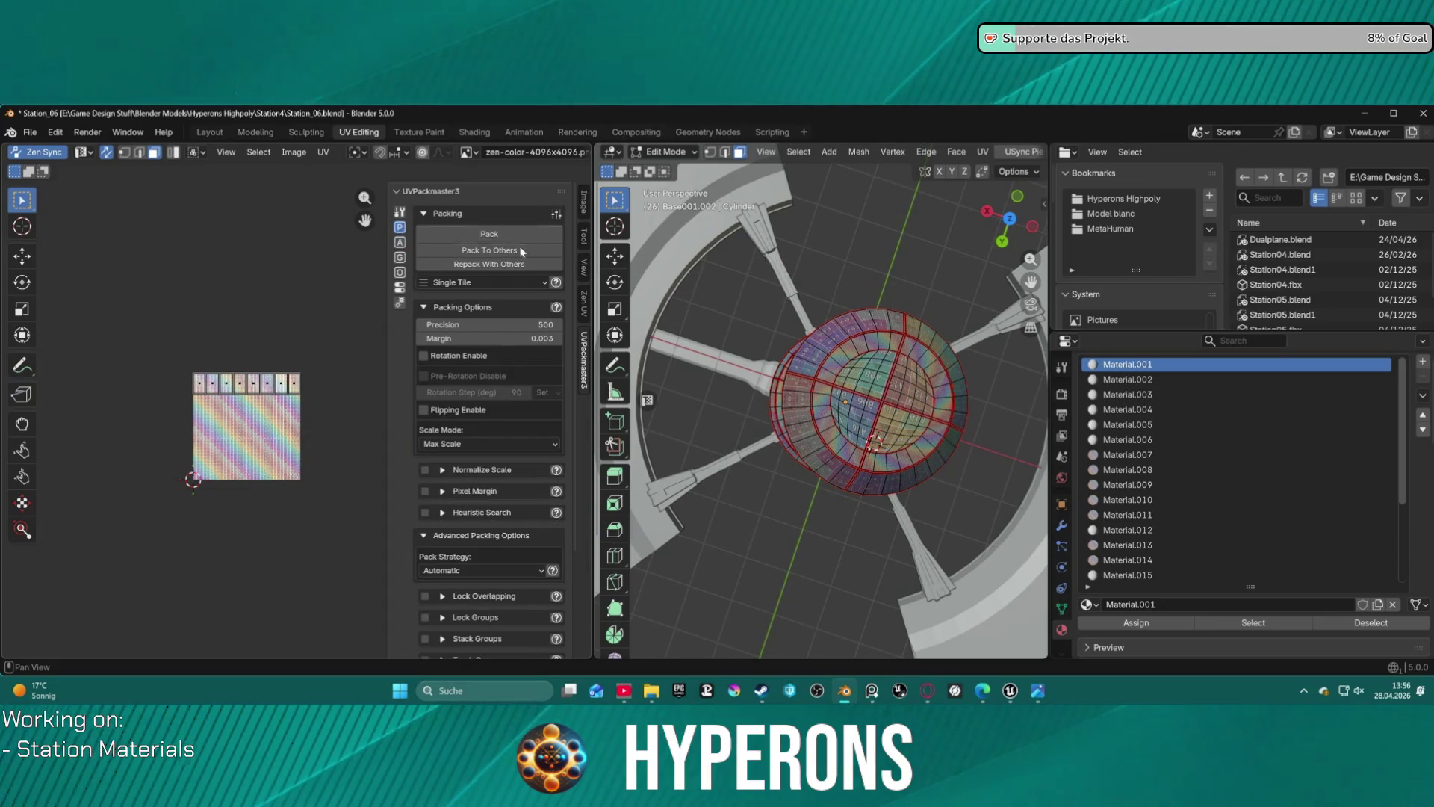
{"action": "left_click", "coordinate": [506, 284]}
{"action": "left_click", "coordinate": [505, 276]}
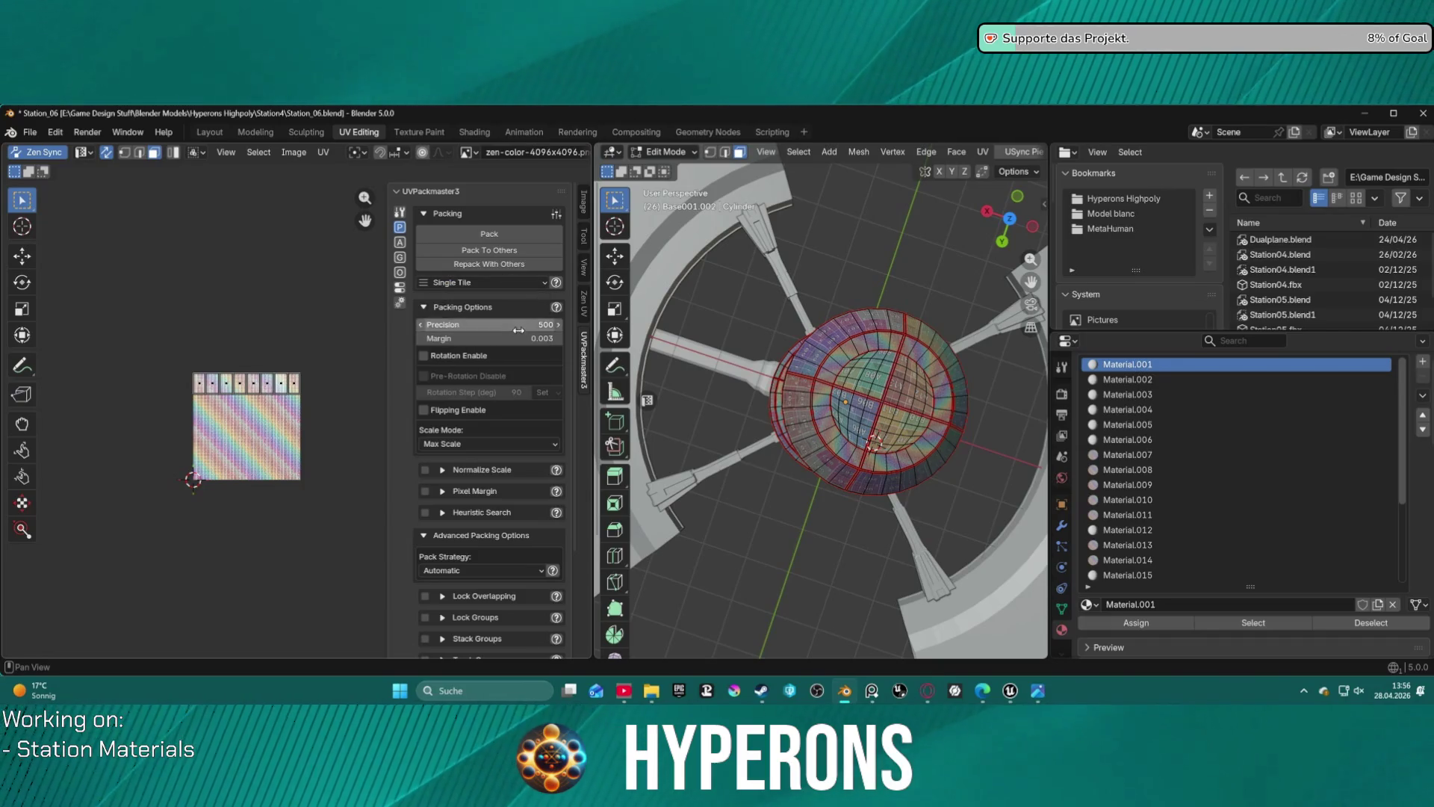
{"action": "left_click", "coordinate": [515, 444]}
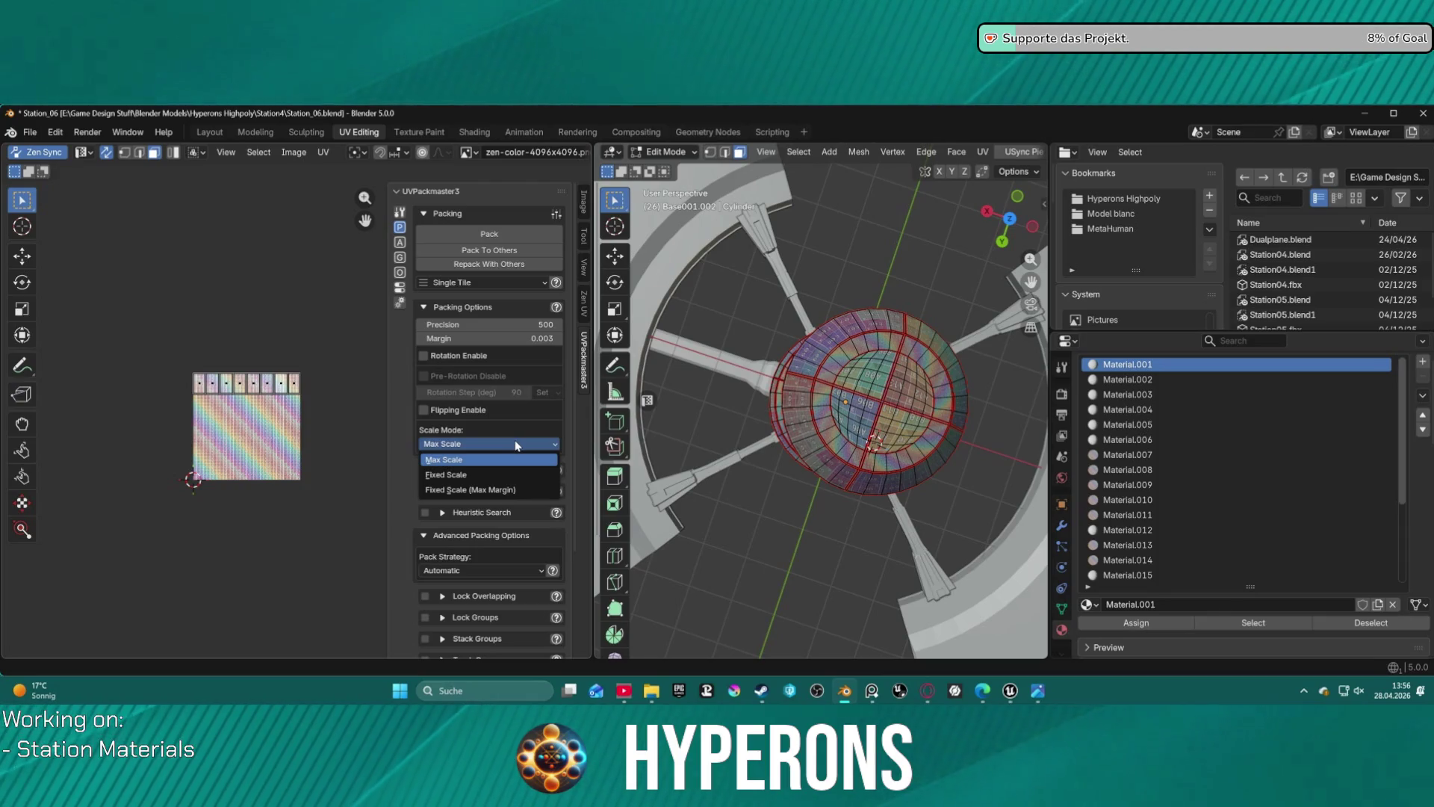
{"action": "left_click", "coordinate": [496, 490]}
{"action": "left_click", "coordinate": [490, 233]}
{"action": "left_click_drag", "start_coordinate": [164, 321], "coordinate": [250, 392]}
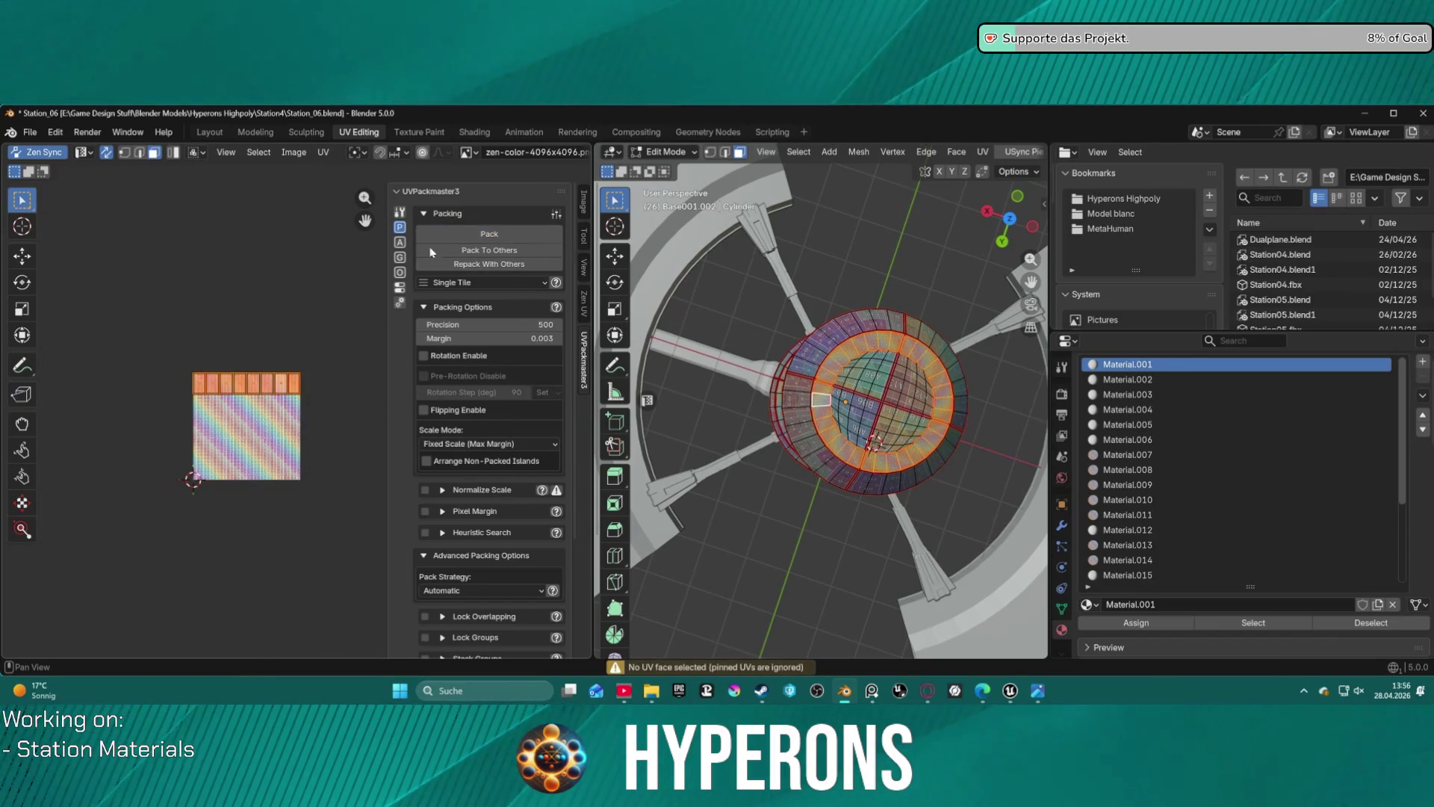
{"action": "left_click", "coordinate": [442, 231]}
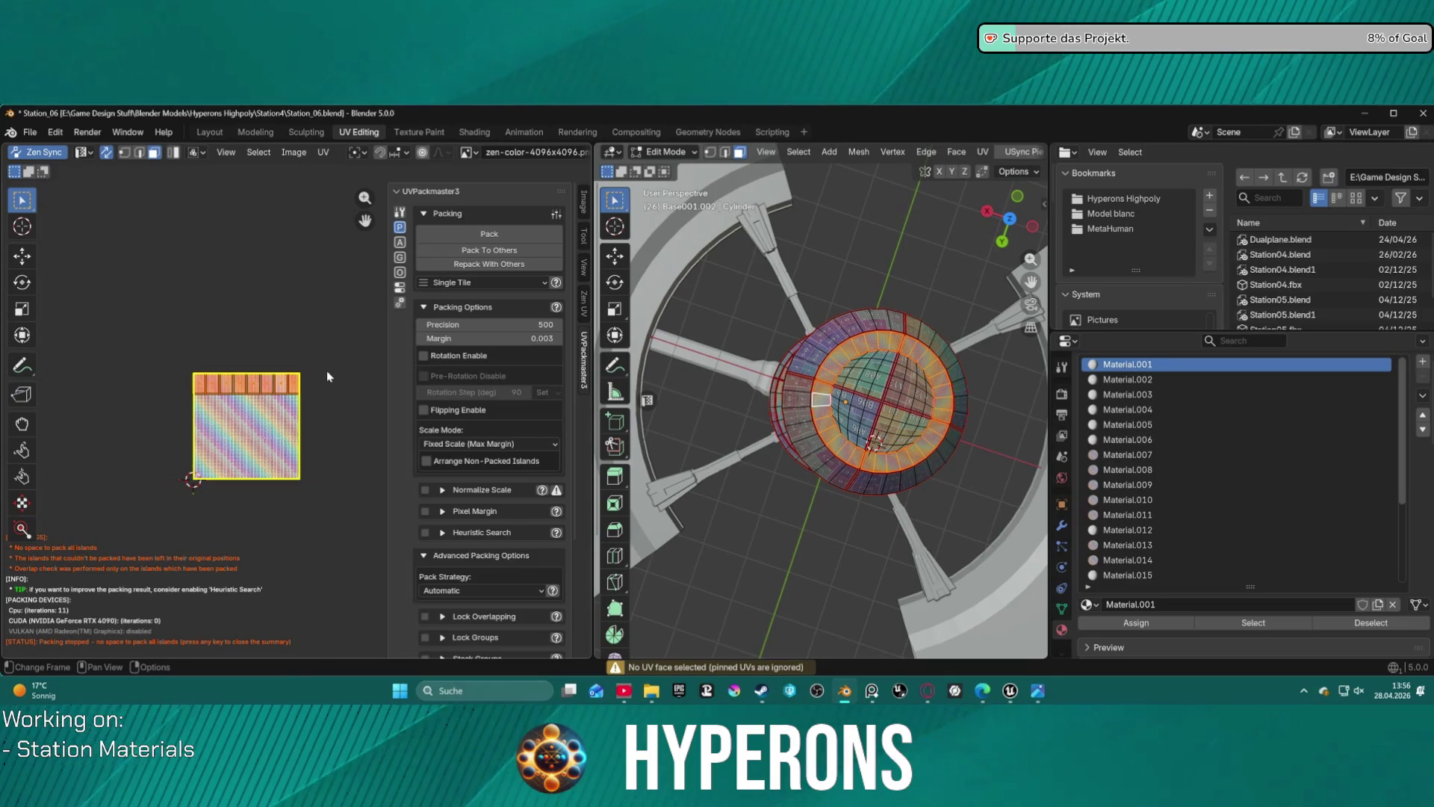
{"action": "left_click", "coordinate": [322, 392]}
{"action": "left_click", "coordinate": [301, 386]}
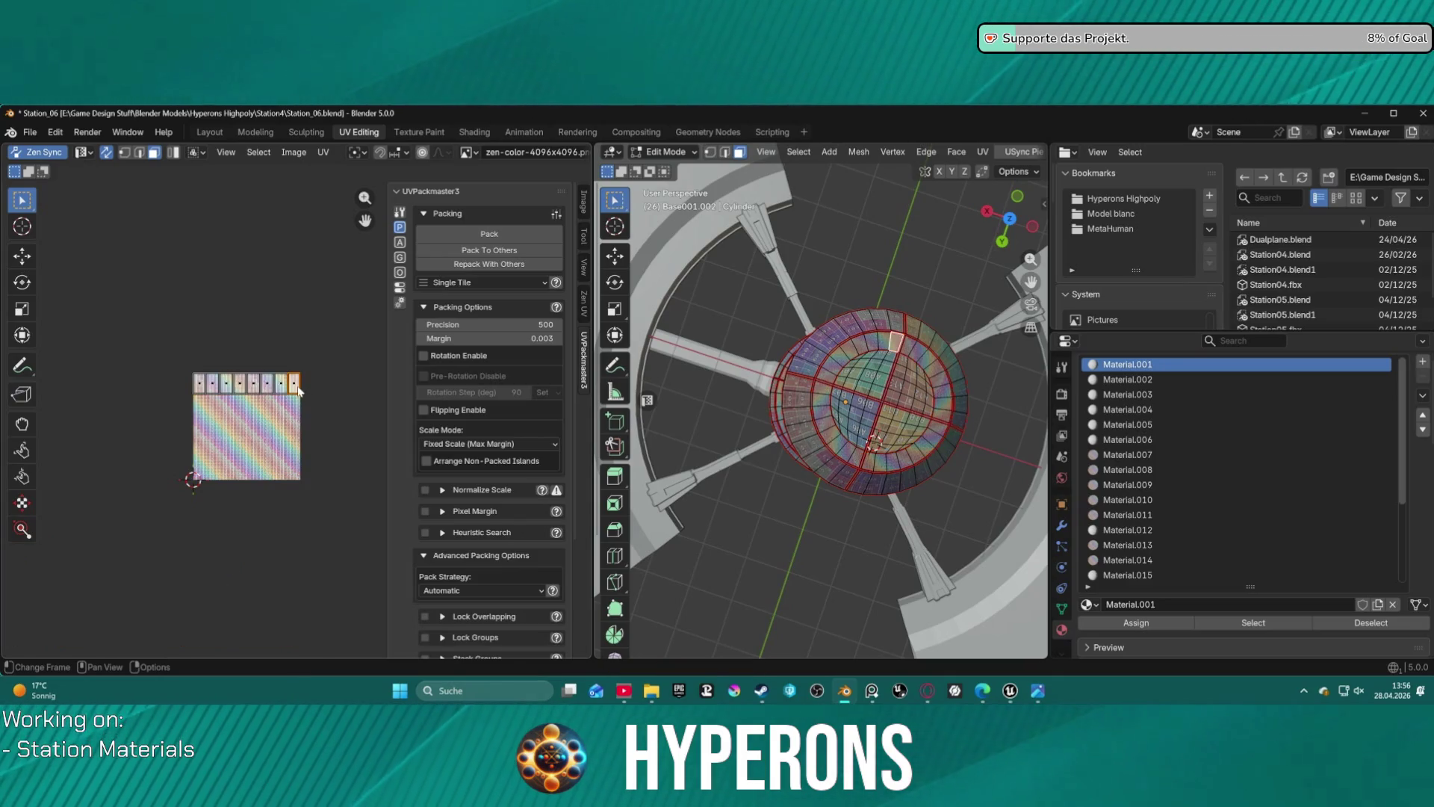
{"action": "scroll", "coordinate": [297, 396], "scroll_direction": "up", "scroll_amount": 3}
{"action": "left_click_drag", "start_coordinate": [77, 336], "coordinate": [317, 408]}
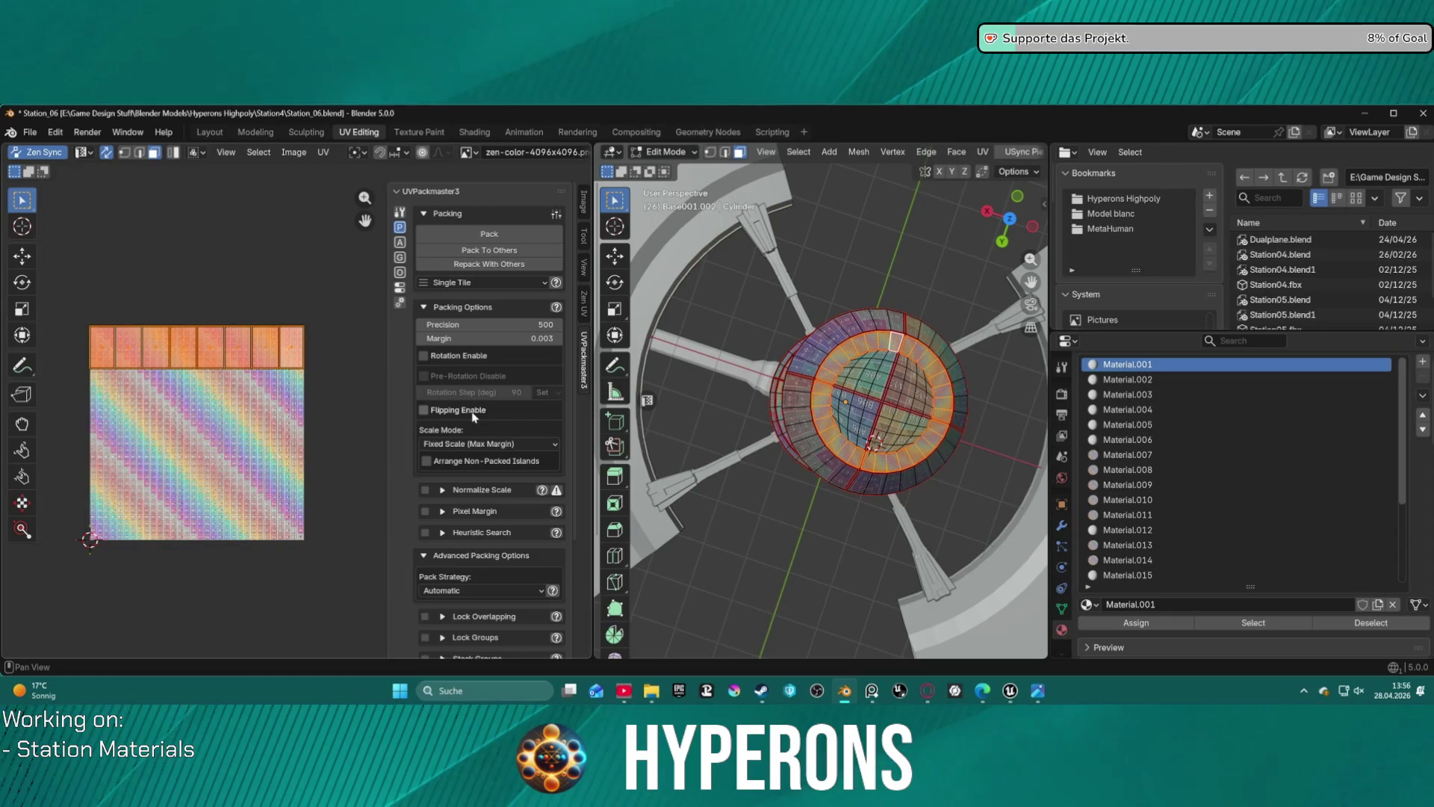
{"action": "left_click", "coordinate": [471, 444]}
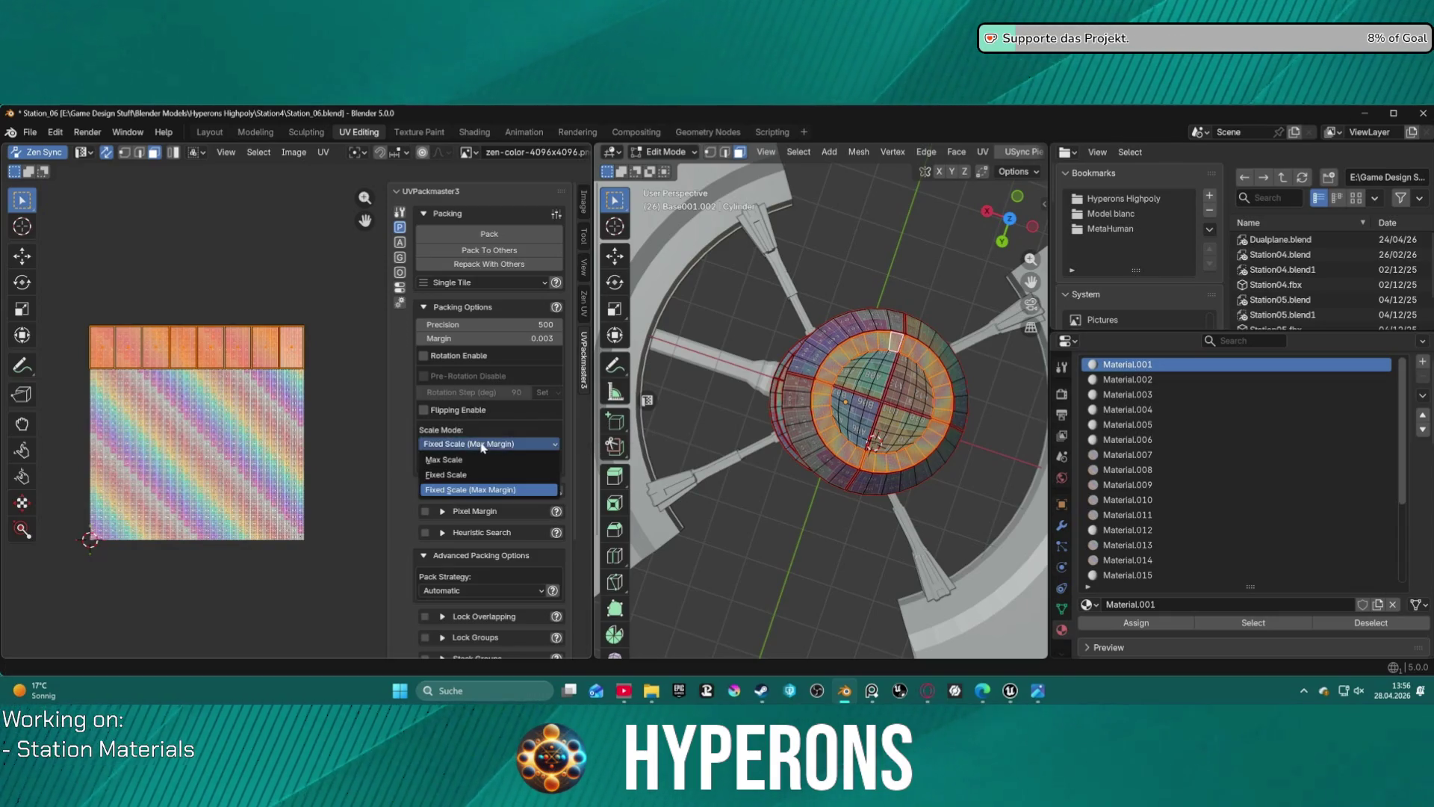
{"action": "left_click", "coordinate": [470, 444]}
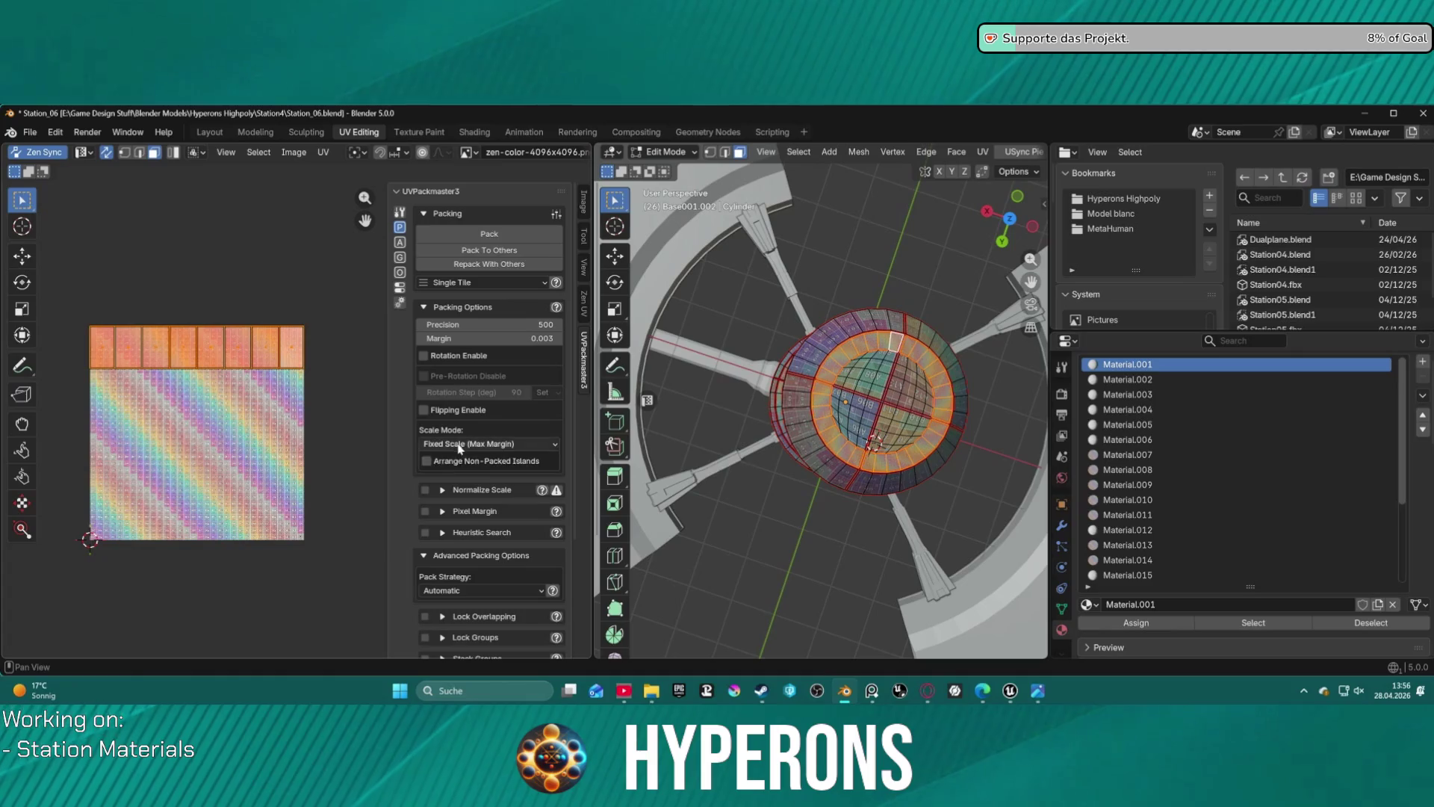
{"action": "left_click", "coordinate": [478, 444]}
{"action": "left_click", "coordinate": [534, 469]}
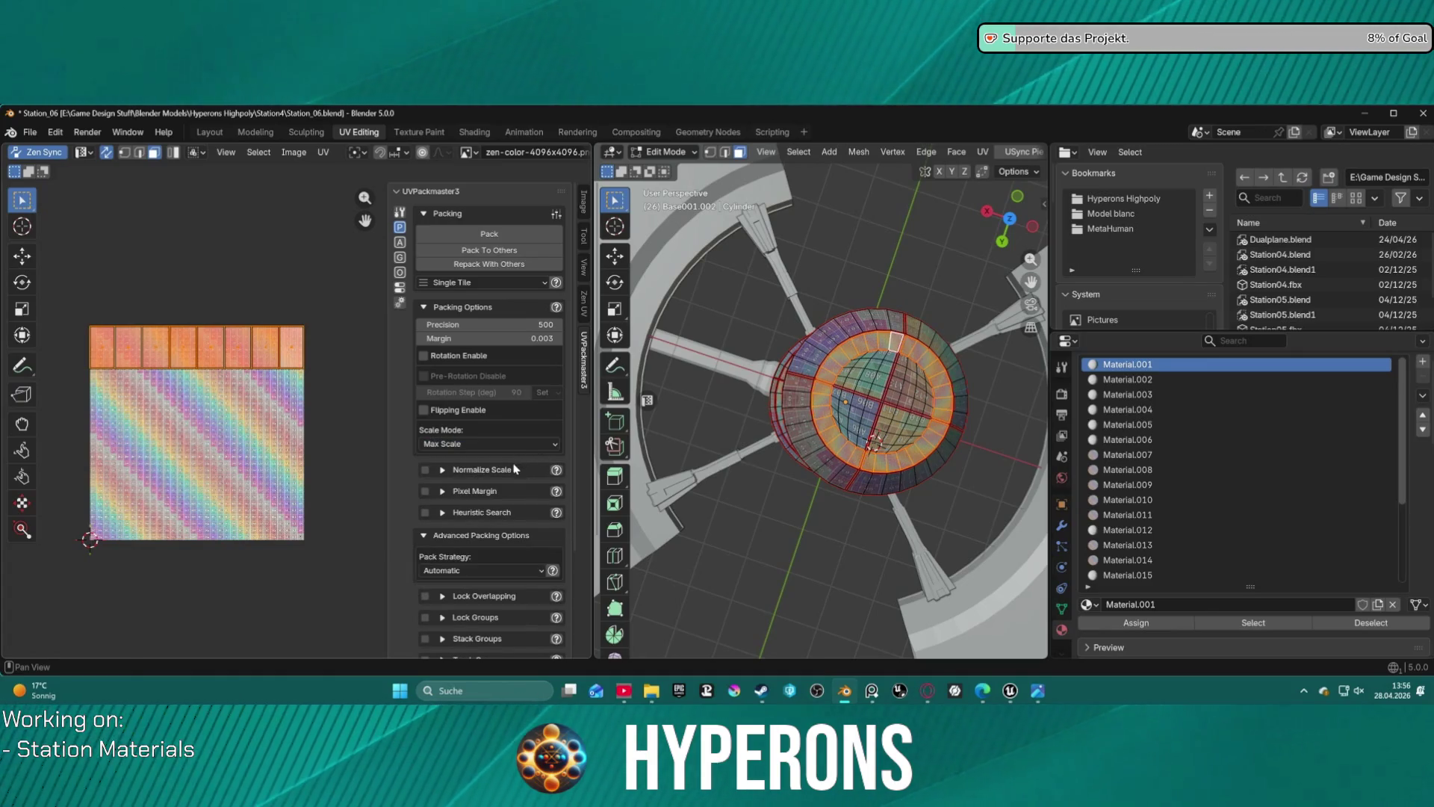
{"action": "left_click", "coordinate": [450, 473]}
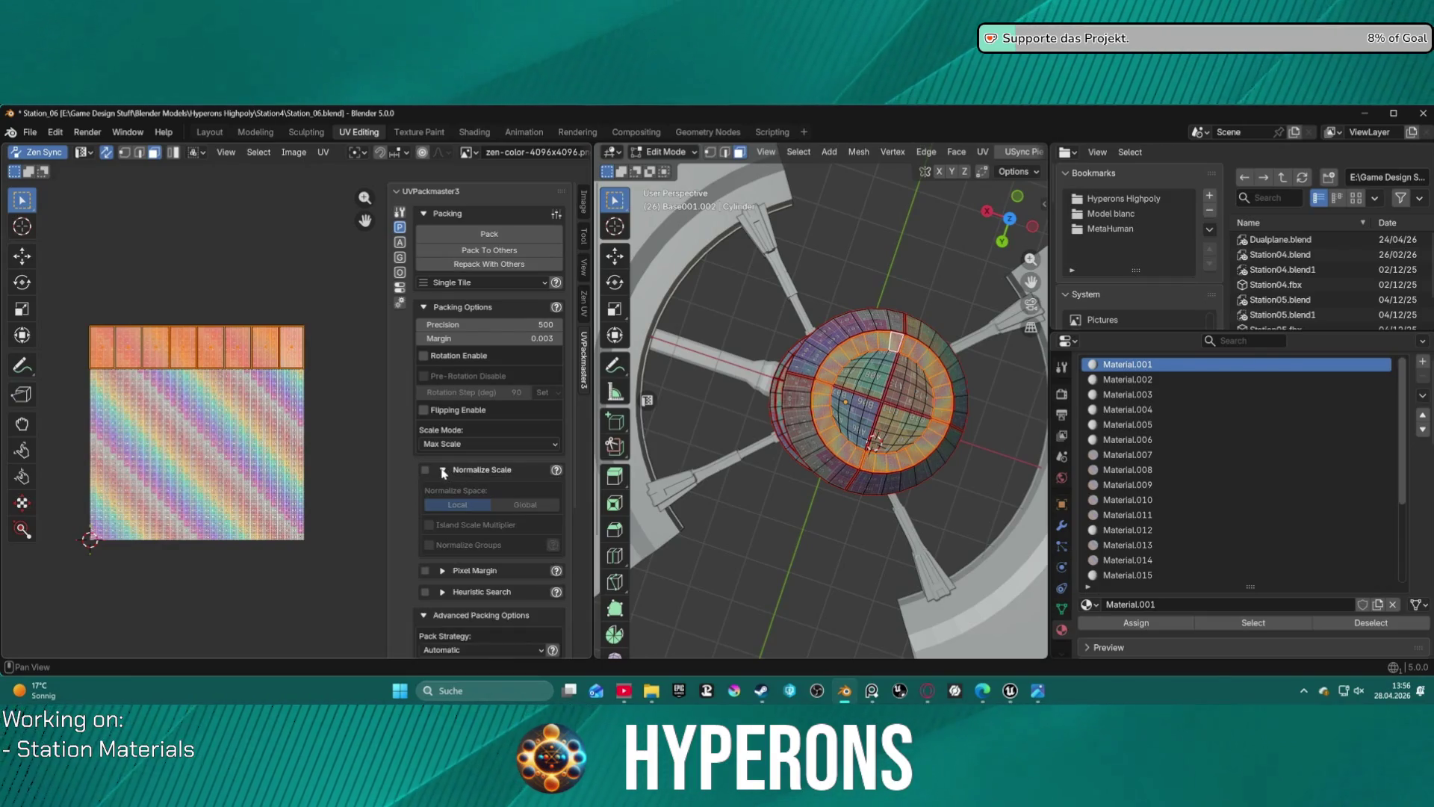
{"action": "left_click", "coordinate": [426, 471]}
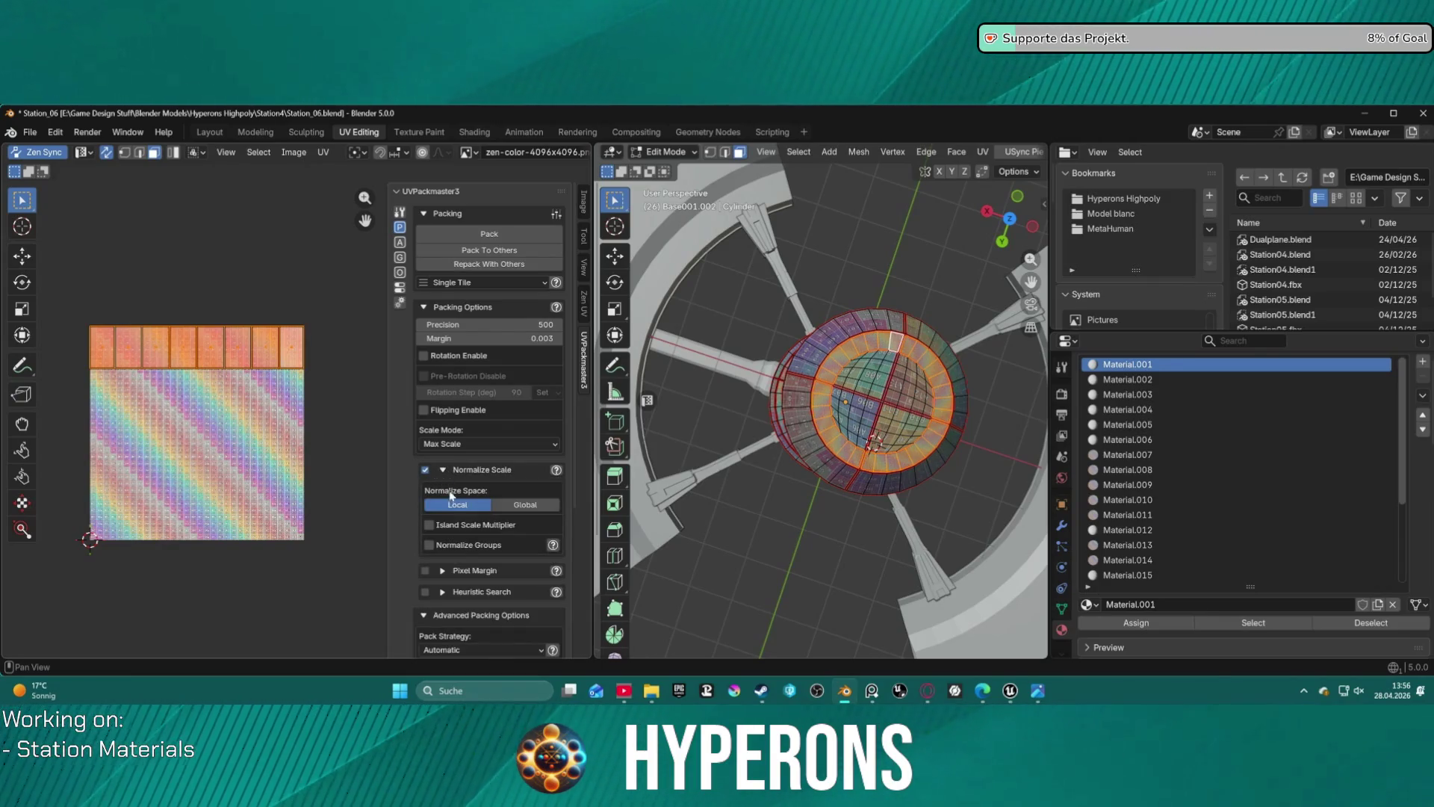
{"action": "left_click", "coordinate": [430, 546]}
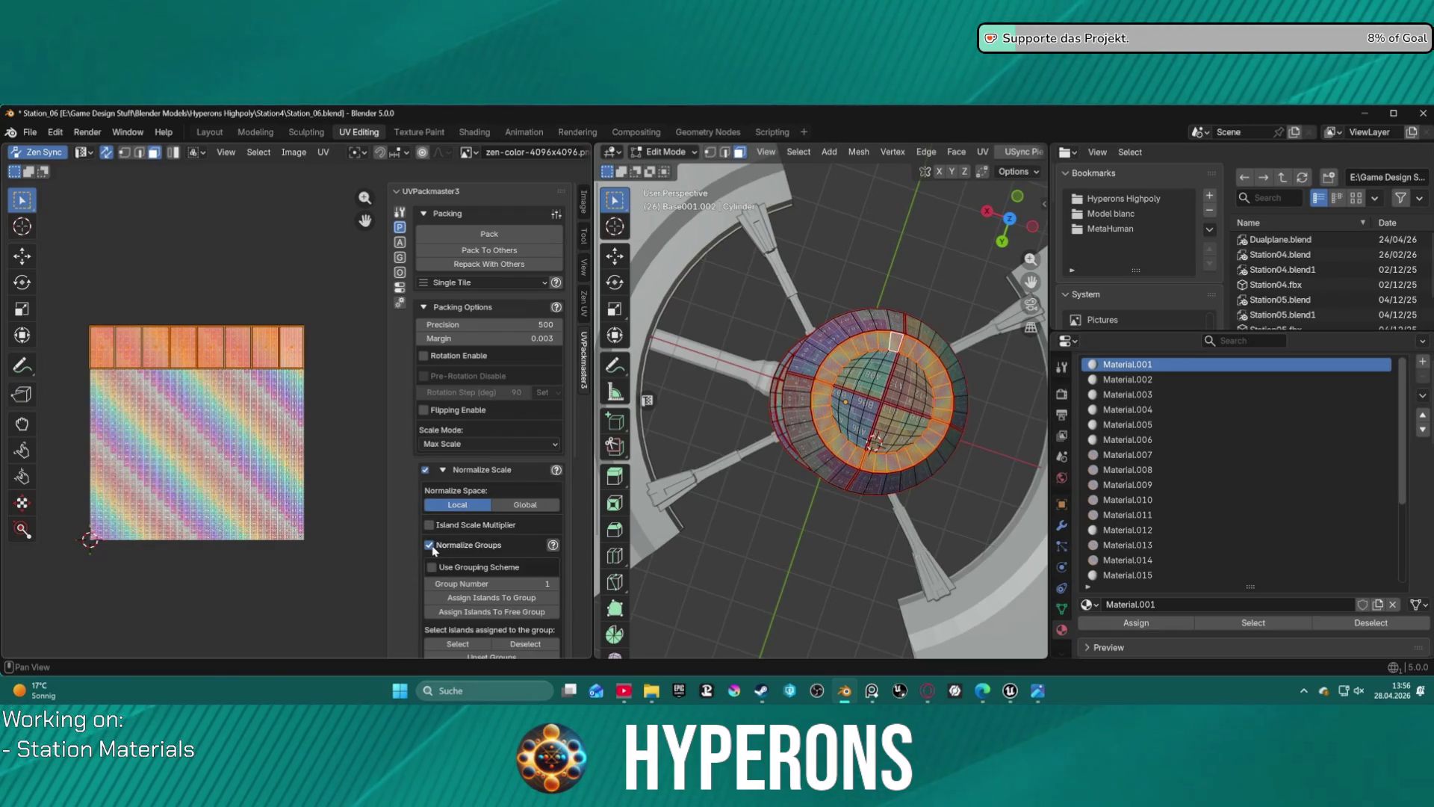
{"action": "scroll", "coordinate": [493, 544], "scroll_direction": "down", "scroll_amount": 3}
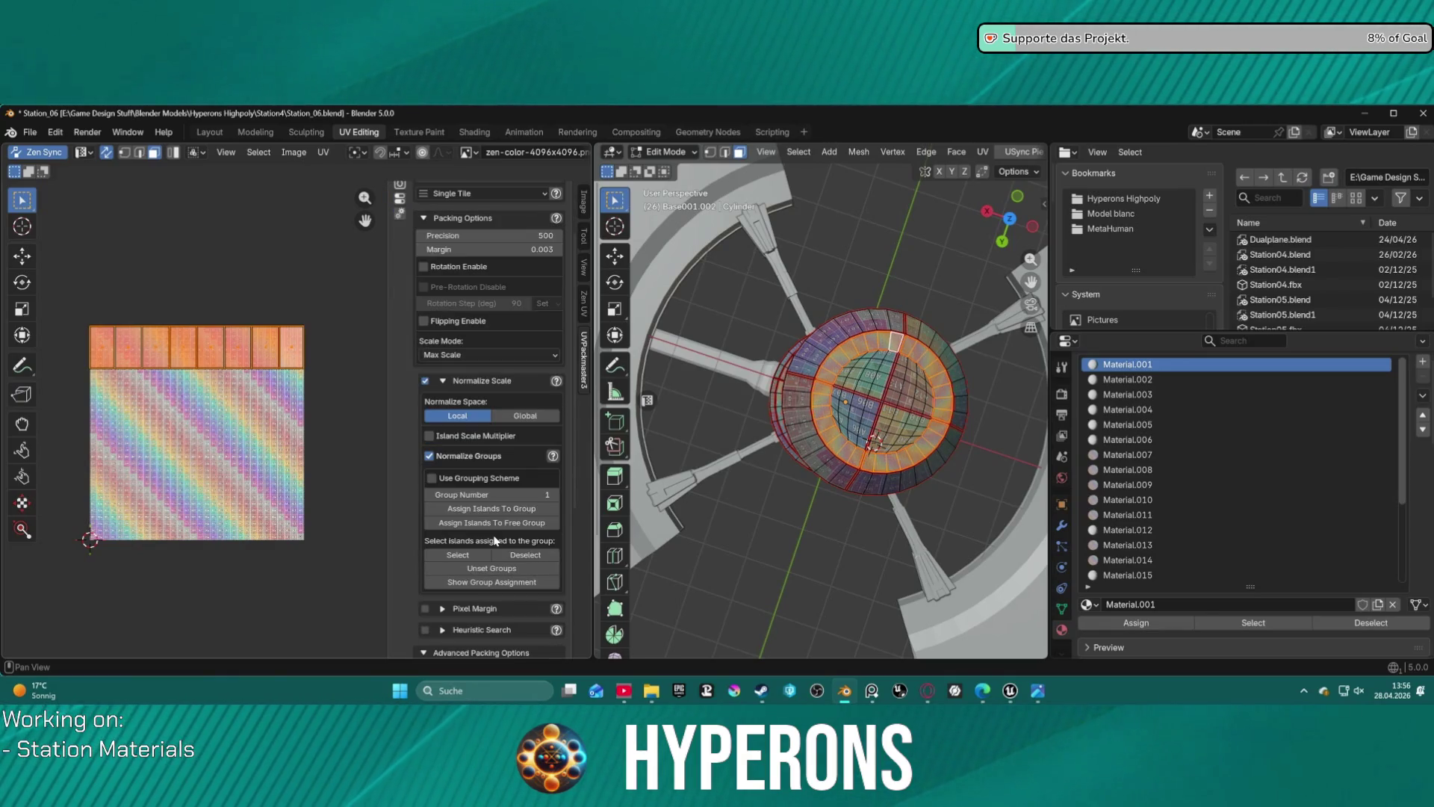
{"action": "left_click", "coordinate": [429, 455]}
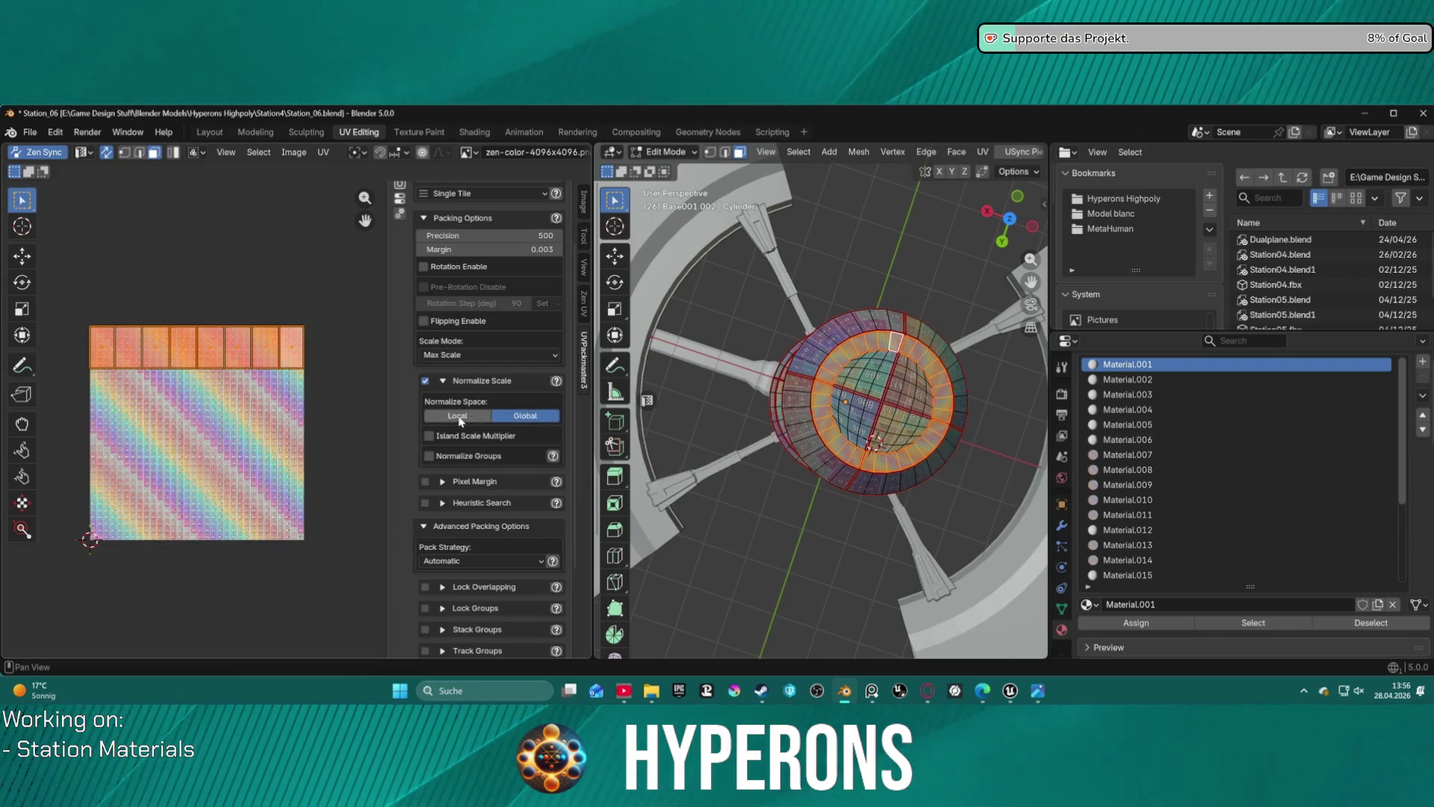
{"action": "scroll", "coordinate": [473, 252], "scroll_direction": "up", "scroll_amount": 3}
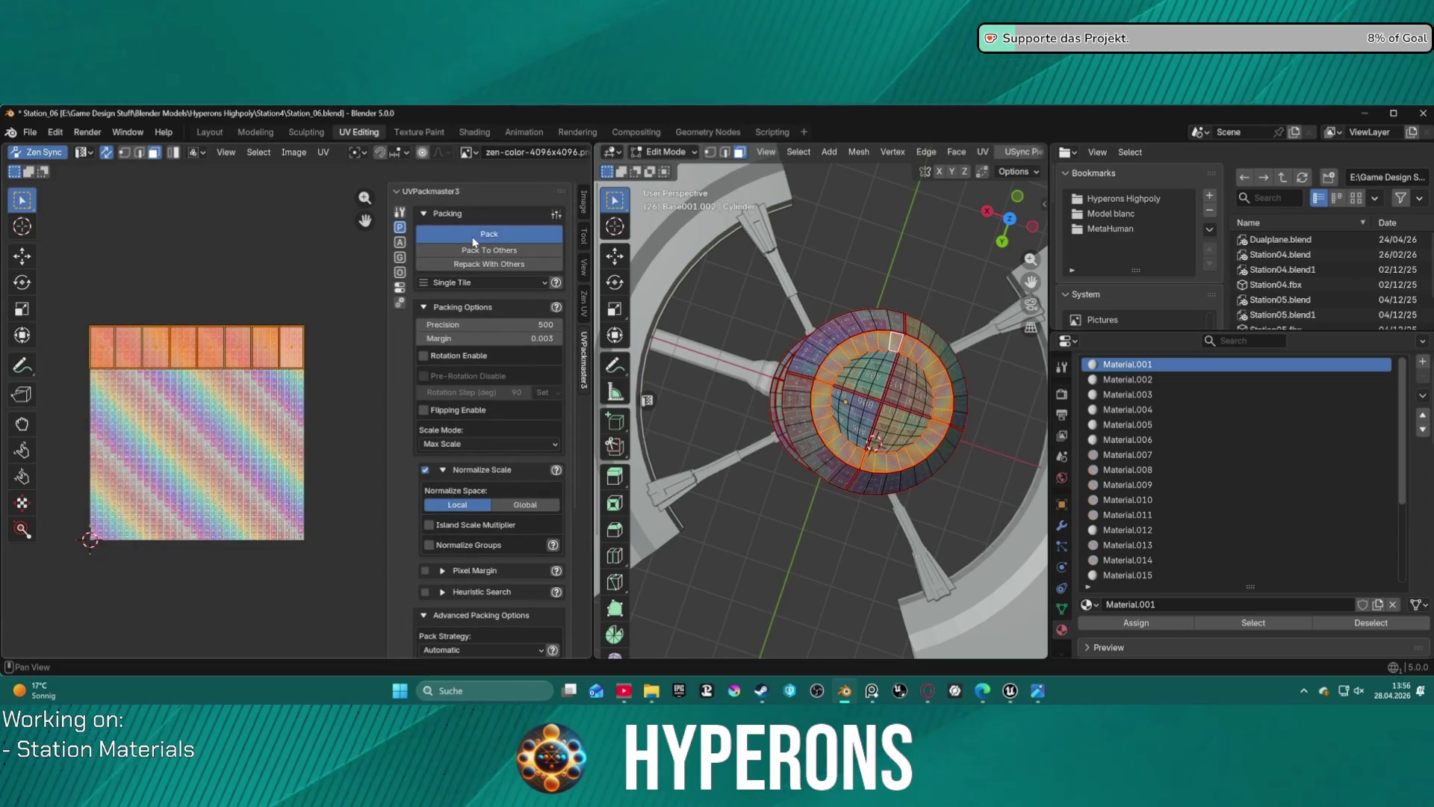
{"action": "left_click", "coordinate": [473, 237]}
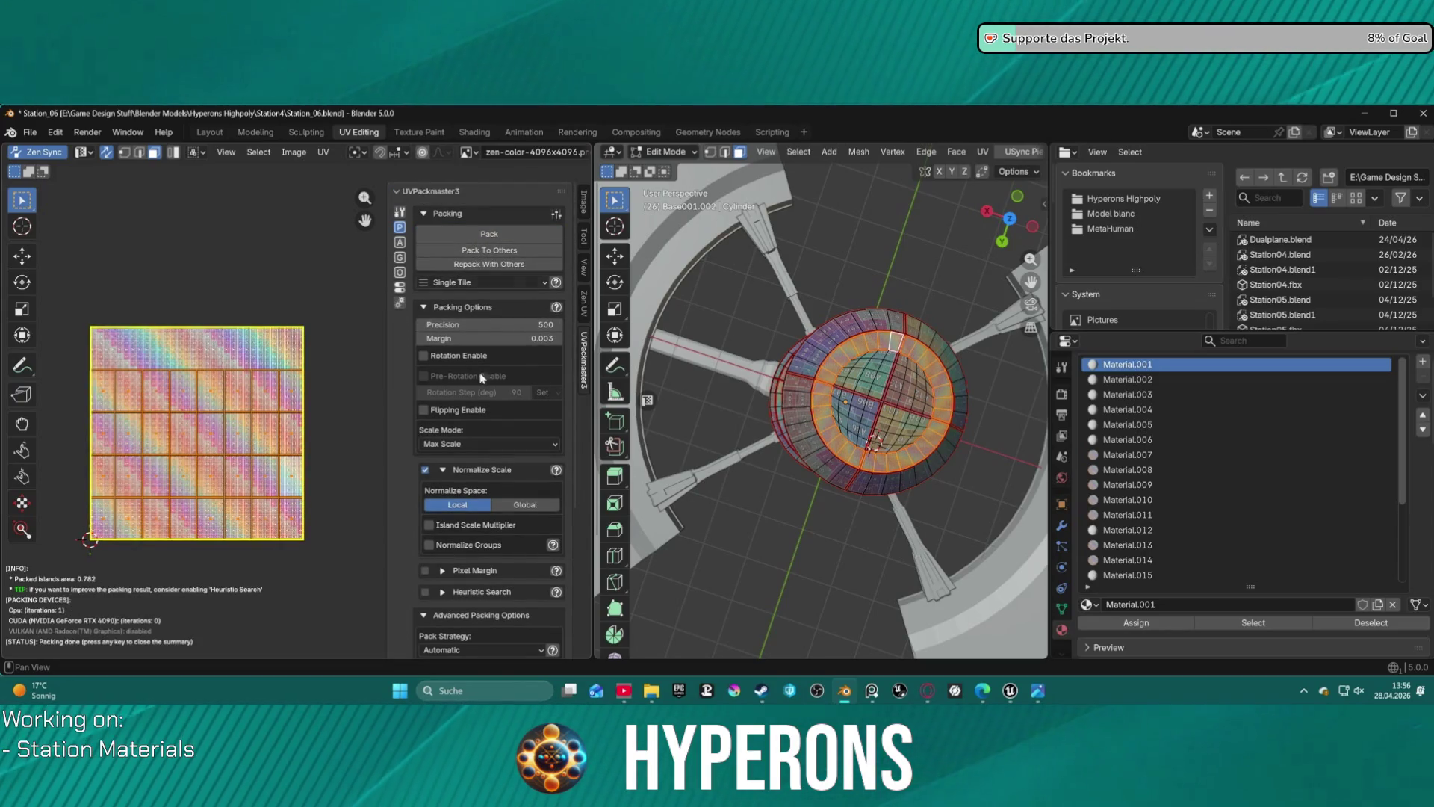
{"action": "left_click", "coordinate": [441, 525]}
{"action": "left_click", "coordinate": [488, 238]}
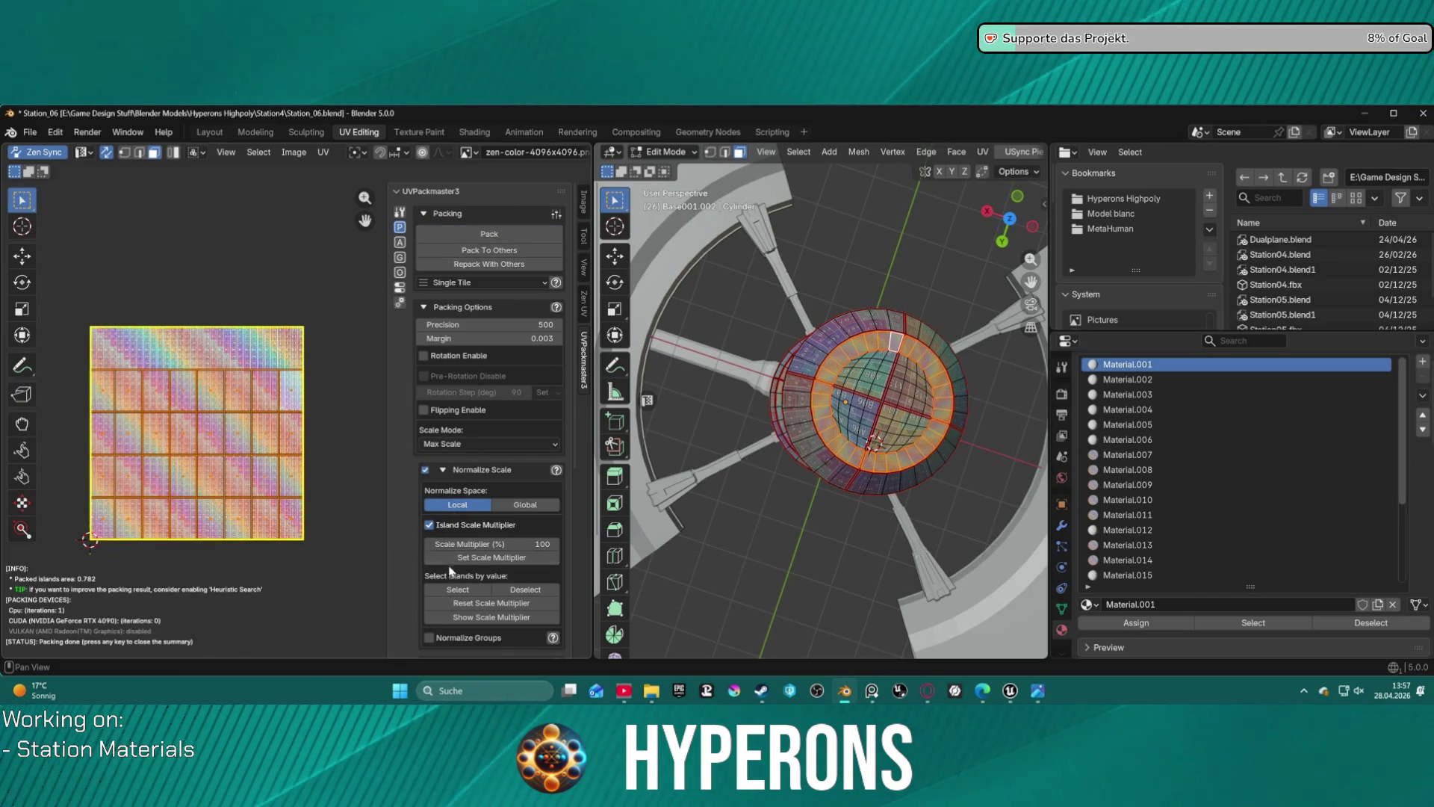
{"action": "left_click", "coordinate": [513, 506]}
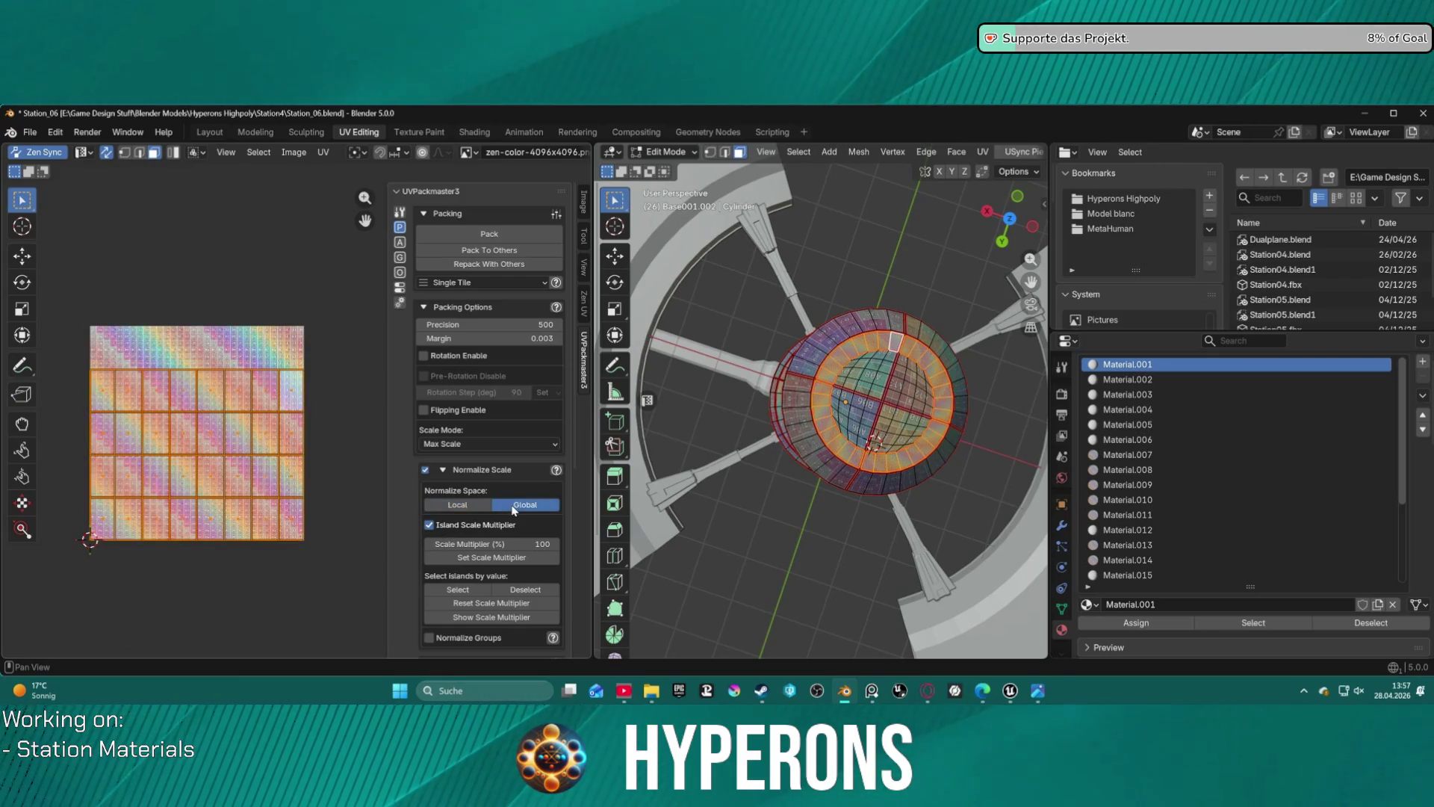
{"action": "left_click", "coordinate": [464, 236]}
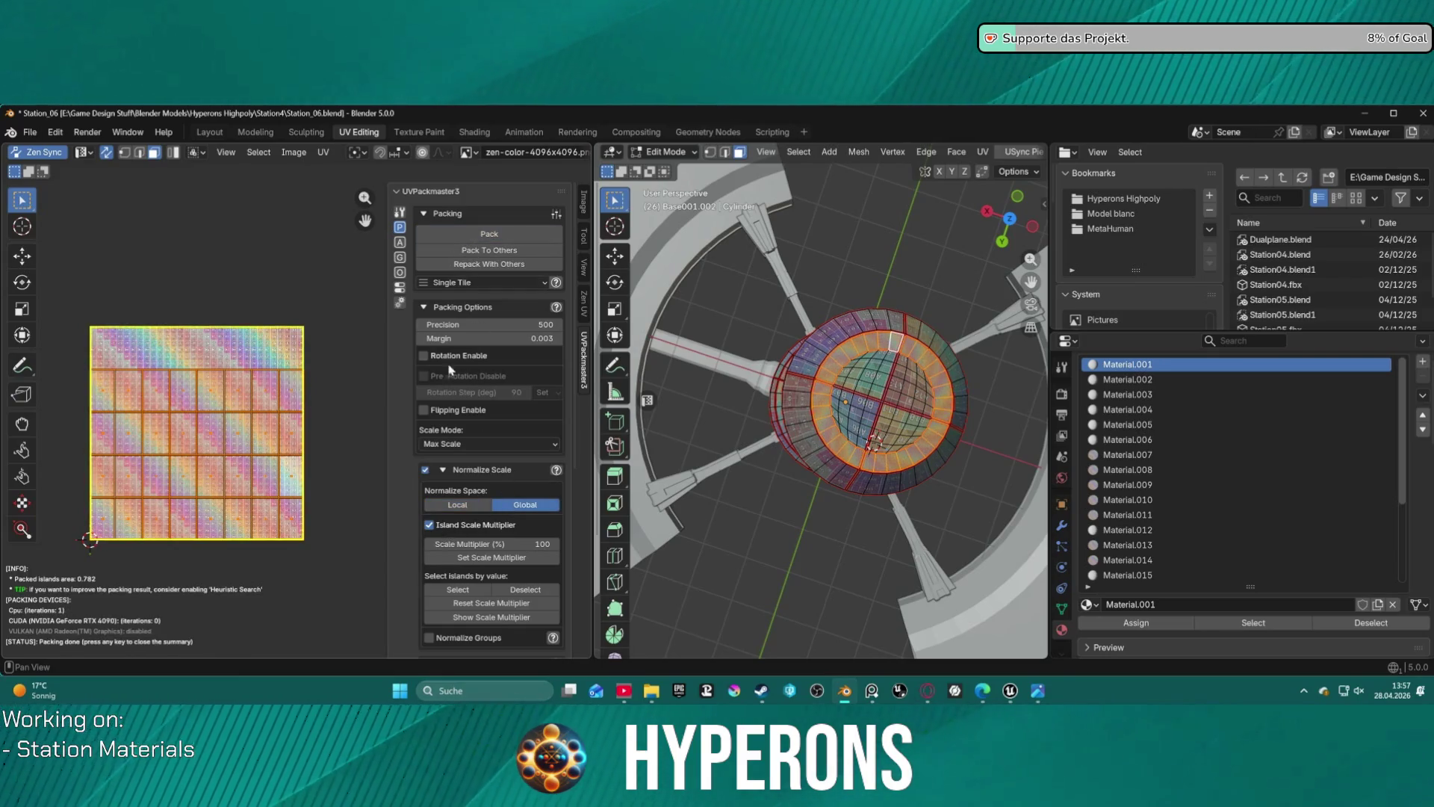
{"action": "left_click", "coordinate": [430, 525]}
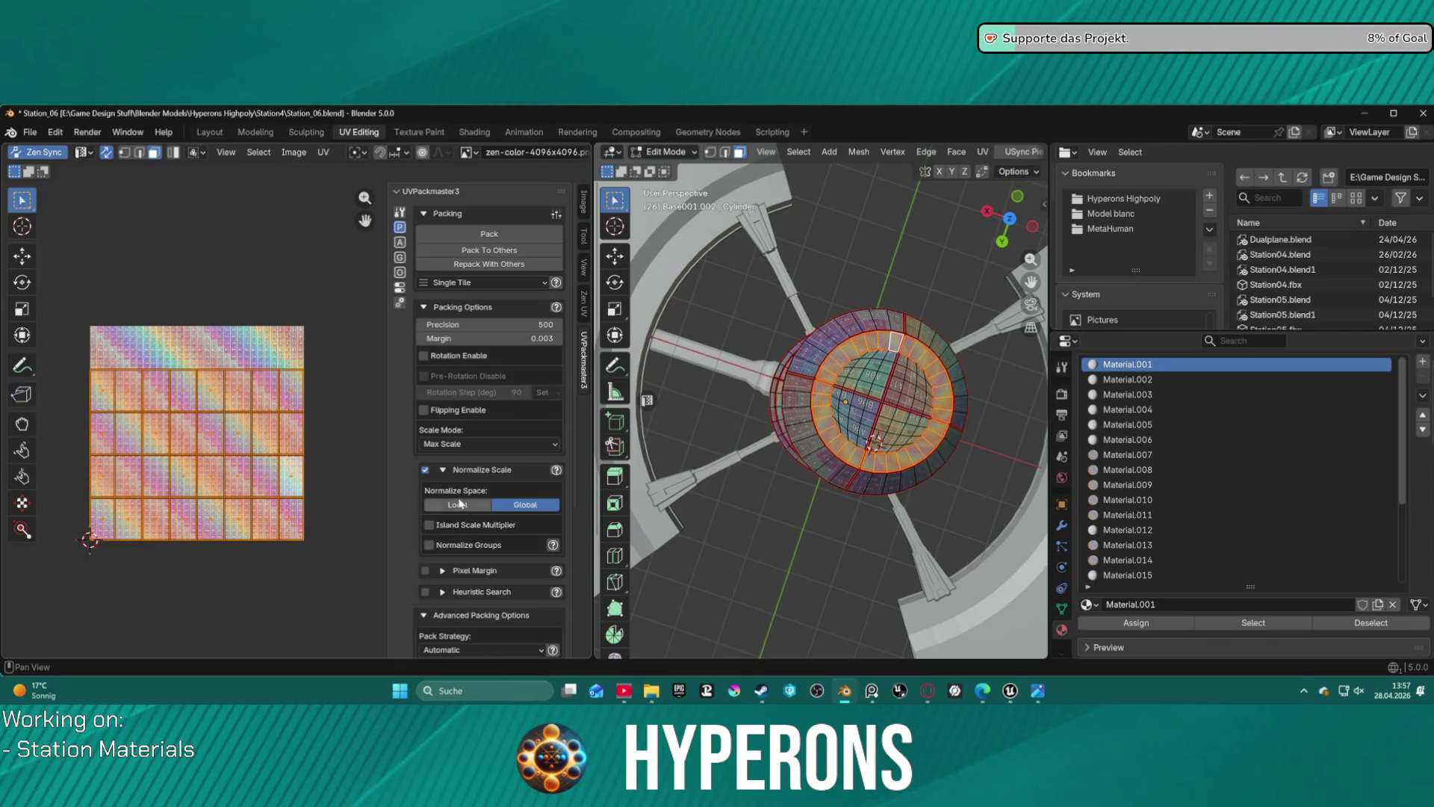
{"action": "left_click", "coordinate": [426, 470]}
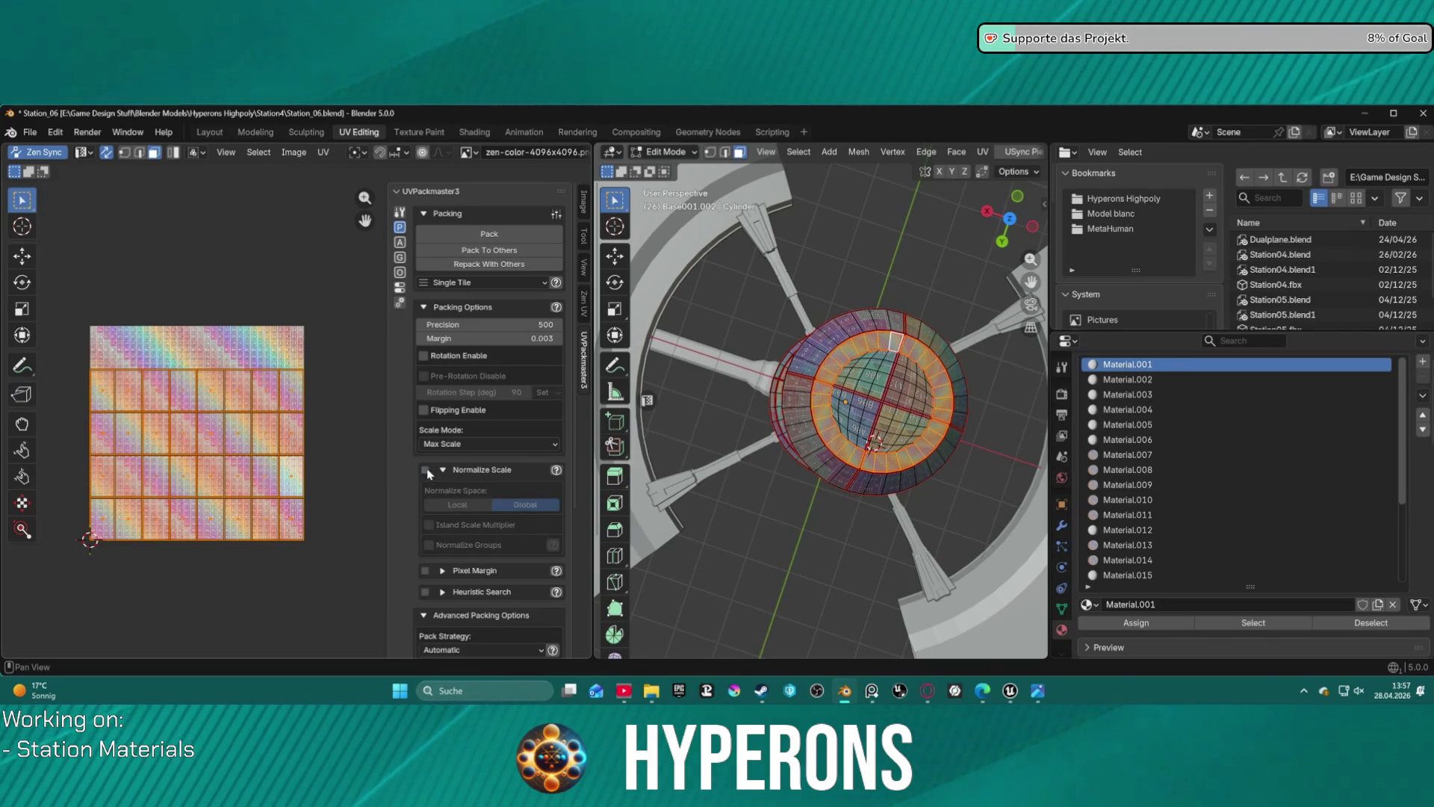
{"action": "scroll", "coordinate": [449, 580], "scroll_direction": "down", "scroll_amount": 1}
{"action": "scroll", "coordinate": [449, 580], "scroll_direction": "down", "scroll_amount": 4}
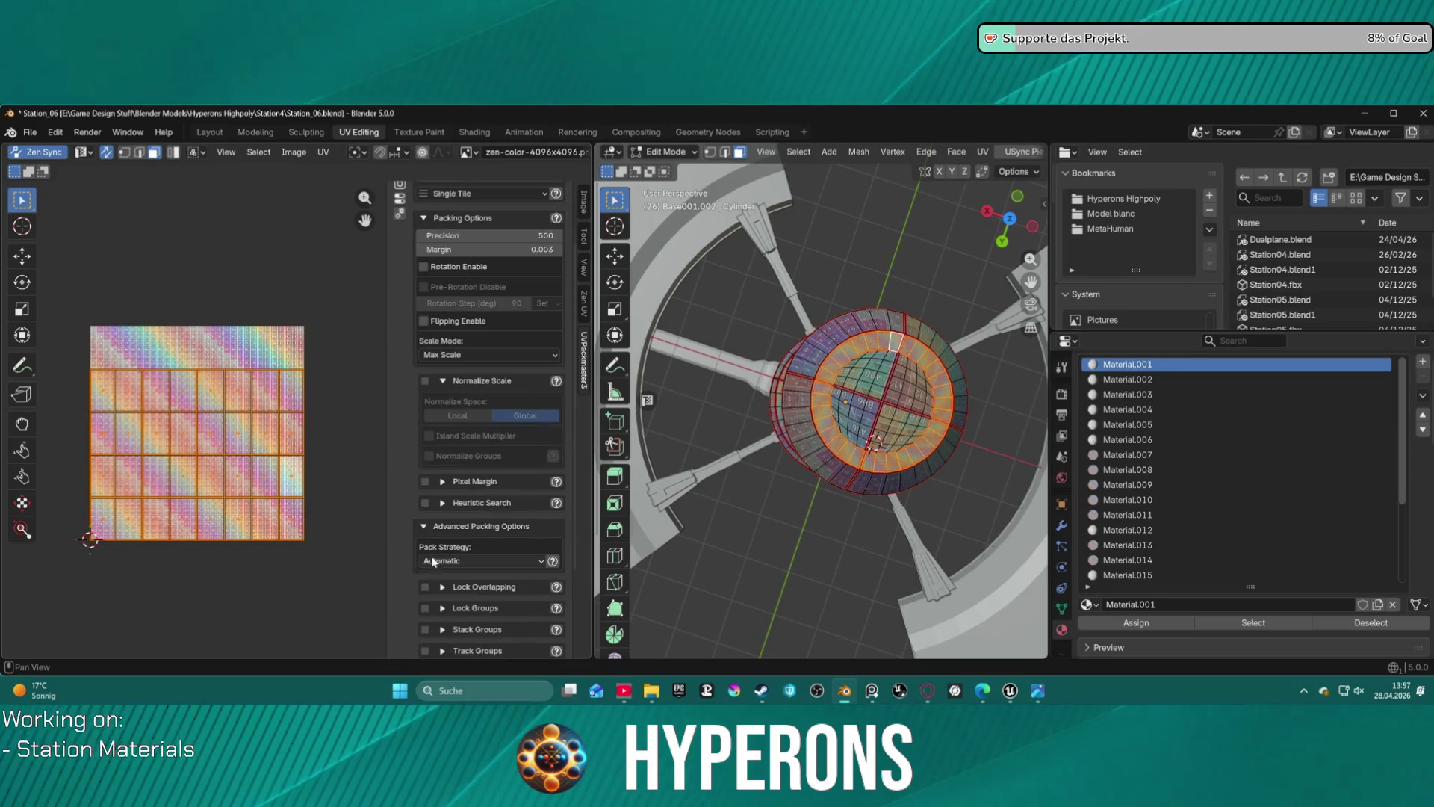
{"action": "scroll", "coordinate": [423, 539], "scroll_direction": "down", "scroll_amount": 2}
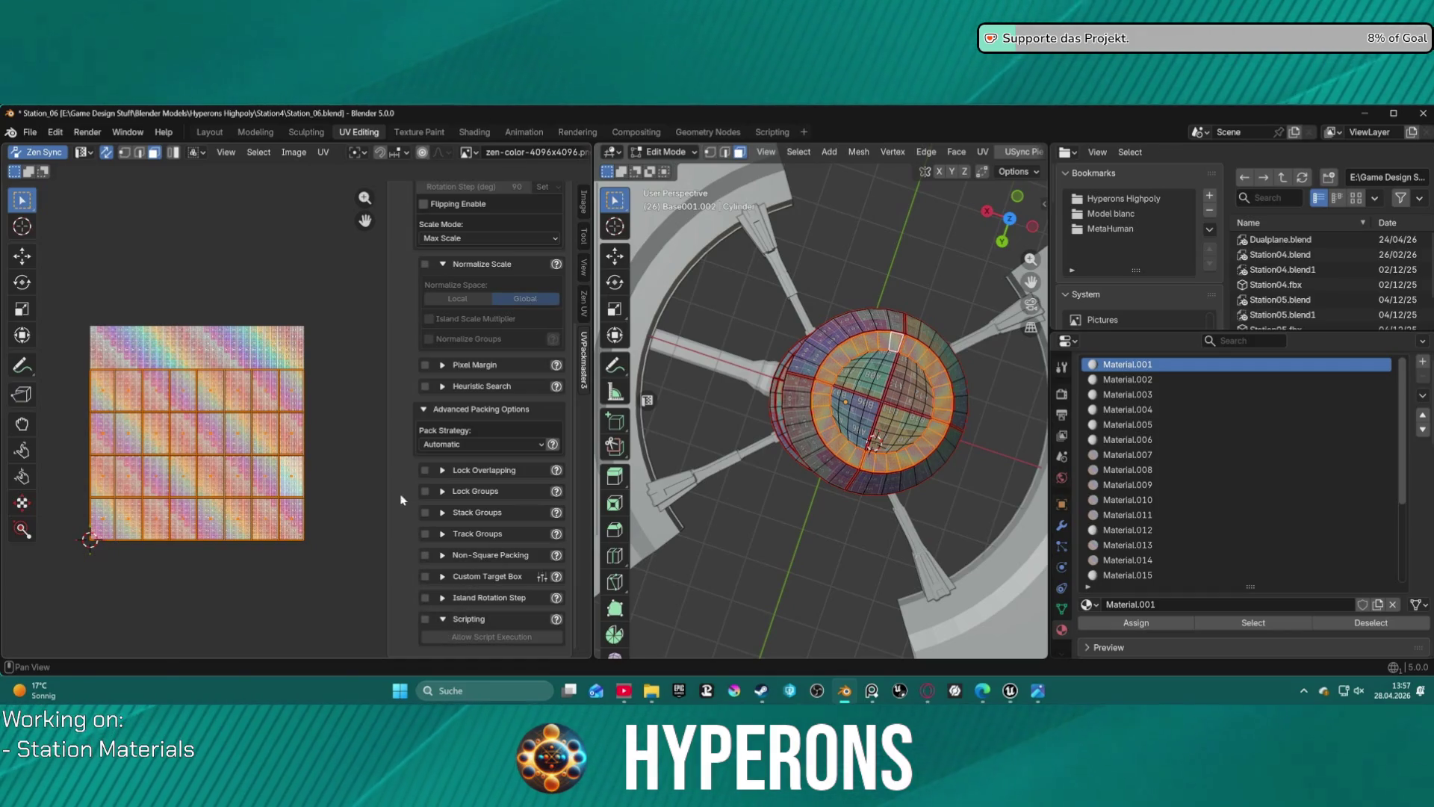
{"action": "key", "text": "ctrl+z"}
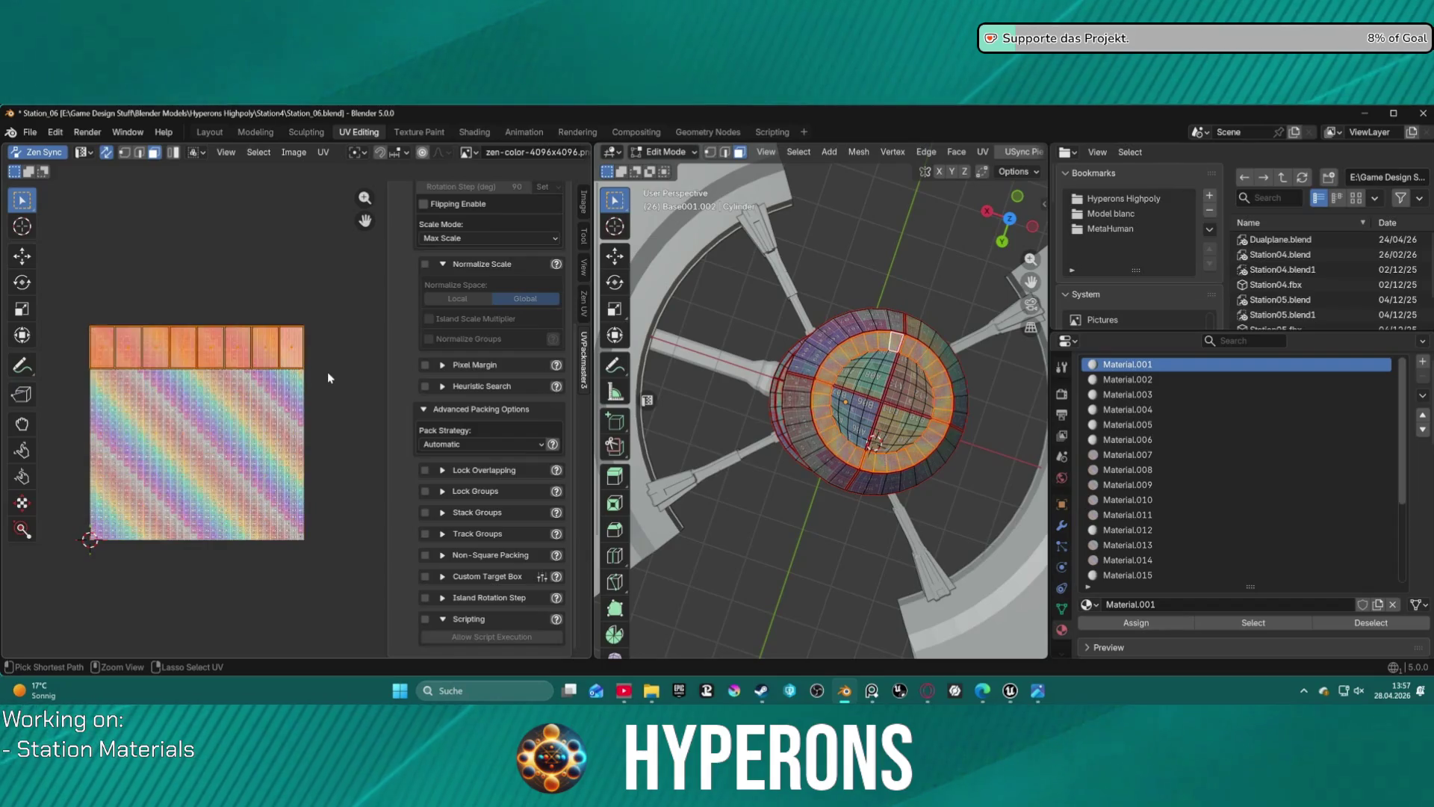
- Select seven top-row islands, resize them with S and move them down over the texture
{"action": "left_click_drag", "start_coordinate": [108, 306], "coordinate": [319, 383]}
{"action": "key", "text": "s"}
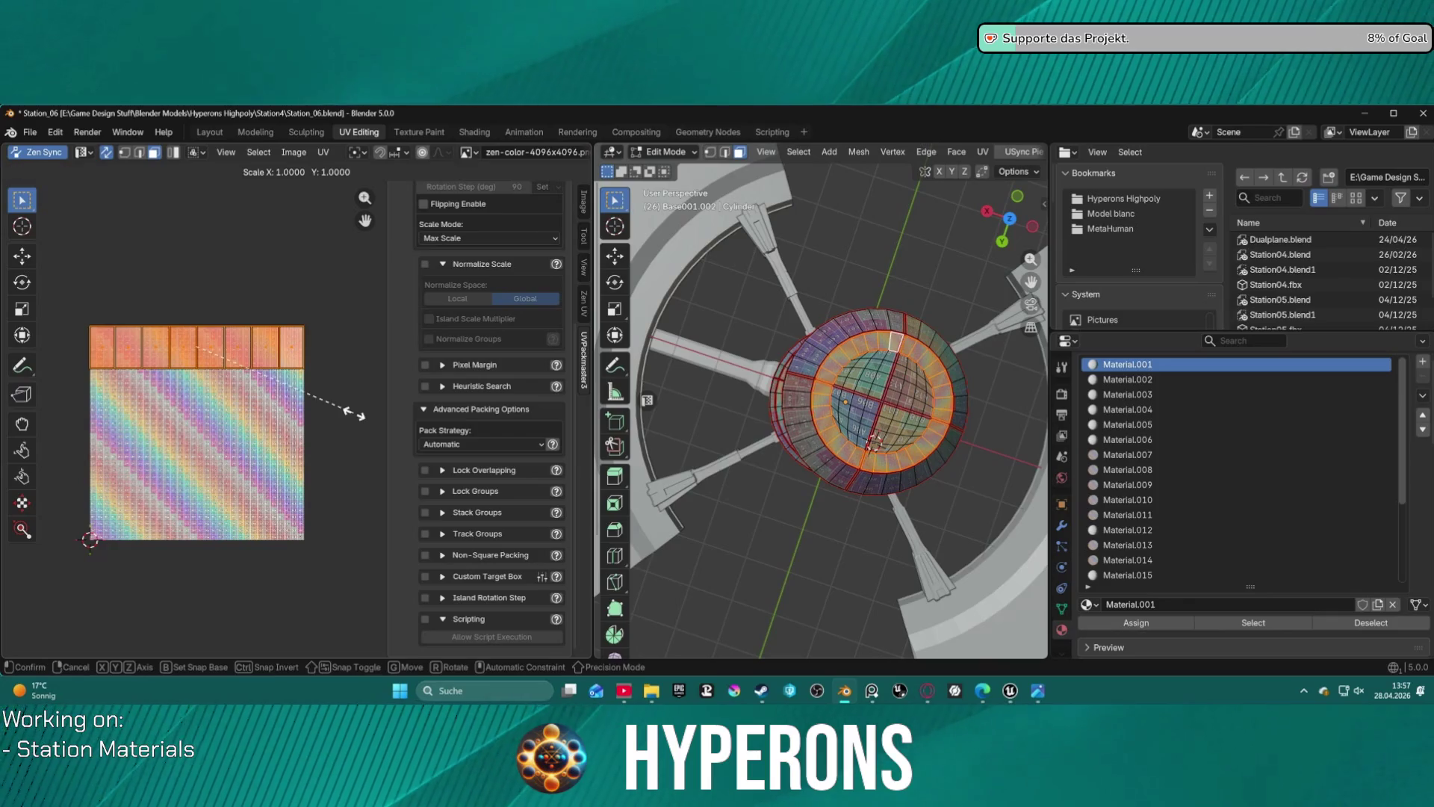
{"action": "left_click", "coordinate": [347, 391]}
{"action": "scroll", "coordinate": [523, 299], "scroll_direction": "up", "scroll_amount": 7}
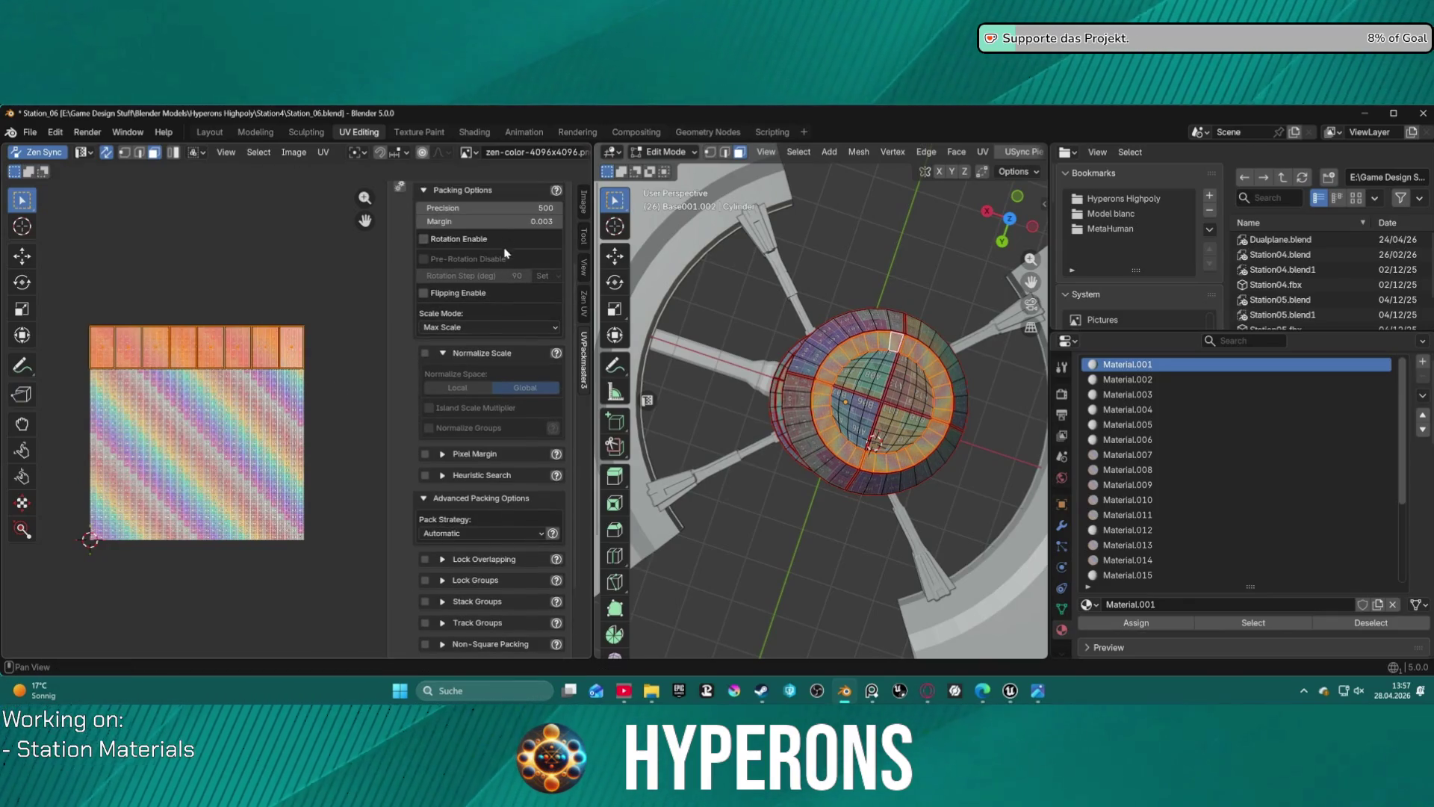
{"action": "left_click", "coordinate": [585, 303]}
{"action": "left_click", "coordinate": [585, 237]}
{"action": "left_click", "coordinate": [584, 288]}
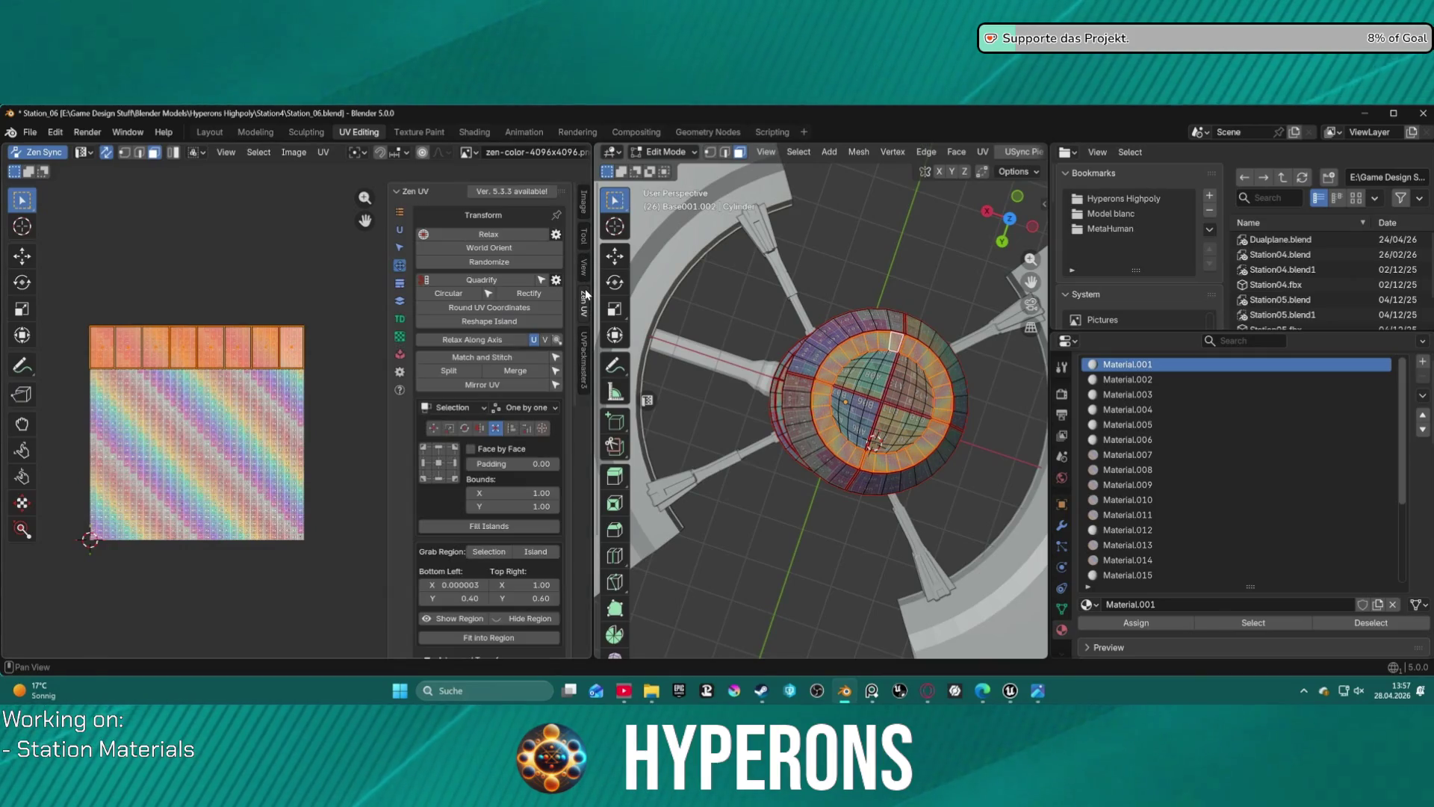
{"action": "key", "text": "s"}
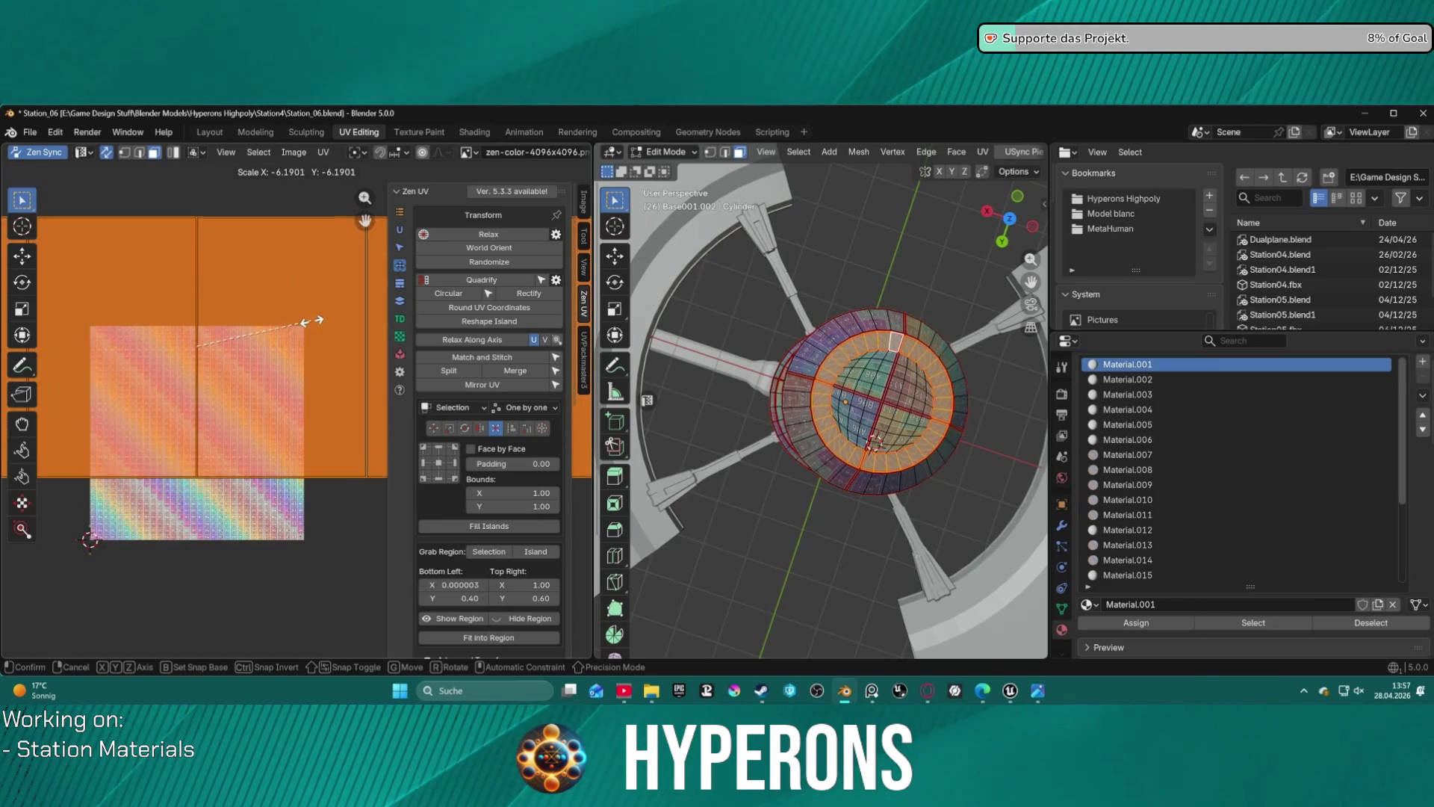
{"action": "left_click", "coordinate": [328, 321]}
{"action": "left_click_drag", "start_coordinate": [329, 321], "coordinate": [329, 376]}
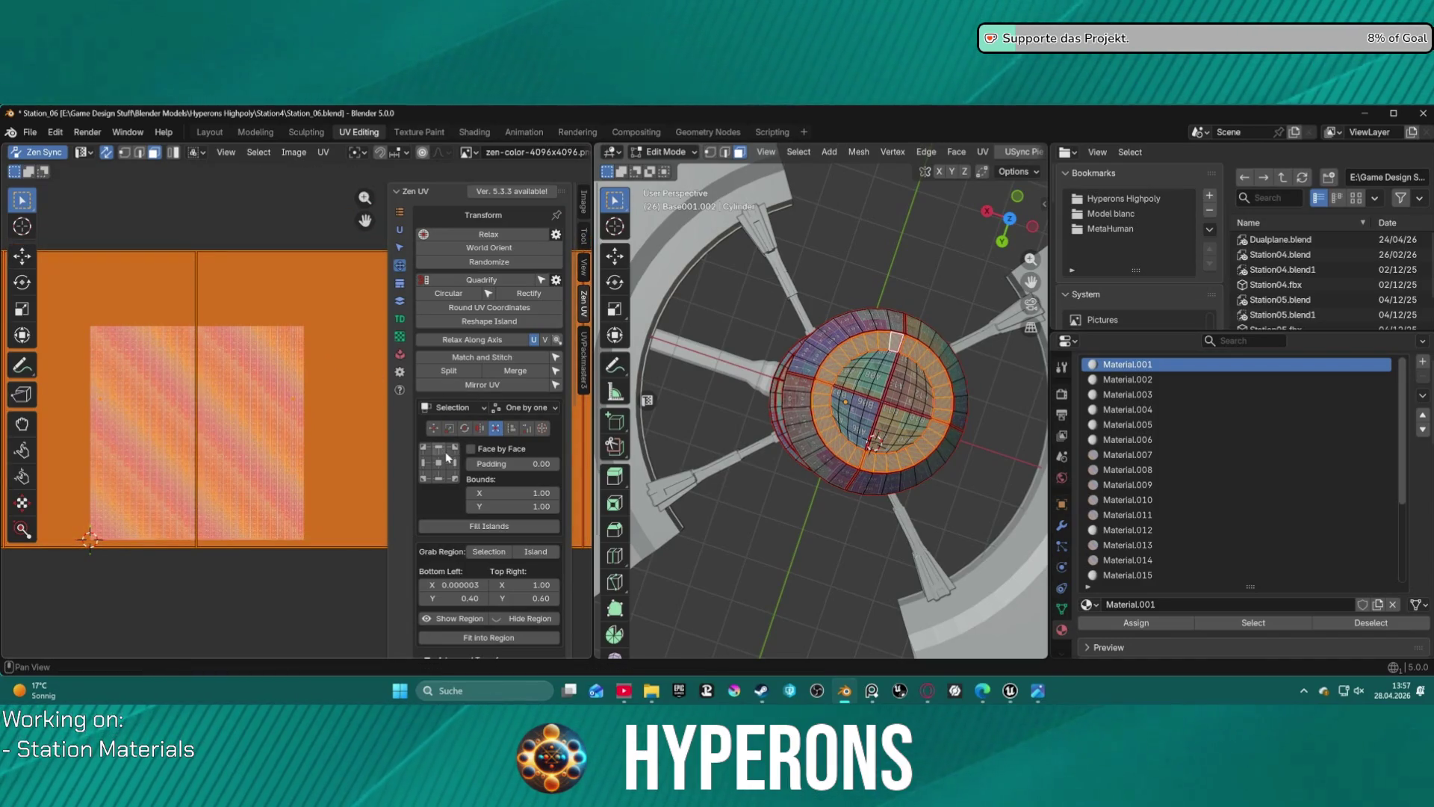
- Change the Zen UV transform mode and resize the selected islands again
{"action": "left_click", "coordinate": [512, 428]}
{"action": "key", "text": "s"}
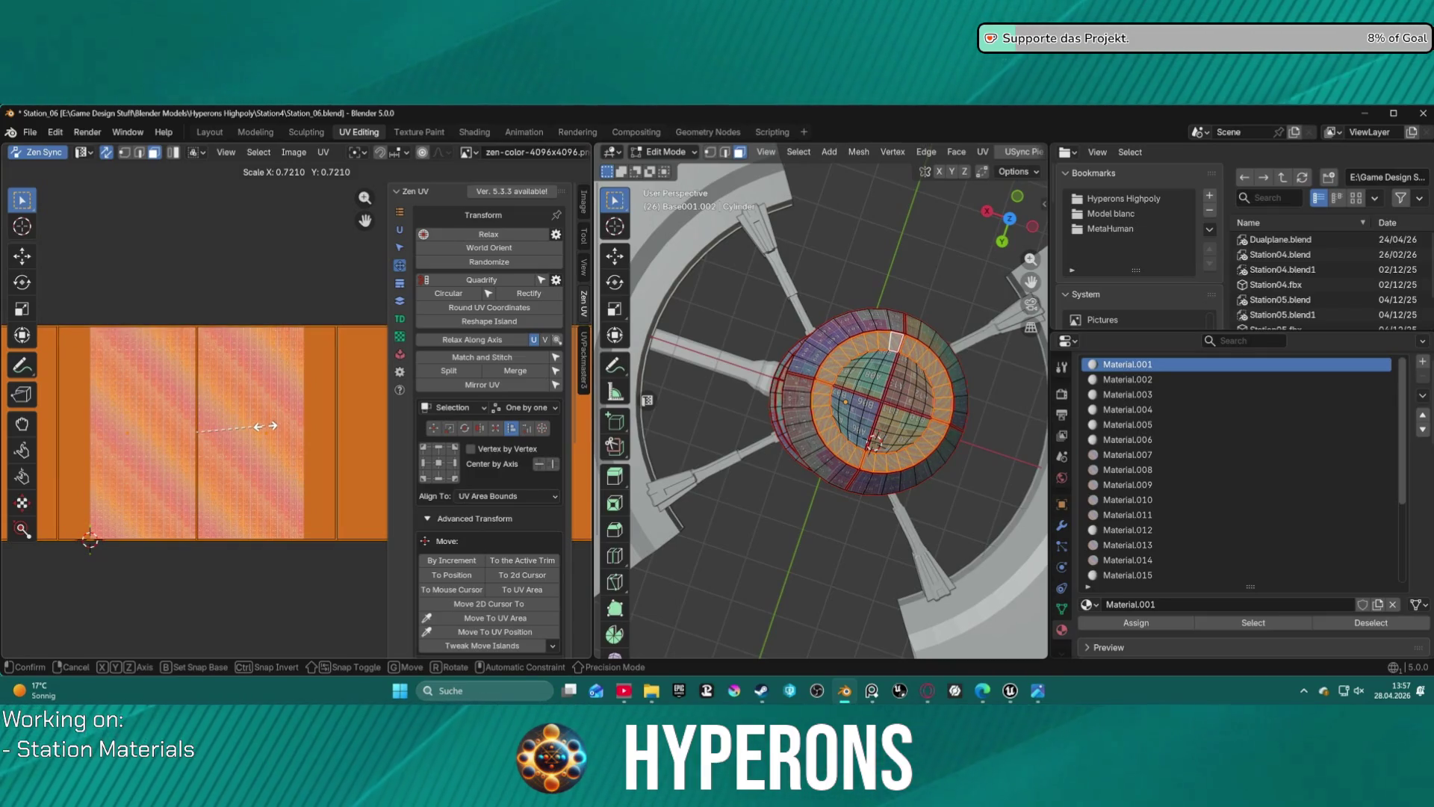
{"action": "left_click", "coordinate": [266, 426]}
{"action": "scroll", "coordinate": [299, 423], "scroll_direction": "down", "scroll_amount": 7}
{"action": "scroll", "coordinate": [299, 423], "scroll_direction": "up", "scroll_amount": 6}
{"action": "scroll", "coordinate": [277, 387], "scroll_direction": "up", "scroll_amount": 10}
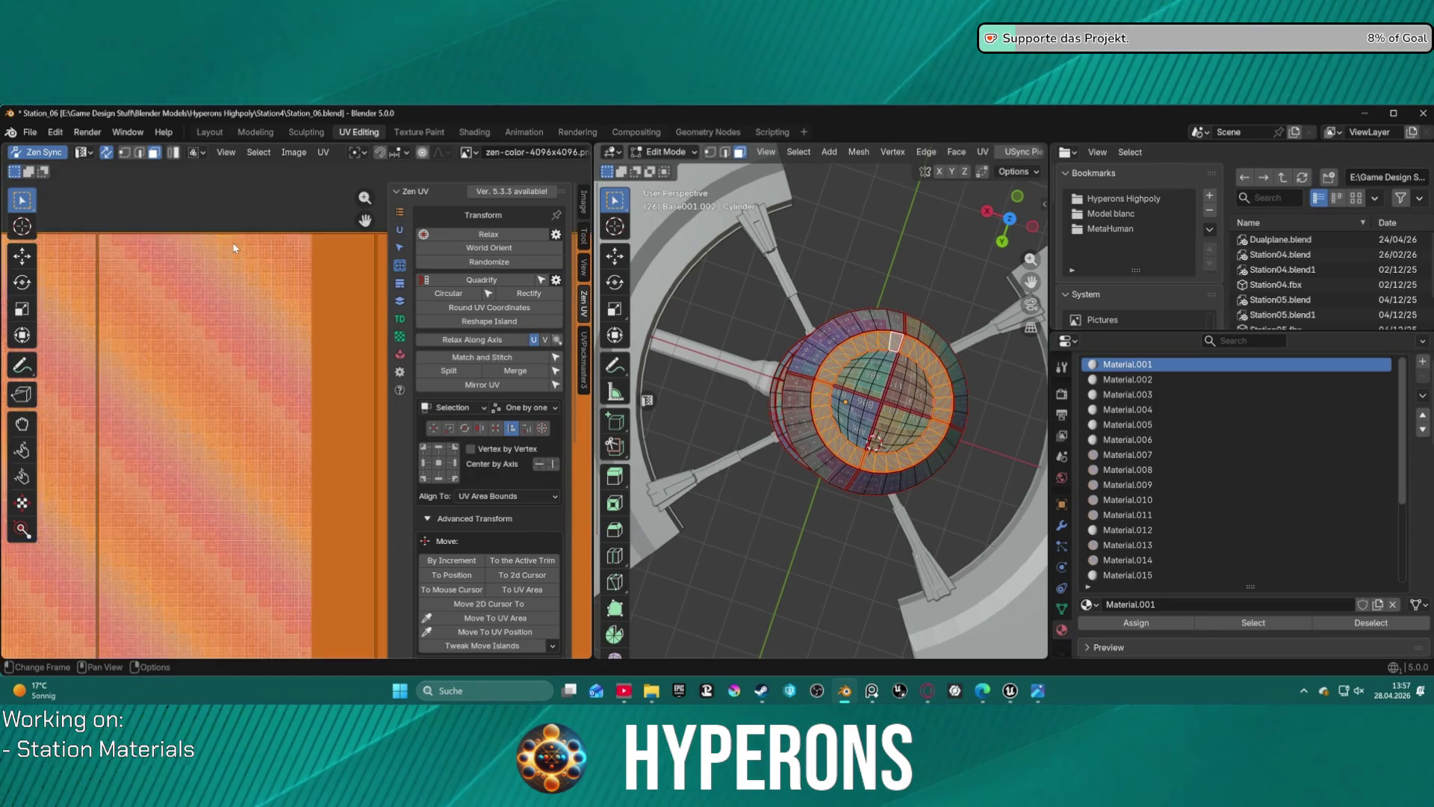
{"action": "scroll", "coordinate": [261, 299], "scroll_direction": "up", "scroll_amount": 5}
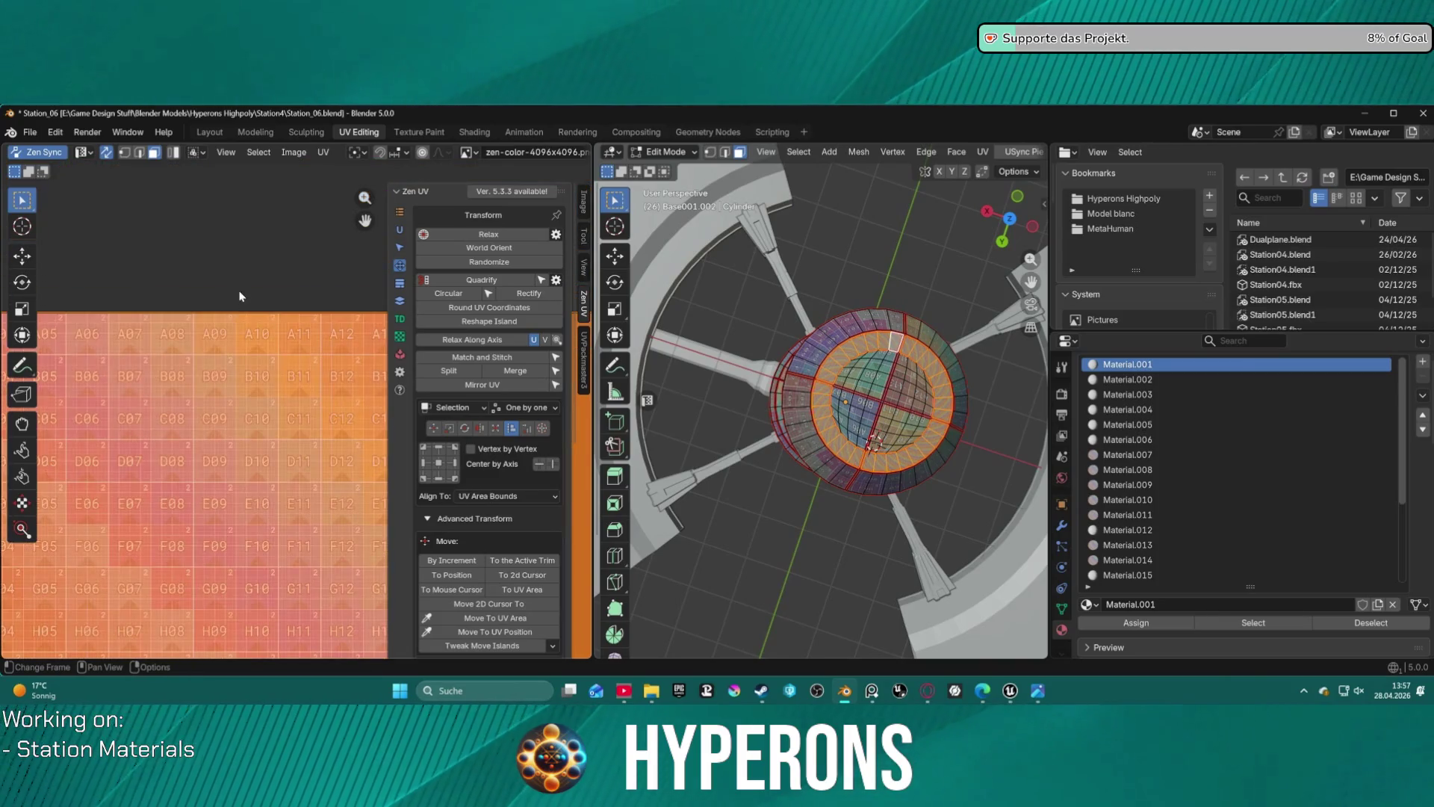
{"action": "scroll", "coordinate": [263, 325], "scroll_direction": "up", "scroll_amount": 1}
- Try another scale, then undo twice to return the islands to a small strip
{"action": "key", "text": "s"}
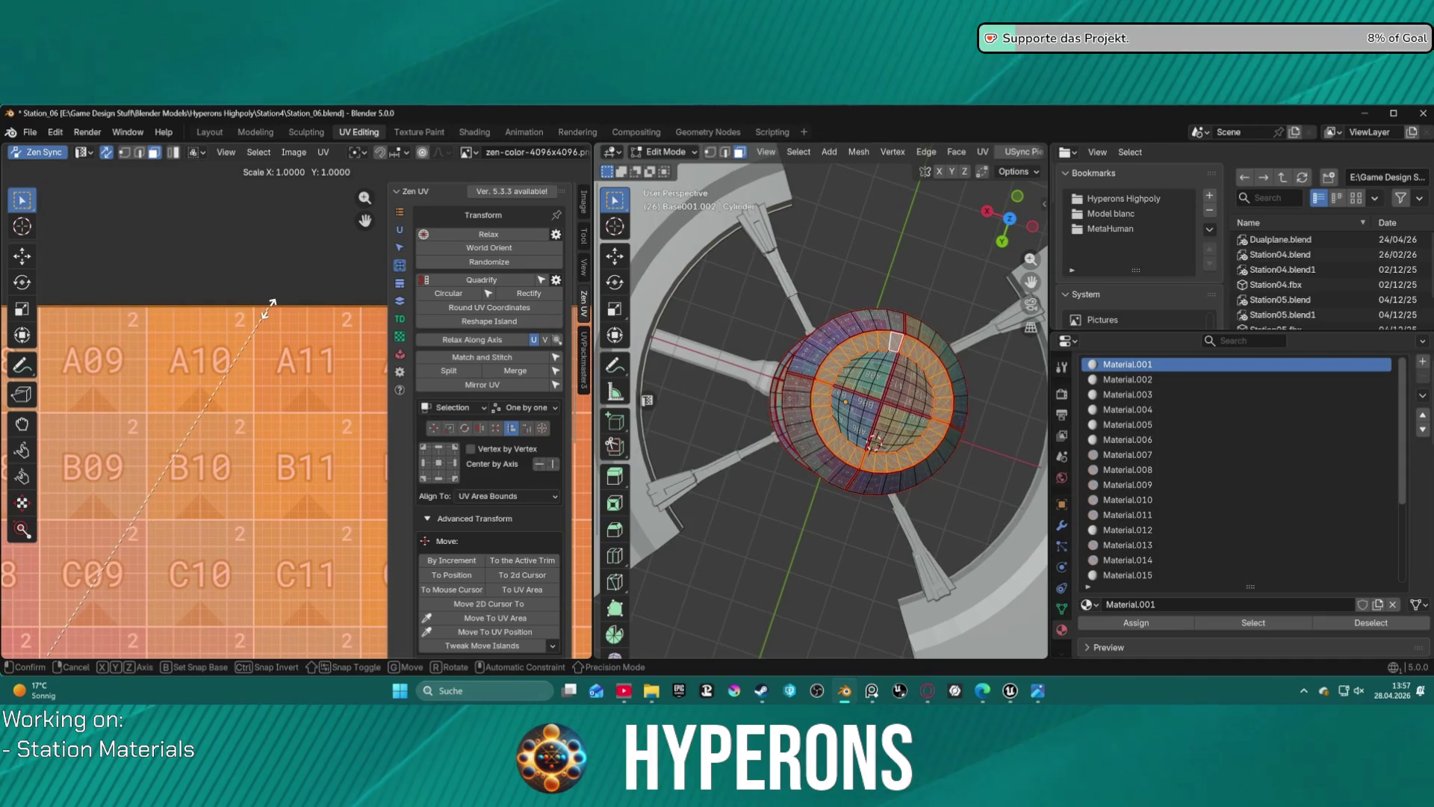
{"action": "scroll", "coordinate": [270, 314], "scroll_direction": "down", "scroll_amount": 3}
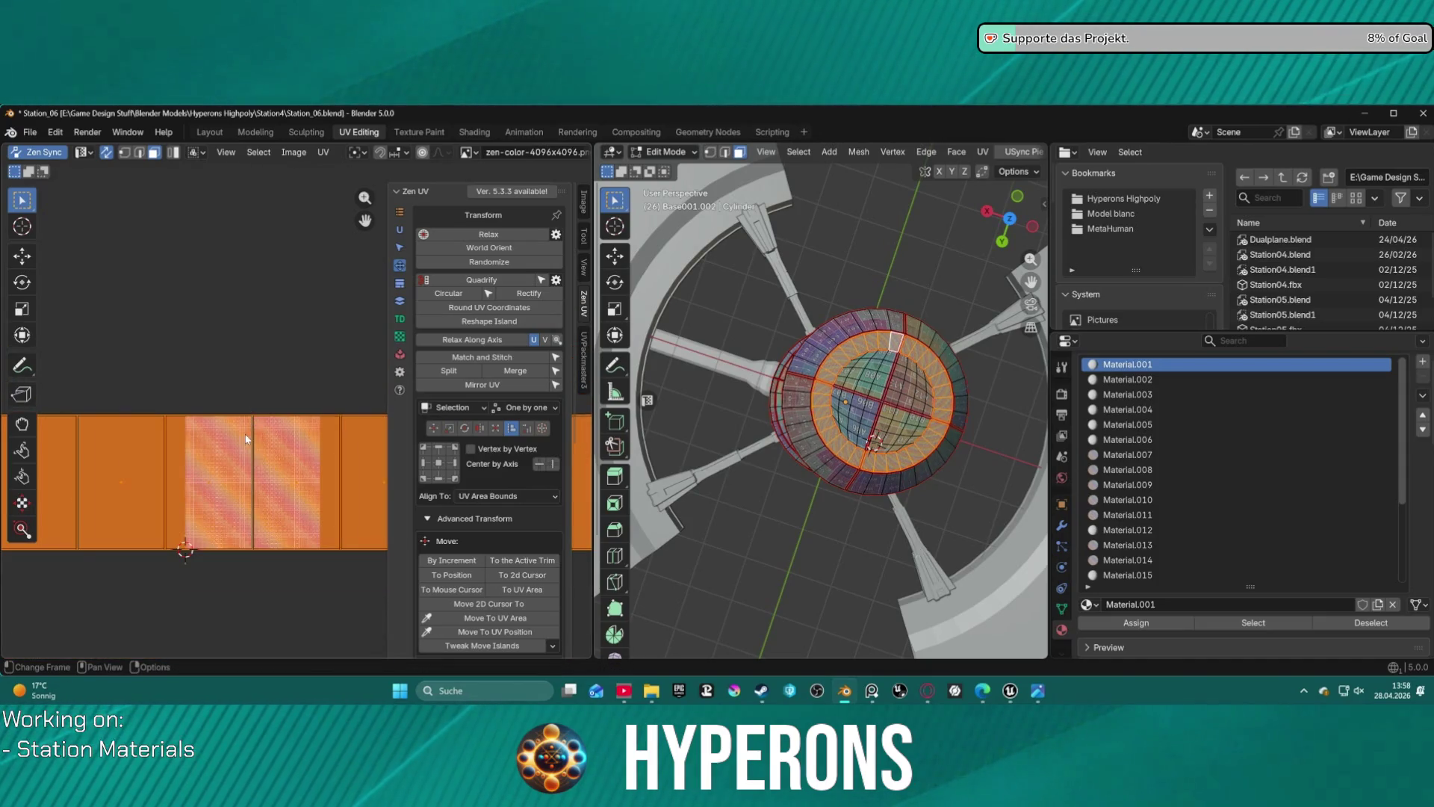
{"action": "scroll", "coordinate": [248, 437], "scroll_direction": "up", "scroll_amount": 3}
{"action": "scroll", "coordinate": [263, 326], "scroll_direction": "down", "scroll_amount": 5}
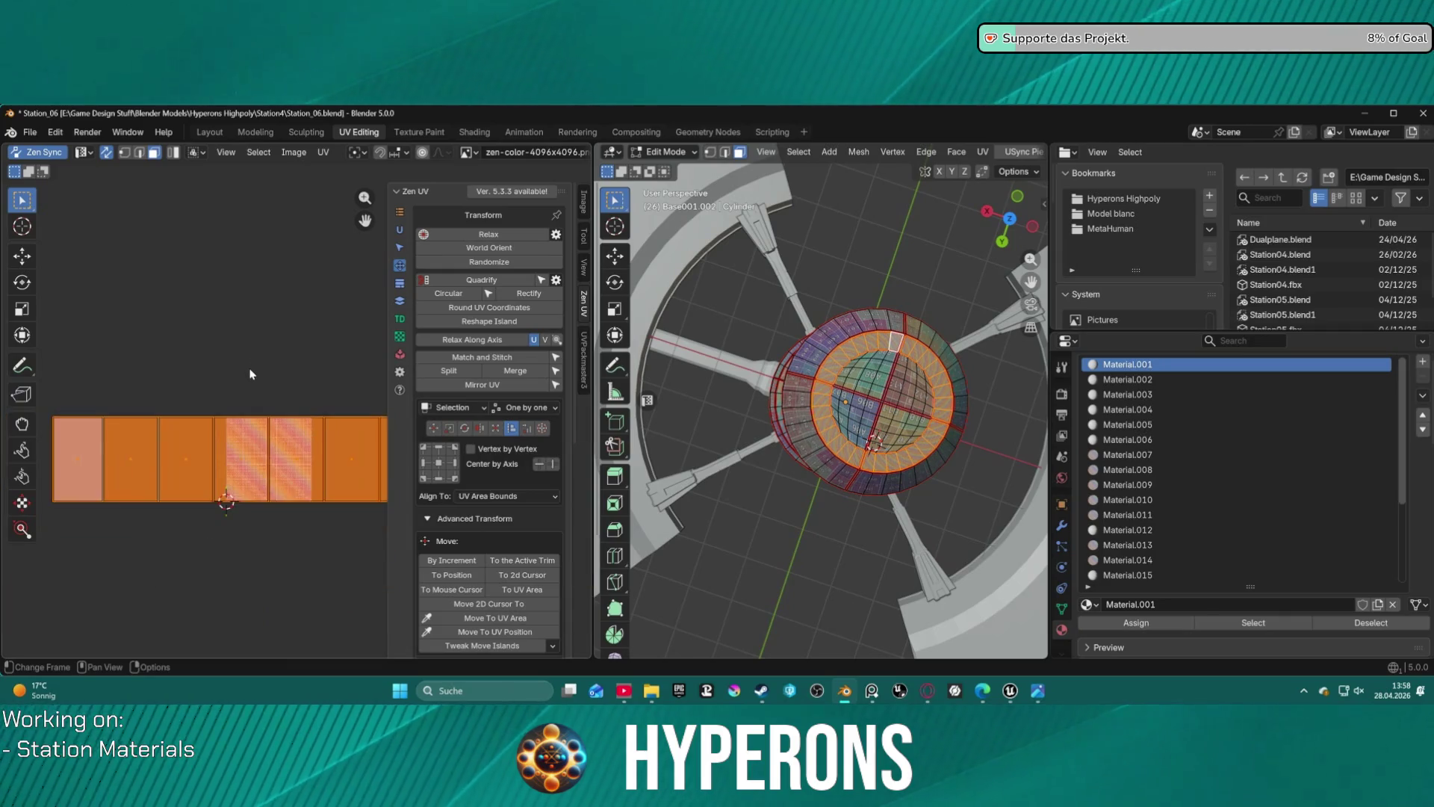
{"action": "scroll", "coordinate": [251, 375], "scroll_direction": "up", "scroll_amount": 2}
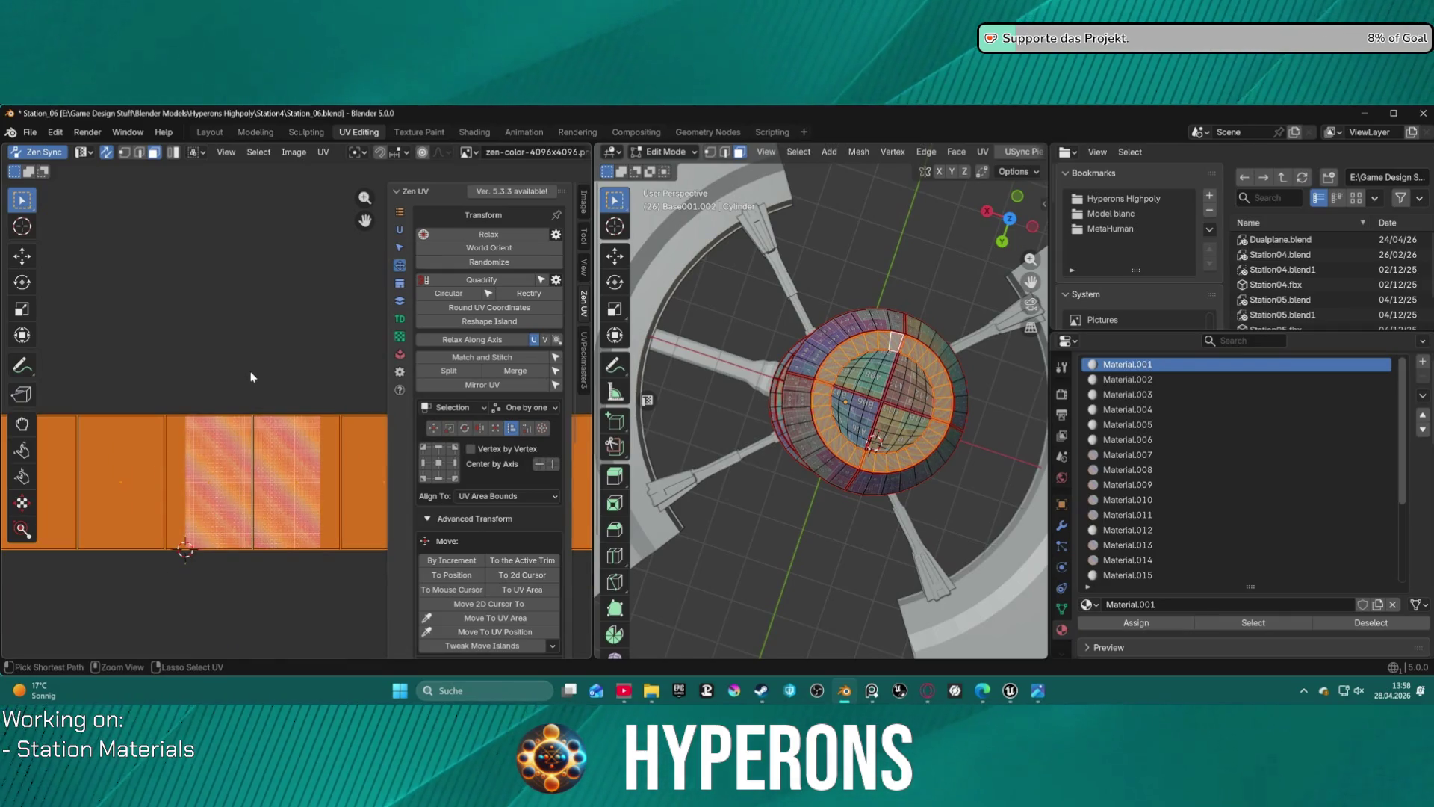
{"action": "key", "text": "ctrl+z"}
{"action": "key", "text": "ctrl+z"}
{"action": "key", "text": "ctrl+z"}
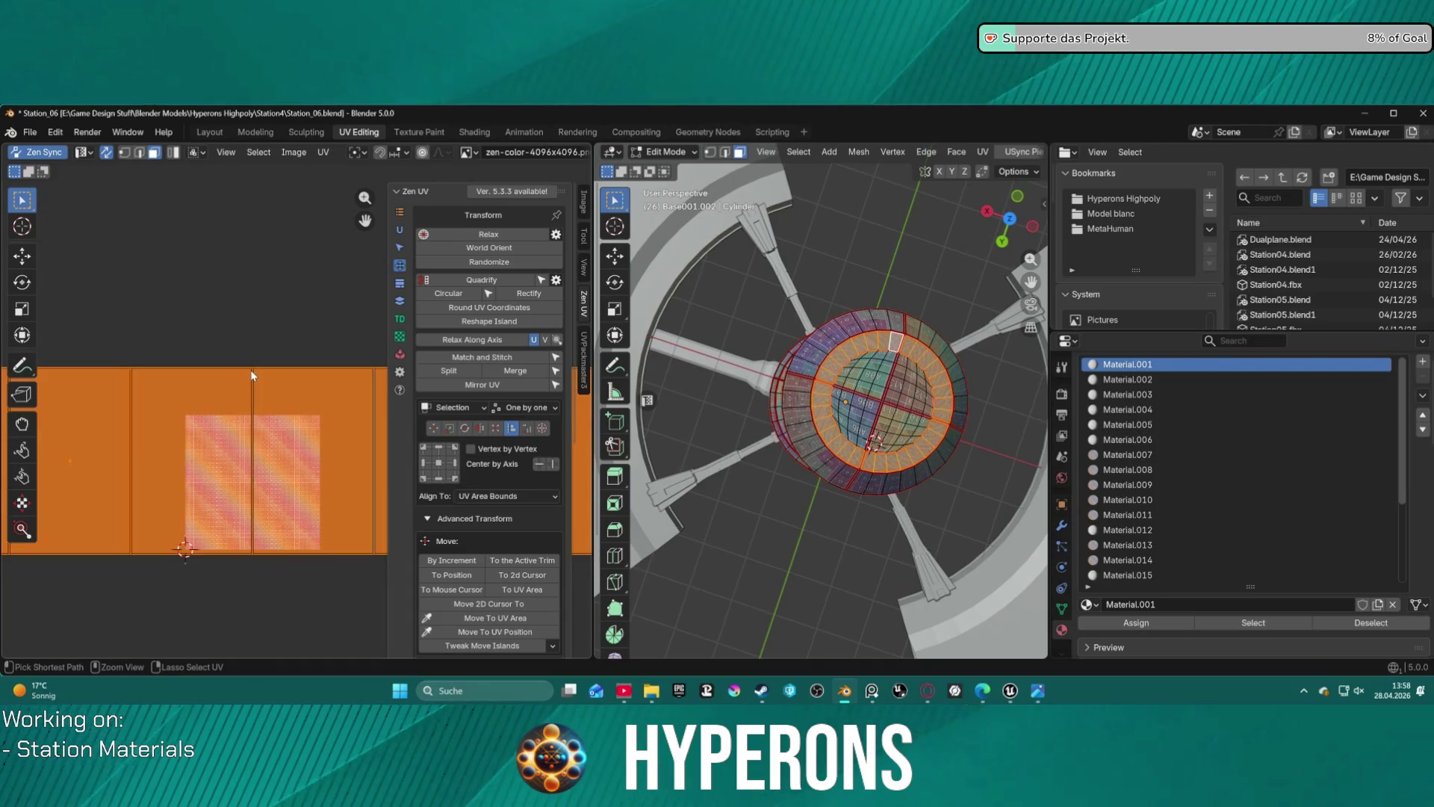
{"action": "key", "text": "ctrl+z"}
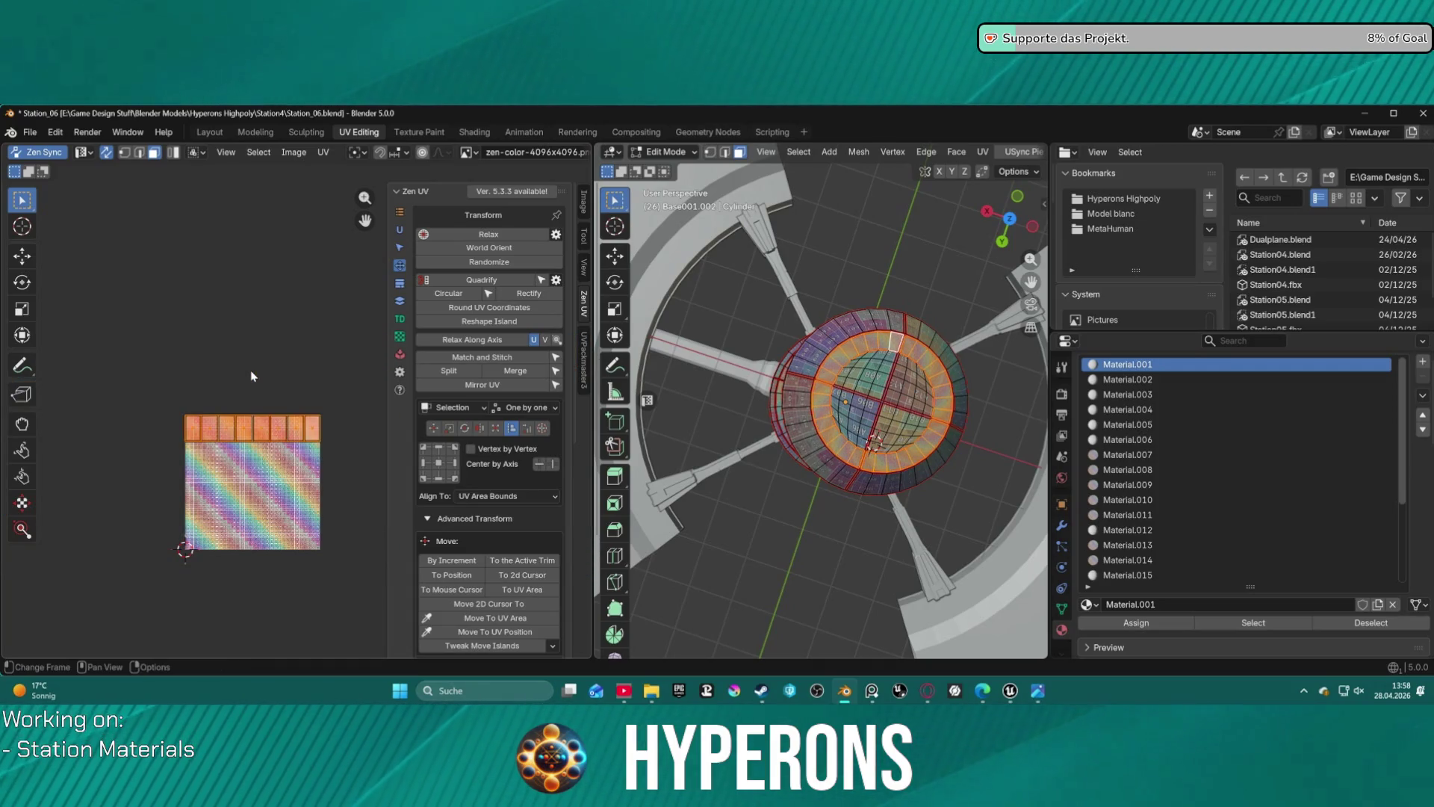
- Centre the UV strip vertically on the texture with Zen UV's align grid
{"action": "left_click", "coordinate": [438, 463]}
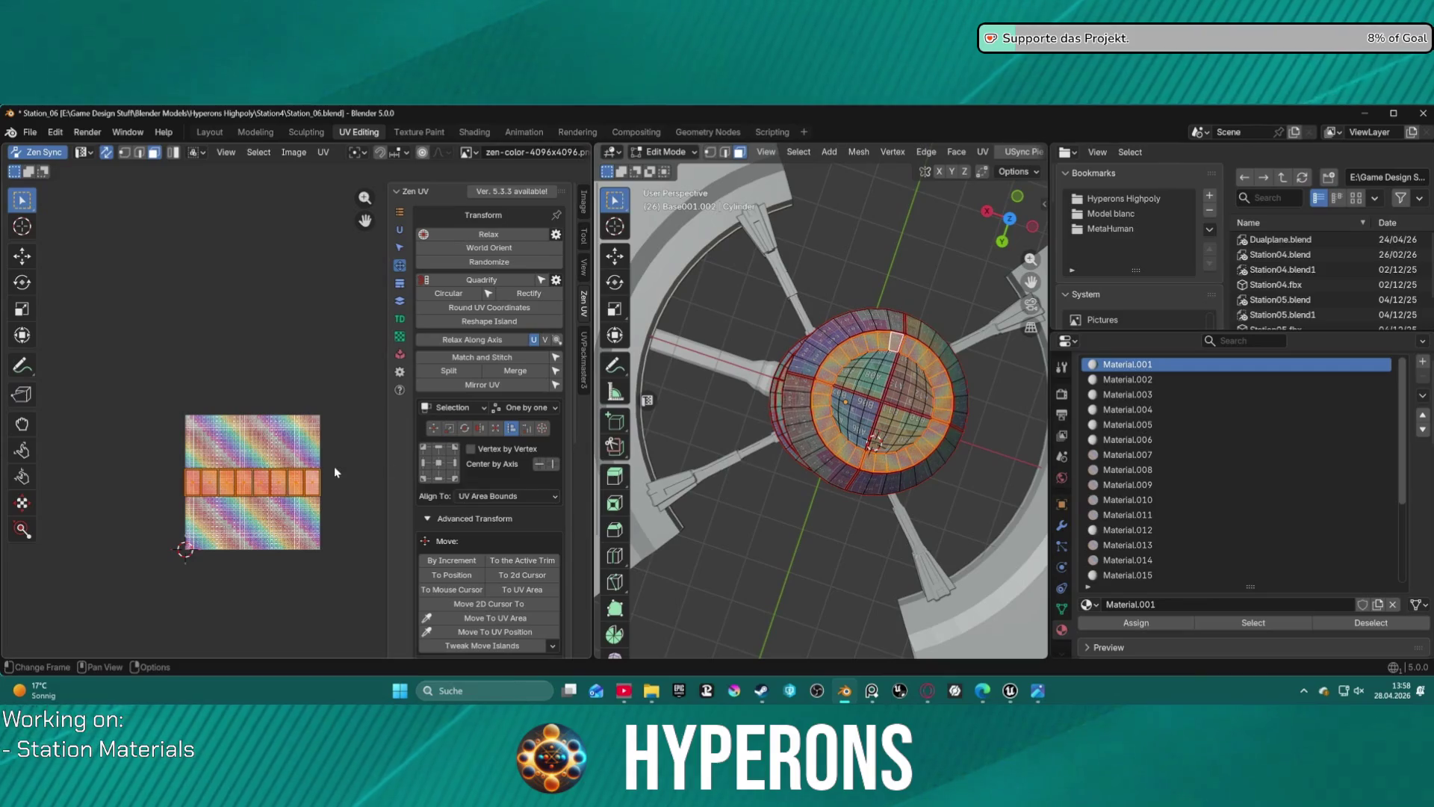
{"action": "key", "text": "s"}
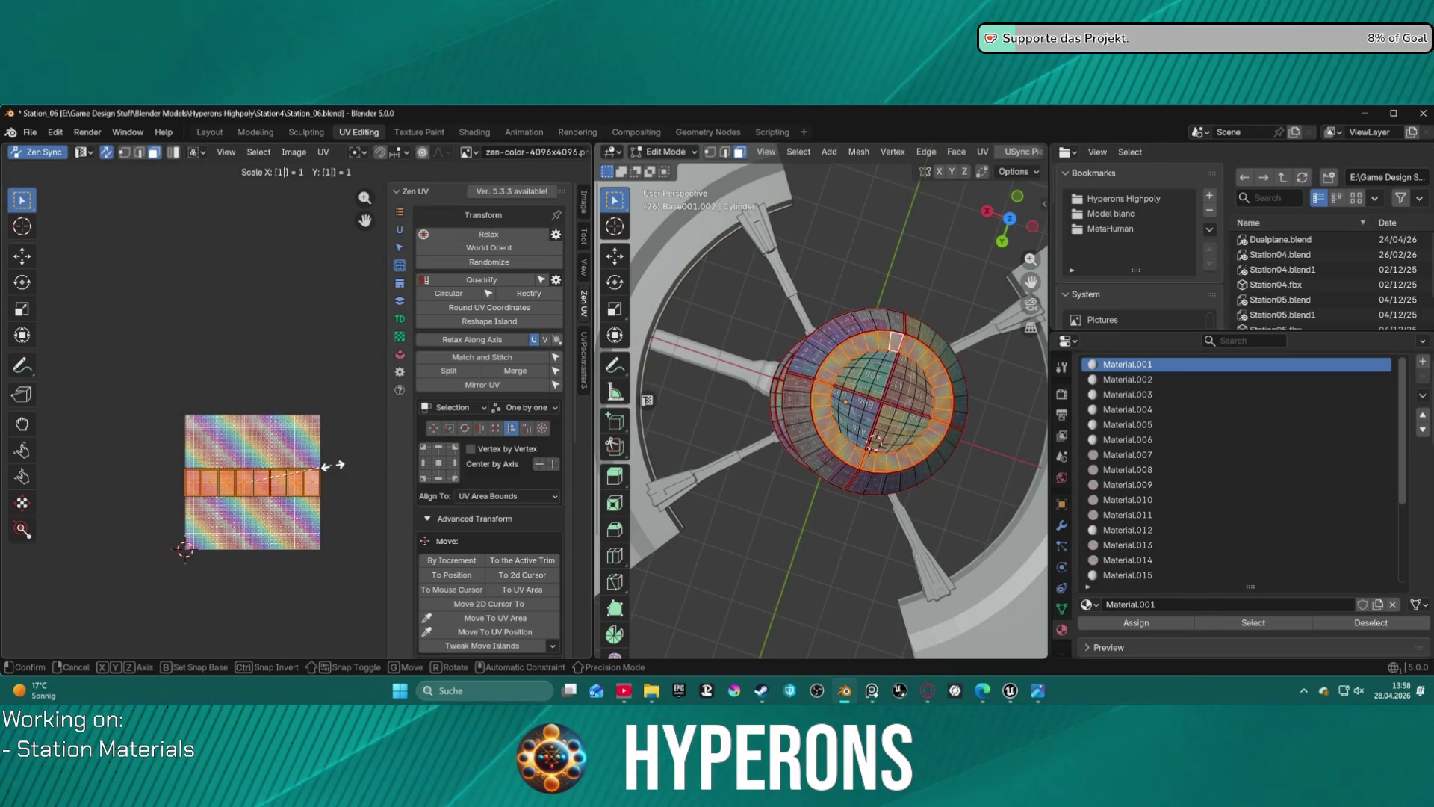
{"action": "key", "text": "Return"}
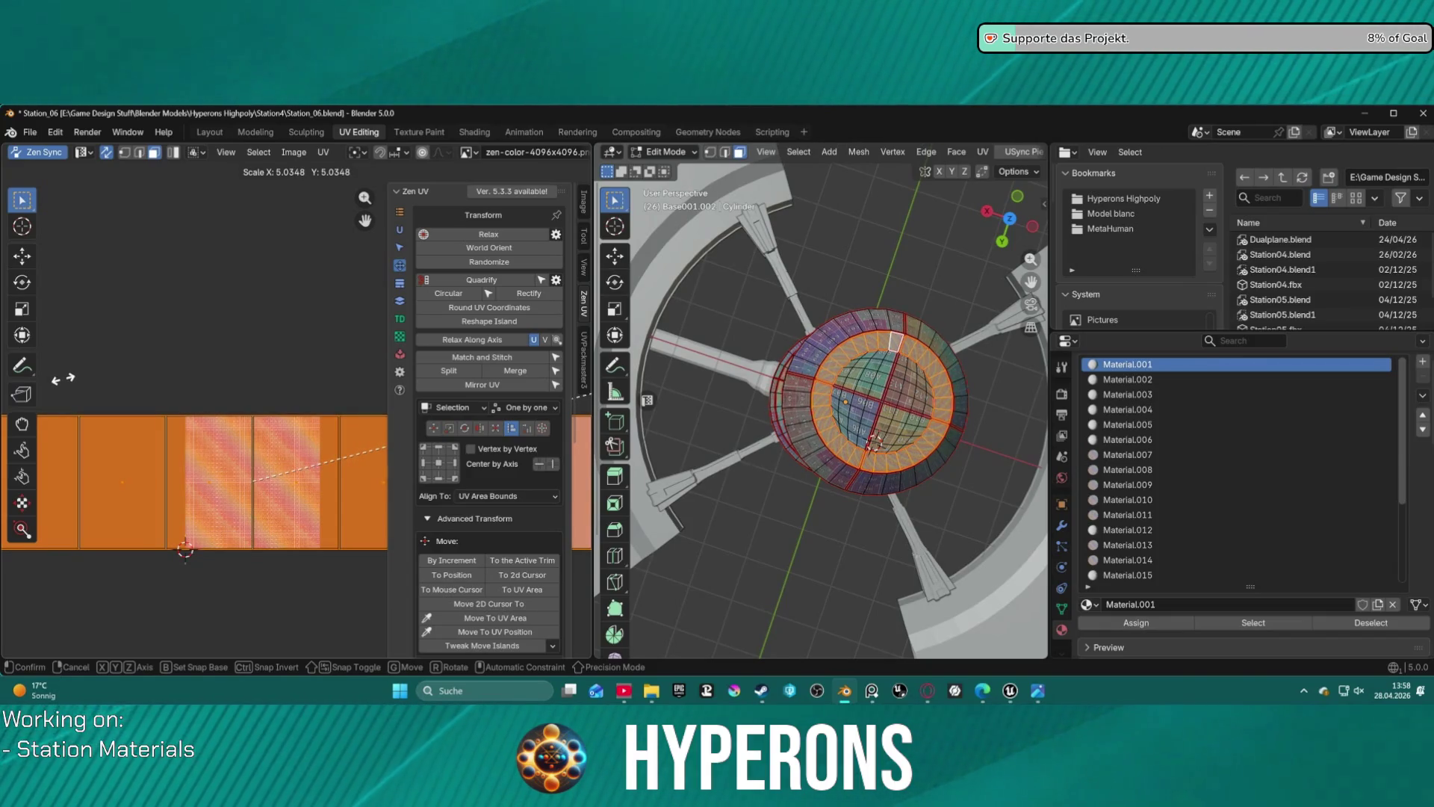
- Scale the UV islands up roughly fivefold and confirm the new size
{"action": "left_click", "coordinate": [64, 377]}
{"action": "scroll", "coordinate": [253, 392], "scroll_direction": "up", "scroll_amount": 5}
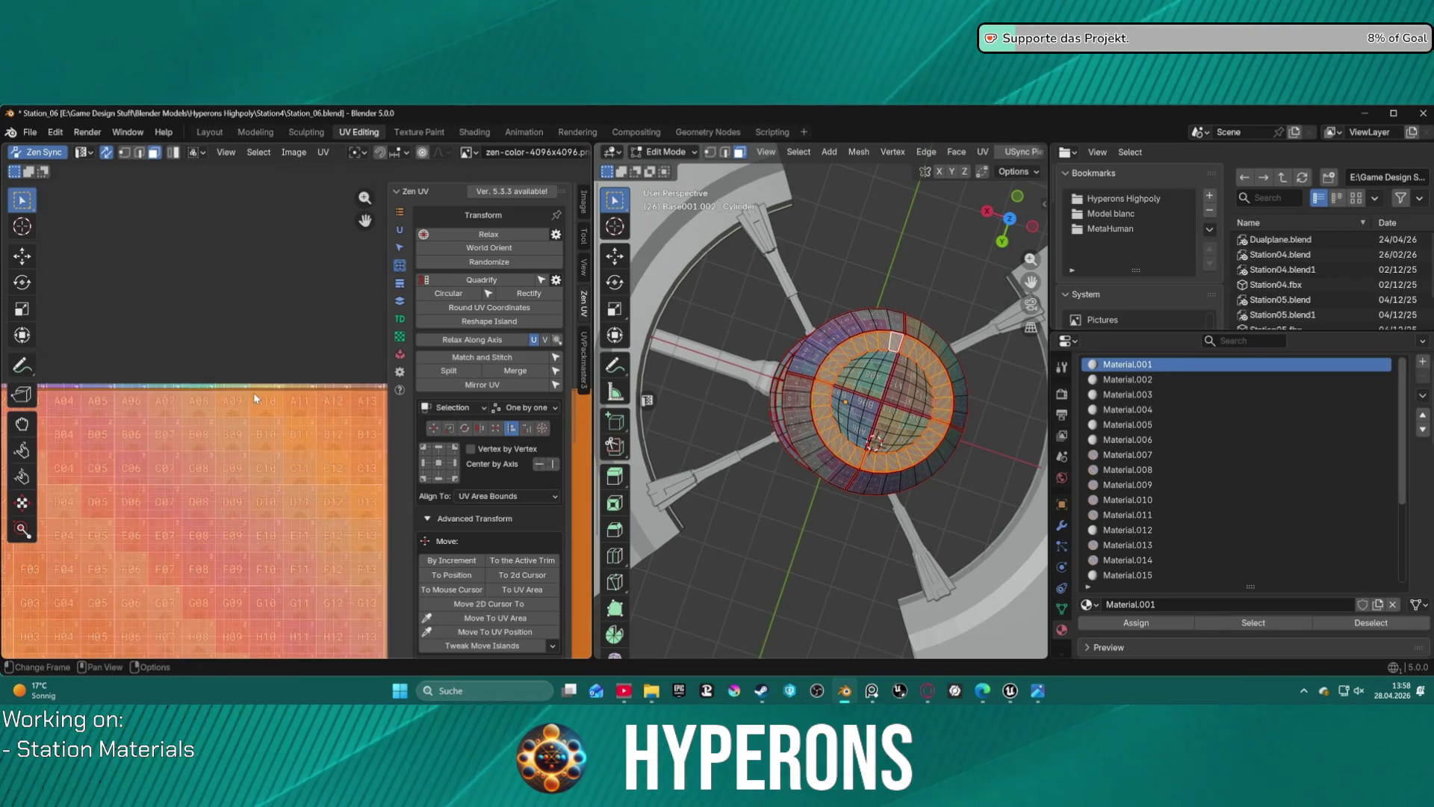
{"action": "scroll", "coordinate": [254, 392], "scroll_direction": "up", "scroll_amount": 5}
{"action": "key", "text": "s"}
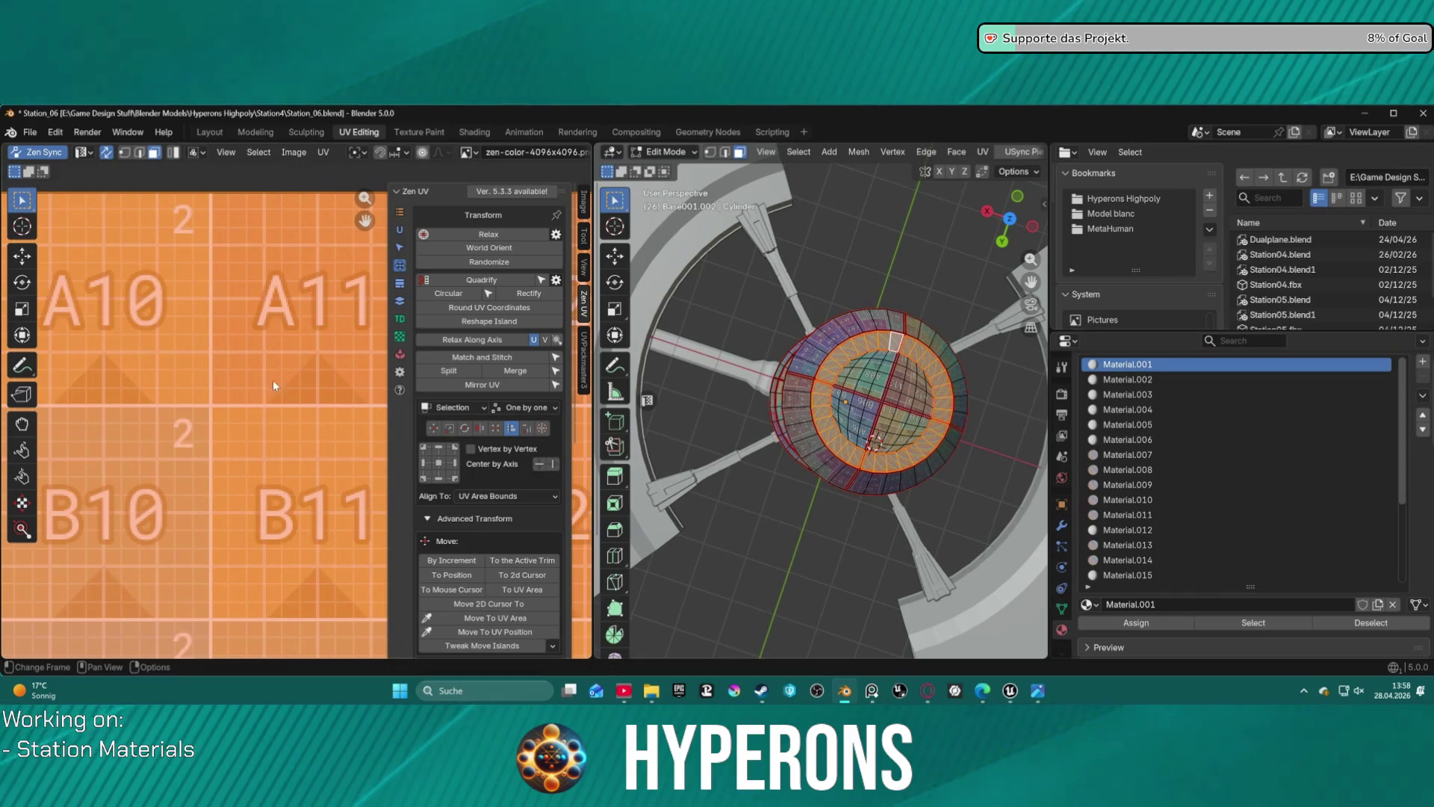
{"action": "left_click", "coordinate": [275, 378]}
{"action": "scroll", "coordinate": [262, 381], "scroll_direction": "down", "scroll_amount": 5}
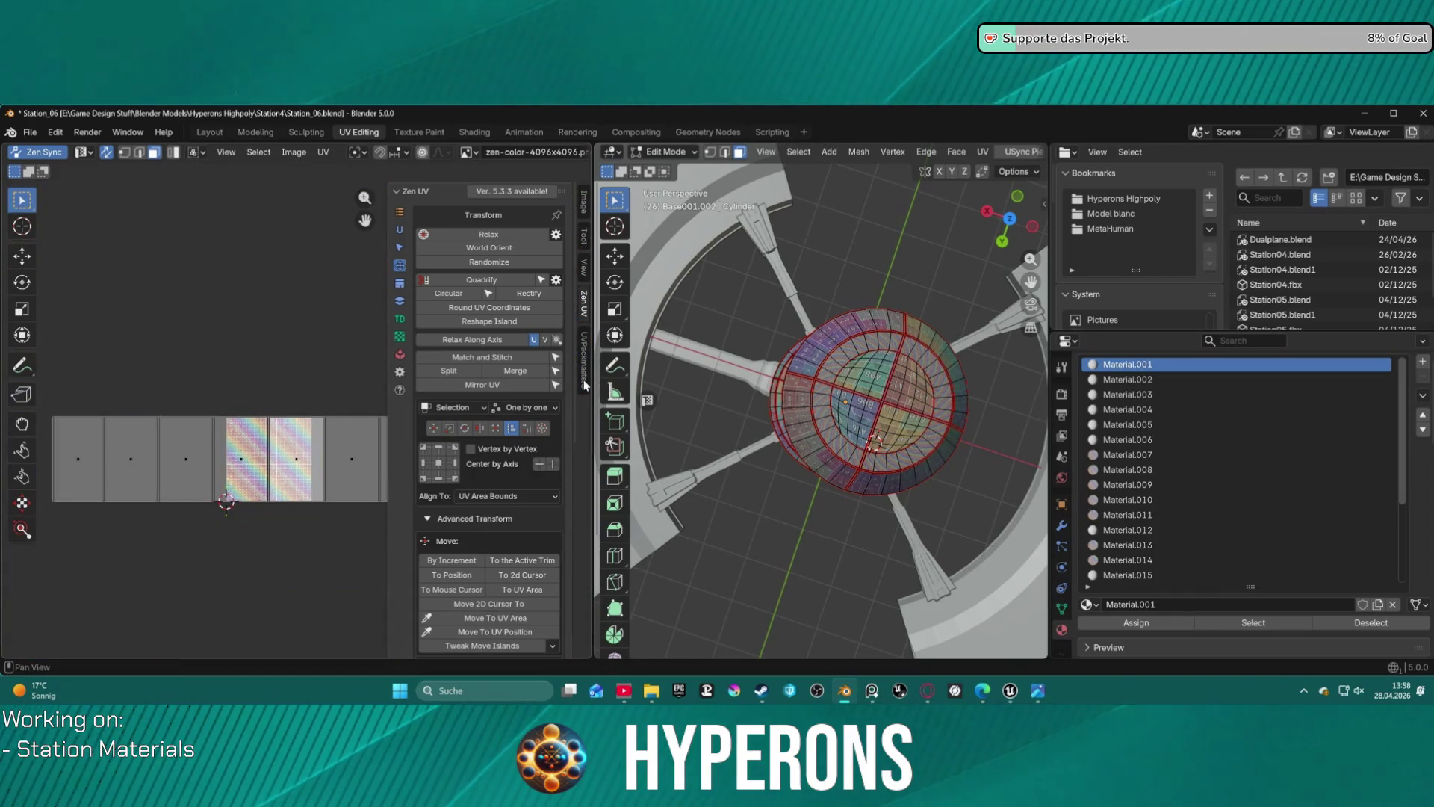
- Inspect the denser checker on the cylinder, return to Layout and export Base001 via UnrealSync
{"action": "scroll", "coordinate": [913, 338], "scroll_direction": "up", "scroll_amount": 12}
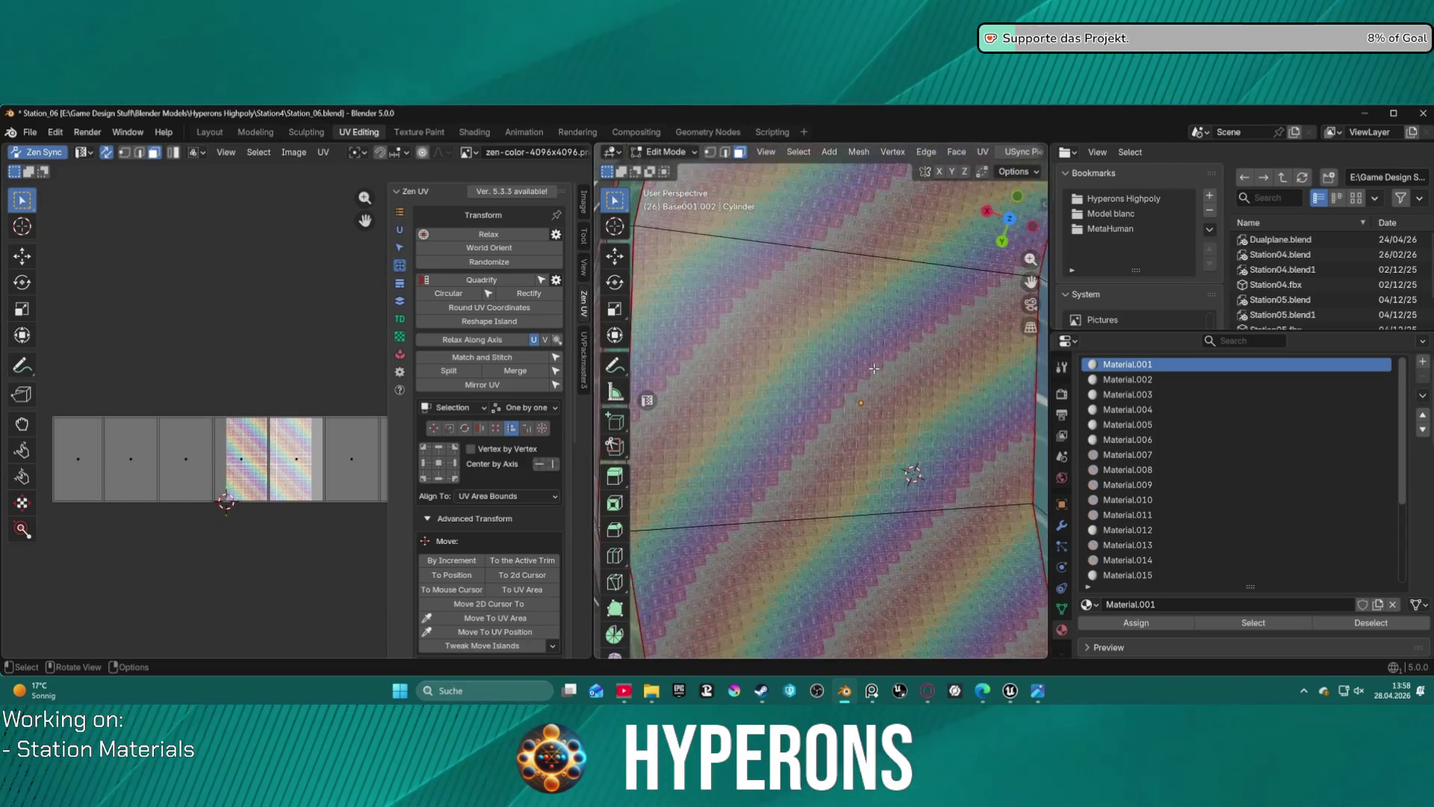
{"action": "scroll", "coordinate": [874, 368], "scroll_direction": "down", "scroll_amount": 5}
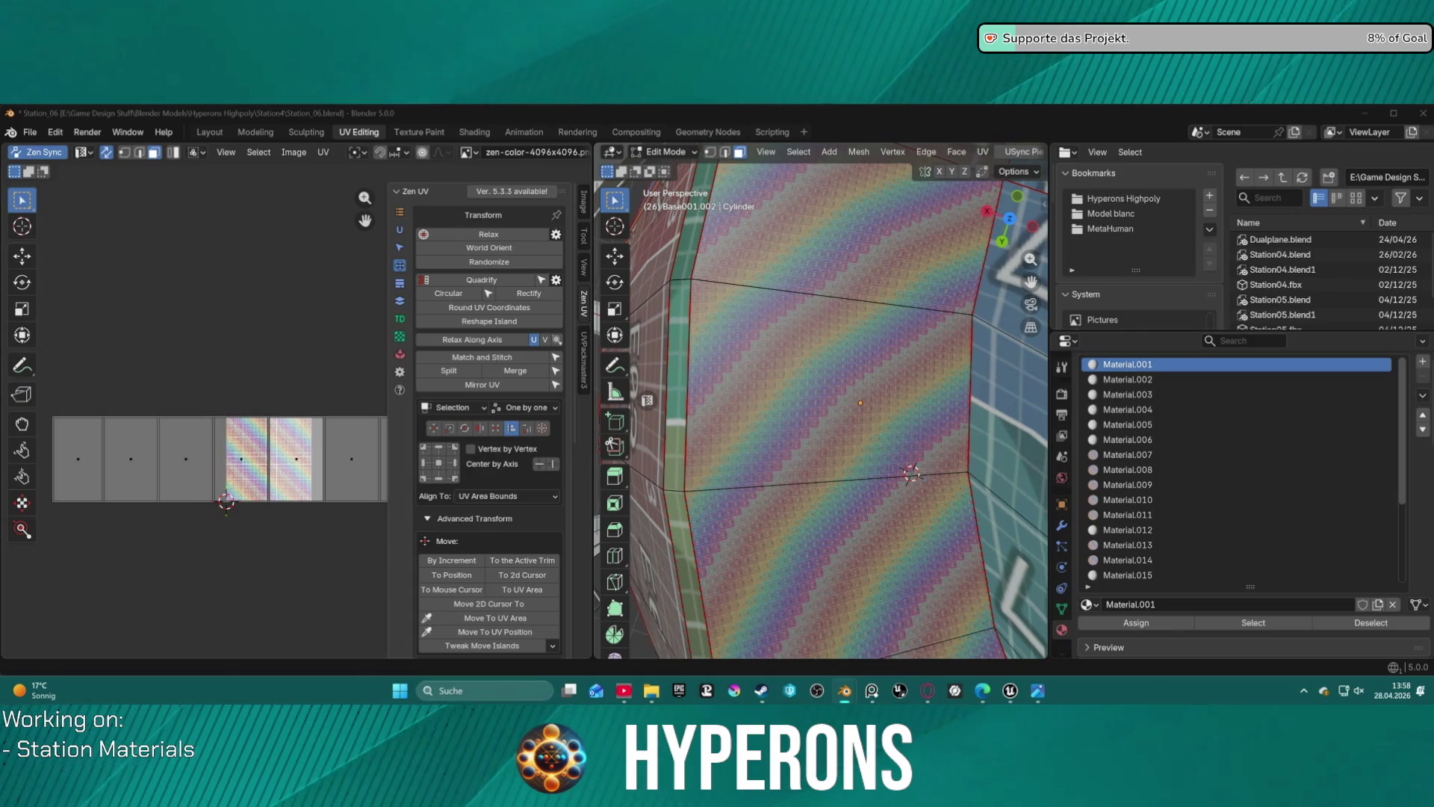
{"action": "left_click", "coordinate": [224, 230]}
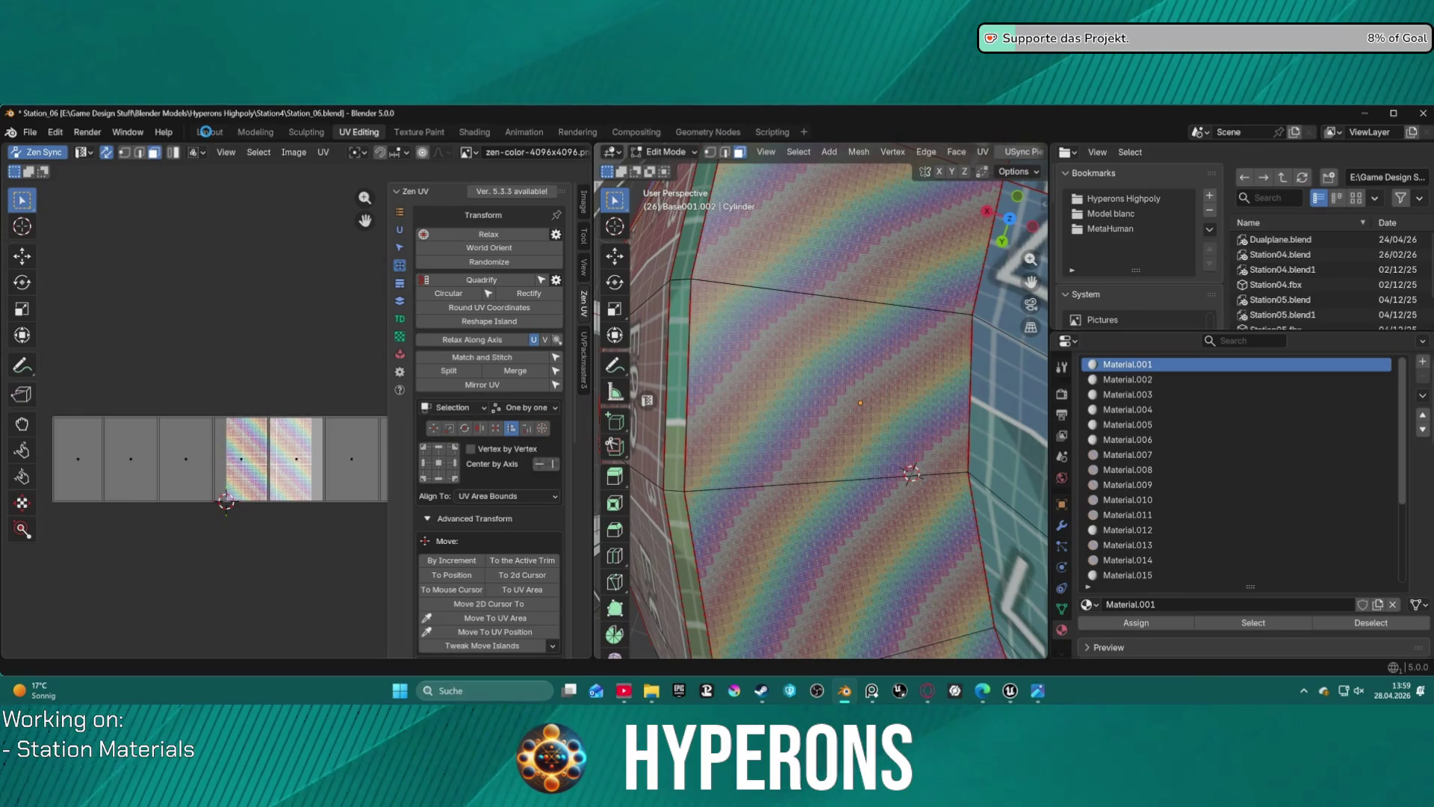
{"action": "left_click", "coordinate": [209, 135]}
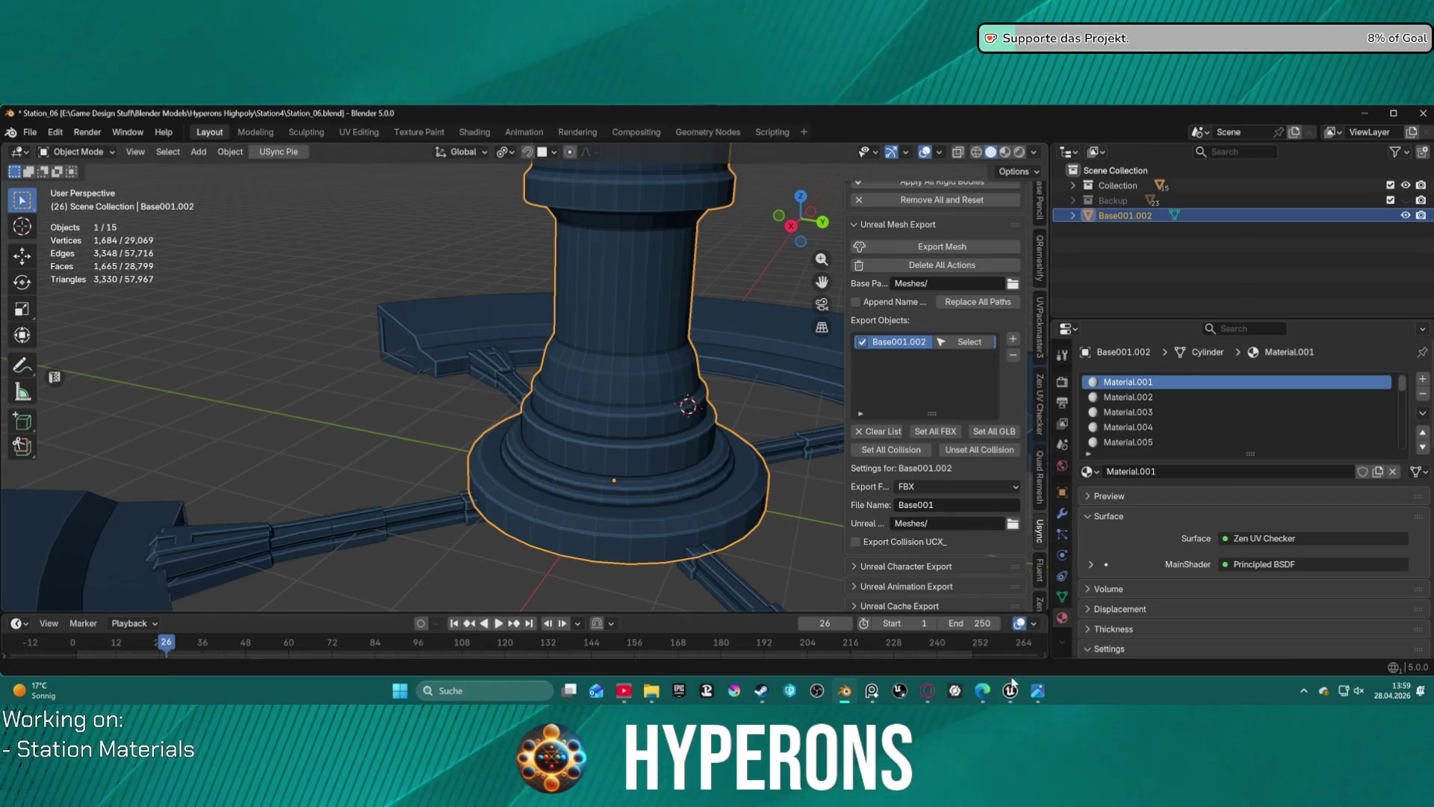
{"action": "left_click", "coordinate": [927, 248]}
{"action": "left_click", "coordinate": [1010, 690]}
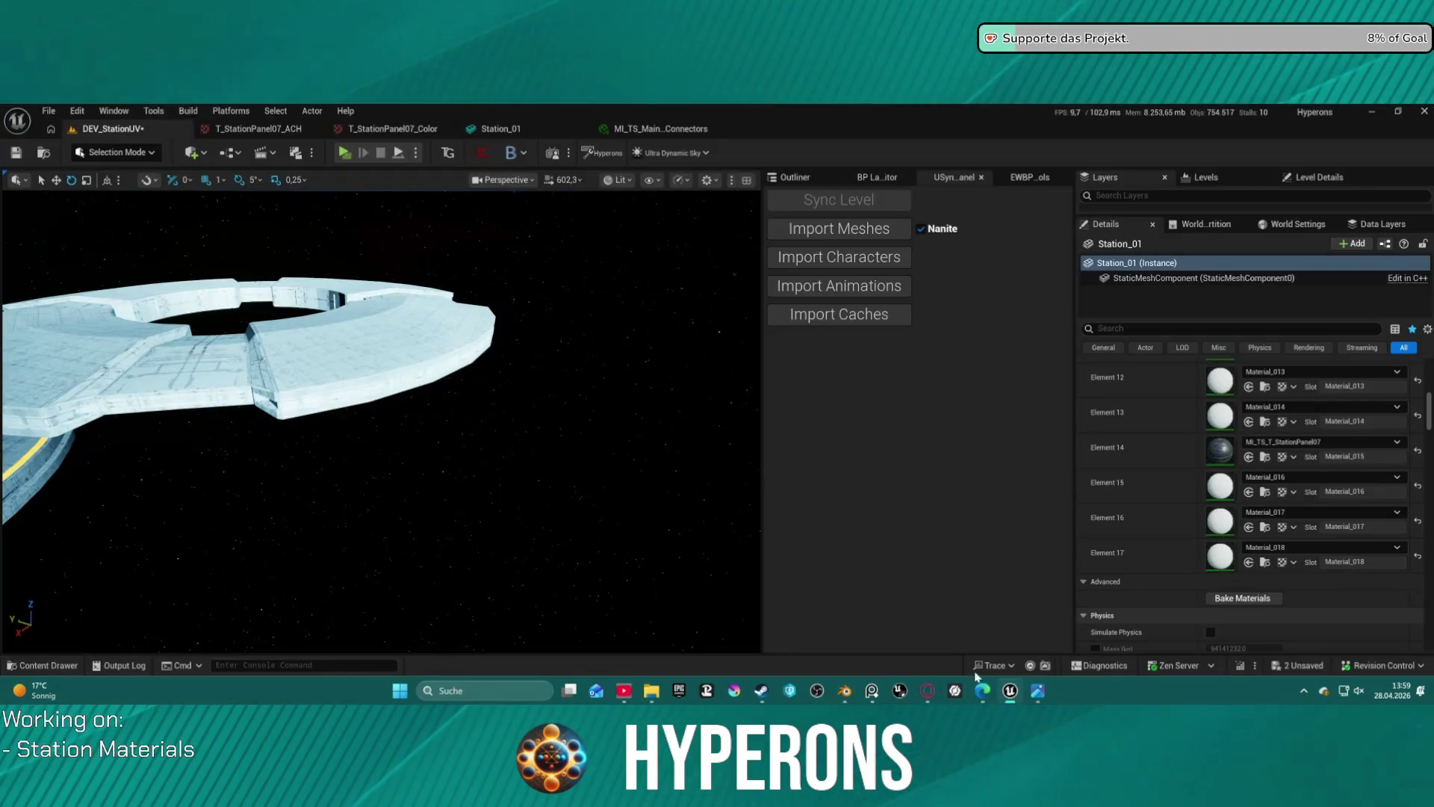
- Re-import the exported meshes with UnrealSync and open the Station_01 mesh from the Meshes folder
{"action": "right_click_drag", "start_coordinate": [461, 320], "coordinate": [366, 344]}
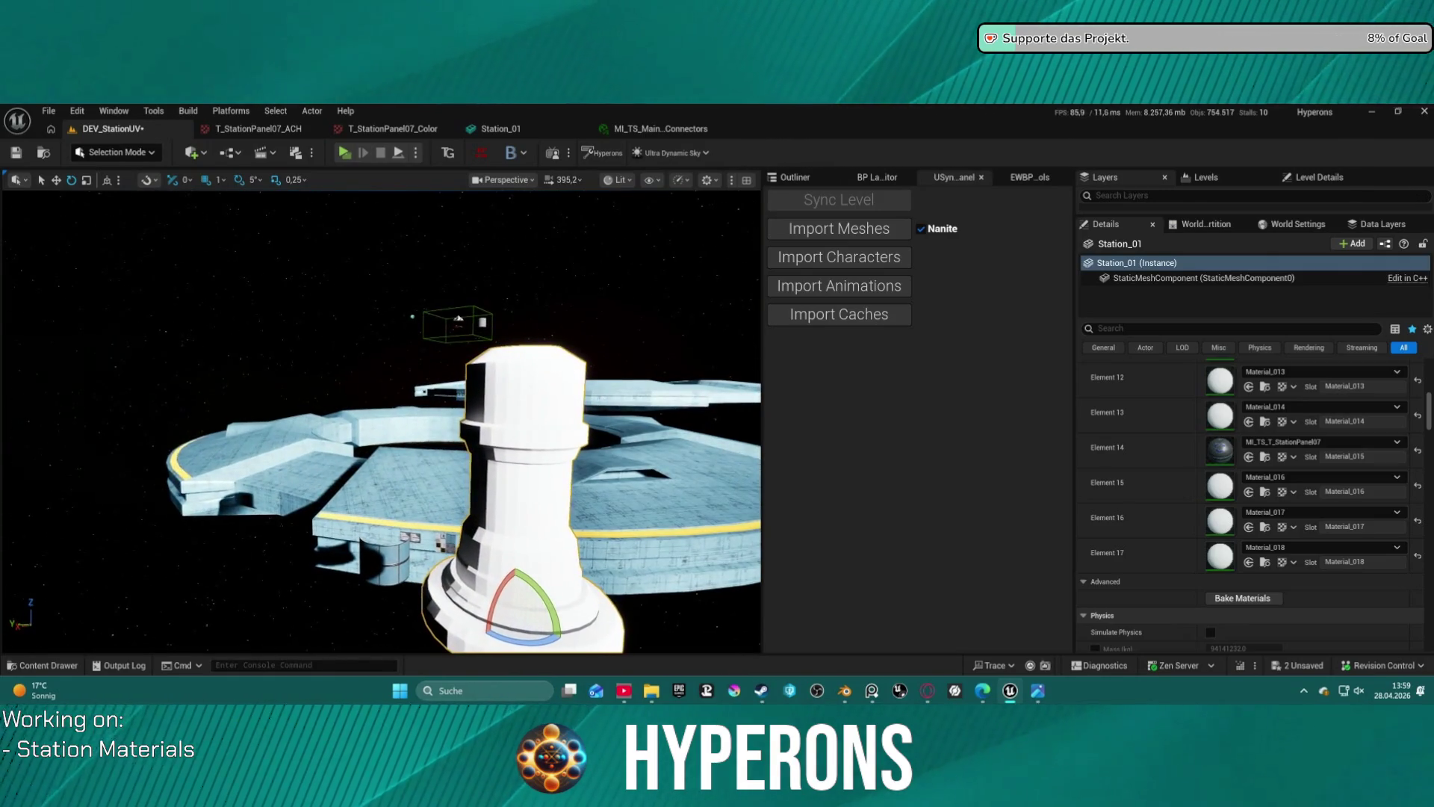
{"action": "left_click", "coordinate": [874, 226]}
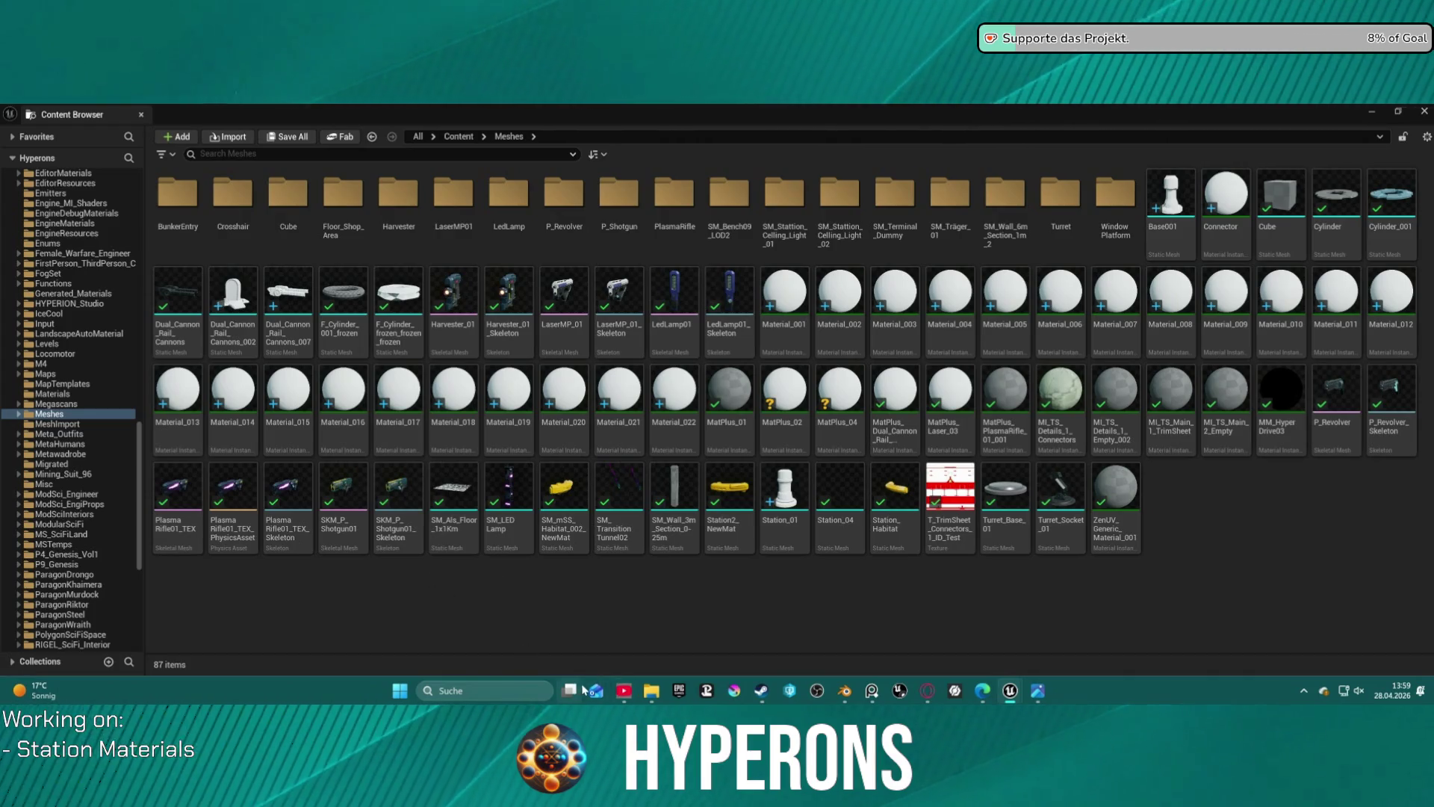
{"action": "mouse_move", "coordinate": [570, 684]}
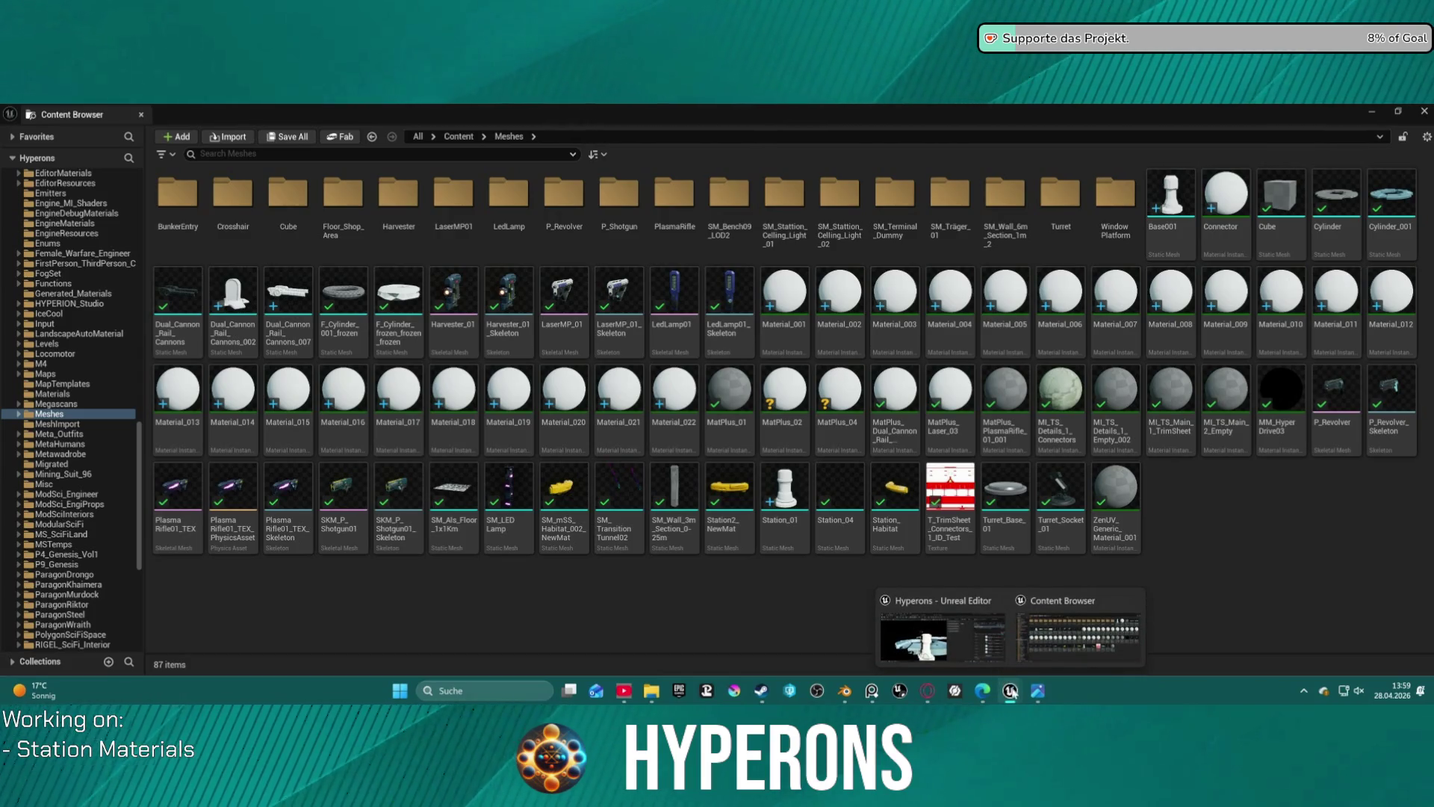
{"action": "left_click", "coordinate": [796, 487]}
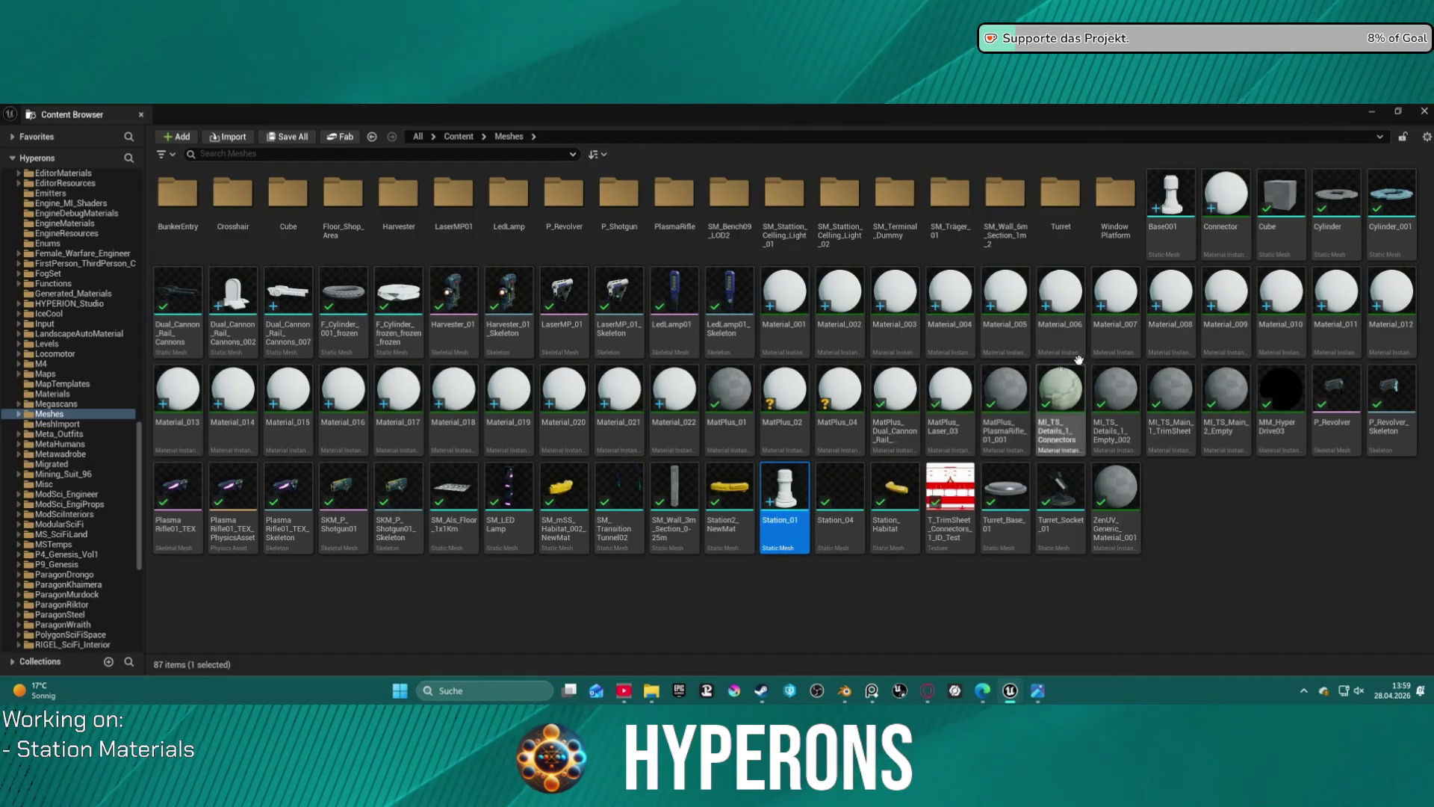
{"action": "left_click", "coordinate": [142, 116]}
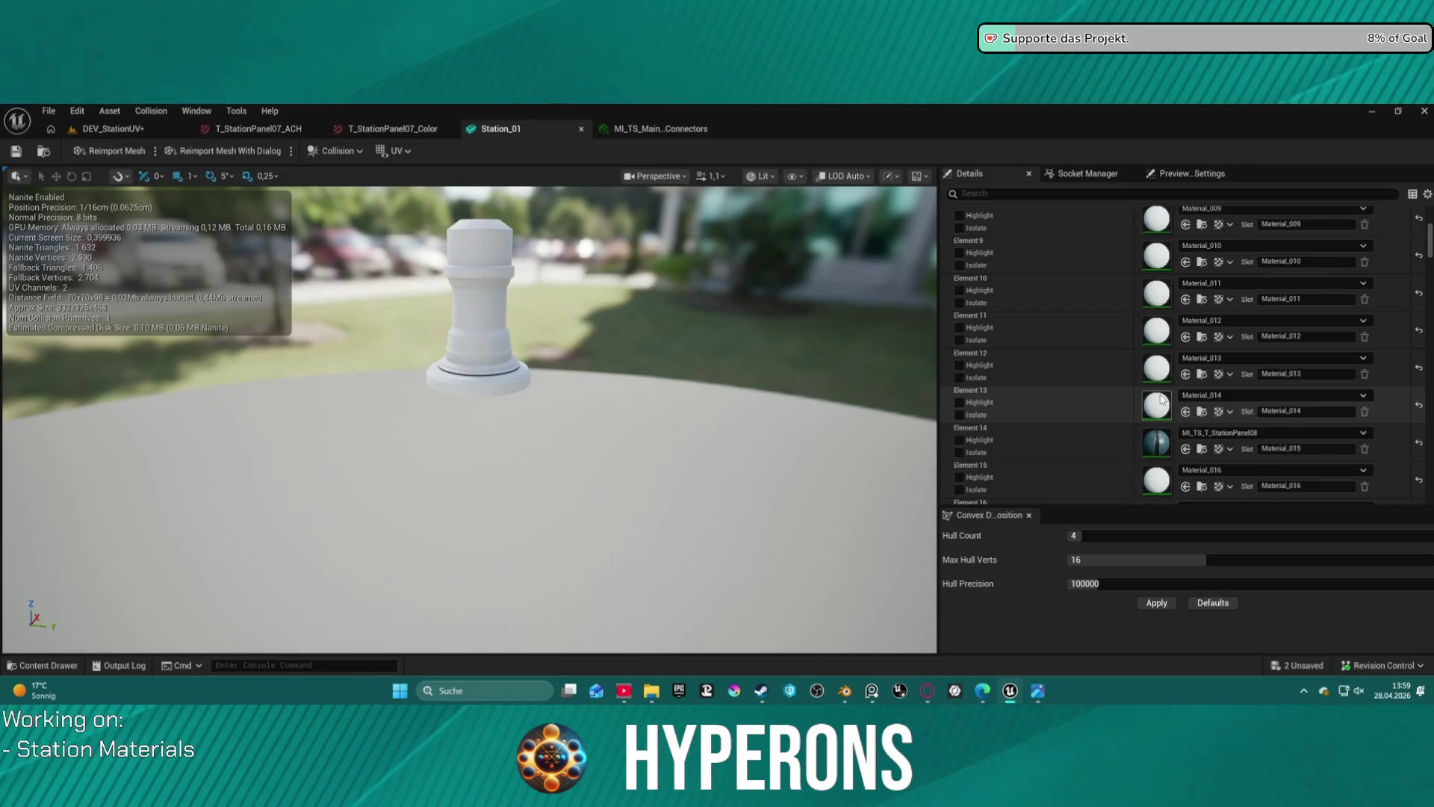
- Return to the DEV_StationUV level and select the T_StationPanel07_Color texture in the asset browser
{"action": "scroll", "coordinate": [1205, 403], "scroll_direction": "down", "scroll_amount": 5}
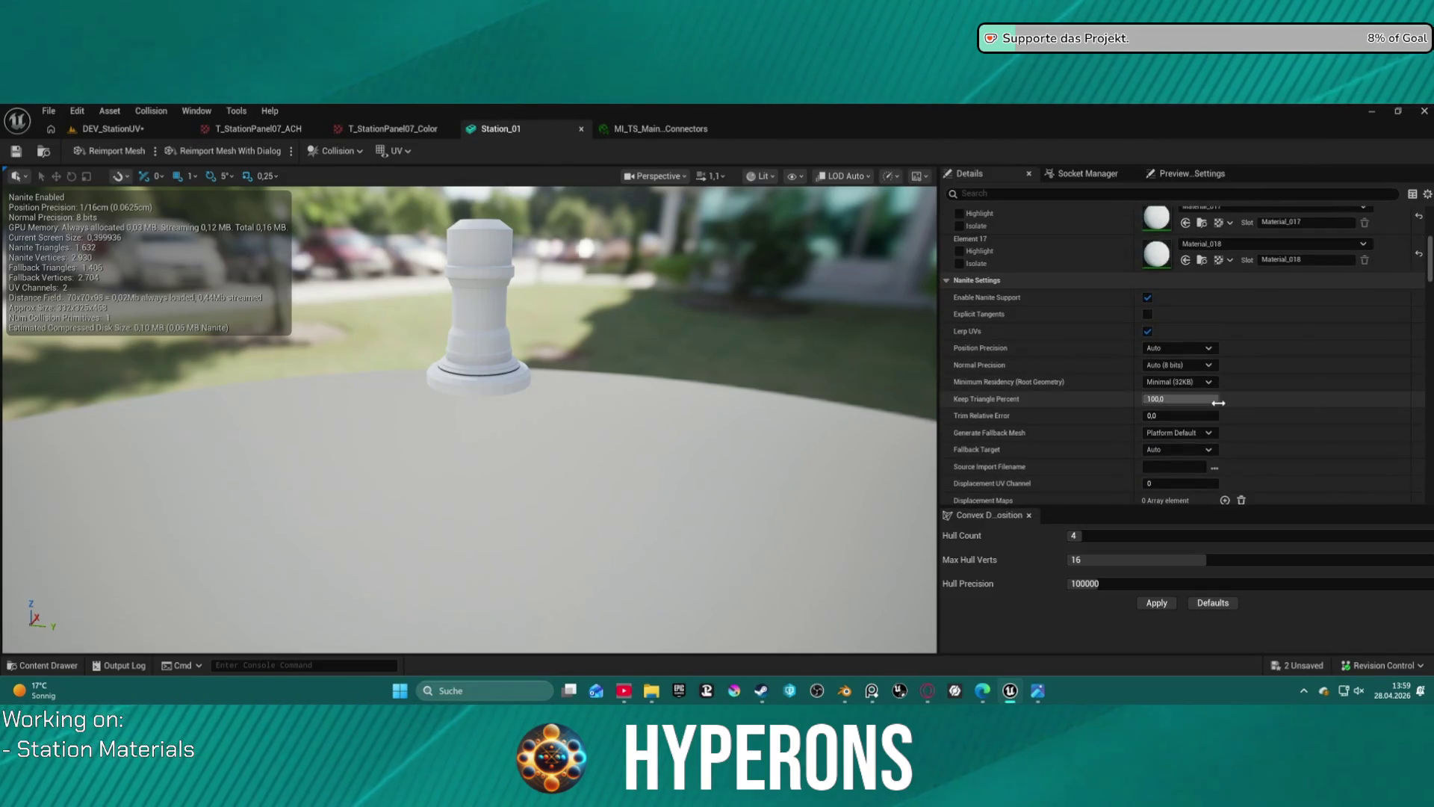
{"action": "scroll", "coordinate": [1221, 406], "scroll_direction": "up", "scroll_amount": 3}
{"action": "scroll", "coordinate": [1221, 406], "scroll_direction": "up", "scroll_amount": 5}
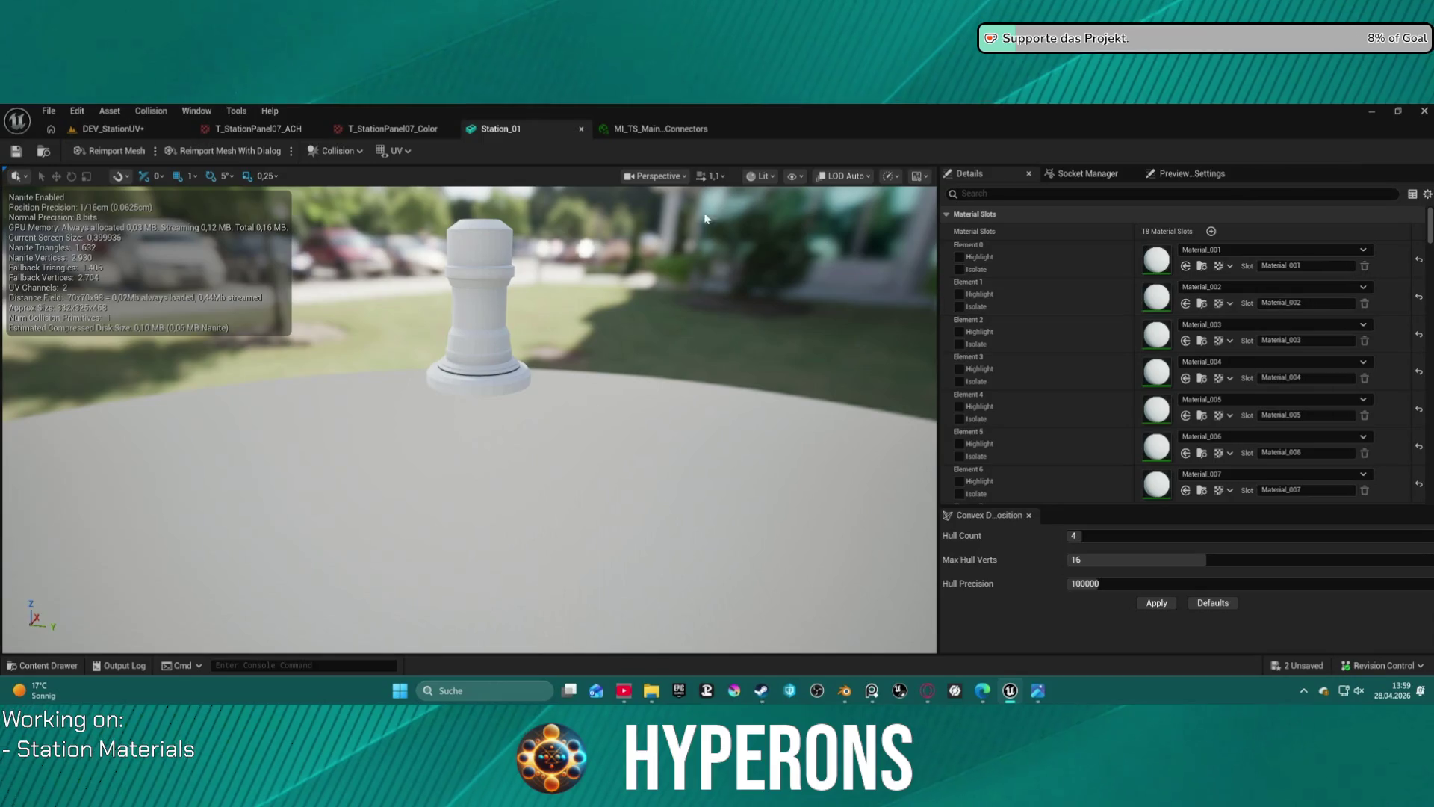
{"action": "left_click", "coordinate": [95, 130]}
{"action": "right_click_drag", "start_coordinate": [648, 277], "coordinate": [648, 277]}
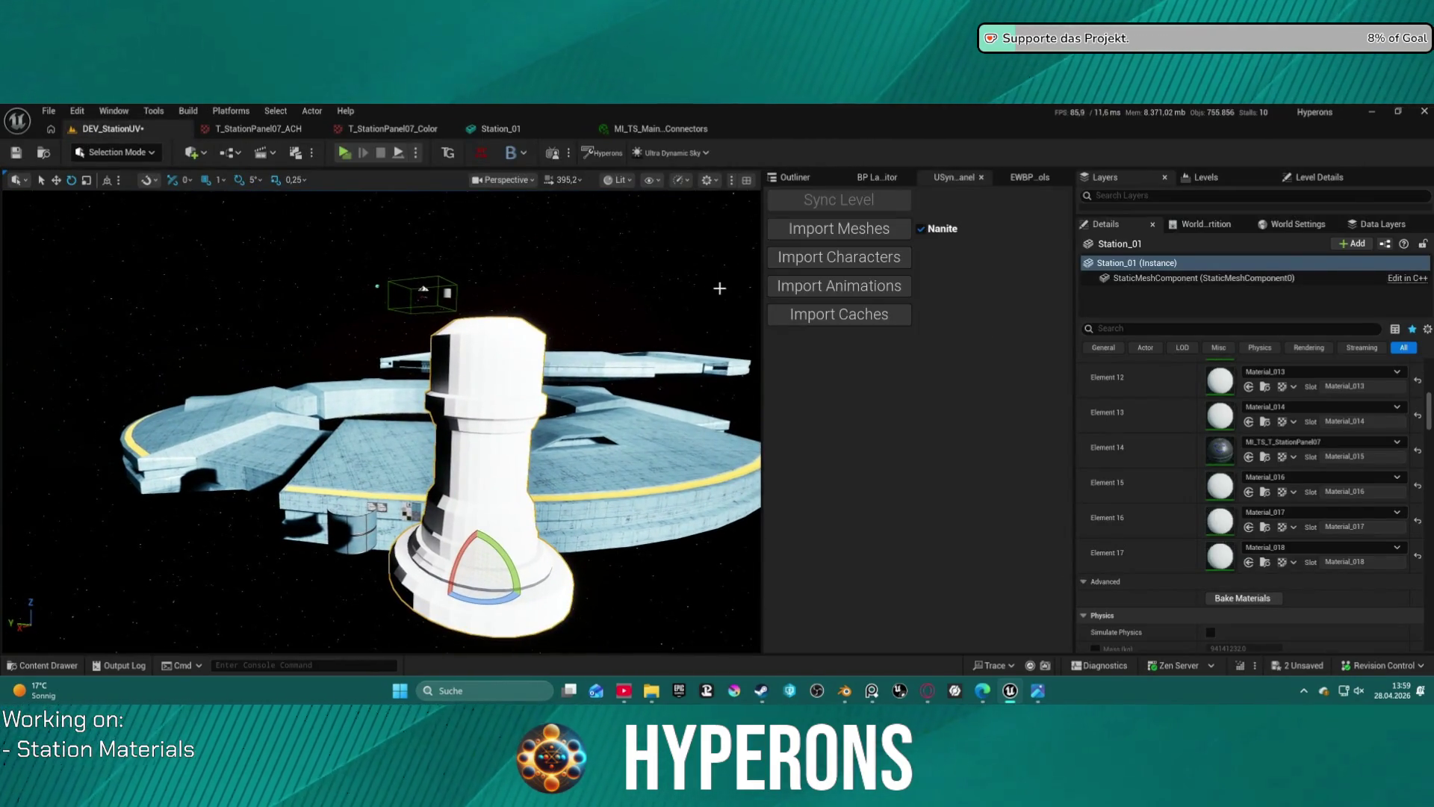
{"action": "key", "text": "ctrl+space"}
{"action": "left_click", "coordinate": [586, 532]}
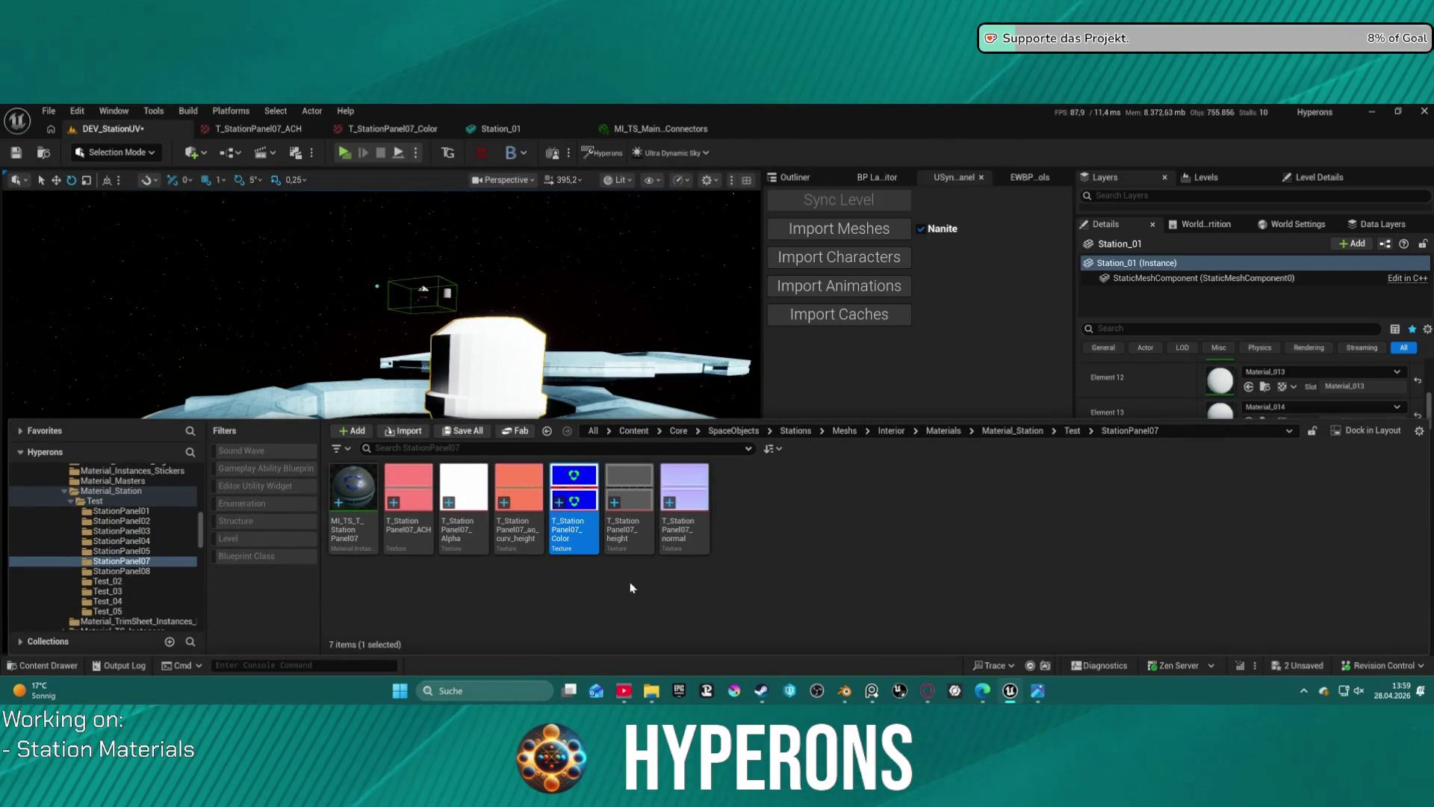
- Locate Station_01 and Base001 in the project Meshes, then go back to the DEV_StationUV level
{"action": "left_click", "coordinate": [843, 701]}
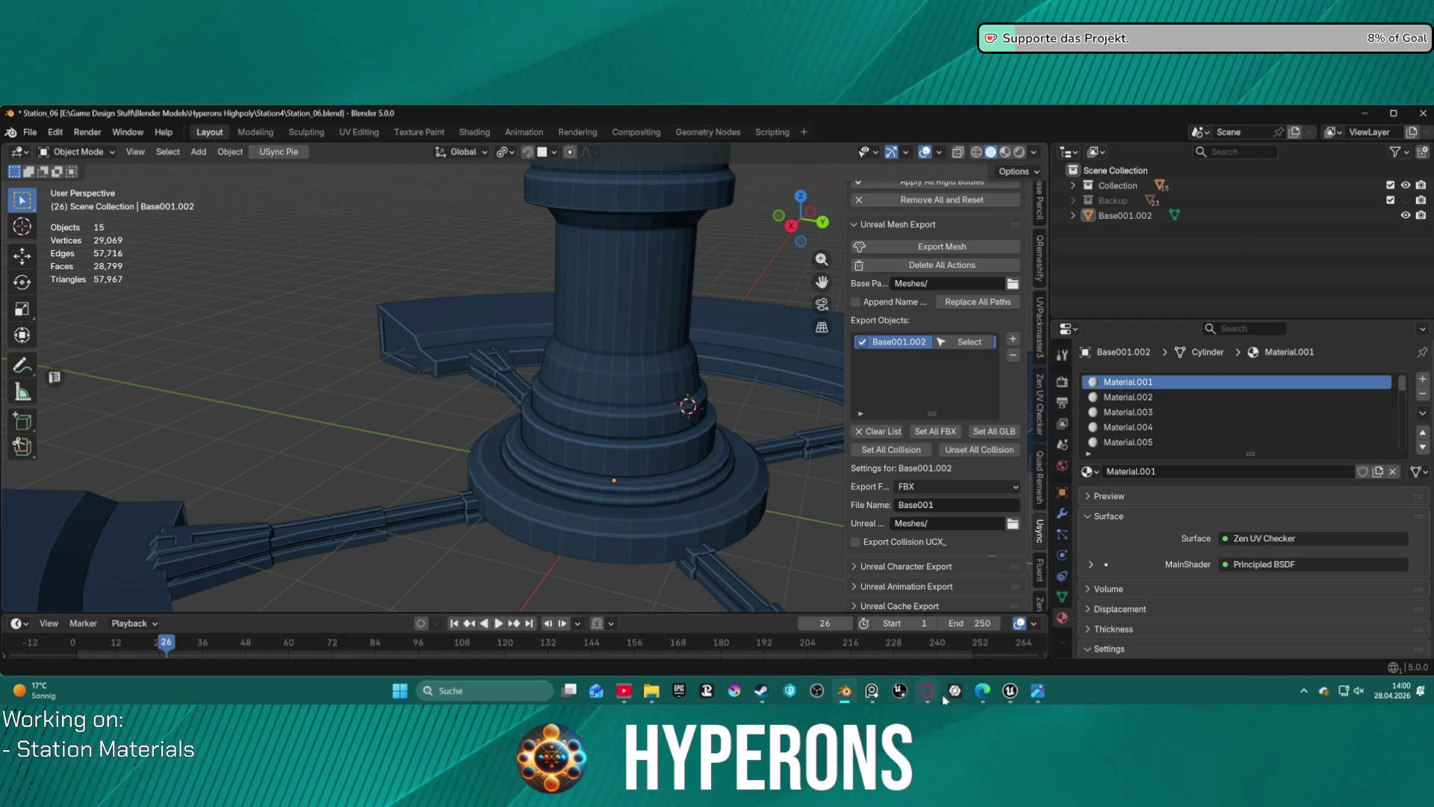
{"action": "left_click", "coordinate": [1012, 693]}
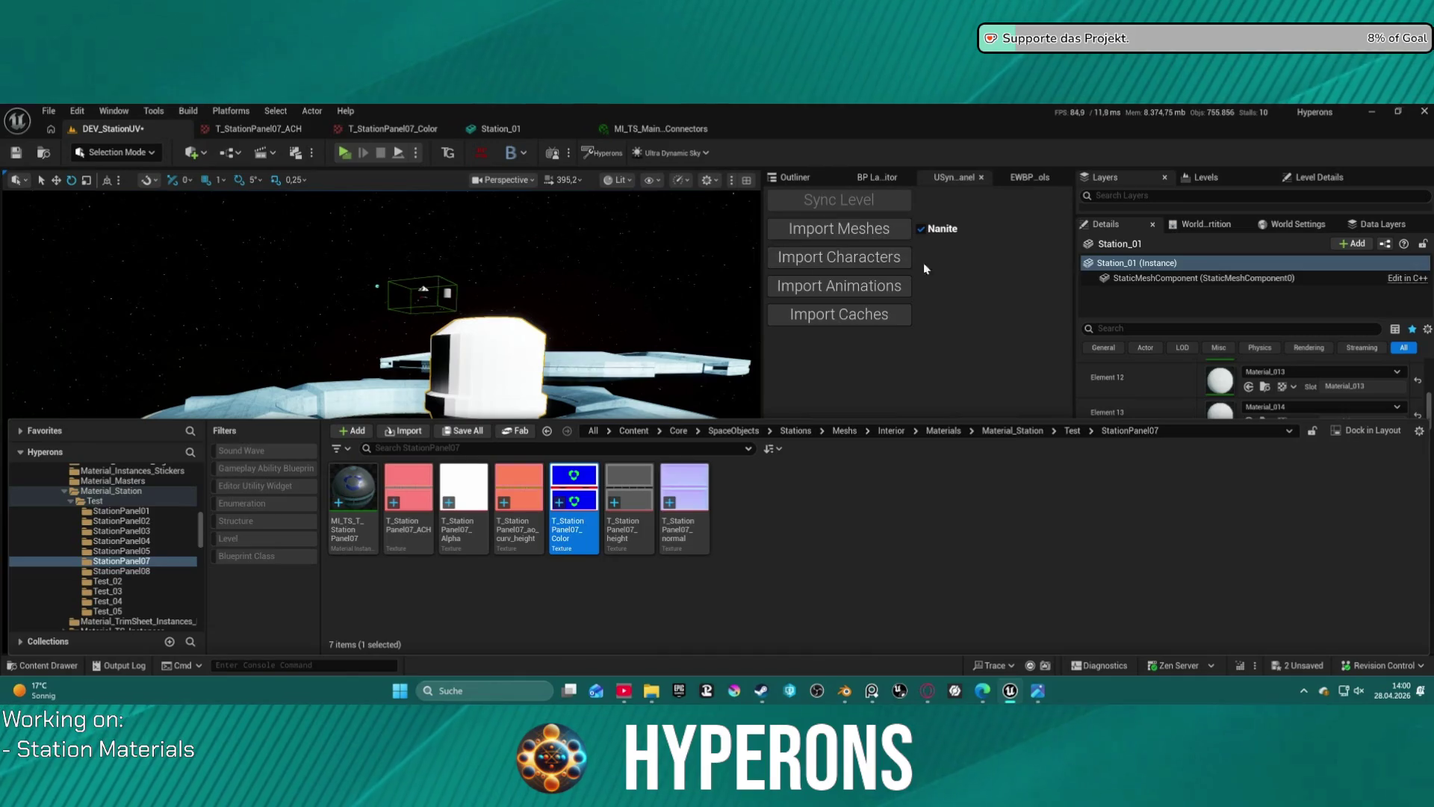
{"action": "left_click", "coordinate": [500, 129]}
{"action": "left_click", "coordinate": [43, 151]}
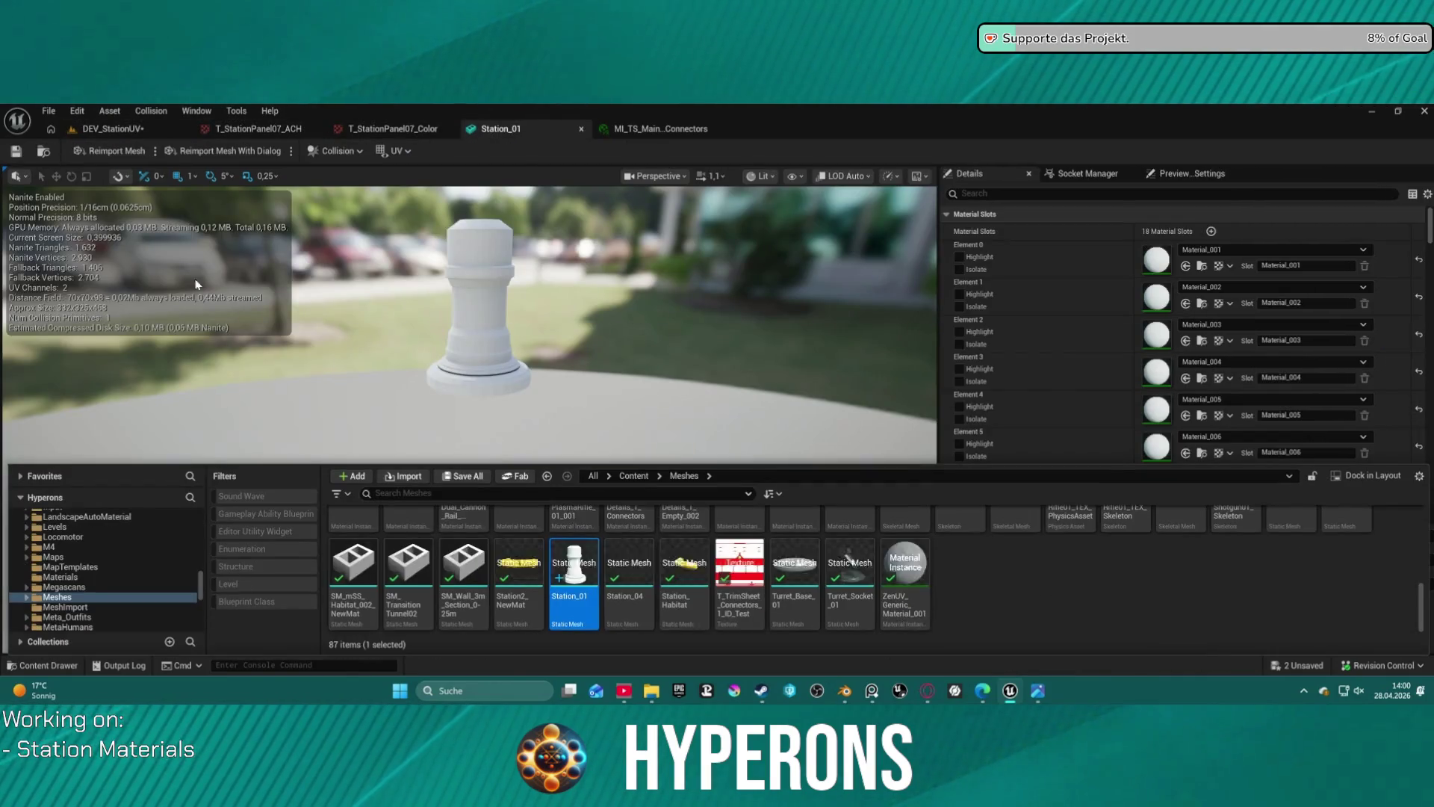
{"action": "scroll", "coordinate": [443, 568], "scroll_direction": "up", "scroll_amount": 10}
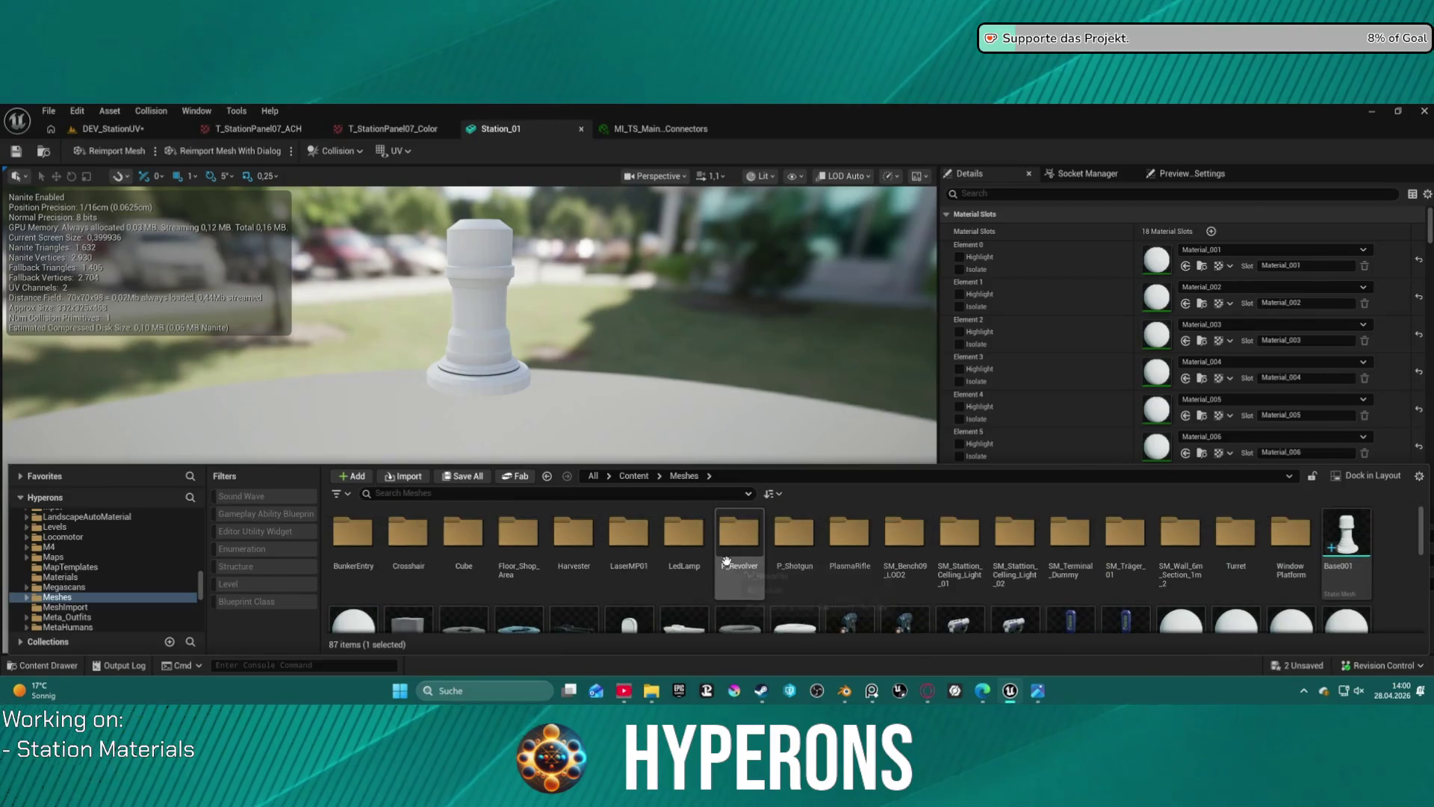
{"action": "scroll", "coordinate": [688, 547], "scroll_direction": "down", "scroll_amount": 2}
{"action": "scroll", "coordinate": [1068, 568], "scroll_direction": "up", "scroll_amount": 1}
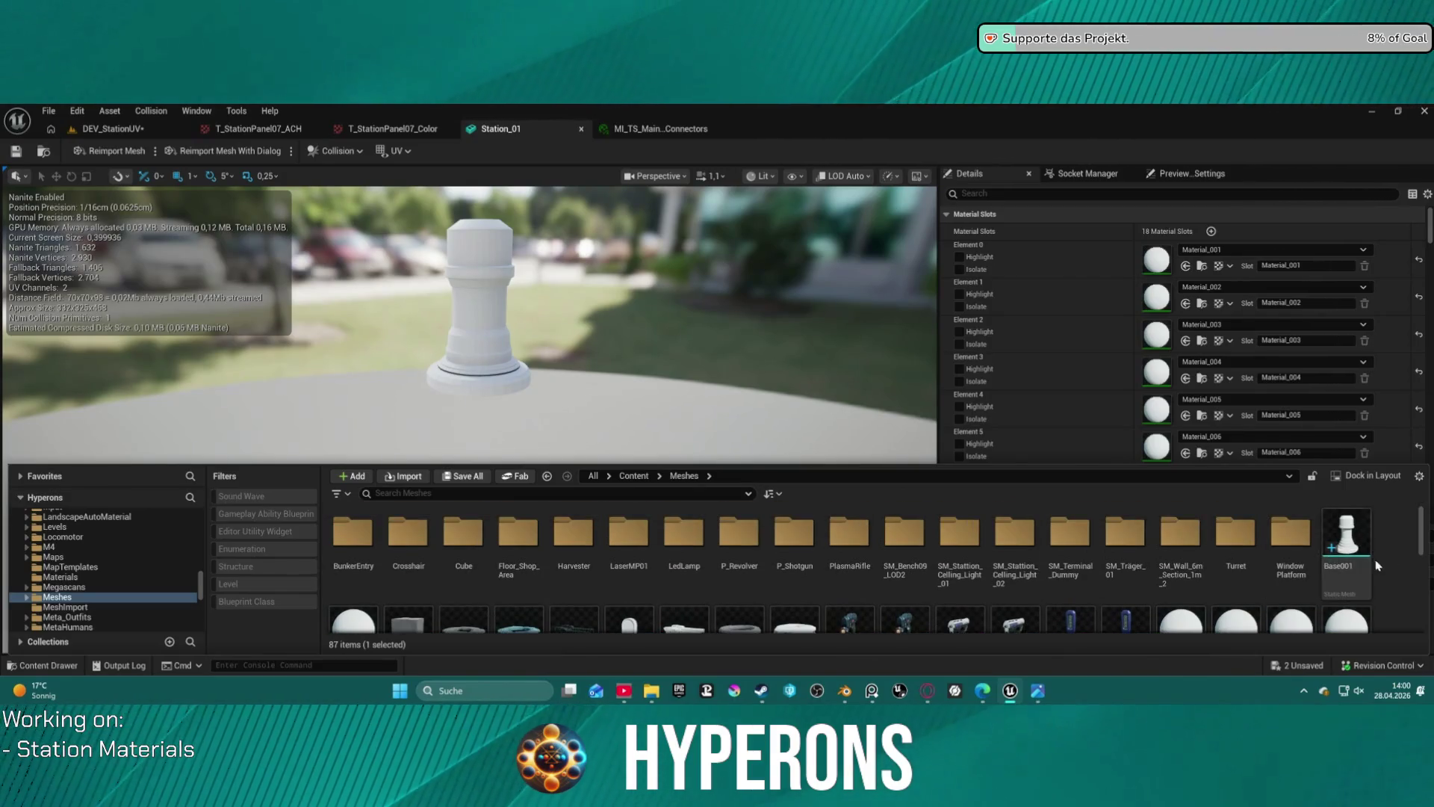
{"action": "left_click", "coordinate": [112, 129]}
{"action": "key", "text": "ctrl+space"}
{"action": "mouse_move", "coordinate": [1333, 485]}
{"action": "left_mouse_down"}
{"action": "mouse_move", "coordinate": [516, 478]}
{"action": "mouse_move", "coordinate": [512, 490]}
{"action": "mouse_move", "coordinate": [515, 460]}
{"action": "left_mouse_up"}
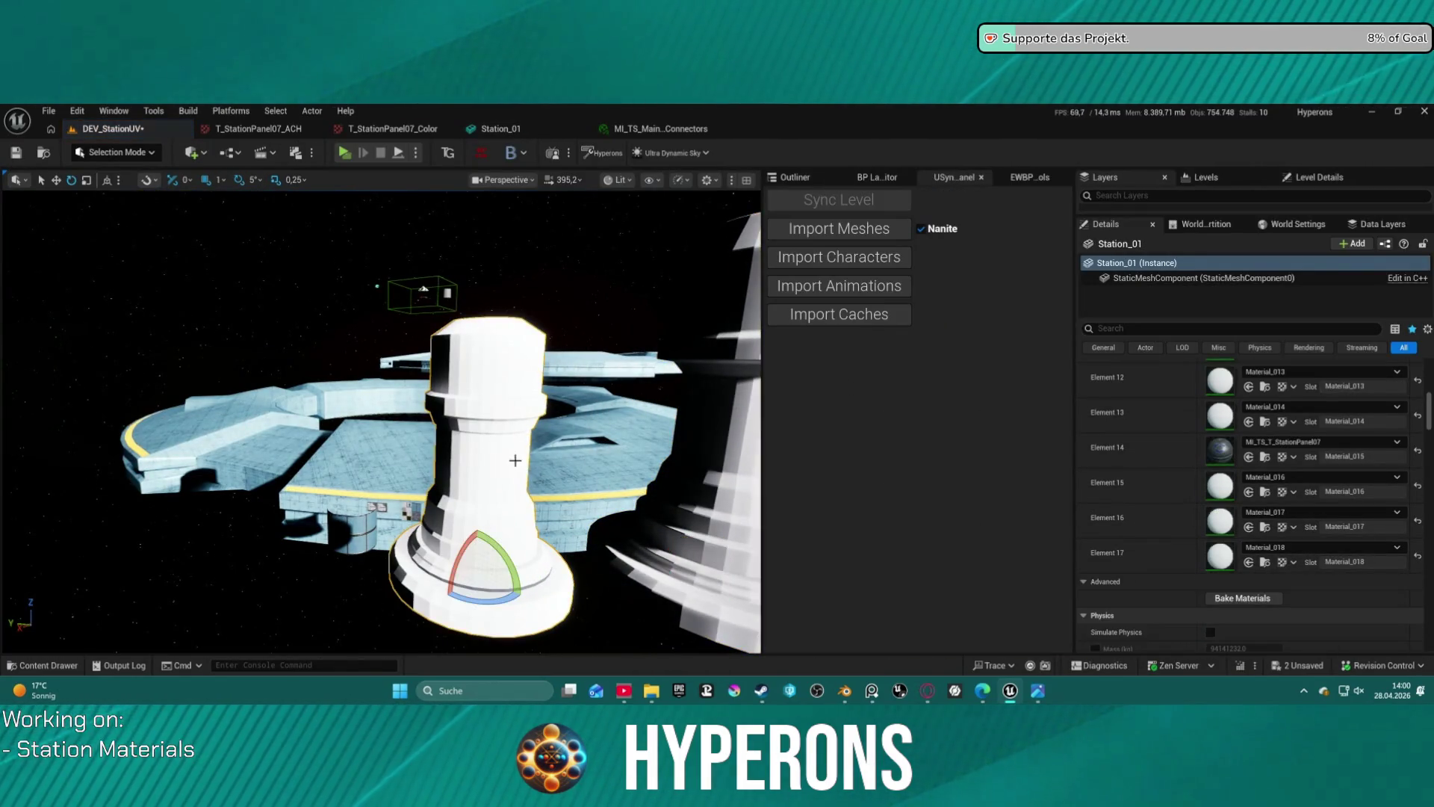
- Delete the white tower, then select and focus Base001 from the Outliner
{"action": "key", "text": "Delete"}
{"action": "key", "text": "ctrl+z"}
{"action": "right_click_drag", "start_coordinate": [647, 386], "coordinate": [639, 375]}
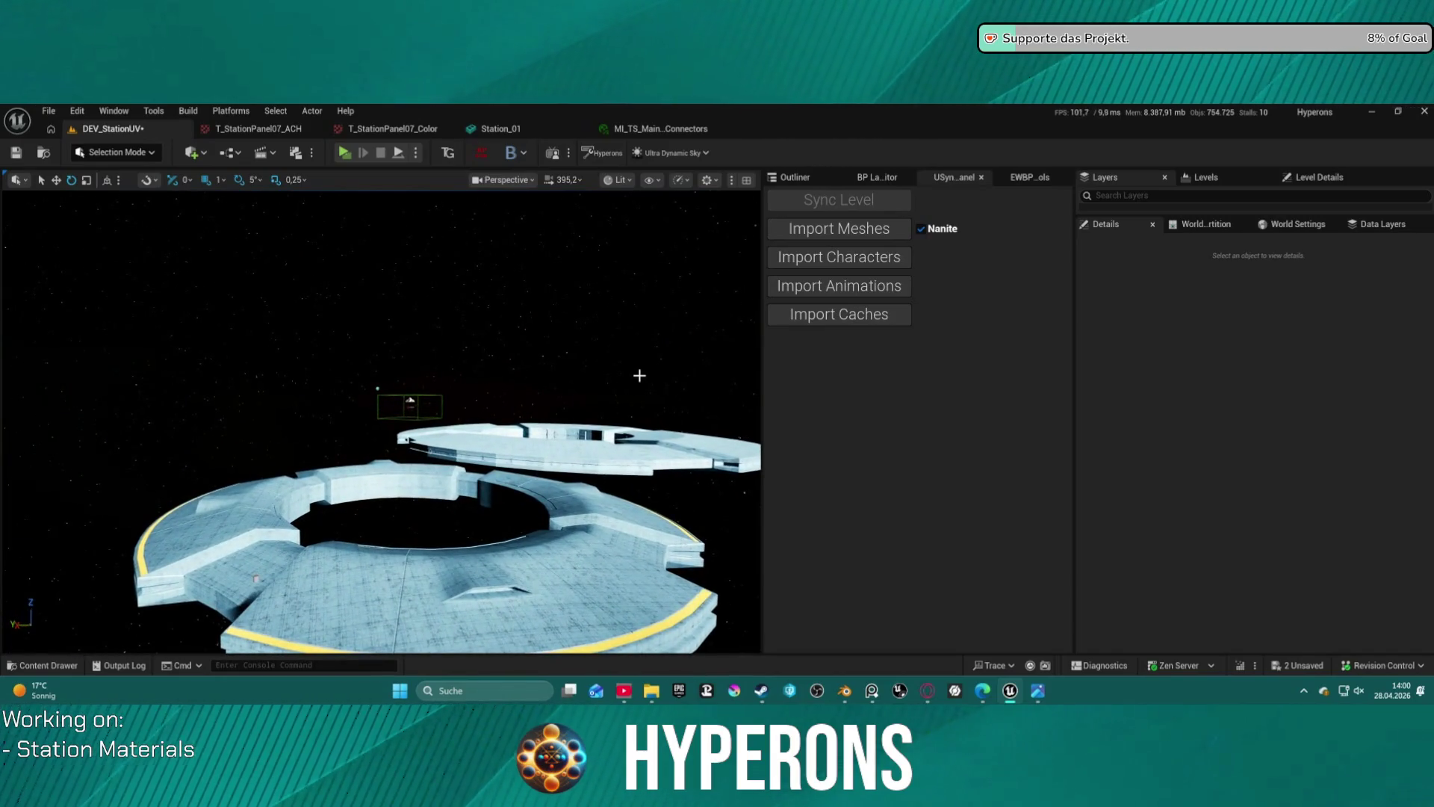
{"action": "left_click", "coordinate": [796, 177]}
{"action": "scroll", "coordinate": [900, 523], "scroll_direction": "down", "scroll_amount": 3}
{"action": "scroll", "coordinate": [899, 541], "scroll_direction": "up", "scroll_amount": 3}
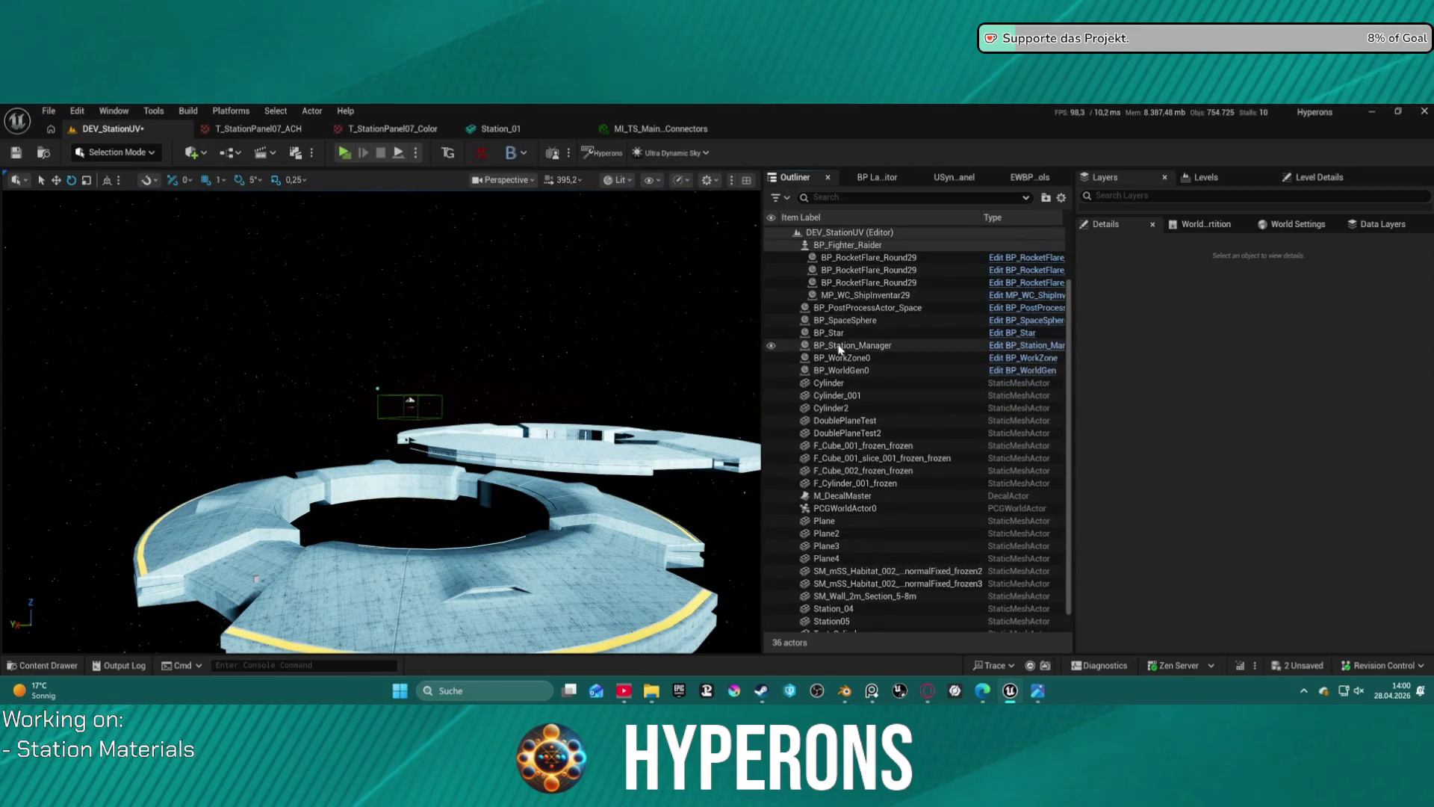
{"action": "double_click", "coordinate": [829, 245]}
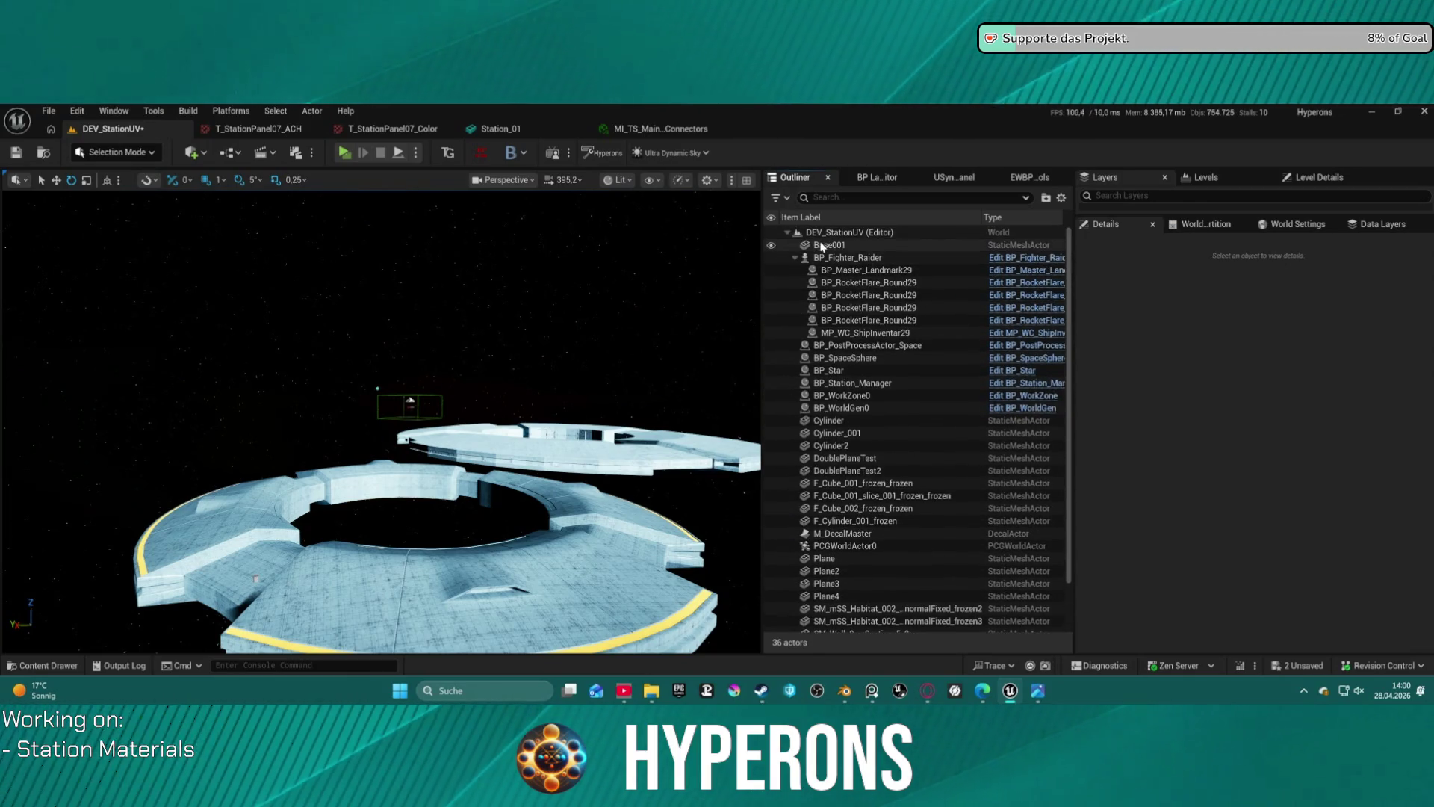
- Scale Base001 up to 4.5, pull the camera back and select BP_SpaceSphere
{"action": "left_click", "coordinate": [387, 472]}
{"action": "key", "text": "r"}
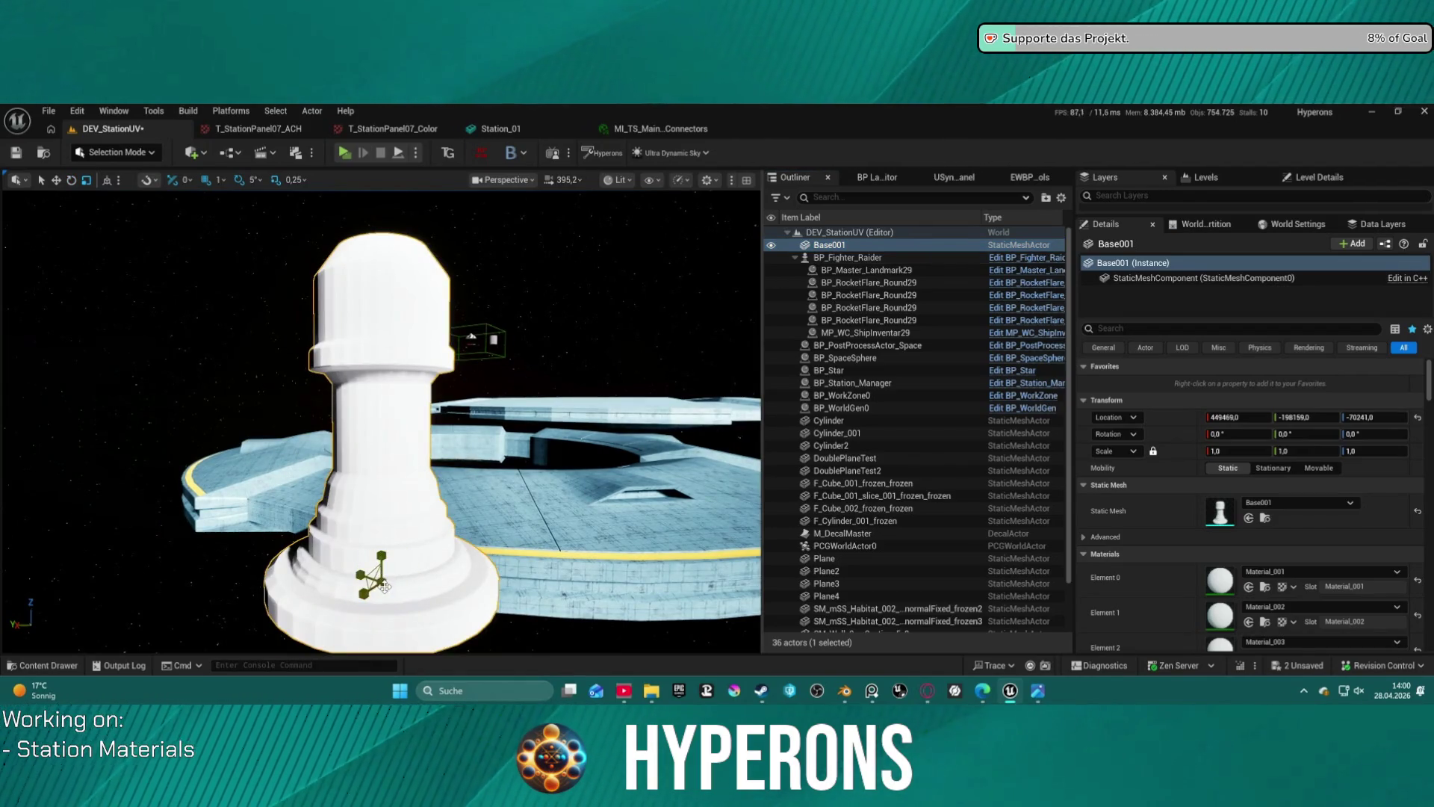
{"action": "left_click_drag", "start_coordinate": [388, 581], "coordinate": [508, 428]}
{"action": "scroll", "coordinate": [508, 428], "scroll_direction": "down", "scroll_amount": 10}
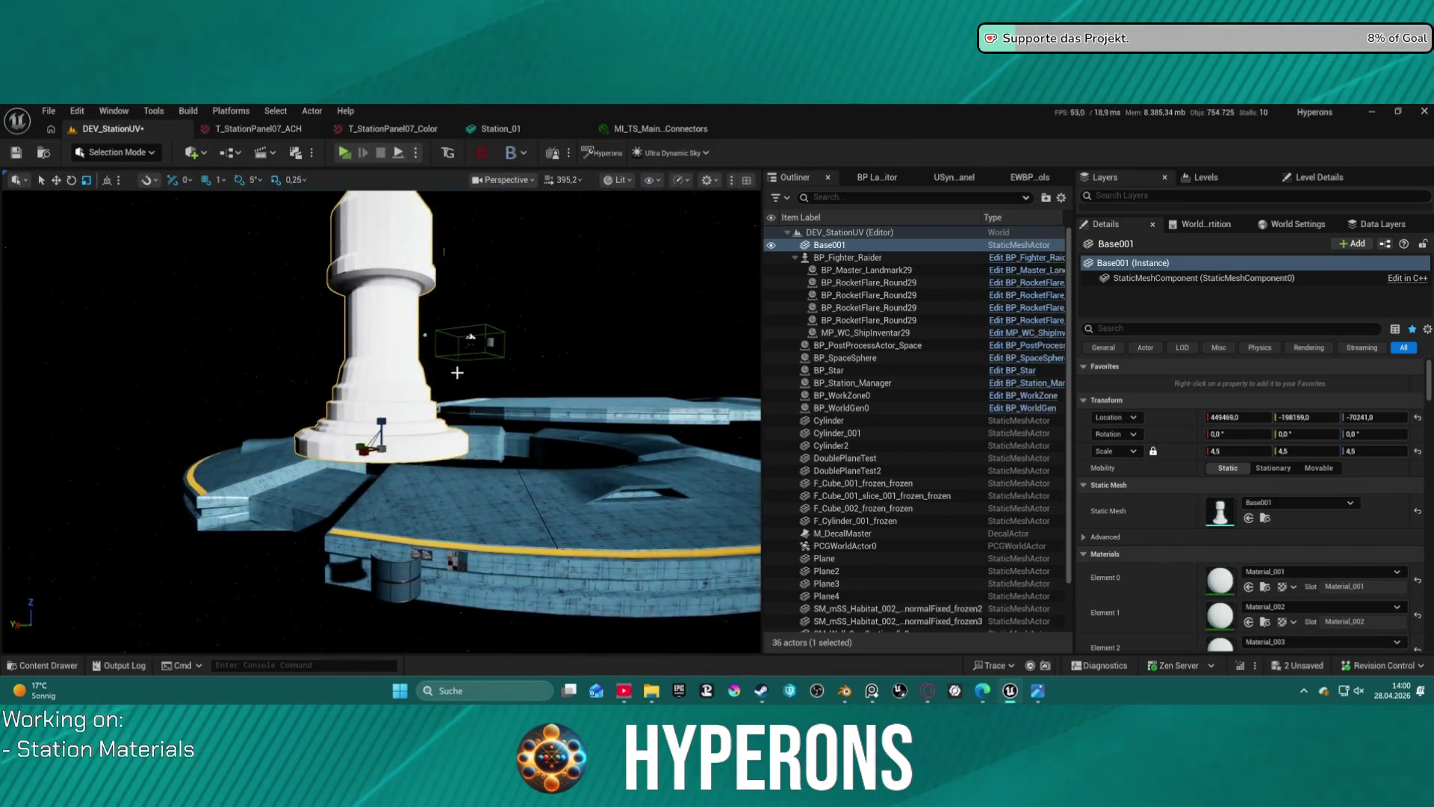
{"action": "mouse_move", "coordinate": [500, 308]}
{"action": "right_mouse_down"}
{"action": "mouse_move", "coordinate": [430, 287]}
{"action": "mouse_move", "coordinate": [559, 405]}
{"action": "mouse_move", "coordinate": [341, 423]}
{"action": "mouse_move", "coordinate": [210, 366]}
{"action": "right_mouse_up"}
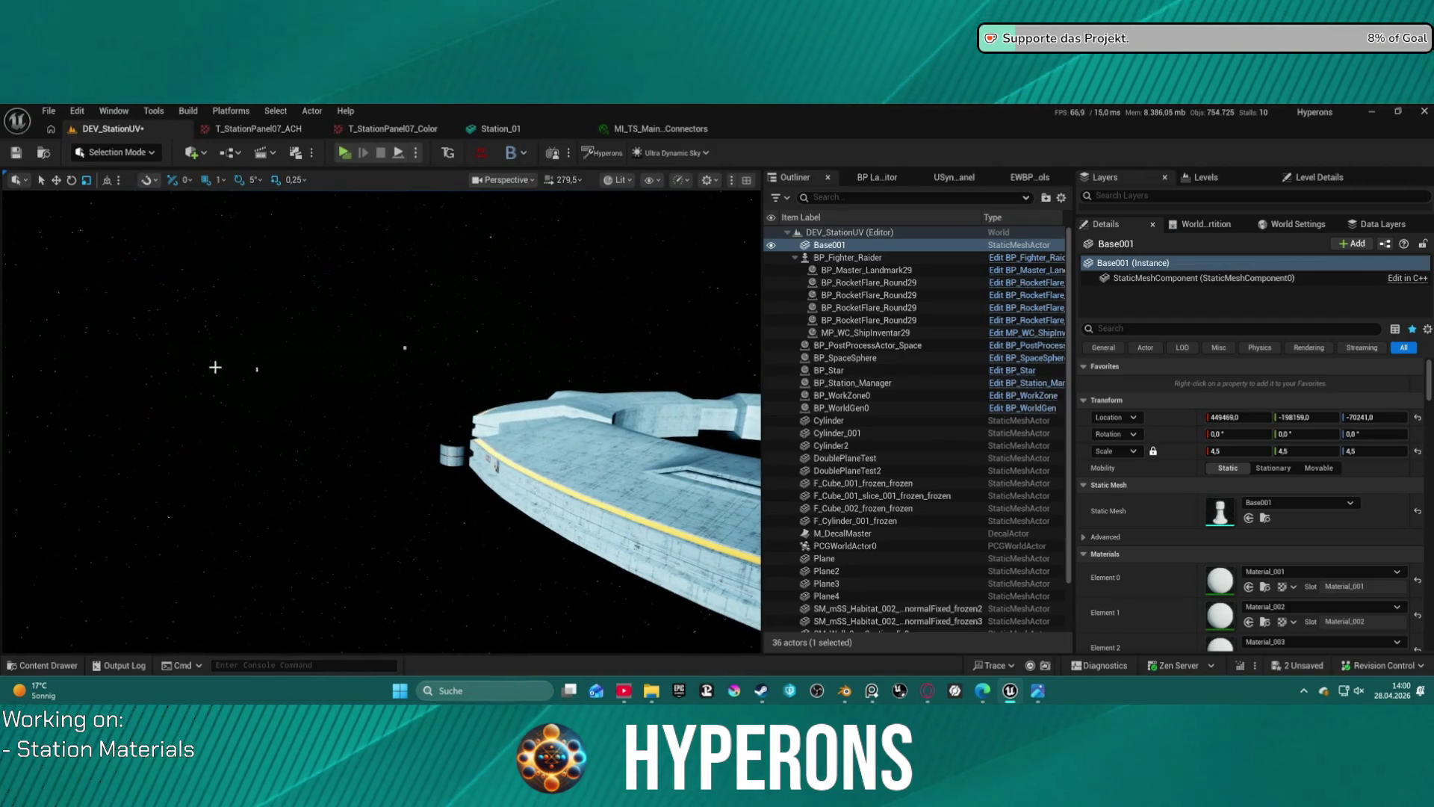
{"action": "left_click", "coordinate": [255, 369]}
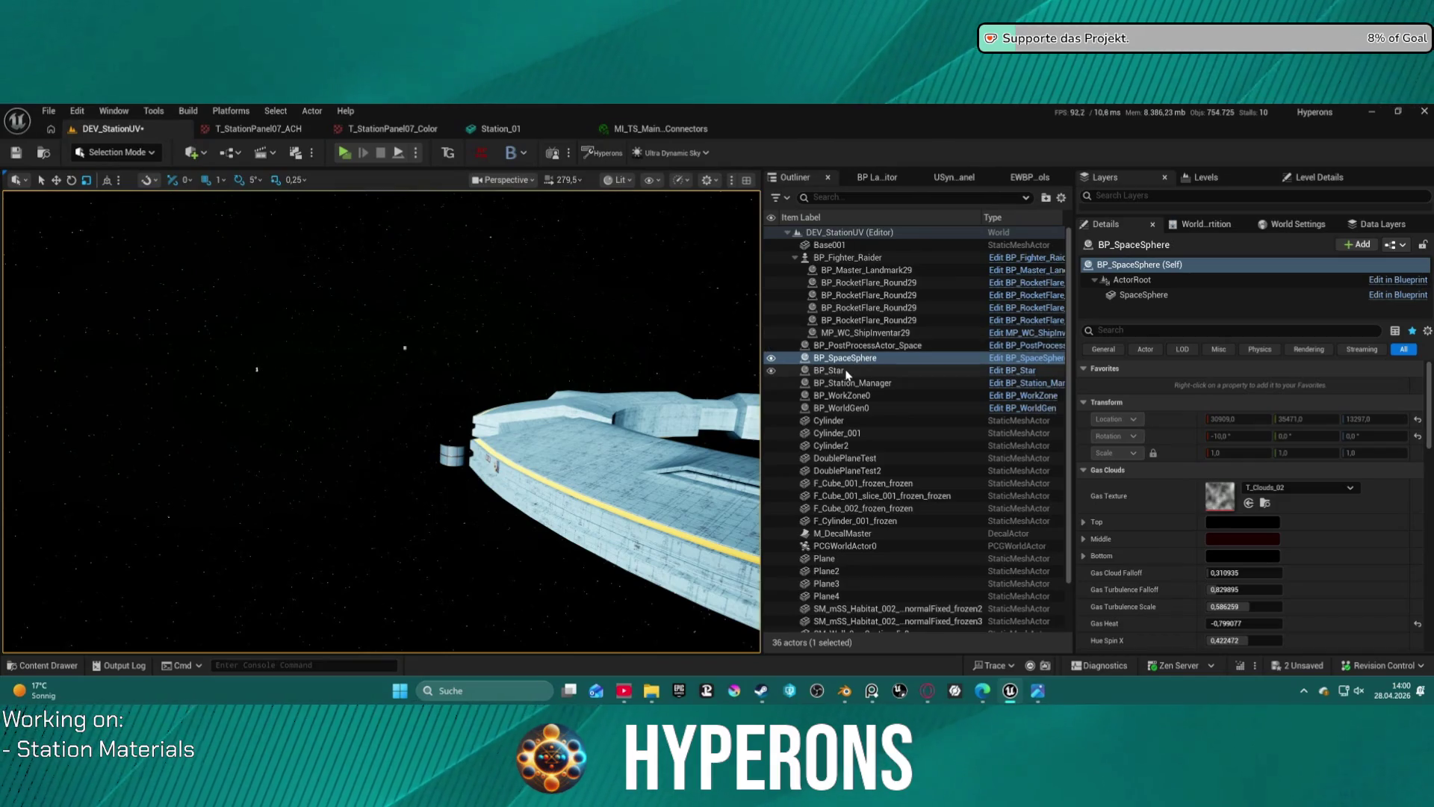
- Set Base001 to a uniform scale of 100 and view the enlarged mesh
{"action": "left_click", "coordinate": [828, 245]}
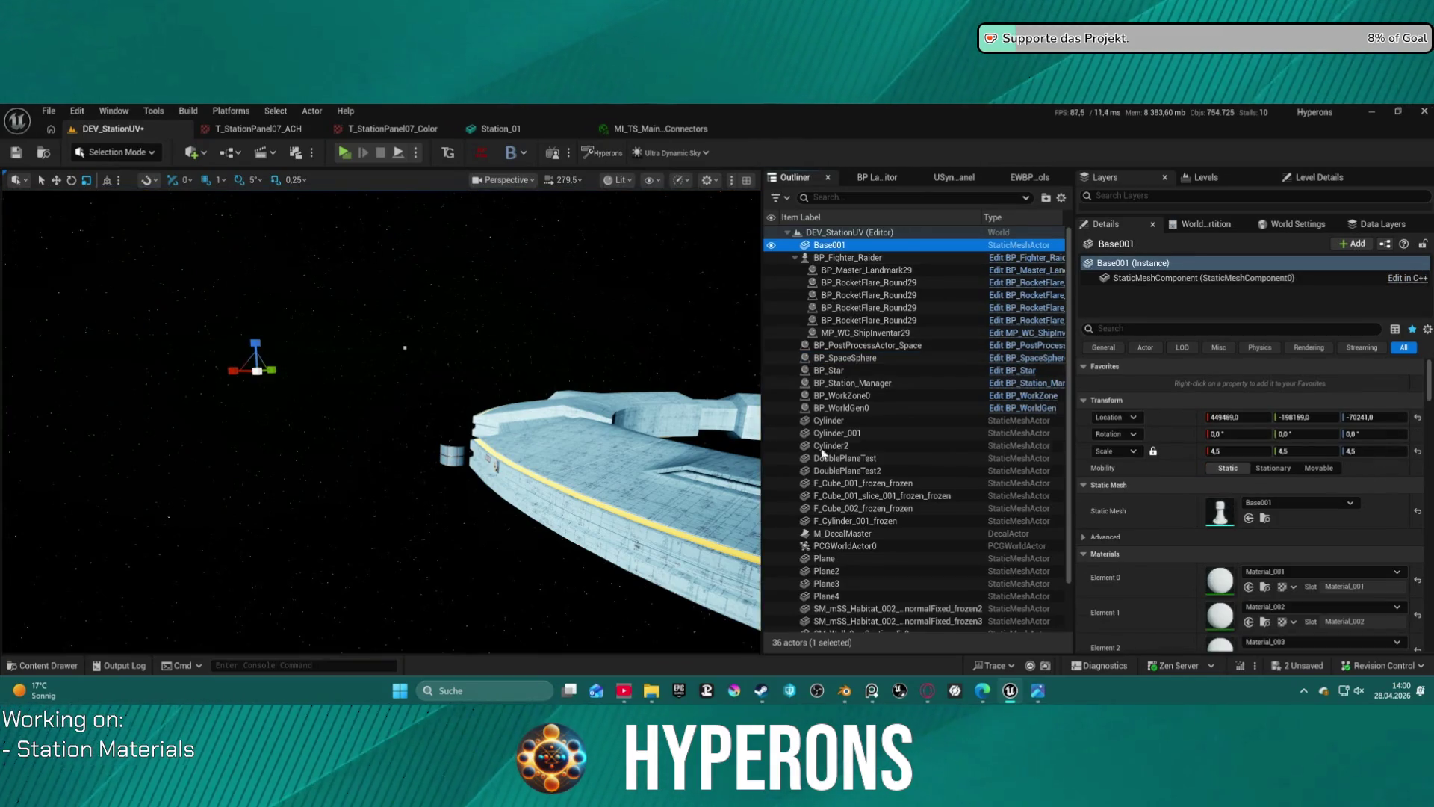
{"action": "left_click", "coordinate": [1232, 449]}
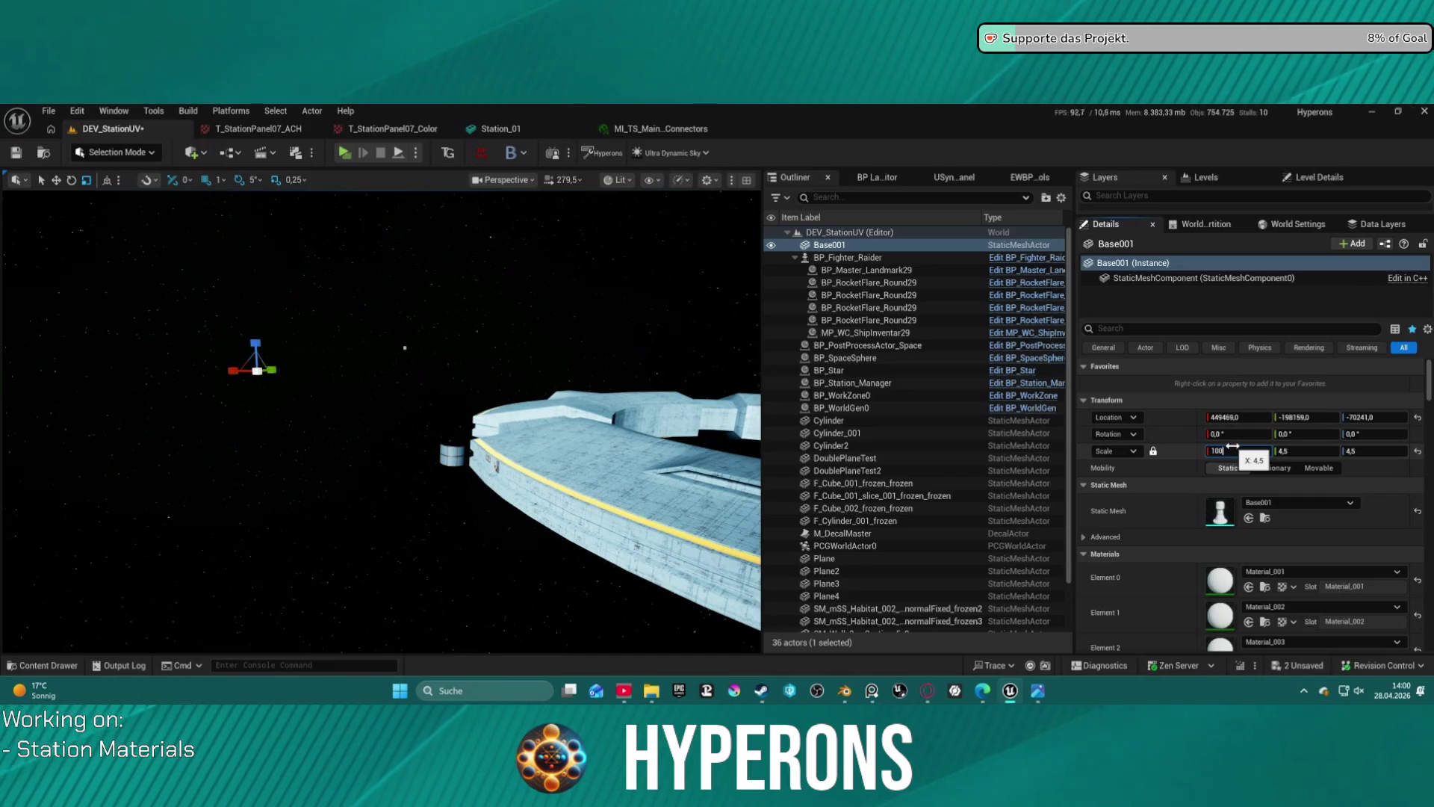
{"action": "key", "text": "Return"}
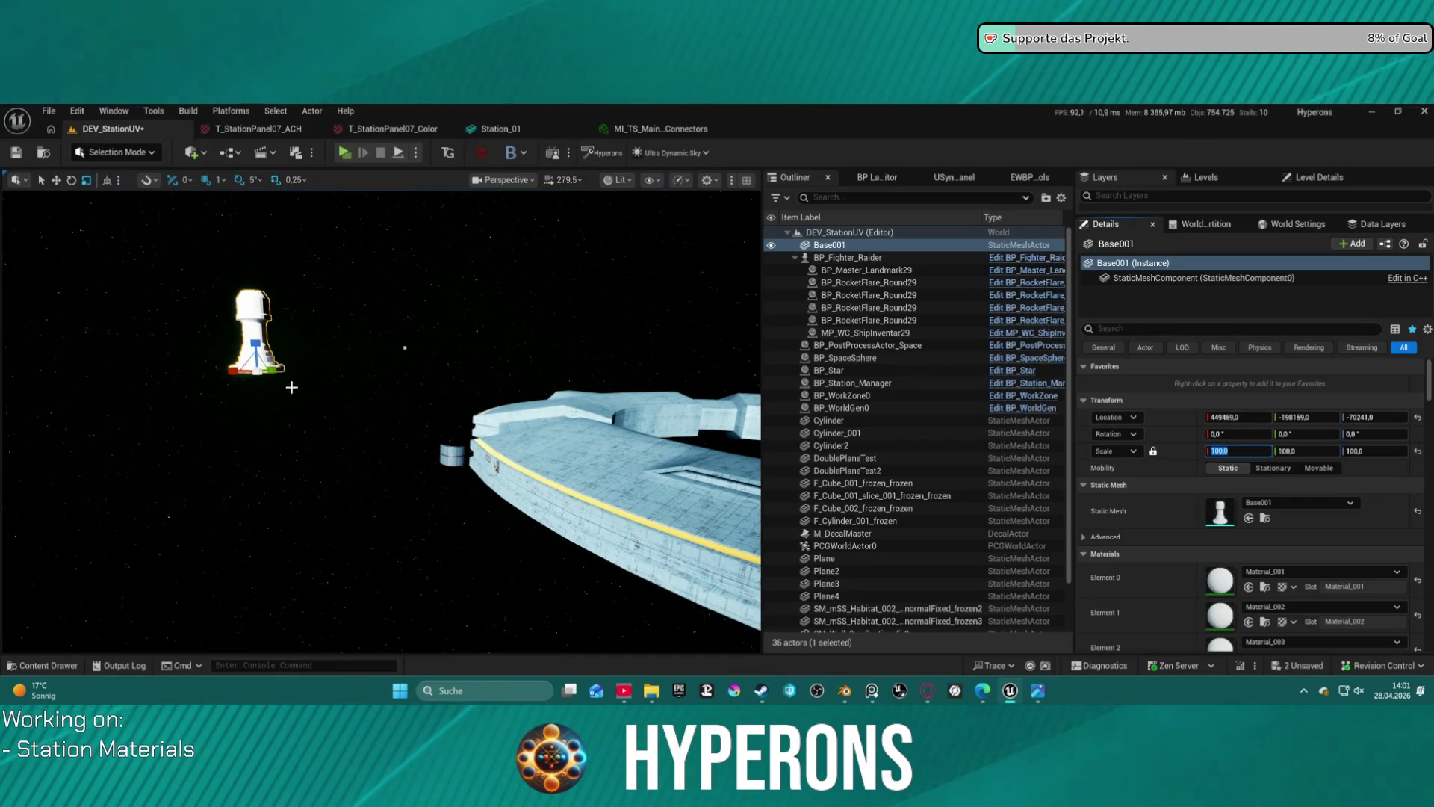
{"action": "mouse_move", "coordinate": [328, 388]}
{"action": "right_mouse_down"}
{"action": "mouse_move", "coordinate": [284, 358]}
{"action": "mouse_move", "coordinate": [328, 351]}
{"action": "mouse_move", "coordinate": [306, 373]}
{"action": "mouse_move", "coordinate": [313, 351]}
{"action": "mouse_move", "coordinate": [366, 362]}
{"action": "mouse_move", "coordinate": [314, 351]}
{"action": "mouse_move", "coordinate": [273, 279]}
{"action": "right_mouse_up"}
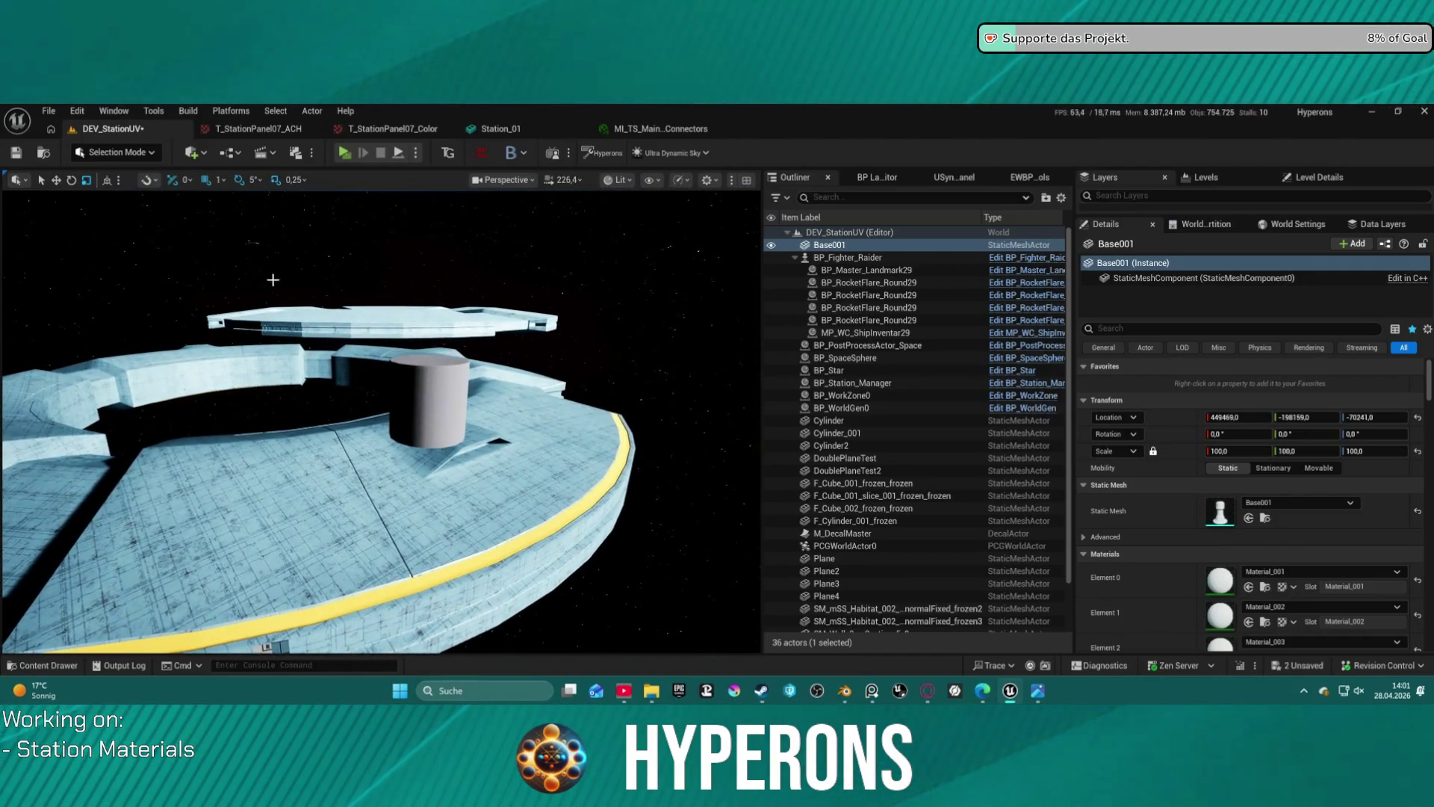
- Delete the Cylinder2 placeholder from the station level and reselect Base001
{"action": "left_click", "coordinate": [416, 388]}
{"action": "key", "text": "Delete"}
{"action": "right_click_drag", "start_coordinate": [416, 388], "coordinate": [470, 351]}
{"action": "mouse_move", "coordinate": [469, 437]}
{"action": "right_mouse_down"}
{"action": "mouse_move", "coordinate": [448, 442]}
{"action": "mouse_move", "coordinate": [469, 437]}
{"action": "right_mouse_up"}
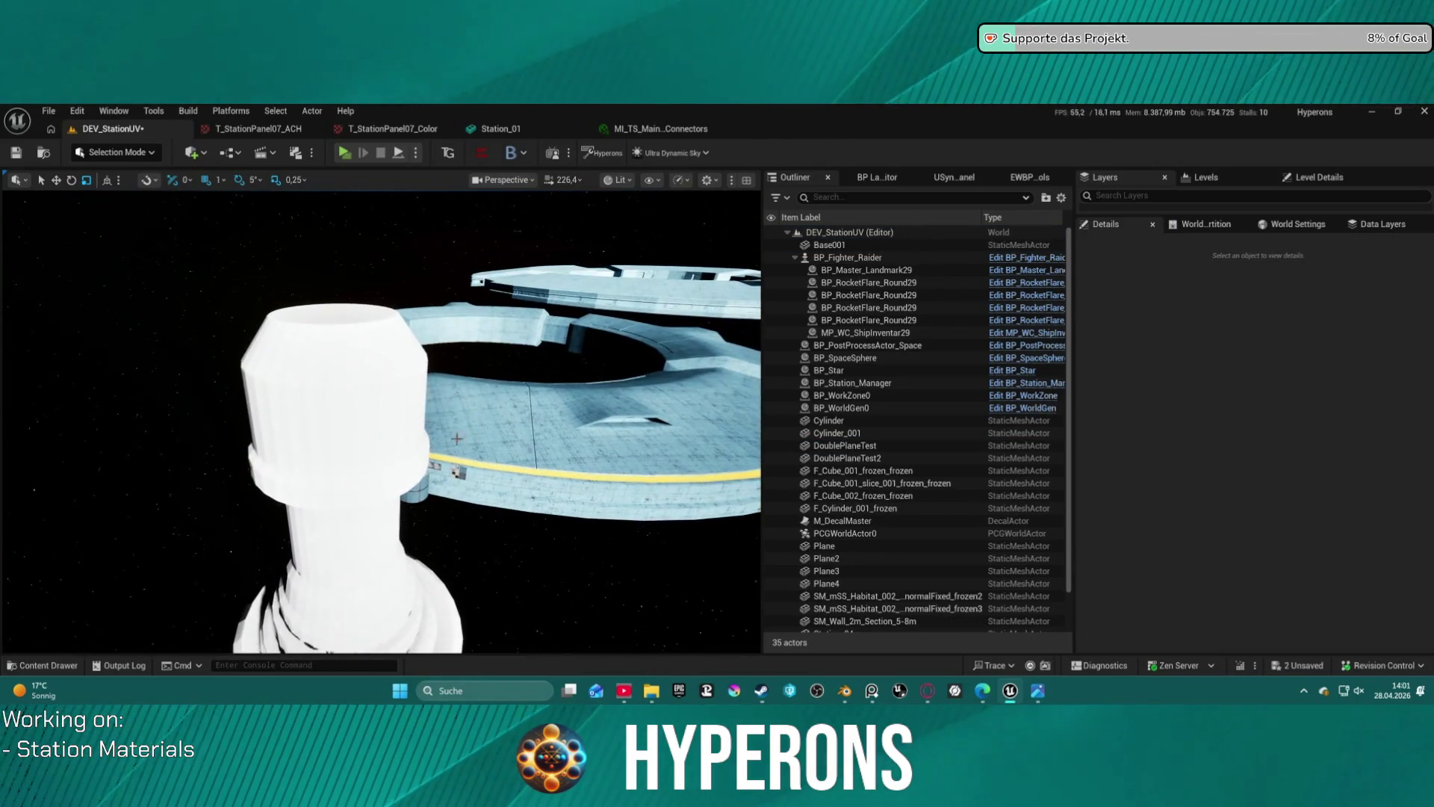
{"action": "left_click", "coordinate": [412, 341]}
- Try MI_TS_T_StationPanel08, then MI_TS_T_StationPanel04, on Base001's Element 0 material slot
{"action": "scroll", "coordinate": [1284, 538], "scroll_direction": "down", "scroll_amount": 1}
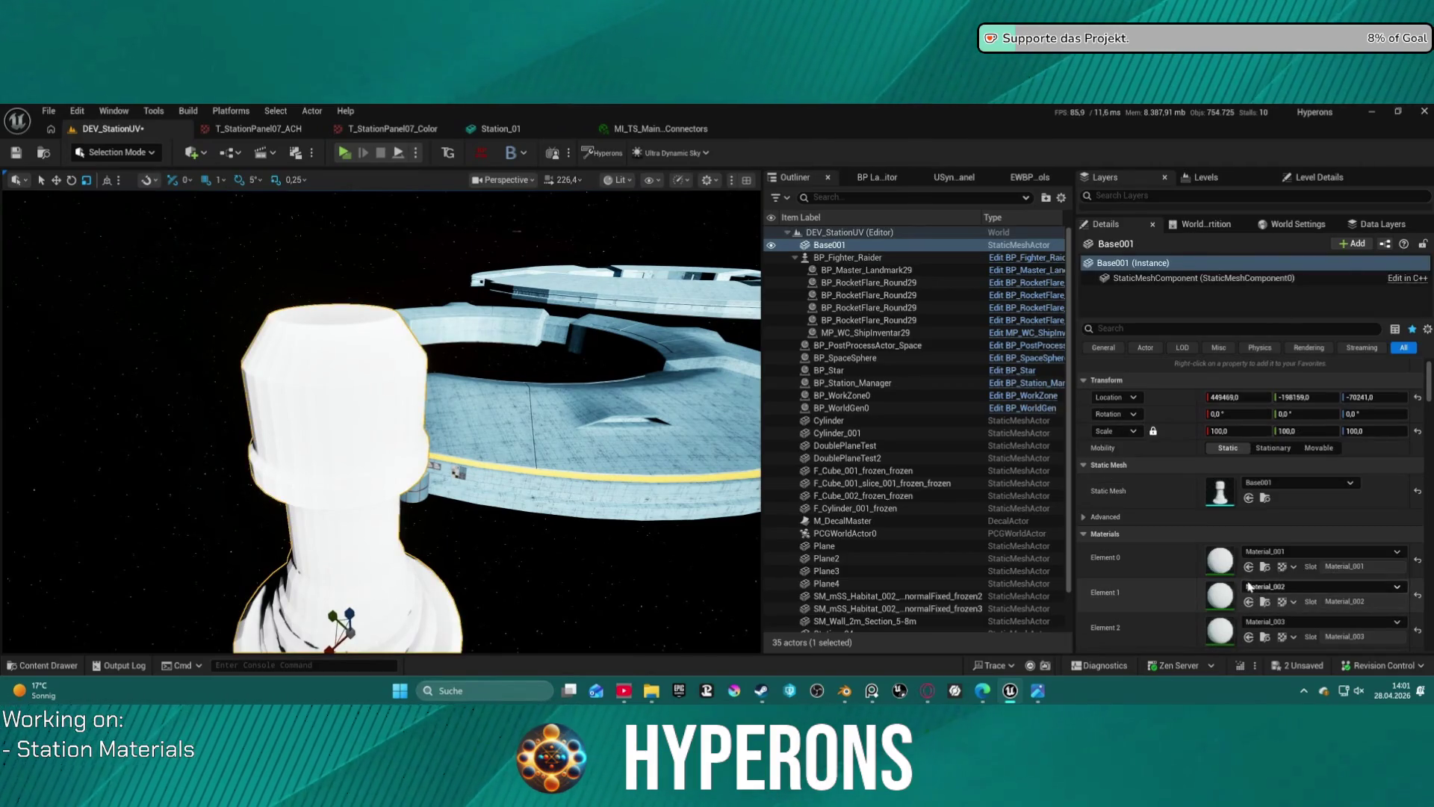
{"action": "left_click", "coordinate": [1276, 553]}
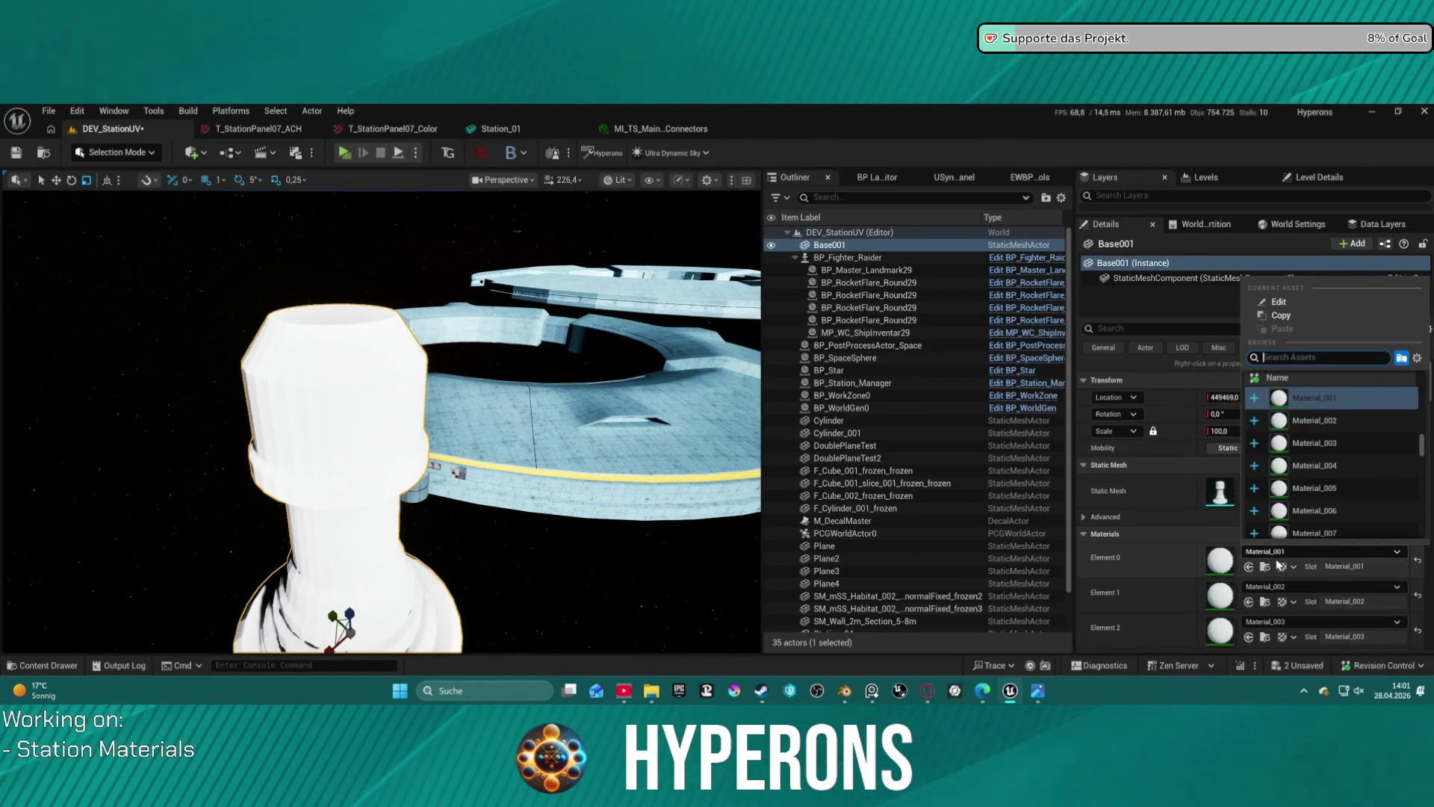
{"action": "type", "text": "panel"}
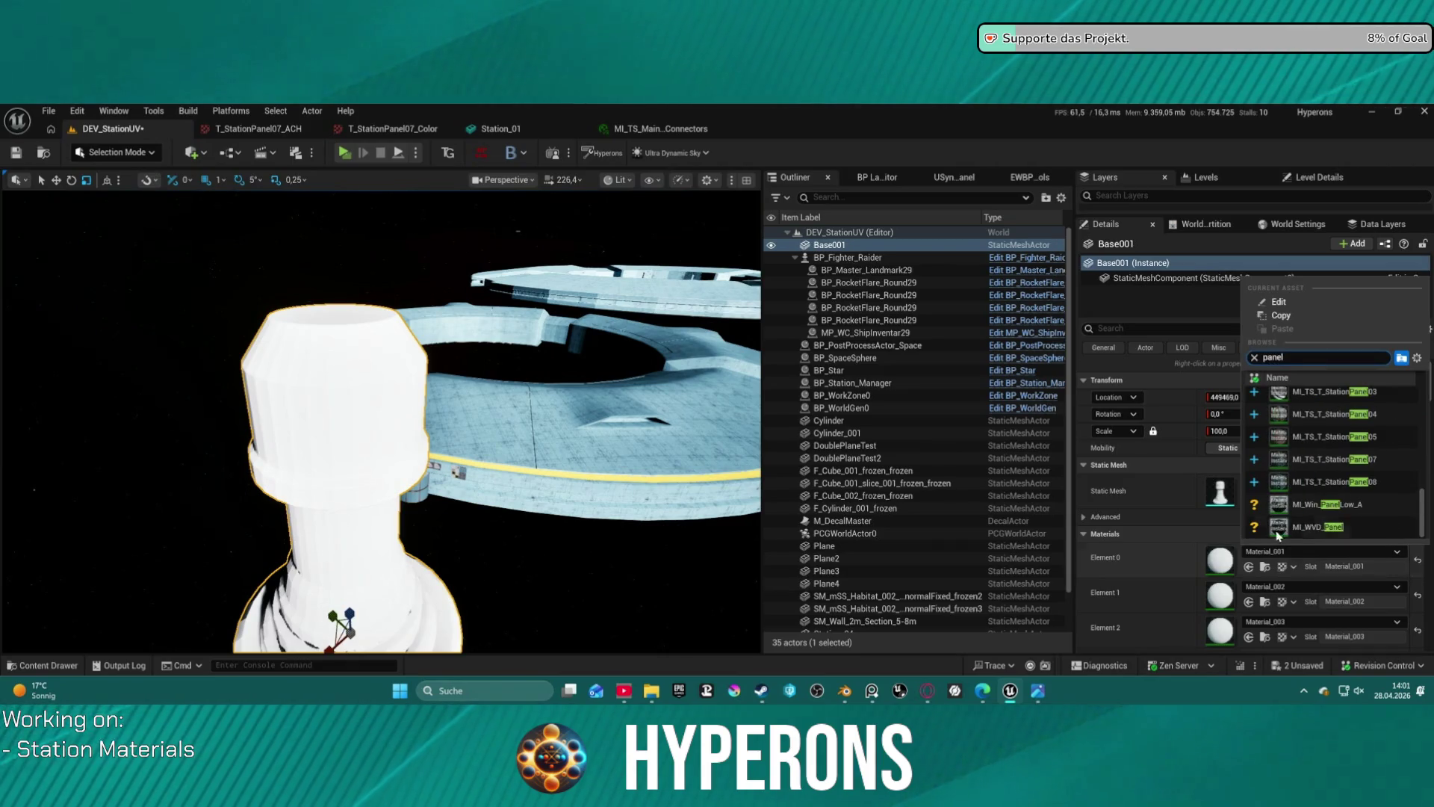
{"action": "left_click", "coordinate": [1329, 481]}
{"action": "mouse_move", "coordinate": [392, 329]}
{"action": "right_mouse_down"}
{"action": "mouse_move", "coordinate": [418, 351]}
{"action": "mouse_move", "coordinate": [490, 330]}
{"action": "right_mouse_up"}
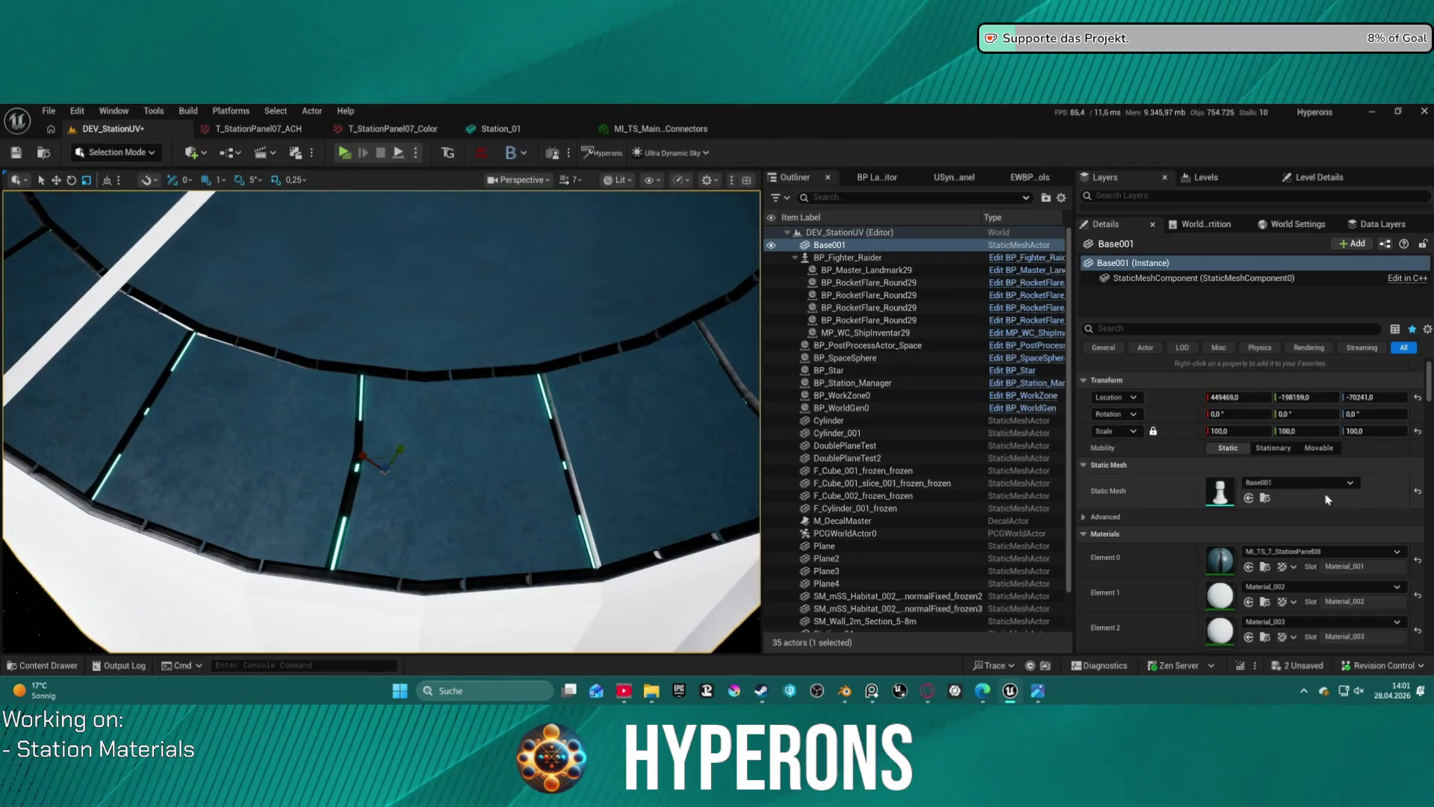
{"action": "left_click", "coordinate": [1321, 551]}
{"action": "scroll", "coordinate": [1319, 441], "scroll_direction": "up", "scroll_amount": 2}
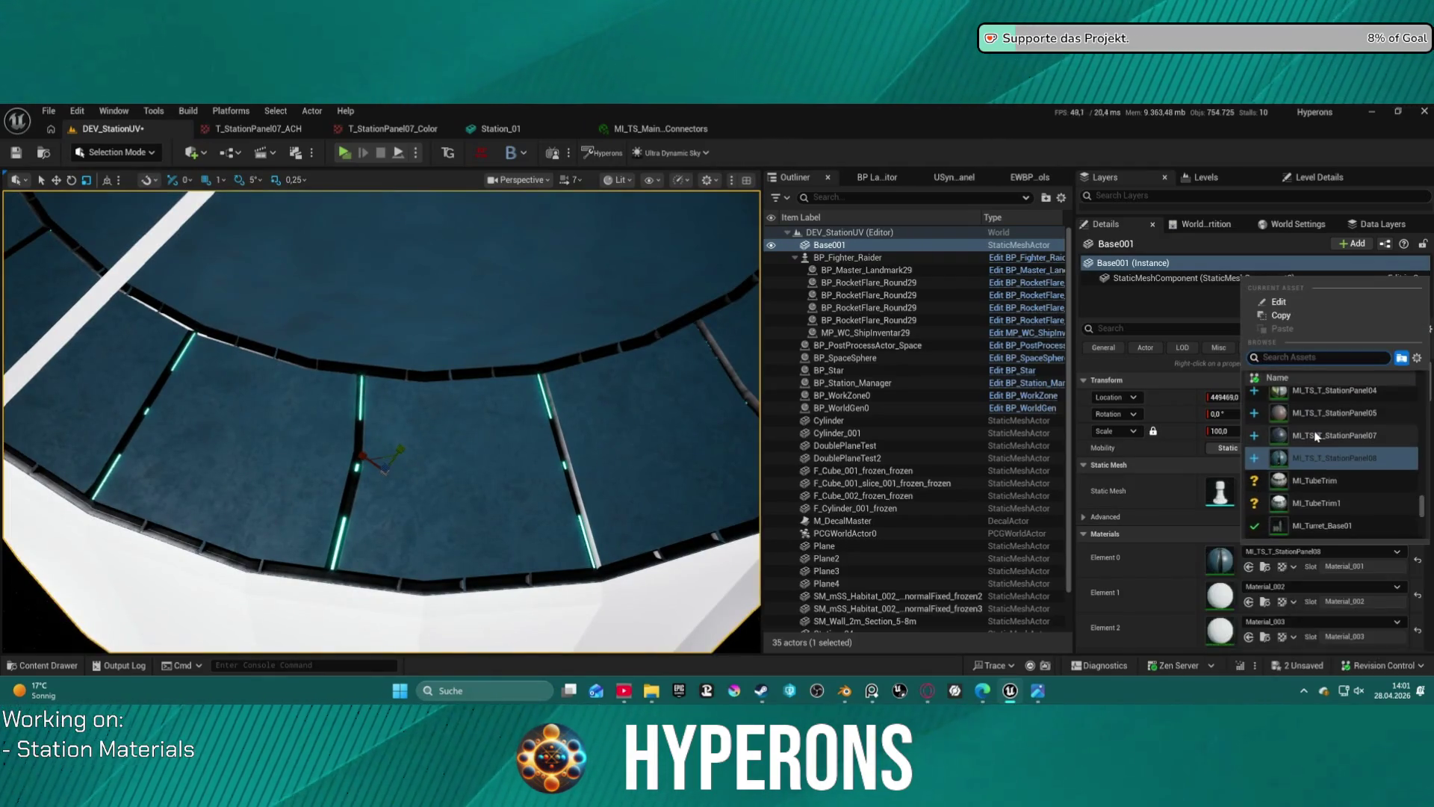
{"action": "scroll", "coordinate": [1349, 482], "scroll_direction": "up", "scroll_amount": 2}
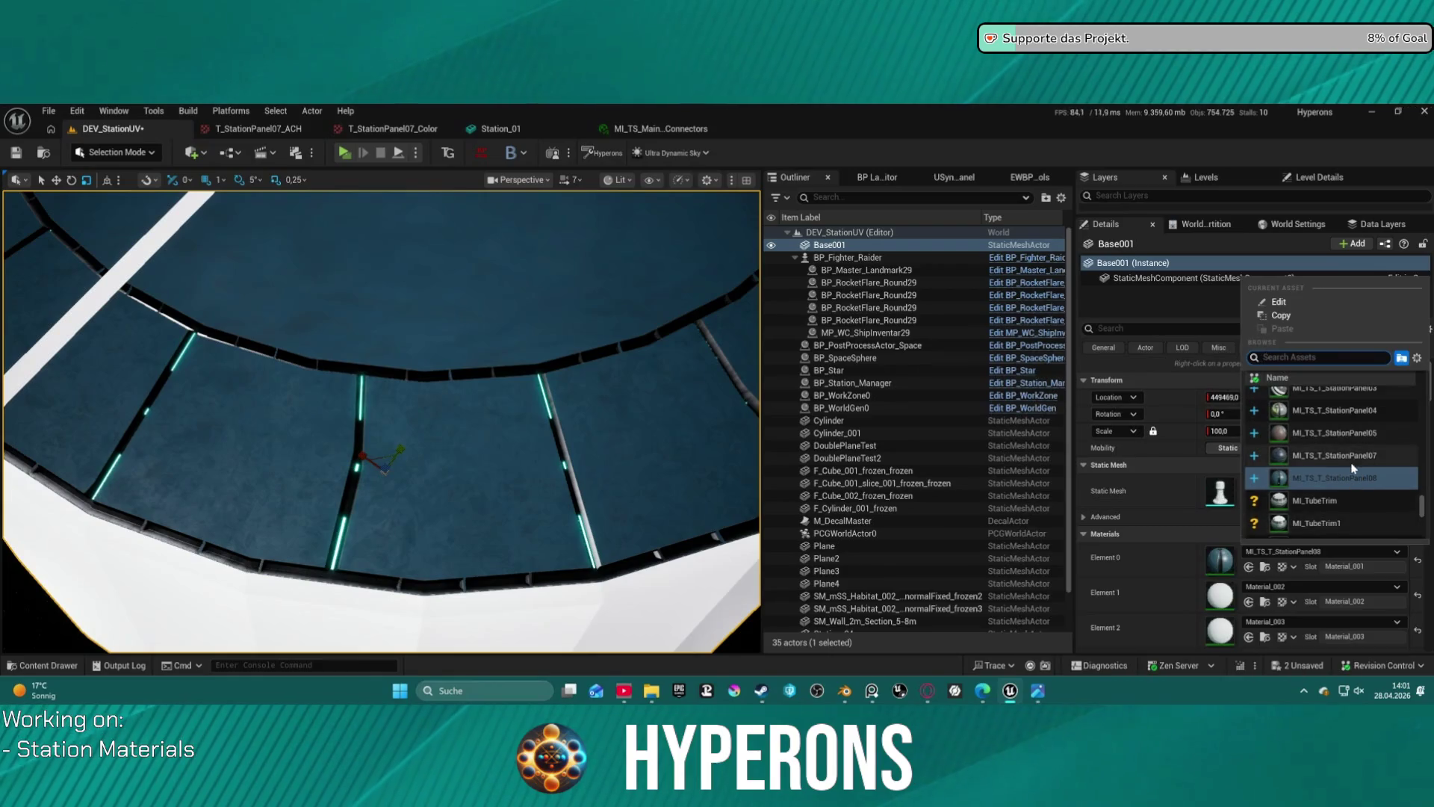
{"action": "left_click", "coordinate": [1336, 432]}
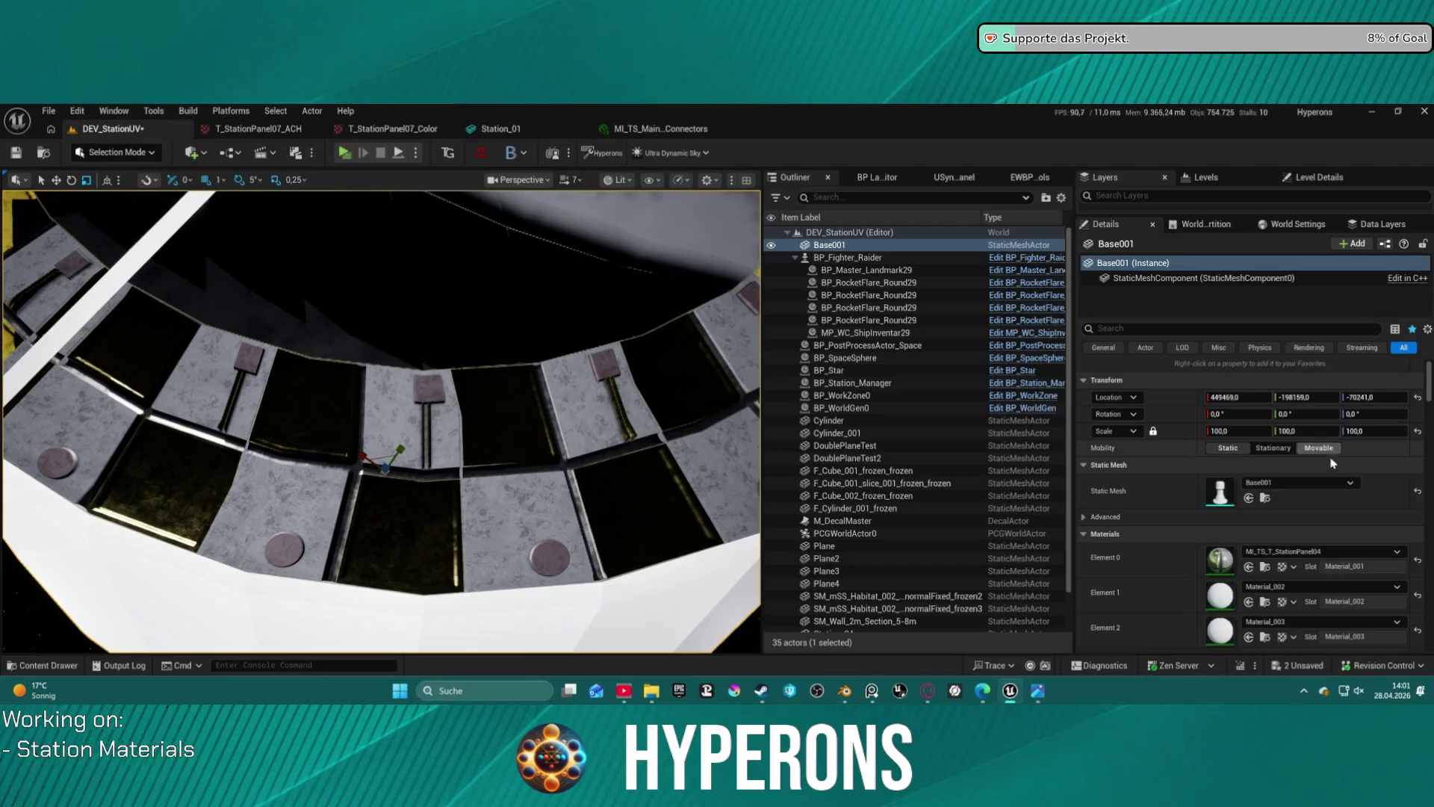
- Try StationPanel02, then settle on MI_TS_T_StationPanel01 for Element 0 and return to Blender
{"action": "left_click", "coordinate": [1322, 551]}
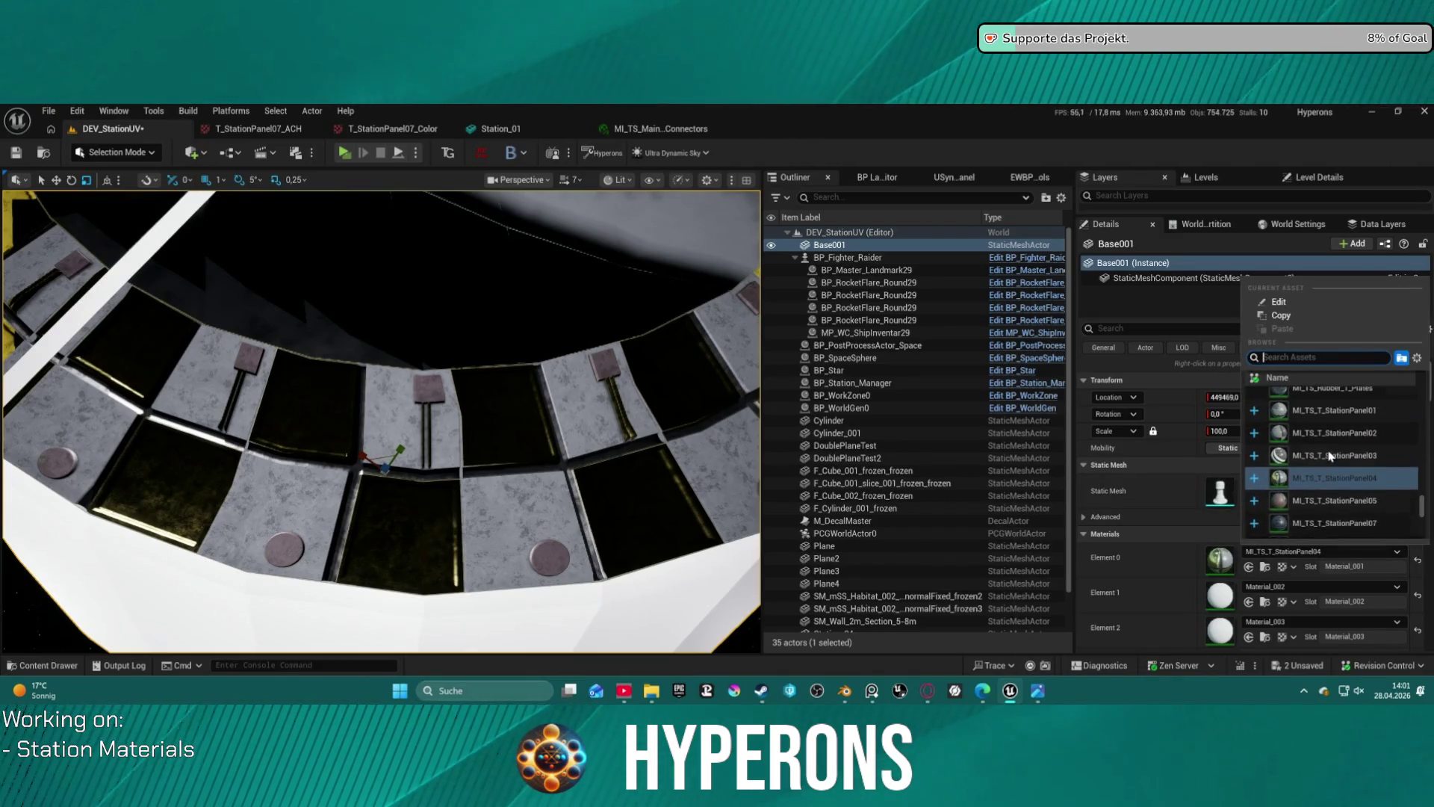
{"action": "left_click", "coordinate": [1330, 429]}
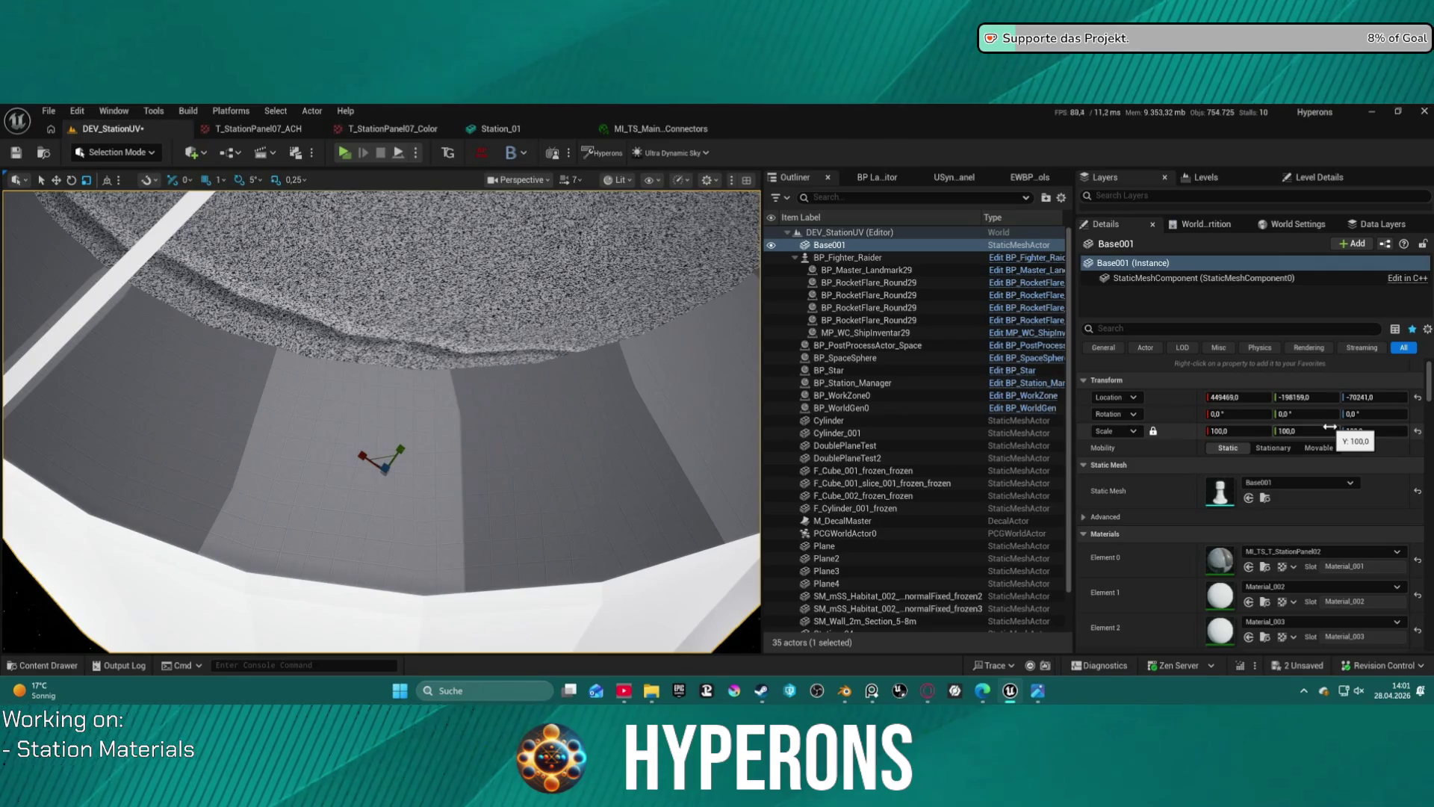
{"action": "key", "text": "f"}
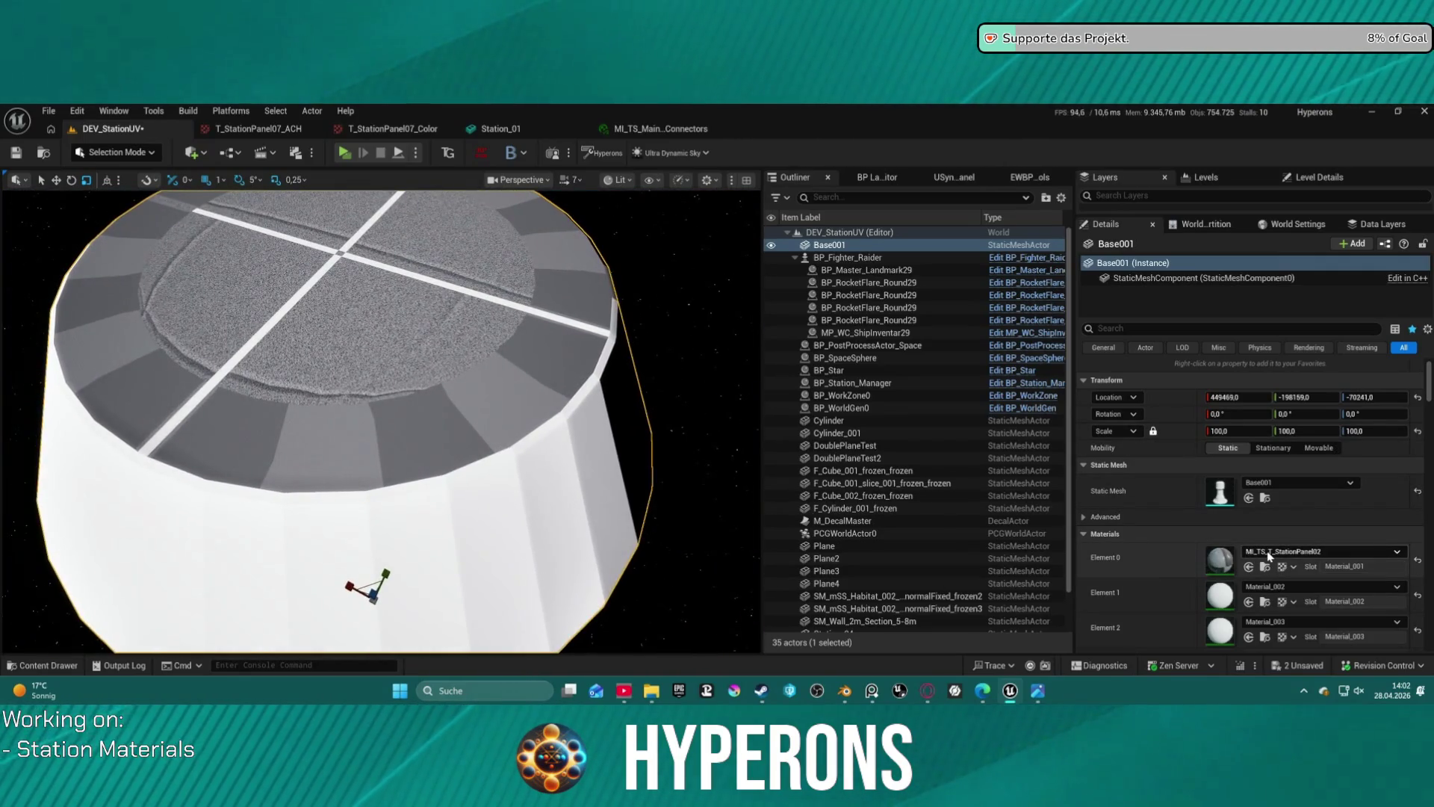
{"action": "left_click", "coordinate": [1319, 551]}
{"action": "scroll", "coordinate": [1316, 419], "scroll_direction": "up", "scroll_amount": 1}
{"action": "left_click", "coordinate": [1329, 420]}
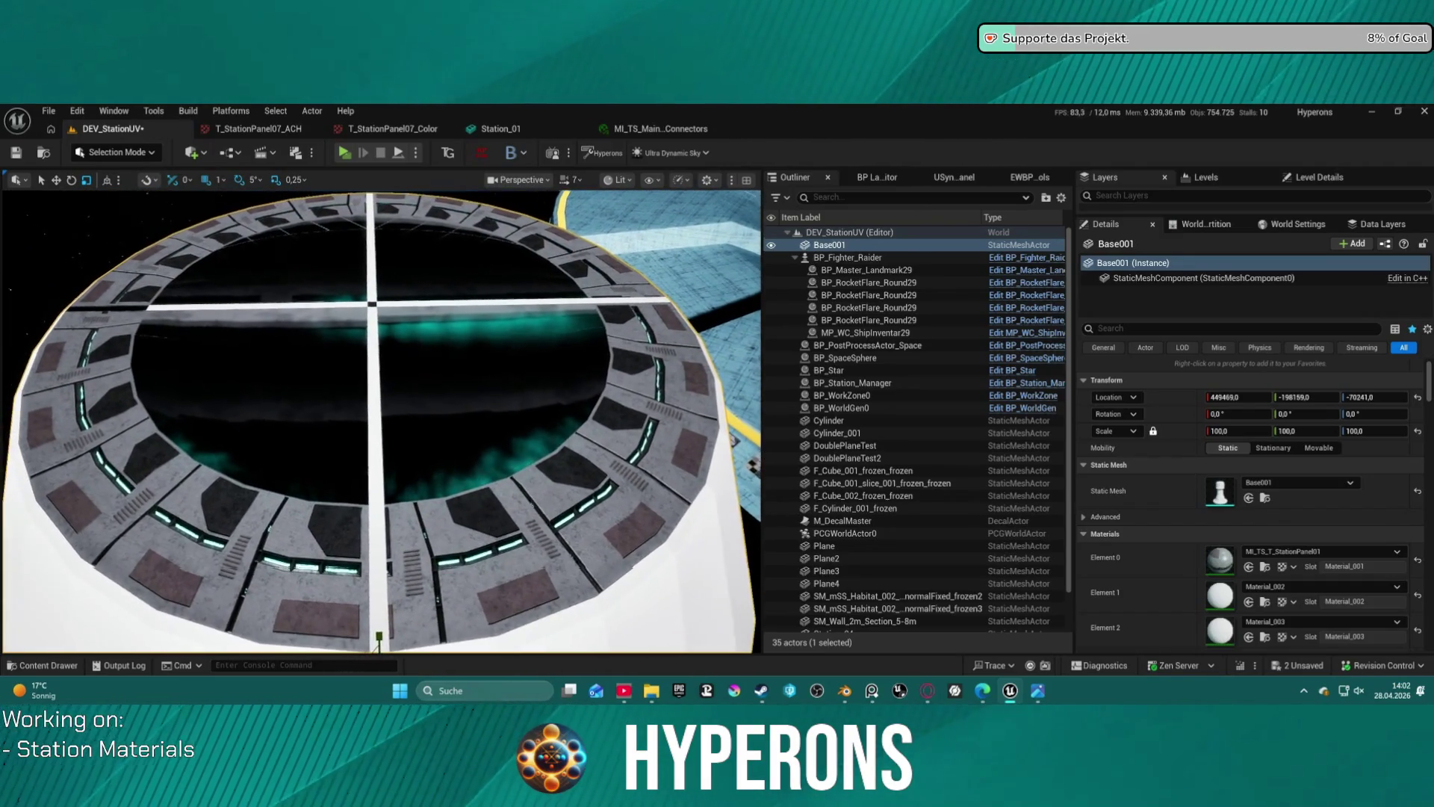
{"action": "left_click", "coordinate": [845, 692]}
- Put Base001.002 into Edit Mode and switch to the UV Editing workspace
{"action": "right_click", "coordinate": [705, 221]}
{"action": "key", "text": "Escape"}
{"action": "key", "text": "Tab"}
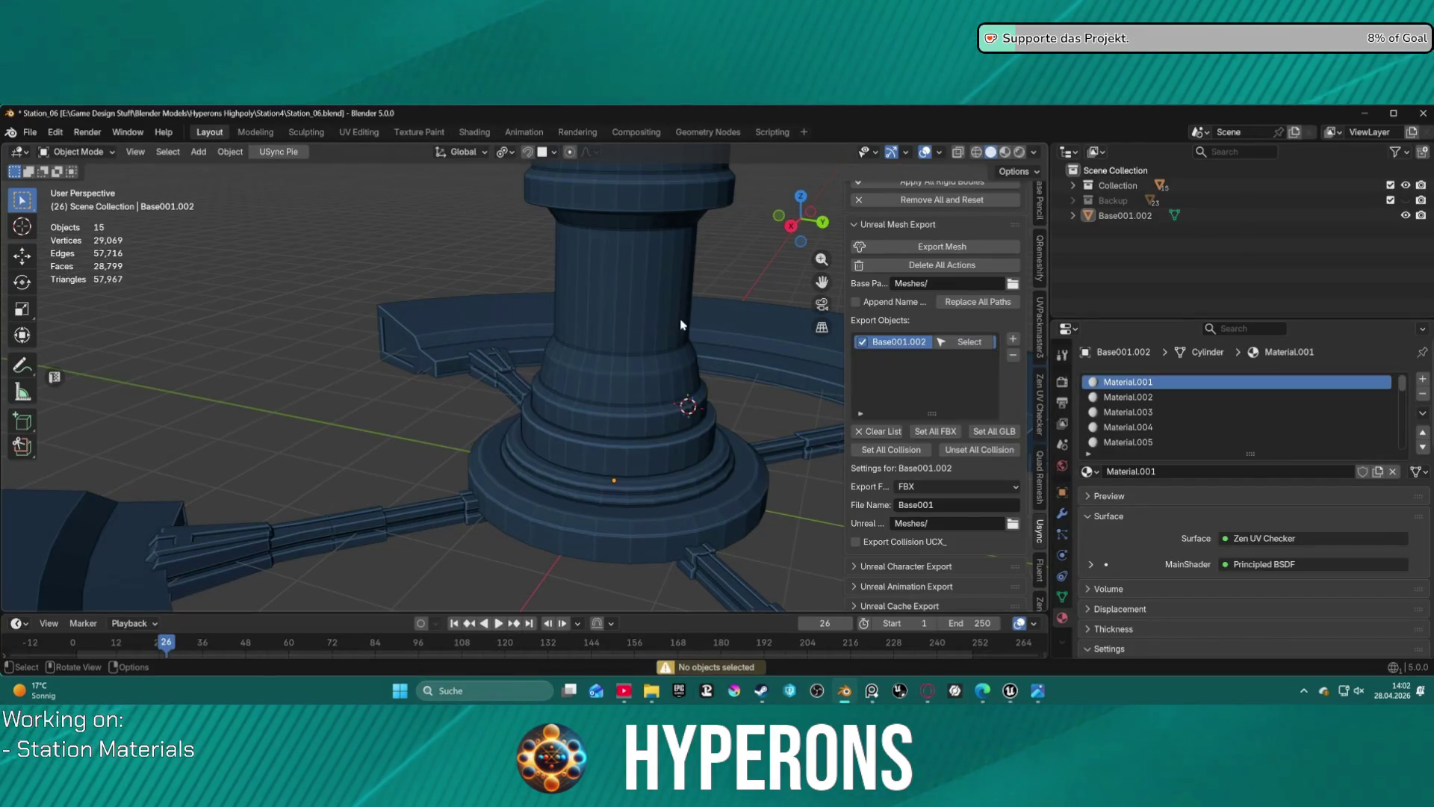
{"action": "right_click", "coordinate": [756, 326]}
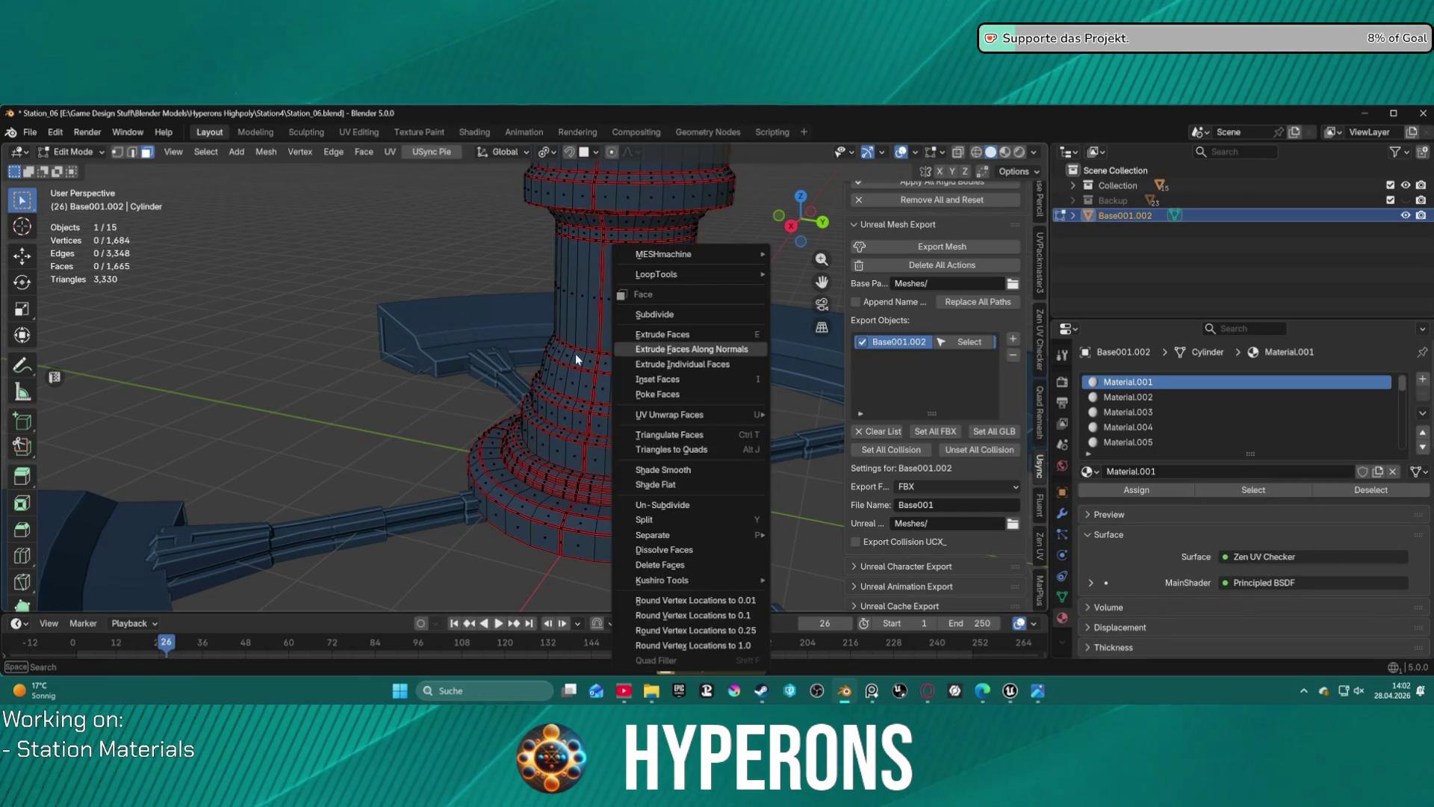
{"action": "right_click", "coordinate": [376, 366]}
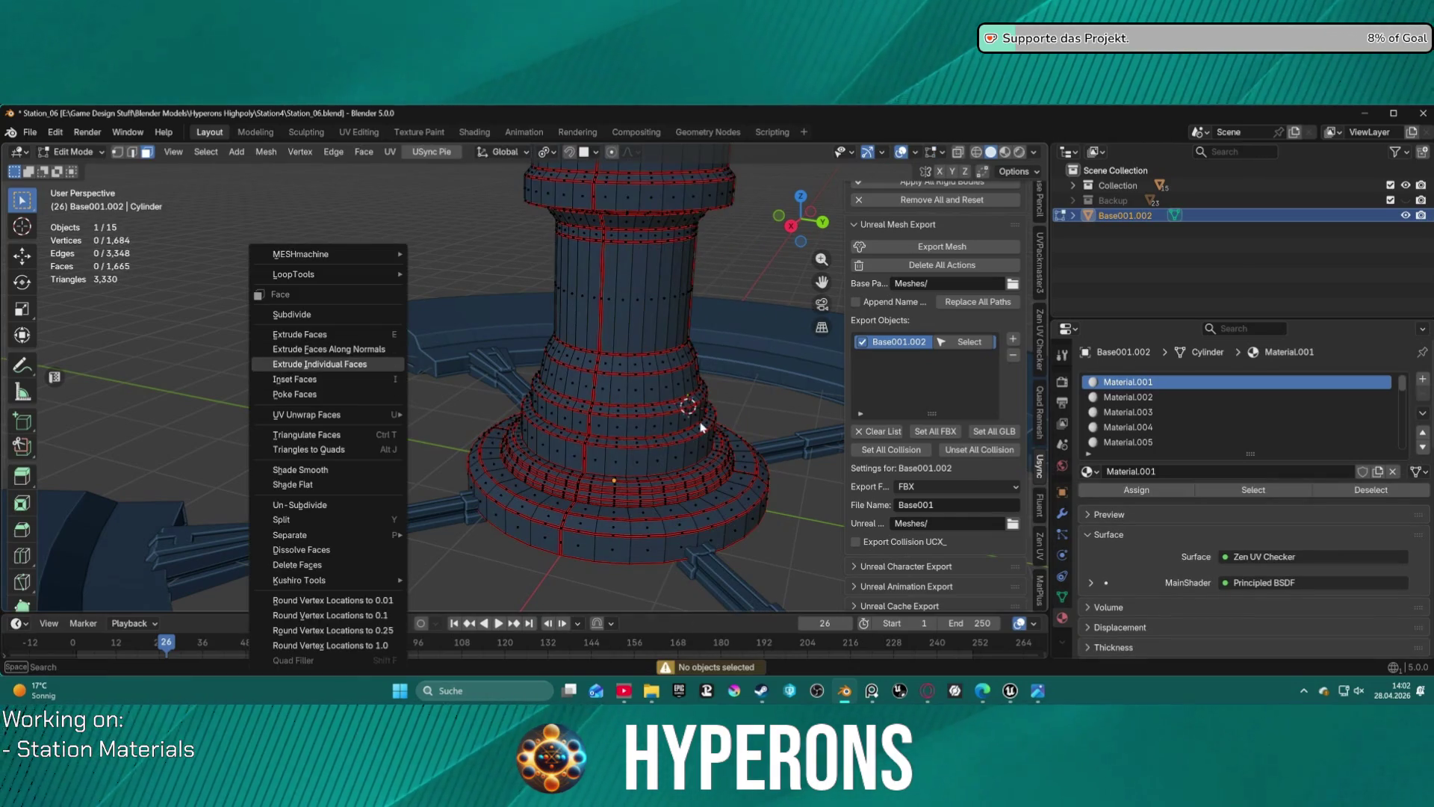
{"action": "mouse_move", "coordinate": [688, 426]}
{"action": "middle_mouse_down"}
{"action": "mouse_move", "coordinate": [584, 547]}
{"action": "mouse_move", "coordinate": [555, 317]}
{"action": "middle_mouse_up"}
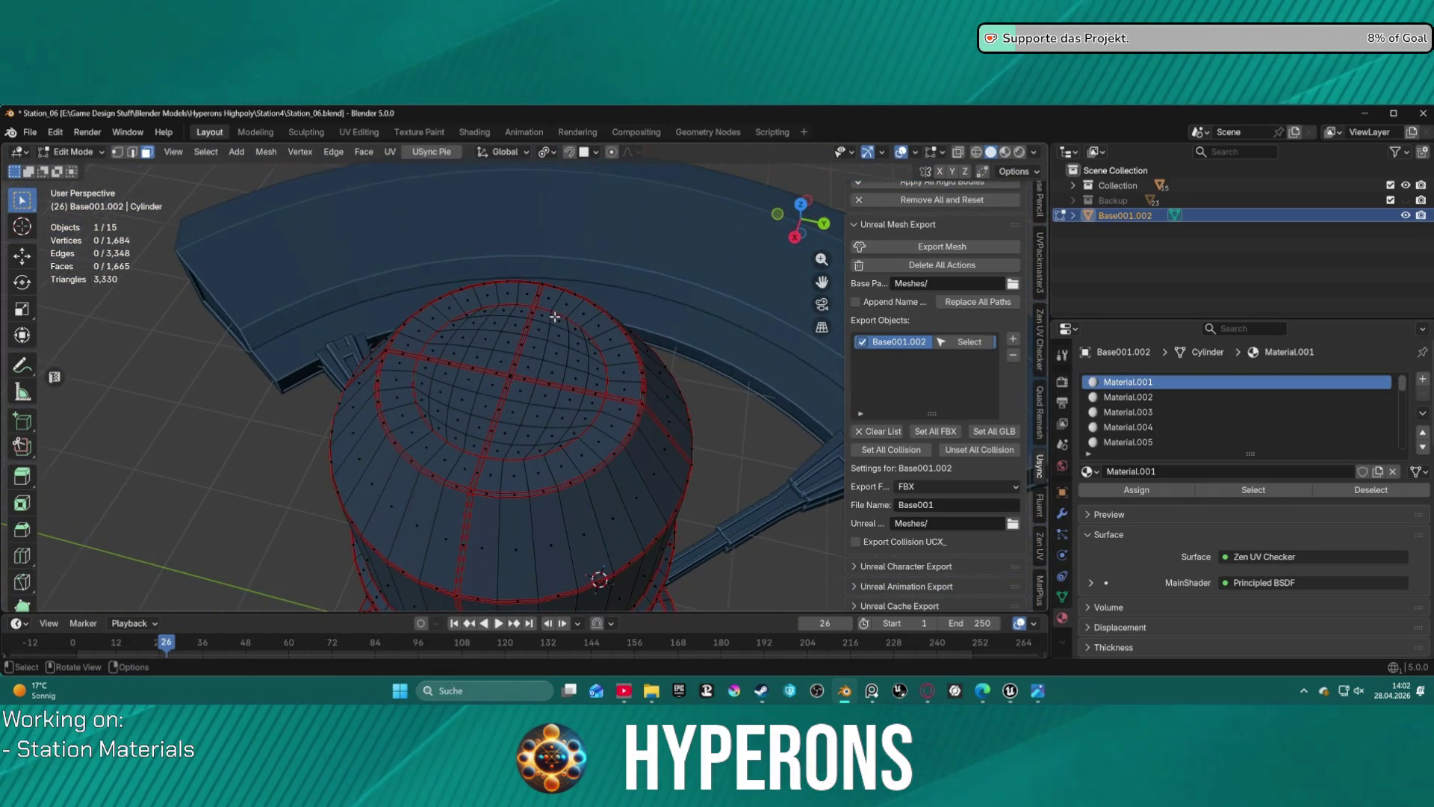
{"action": "left_click", "coordinate": [355, 133]}
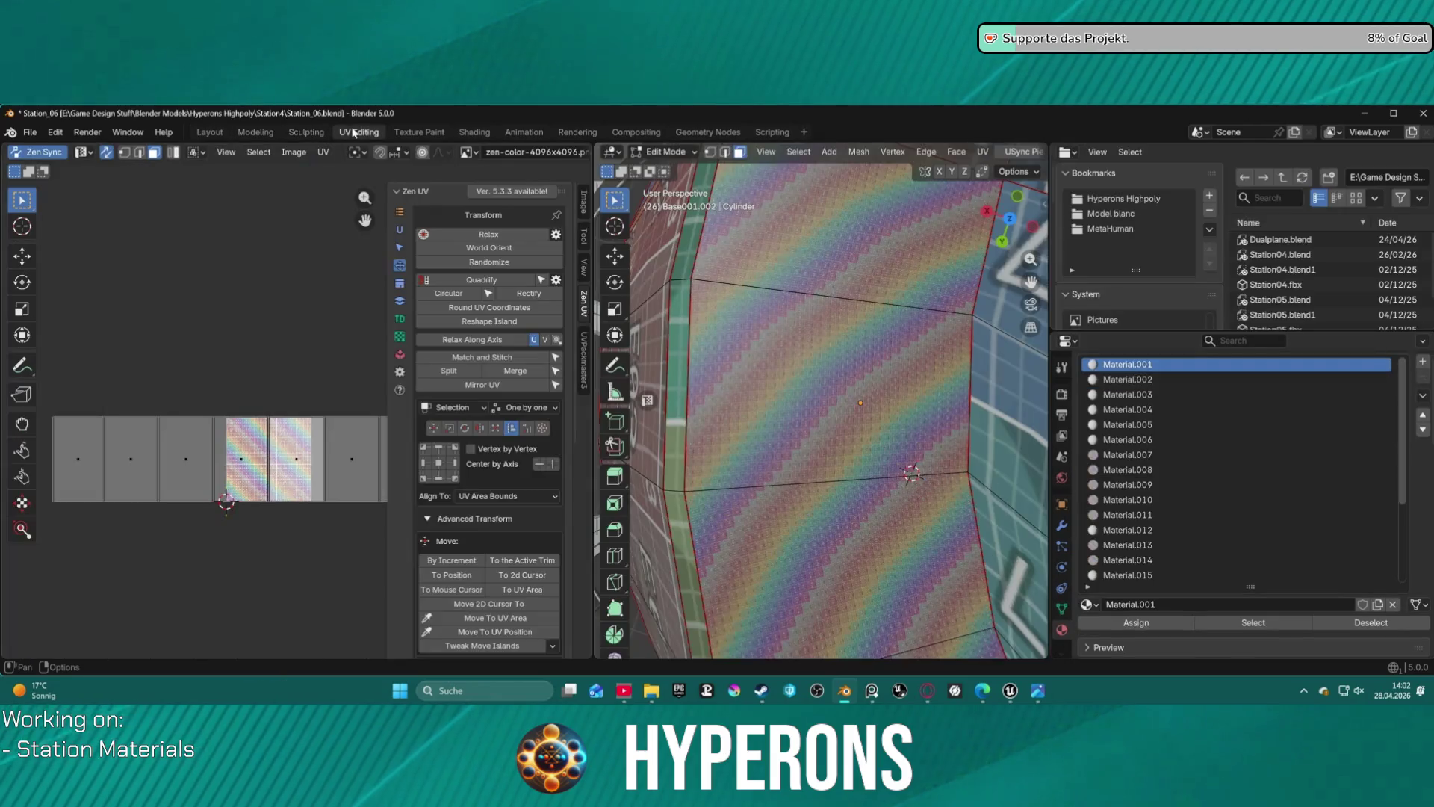
{"action": "scroll", "coordinate": [765, 324], "scroll_direction": "up", "scroll_amount": 5}
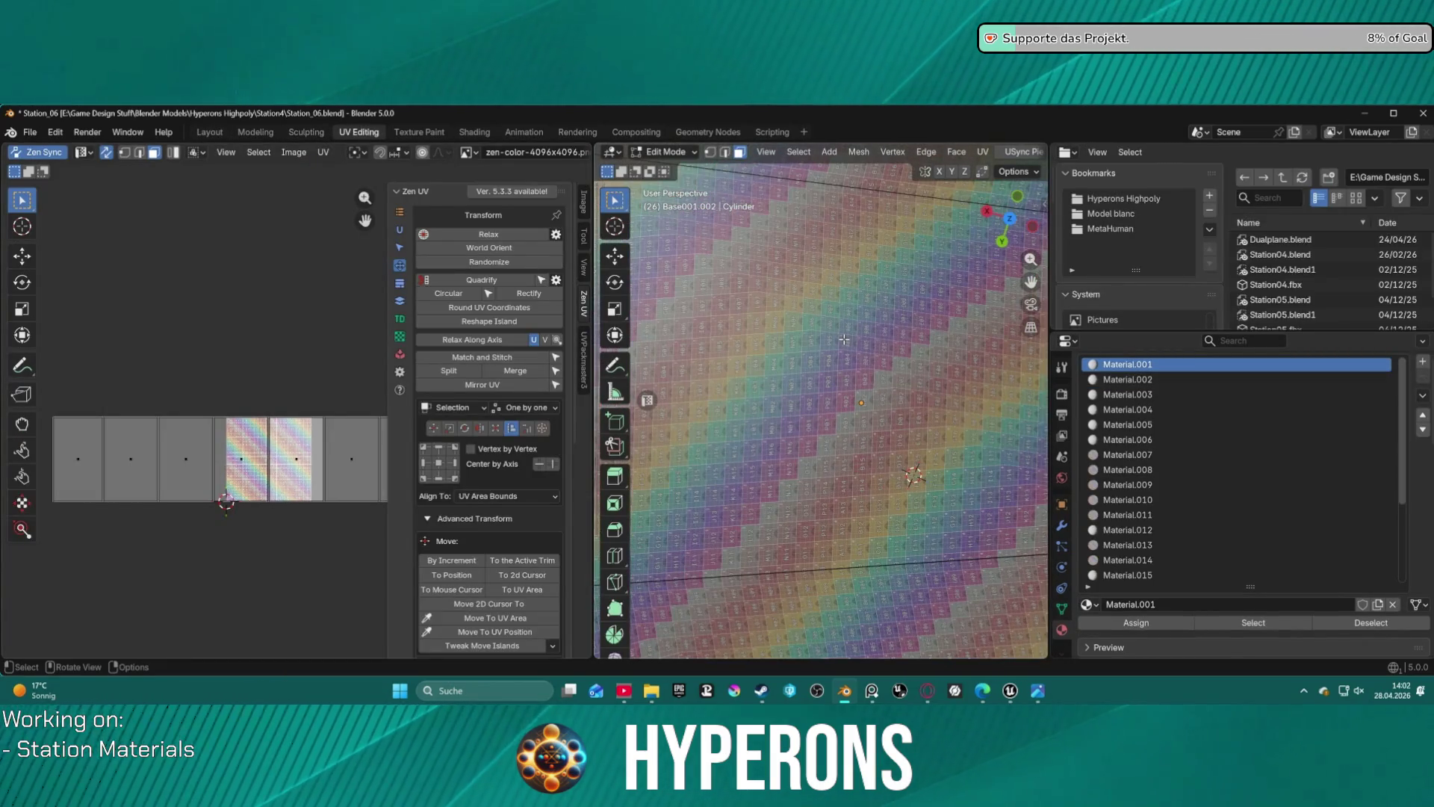
{"action": "scroll", "coordinate": [844, 339], "scroll_direction": "up", "scroll_amount": 1}
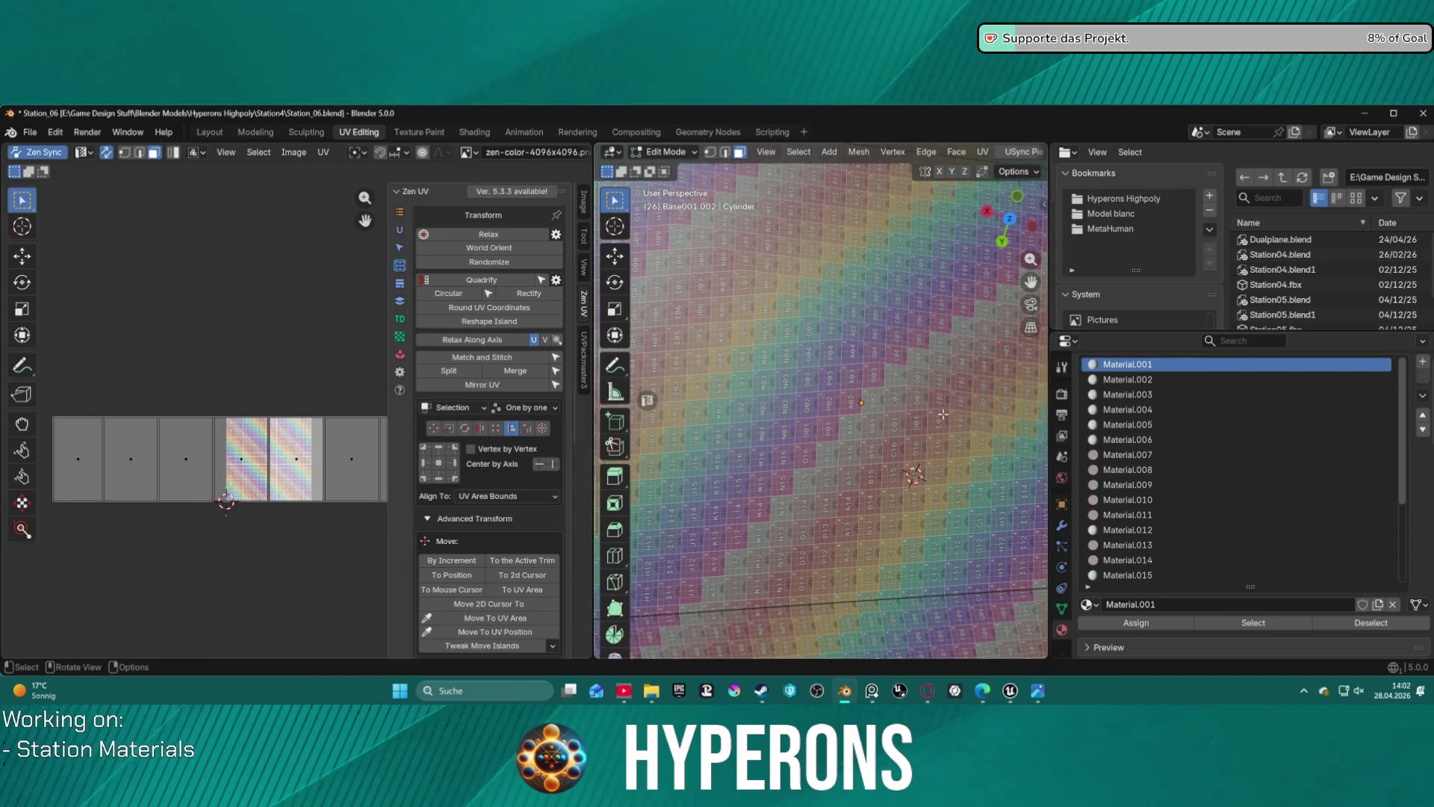
- Box-select all UV islands, run Zen UV Quadrify, scale them, then Relax
{"action": "key", "text": "a"}
{"action": "scroll", "coordinate": [246, 433], "scroll_direction": "down", "scroll_amount": 2}
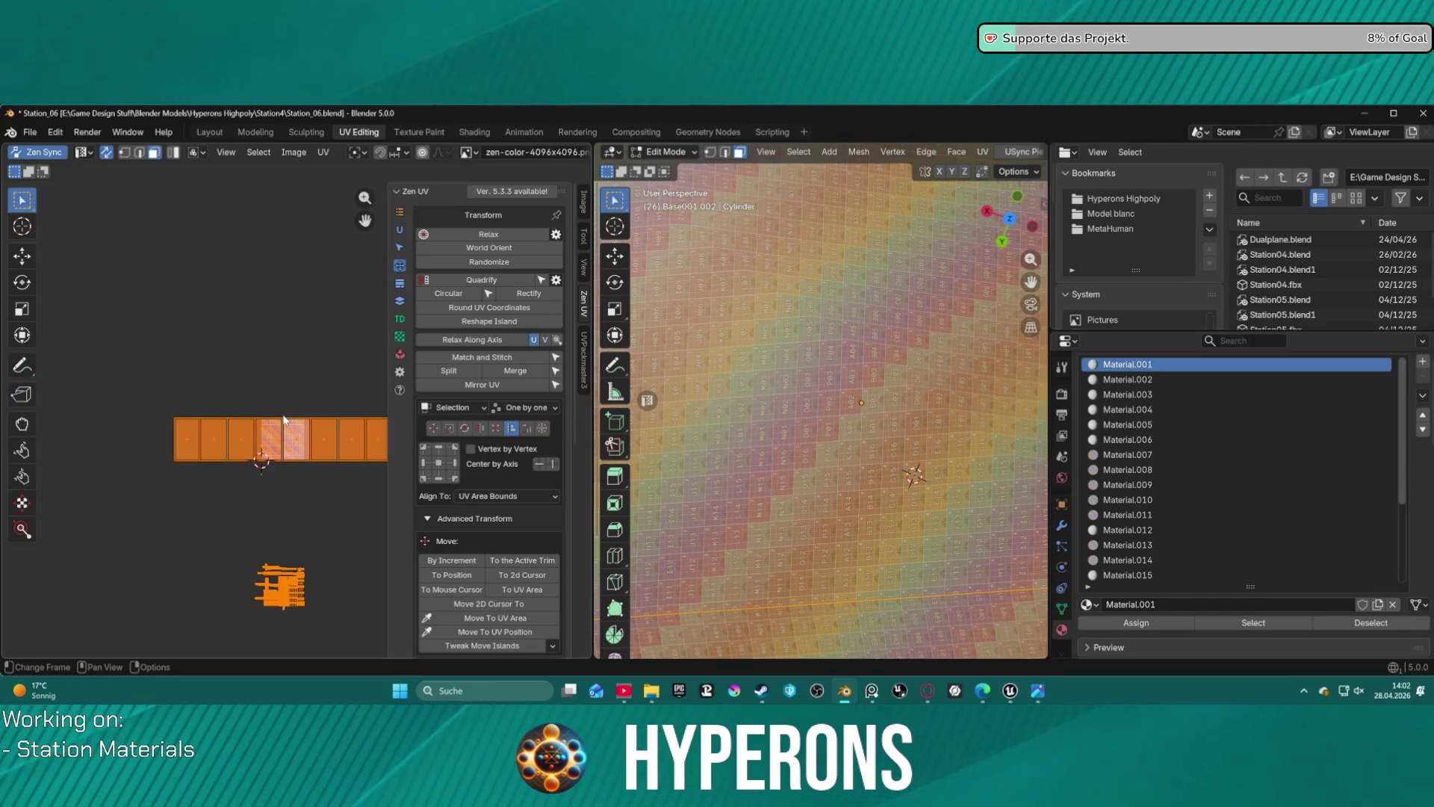
{"action": "key", "text": "alt+a"}
{"action": "scroll", "coordinate": [203, 368], "scroll_direction": "down", "scroll_amount": 2}
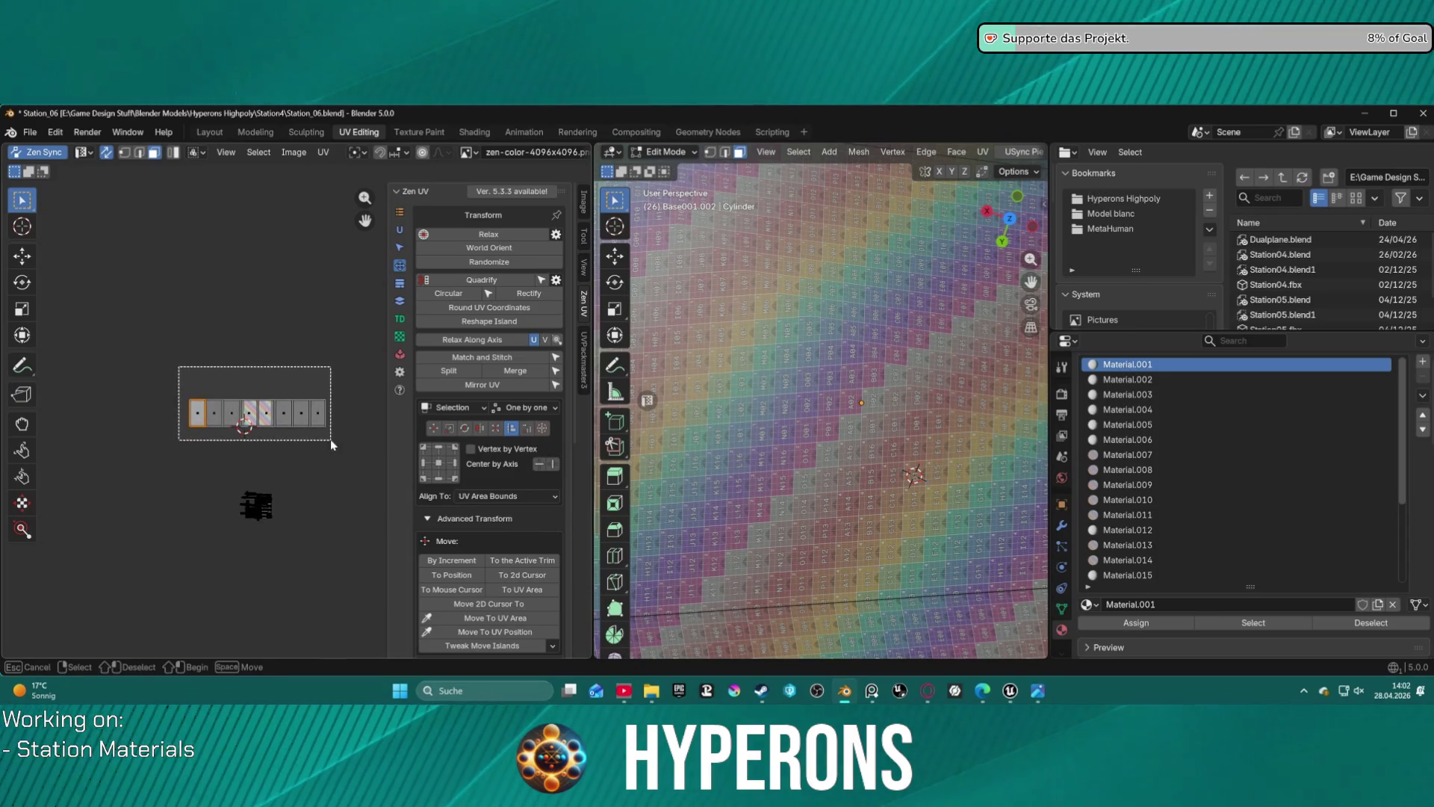
{"action": "left_click_drag", "start_coordinate": [331, 443], "coordinate": [332, 445]}
{"action": "scroll", "coordinate": [242, 407], "scroll_direction": "up", "scroll_amount": 7}
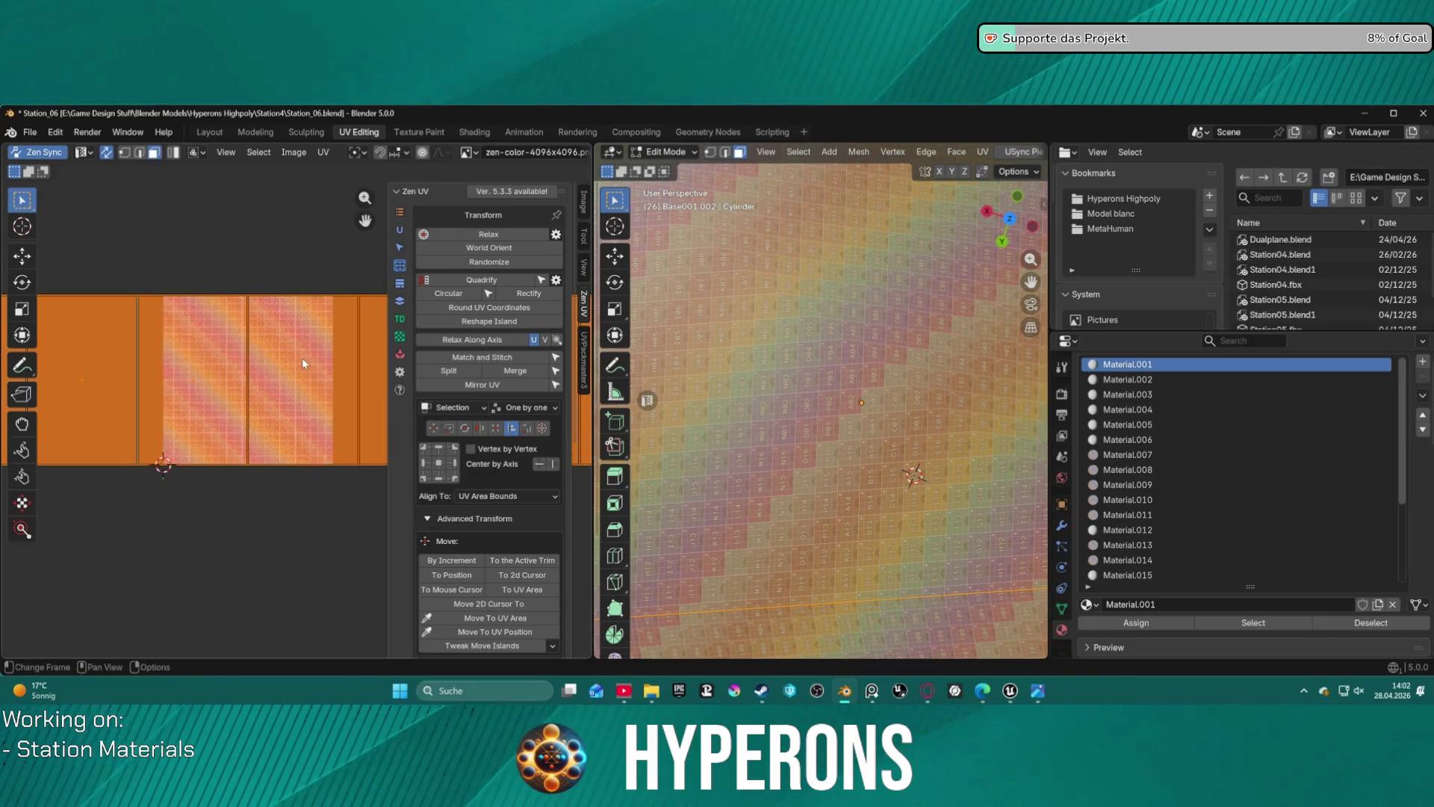
{"action": "scroll", "coordinate": [278, 406], "scroll_direction": "down", "scroll_amount": 2}
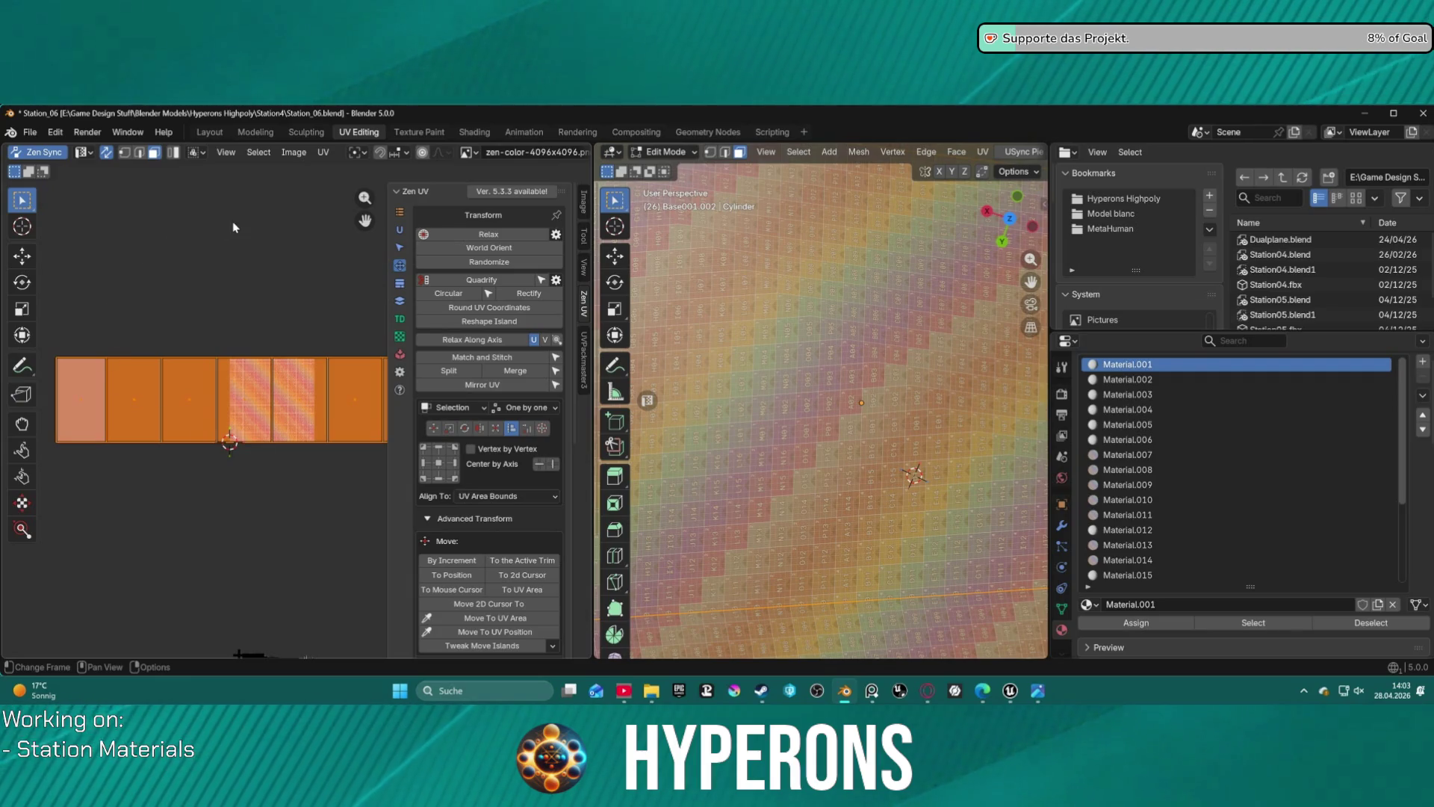
{"action": "scroll", "coordinate": [290, 321], "scroll_direction": "down", "scroll_amount": 3}
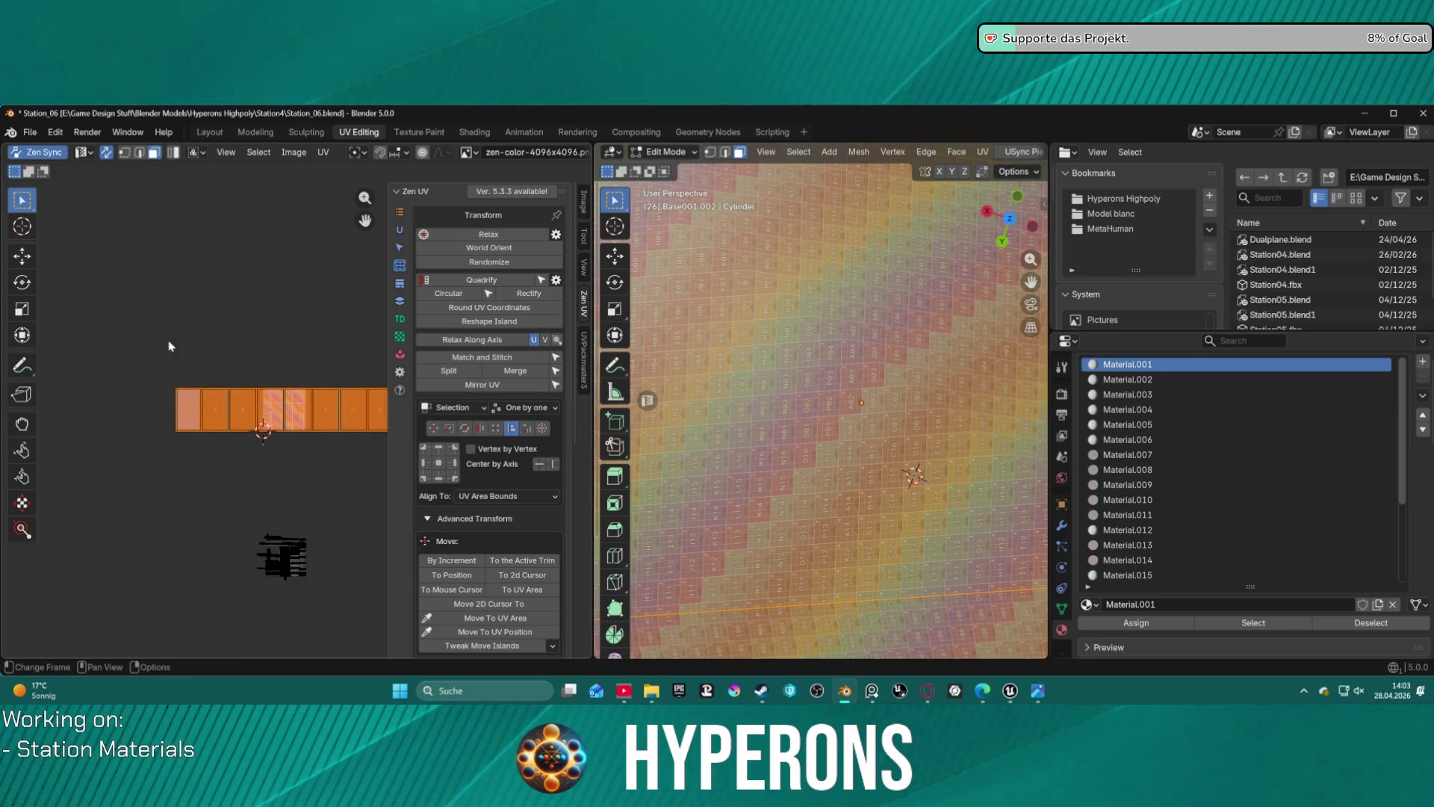
{"action": "scroll", "coordinate": [170, 345], "scroll_direction": "down", "scroll_amount": 1}
{"action": "left_click", "coordinate": [499, 285]}
{"action": "scroll", "coordinate": [285, 381], "scroll_direction": "up", "scroll_amount": 4}
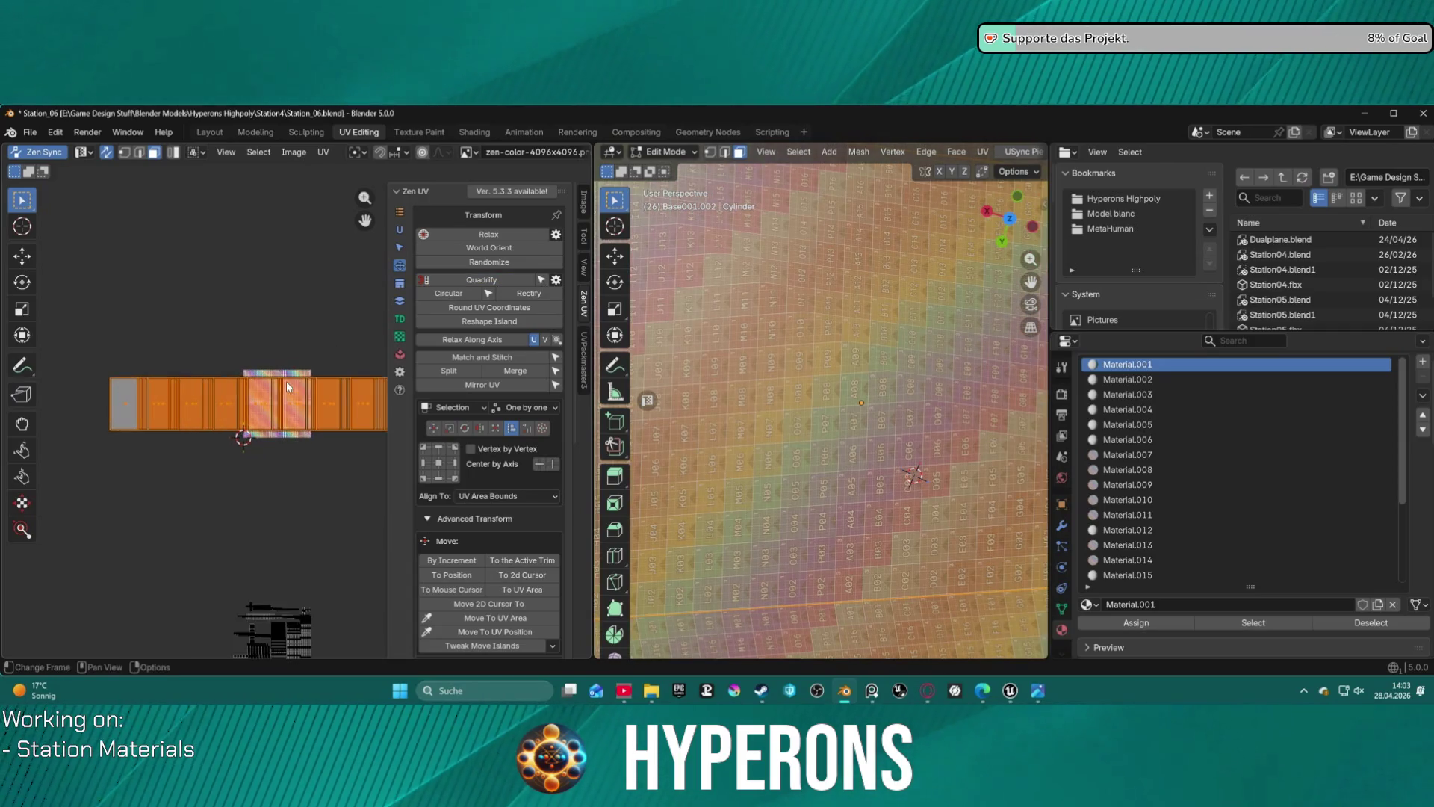
{"action": "key", "text": "s"}
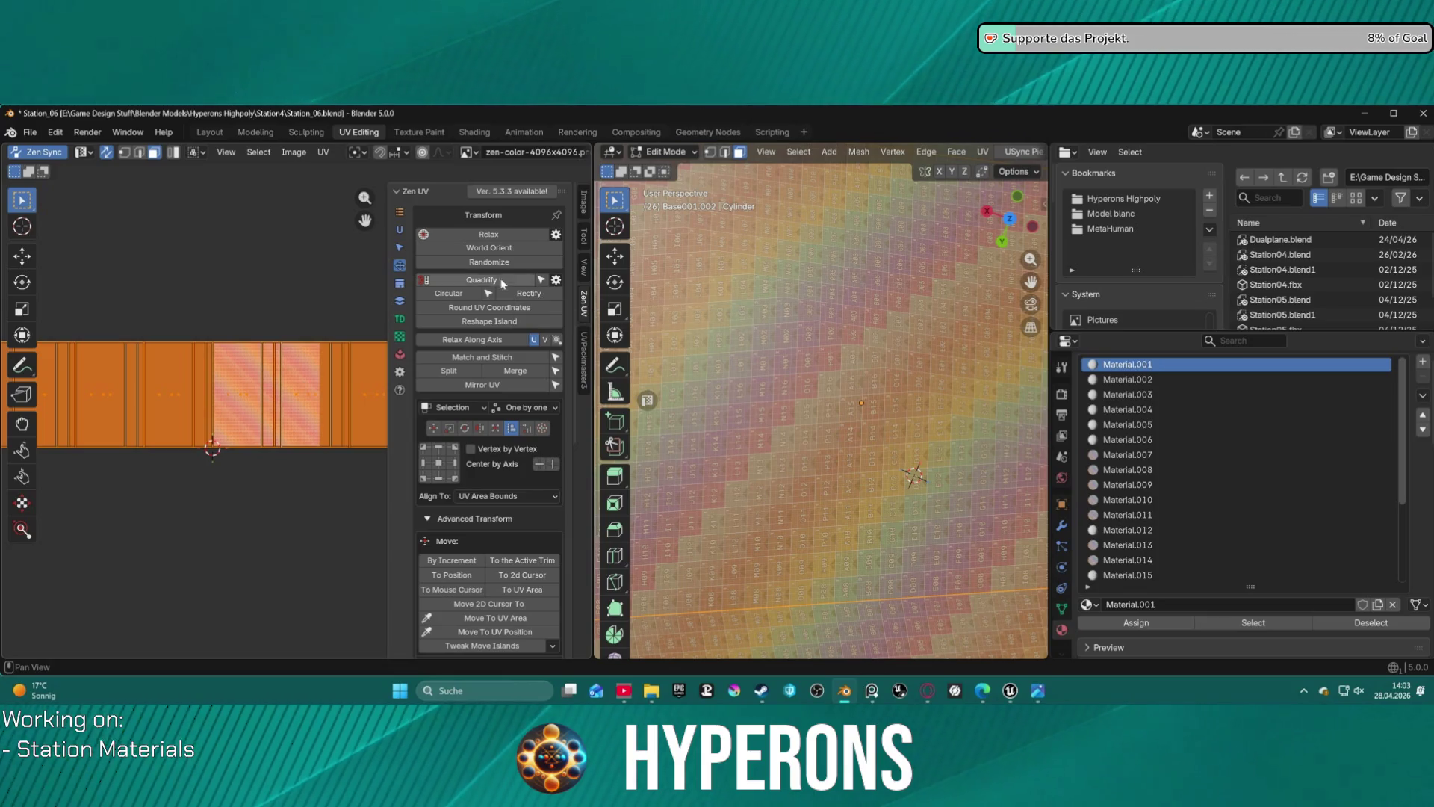
{"action": "left_click", "coordinate": [479, 237]}
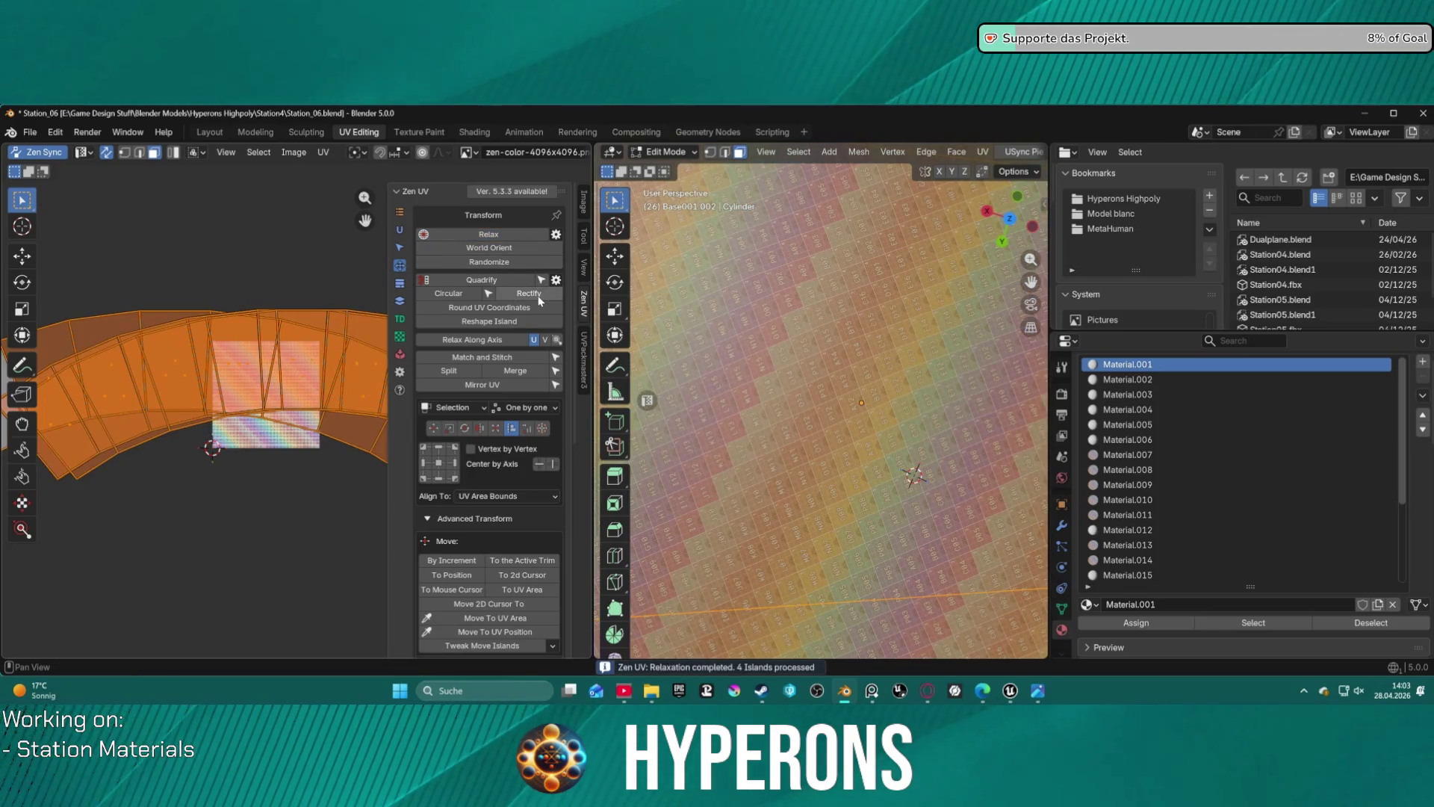
- Rectify the curved UV islands into straight strips, then scale and shift them to about 0.9
{"action": "left_click", "coordinate": [539, 299]}
{"action": "key", "text": "s"}
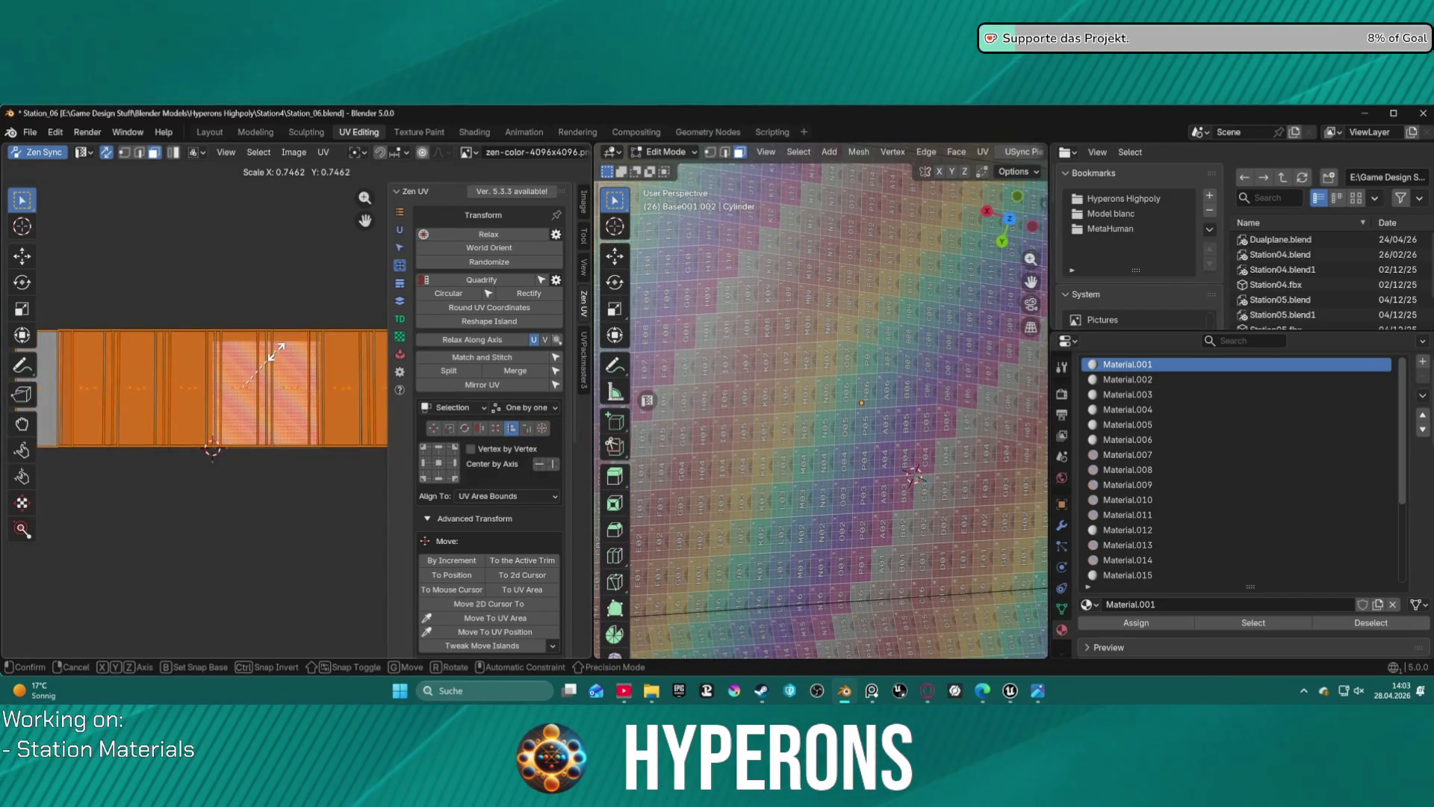
{"action": "key", "text": "g"}
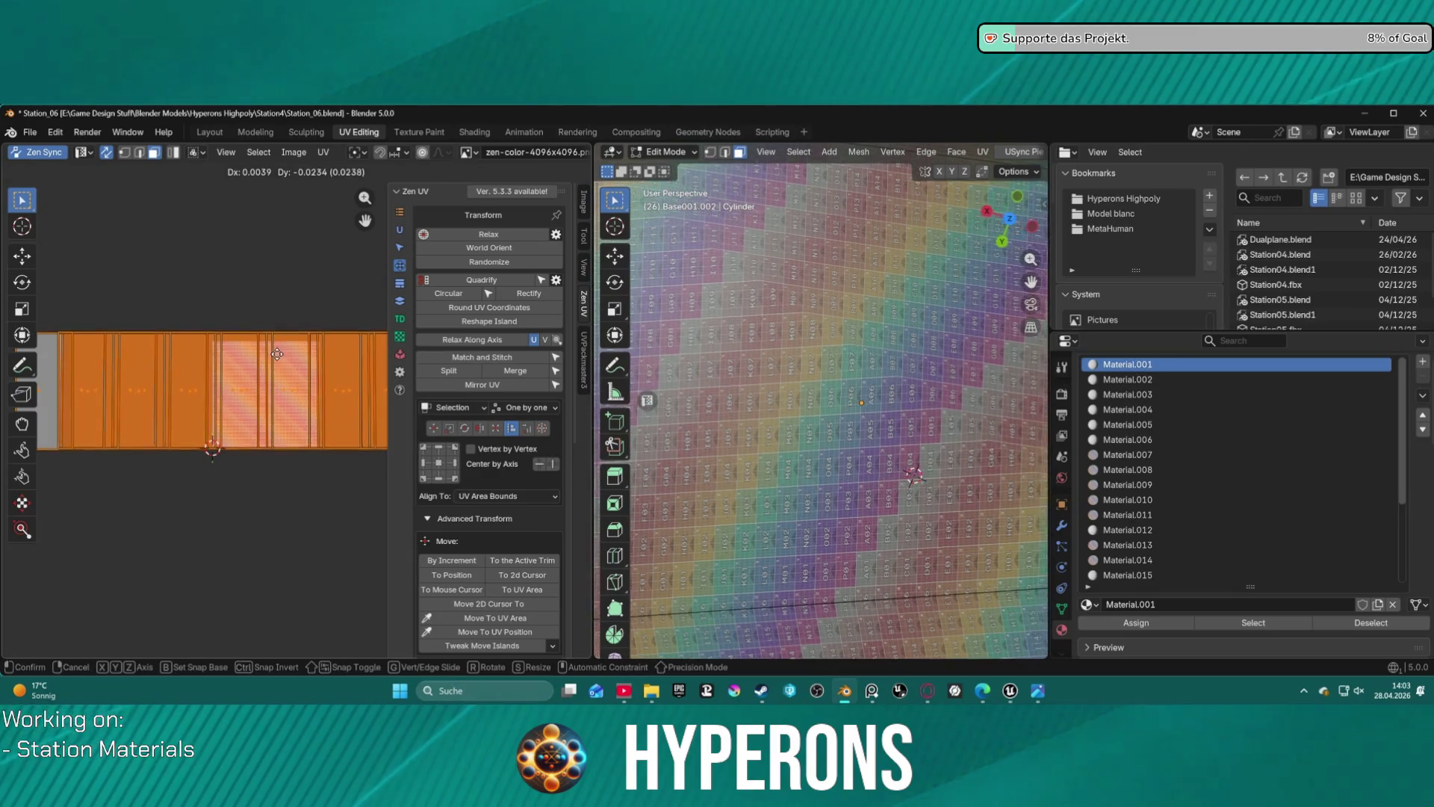
{"action": "left_click", "coordinate": [439, 463]}
{"action": "key", "text": "s"}
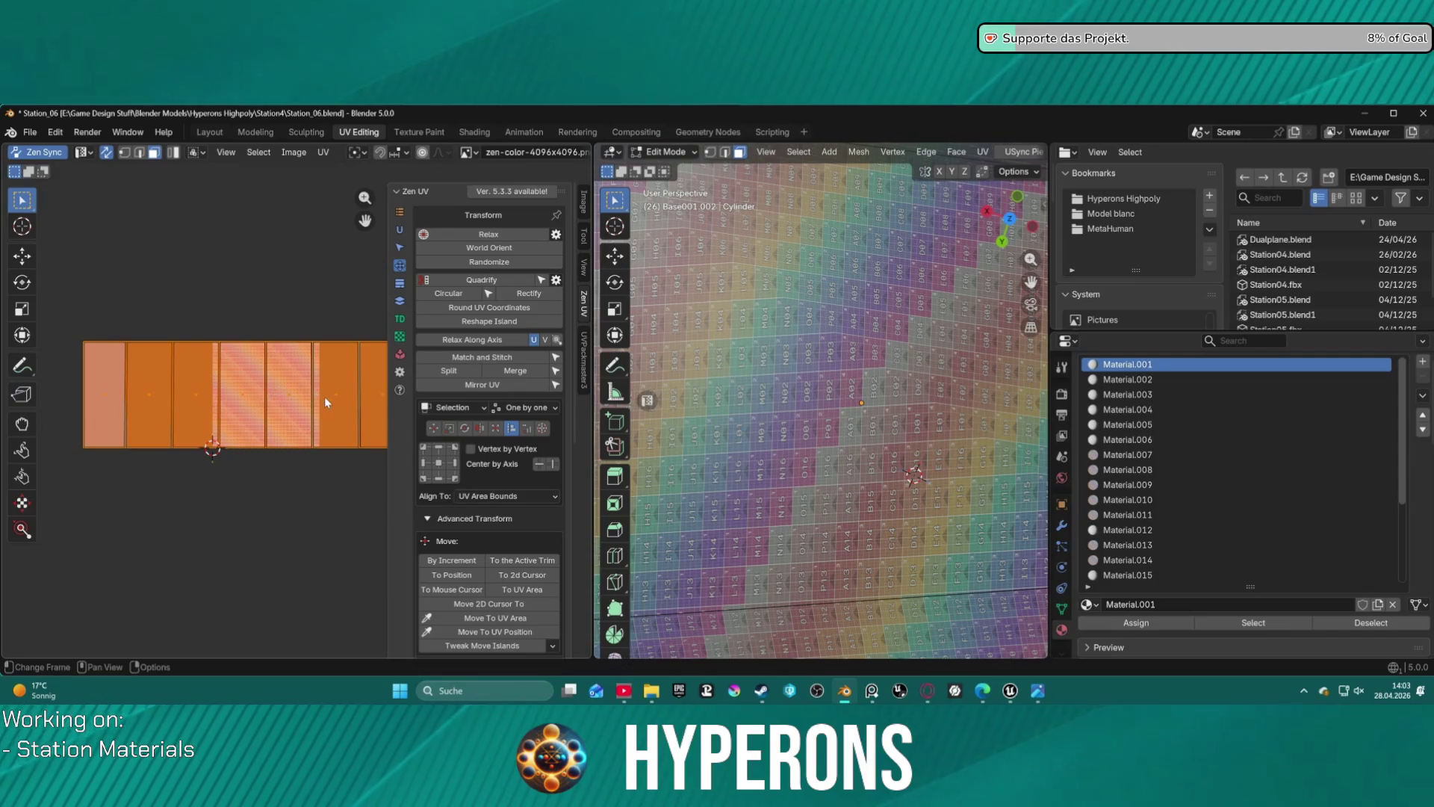
- Return to the Layout workspace and export the base mesh to Unreal
{"action": "left_click", "coordinate": [32, 132]}
{"action": "mouse_move", "coordinate": [125, 326]}
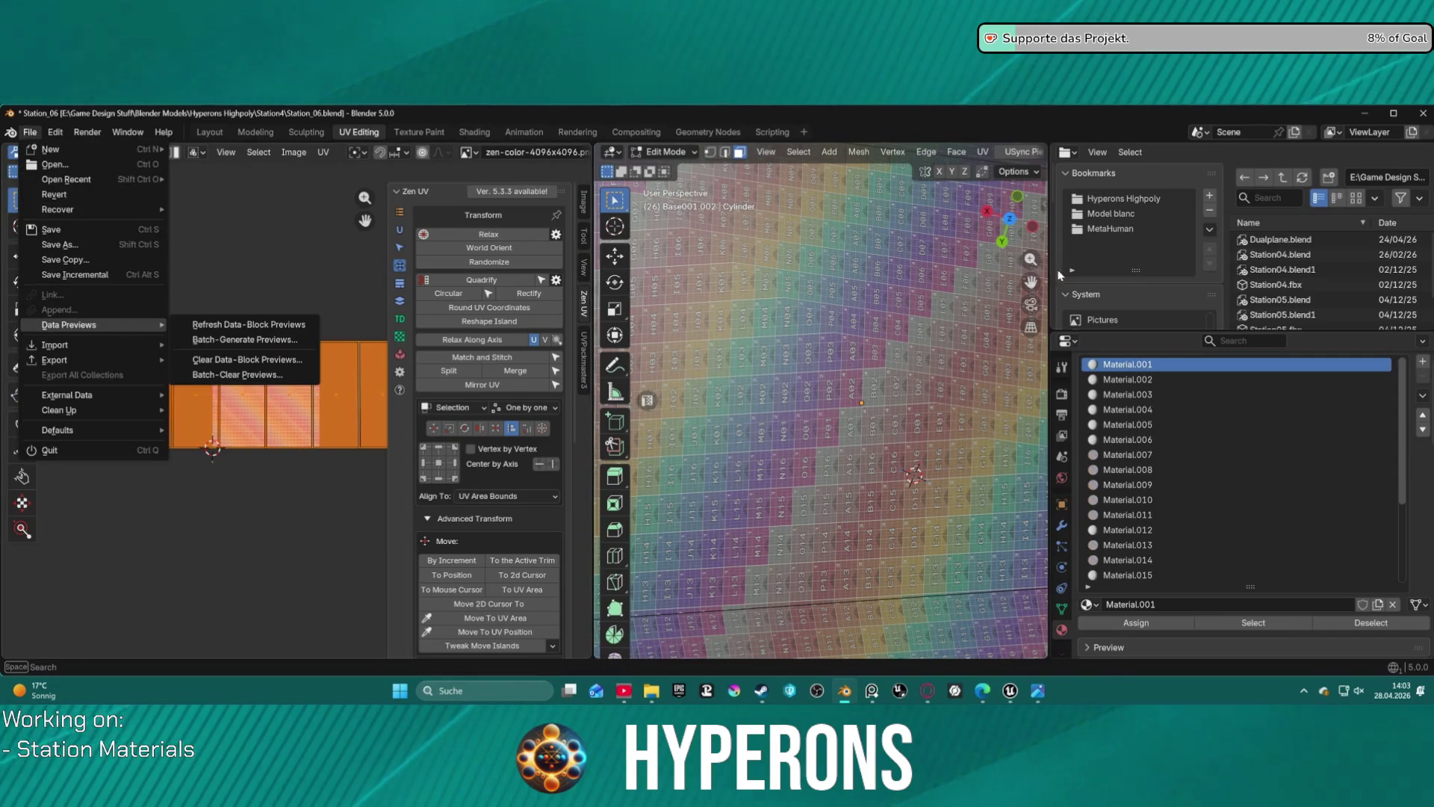
{"action": "left_click", "coordinate": [271, 196]}
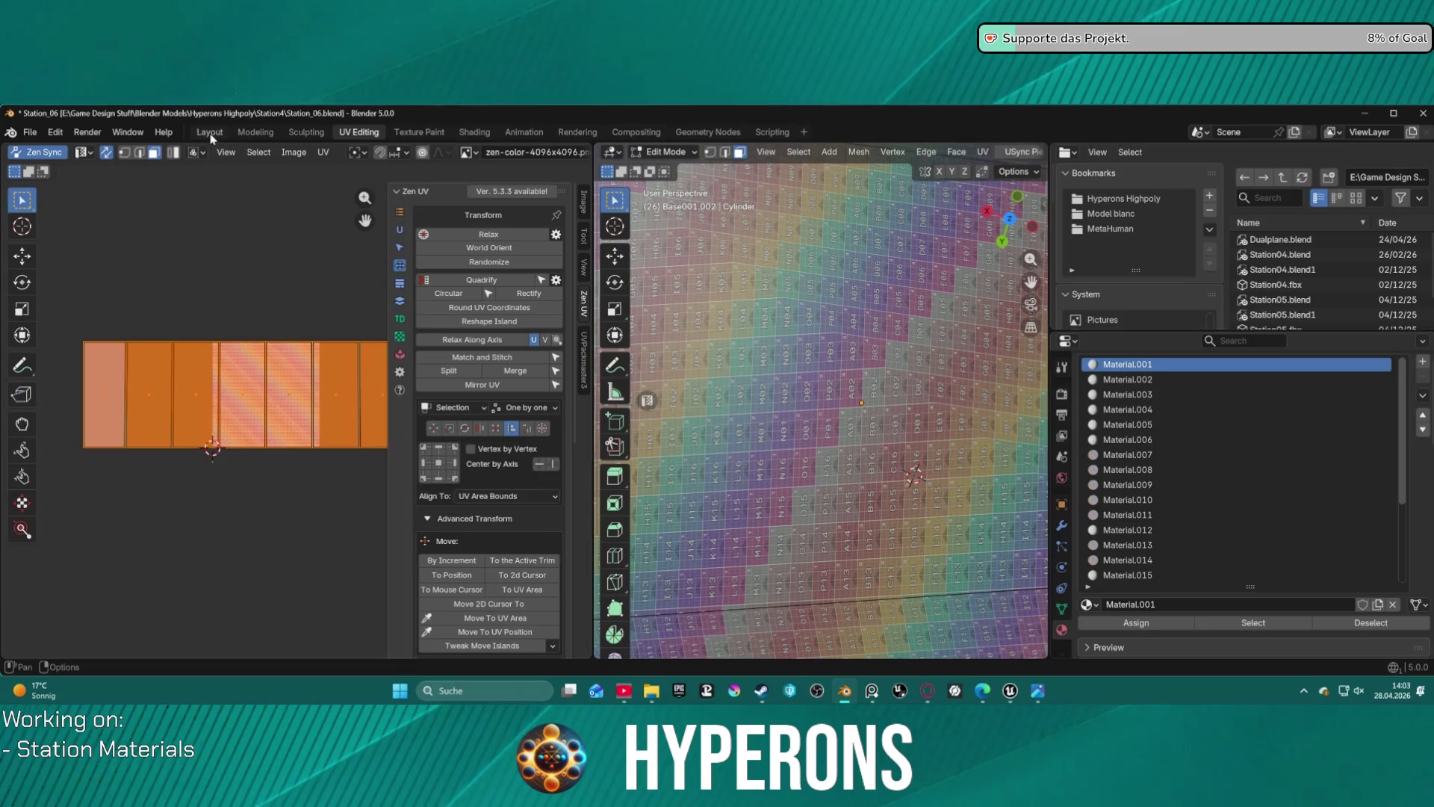
{"action": "left_click", "coordinate": [210, 132]}
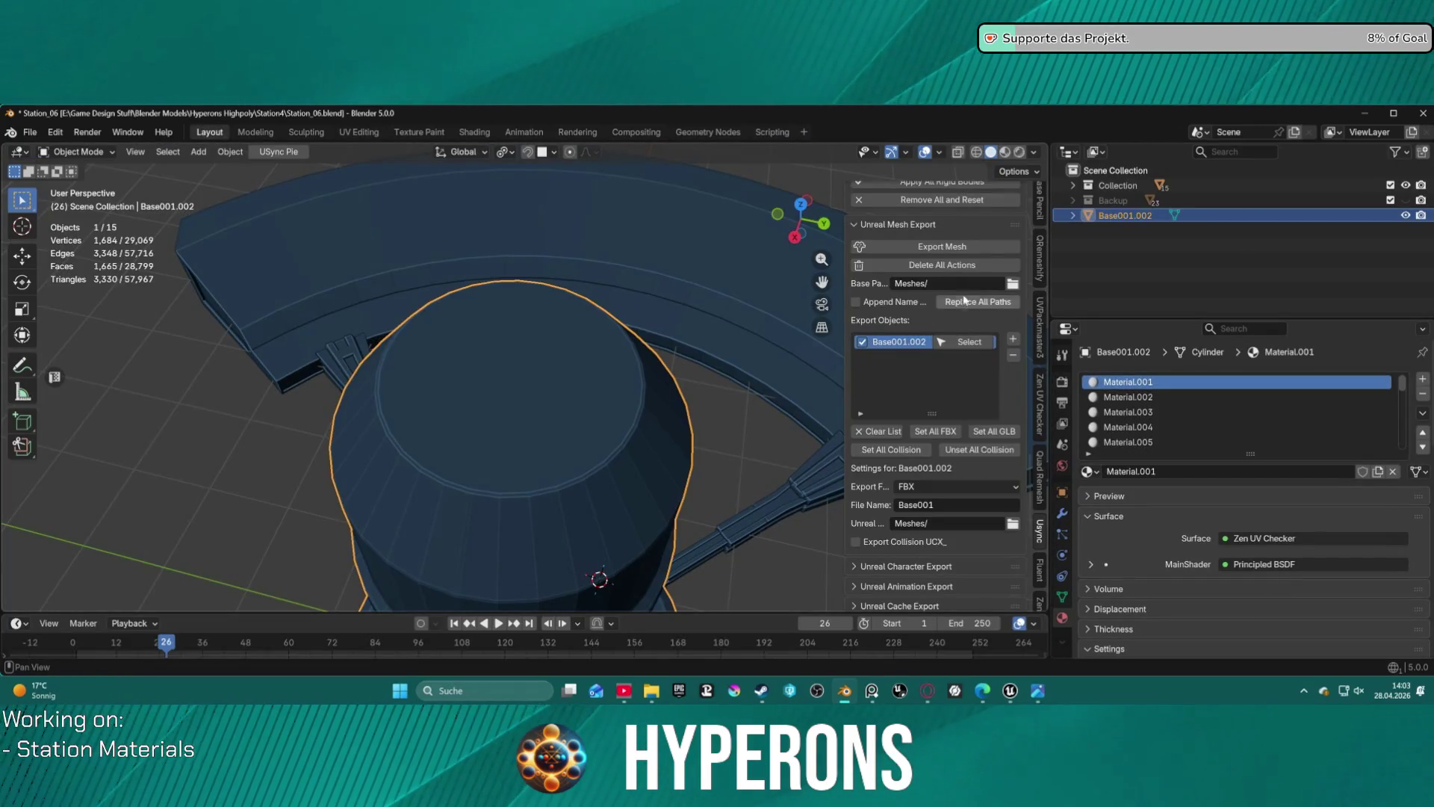
{"action": "left_click", "coordinate": [942, 249]}
- Import the re-exported meshes through USync in Unreal and fly over the floor to inspect the panels
{"action": "left_click", "coordinate": [1010, 693]}
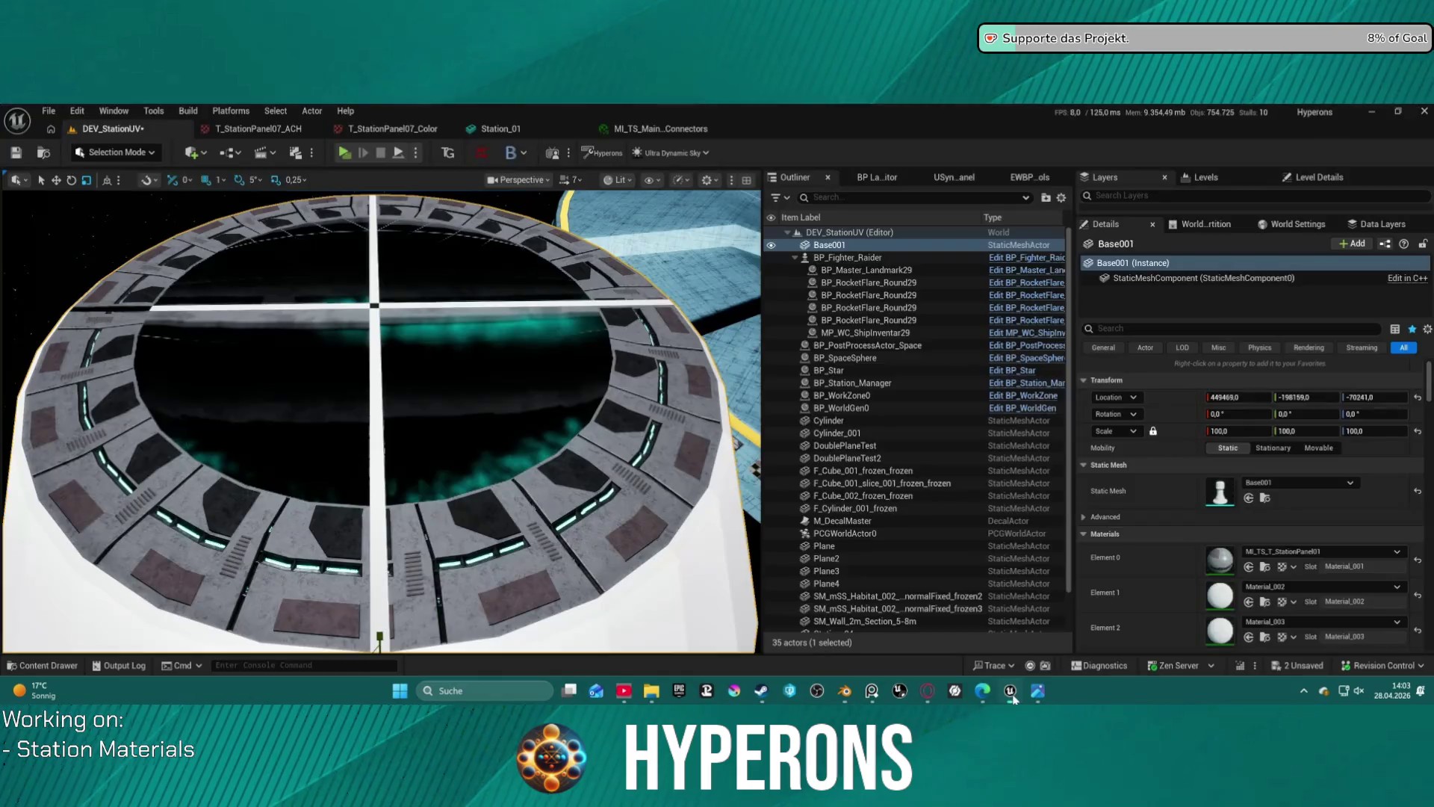
{"action": "left_click", "coordinate": [969, 177]}
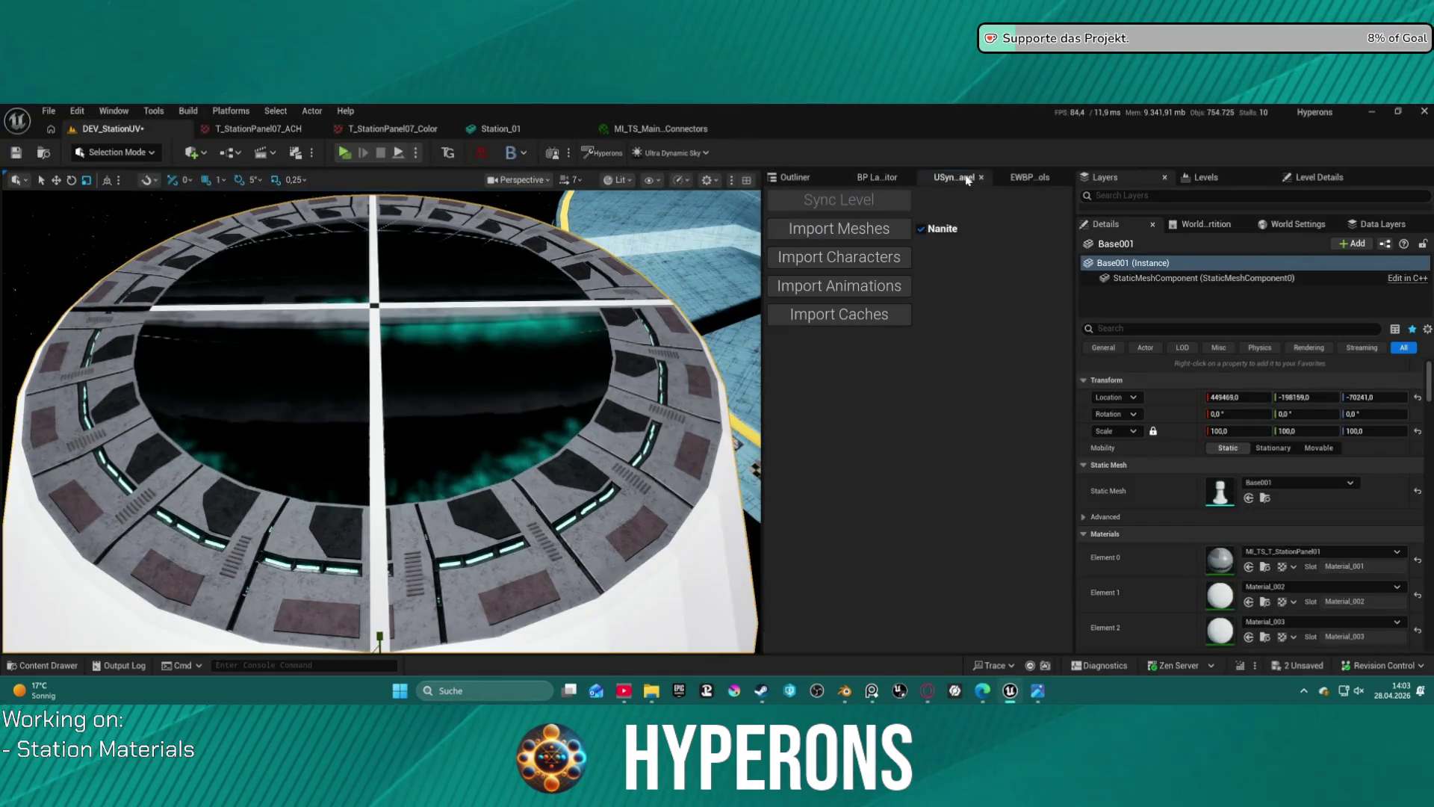
{"action": "left_click", "coordinate": [885, 230]}
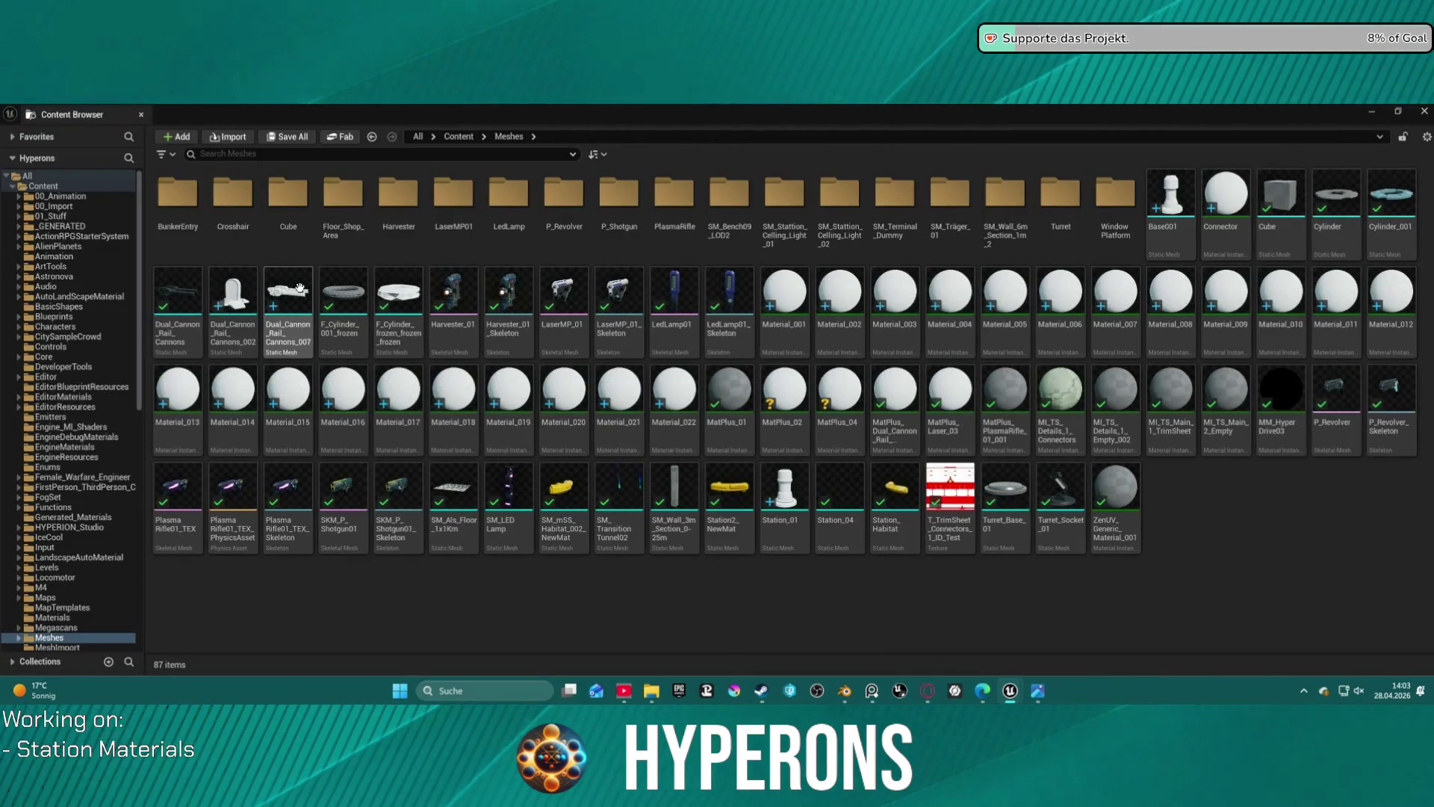
{"action": "left_click", "coordinate": [140, 115]}
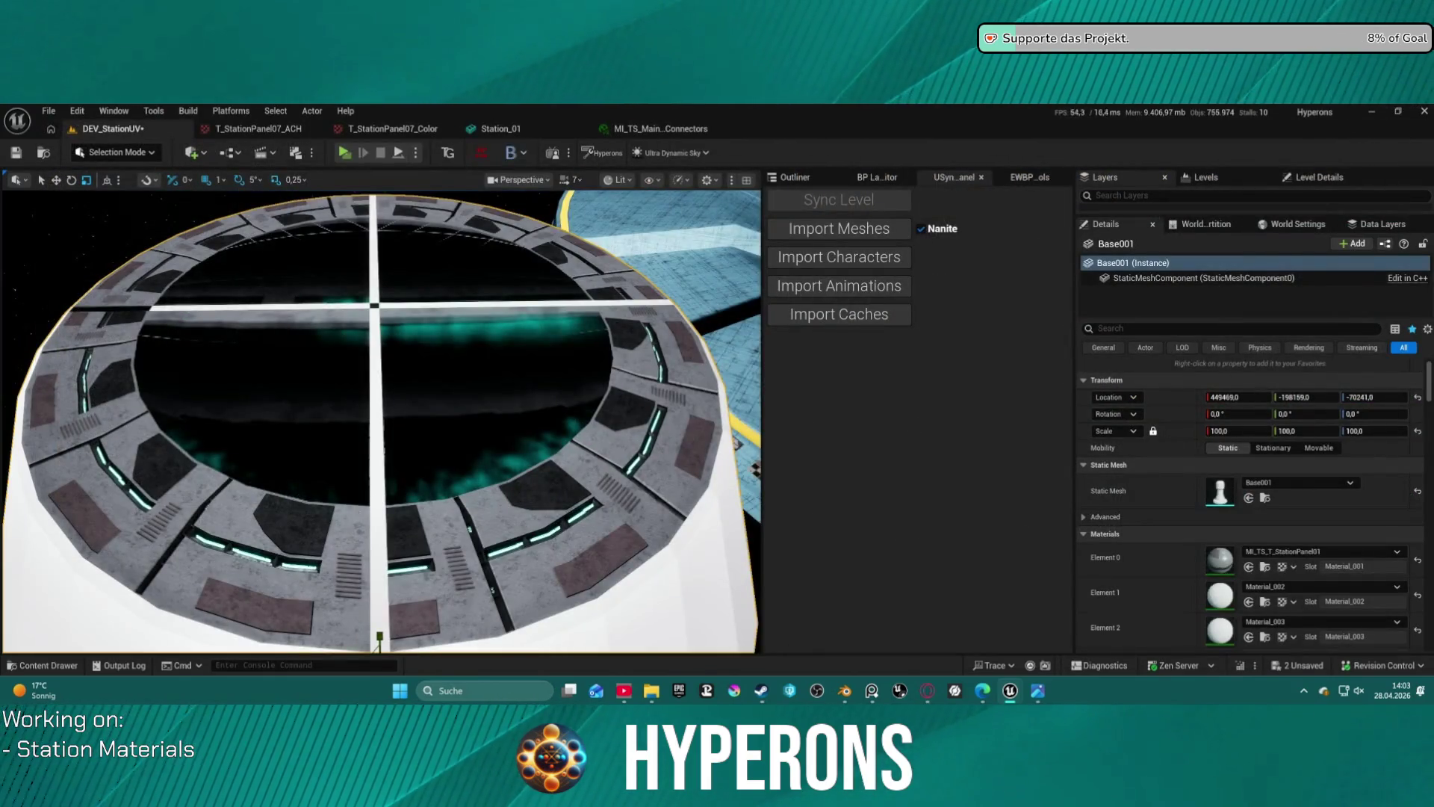
{"action": "right_click_drag", "start_coordinate": [500, 204], "coordinate": [493, 214]}
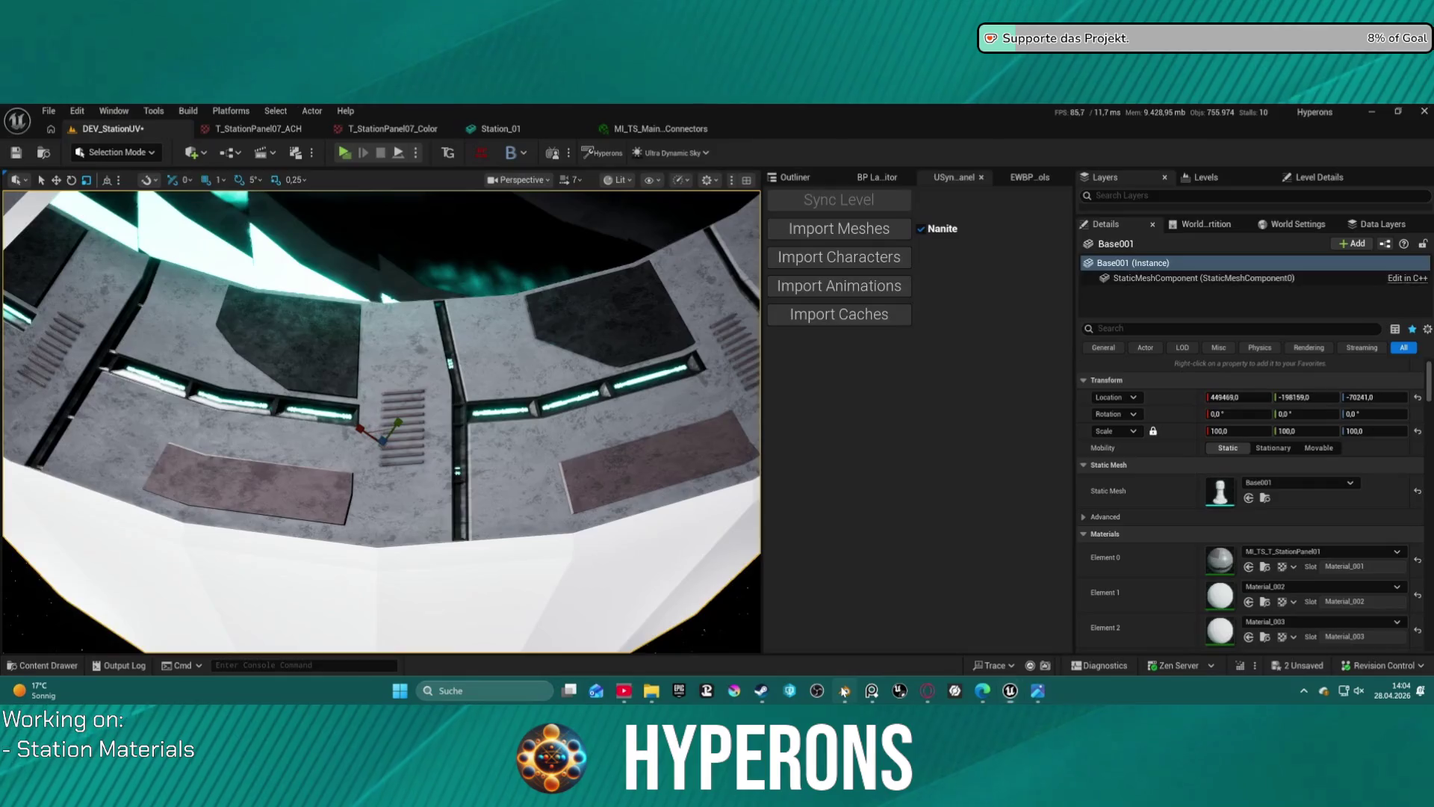
- In Blender, select the cylinder's seam-bounded face strip in Edit Mode
{"action": "left_click", "coordinate": [844, 690]}
{"action": "left_click", "coordinate": [530, 430]}
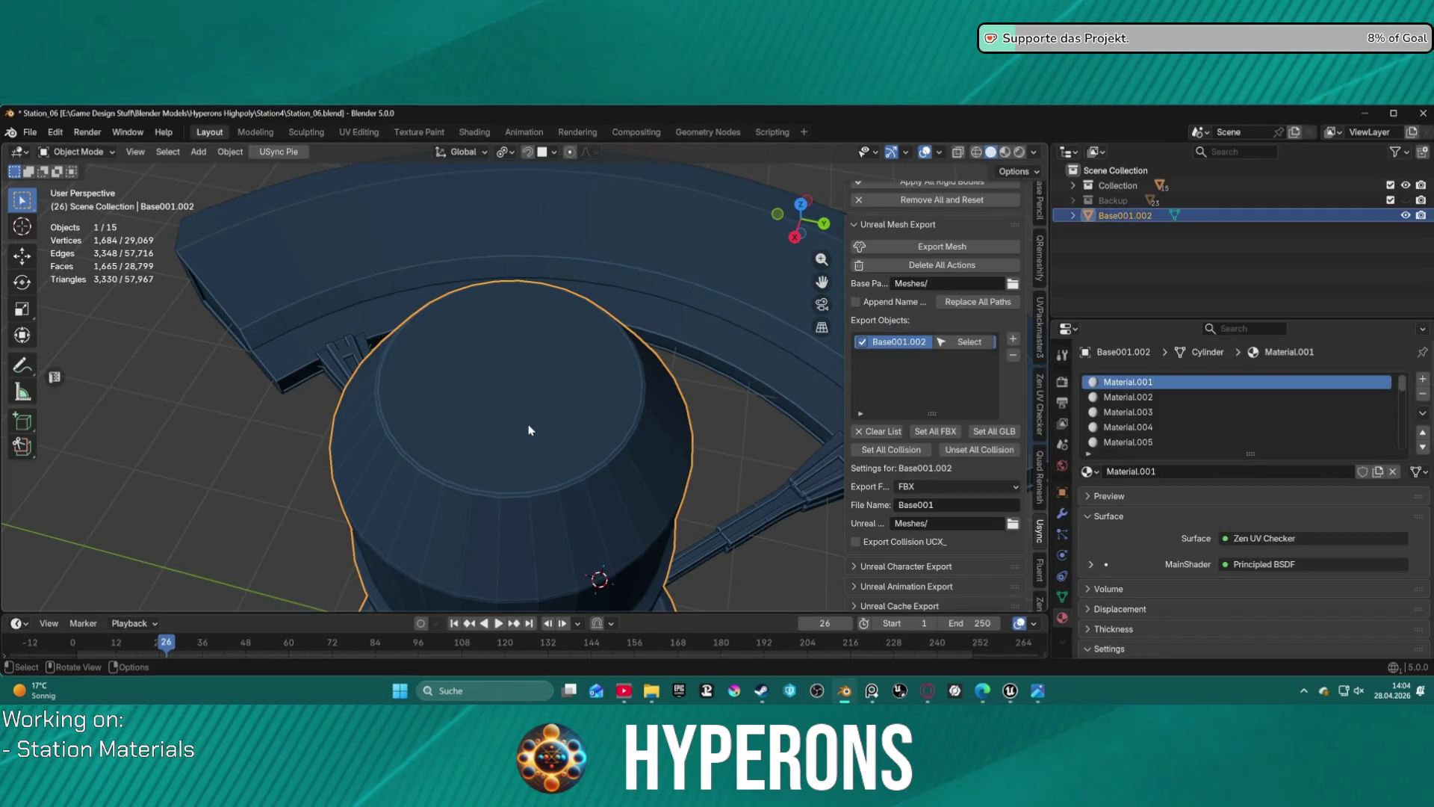
{"action": "key", "text": "Tab"}
{"action": "scroll", "coordinate": [559, 439], "scroll_direction": "up", "scroll_amount": 3}
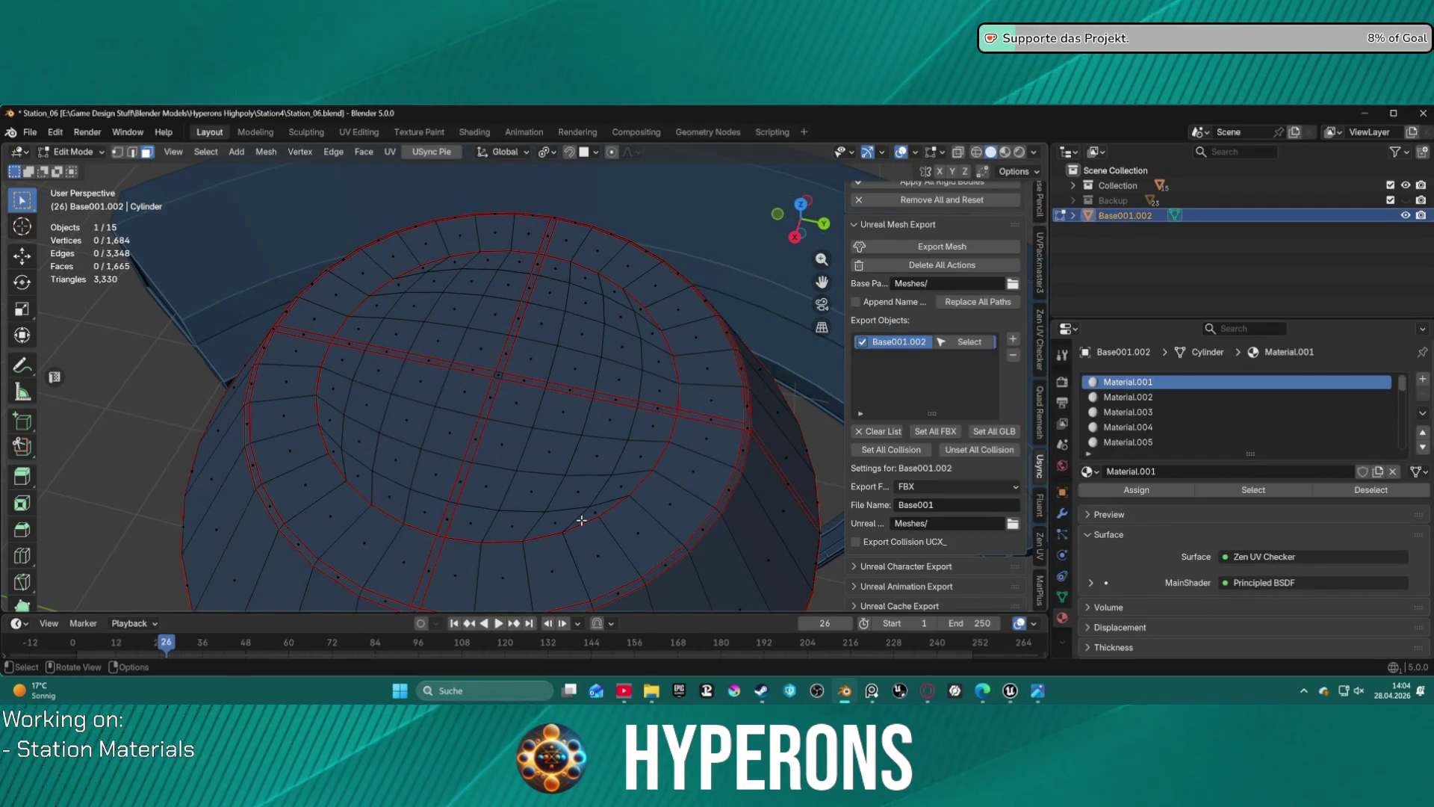
{"action": "key", "text": "l"}
{"action": "scroll", "coordinate": [427, 465], "scroll_direction": "down", "scroll_amount": 4}
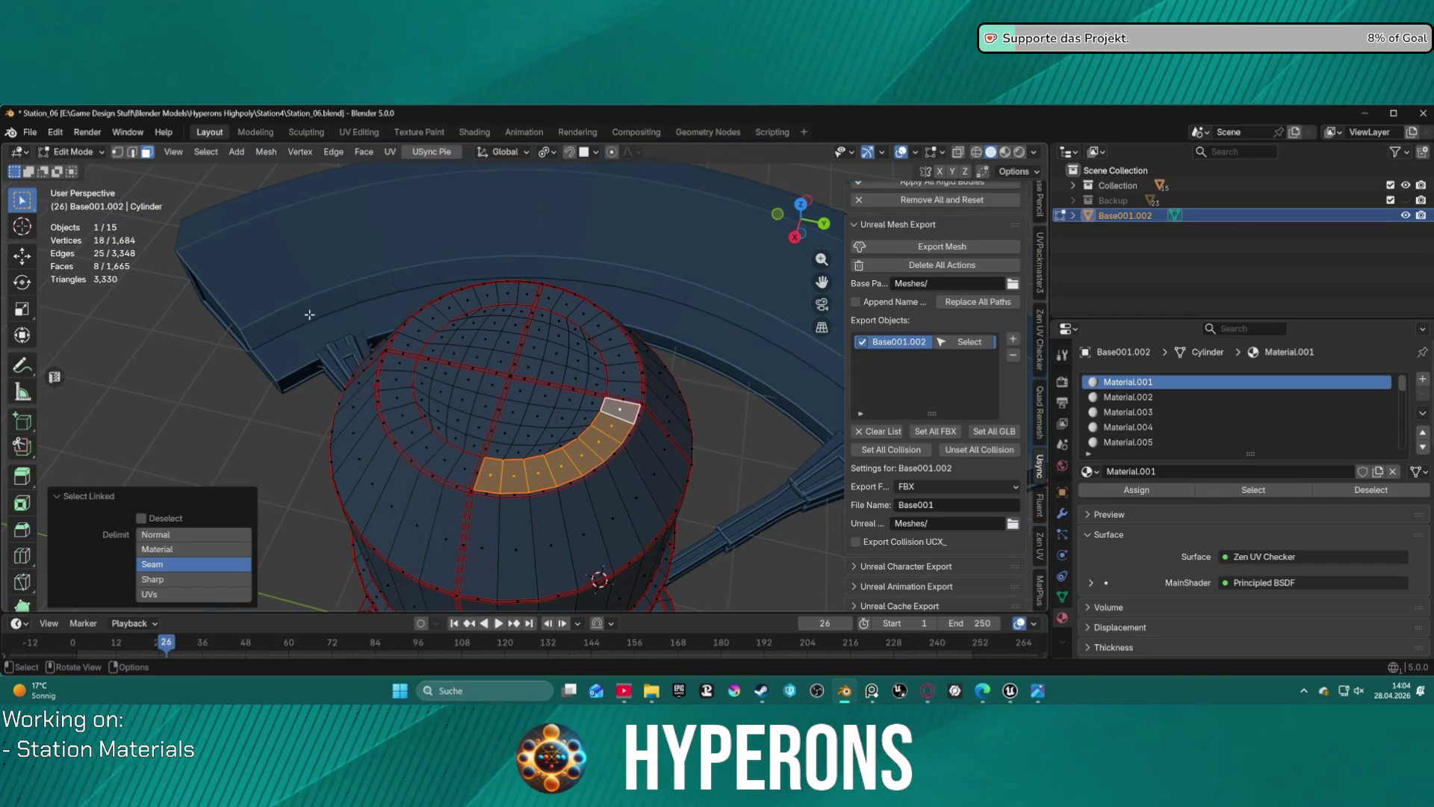
- Switch to UV Editing, move the selected faces, and inspect the checker texture across them
{"action": "left_click", "coordinate": [356, 134]}
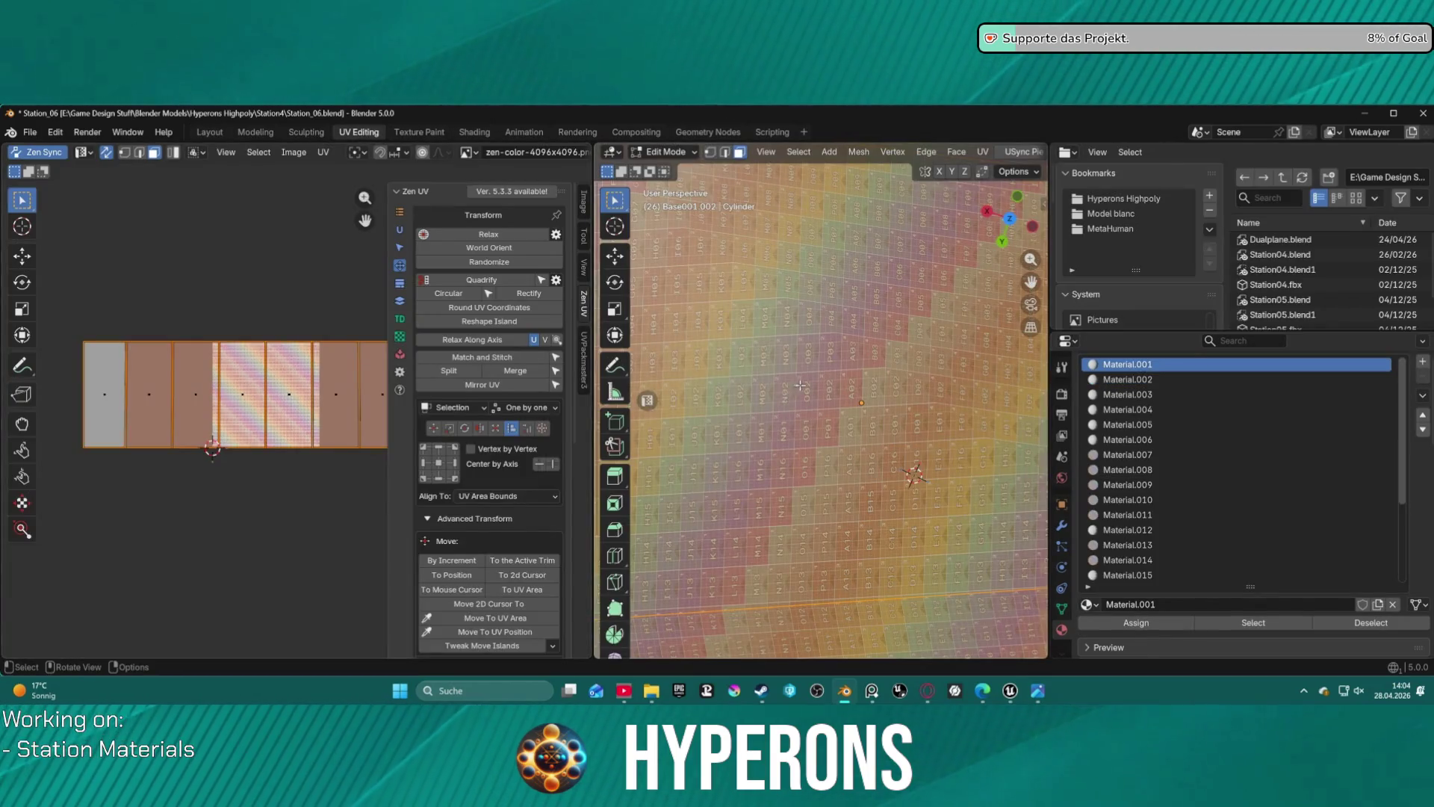
{"action": "scroll", "coordinate": [798, 386], "scroll_direction": "down", "scroll_amount": 4}
{"action": "scroll", "coordinate": [825, 394], "scroll_direction": "up", "scroll_amount": 2}
{"action": "scroll", "coordinate": [828, 395], "scroll_direction": "up", "scroll_amount": 1}
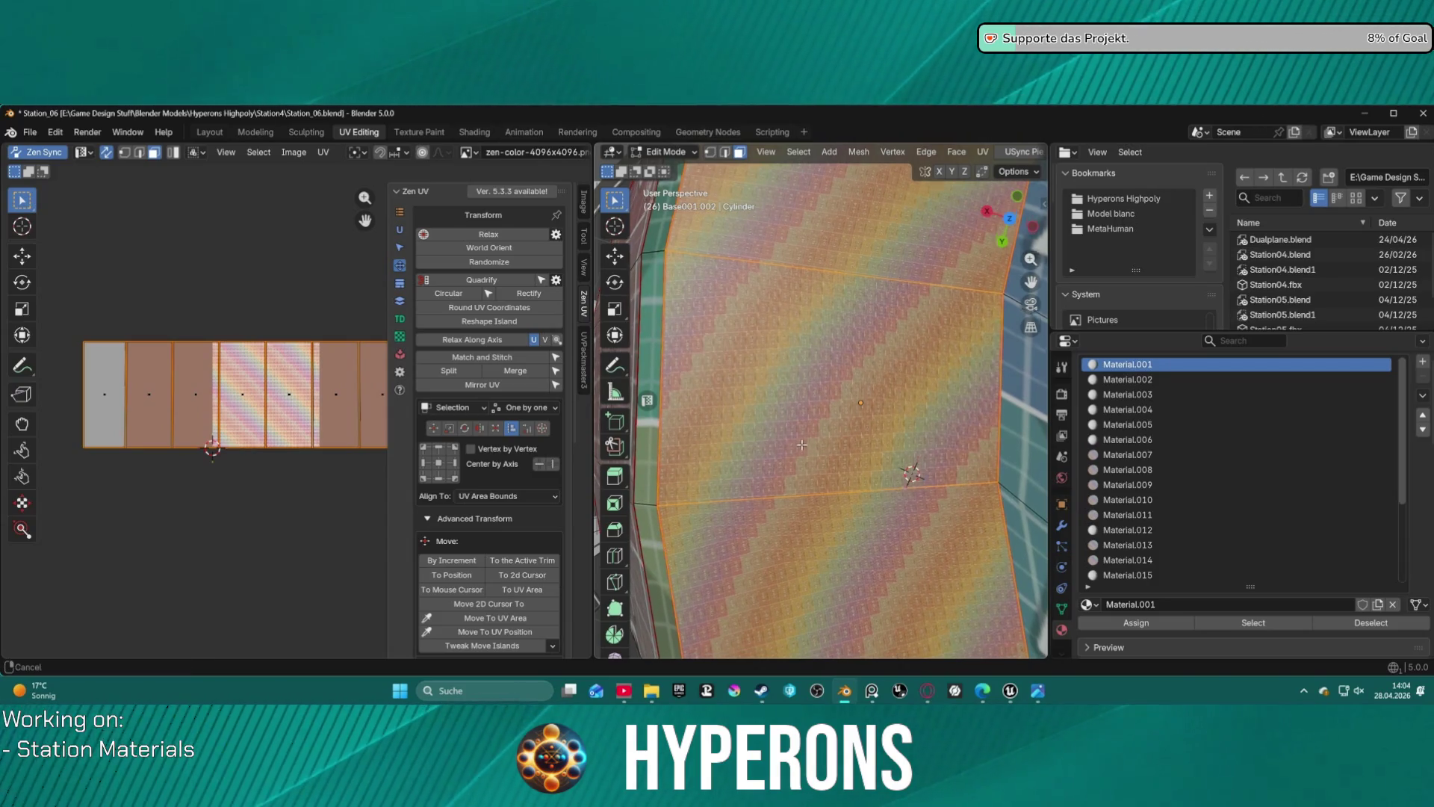
{"action": "scroll", "coordinate": [801, 446], "scroll_direction": "up", "scroll_amount": 5}
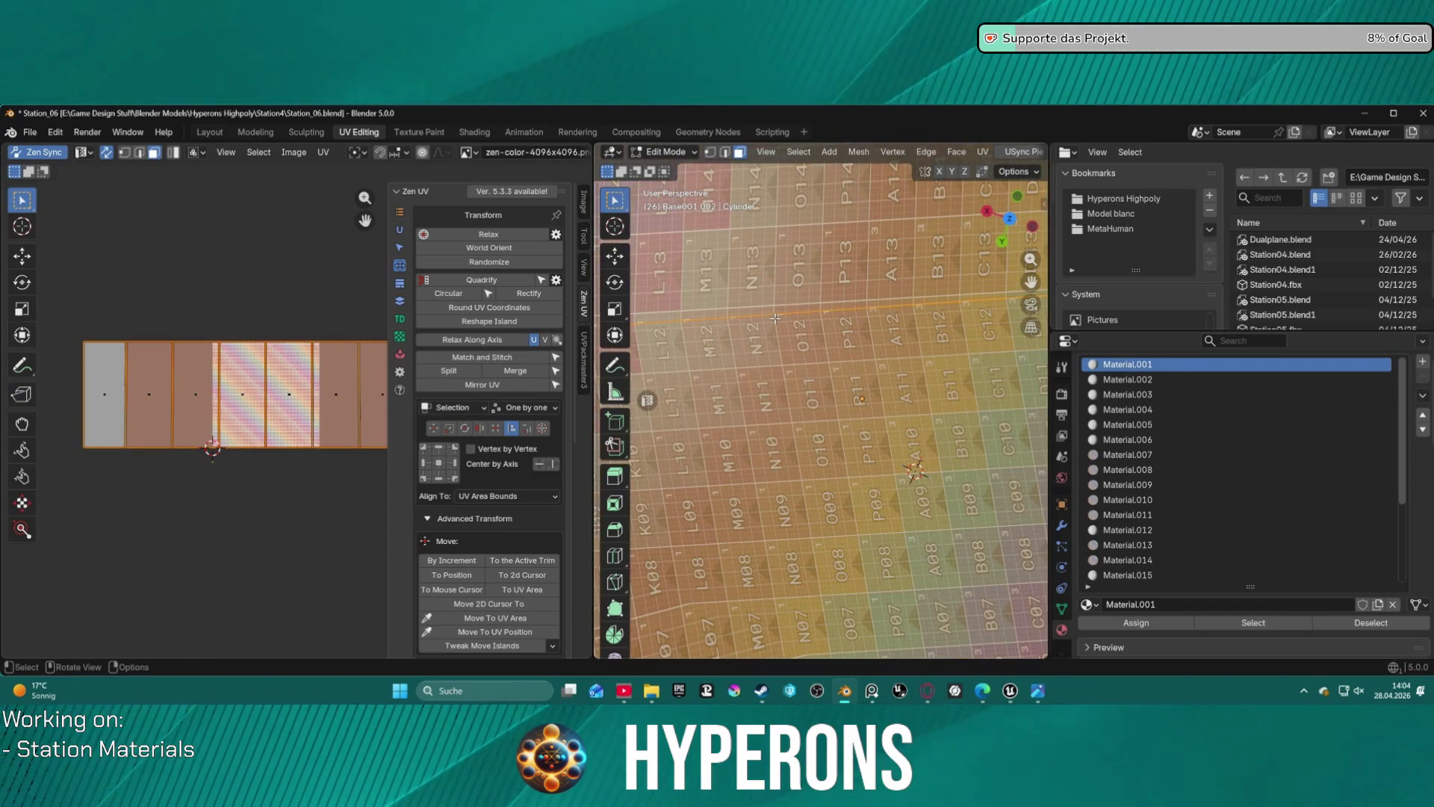
{"action": "key", "text": "g"}
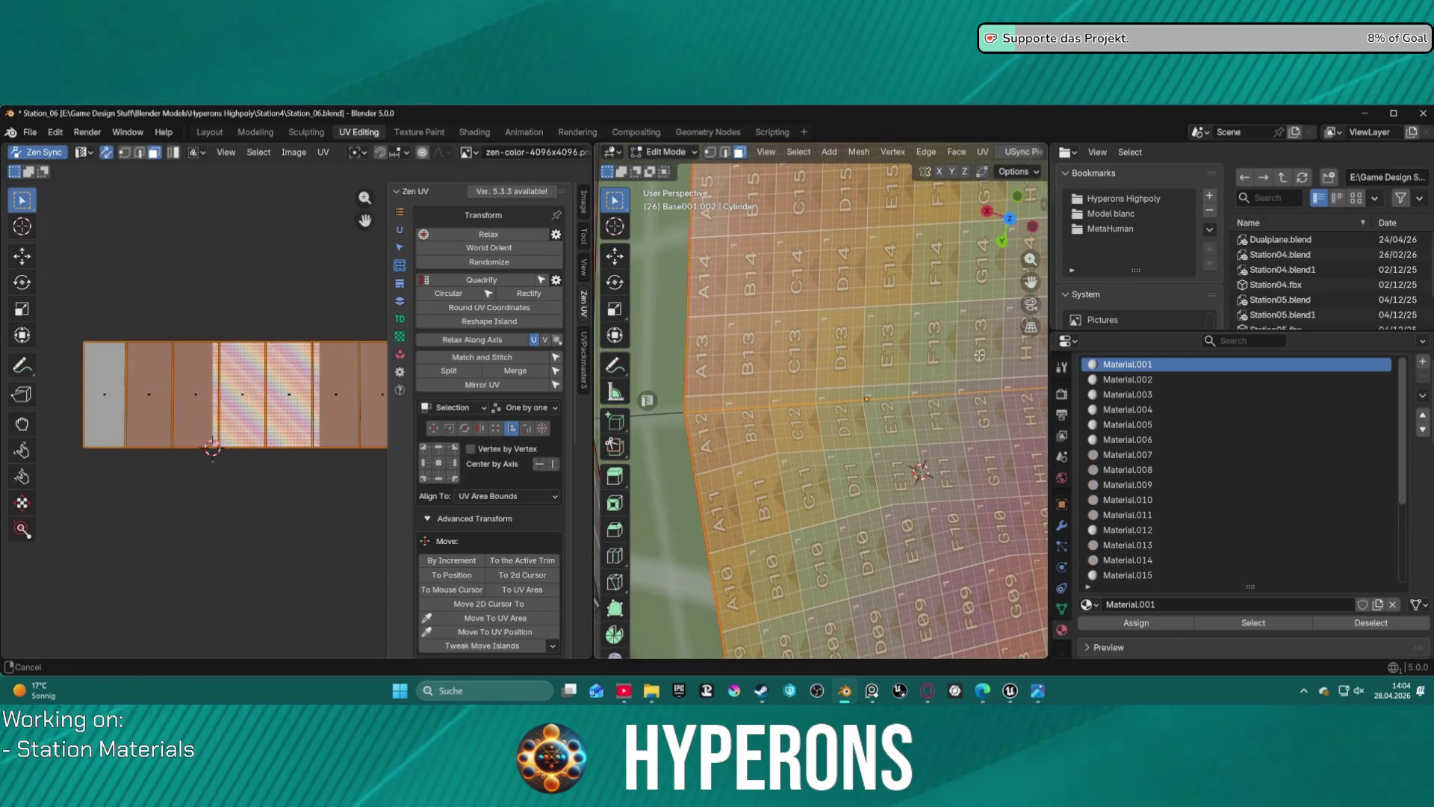
{"action": "left_click", "coordinate": [978, 357]}
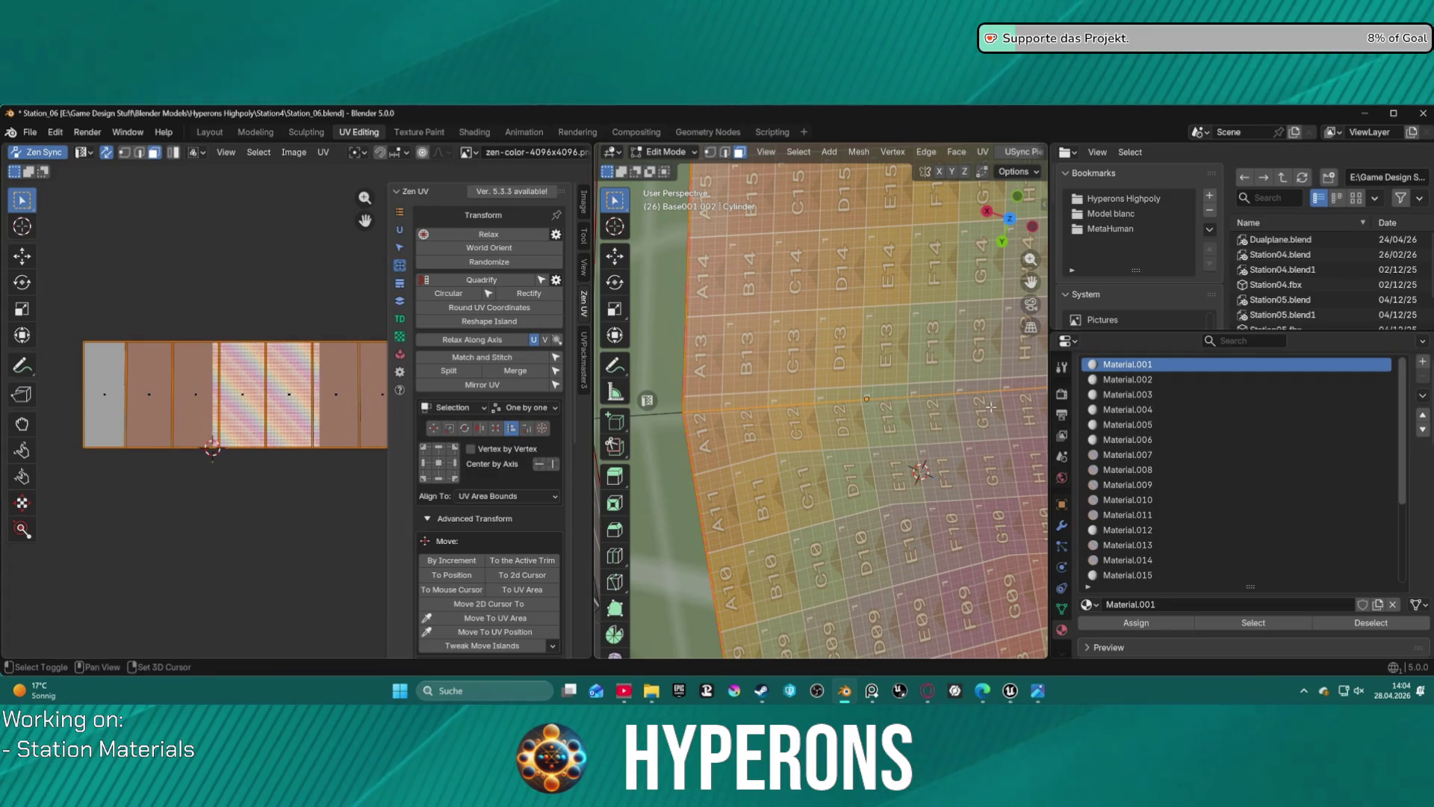
{"action": "left_click_drag", "start_coordinate": [828, 420], "coordinate": [916, 448]}
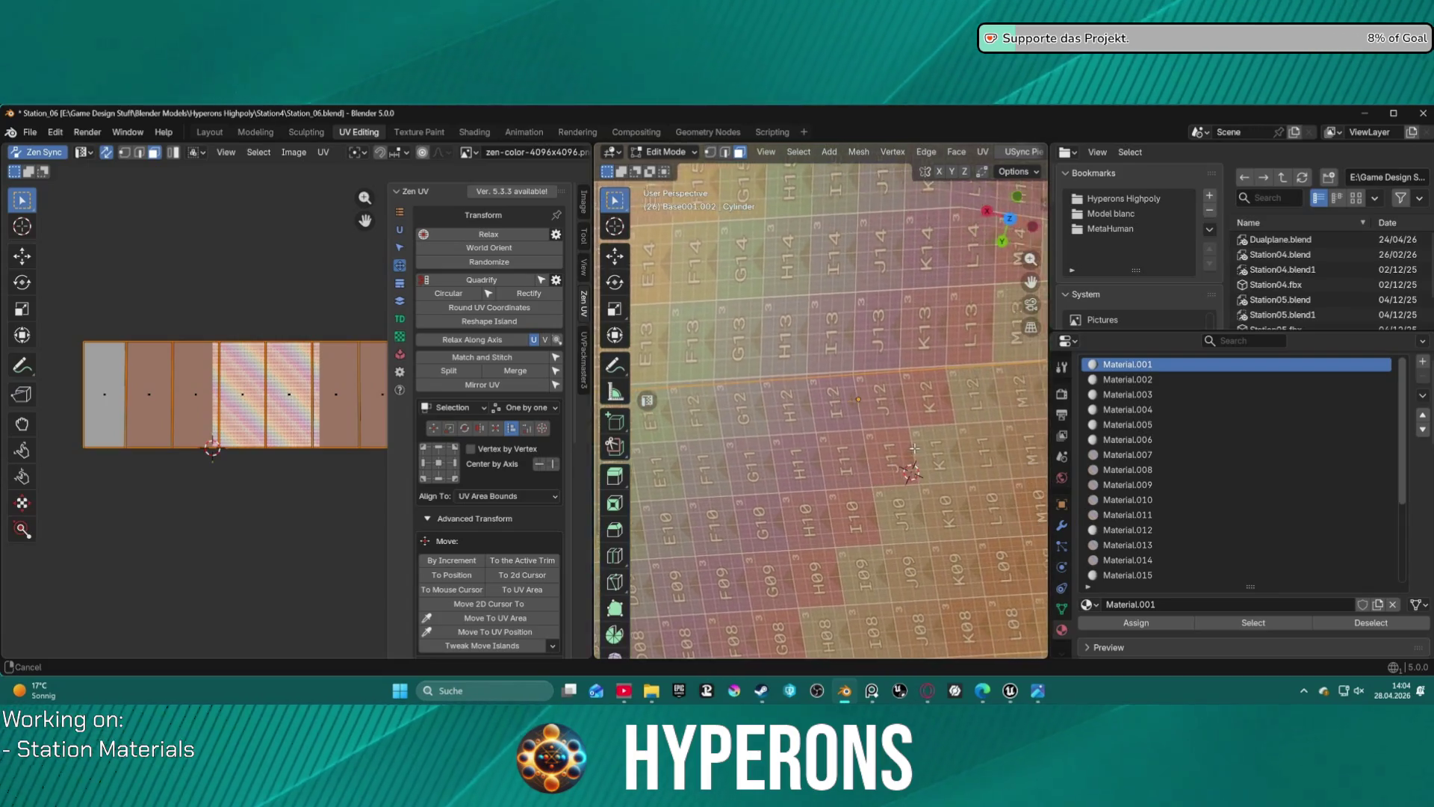
{"action": "scroll", "coordinate": [916, 449], "scroll_direction": "down", "scroll_amount": 5}
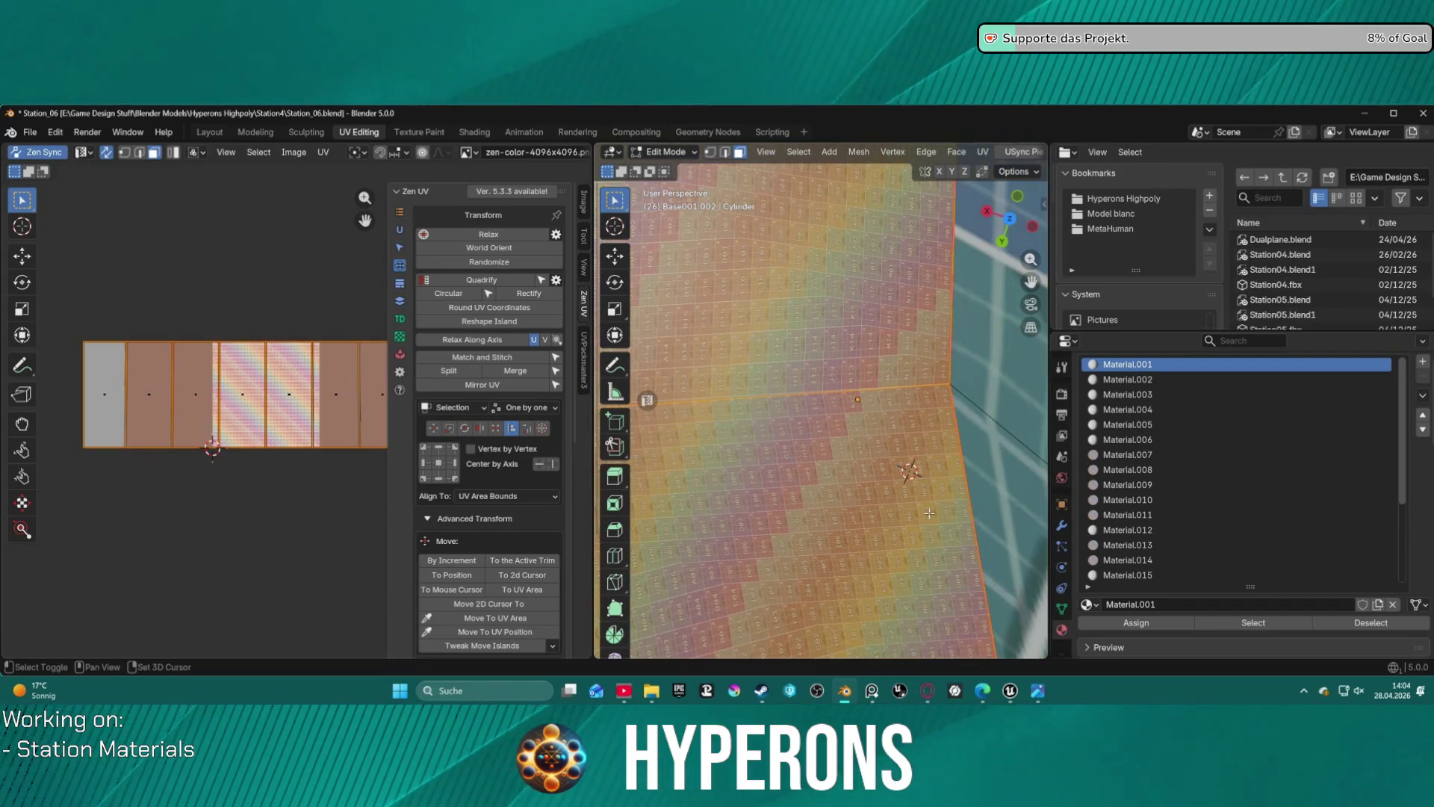
{"action": "scroll", "coordinate": [929, 512], "scroll_direction": "up", "scroll_amount": 4}
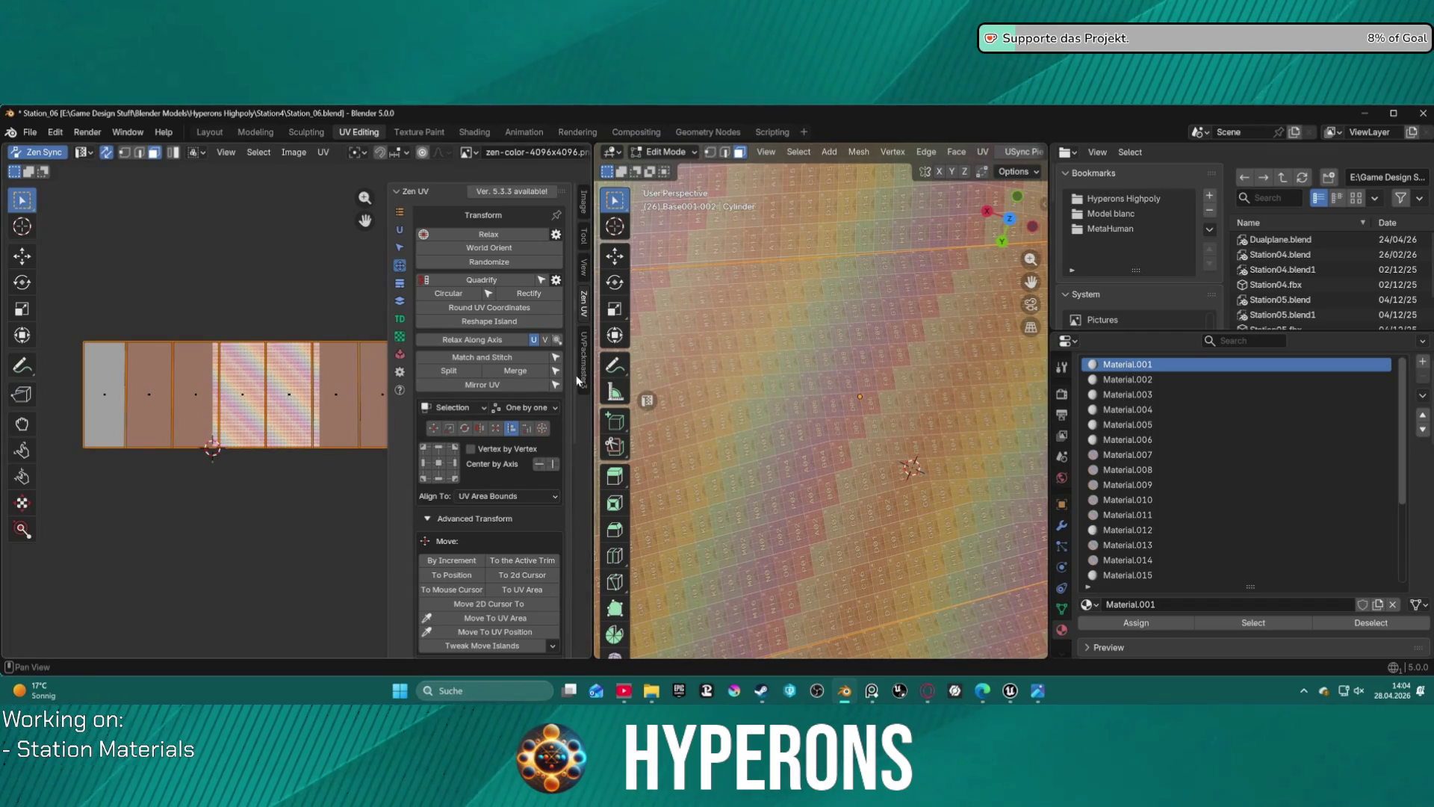
- Relax the selected UV island, then box-select all four islands and Relax them again
{"action": "mouse_move", "coordinate": [814, 430]}
{"action": "middle_mouse_down"}
{"action": "mouse_move", "coordinate": [1024, 548]}
{"action": "mouse_move", "coordinate": [710, 283]}
{"action": "middle_mouse_up"}
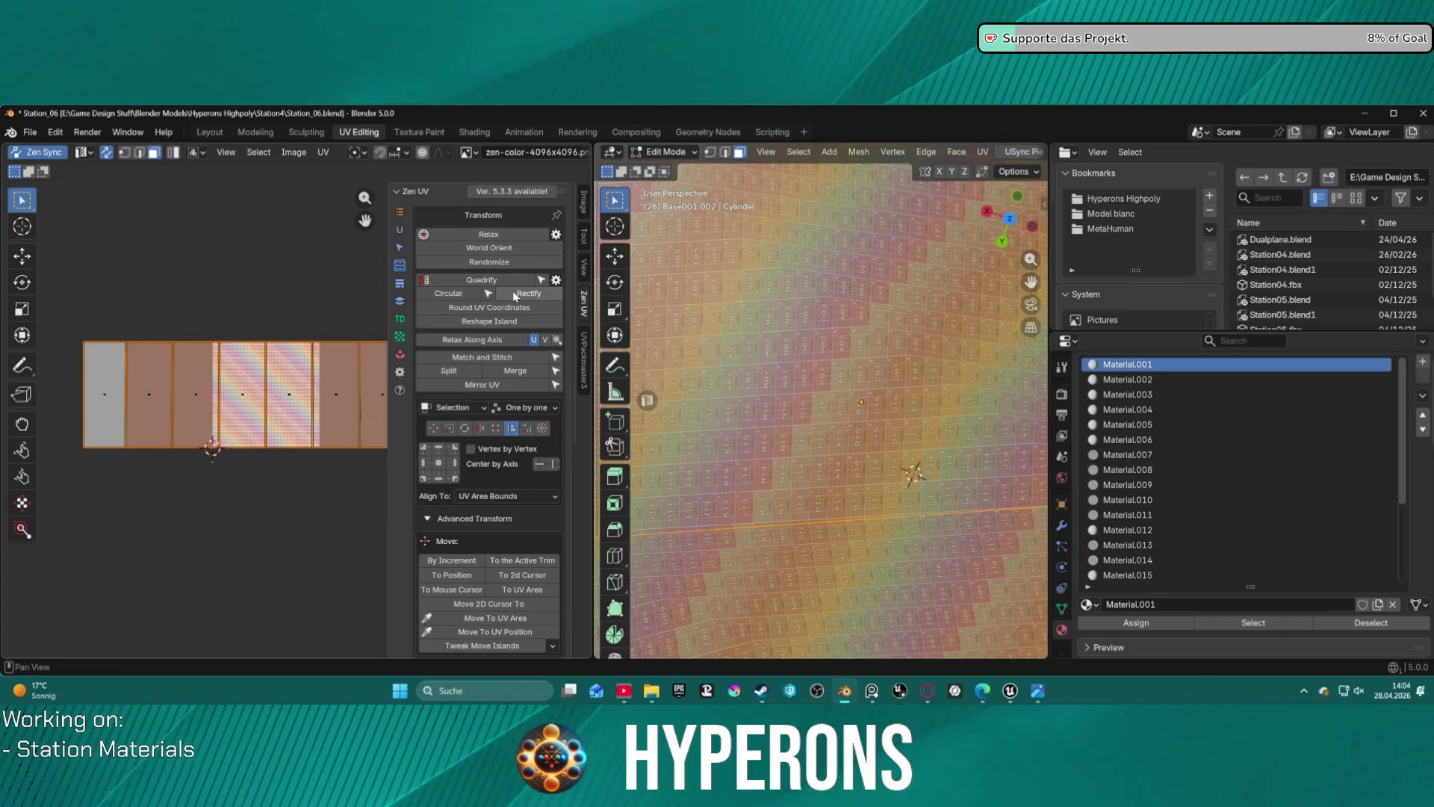
{"action": "left_click", "coordinate": [501, 233]}
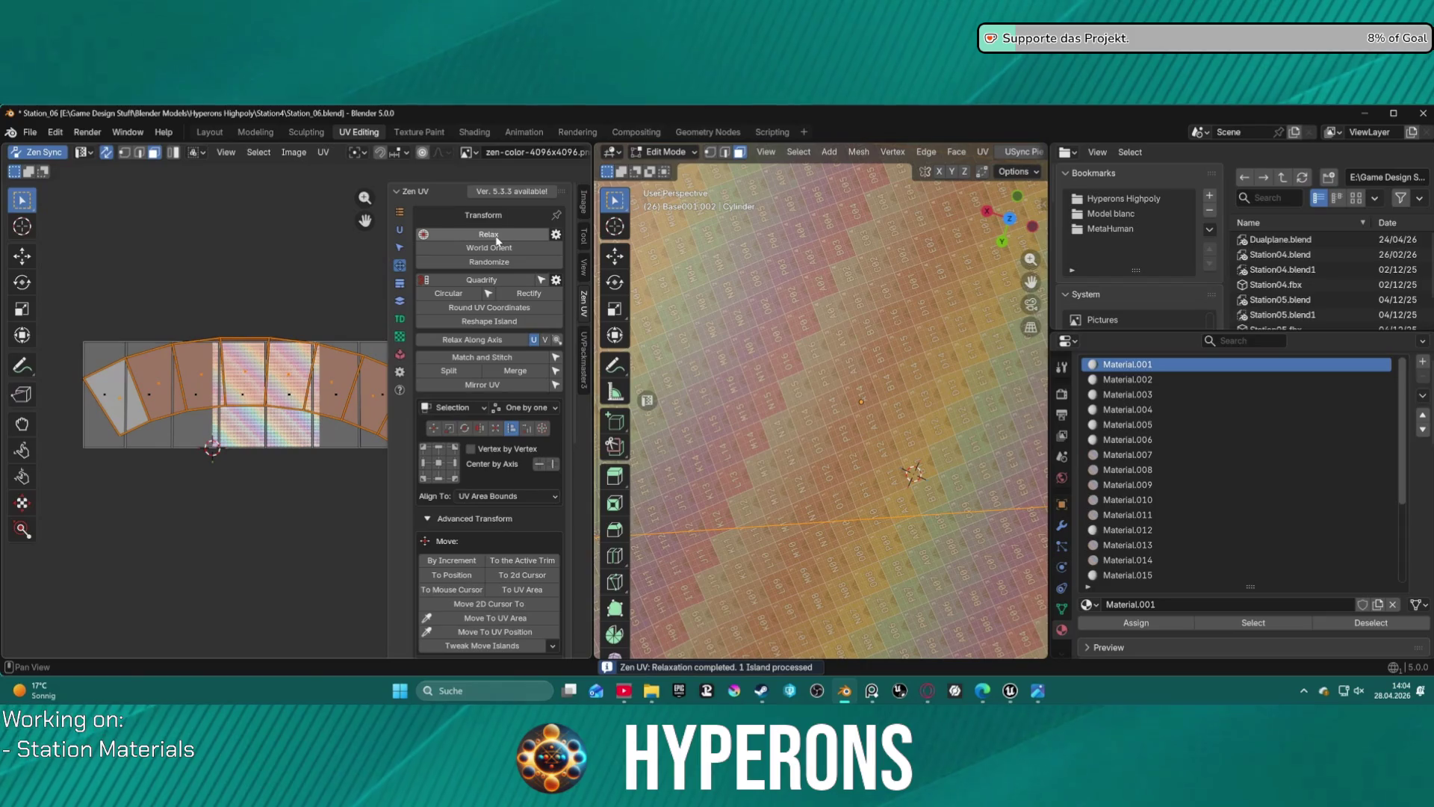
{"action": "scroll", "coordinate": [755, 283], "scroll_direction": "up", "scroll_amount": 5}
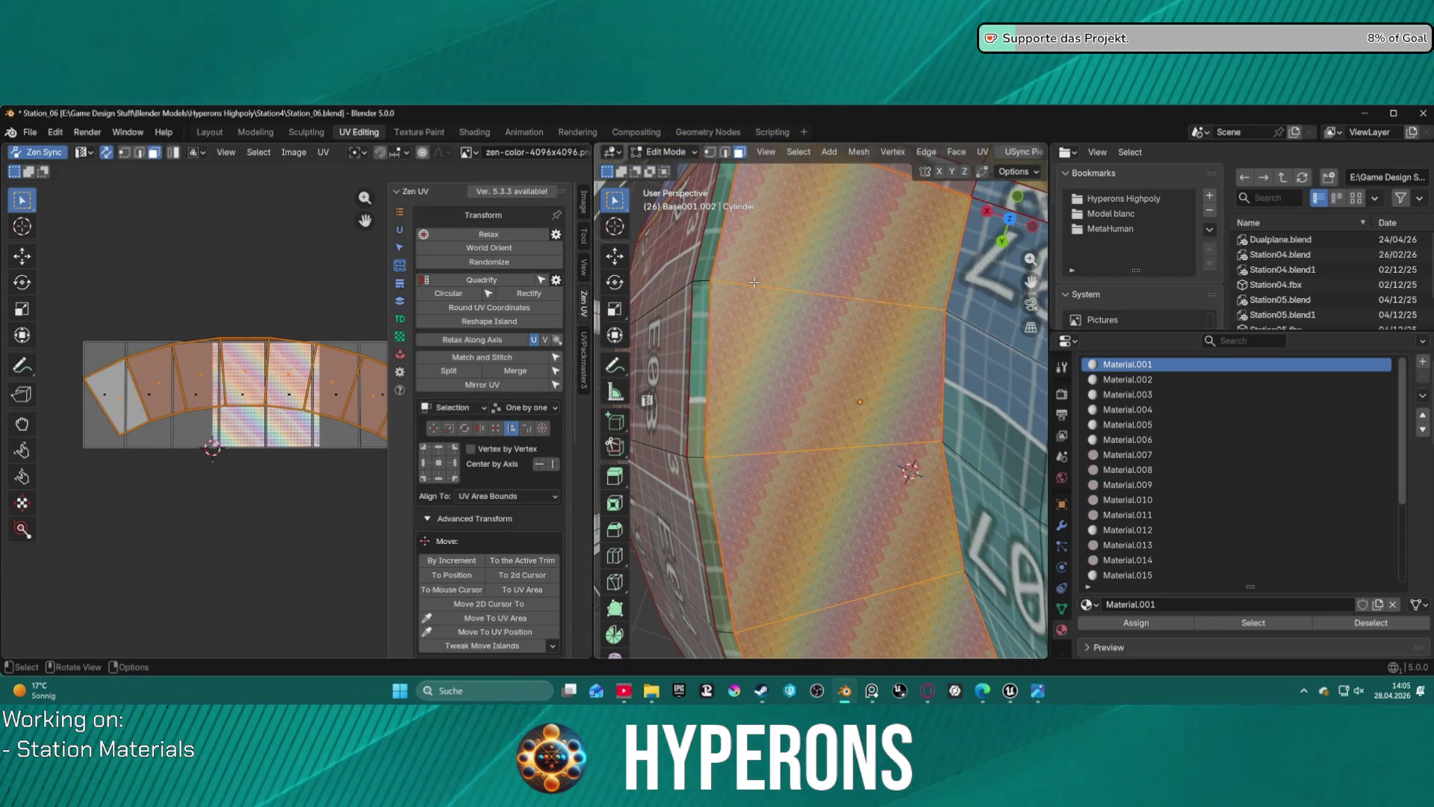
{"action": "scroll", "coordinate": [309, 280], "scroll_direction": "down", "scroll_amount": 2}
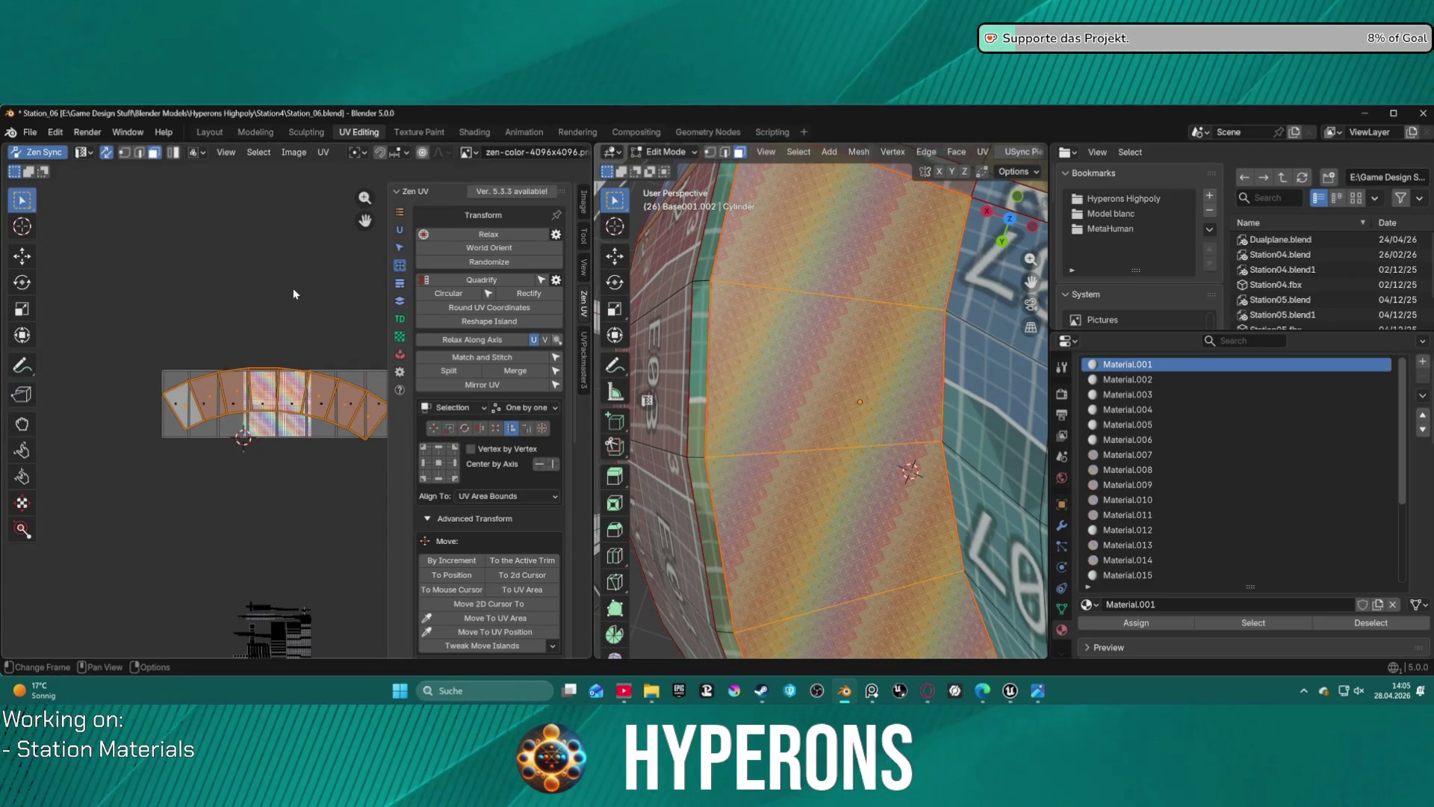
{"action": "mouse_move", "coordinate": [88, 330]}
{"action": "left_mouse_down"}
{"action": "mouse_move", "coordinate": [416, 463]}
{"action": "mouse_move", "coordinate": [549, 477]}
{"action": "left_mouse_up"}
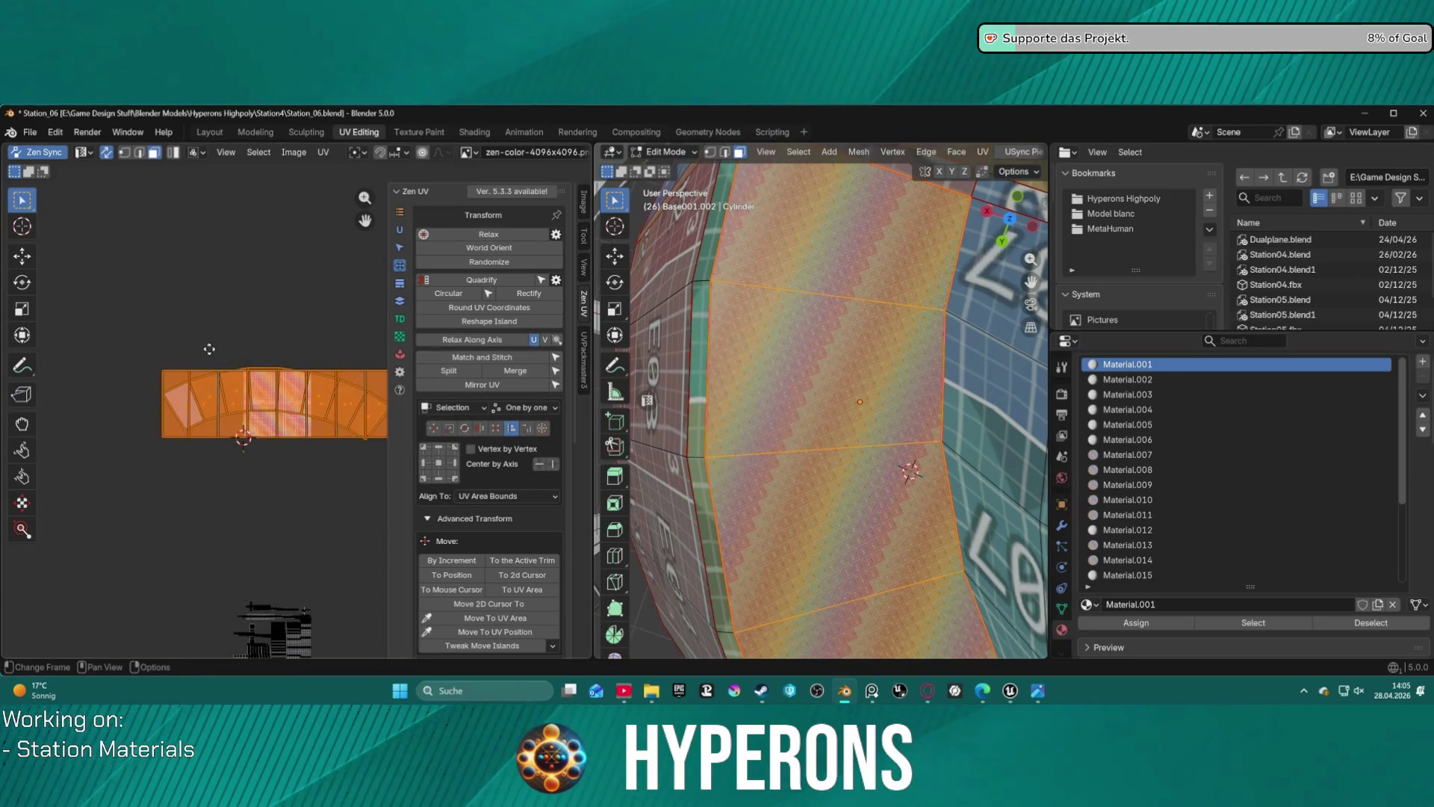
{"action": "middle_click_drag", "start_coordinate": [218, 350], "coordinate": [143, 345]}
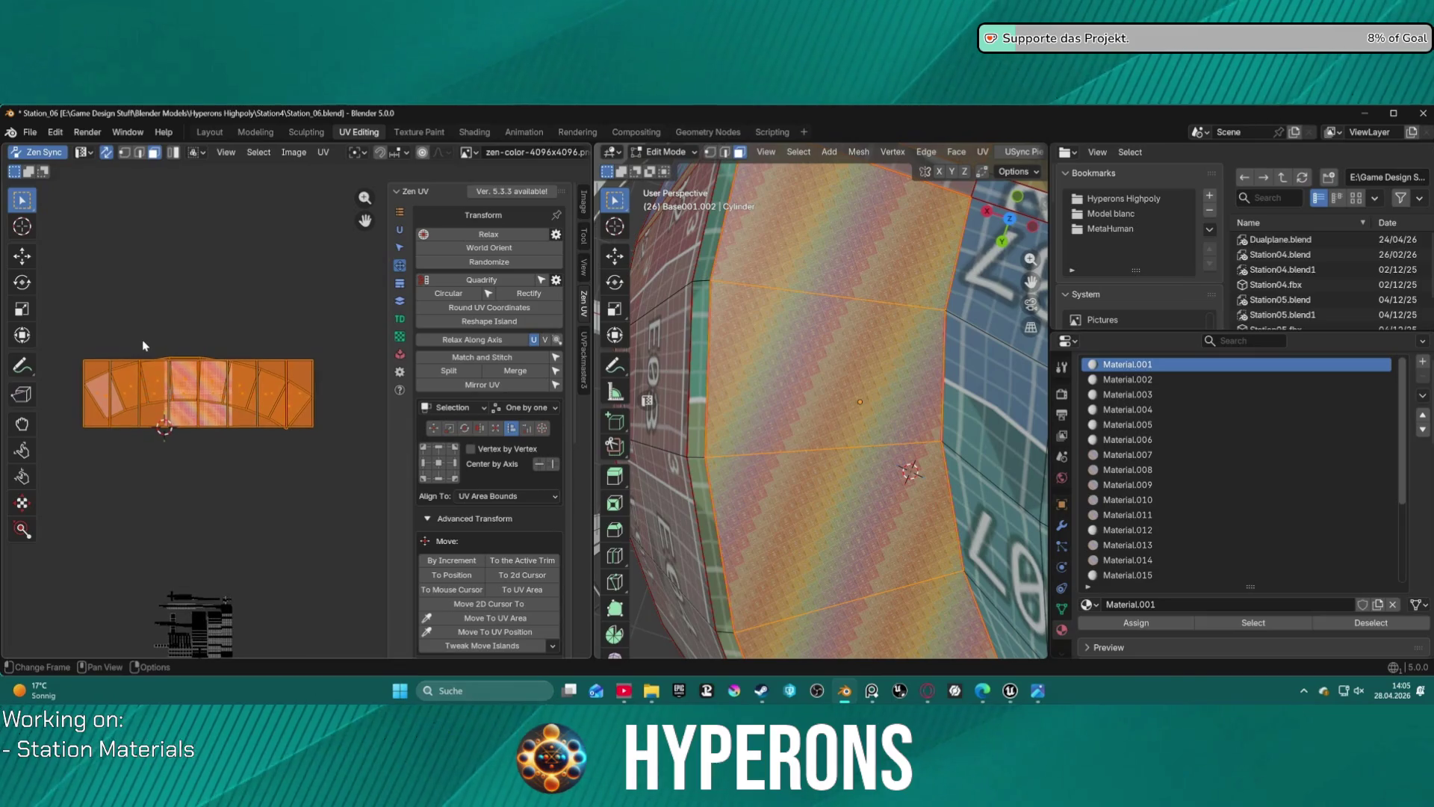
{"action": "left_click", "coordinate": [481, 236]}
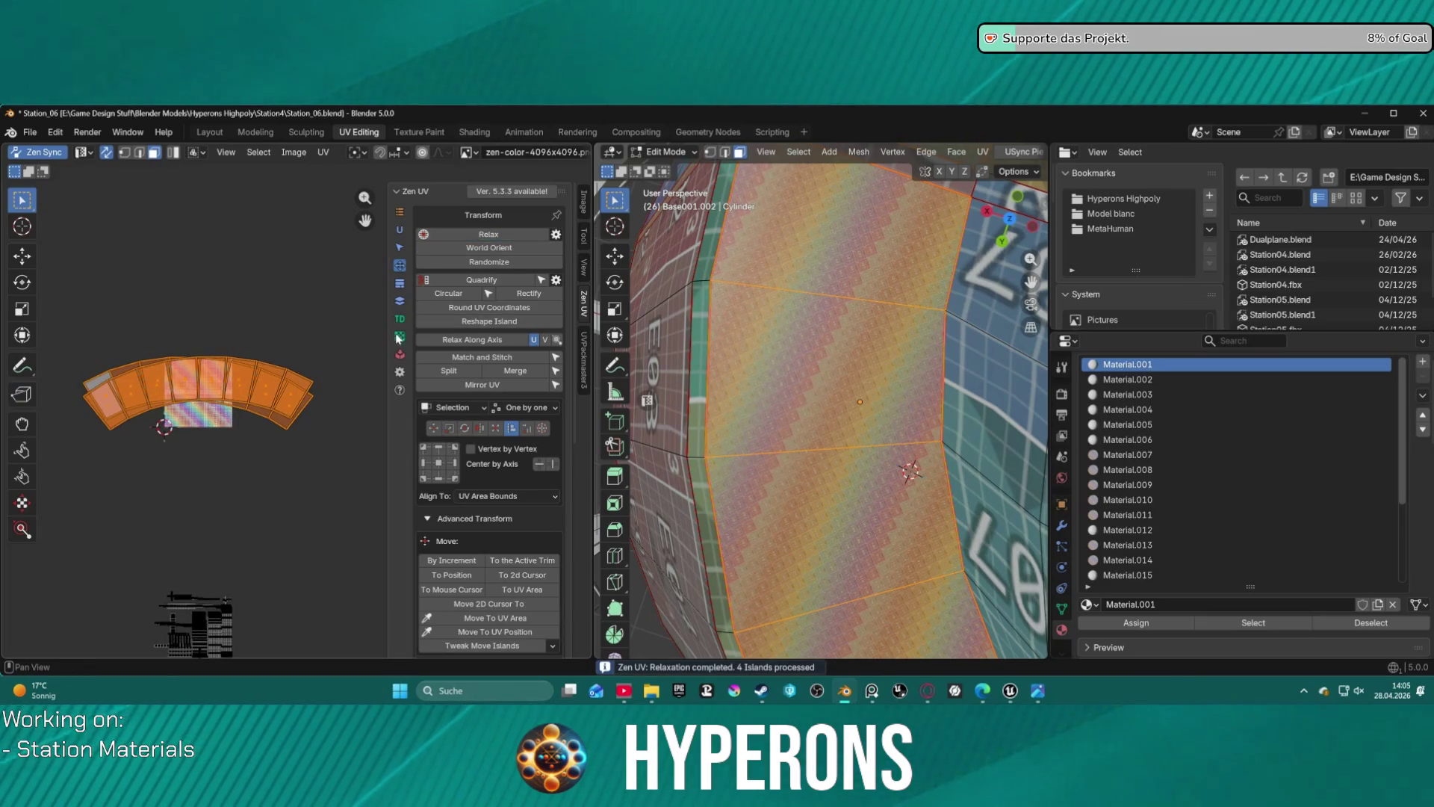
- Scale the UV islands up to about 3.41 on both axes
{"action": "key", "text": "s"}
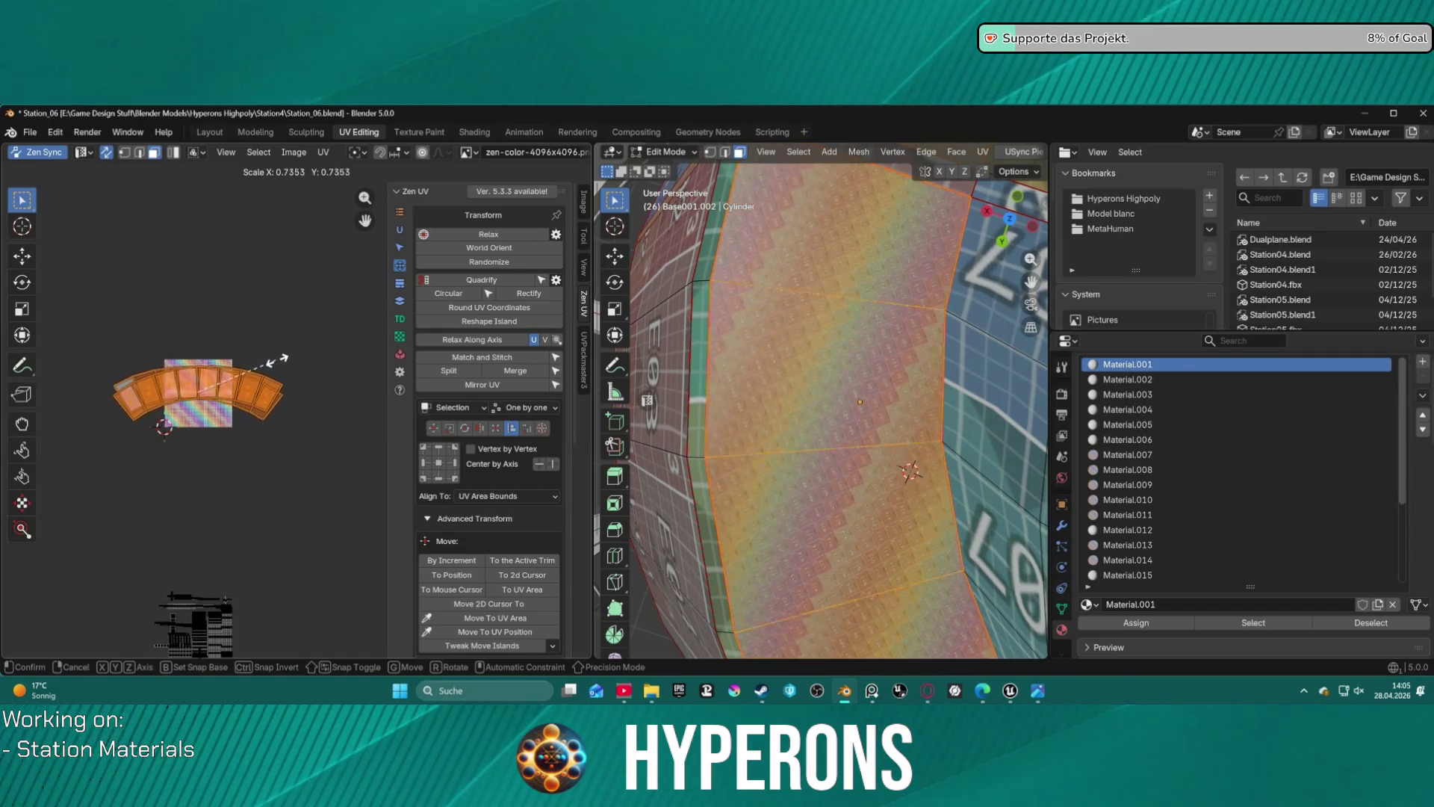
{"action": "left_click", "coordinate": [353, 340]}
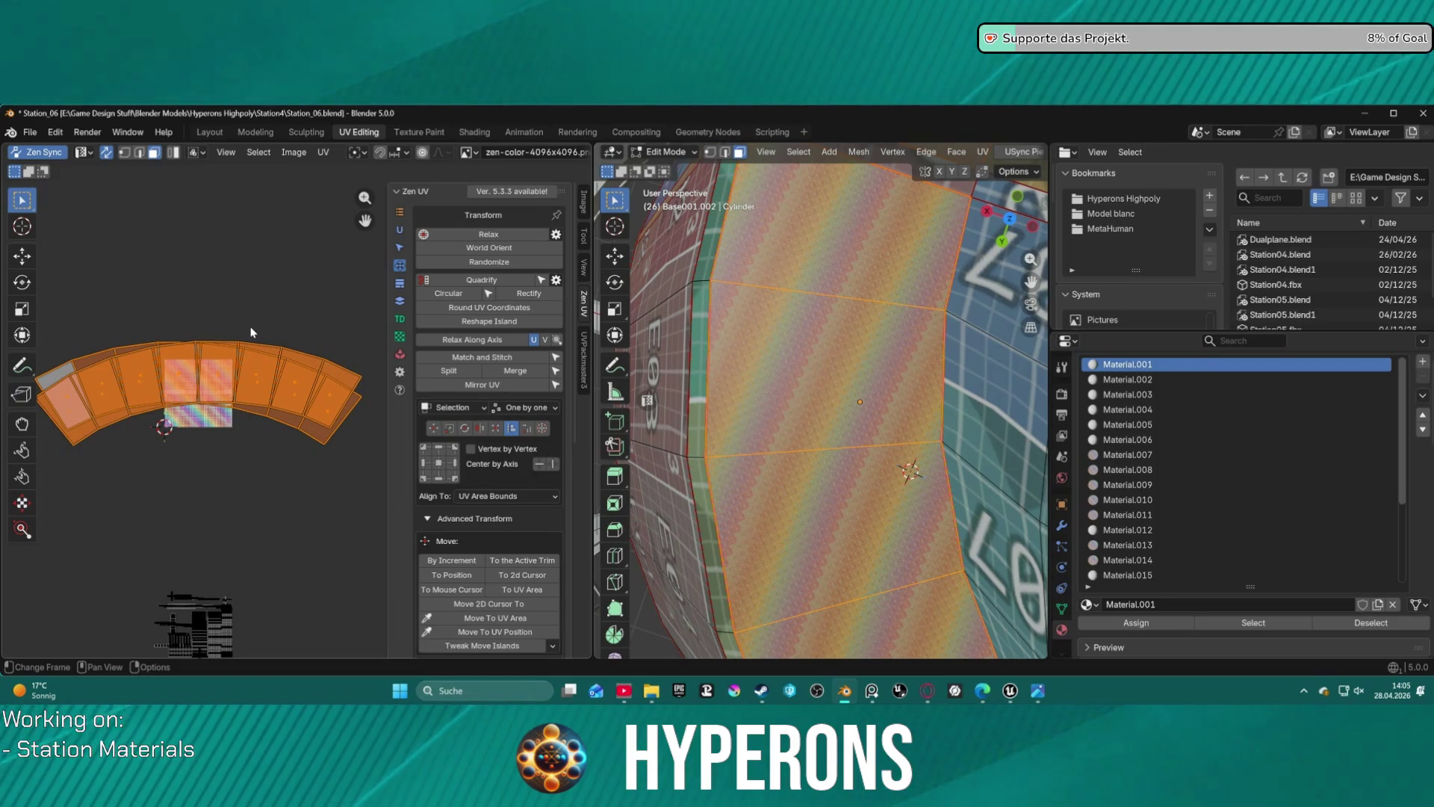
{"action": "left_click", "coordinate": [872, 692]}
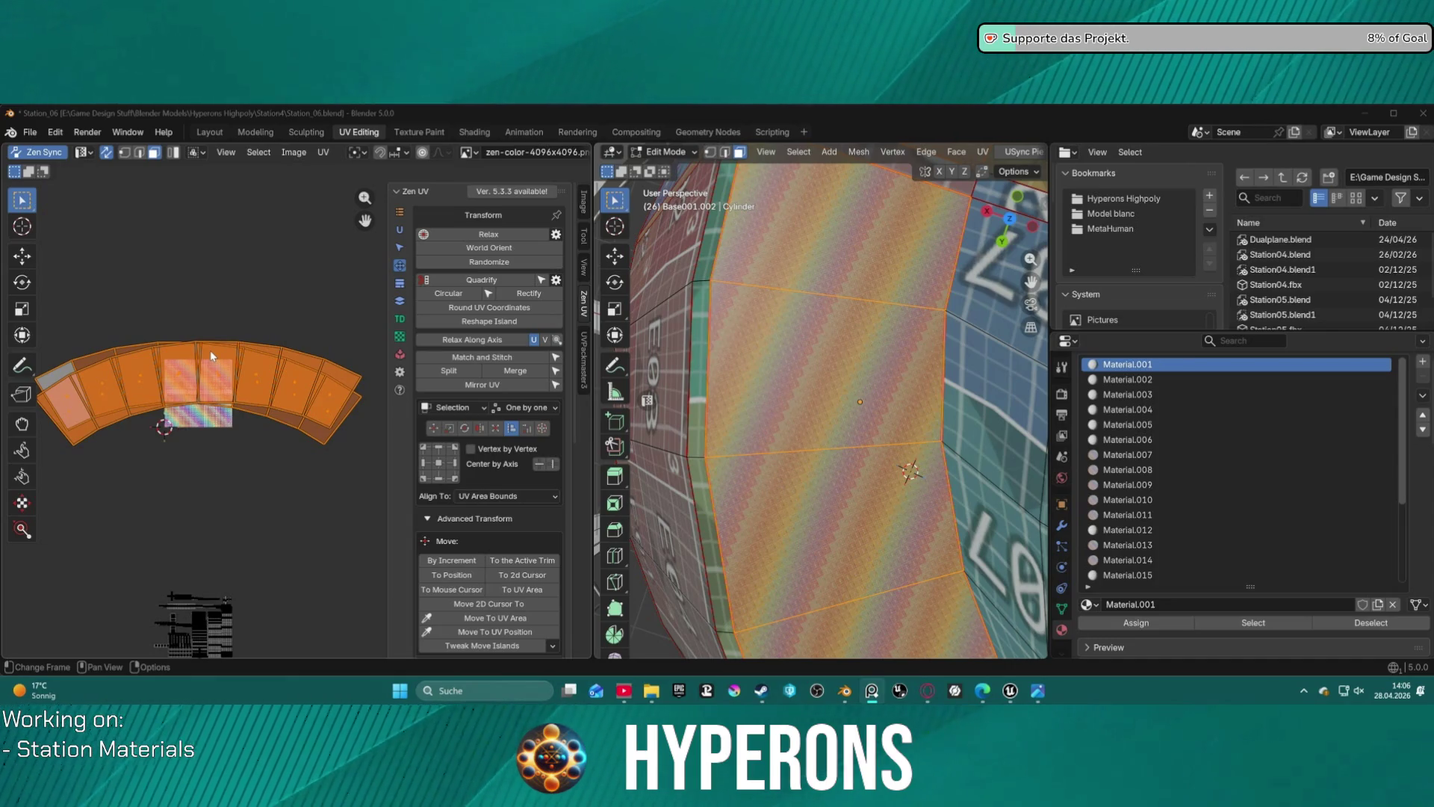
{"action": "mouse_move", "coordinate": [755, 343]}
{"action": "middle_mouse_down"}
{"action": "mouse_move", "coordinate": [799, 340]}
{"action": "mouse_move", "coordinate": [883, 380]}
{"action": "mouse_move", "coordinate": [754, 373]}
{"action": "middle_mouse_up"}
- Box-select the lower-left UV islands and rescale them
{"action": "left_click_drag", "start_coordinate": [105, 564], "coordinate": [333, 679]}
{"action": "key", "text": "s"}
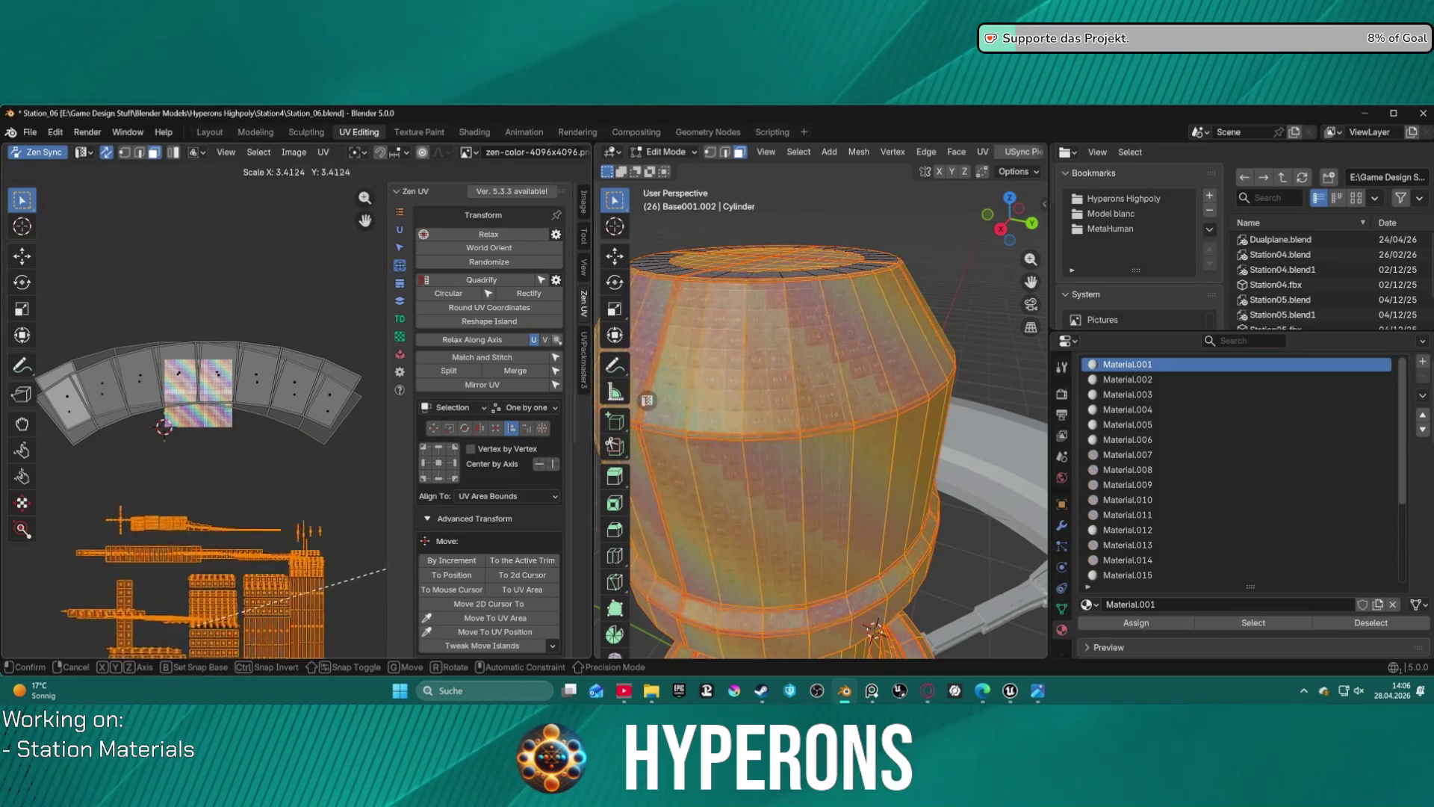
{"action": "left_click", "coordinate": [581, 502]}
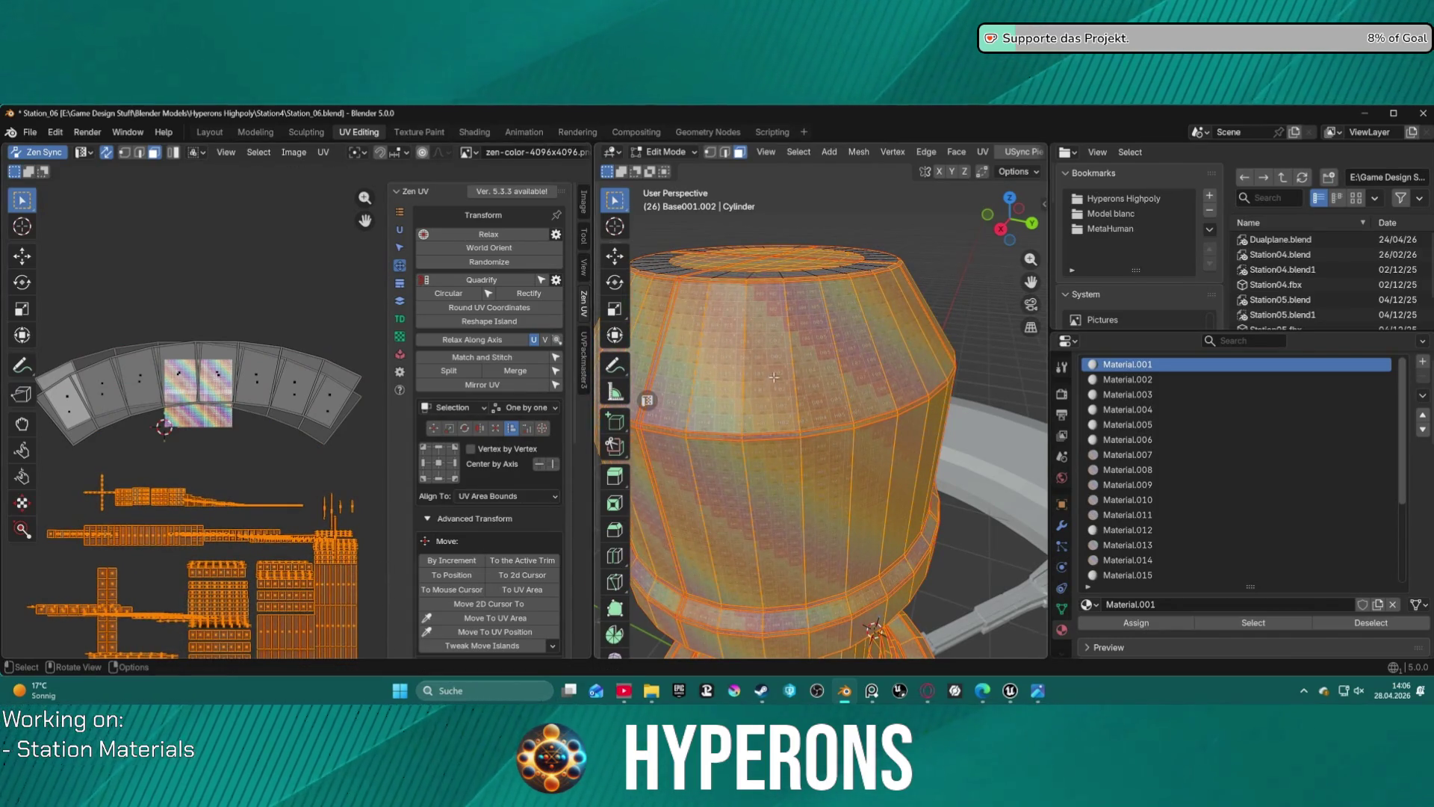
{"action": "scroll", "coordinate": [829, 321], "scroll_direction": "up", "scroll_amount": 5}
- Apply auto smooth shading to the cylinder in Object Mode, then return to Edit Mode
{"action": "mouse_move", "coordinate": [829, 321]}
{"action": "middle_mouse_down"}
{"action": "mouse_move", "coordinate": [863, 342]}
{"action": "mouse_move", "coordinate": [785, 253]}
{"action": "mouse_move", "coordinate": [812, 311]}
{"action": "middle_mouse_up"}
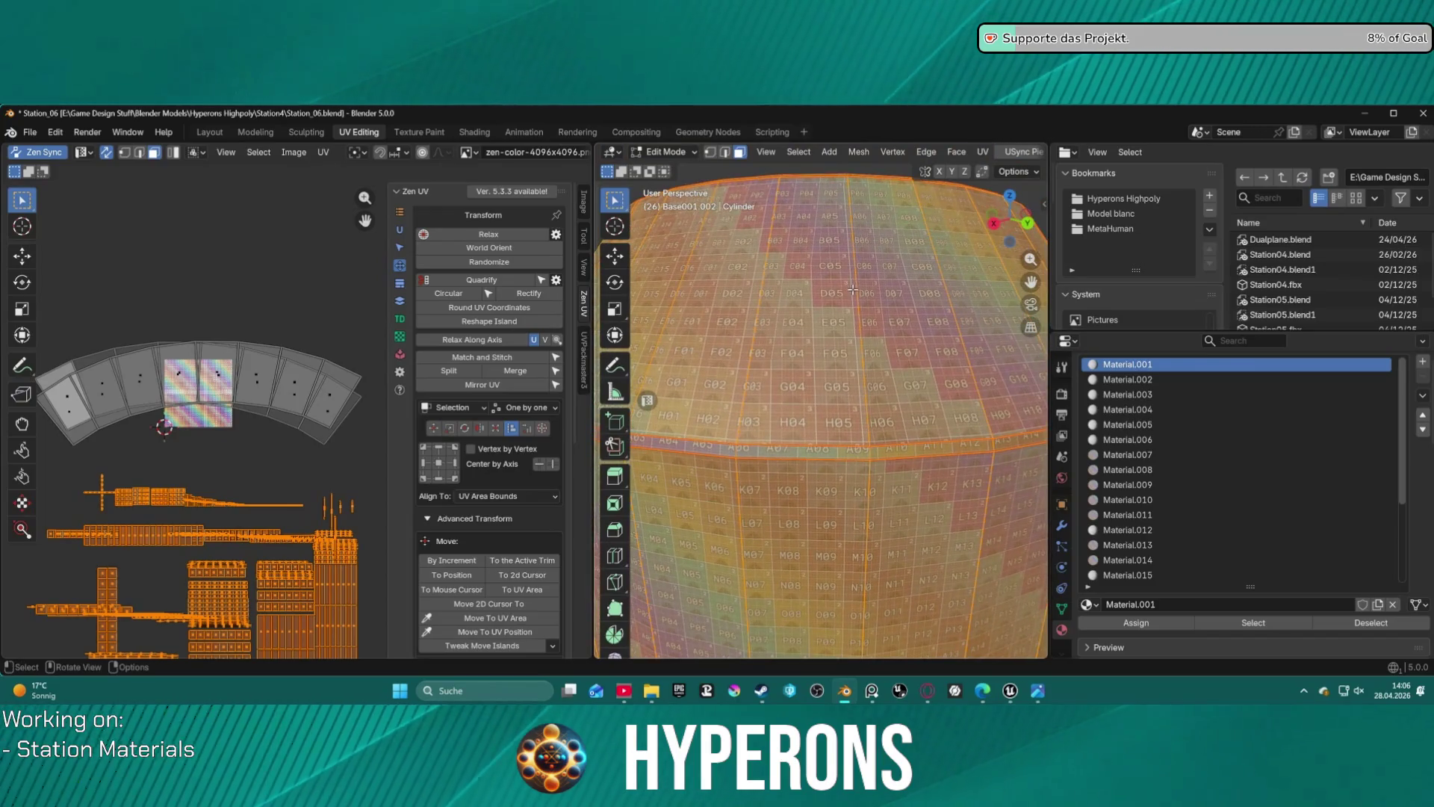
{"action": "scroll", "coordinate": [812, 311], "scroll_direction": "down", "scroll_amount": 5}
{"action": "key", "text": "a"}
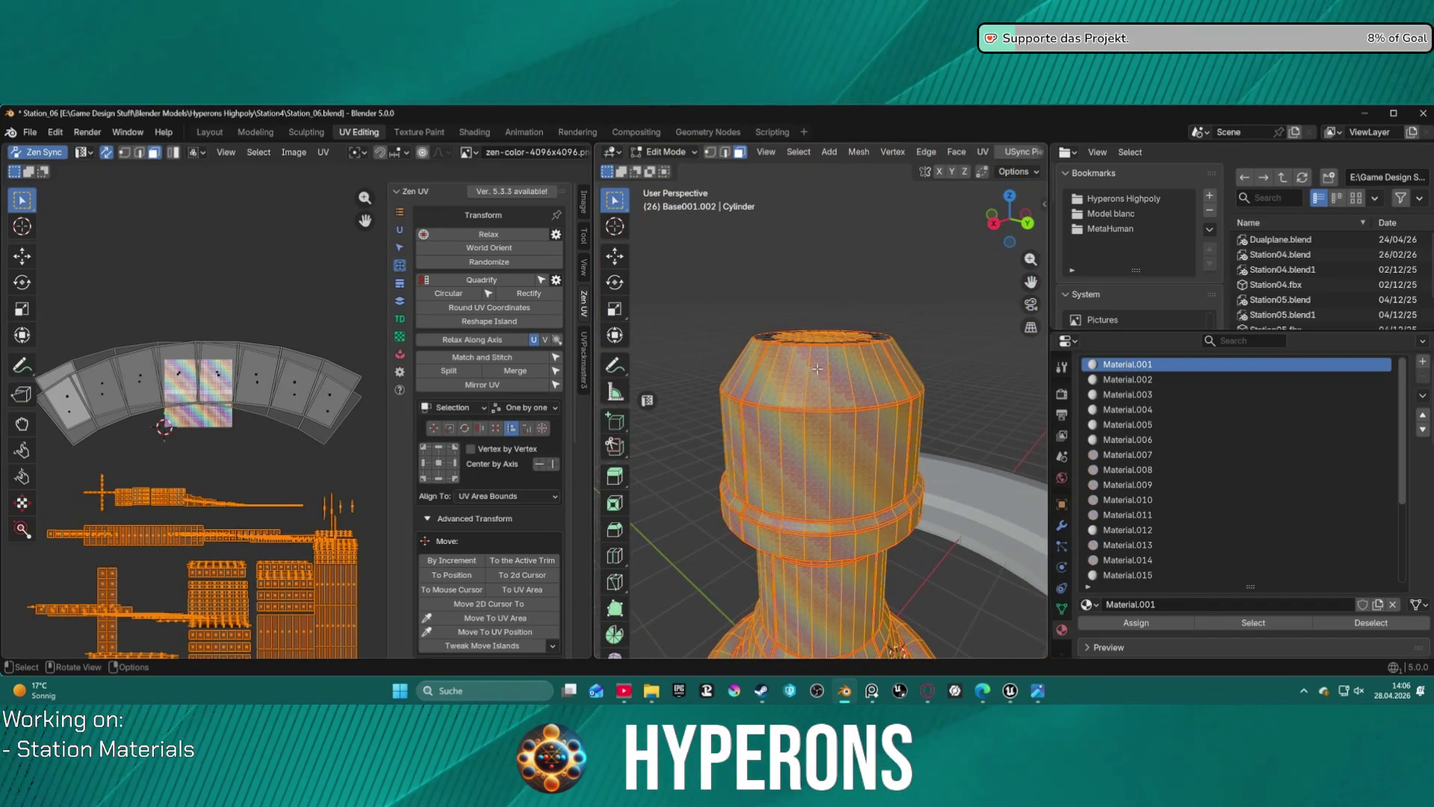
{"action": "key", "text": "ctrl+f"}
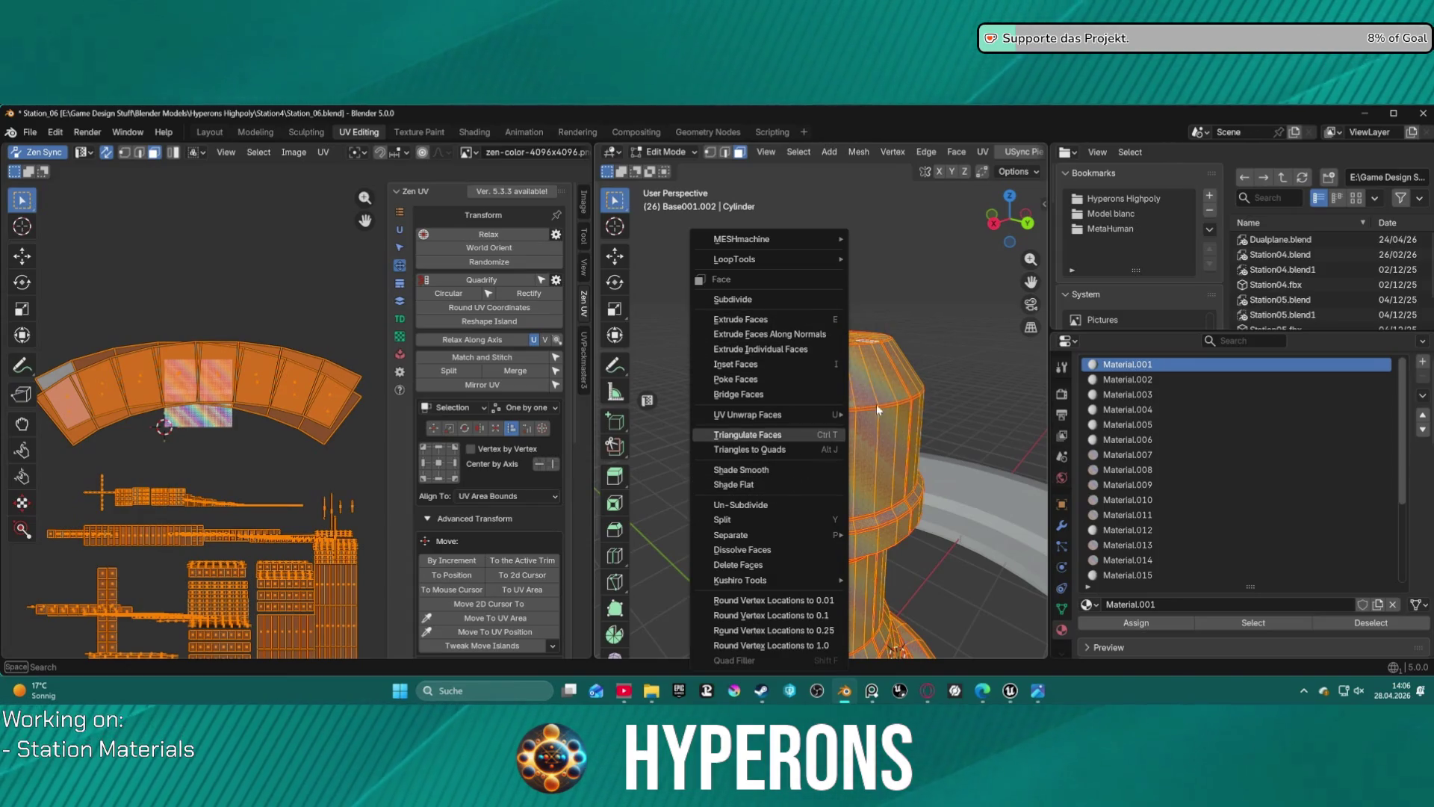
{"action": "key", "text": "ctrl+Tab"}
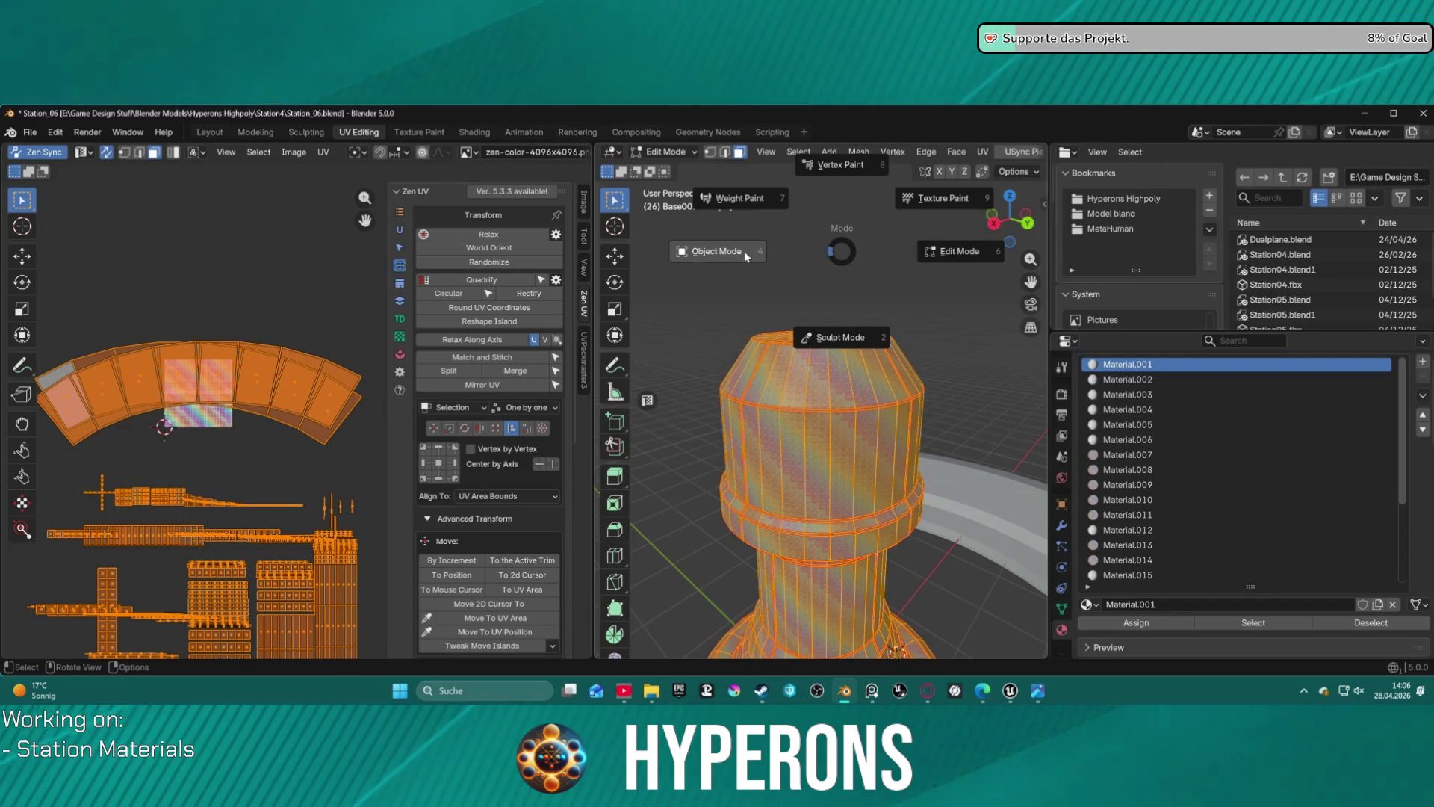
{"action": "left_click", "coordinate": [746, 256]}
{"action": "right_click", "coordinate": [823, 347]}
{"action": "left_click", "coordinate": [770, 202]}
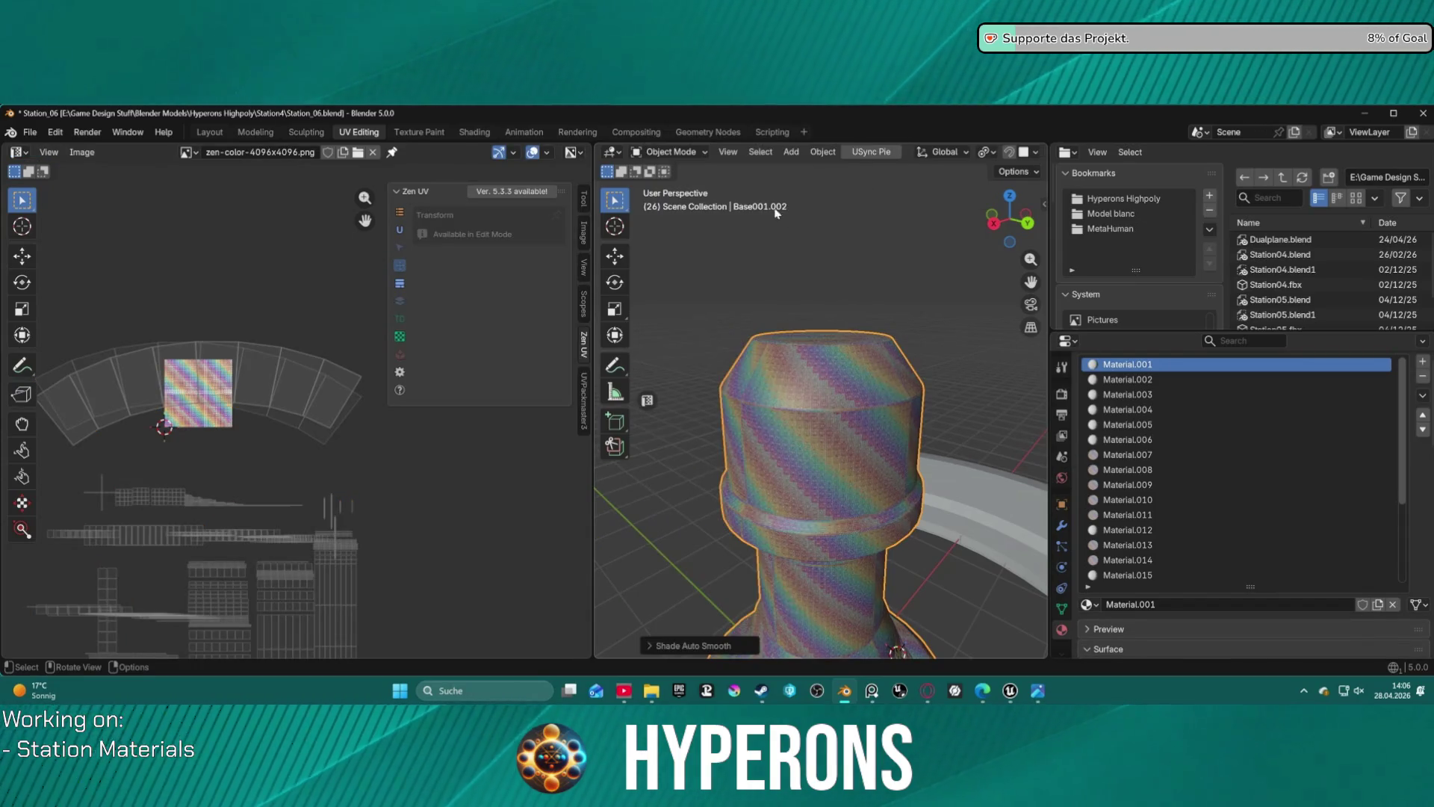
{"action": "key", "text": "ctrl+Tab"}
{"action": "left_click", "coordinate": [925, 333]}
{"action": "scroll", "coordinate": [875, 405], "scroll_direction": "up", "scroll_amount": 3}
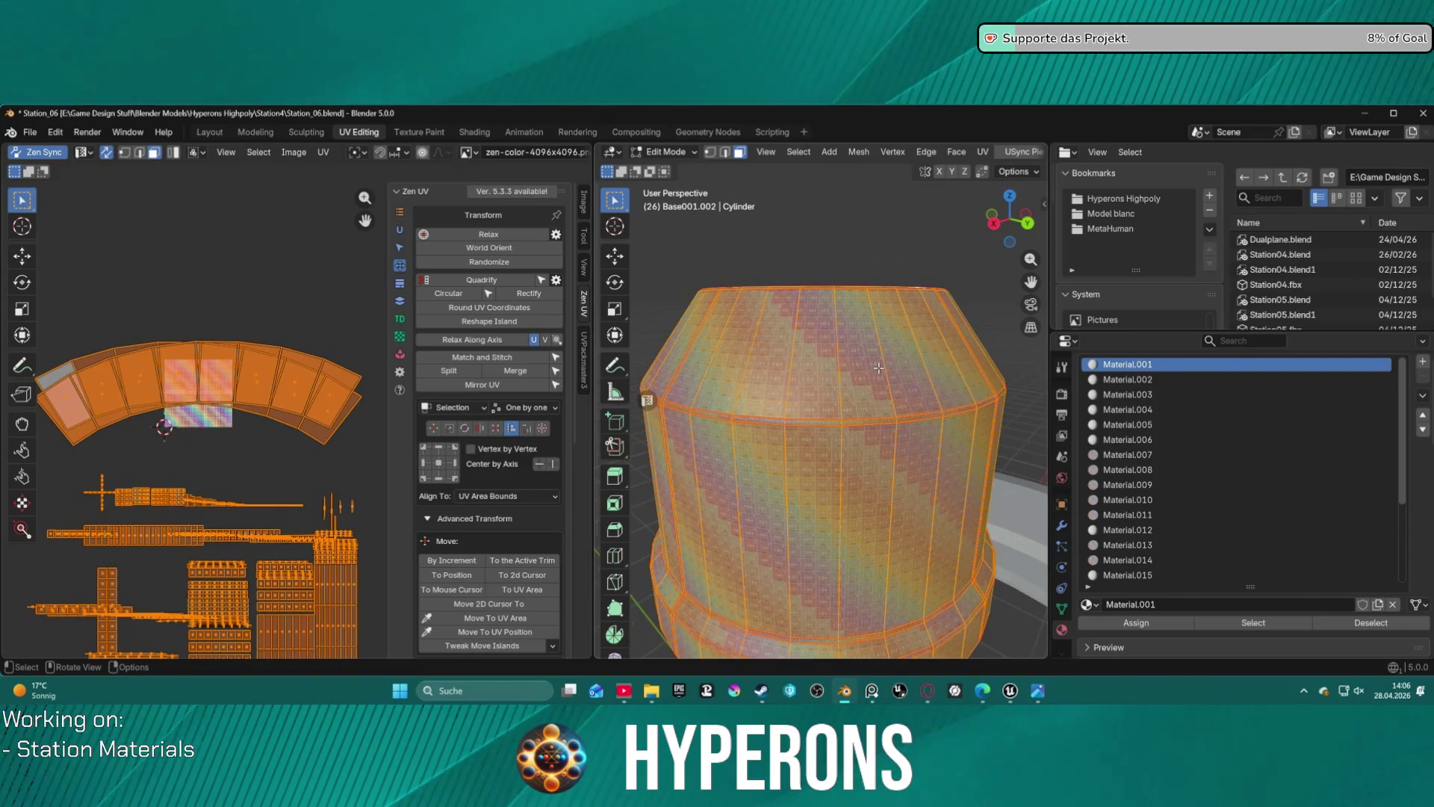
{"action": "scroll", "coordinate": [880, 356], "scroll_direction": "up", "scroll_amount": 2}
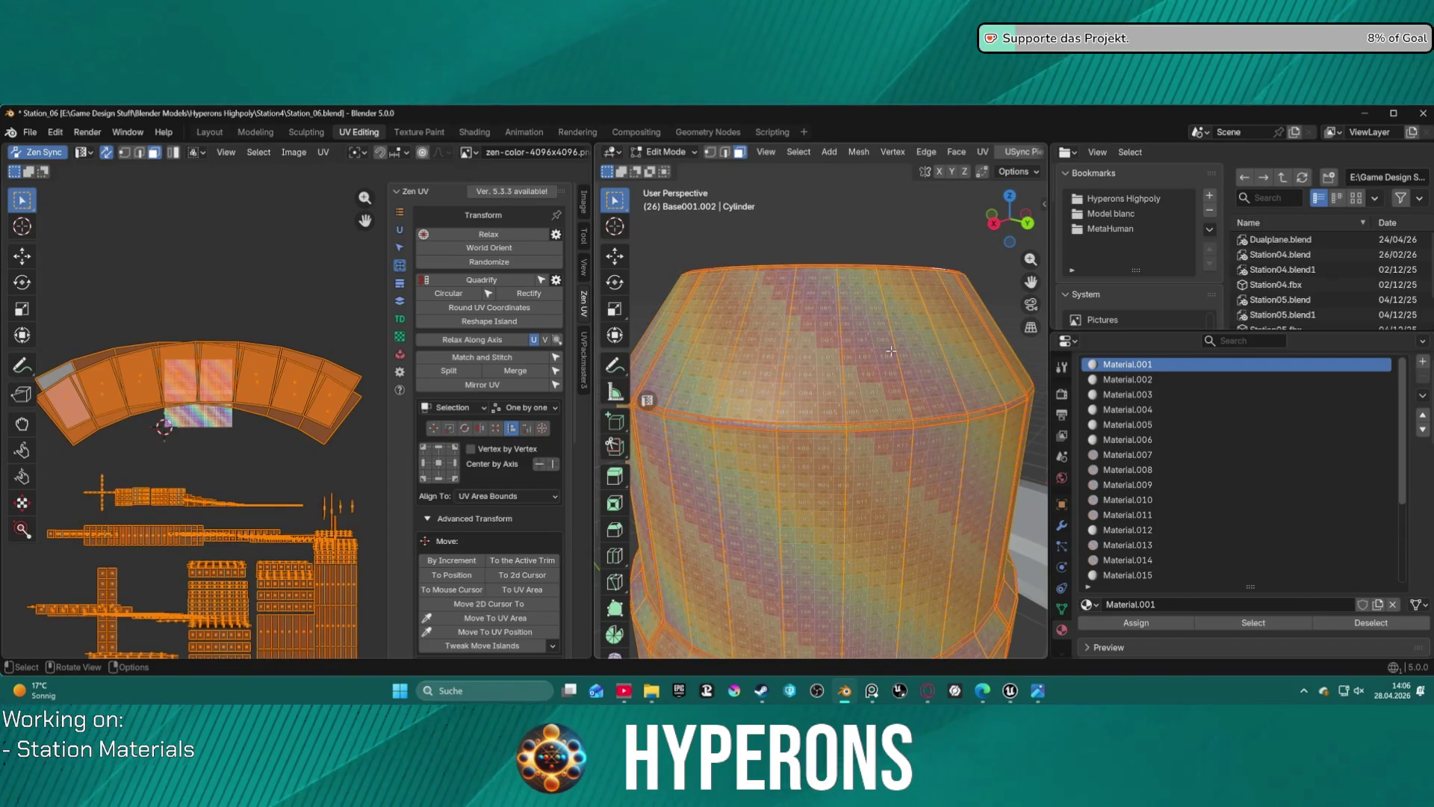
- Inspect the checkered cylinder from several angles, then bring Unreal Engine to the front
{"action": "mouse_move", "coordinate": [897, 356]}
{"action": "middle_mouse_down"}
{"action": "mouse_move", "coordinate": [874, 374]}
{"action": "mouse_move", "coordinate": [900, 354]}
{"action": "mouse_move", "coordinate": [832, 344]}
{"action": "mouse_move", "coordinate": [787, 371]}
{"action": "mouse_move", "coordinate": [971, 239]}
{"action": "middle_mouse_up"}
{"action": "middle_click_drag", "start_coordinate": [823, 228], "coordinate": [857, 421], "text": "ctrl"}
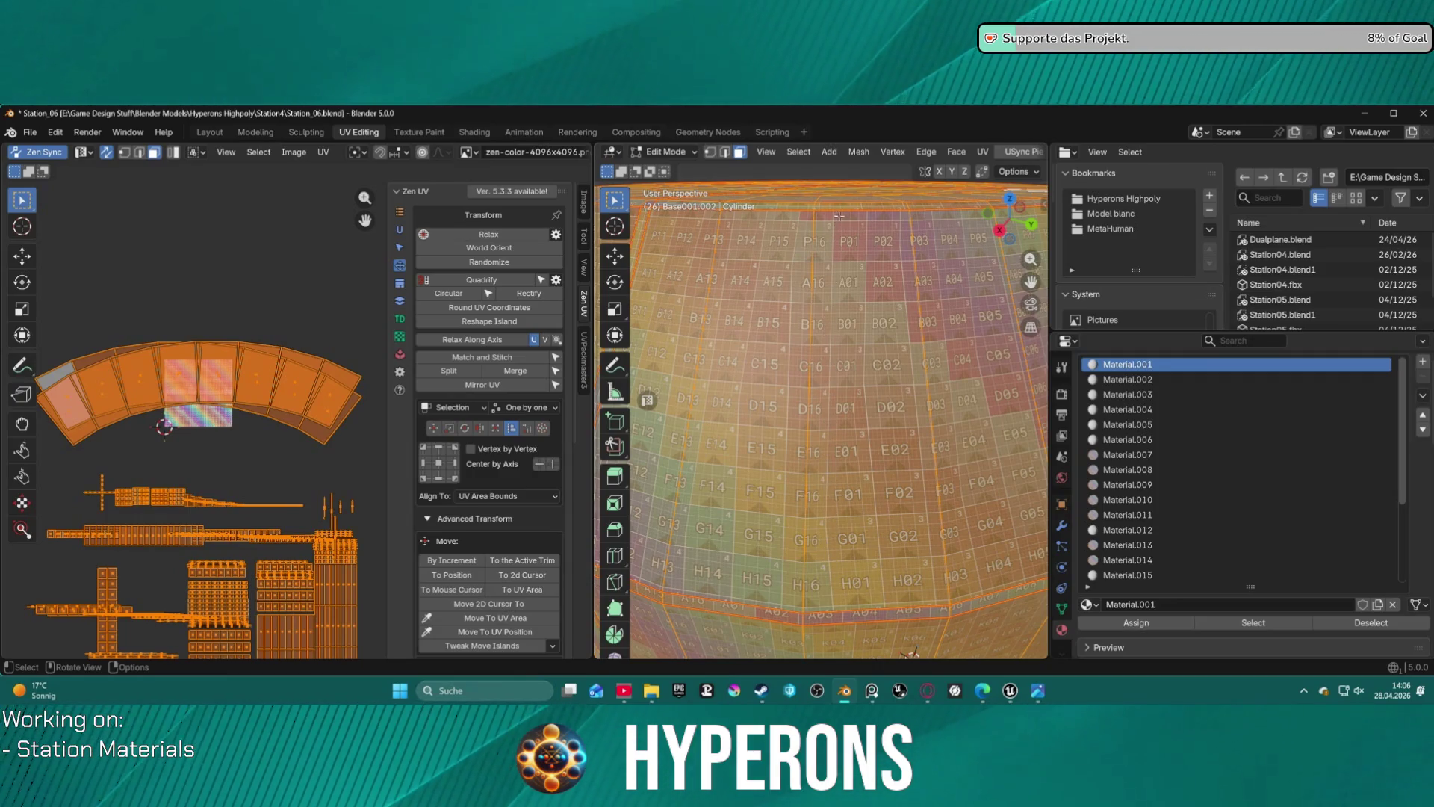
{"action": "scroll", "coordinate": [262, 563], "scroll_direction": "down", "scroll_amount": 3}
{"action": "scroll", "coordinate": [250, 552], "scroll_direction": "up", "scroll_amount": 1}
{"action": "scroll", "coordinate": [225, 521], "scroll_direction": "down", "scroll_amount": 2}
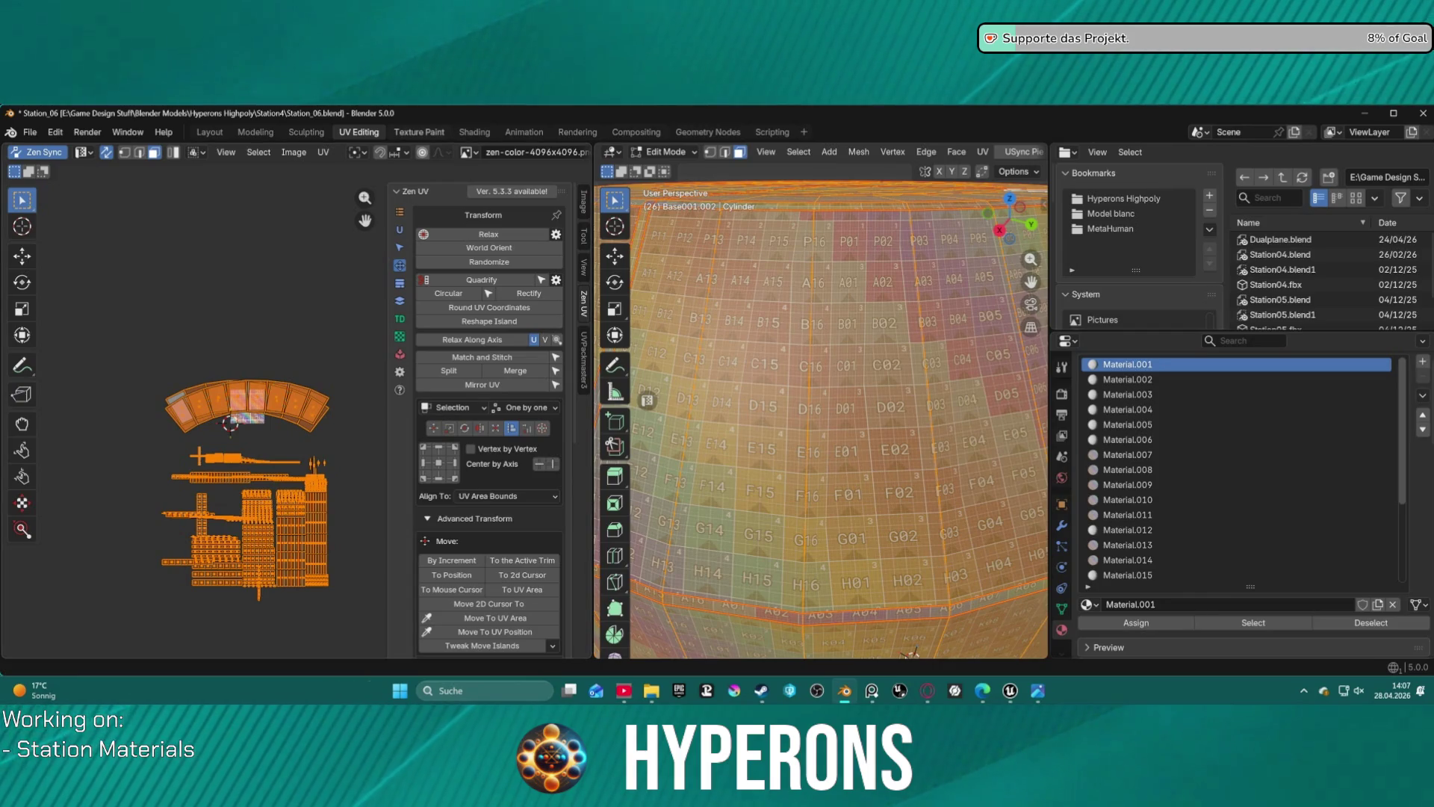
{"action": "key", "text": "alt+Tab"}
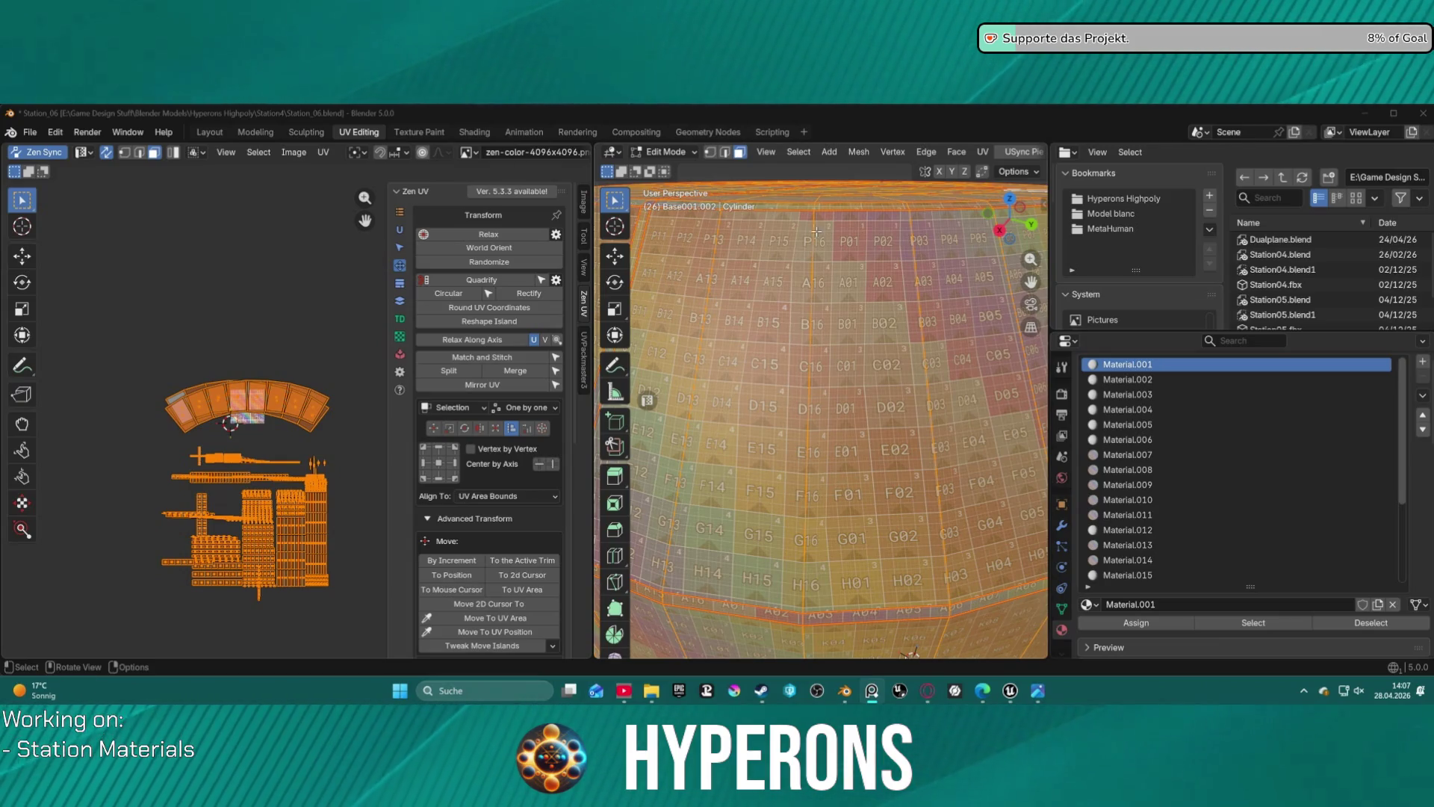
{"action": "mouse_move", "coordinate": [821, 238]}
{"action": "middle_mouse_down"}
{"action": "mouse_move", "coordinate": [829, 374]}
{"action": "mouse_move", "coordinate": [835, 307]}
{"action": "mouse_move", "coordinate": [842, 321]}
{"action": "mouse_move", "coordinate": [854, 292]}
{"action": "mouse_move", "coordinate": [808, 299]}
{"action": "mouse_move", "coordinate": [838, 289]}
{"action": "mouse_move", "coordinate": [835, 302]}
{"action": "middle_mouse_up"}
{"action": "scroll", "coordinate": [847, 292], "scroll_direction": "down", "scroll_amount": 5}
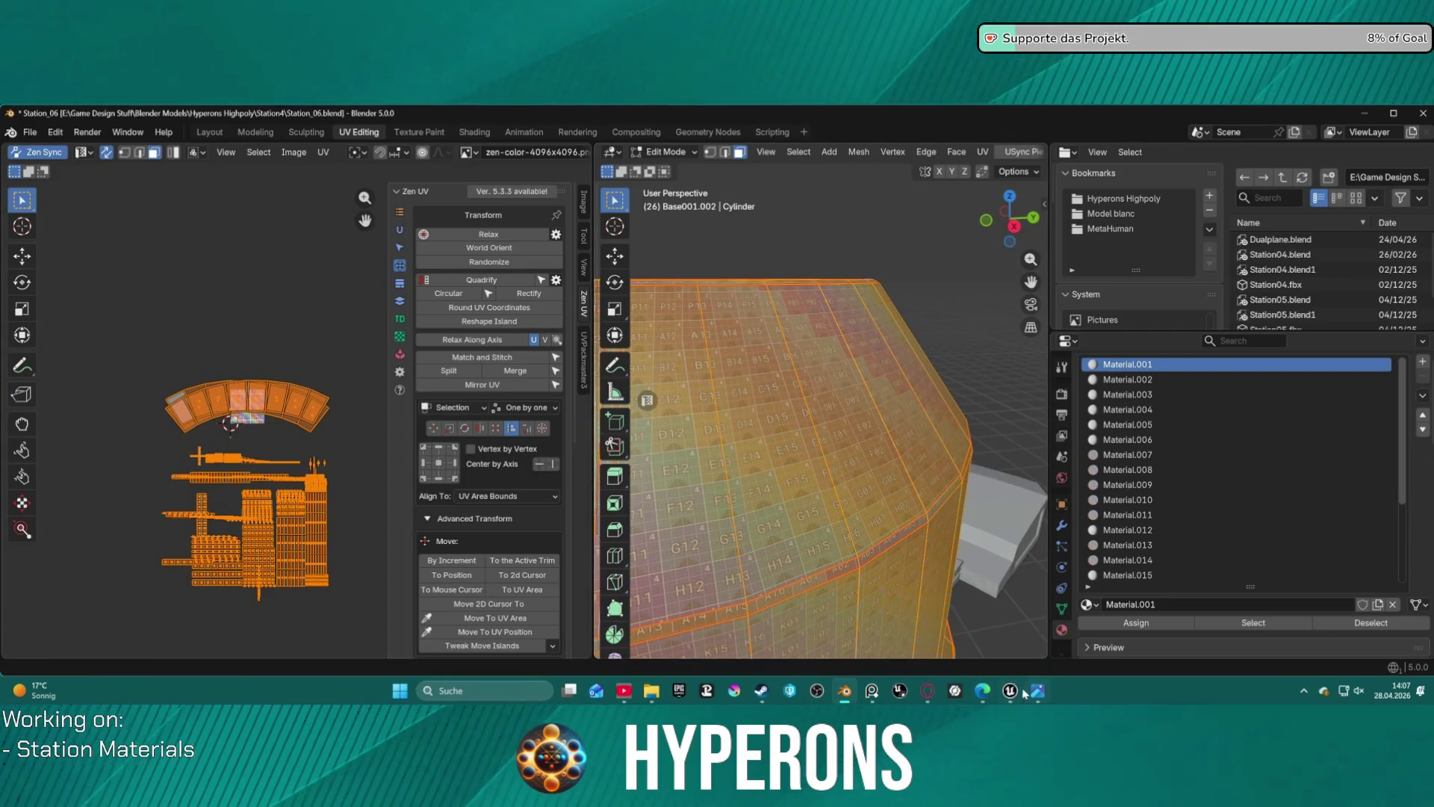
{"action": "mouse_move", "coordinate": [1012, 691]}
{"action": "left_click", "coordinate": [943, 627]}
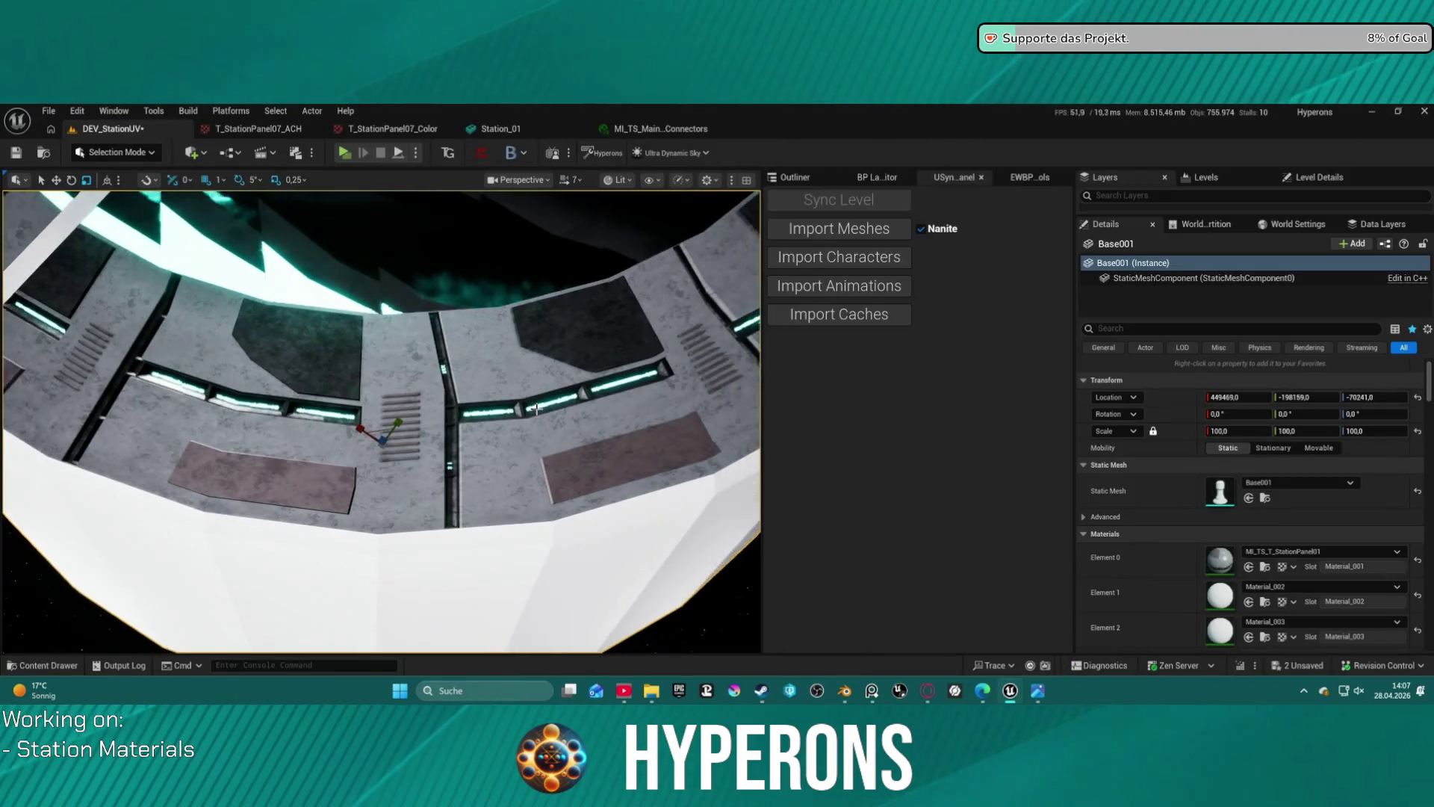
- Open the Content Drawer and fly the camera down onto the station floor
{"action": "left_click", "coordinate": [45, 665]}
{"action": "scroll", "coordinate": [63, 569], "scroll_direction": "up", "scroll_amount": 4}
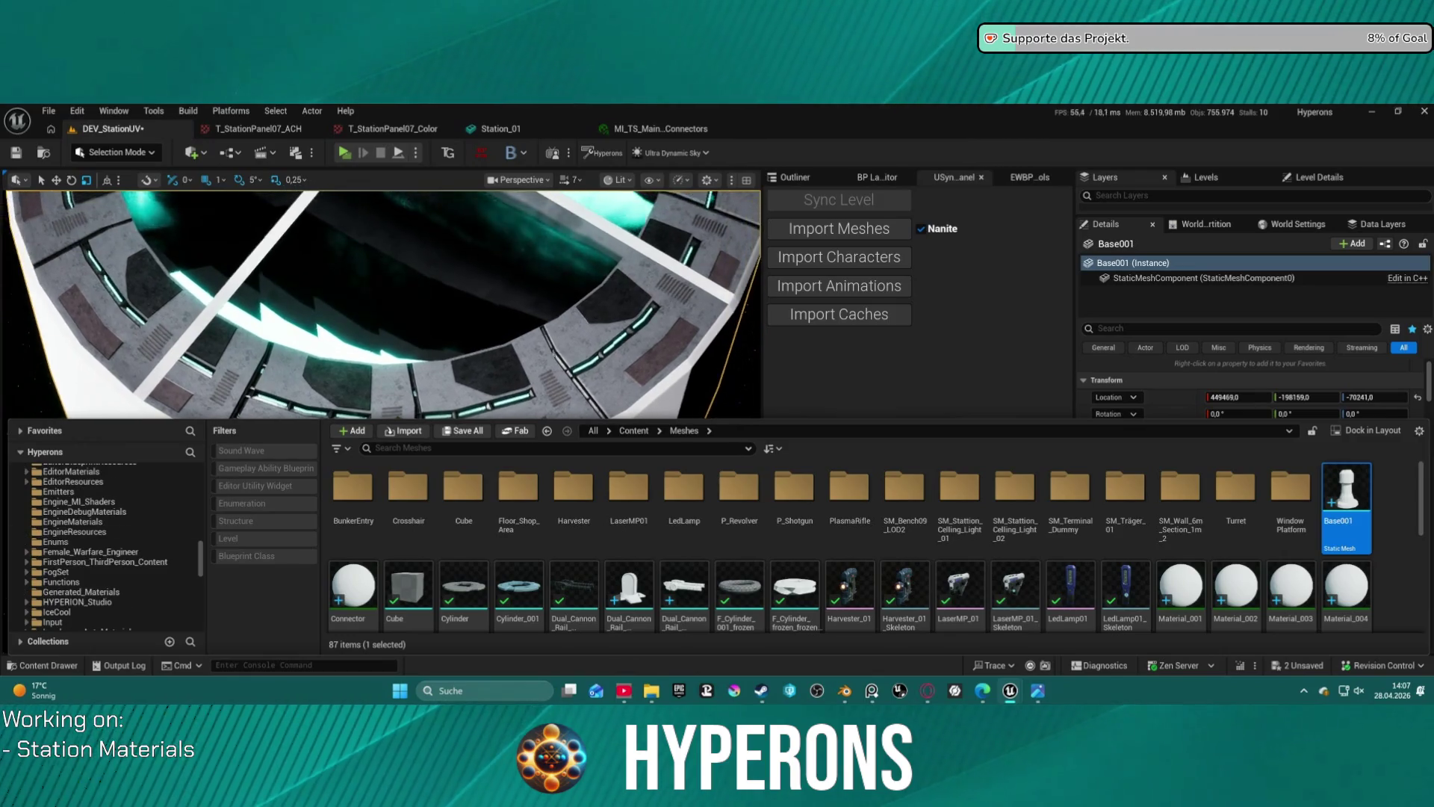
{"action": "scroll", "coordinate": [380, 302], "scroll_direction": "down", "scroll_amount": 5}
{"action": "scroll", "coordinate": [672, 373], "scroll_direction": "up", "scroll_amount": 3}
{"action": "right_click_drag", "start_coordinate": [672, 373], "coordinate": [672, 373]}
{"action": "right_click_drag", "start_coordinate": [381, 418], "coordinate": [381, 418]}
{"action": "scroll", "coordinate": [381, 418], "scroll_direction": "up", "scroll_amount": 1}
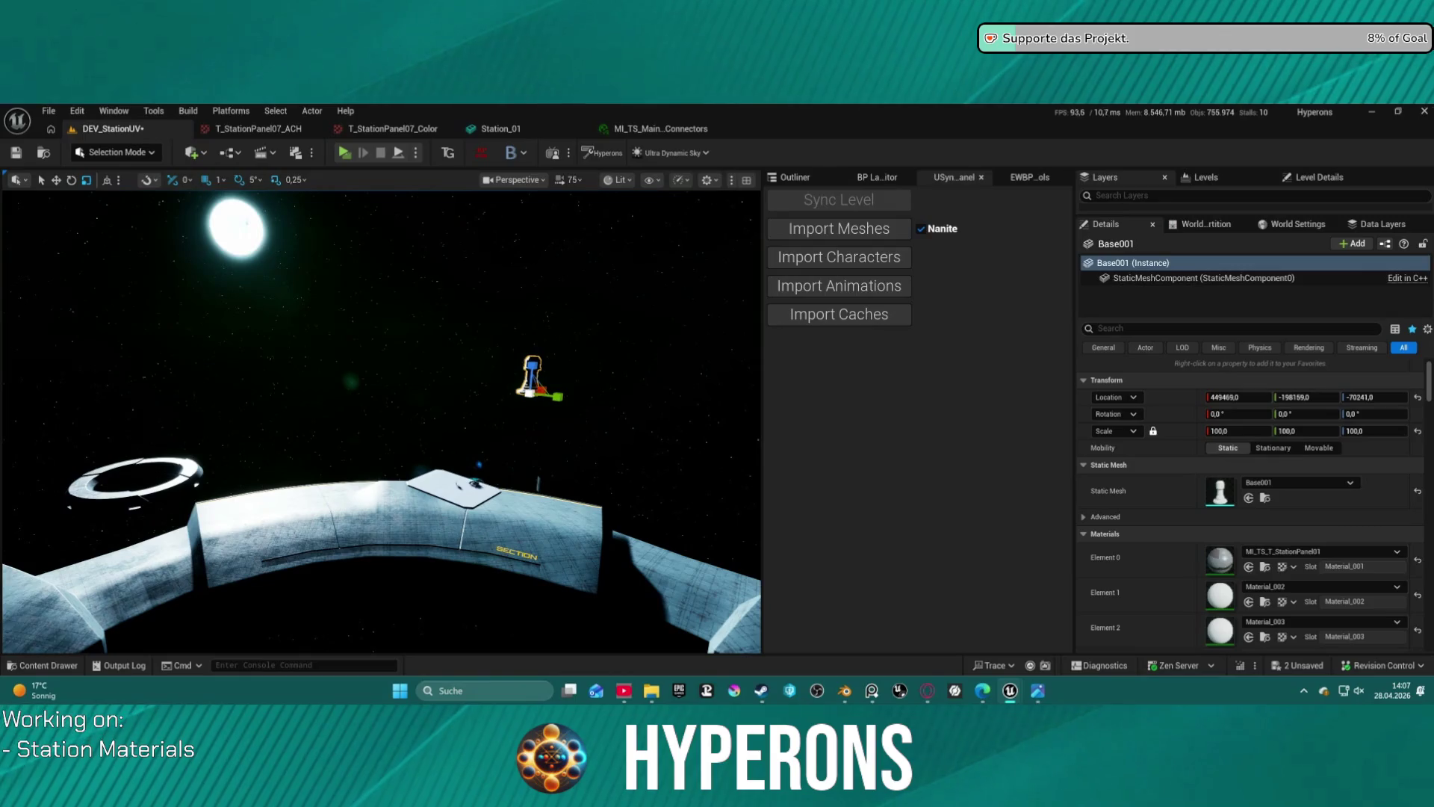
- Frame the station with F, fly low over the deck, then return to Blender
{"action": "left_click", "coordinate": [793, 177]}
{"action": "key", "text": "ctrl+space"}
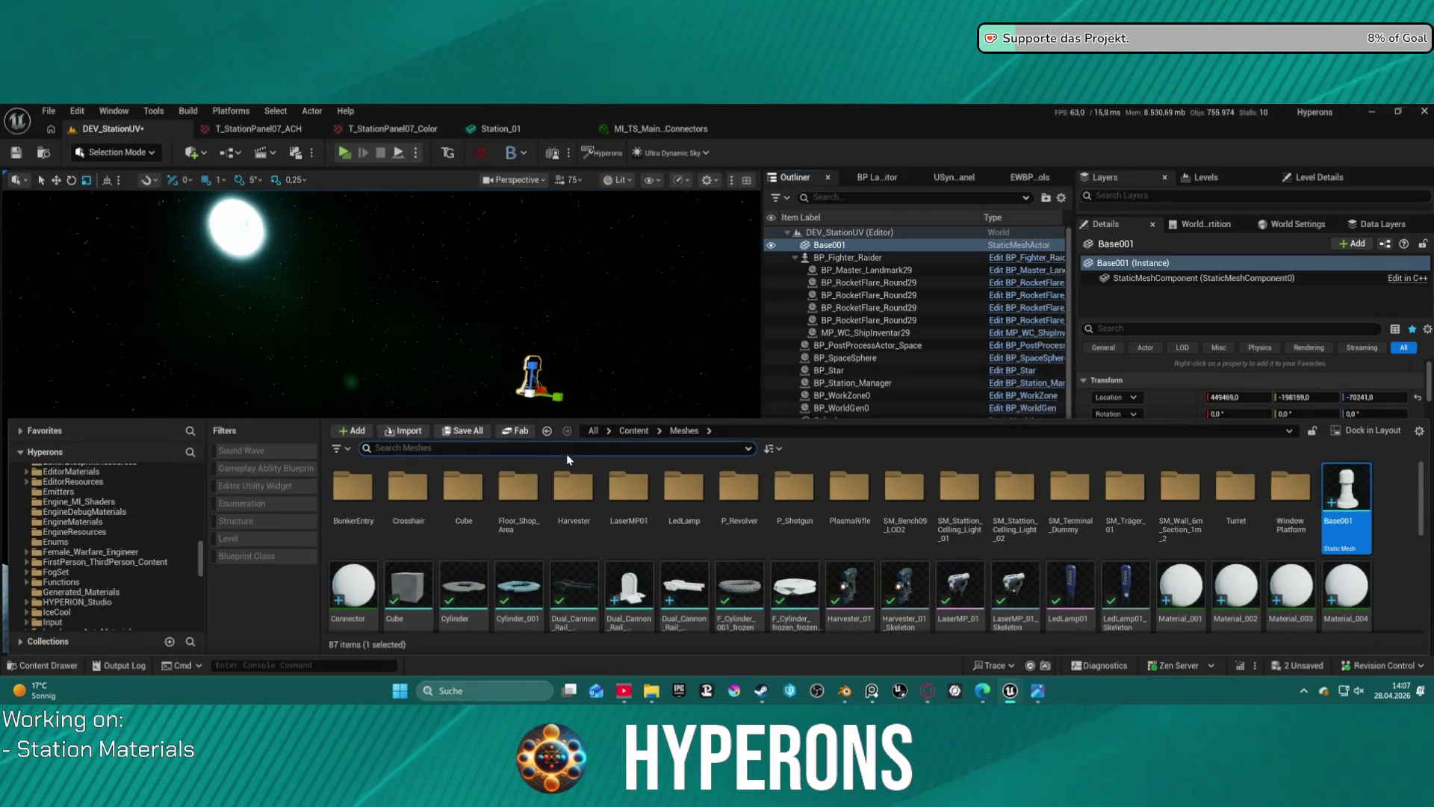
{"action": "right_click_drag", "start_coordinate": [448, 336], "coordinate": [448, 336]}
{"action": "right_click_drag", "start_coordinate": [381, 418], "coordinate": [381, 418]}
{"action": "key", "text": "f"}
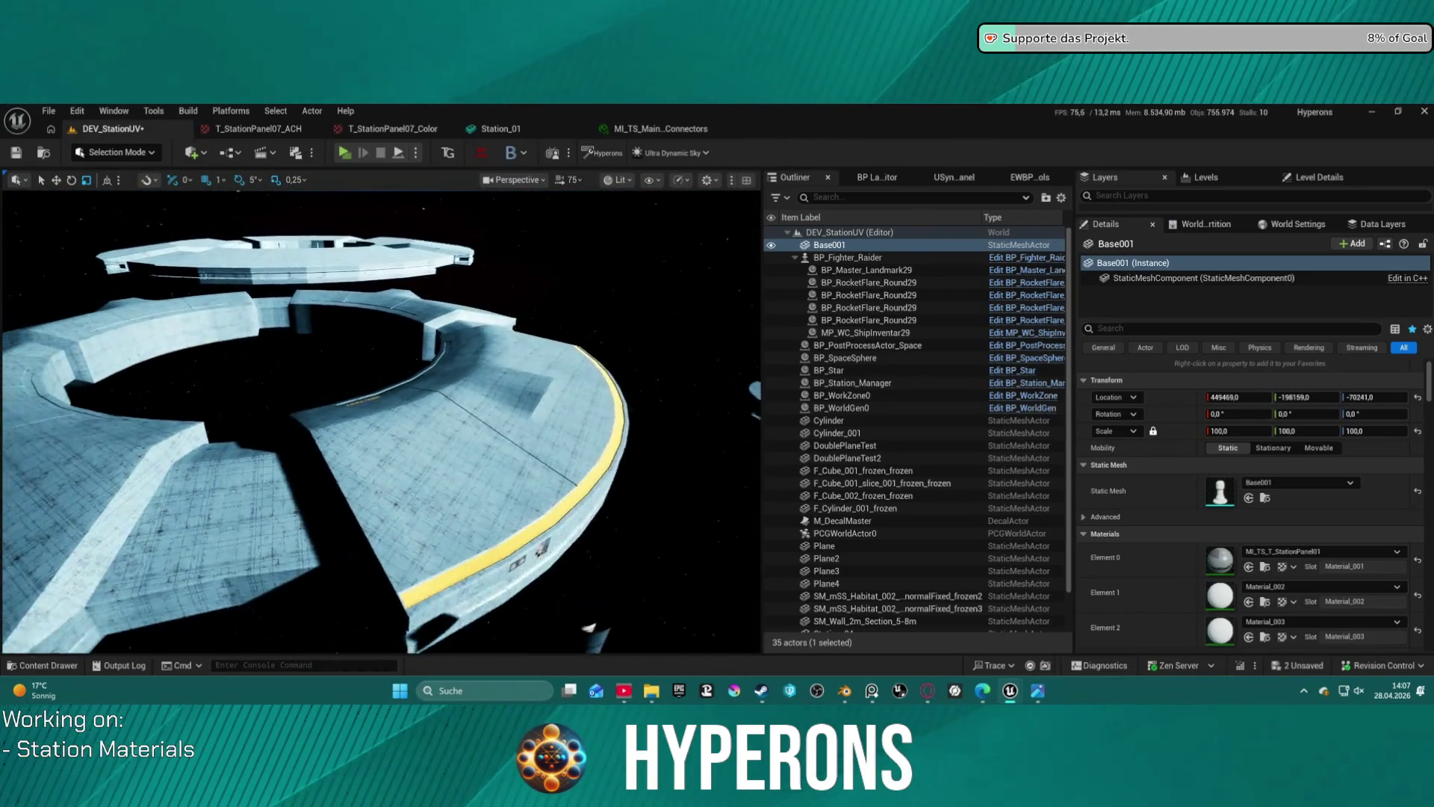
{"action": "mouse_move", "coordinate": [381, 419]}
{"action": "right_mouse_down"}
{"action": "mouse_move", "coordinate": [404, 381]}
{"action": "mouse_move", "coordinate": [541, 320]}
{"action": "right_mouse_up"}
{"action": "scroll", "coordinate": [388, 396], "scroll_direction": "up", "scroll_amount": 5}
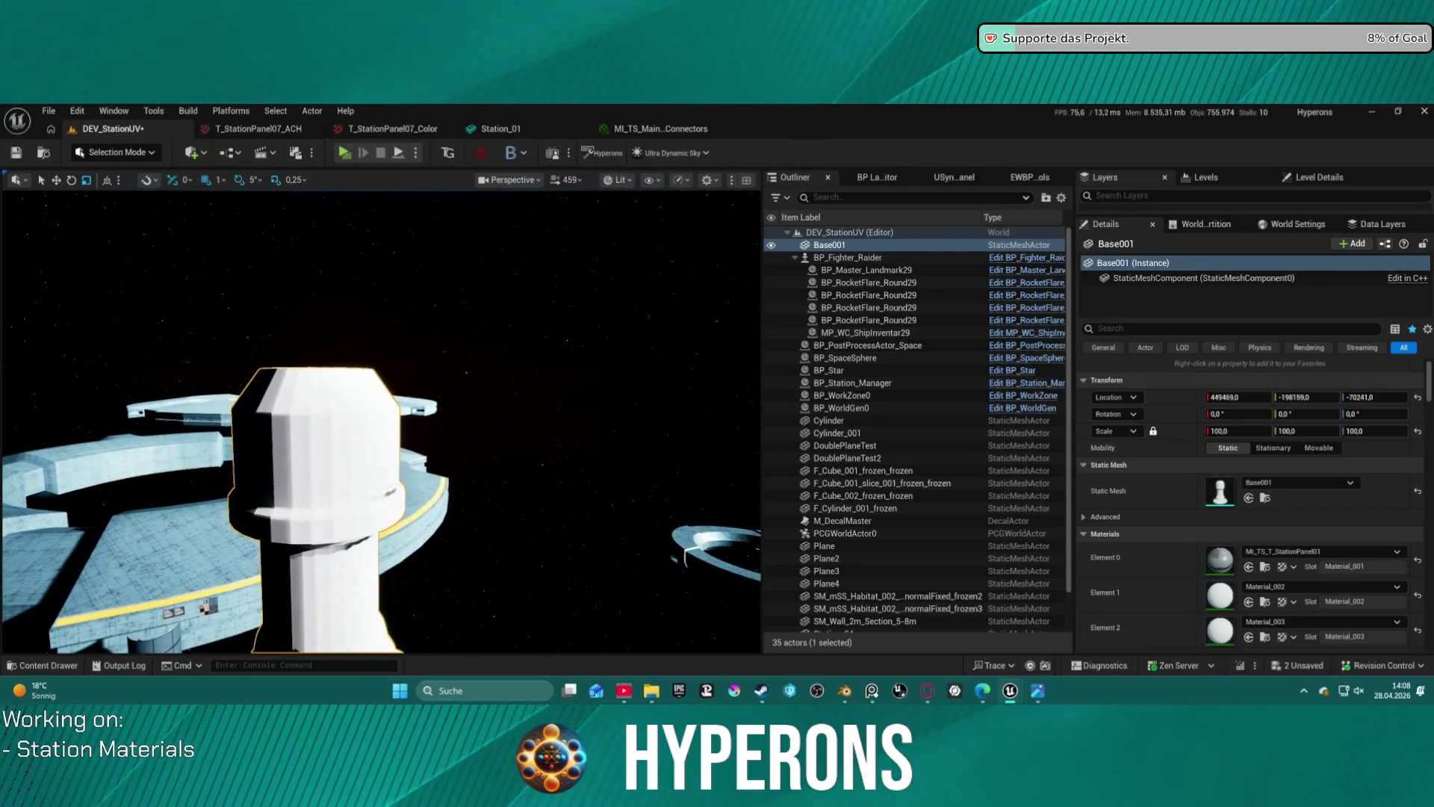
{"action": "left_click", "coordinate": [845, 692]}
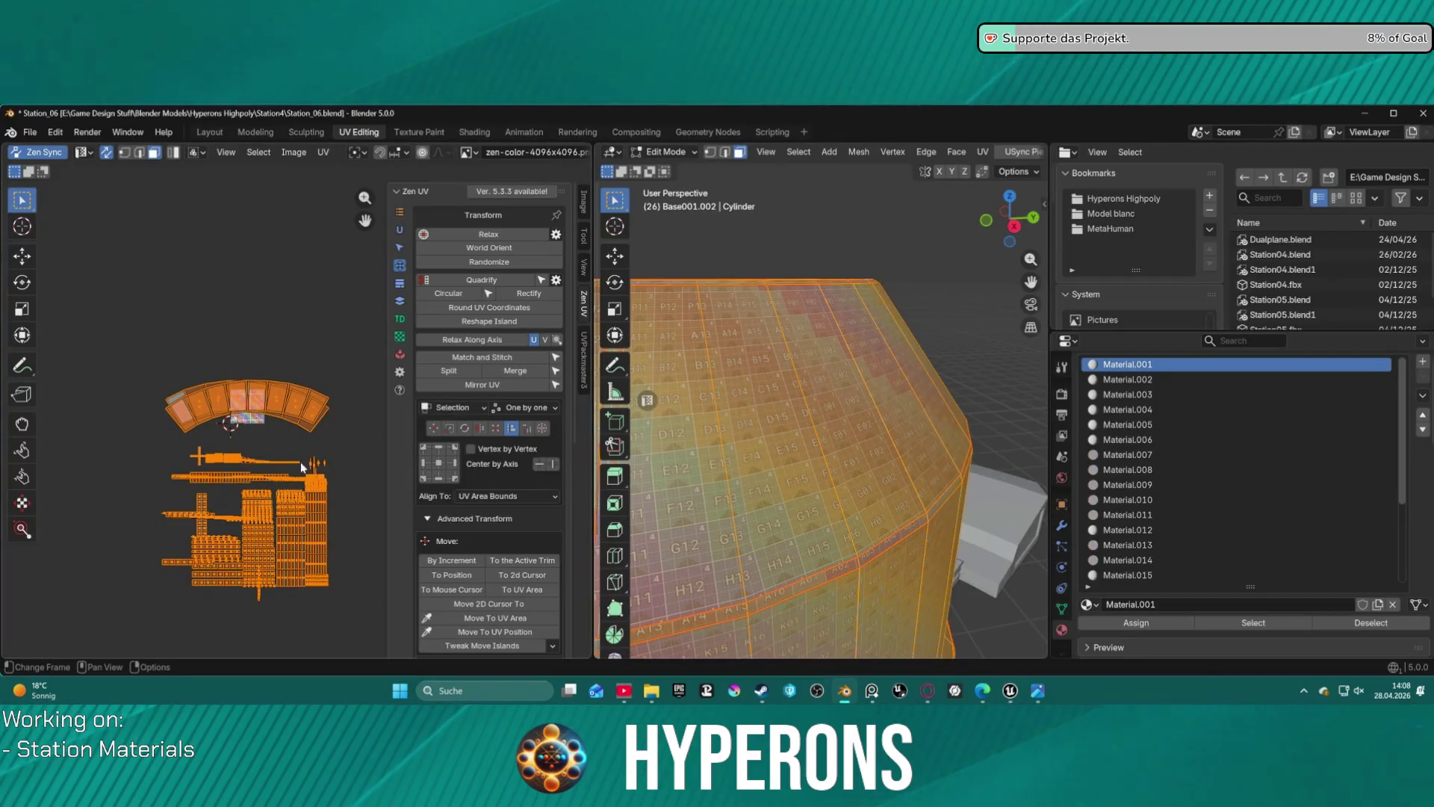
- Stack all similar UV islands of the base mesh with Zen UV's Stack All
{"action": "scroll", "coordinate": [303, 468], "scroll_direction": "up", "scroll_amount": 5}
{"action": "scroll", "coordinate": [185, 466], "scroll_direction": "left", "scroll_amount": 5, "text": "ctrl"}
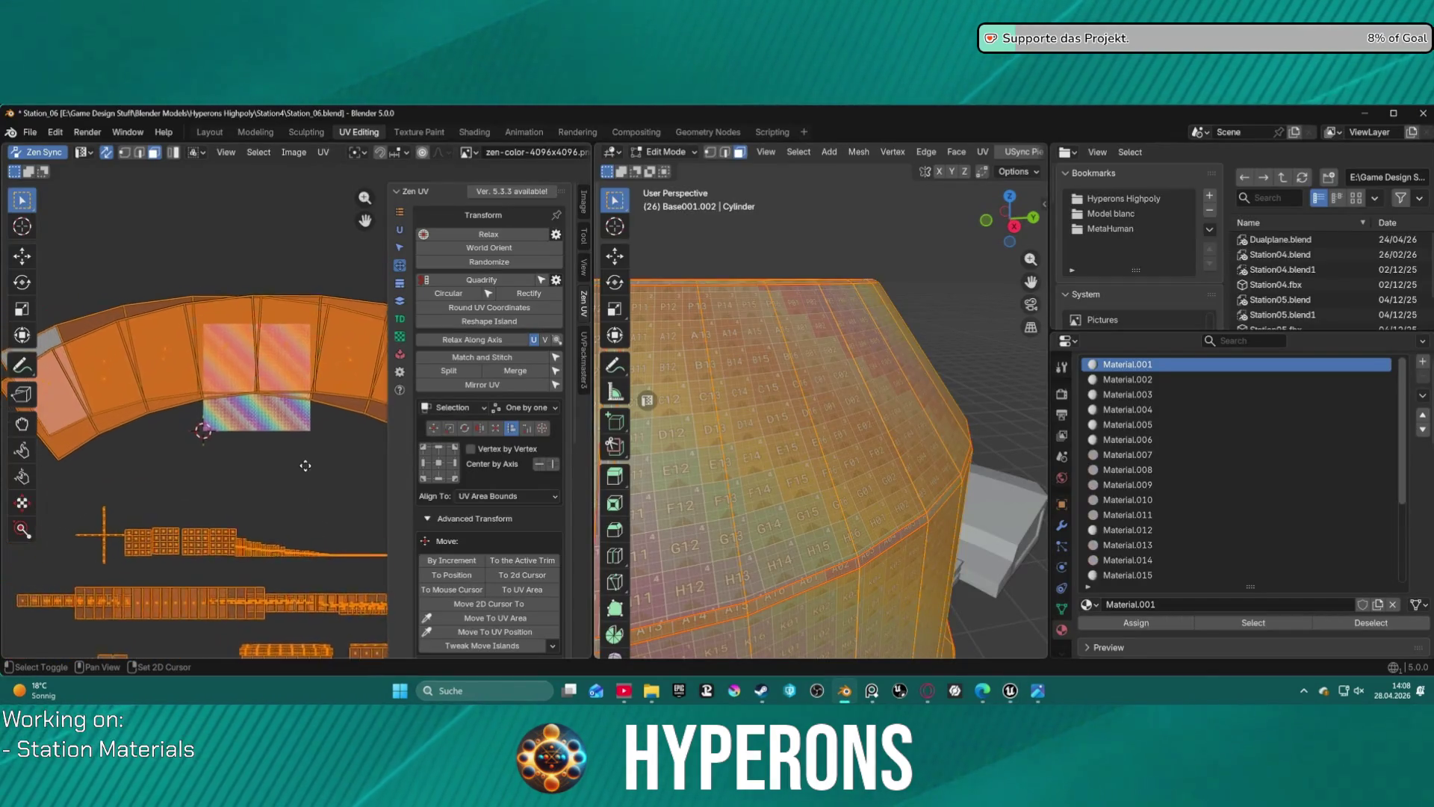
{"action": "scroll", "coordinate": [224, 493], "scroll_direction": "up", "scroll_amount": 5, "text": "shift"}
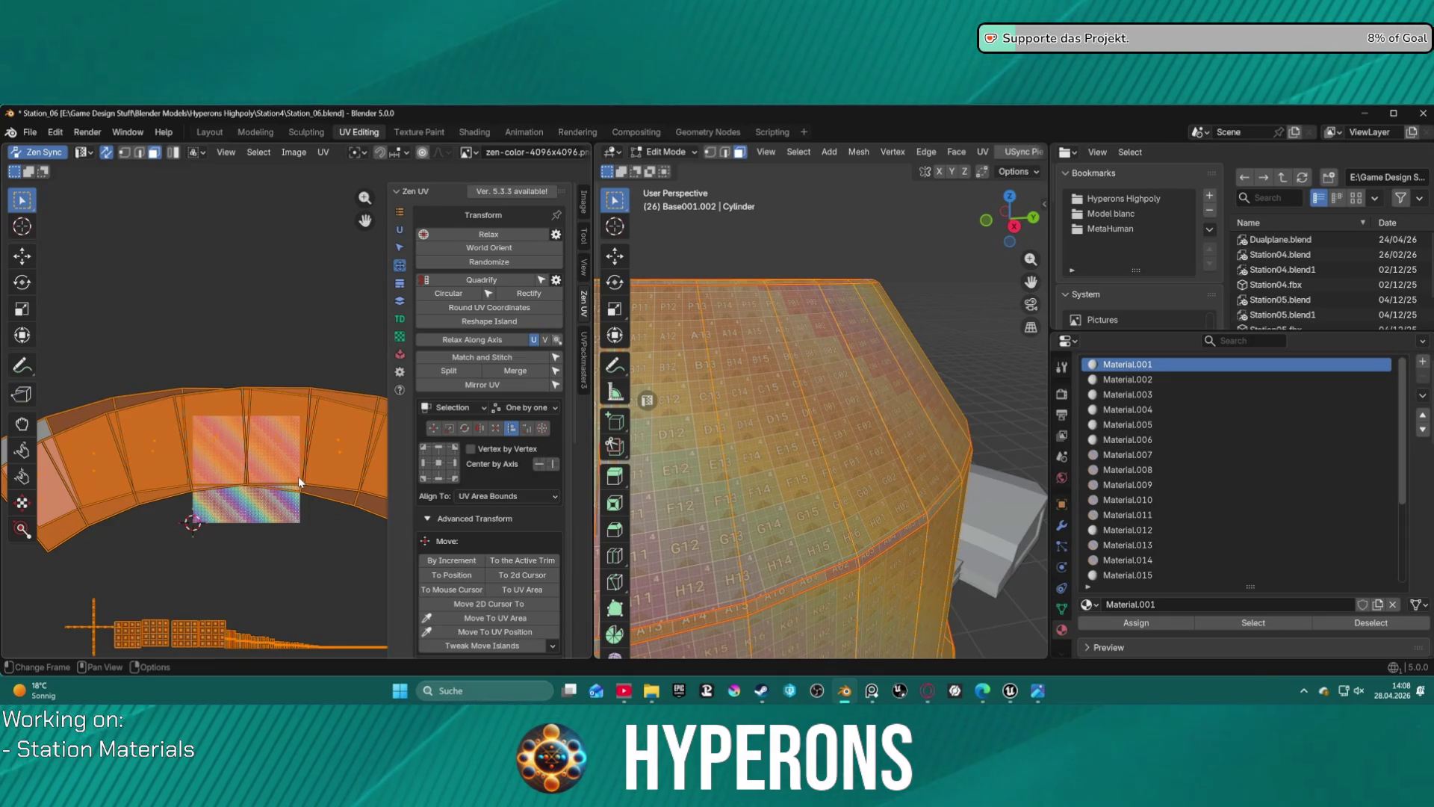
{"action": "scroll", "coordinate": [298, 482], "scroll_direction": "down", "scroll_amount": 6}
{"action": "scroll", "coordinate": [298, 482], "scroll_direction": "up", "scroll_amount": 3}
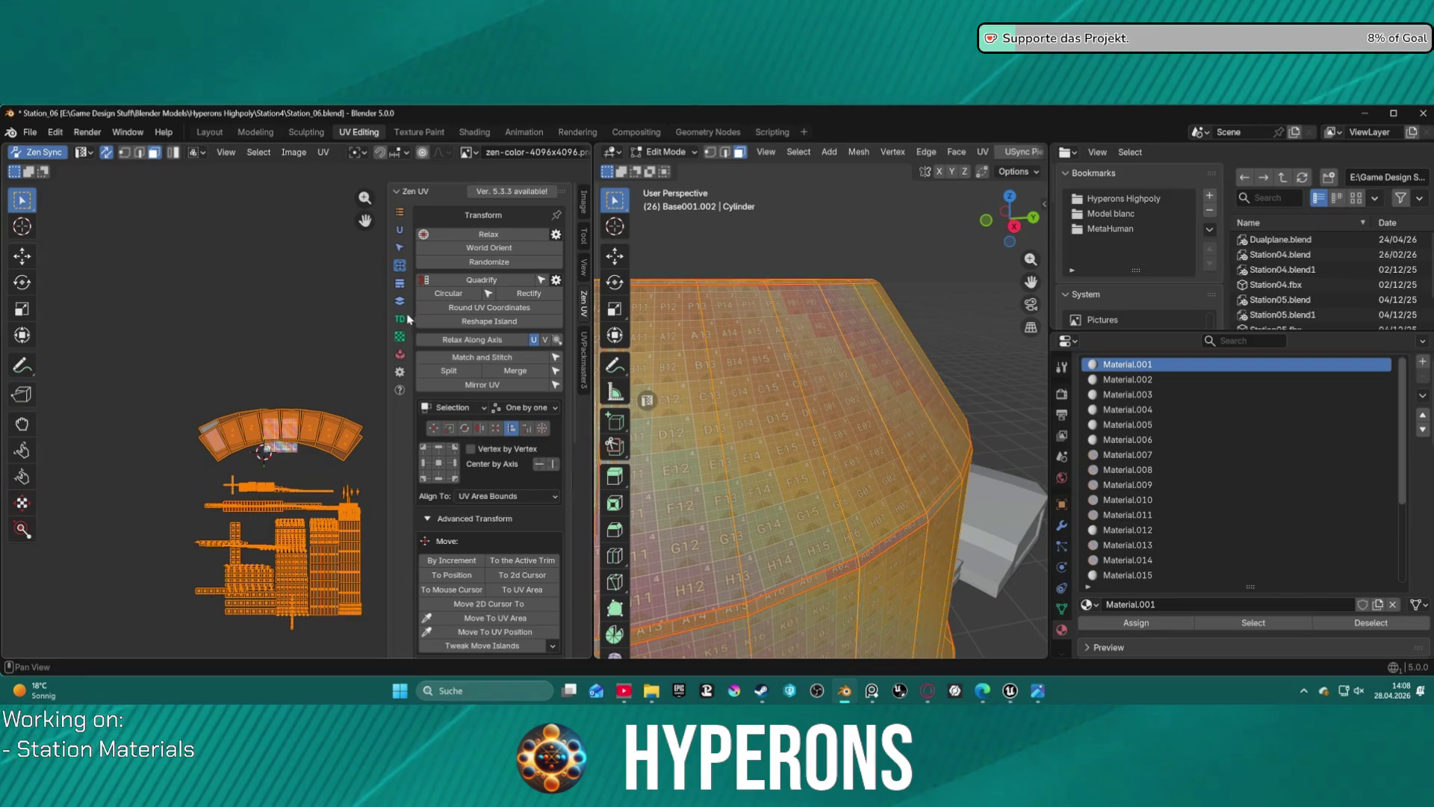
{"action": "left_click", "coordinate": [401, 302]}
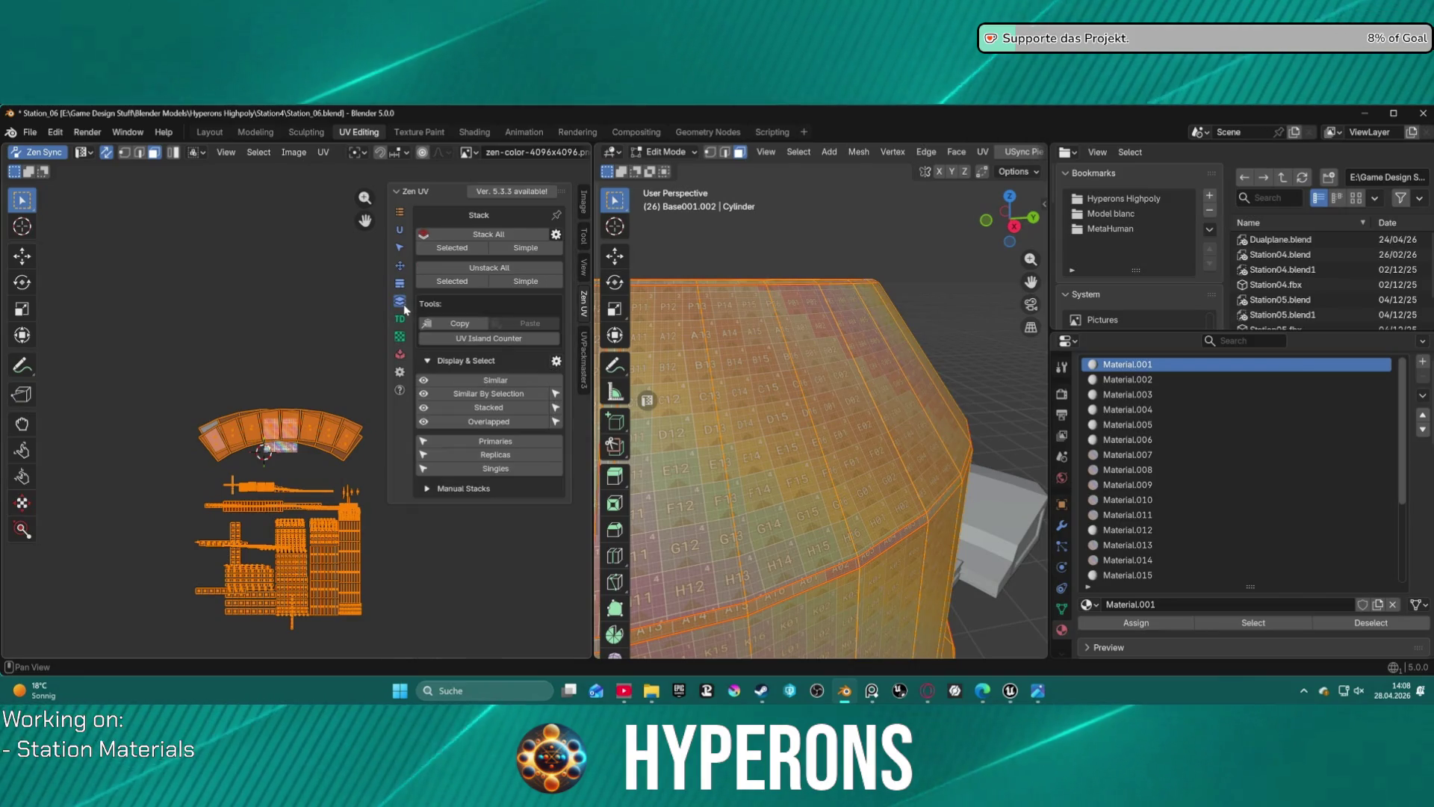
{"action": "left_click", "coordinate": [459, 249]}
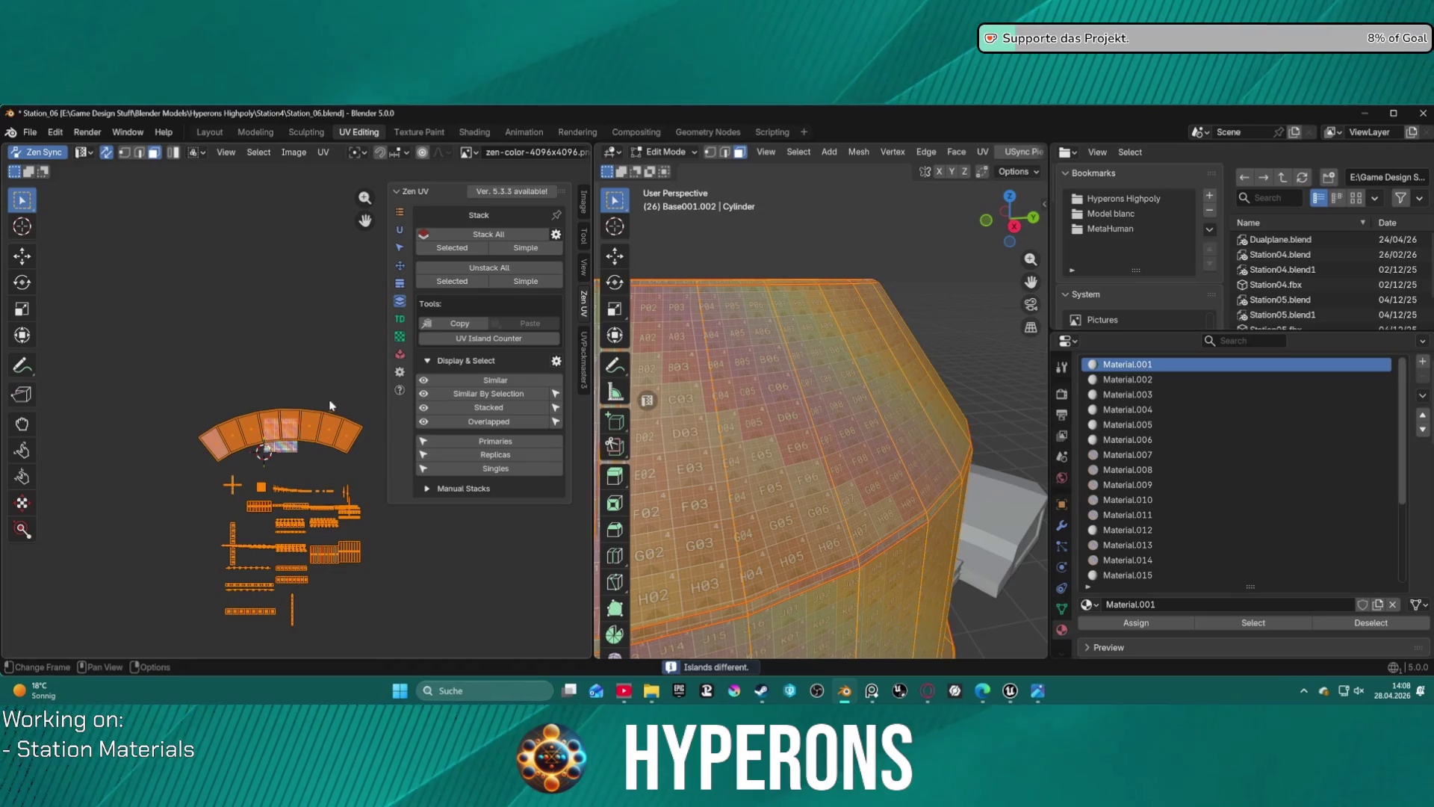
- Select the curved panel arc islands and orient them to the world axes
{"action": "left_click", "coordinate": [315, 461]}
{"action": "scroll", "coordinate": [299, 465], "scroll_direction": "up", "scroll_amount": 3}
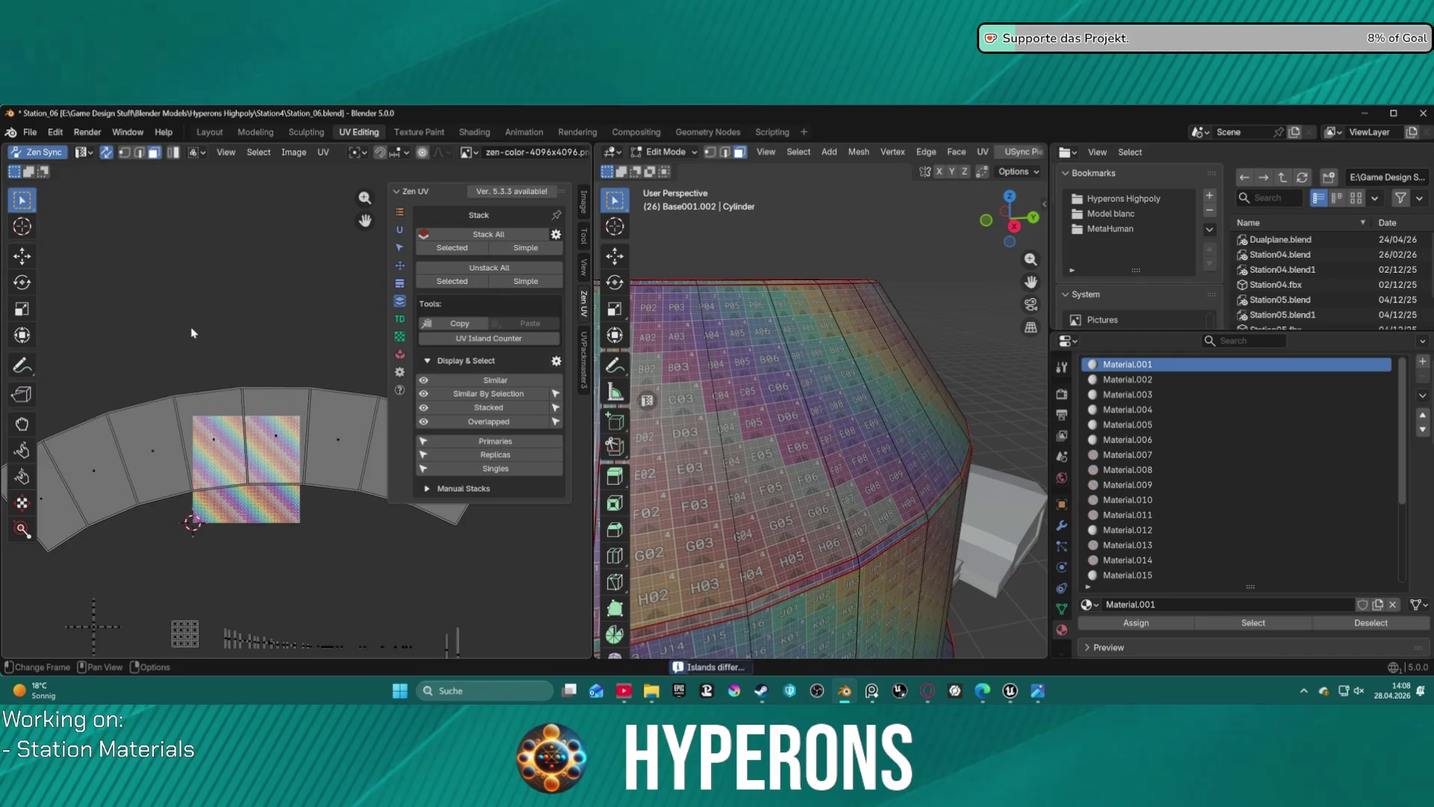
{"action": "scroll", "coordinate": [299, 415], "scroll_direction": "down", "scroll_amount": 1}
{"action": "mouse_move", "coordinate": [102, 363]}
{"action": "left_mouse_down"}
{"action": "mouse_move", "coordinate": [306, 439]}
{"action": "mouse_move", "coordinate": [400, 493]}
{"action": "left_mouse_up"}
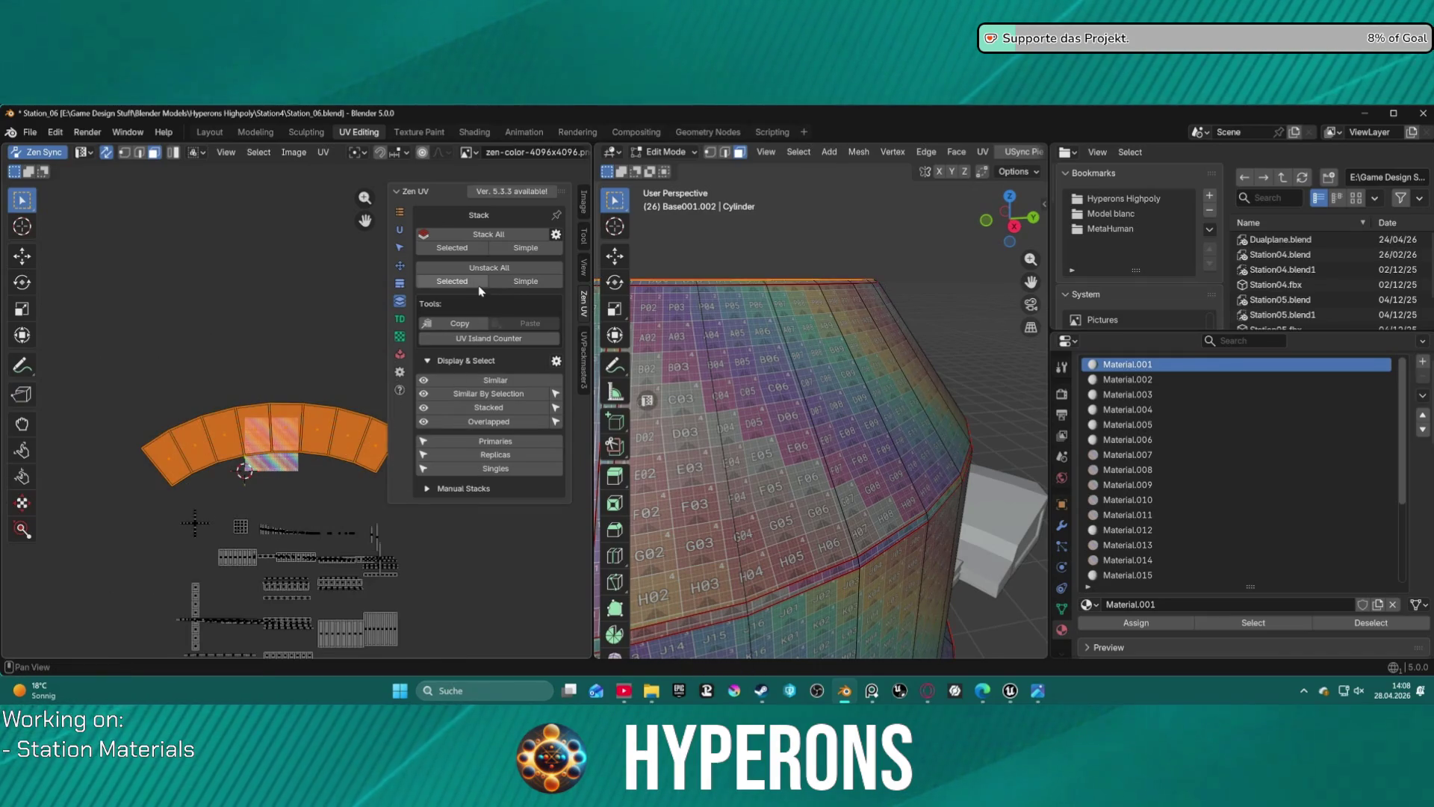
{"action": "left_click", "coordinate": [400, 265]}
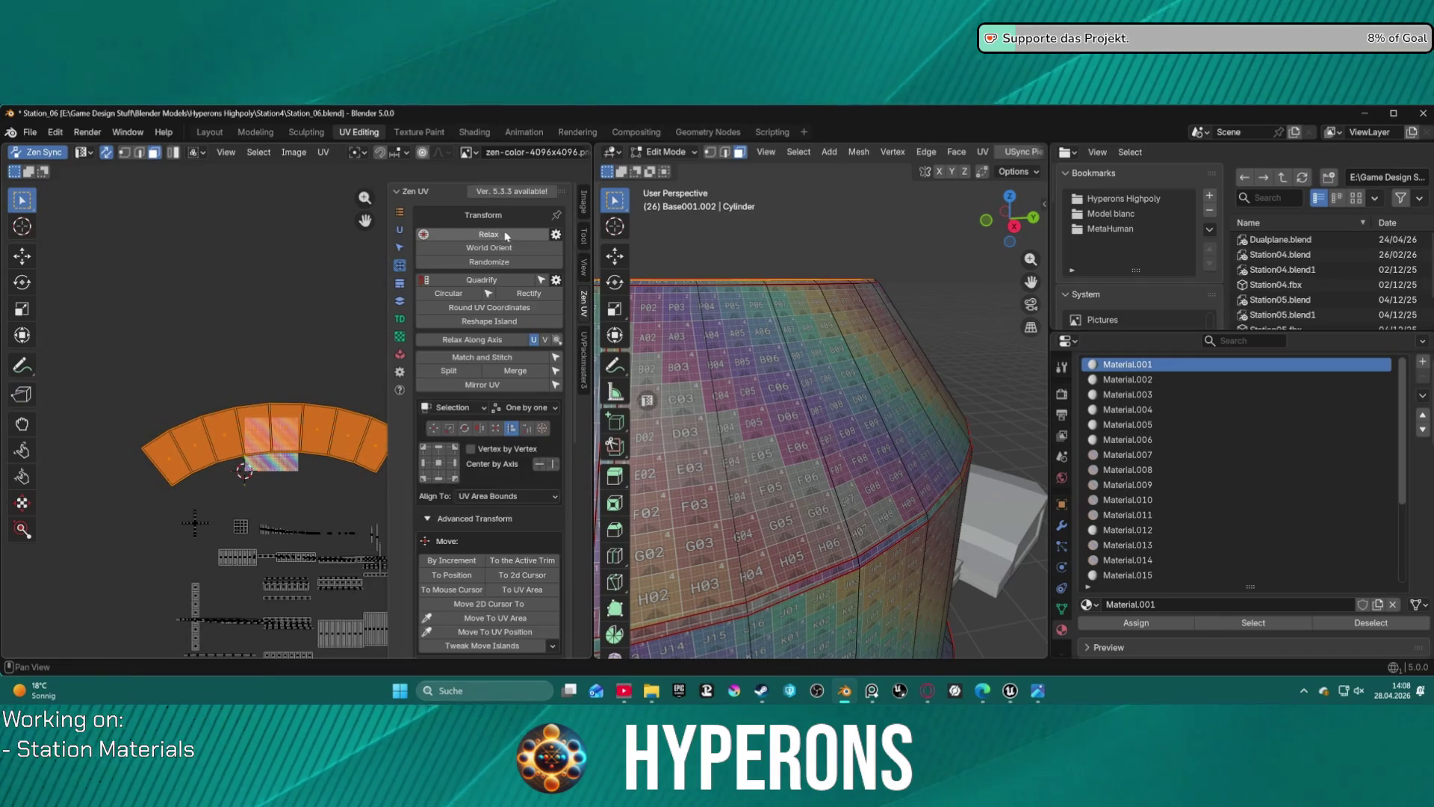
{"action": "left_click", "coordinate": [509, 248]}
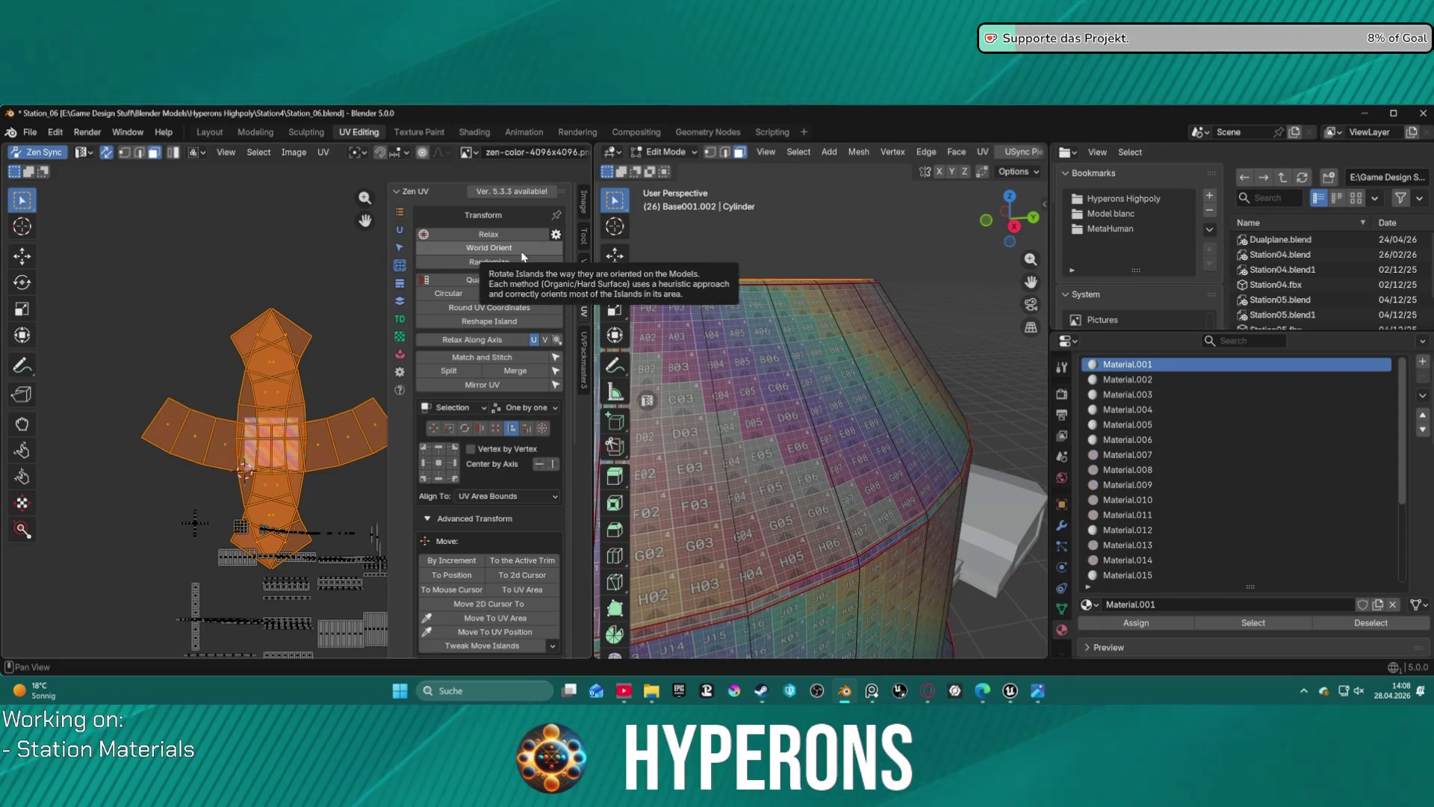
- Stack islands matching the selected arc, then rotate them 90 degrees to lie horizontally
{"action": "left_click", "coordinate": [400, 301]}
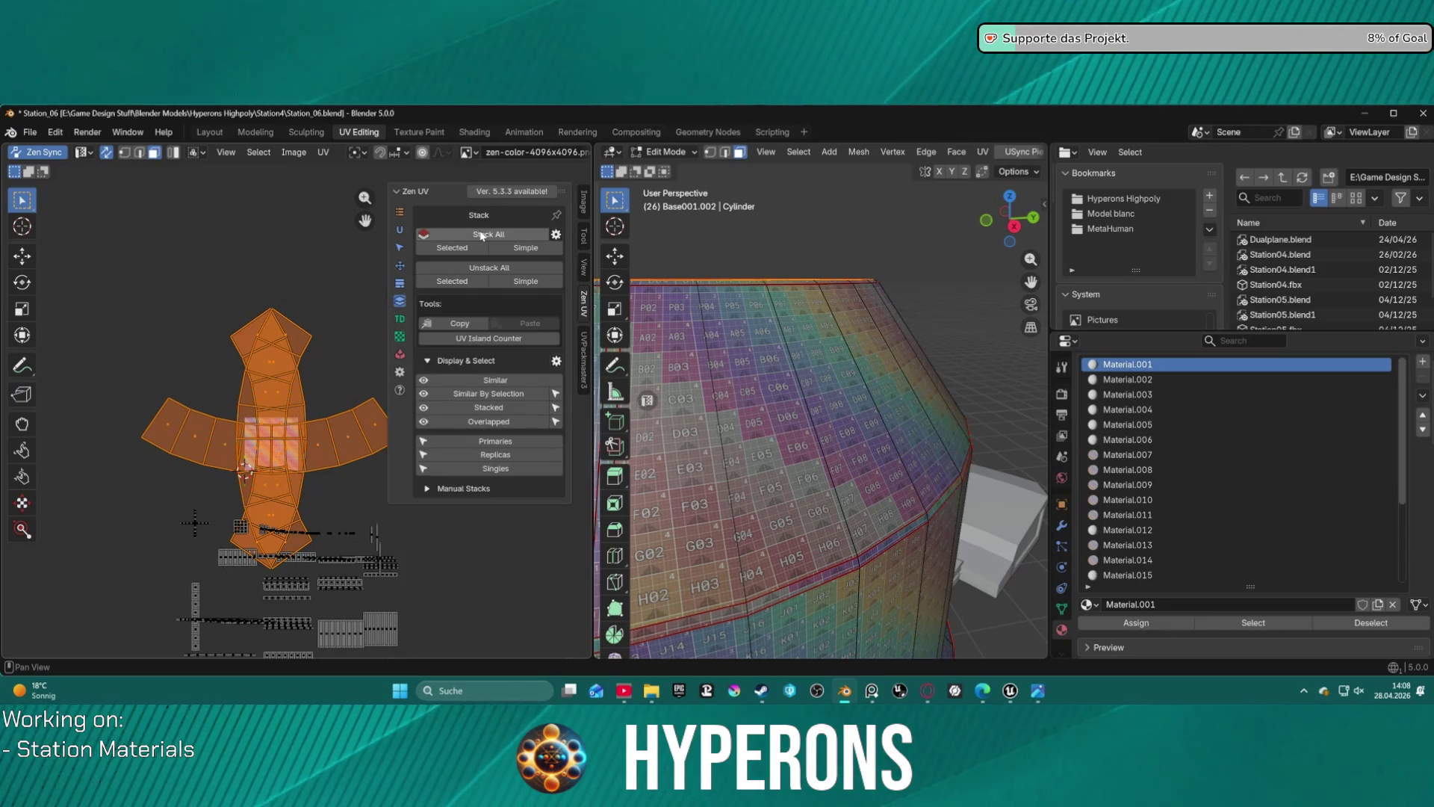
{"action": "left_click", "coordinate": [464, 250]}
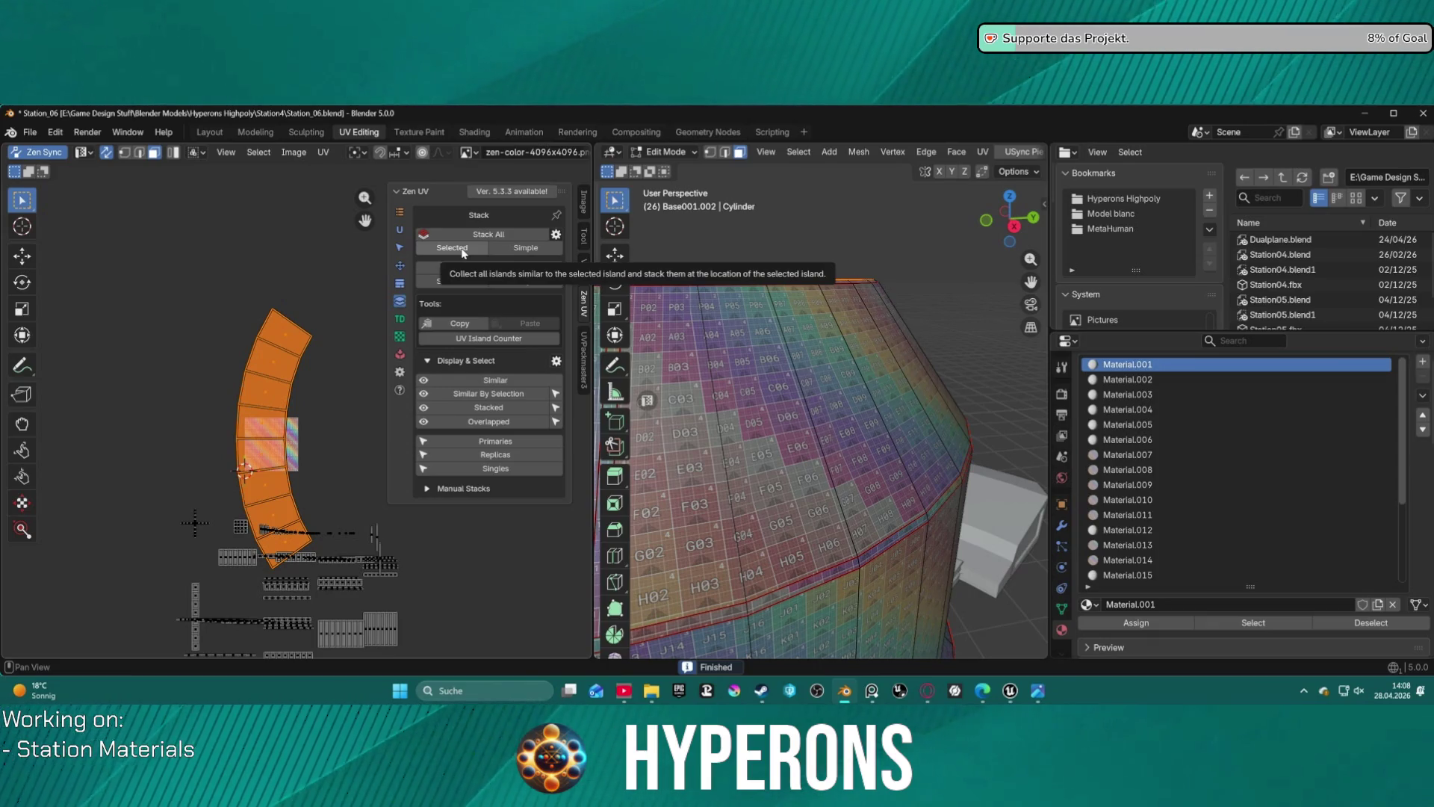
{"action": "type", "text": "r"}
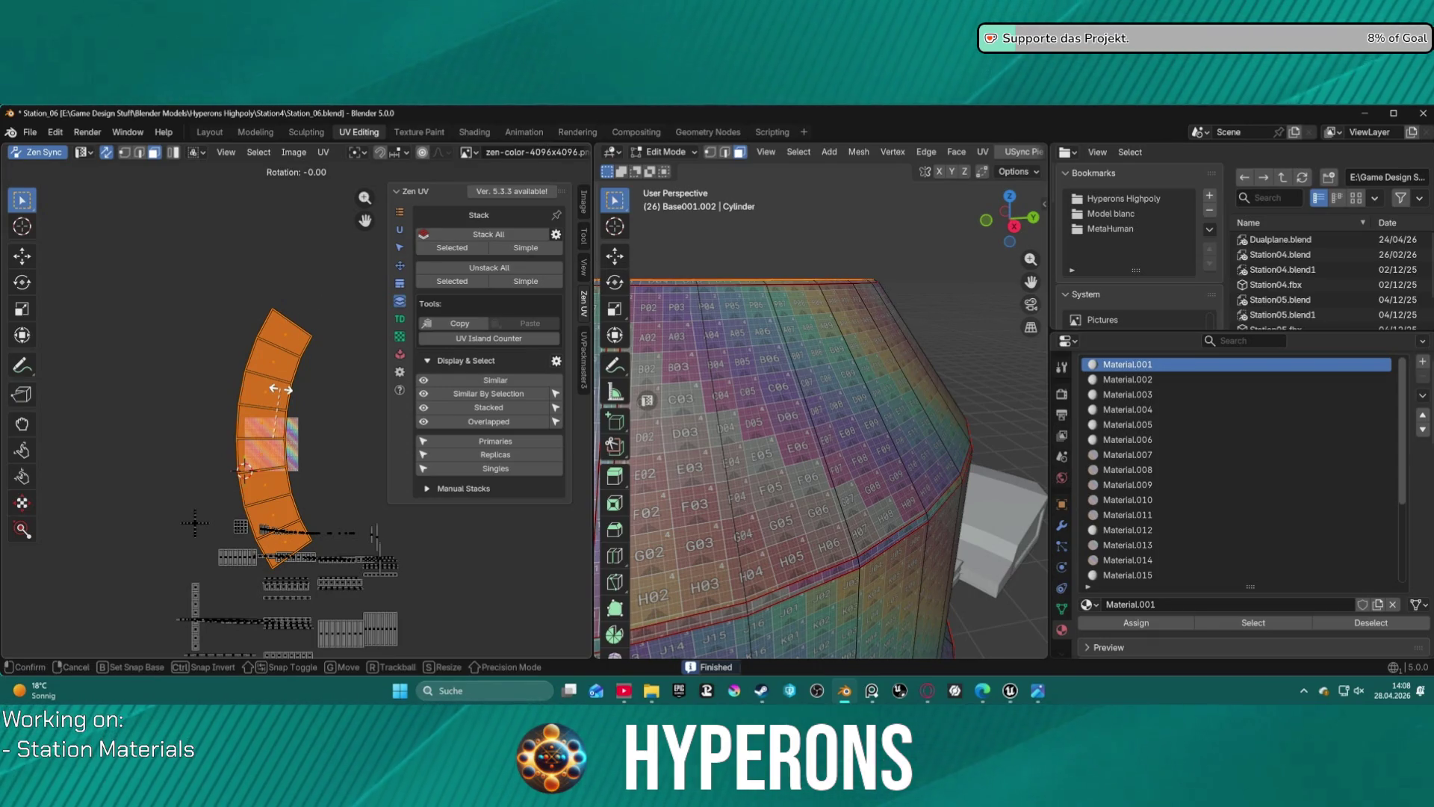
{"action": "type", "text": "90"}
{"action": "key", "text": "Return"}
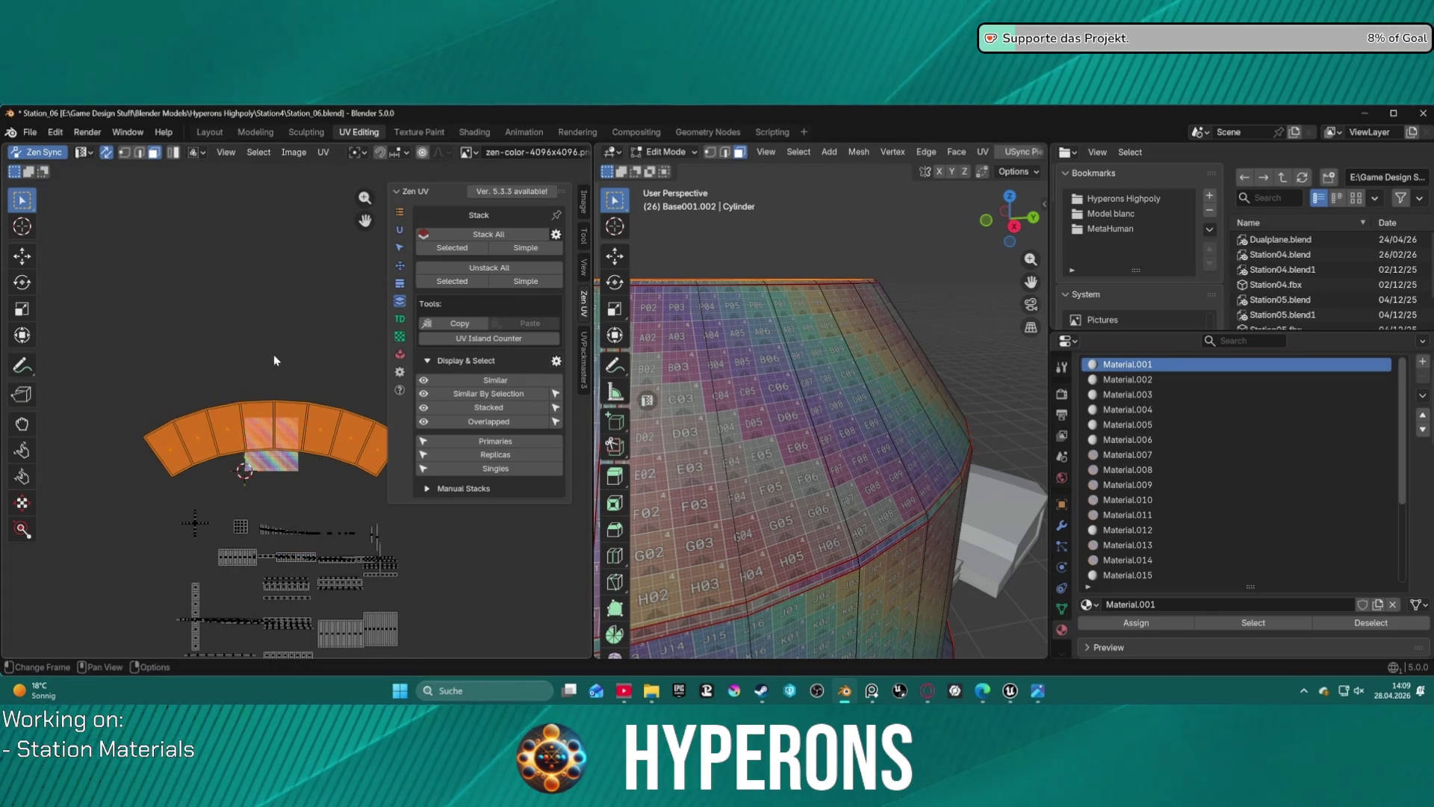
{"action": "left_click", "coordinate": [400, 265]}
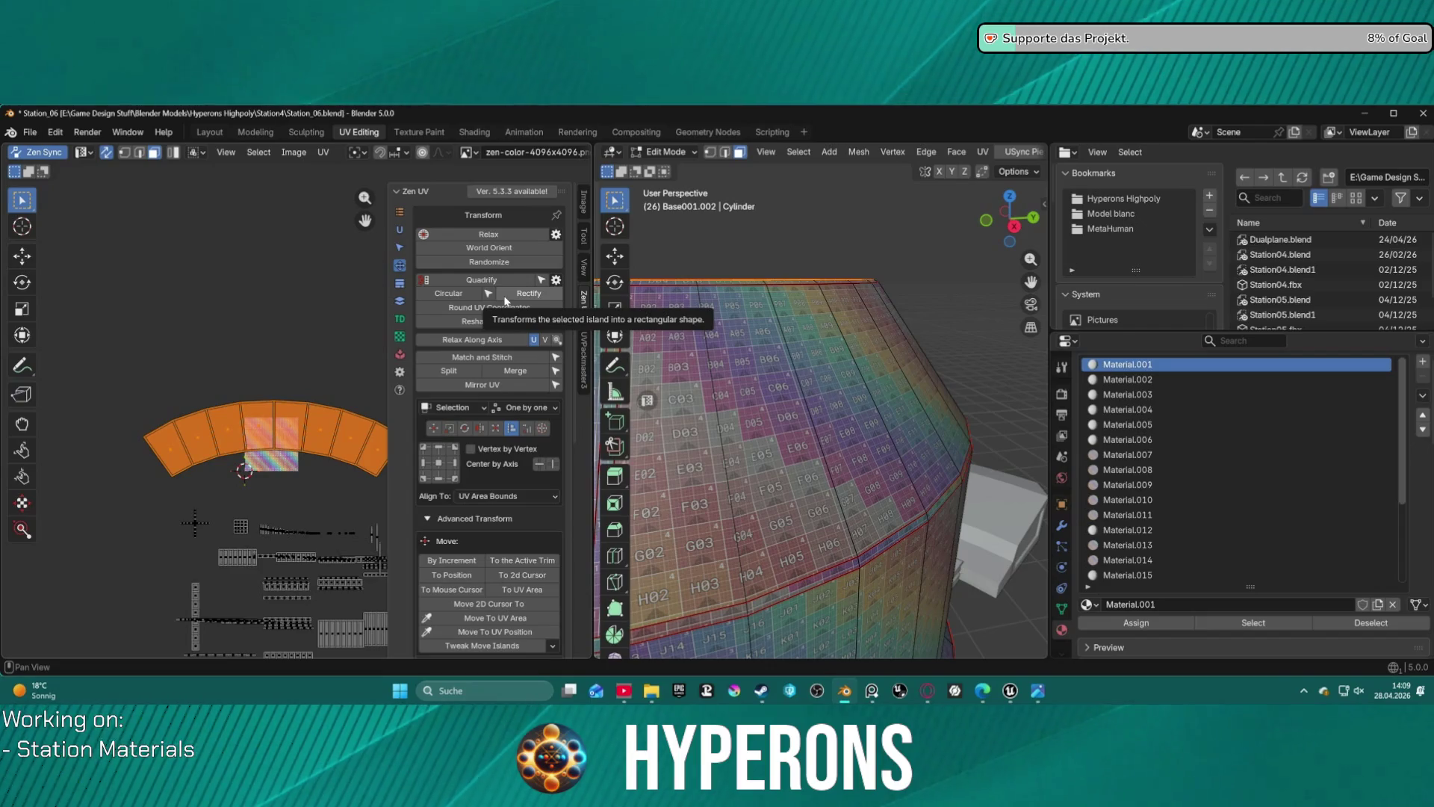
- Relax the curved UV arc along its axis and straighten it into a rectangular row
{"action": "left_click", "coordinate": [493, 344]}
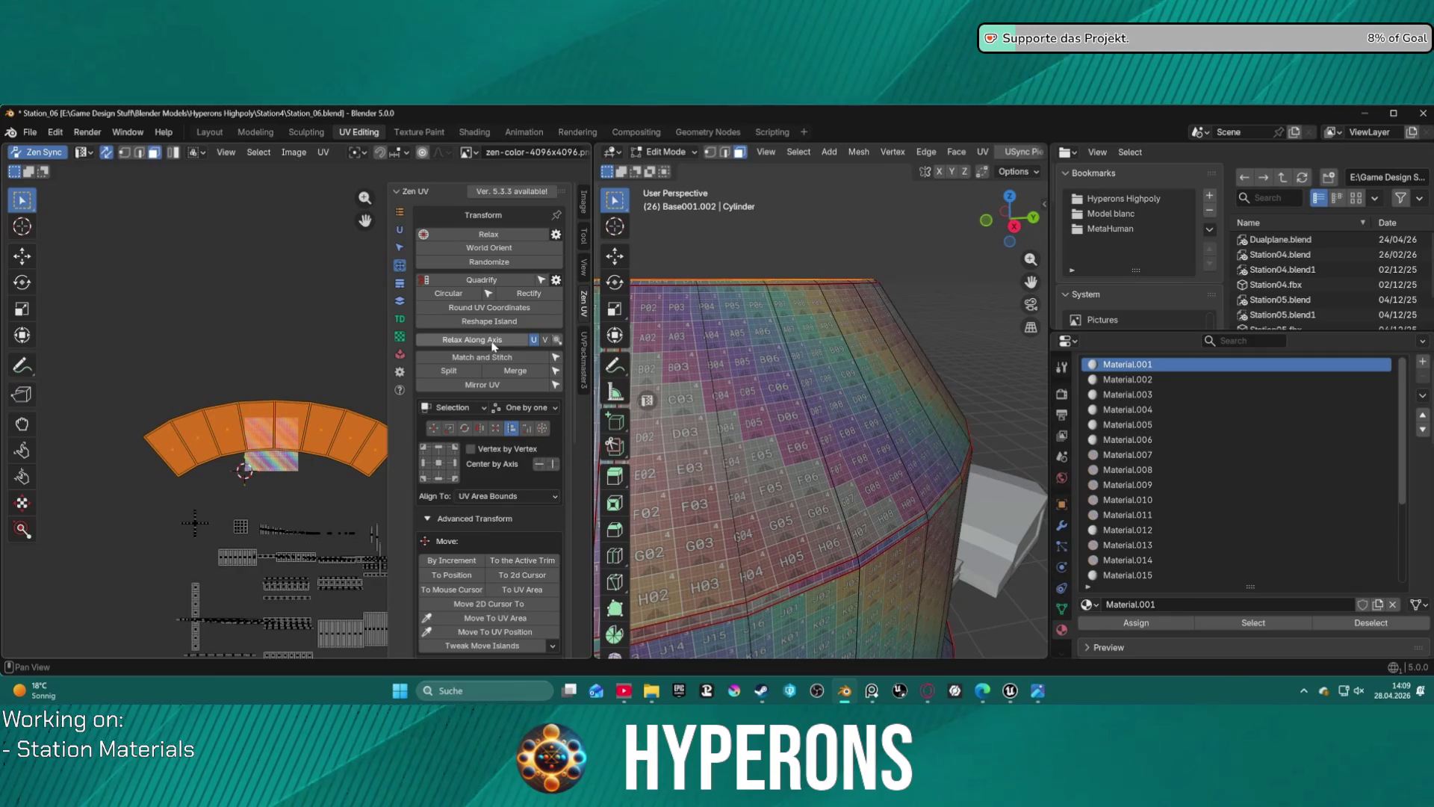
{"action": "left_click", "coordinate": [499, 342]}
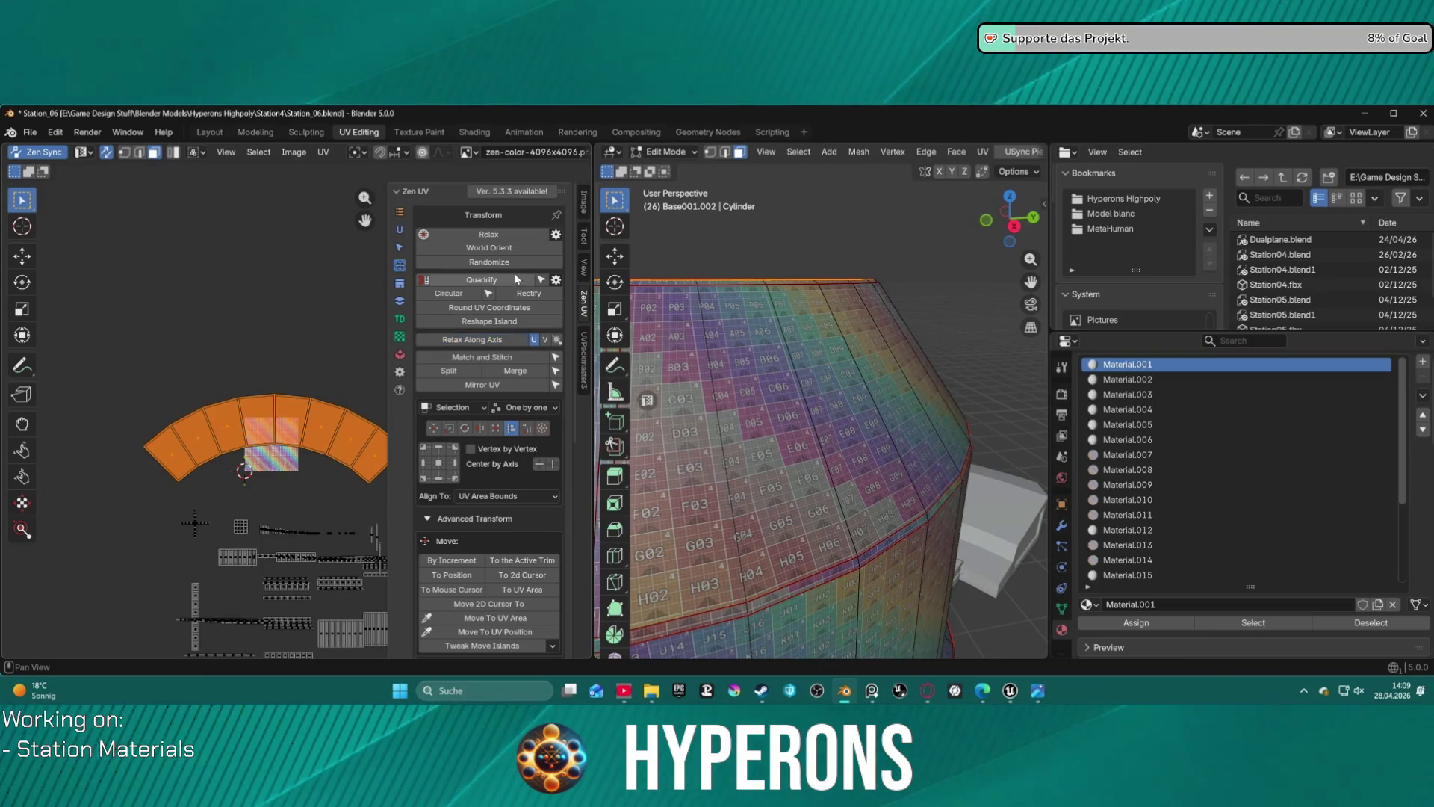
{"action": "left_click", "coordinate": [482, 281]}
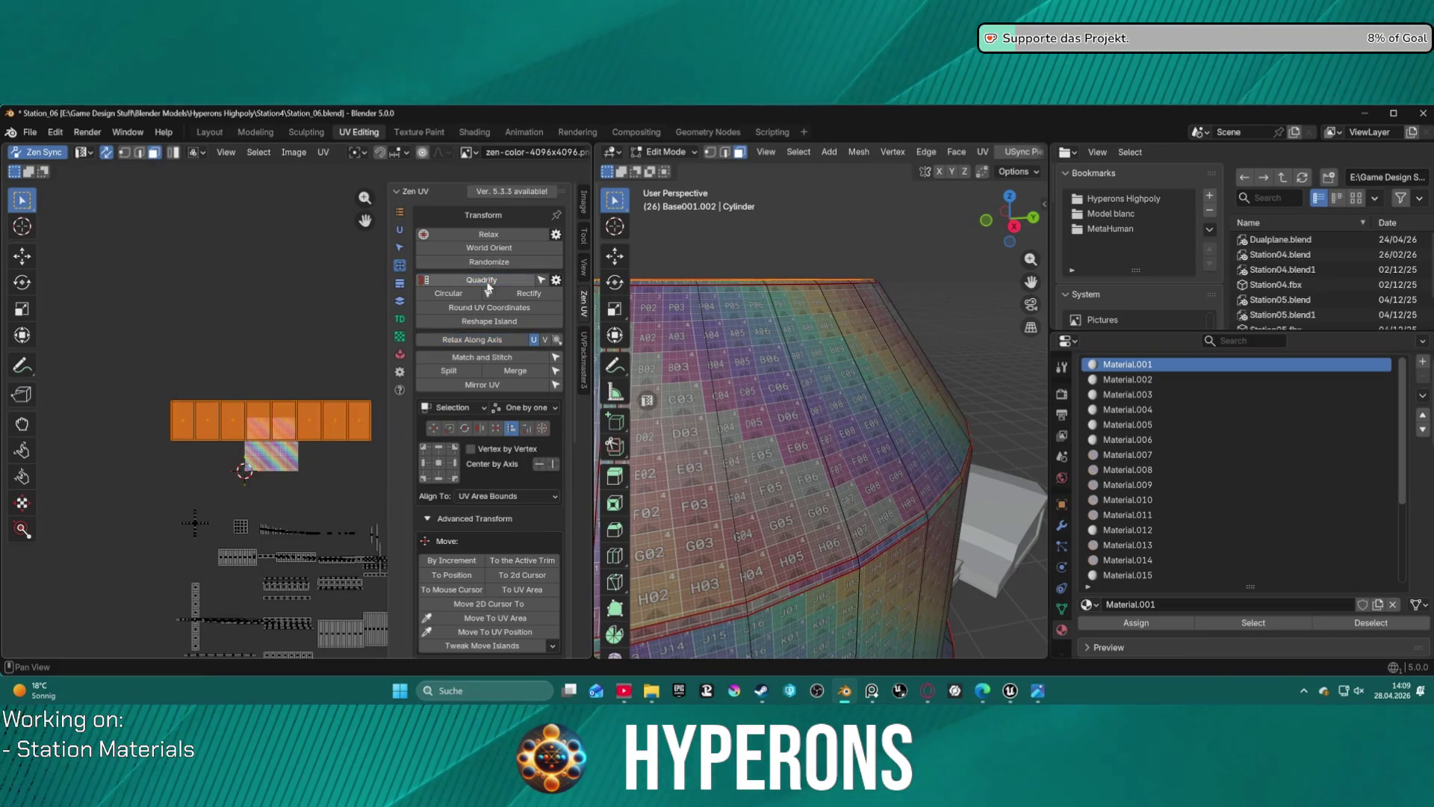
{"action": "scroll", "coordinate": [271, 438], "scroll_direction": "up", "scroll_amount": 4}
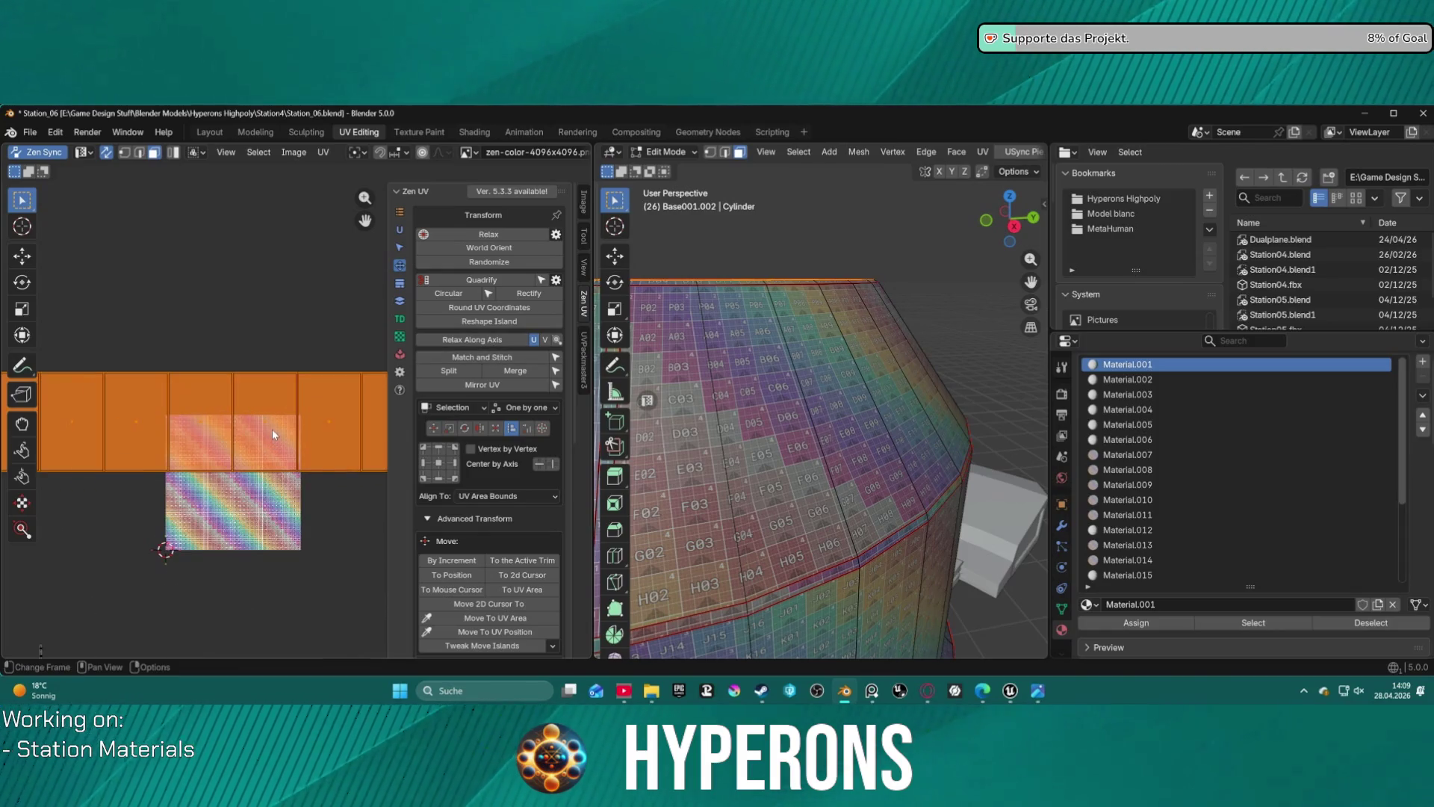
- Scale the straightened UV strip by about -1.05 so it fills a taller band of panels
{"action": "key", "text": "g"}
{"action": "key", "text": "s"}
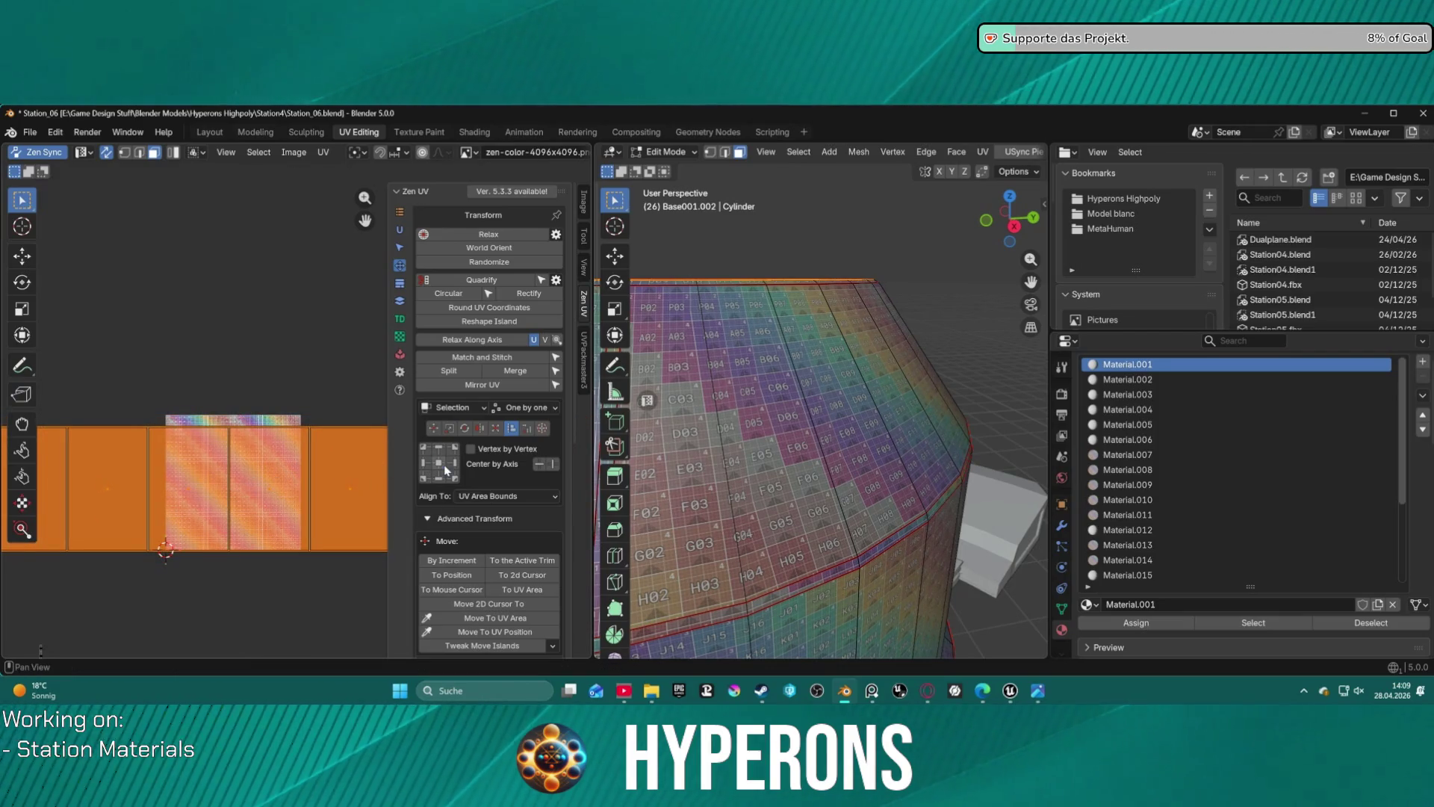
{"action": "left_click", "coordinate": [270, 476]}
{"action": "key", "text": "s"}
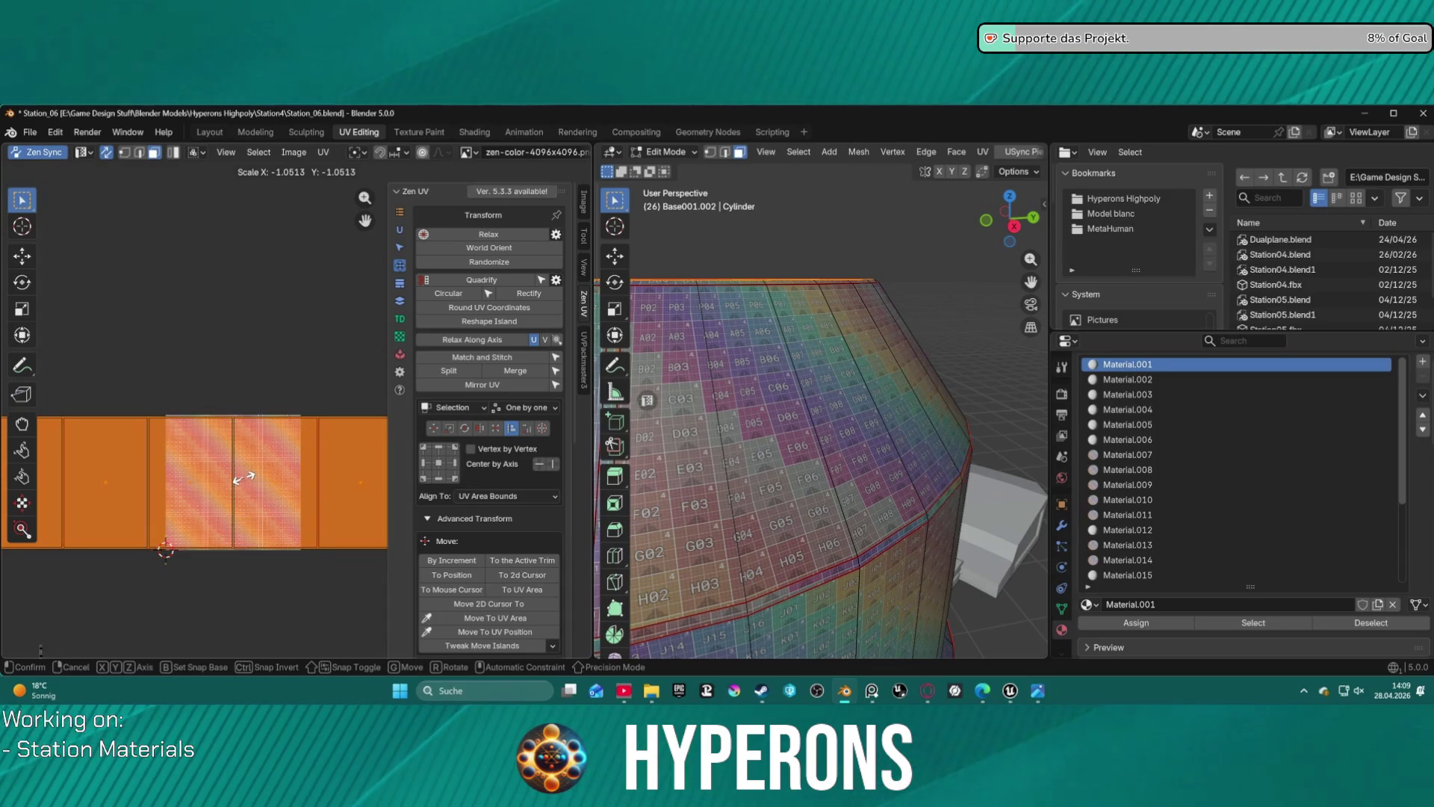
{"action": "left_click", "coordinate": [243, 476]}
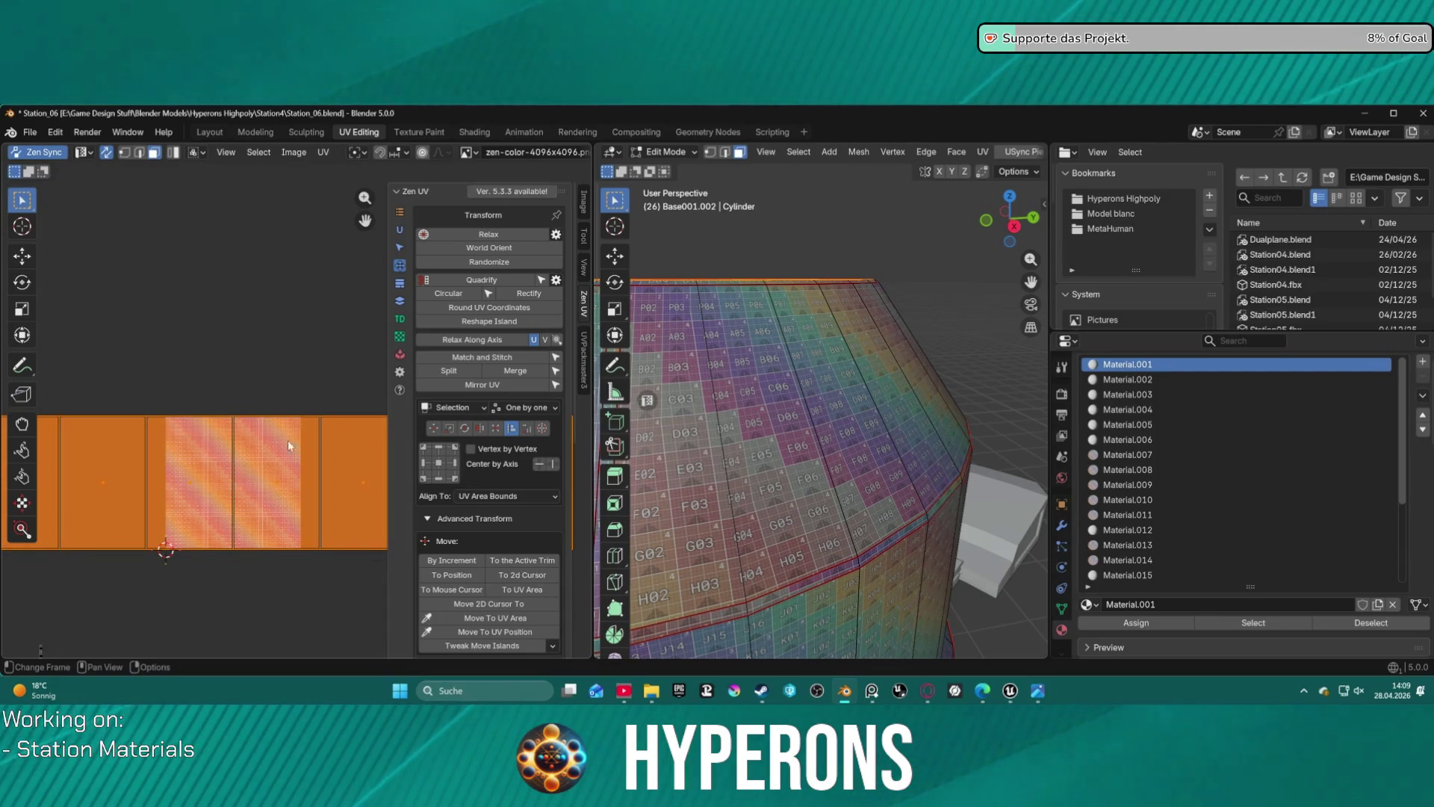
{"action": "left_click", "coordinate": [28, 139]}
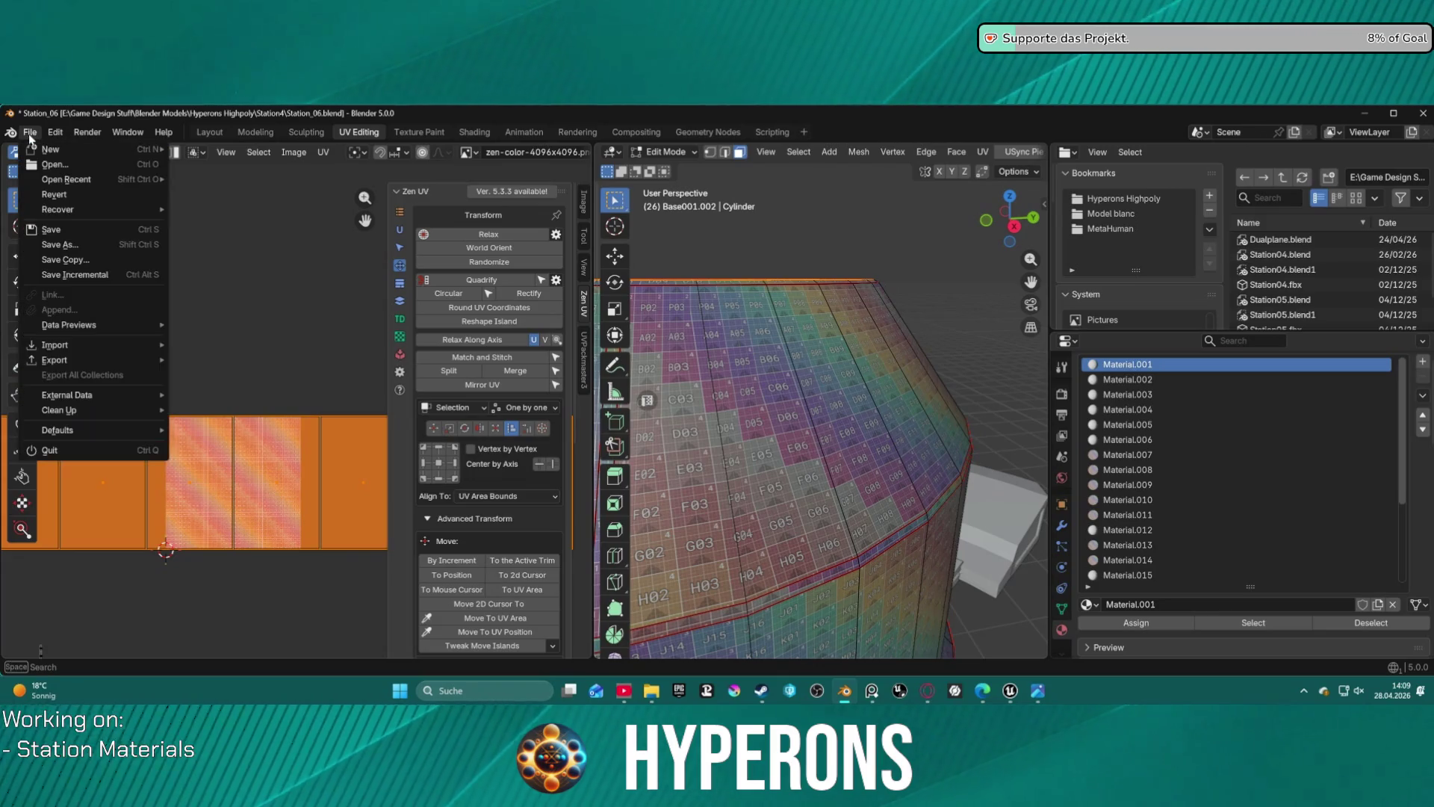
- Export Base001 through UnrealSync from the Layout workspace and bring Unreal Engine to the front
{"action": "left_click", "coordinate": [210, 132]}
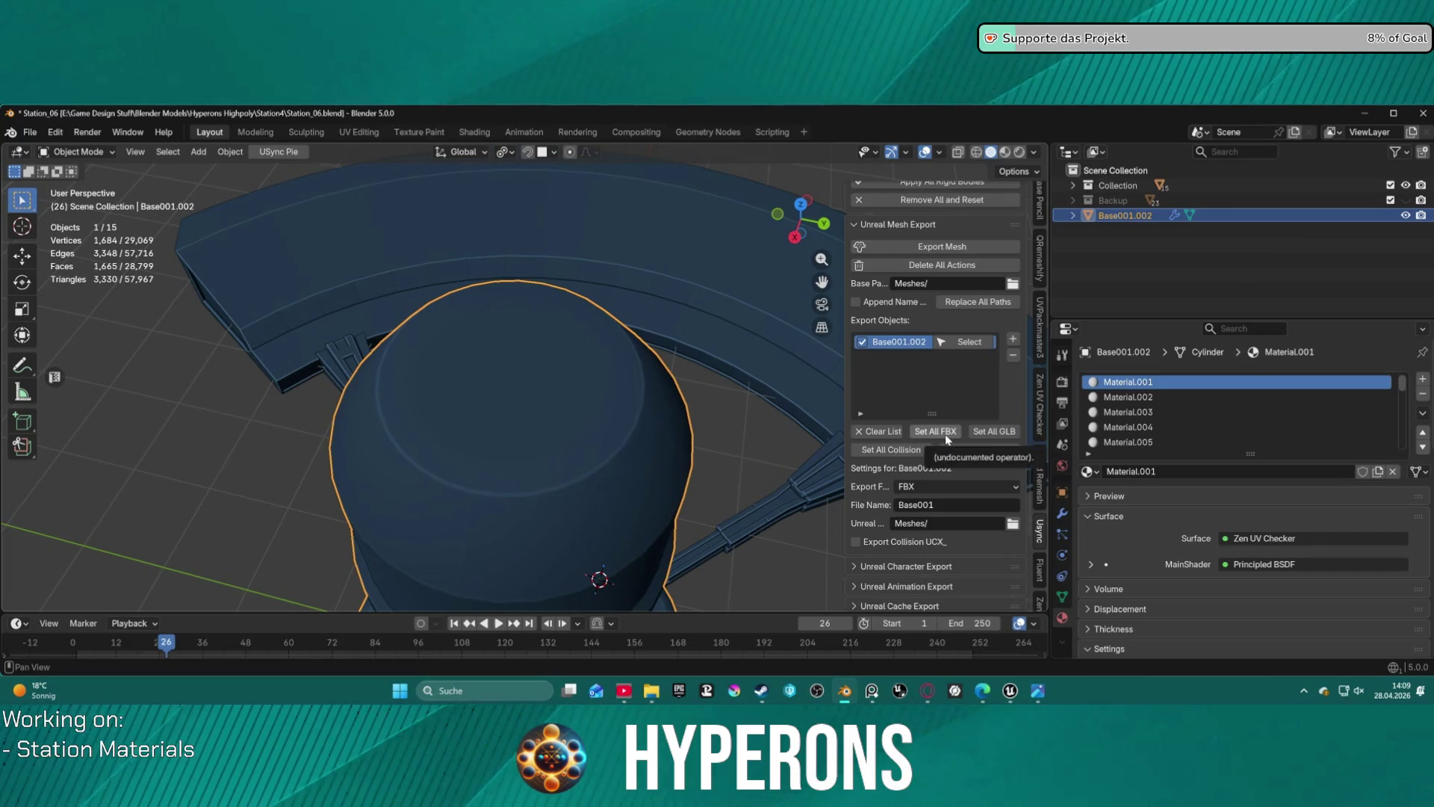
{"action": "left_click", "coordinate": [940, 247]}
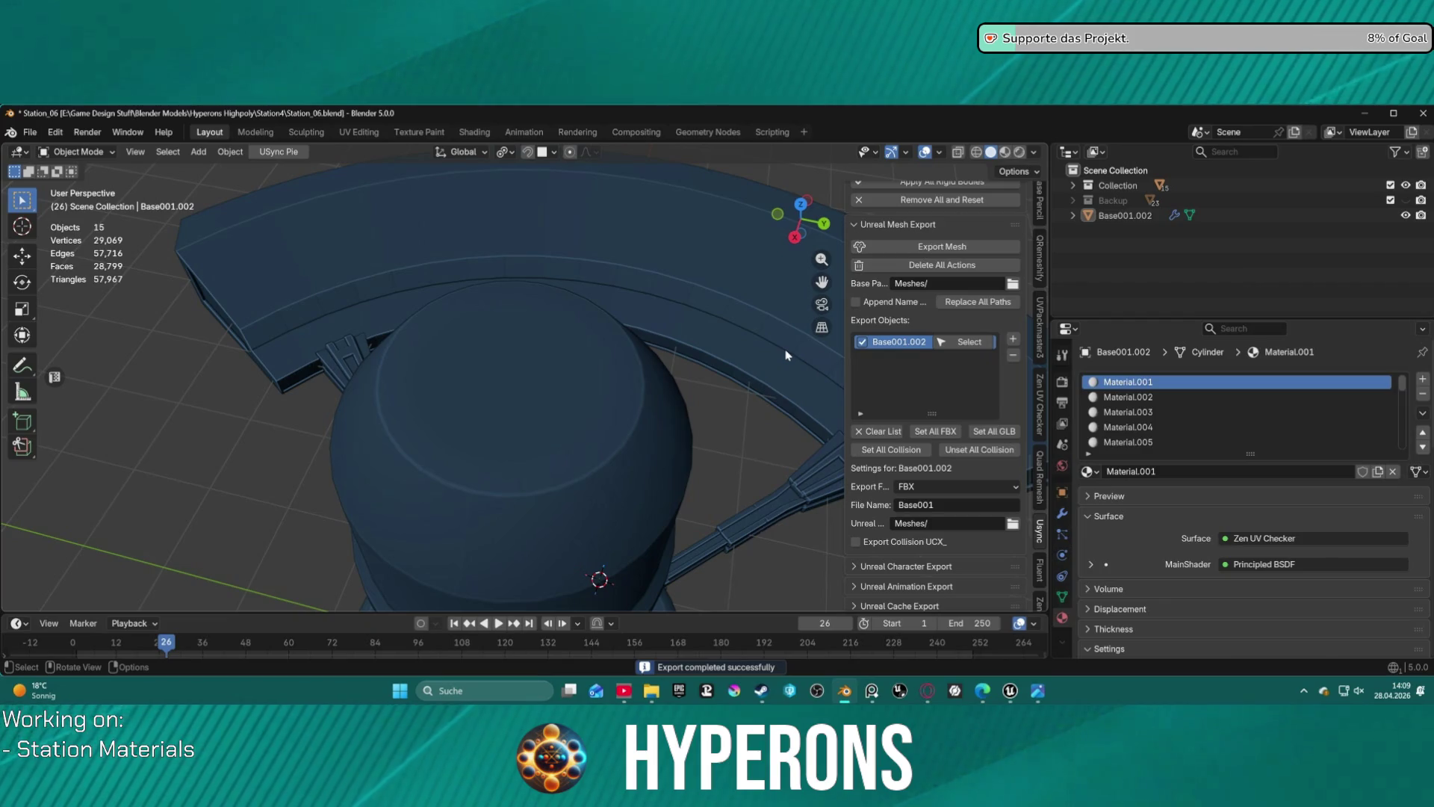
{"action": "left_click", "coordinate": [1010, 690]}
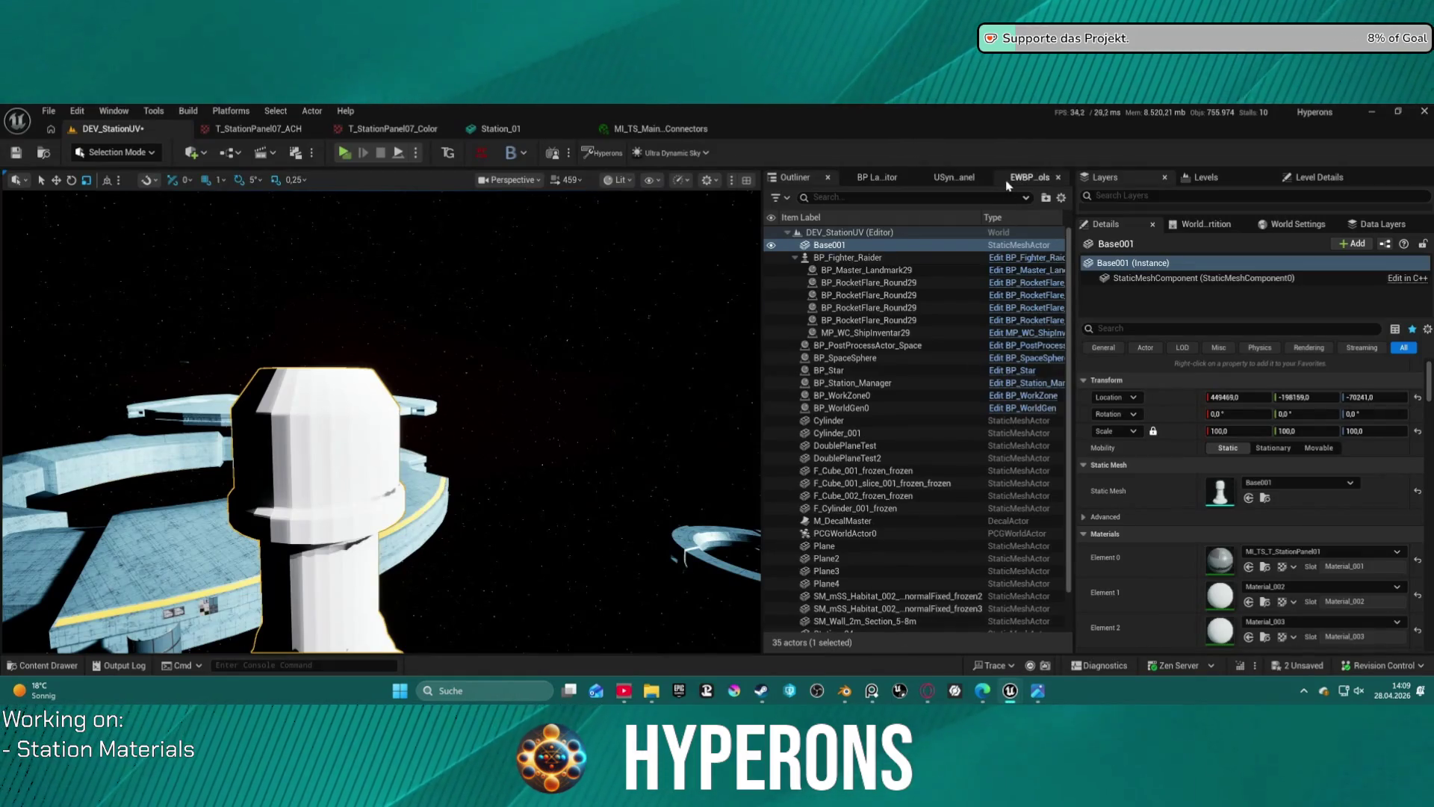
- Import the updated Base001 mesh via UnrealSync and orbit the viewport to inspect the station tower
{"action": "left_click", "coordinate": [956, 178]}
{"action": "left_click", "coordinate": [838, 230]}
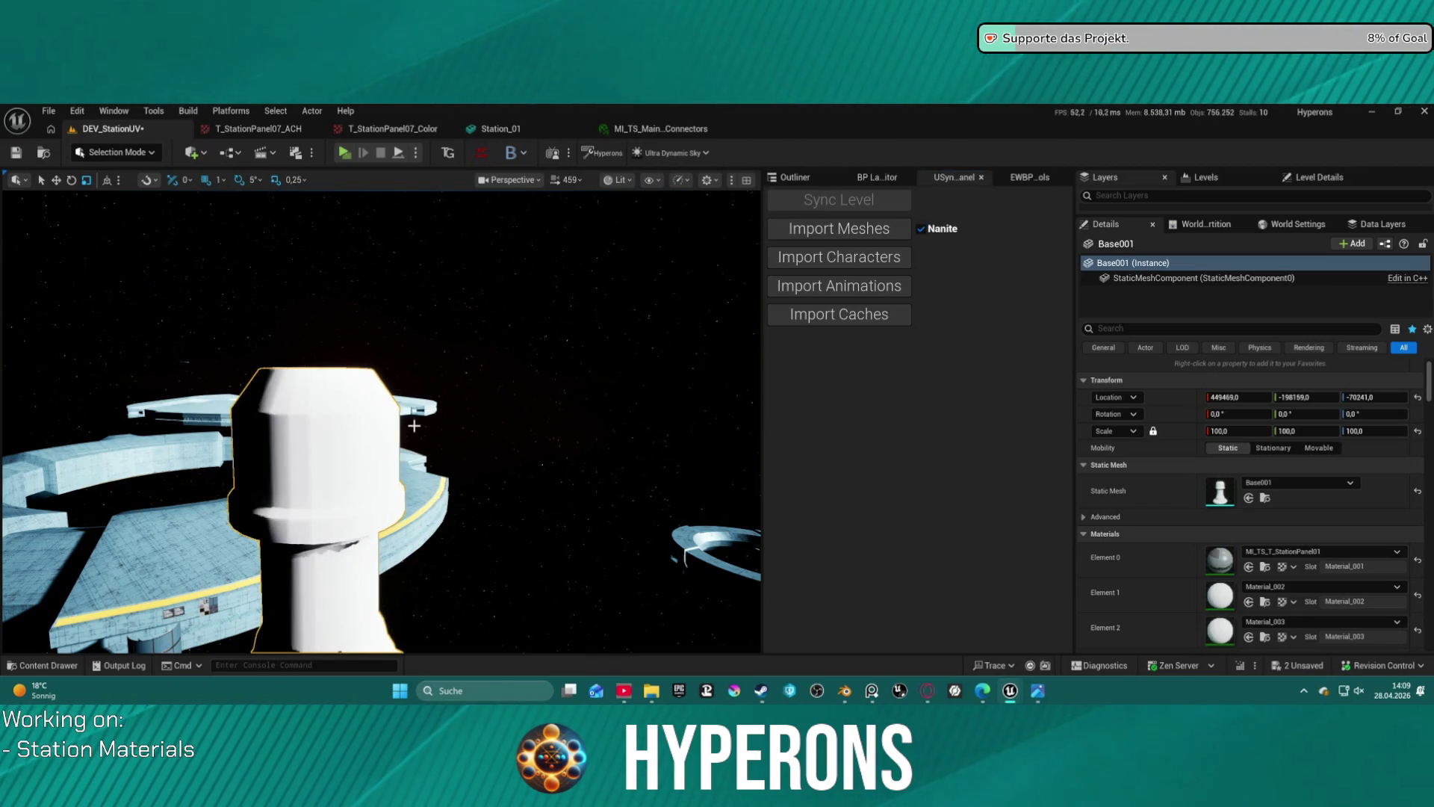
{"action": "mouse_move", "coordinate": [381, 419]}
{"action": "right_mouse_down"}
{"action": "mouse_move", "coordinate": [321, 418]}
{"action": "mouse_move", "coordinate": [374, 389]}
{"action": "mouse_move", "coordinate": [336, 407]}
{"action": "mouse_move", "coordinate": [377, 351]}
{"action": "mouse_move", "coordinate": [335, 408]}
{"action": "right_mouse_up"}
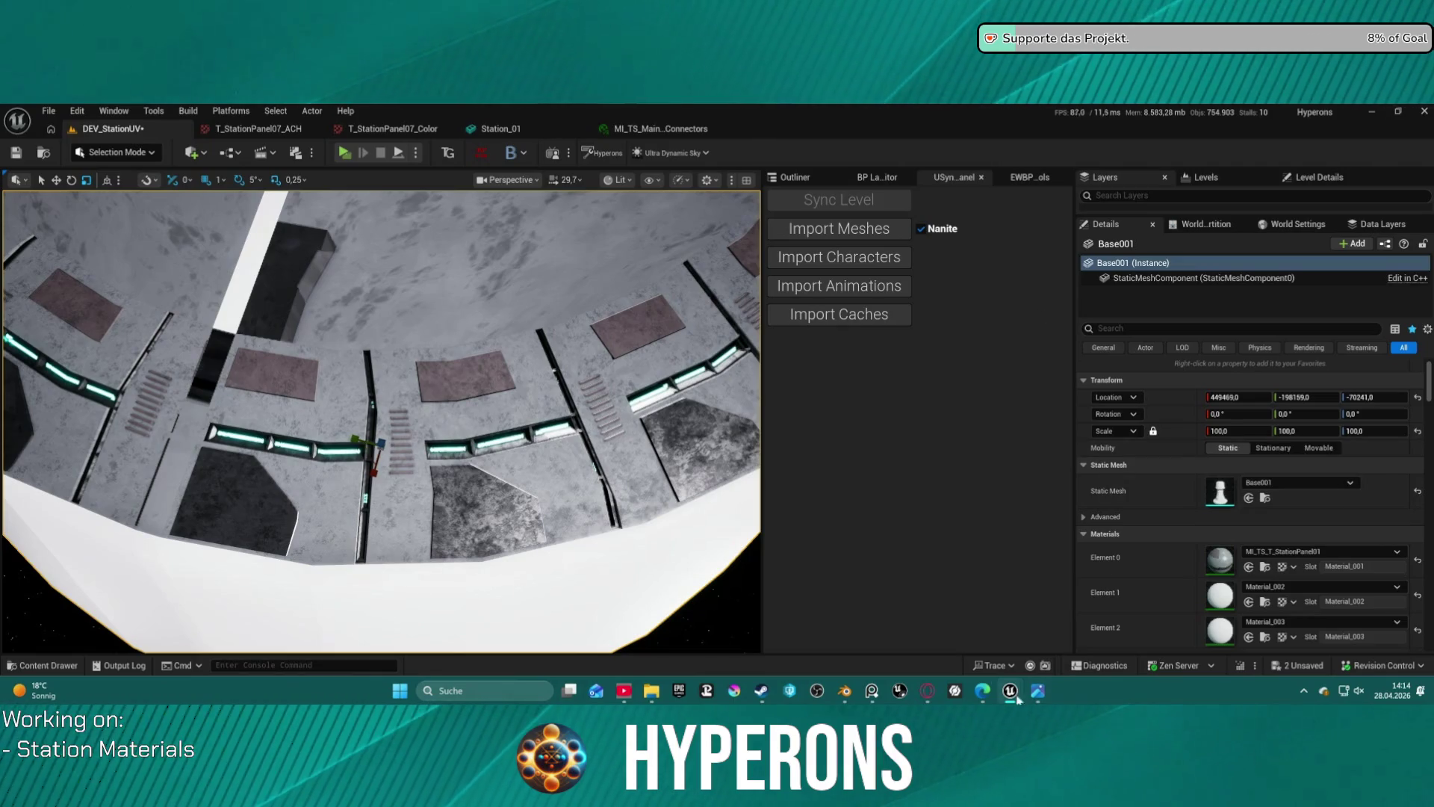
{"action": "left_click", "coordinate": [845, 690]}
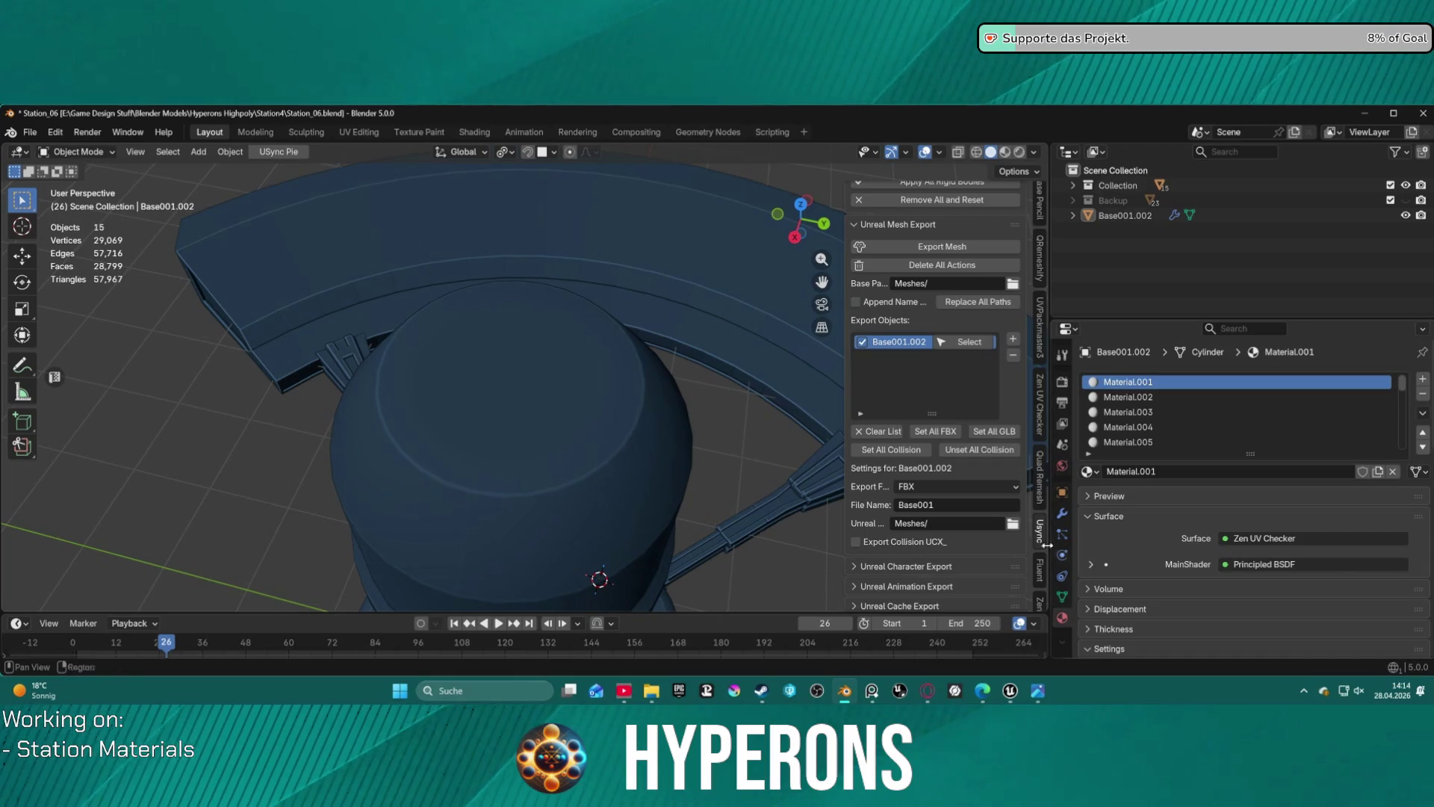
- Select the base pillar Base001.002, enter Edit Mode and switch to the UV Editing workspace
{"action": "scroll", "coordinate": [537, 418], "scroll_direction": "down", "scroll_amount": 3}
{"action": "left_click", "coordinate": [532, 409]}
{"action": "key", "text": "ctrl+Tab"}
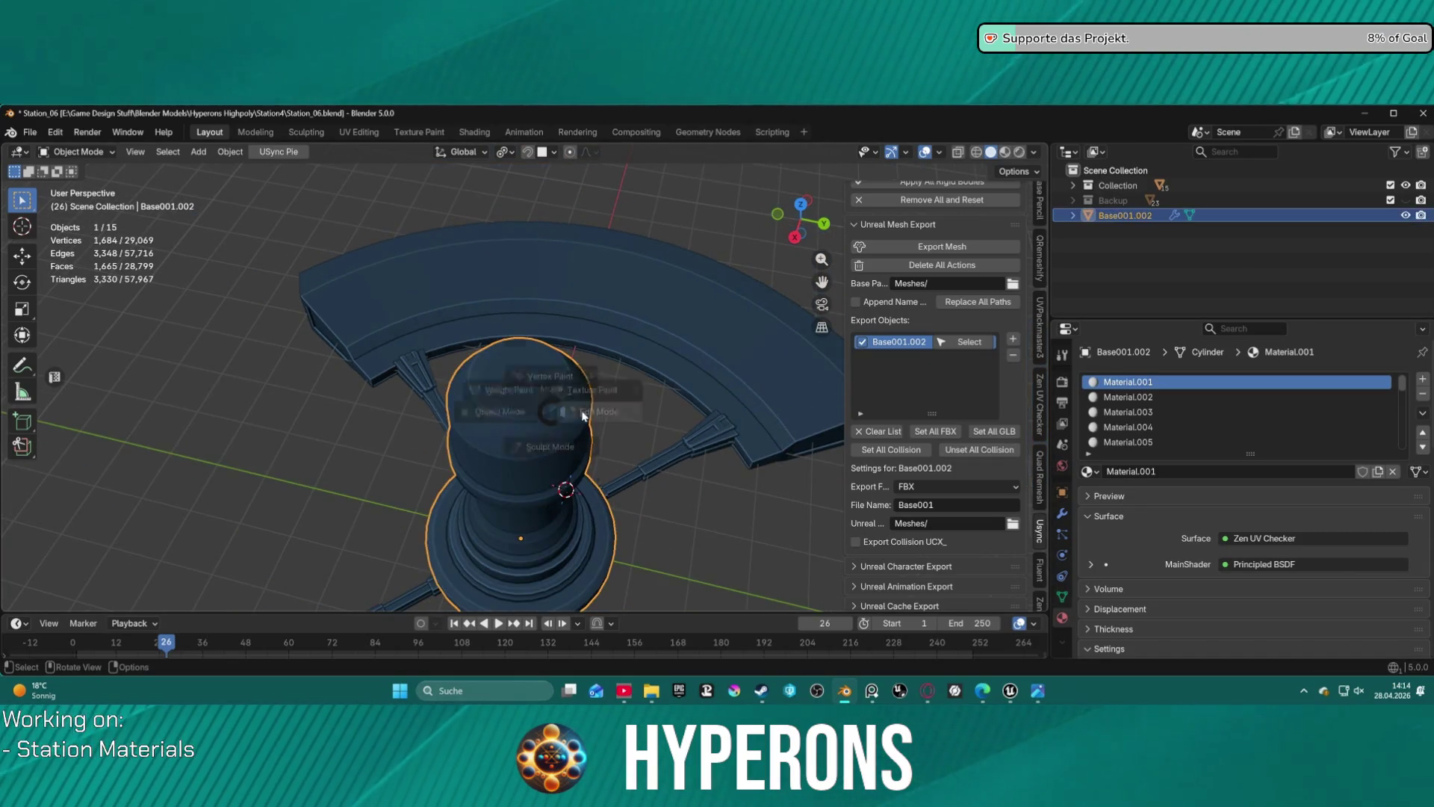
{"action": "left_click", "coordinate": [572, 416]}
{"action": "key", "text": "KP_Decimal"}
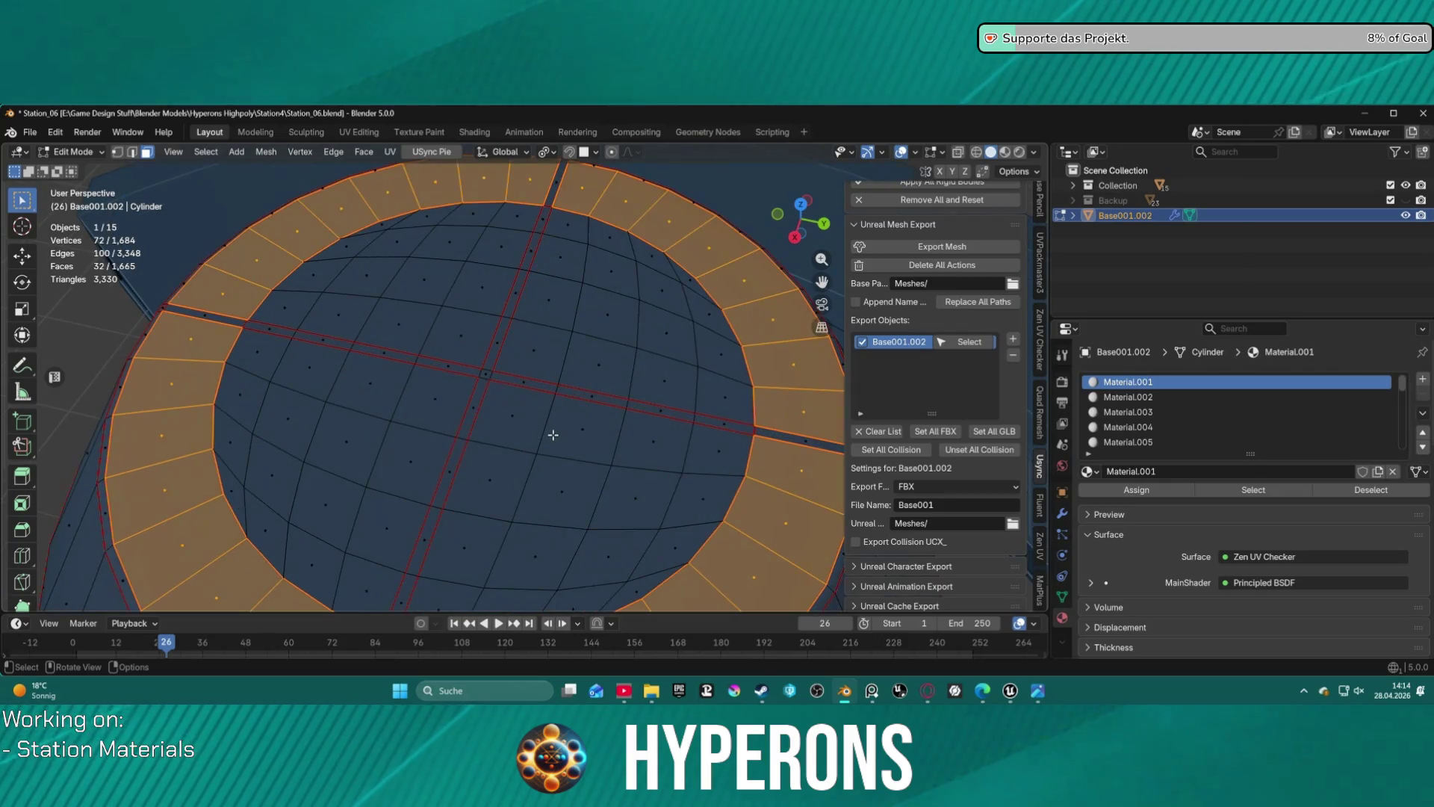
{"action": "left_click", "coordinate": [359, 131]}
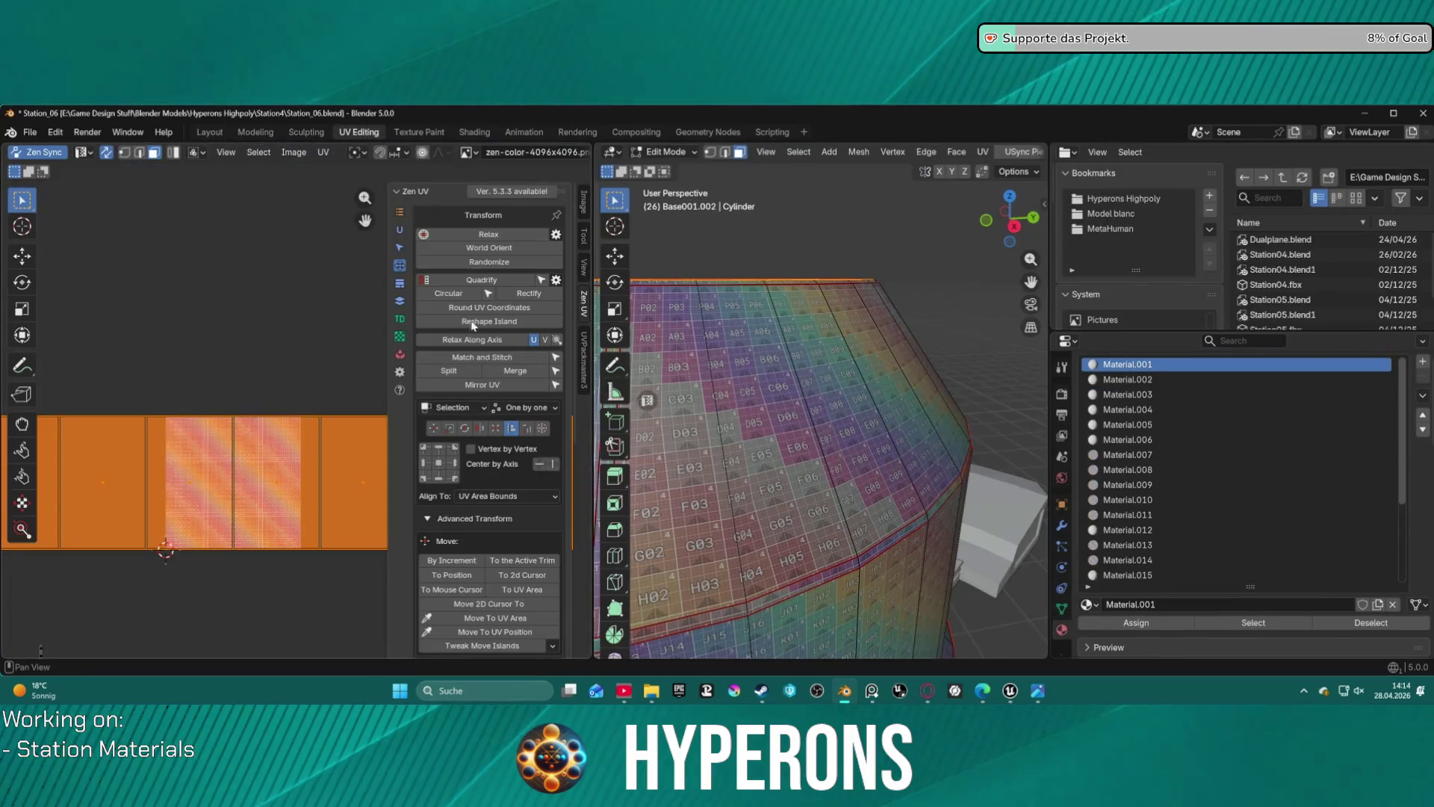
- Orbit the viewport to look down on the cylinder top and its checker texture
{"action": "middle_click_drag", "start_coordinate": [788, 348], "coordinate": [790, 256]}
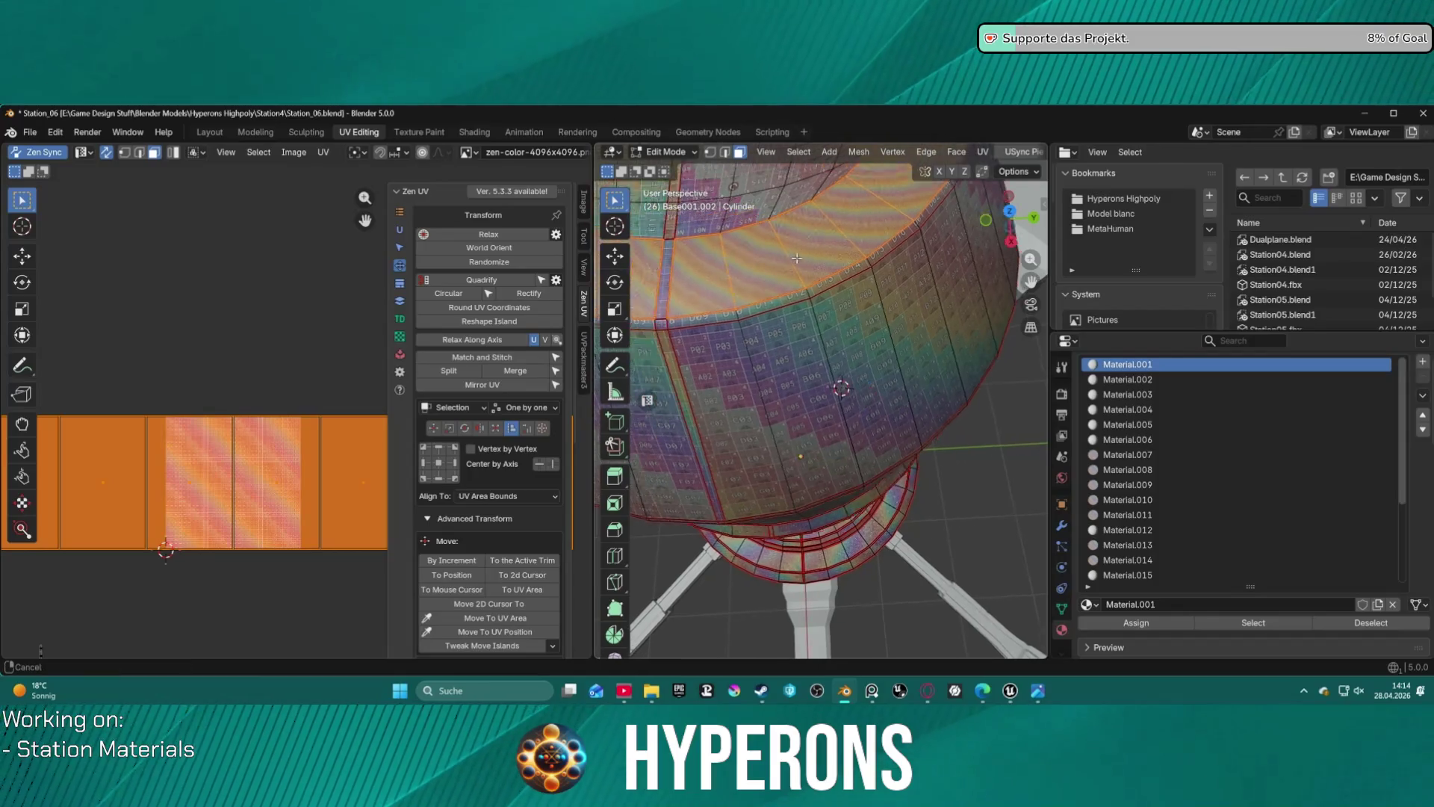
{"action": "scroll", "coordinate": [790, 256], "scroll_direction": "up", "scroll_amount": 10}
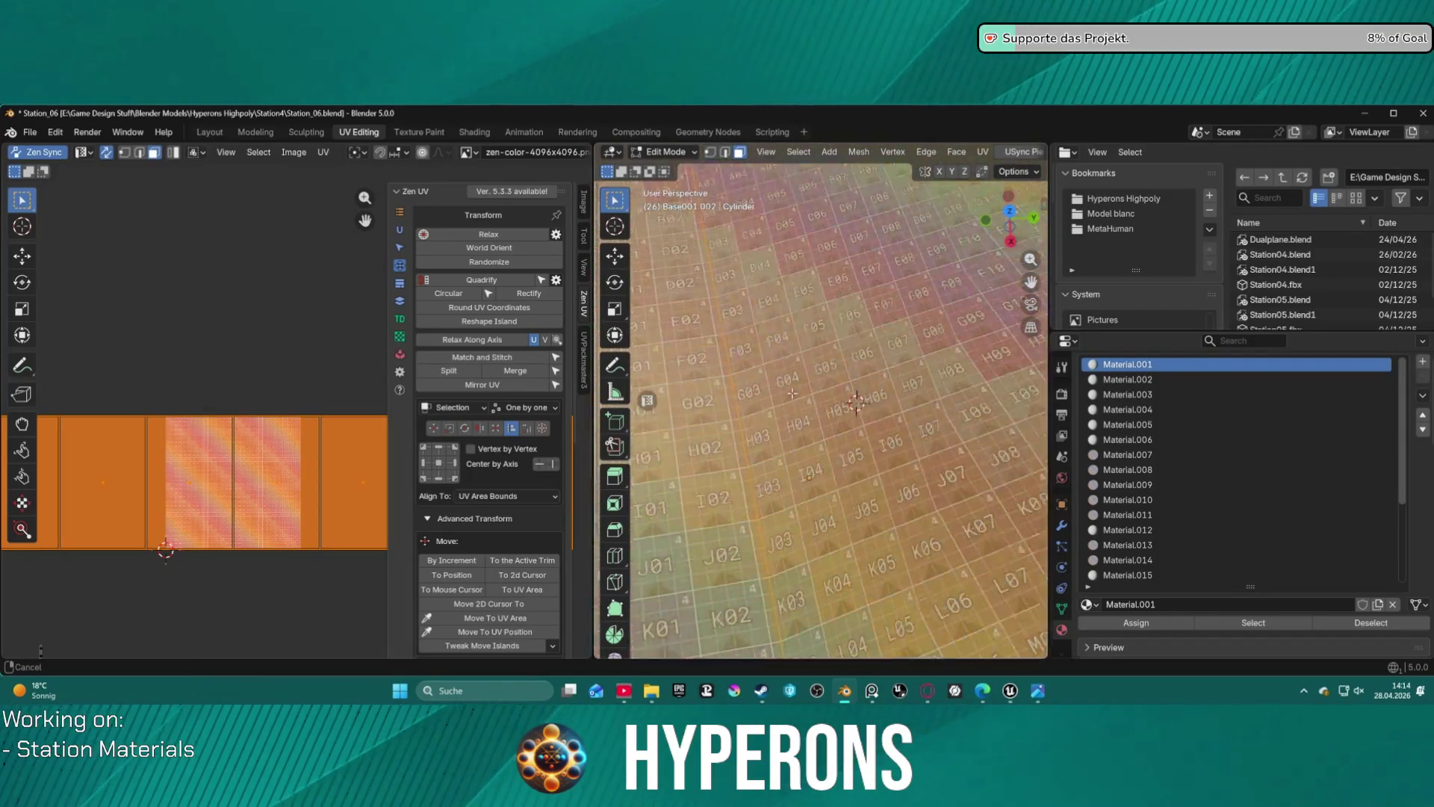
{"action": "scroll", "coordinate": [793, 389], "scroll_direction": "down", "scroll_amount": 5}
{"action": "middle_click_drag", "start_coordinate": [840, 553], "coordinate": [844, 567]}
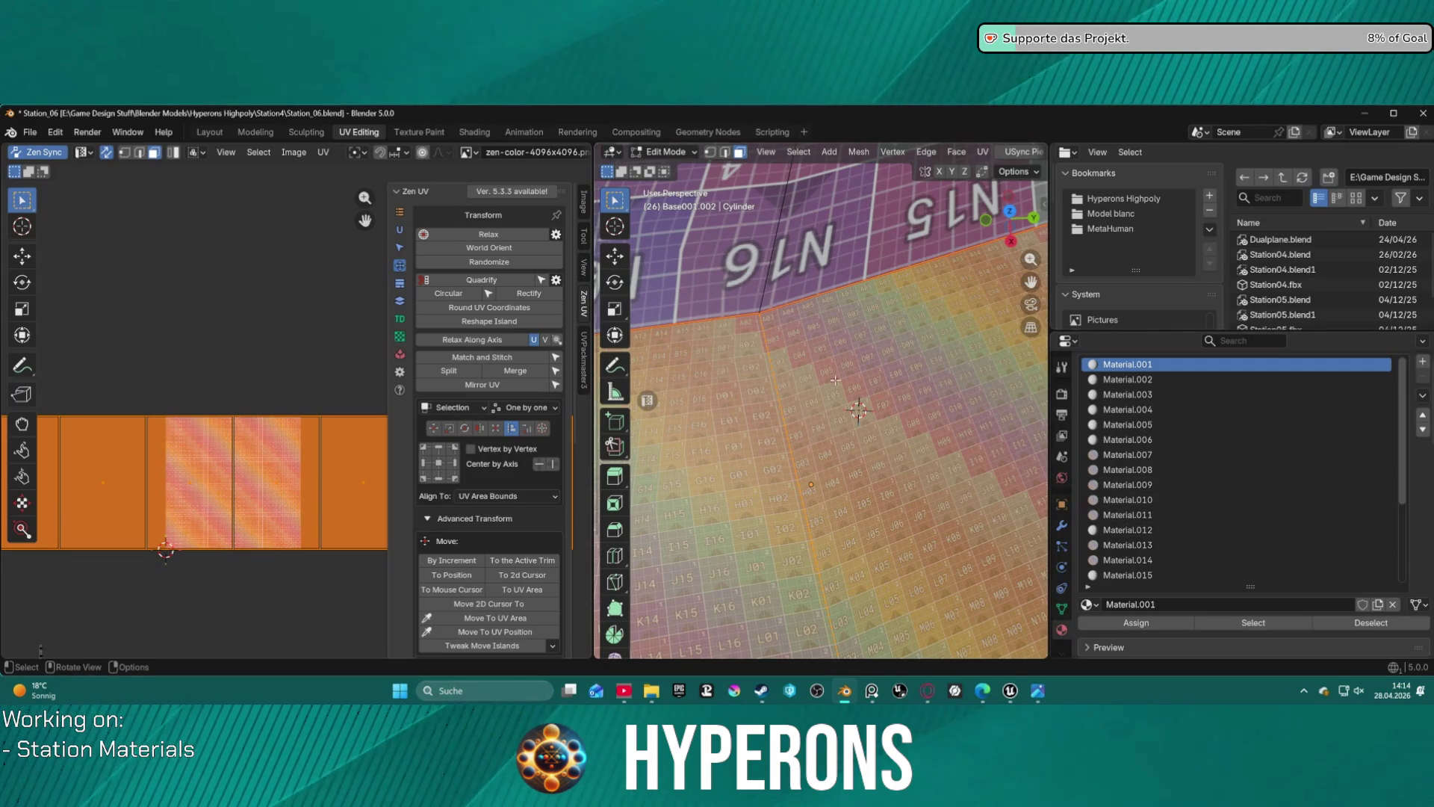
{"action": "scroll", "coordinate": [214, 351], "scroll_direction": "down", "scroll_amount": 3}
{"action": "scroll", "coordinate": [251, 454], "scroll_direction": "up", "scroll_amount": 4}
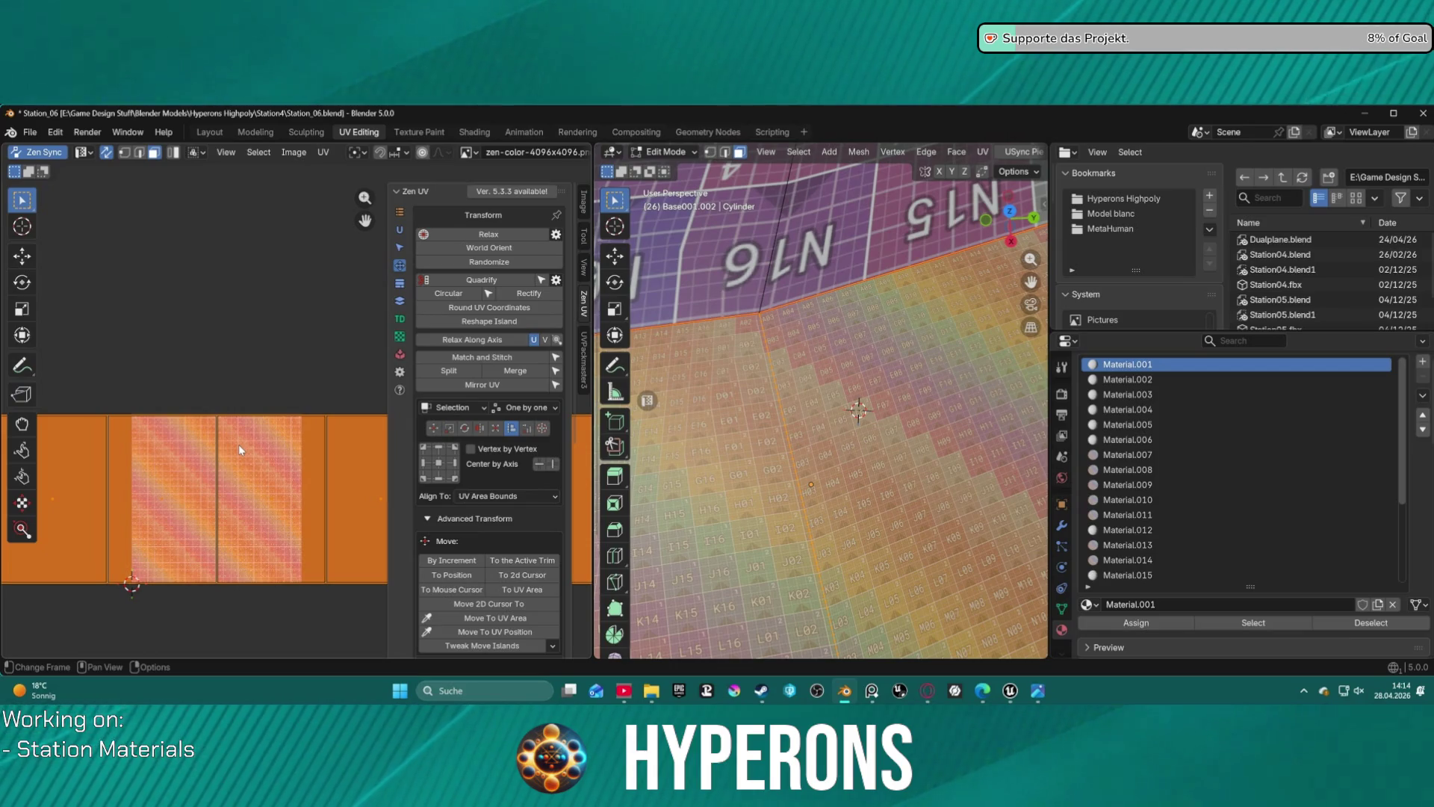
- Relax the cylinder top's four UV islands with Zen UV and move them upward
{"action": "scroll", "coordinate": [910, 290], "scroll_direction": "down", "scroll_amount": 3}
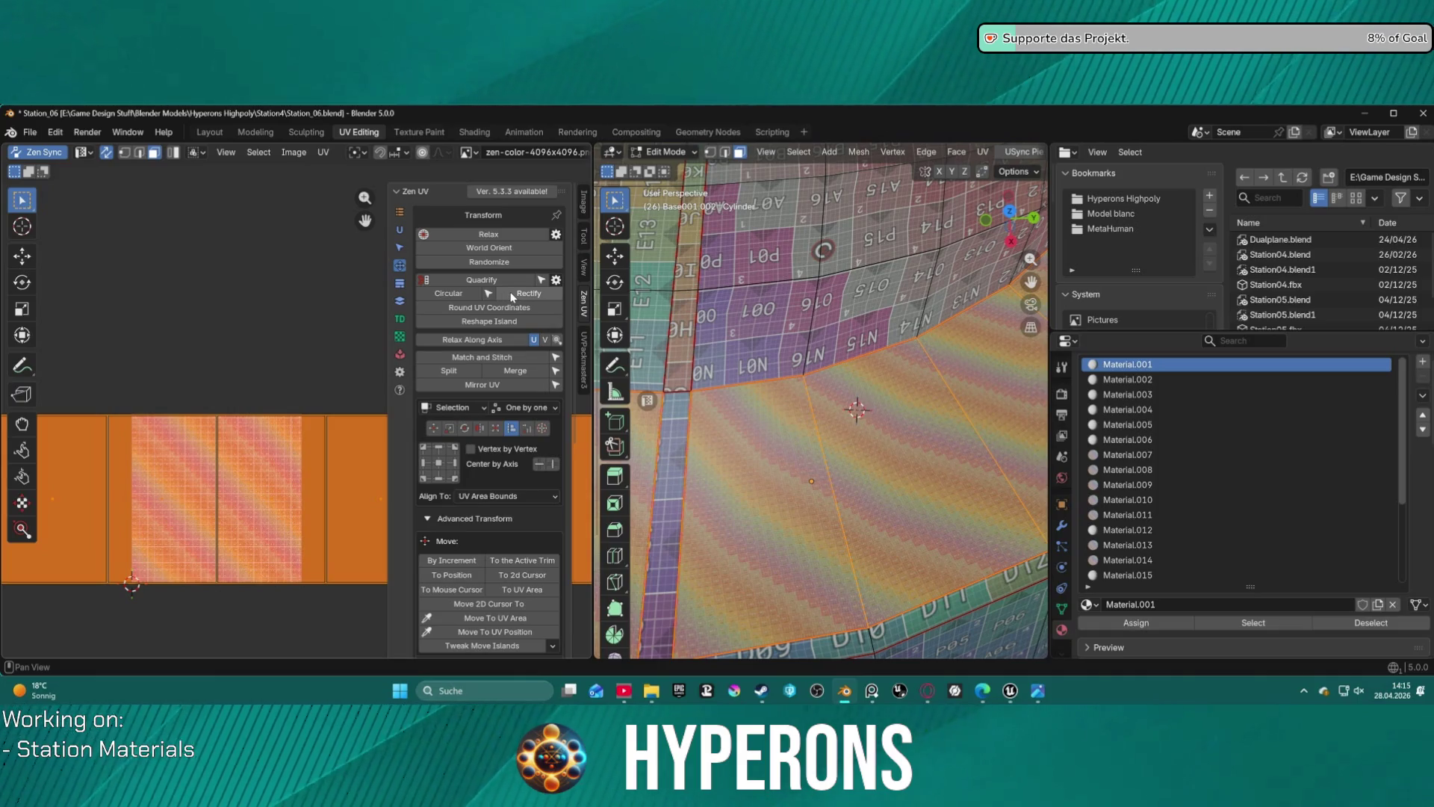
{"action": "left_click", "coordinate": [487, 234]}
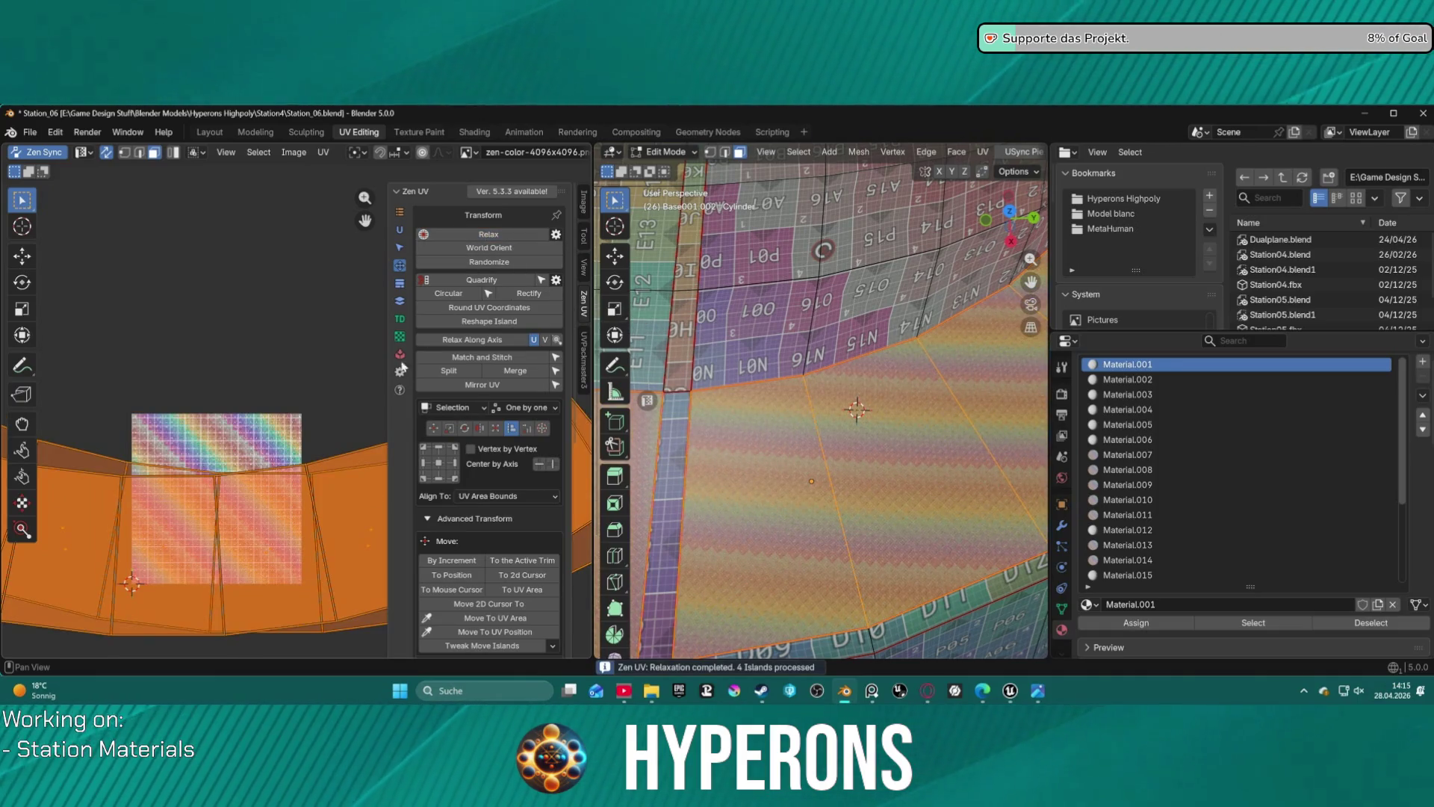
{"action": "key", "text": "g"}
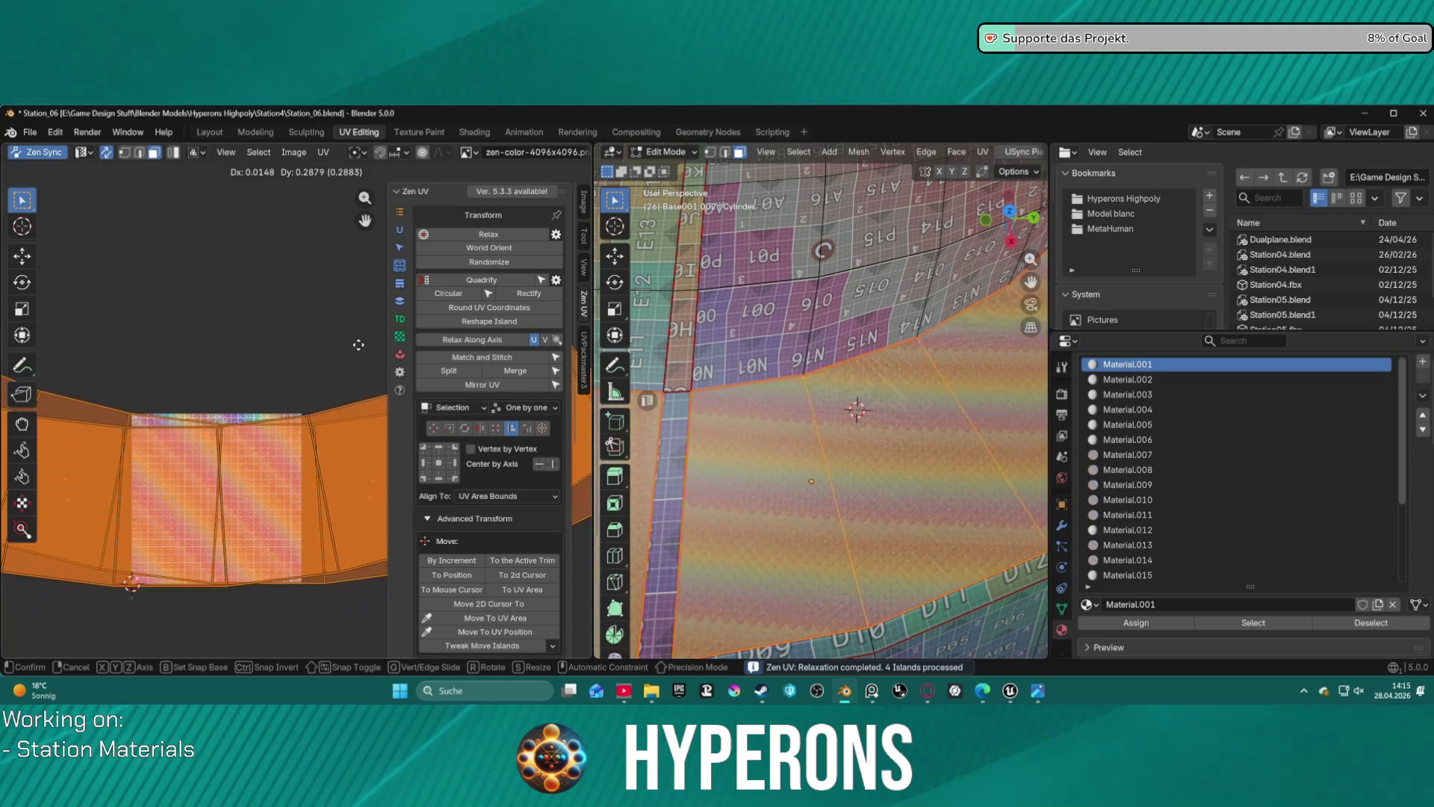
{"action": "left_click", "coordinate": [358, 340]}
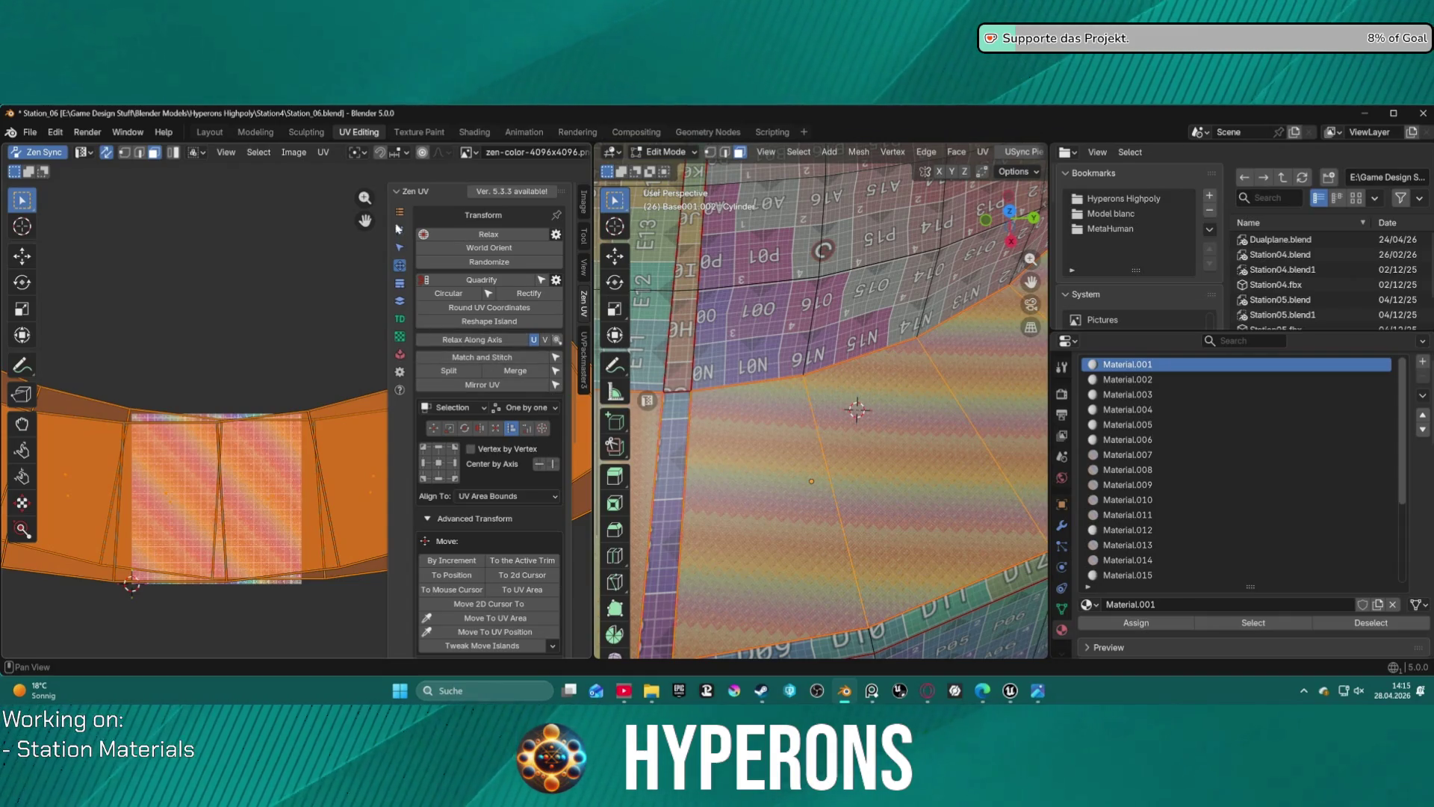
- Re-export Base001 from the Layout workspace and import it into the Unreal station level
{"action": "left_click", "coordinate": [210, 133]}
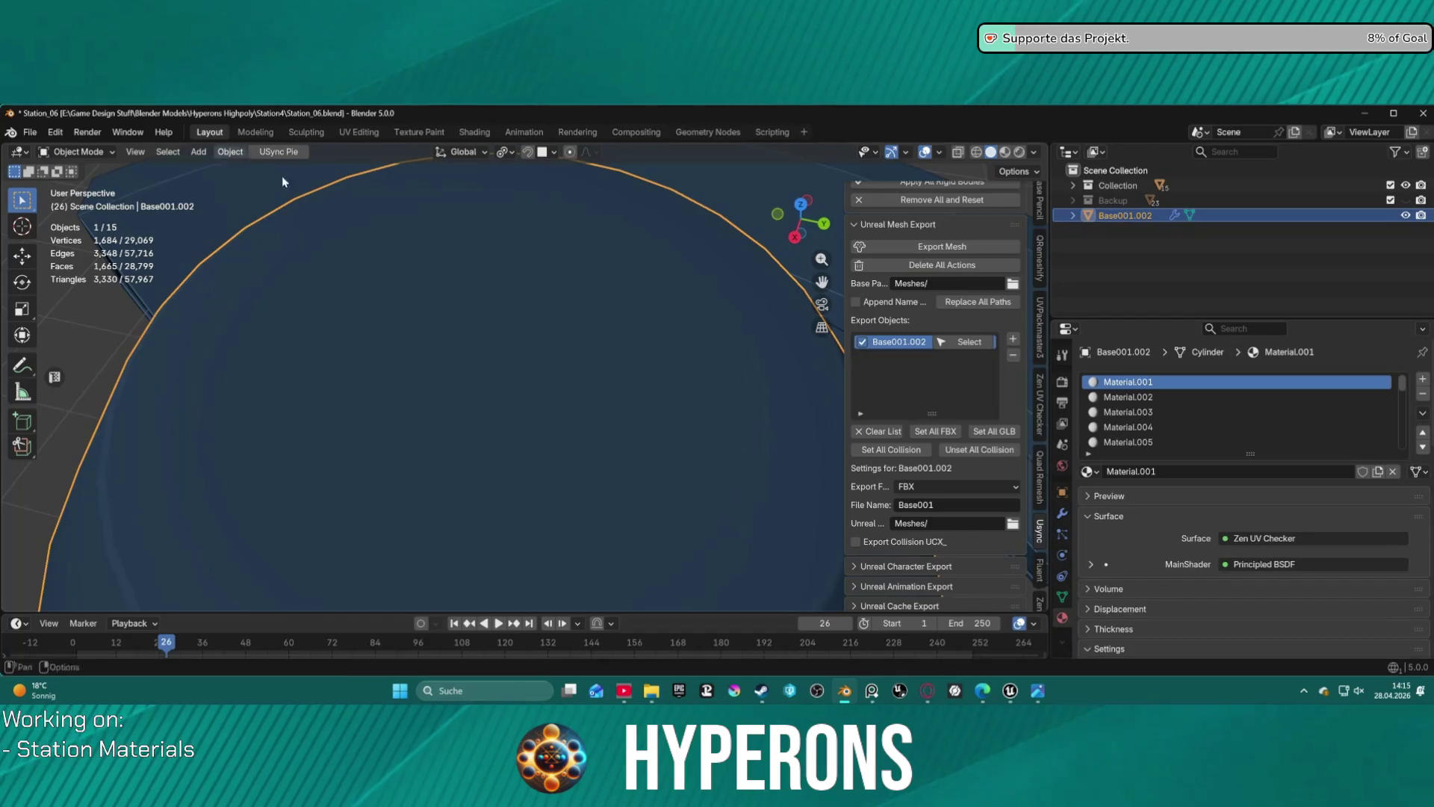
{"action": "left_click", "coordinate": [903, 246]}
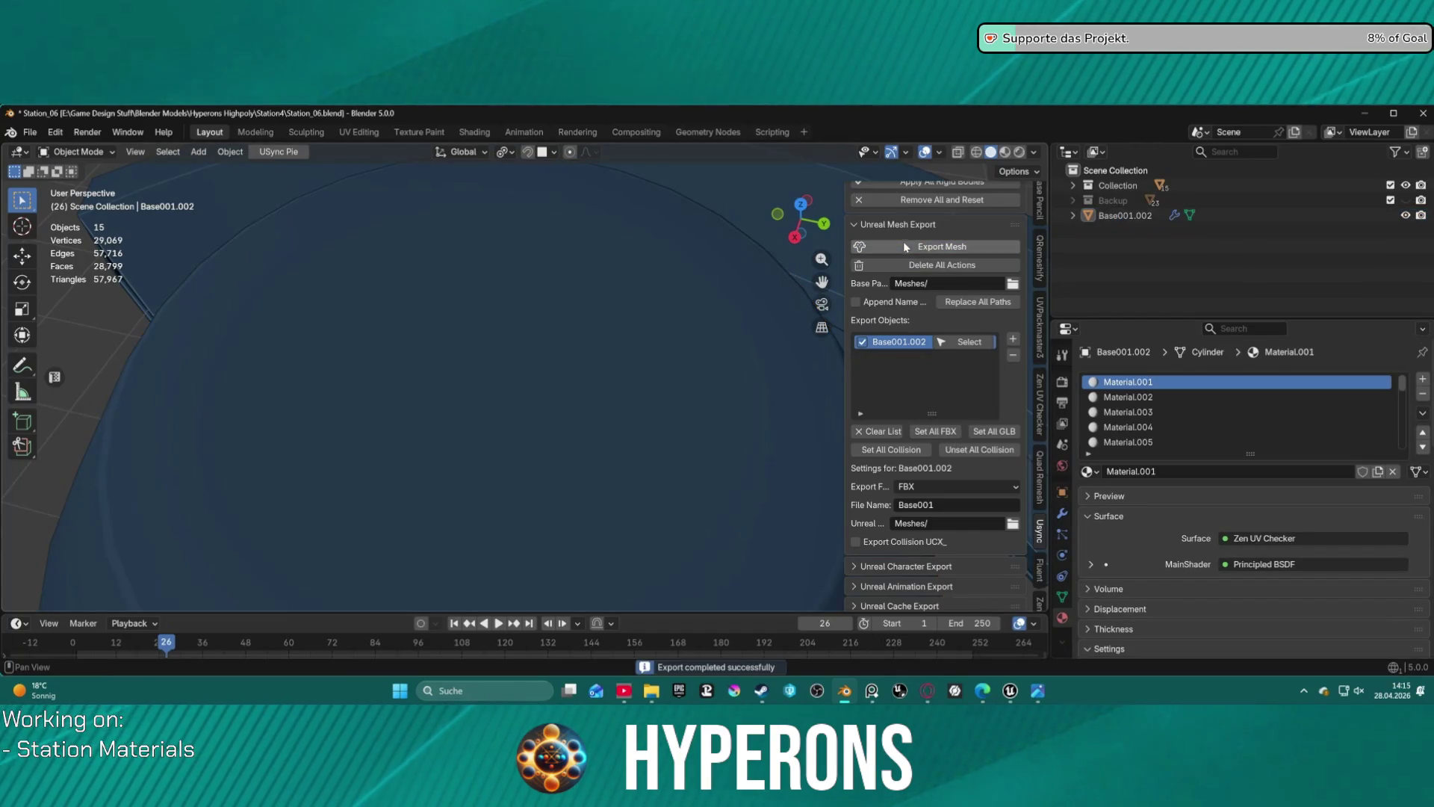
{"action": "left_click", "coordinate": [1010, 691]}
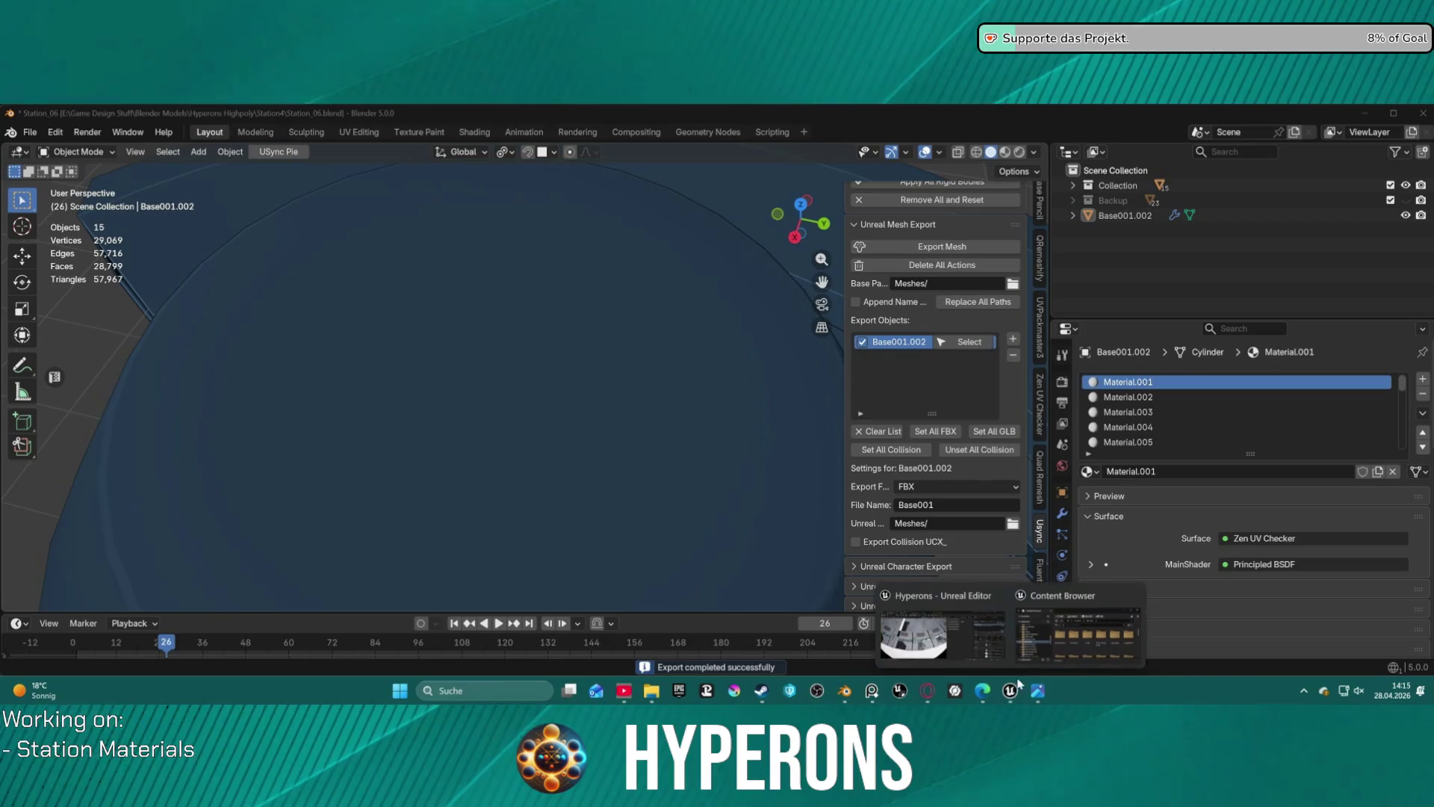
{"action": "left_click", "coordinate": [973, 633]}
{"action": "left_click", "coordinate": [838, 235]}
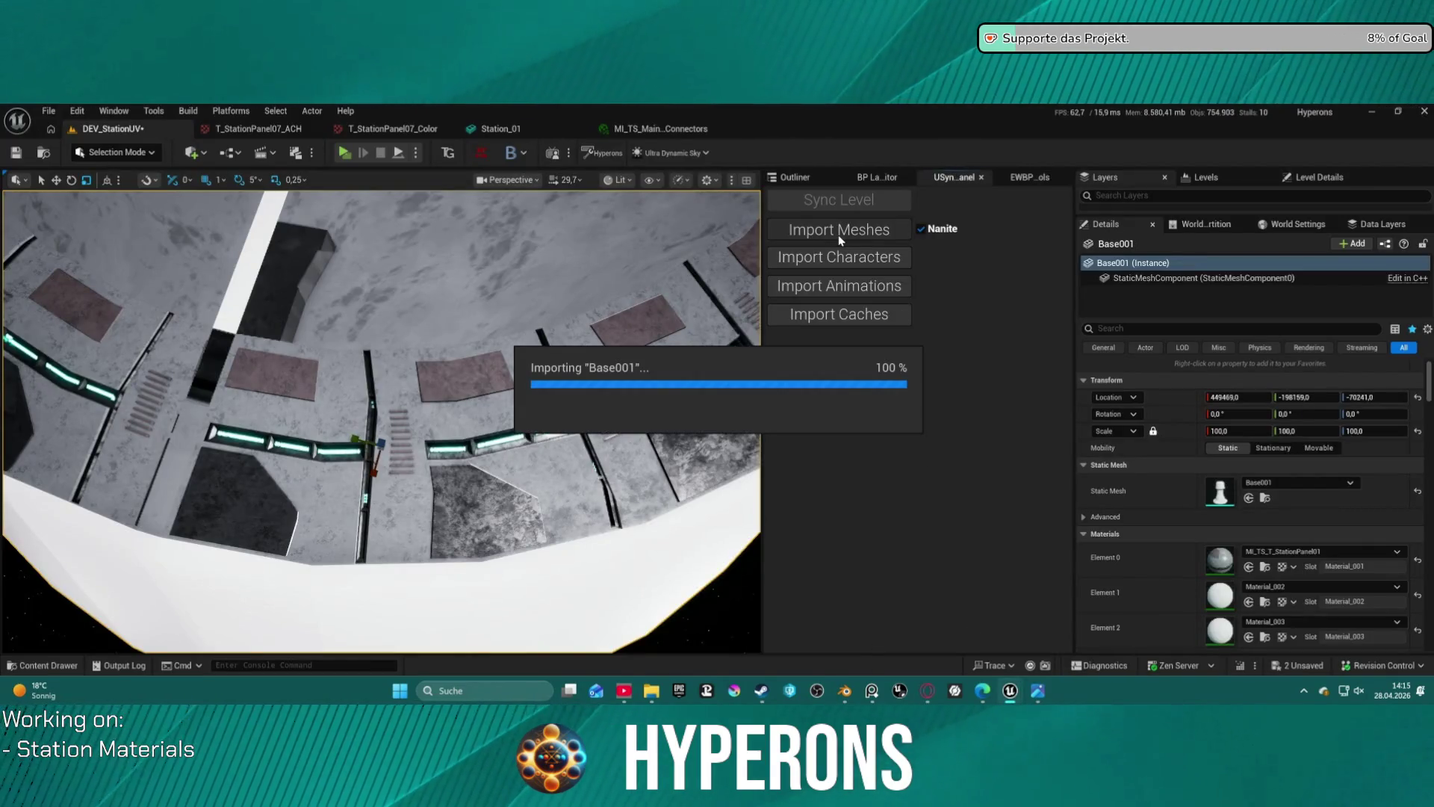
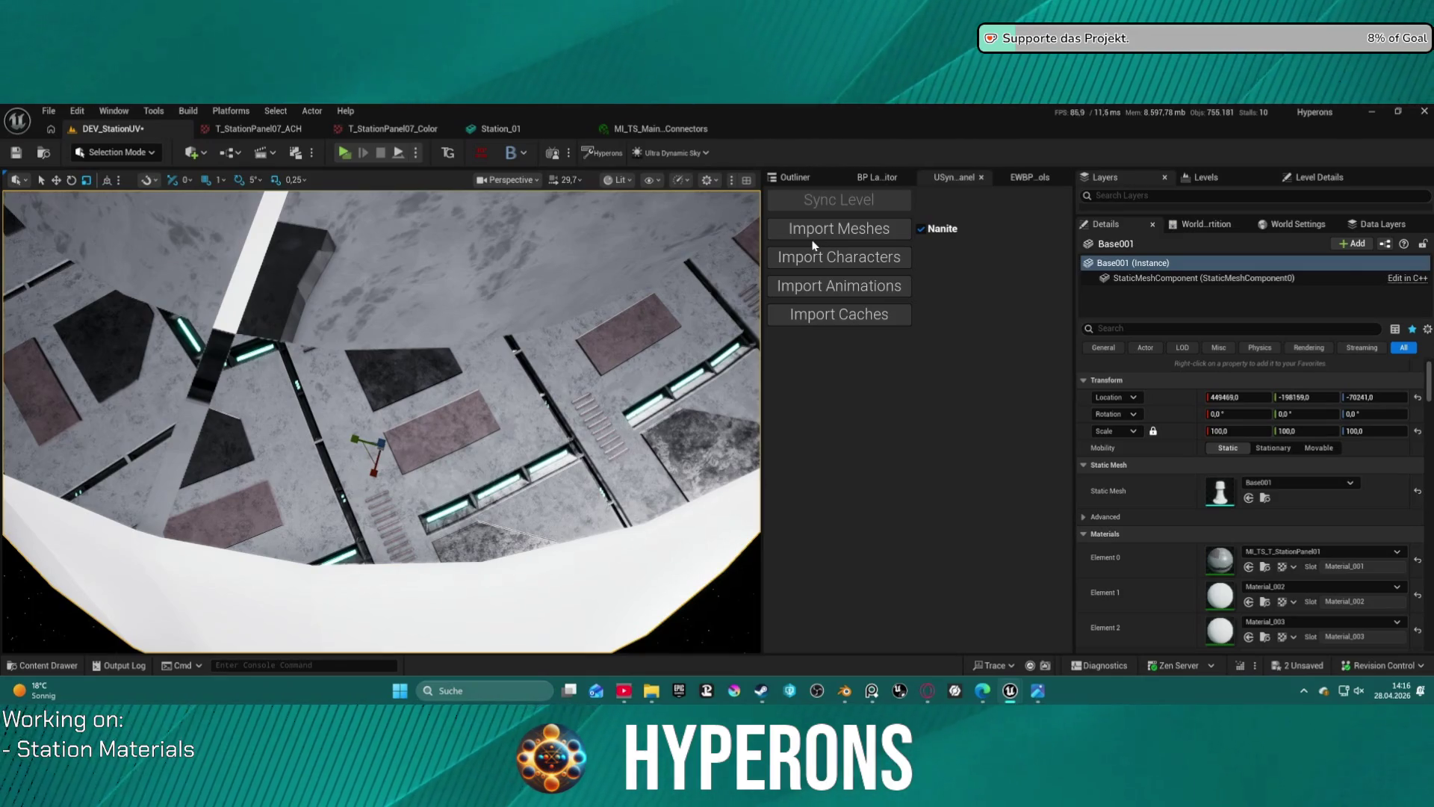
- Switch from Unreal to Blender and open the UV Editing workspace
{"action": "mouse_move", "coordinate": [620, 336]}
{"action": "right_mouse_down"}
{"action": "mouse_move", "coordinate": [627, 258]}
{"action": "mouse_move", "coordinate": [598, 269]}
{"action": "mouse_move", "coordinate": [605, 389]}
{"action": "mouse_move", "coordinate": [609, 373]}
{"action": "mouse_move", "coordinate": [592, 394]}
{"action": "mouse_move", "coordinate": [598, 357]}
{"action": "right_mouse_up"}
{"action": "scroll", "coordinate": [597, 351], "scroll_direction": "down", "scroll_amount": 3}
{"action": "scroll", "coordinate": [606, 377], "scroll_direction": "down", "scroll_amount": 2}
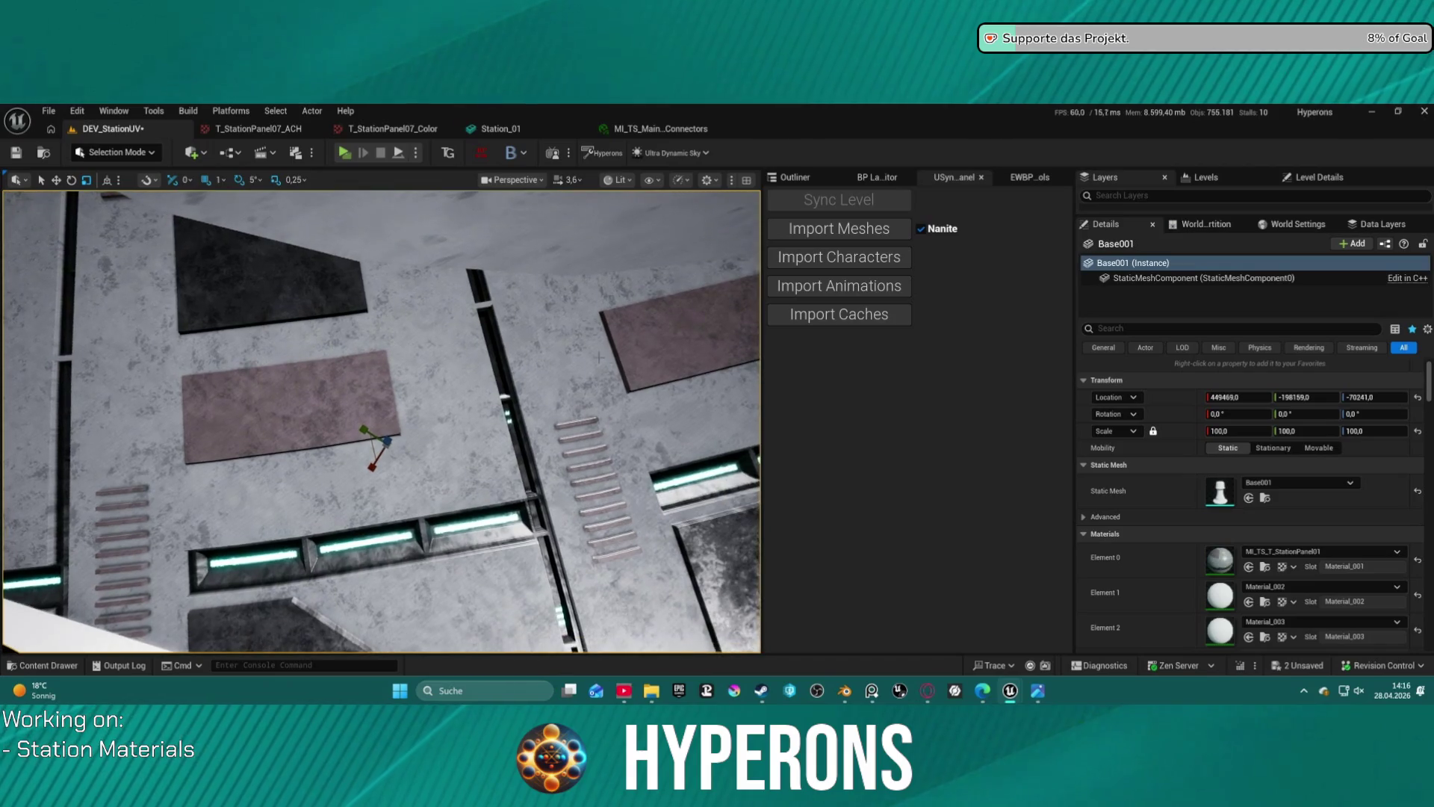
{"action": "mouse_move", "coordinate": [843, 691]}
{"action": "left_click", "coordinate": [845, 635]}
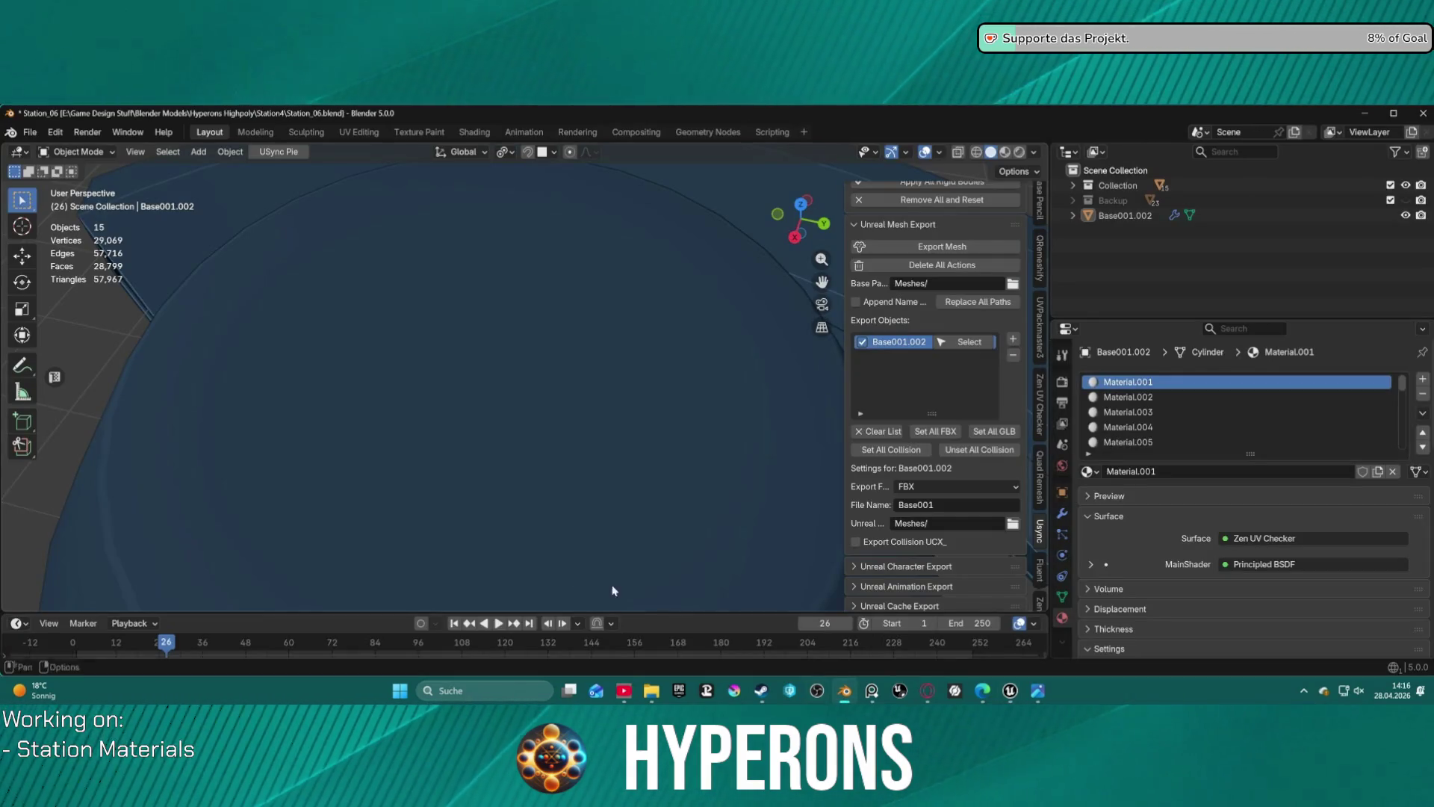
{"action": "scroll", "coordinate": [357, 379], "scroll_direction": "down", "scroll_amount": 5}
{"action": "scroll", "coordinate": [503, 381], "scroll_direction": "up", "scroll_amount": 2}
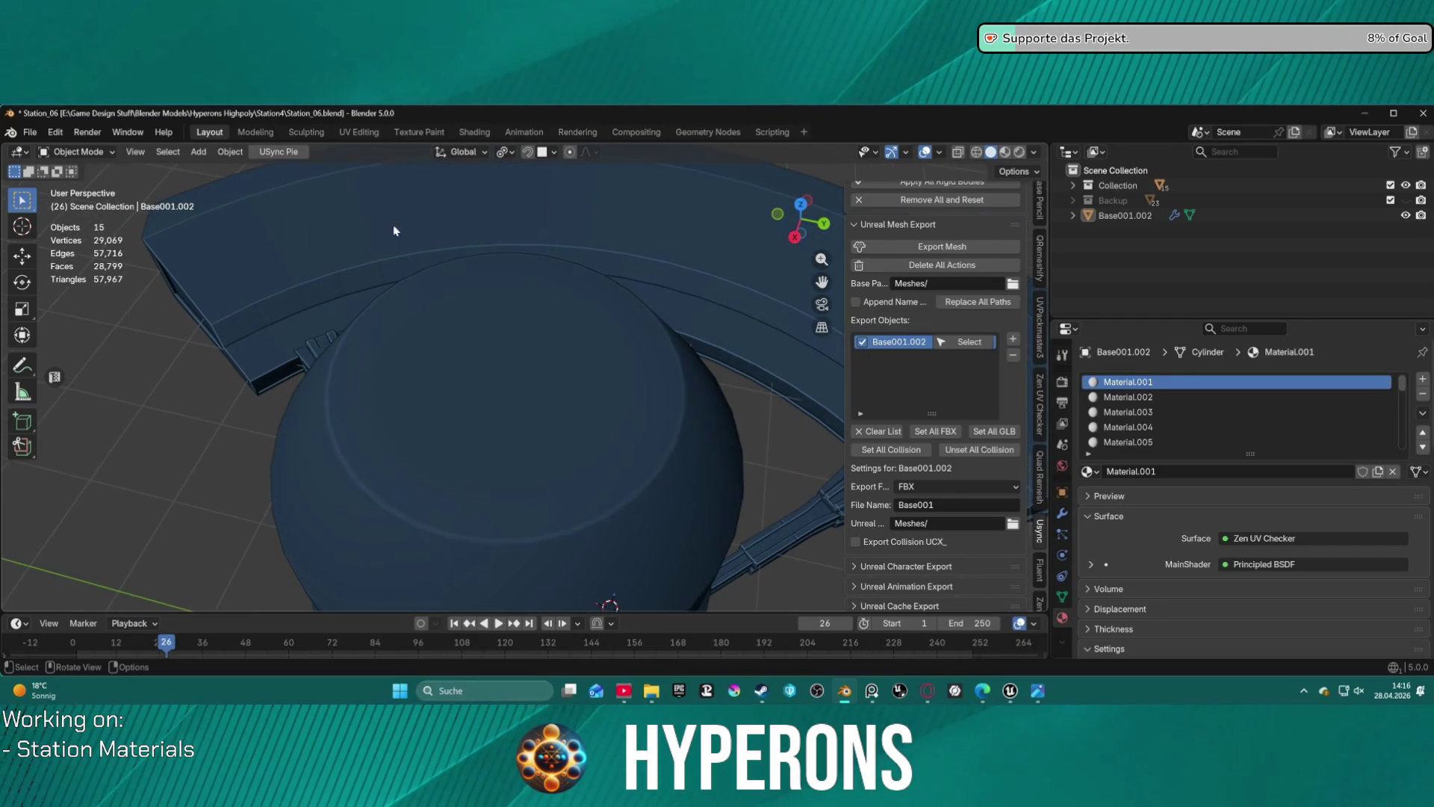
{"action": "left_click", "coordinate": [359, 132]}
{"action": "scroll", "coordinate": [665, 385], "scroll_direction": "down", "scroll_amount": 3}
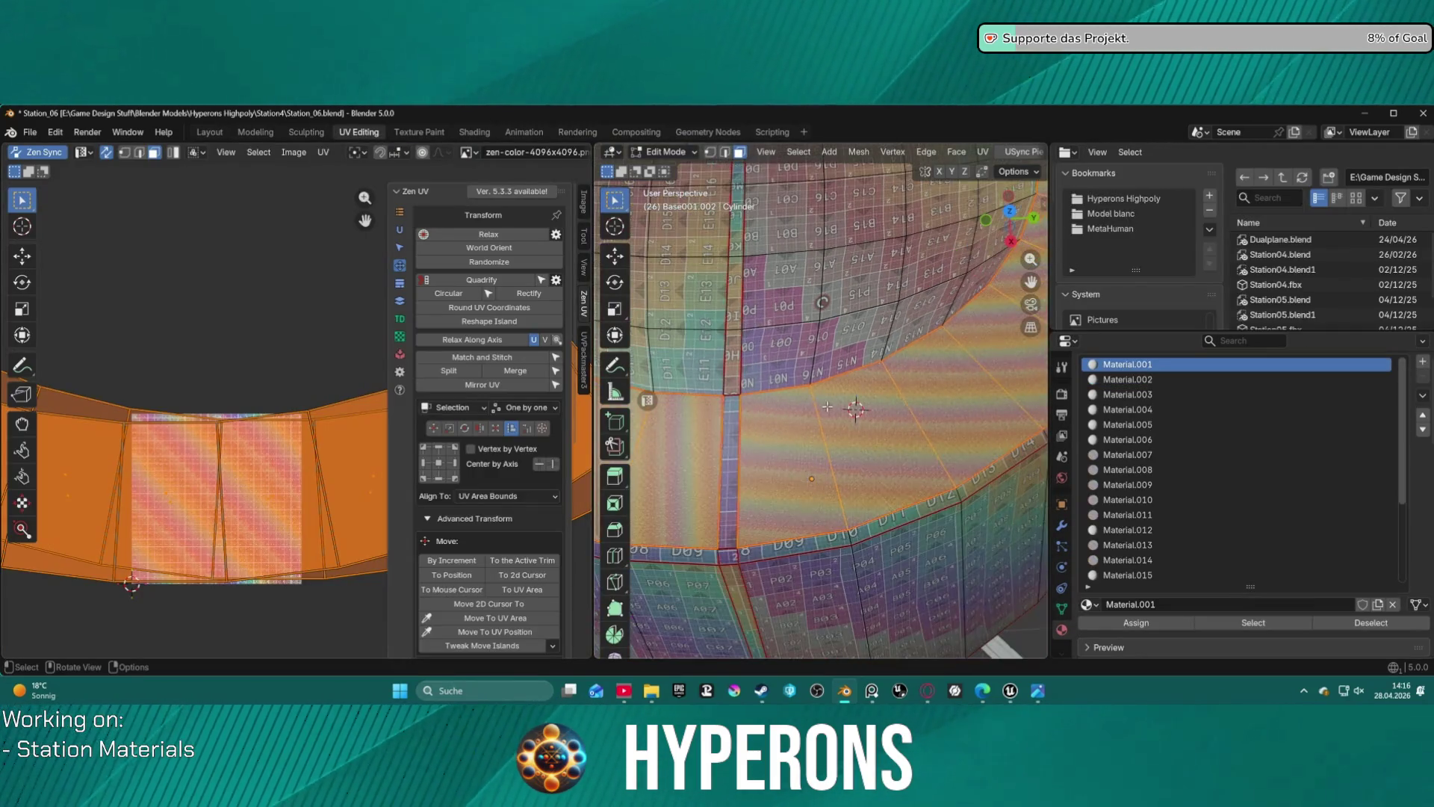
{"action": "scroll", "coordinate": [792, 465], "scroll_direction": "up", "scroll_amount": 4}
{"action": "scroll", "coordinate": [745, 454], "scroll_direction": "up", "scroll_amount": 1}
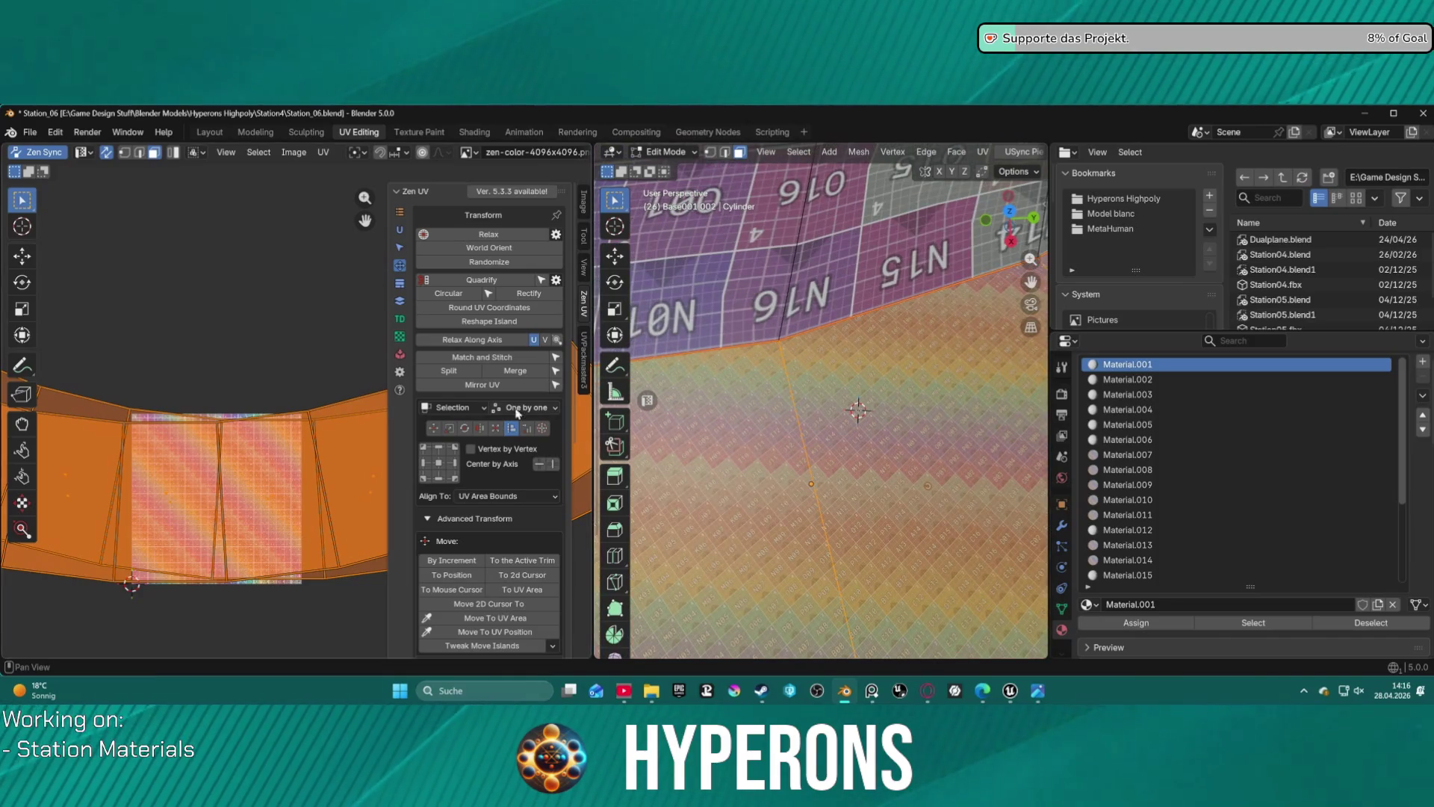
- Straighten the dome band's curved UV strip into rectangular islands, then select one band edge
{"action": "key", "text": "ctrl+z"}
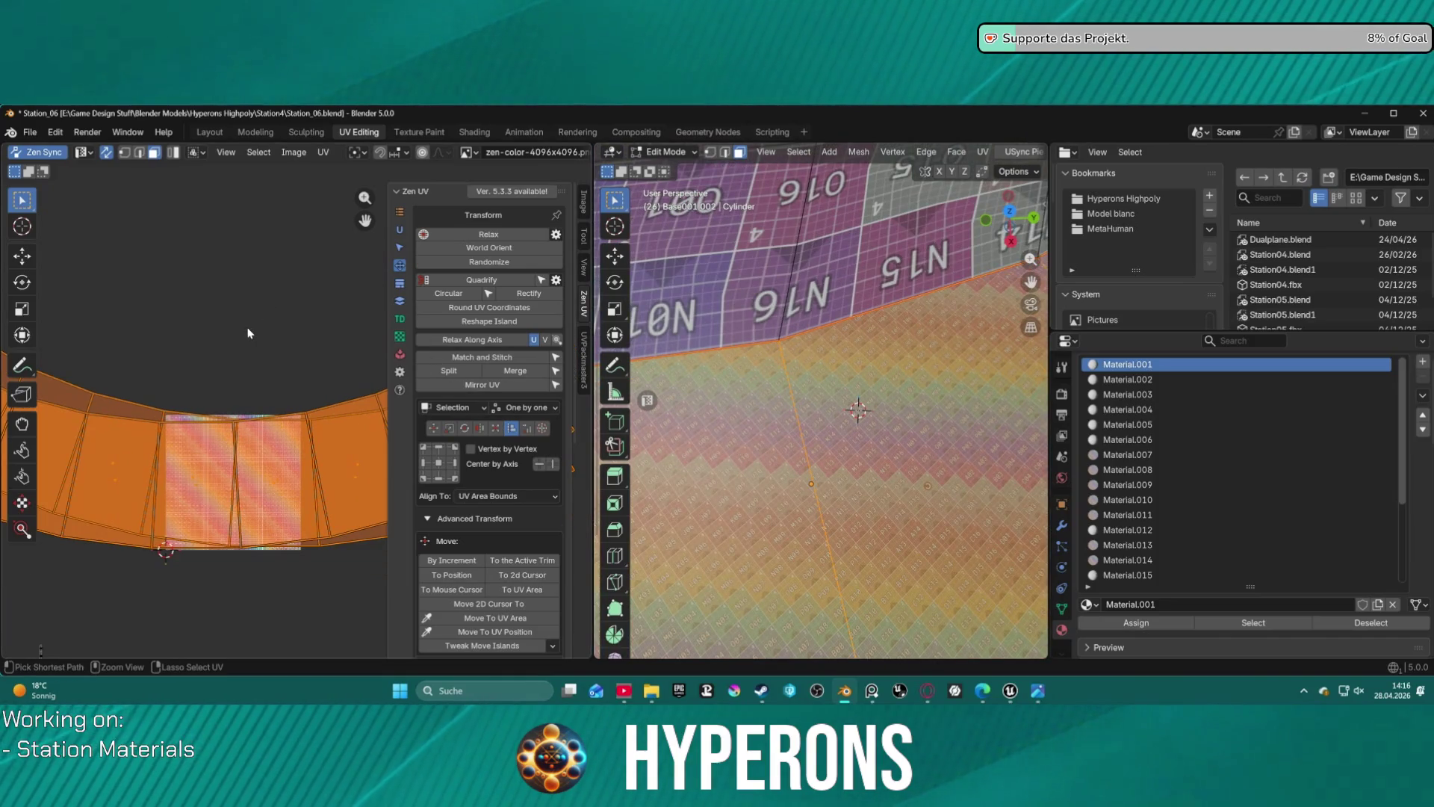
{"action": "key", "text": "ctrl+z"}
{"action": "key", "text": "ctrl+z"}
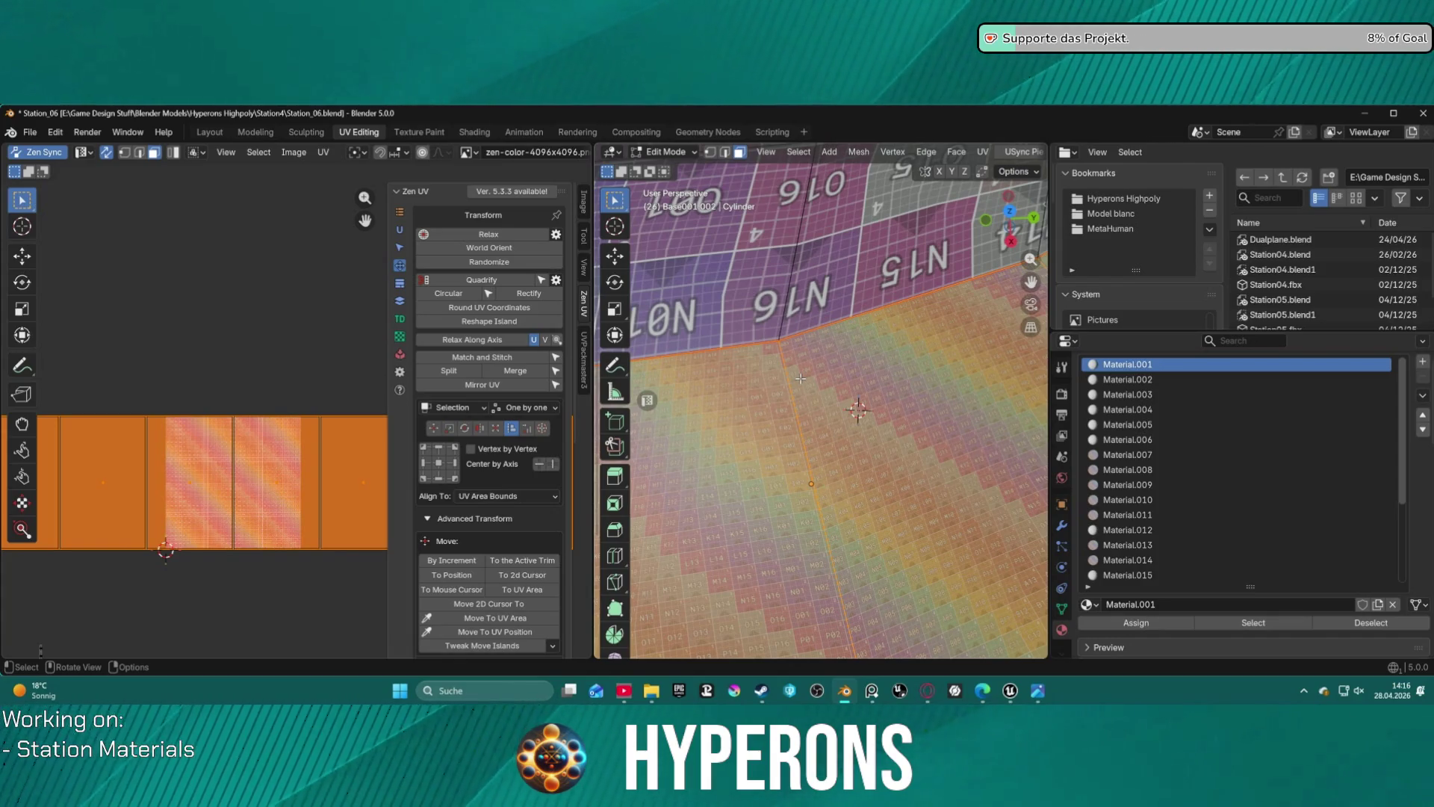
{"action": "scroll", "coordinate": [800, 379], "scroll_direction": "down", "scroll_amount": 5}
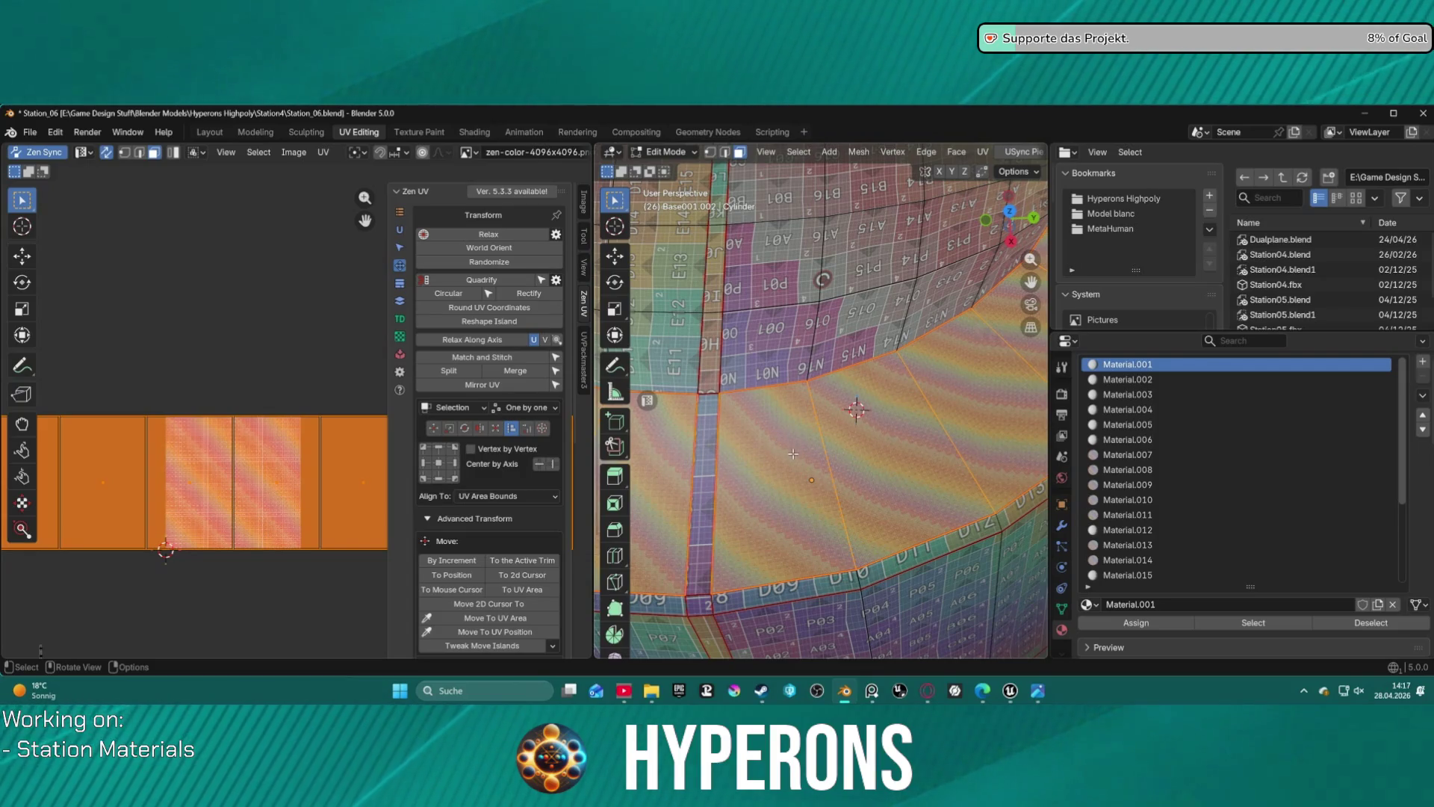
{"action": "key", "text": "2"}
{"action": "left_click", "coordinate": [795, 450]}
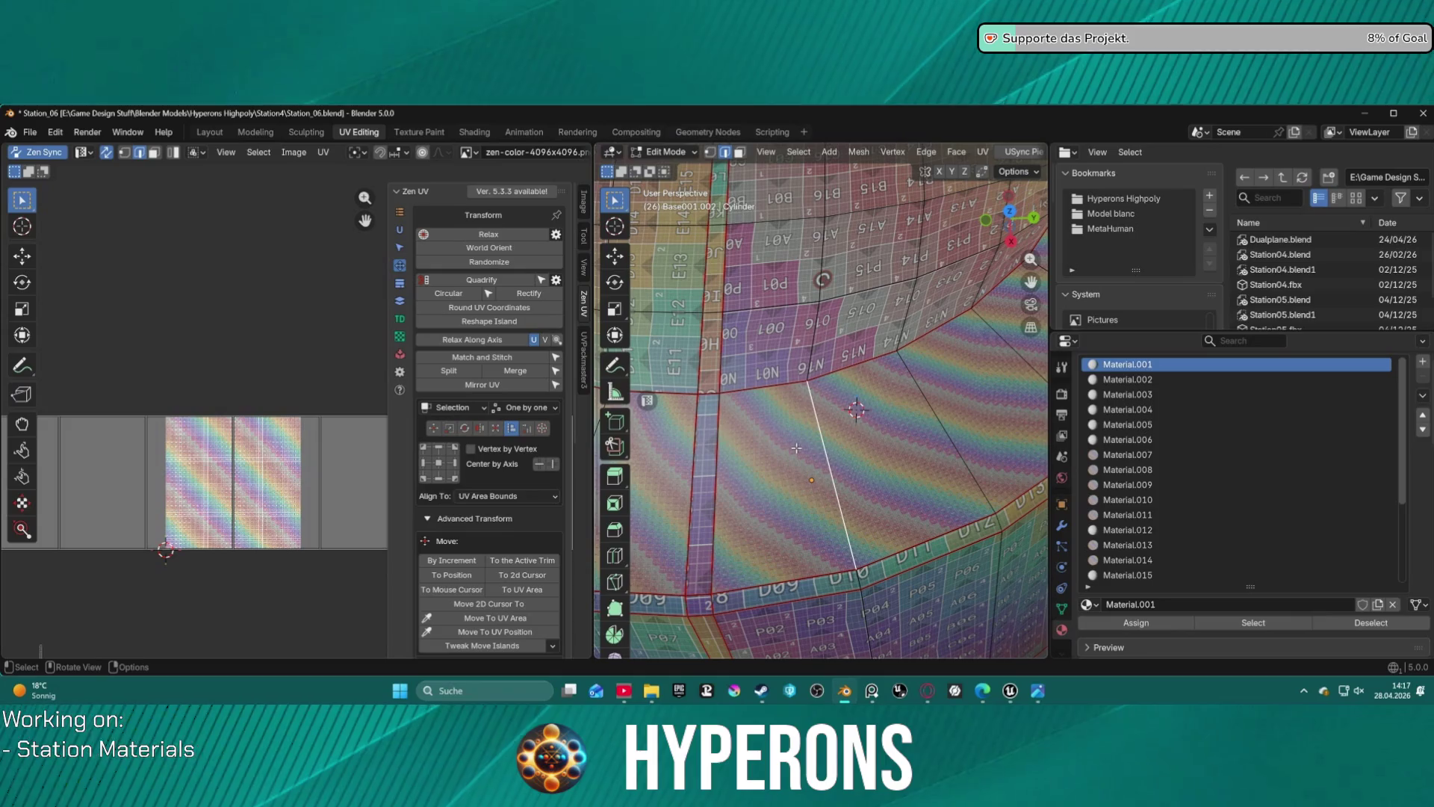
- Select the dome band's linked faces plus the top ring faces and frame them
{"action": "scroll", "coordinate": [796, 448], "scroll_direction": "down", "scroll_amount": 2}
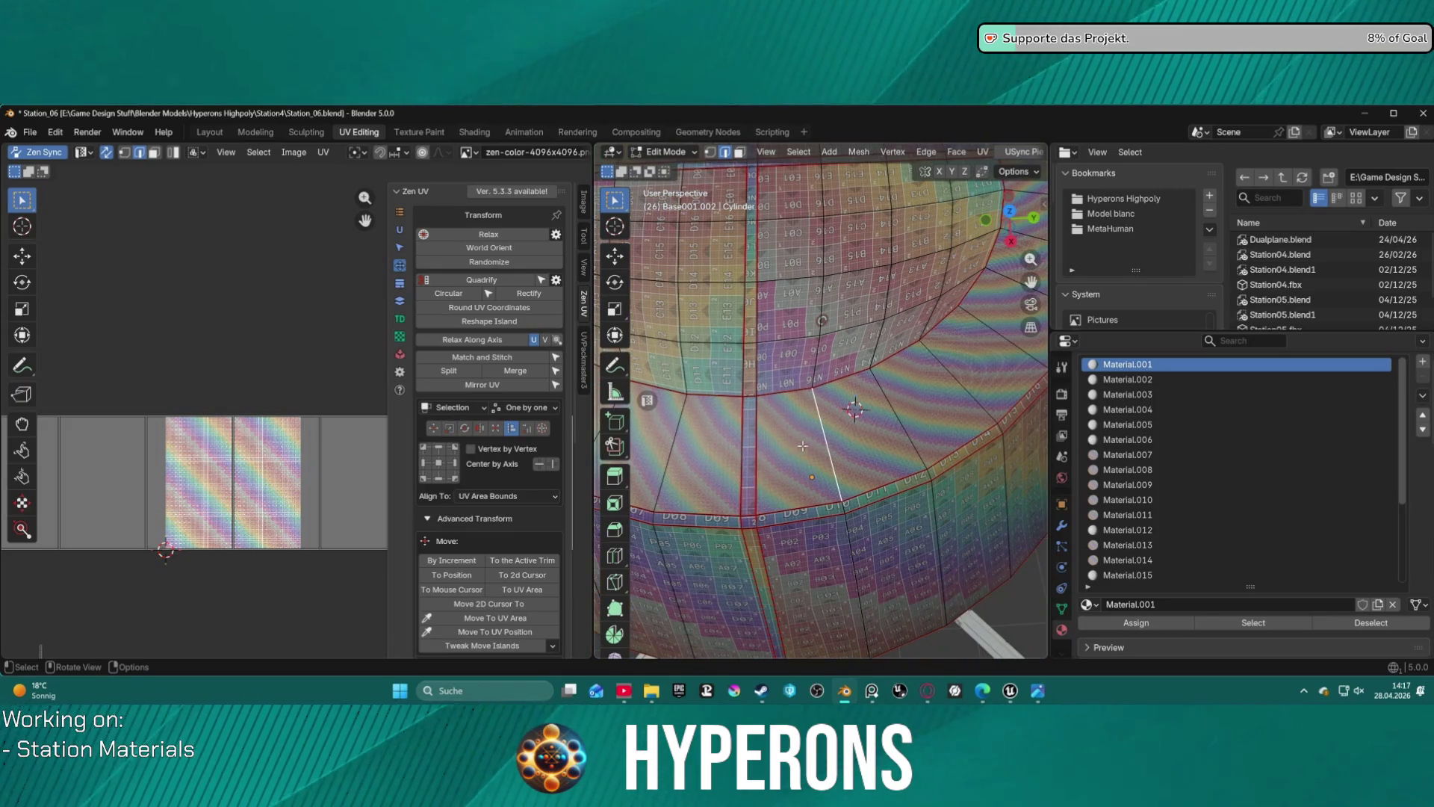
{"action": "key", "text": "l"}
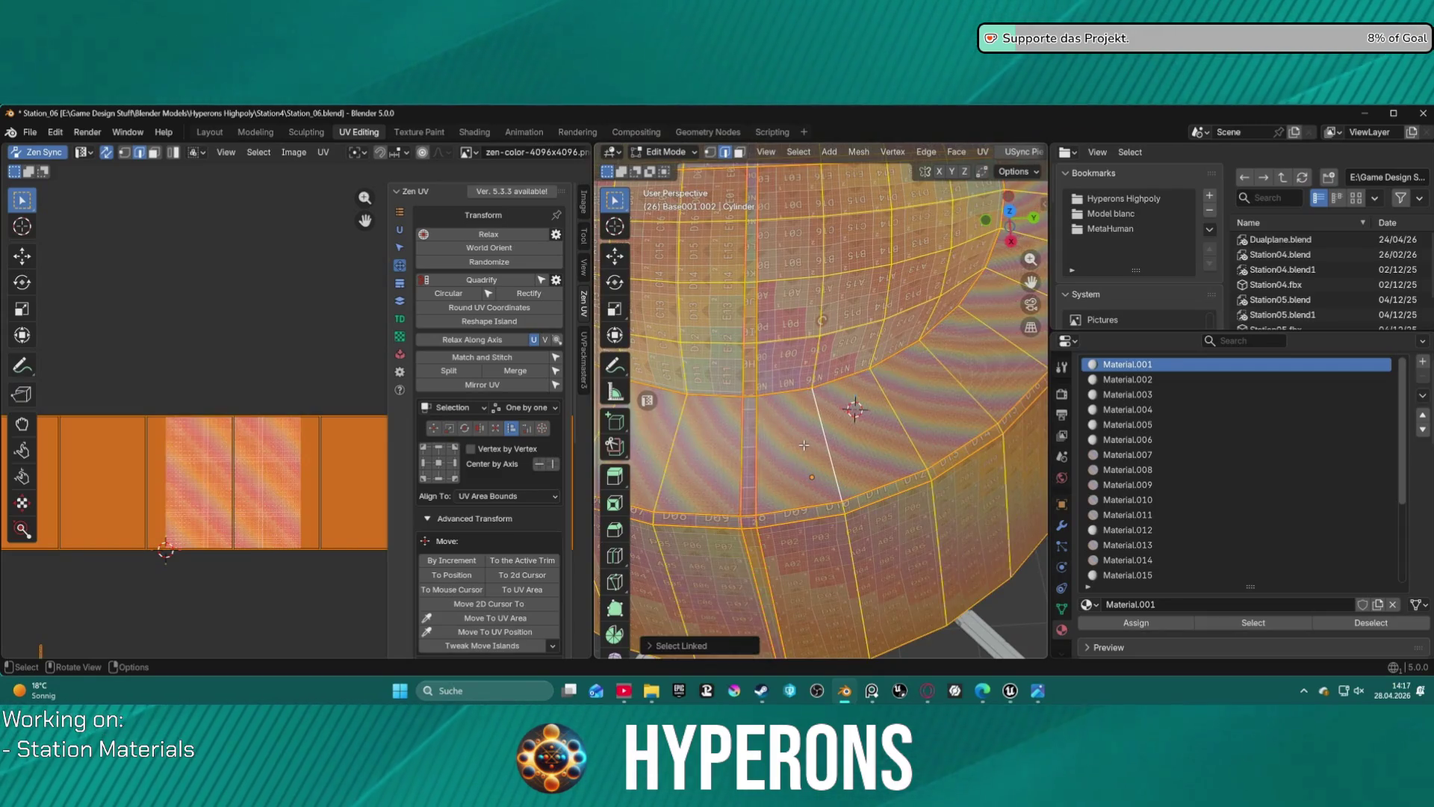
{"action": "key", "text": "alt+a"}
{"action": "key", "text": "3"}
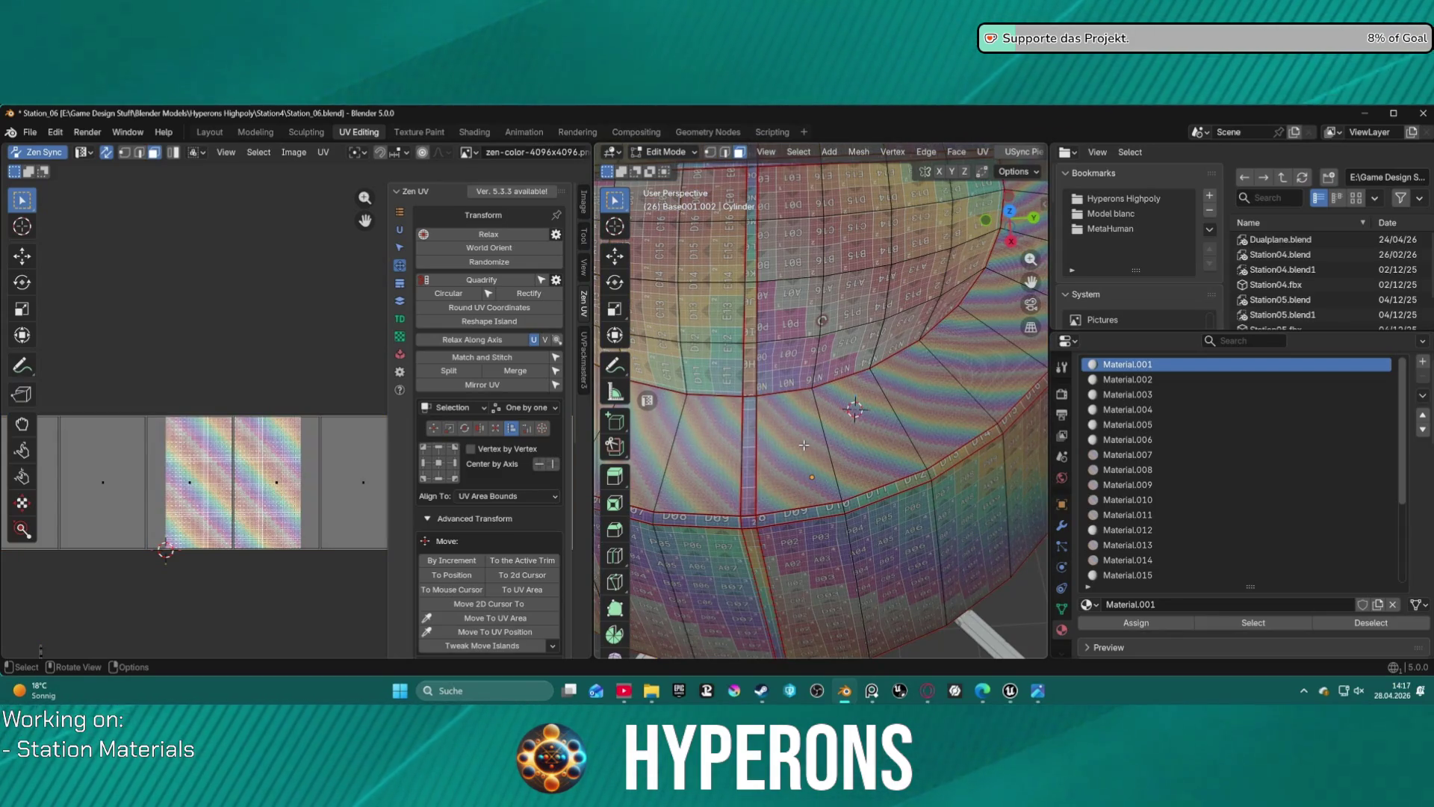
{"action": "key", "text": "l"}
{"action": "key", "text": "KP_Decimal"}
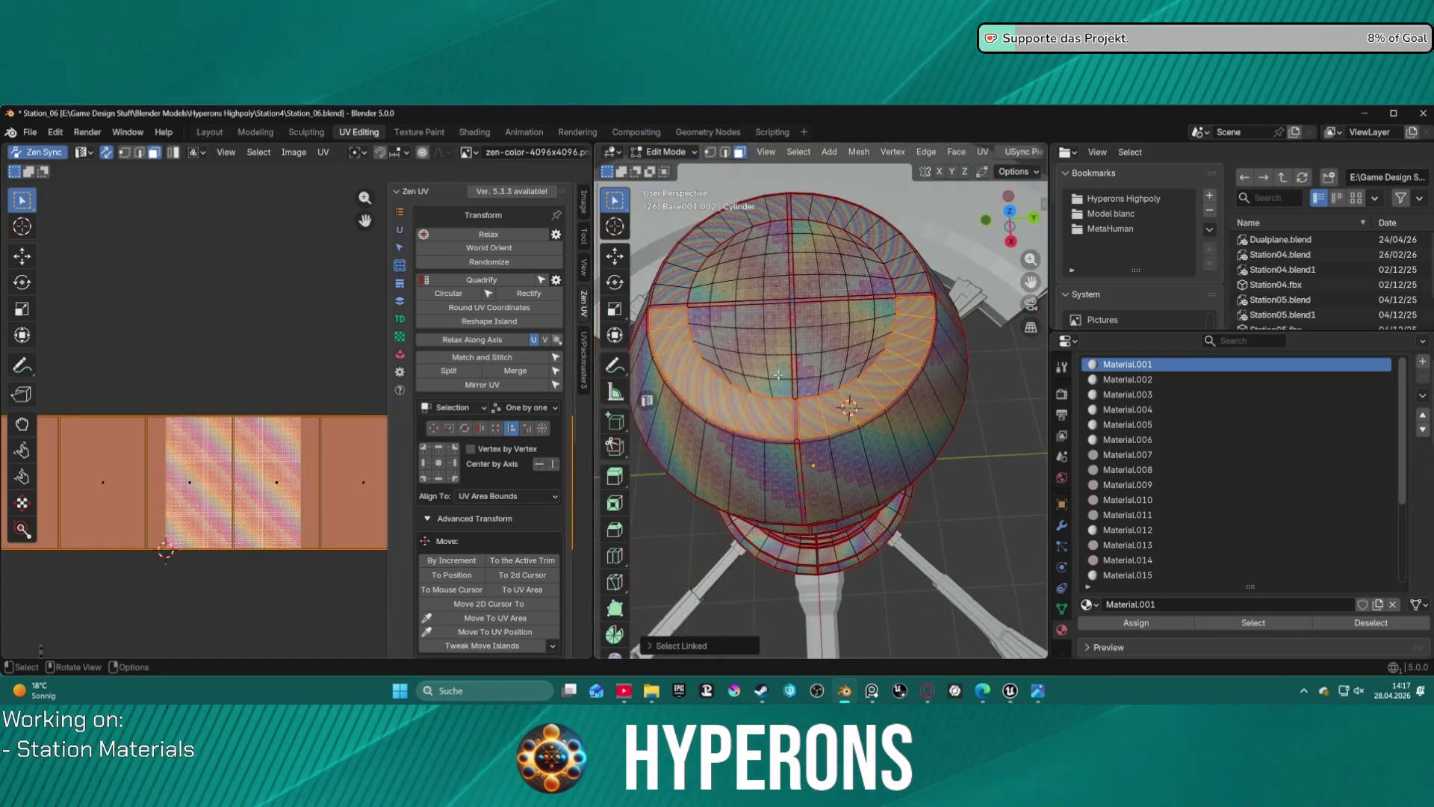
{"action": "key", "text": "l"}
{"action": "key", "text": "l"}
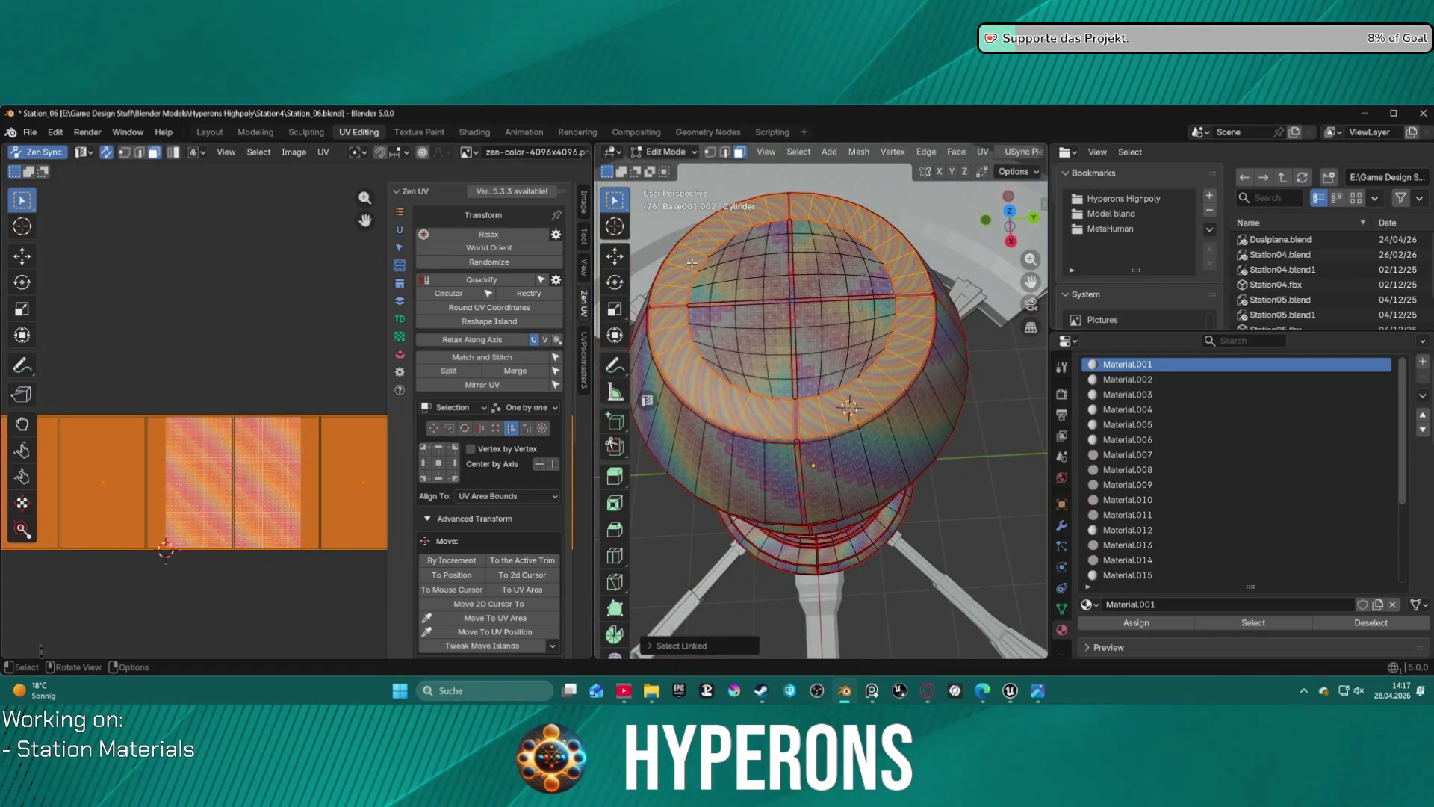
- Subdivide the selected band faces three times for a finer grid
{"action": "right_click", "coordinate": [659, 275]}
{"action": "left_click", "coordinate": [609, 299]}
{"action": "scroll", "coordinate": [780, 427], "scroll_direction": "up", "scroll_amount": 5}
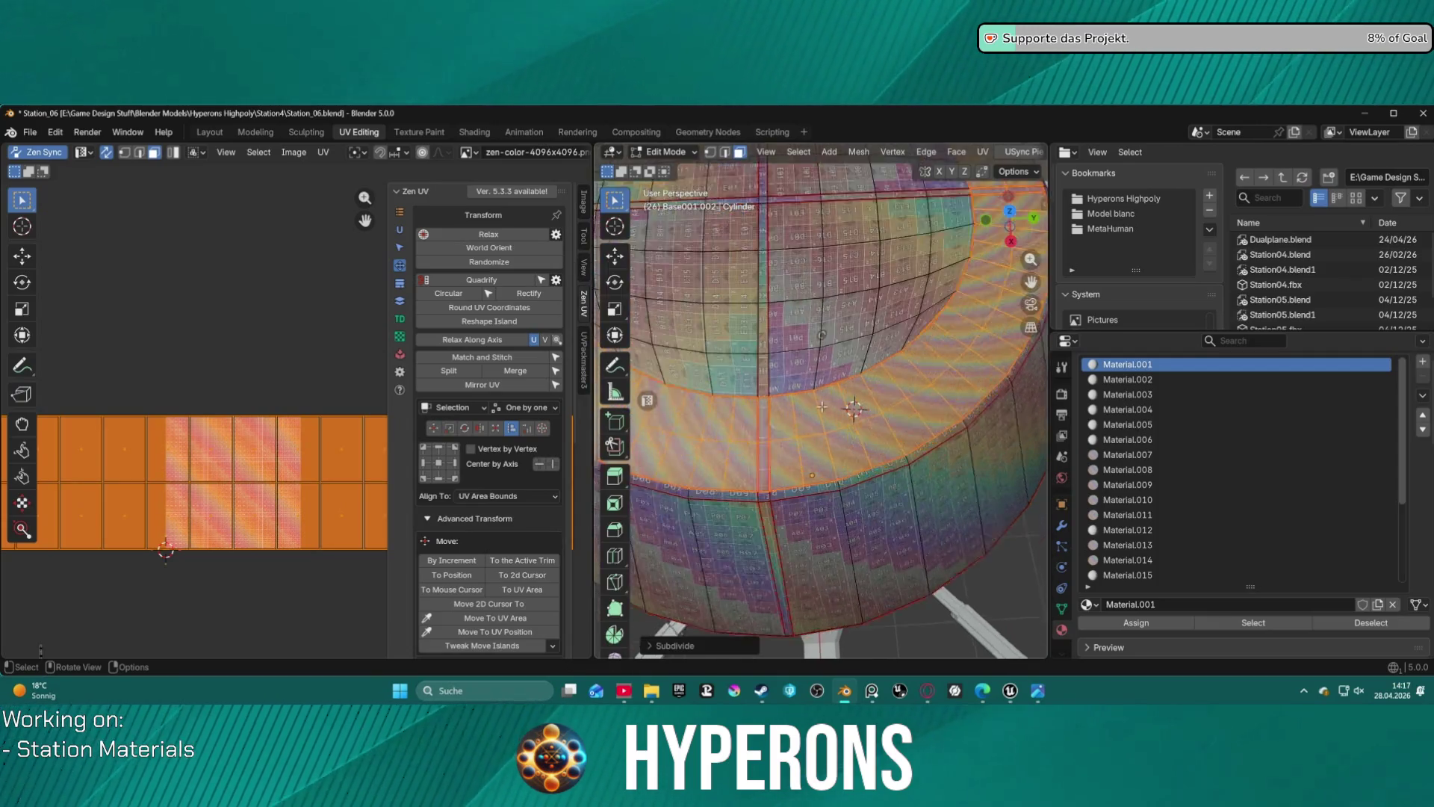
{"action": "scroll", "coordinate": [780, 427], "scroll_direction": "up", "scroll_amount": 4}
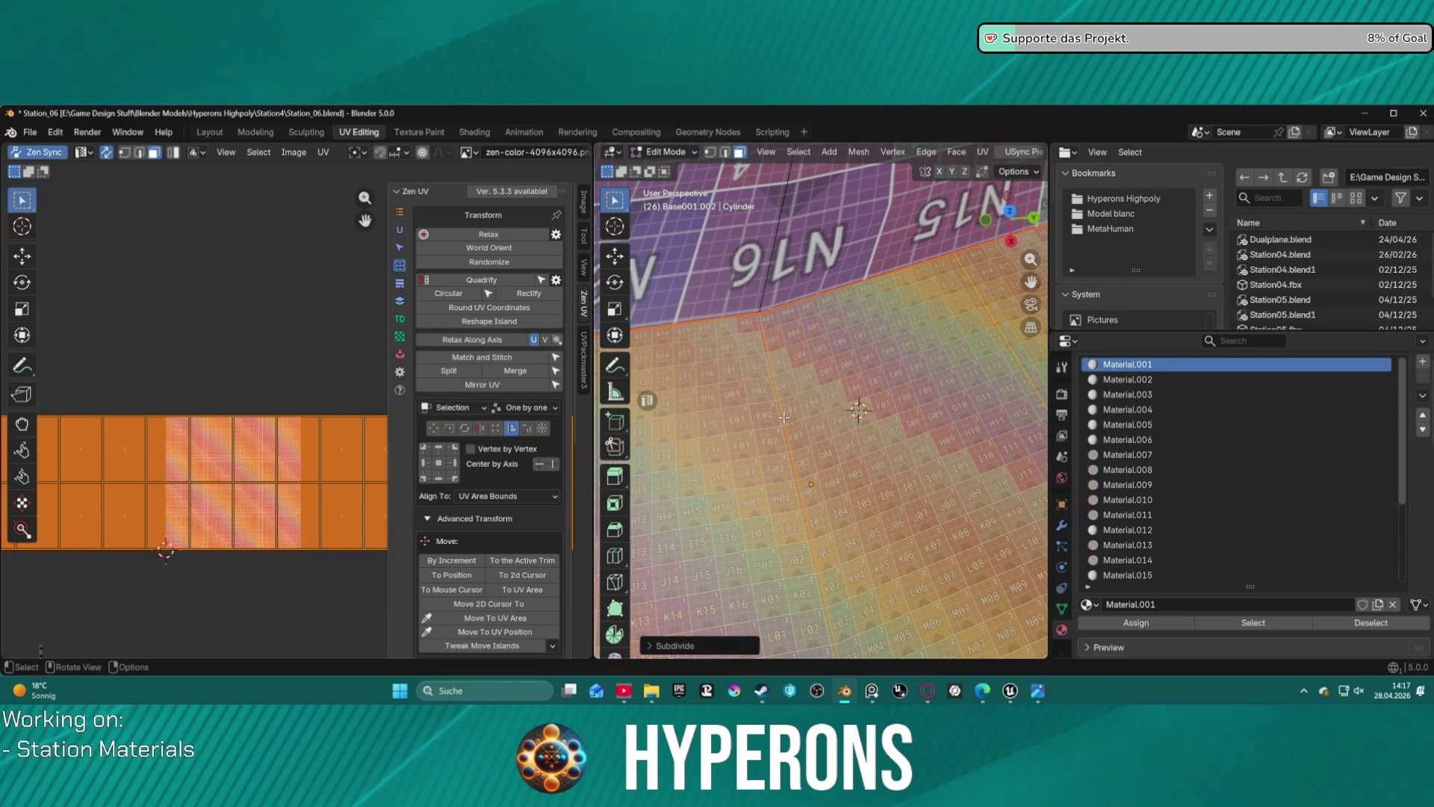
{"action": "right_click", "coordinate": [717, 300]}
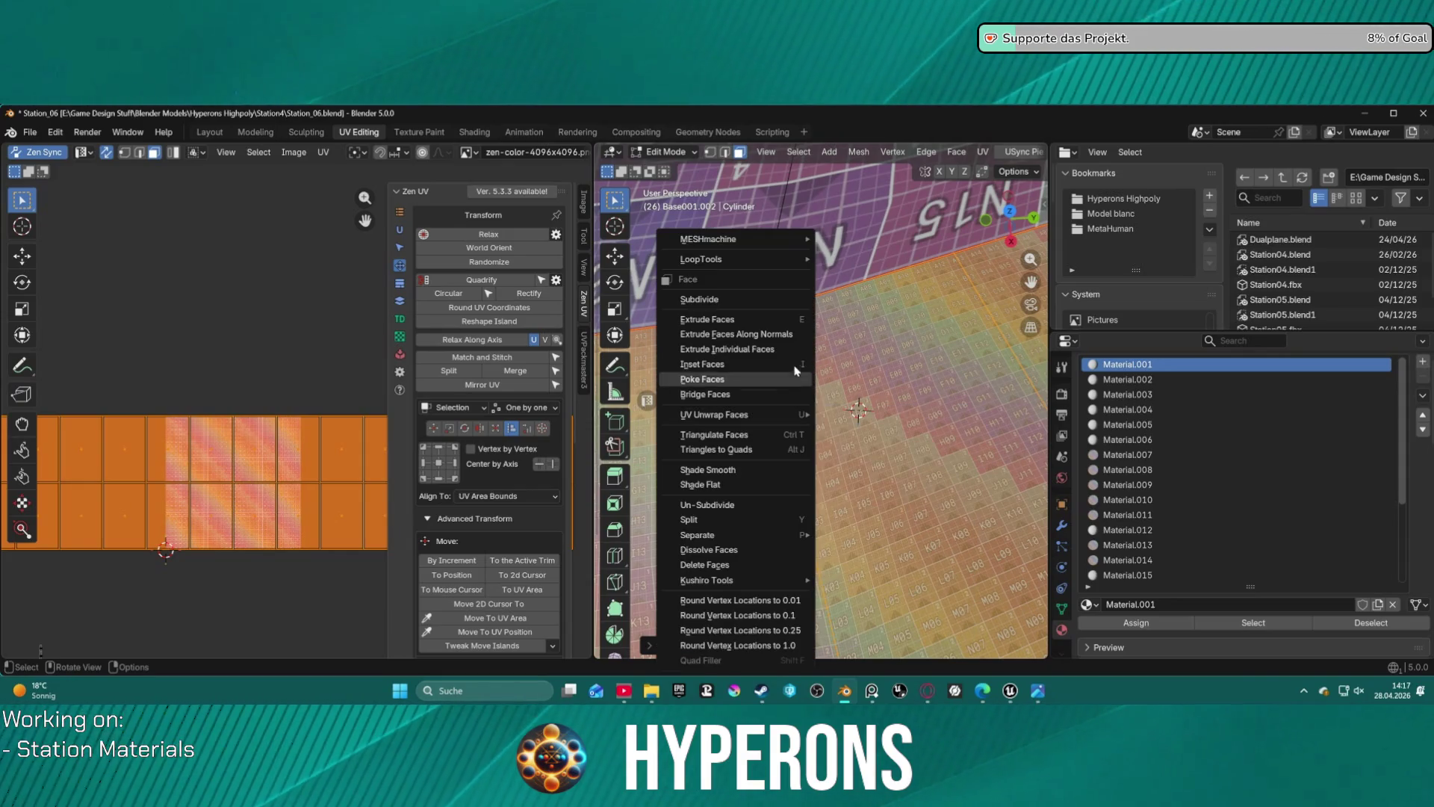
{"action": "left_click", "coordinate": [739, 299]}
{"action": "right_click", "coordinate": [731, 299]}
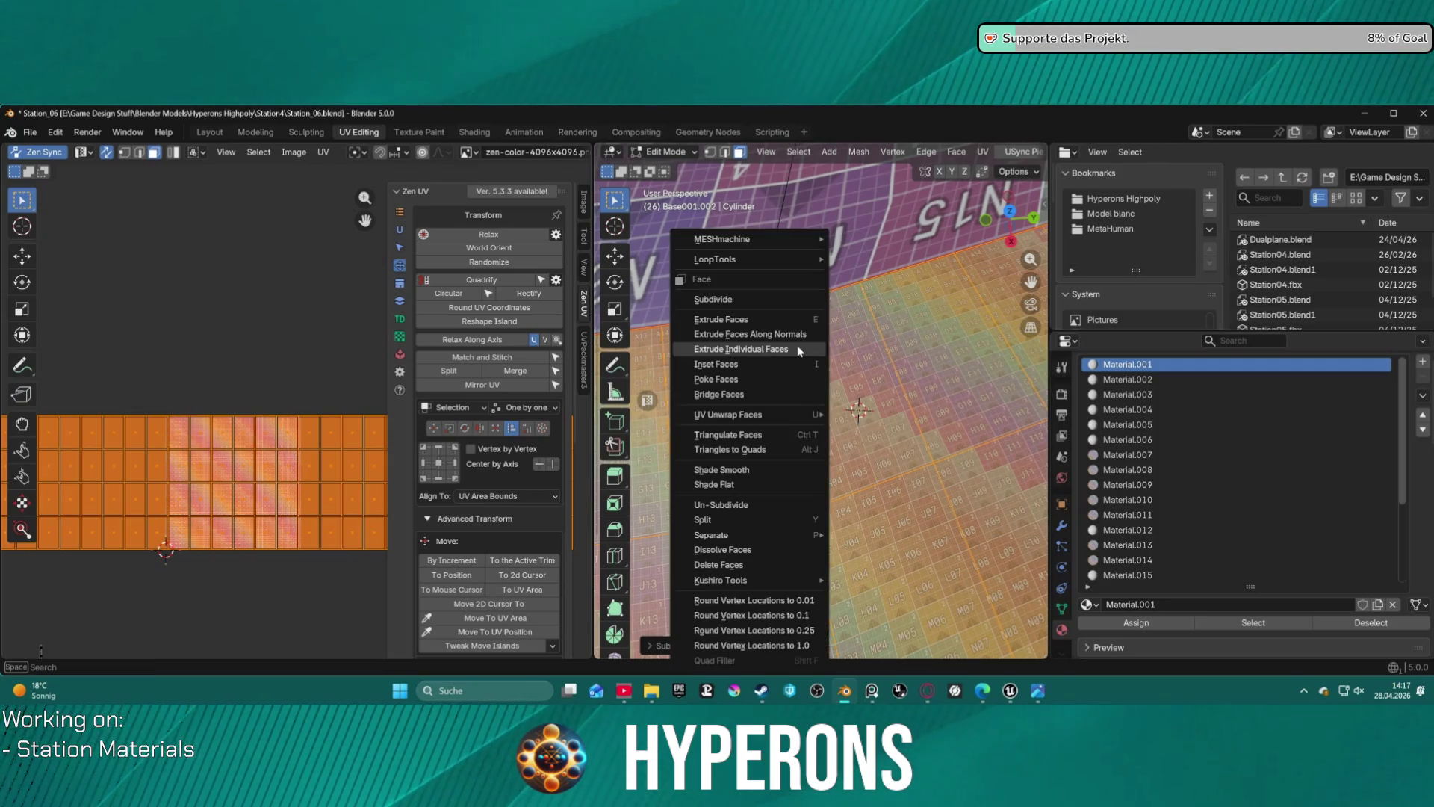
{"action": "left_click", "coordinate": [758, 300]}
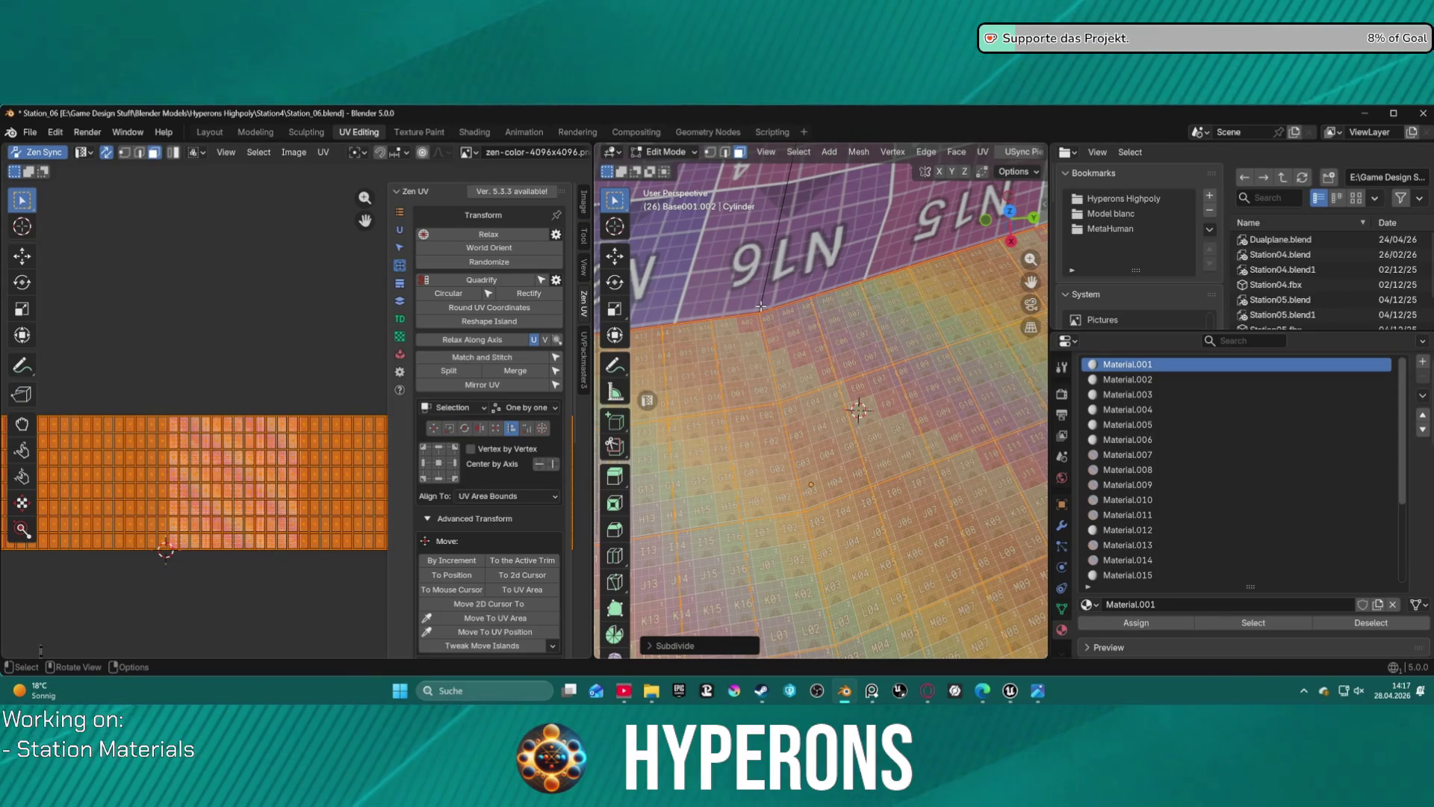
- Return to the Layout workspace and export the station mesh as FBX to Unreal
{"action": "left_click", "coordinate": [34, 134]}
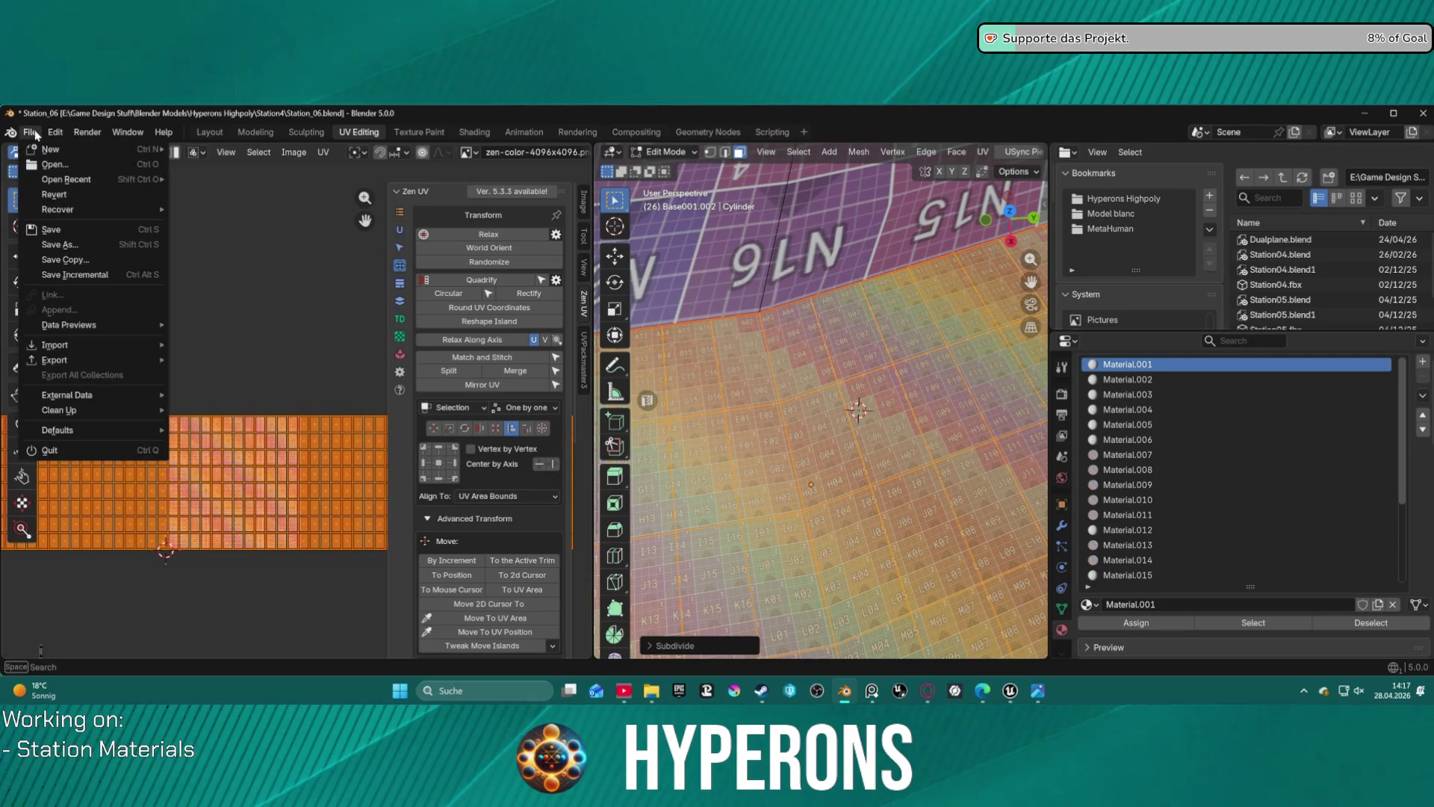
{"action": "mouse_move", "coordinate": [72, 212]}
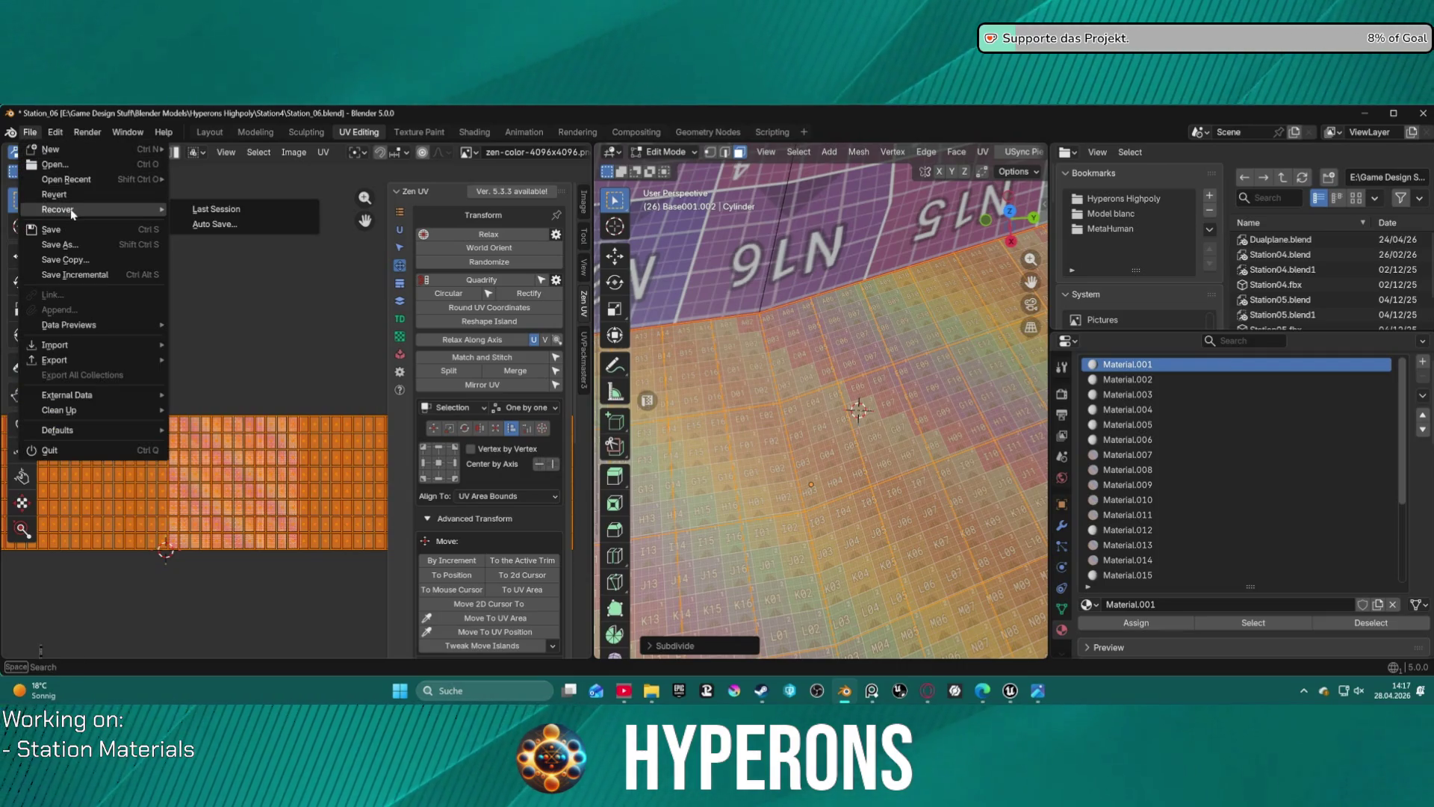
{"action": "left_click", "coordinate": [210, 132]}
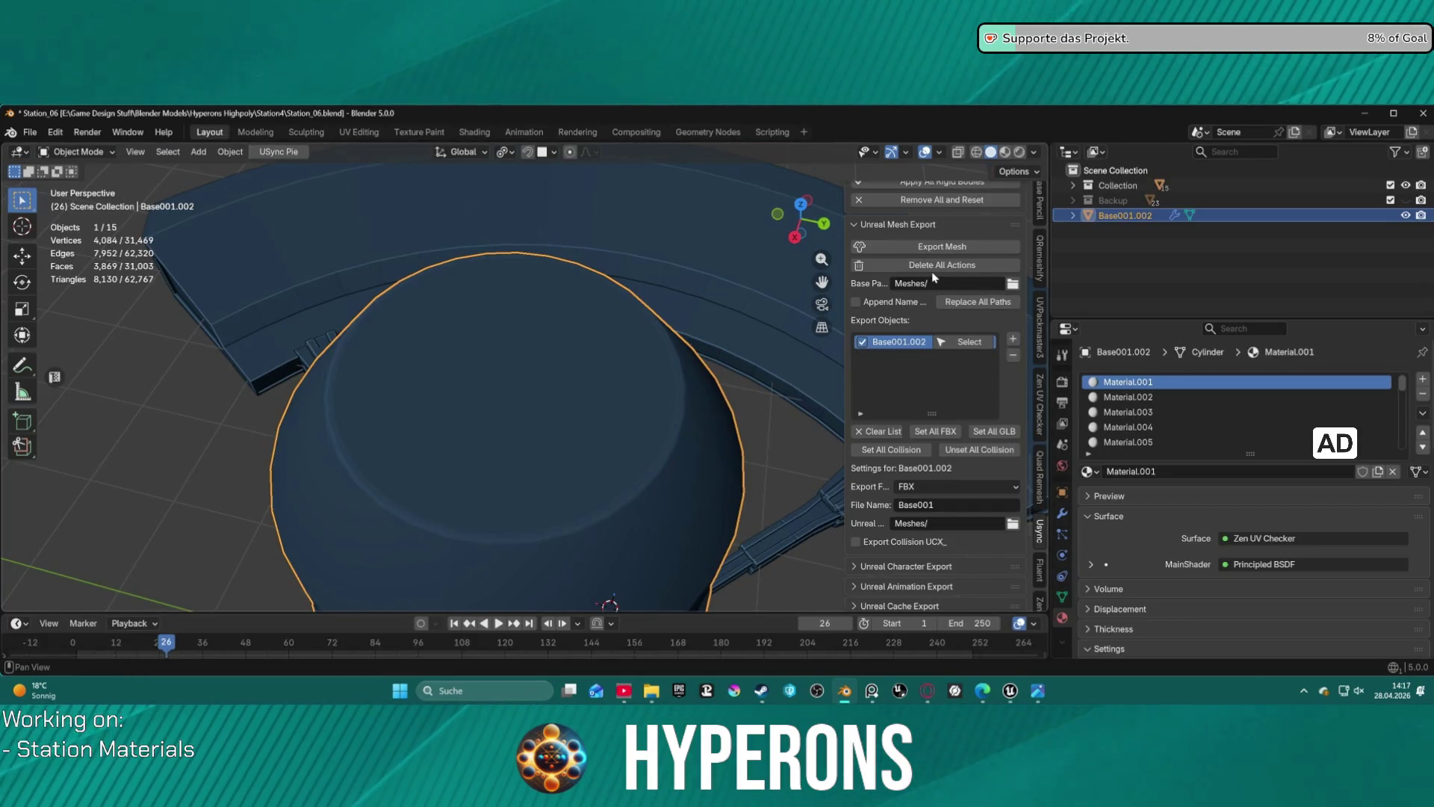
{"action": "left_click", "coordinate": [969, 251]}
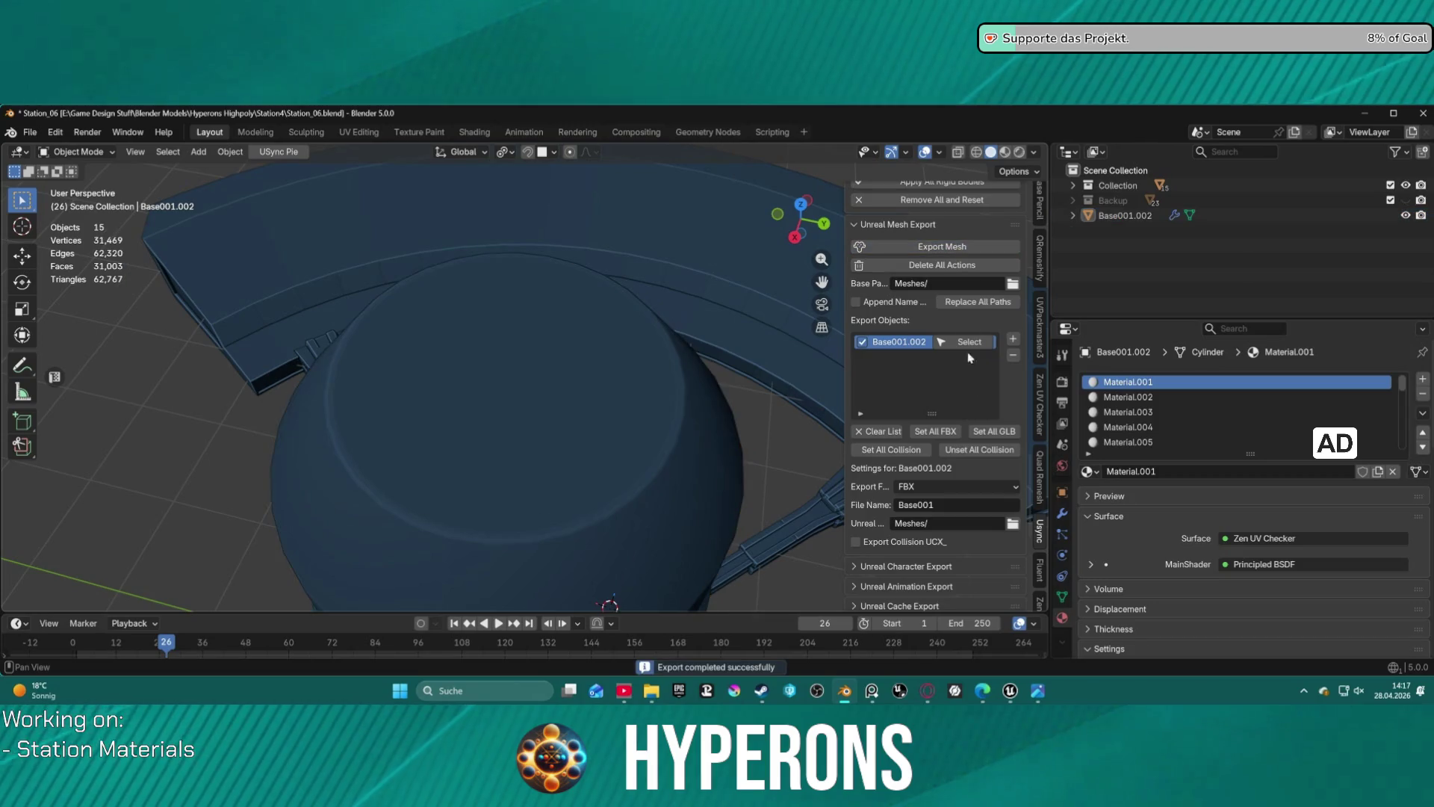
{"action": "mouse_move", "coordinate": [1011, 692]}
{"action": "left_click", "coordinate": [956, 629]}
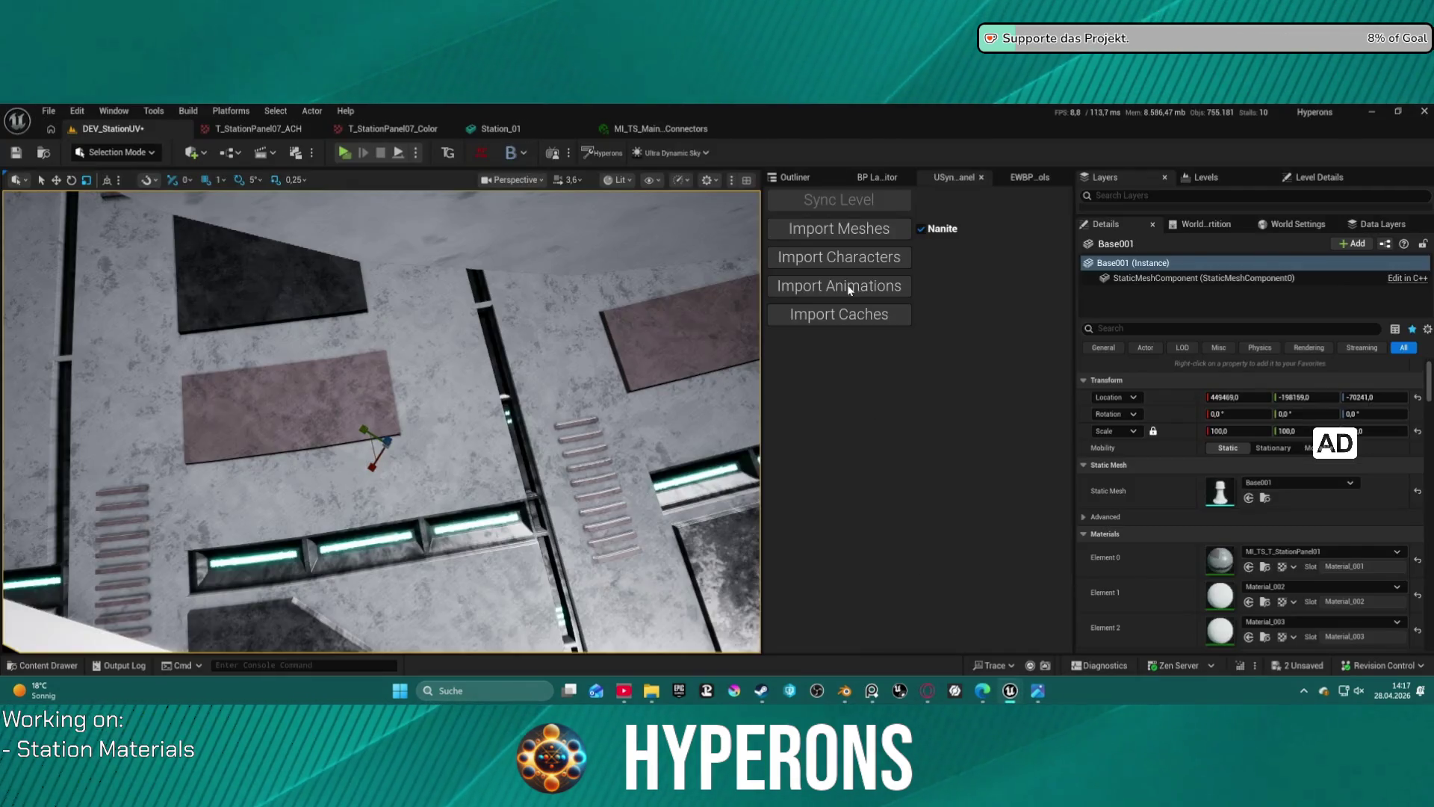
{"action": "left_click", "coordinate": [822, 232]}
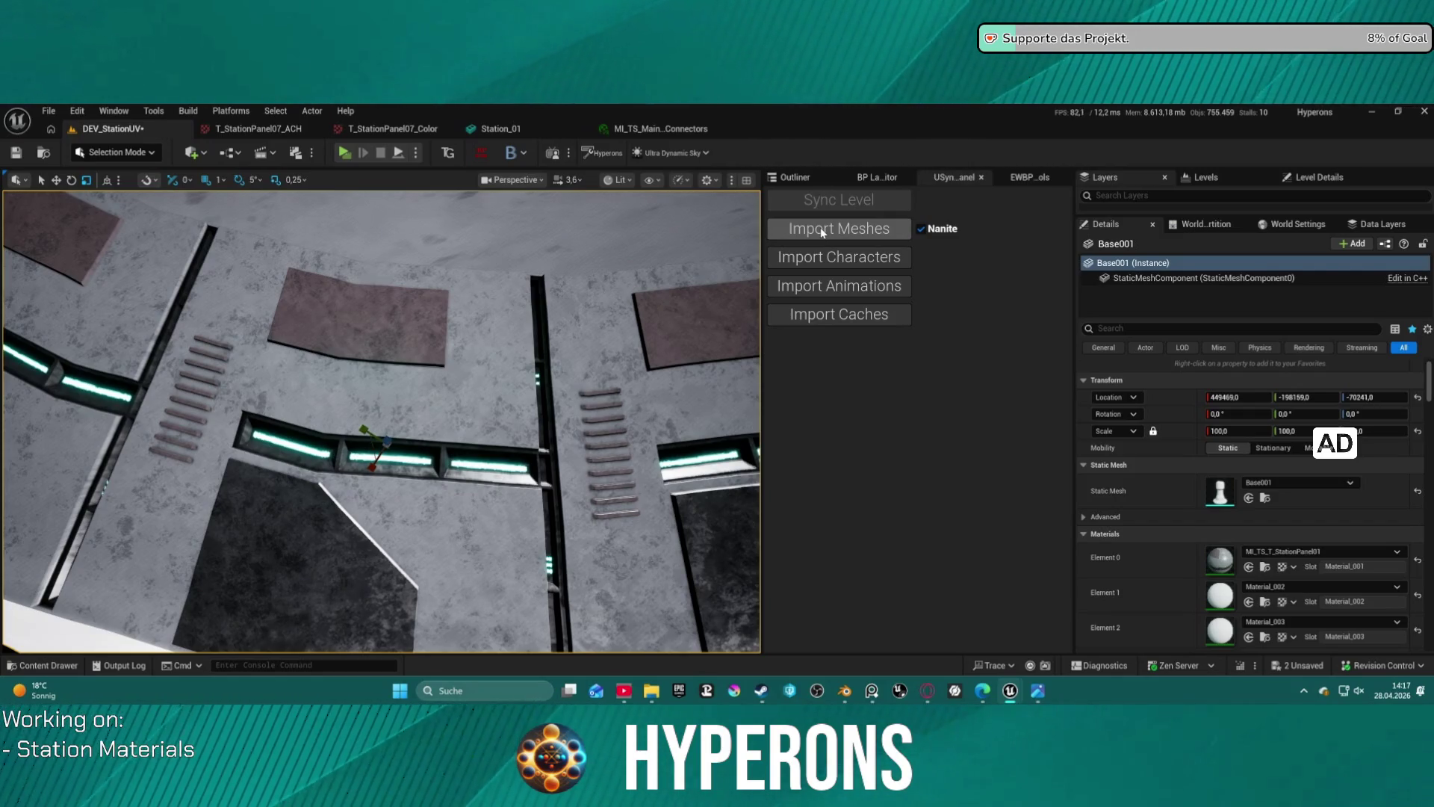
{"action": "mouse_move", "coordinate": [642, 325]}
{"action": "right_mouse_down"}
{"action": "mouse_move", "coordinate": [643, 277]}
{"action": "mouse_move", "coordinate": [642, 303]}
{"action": "right_mouse_up"}
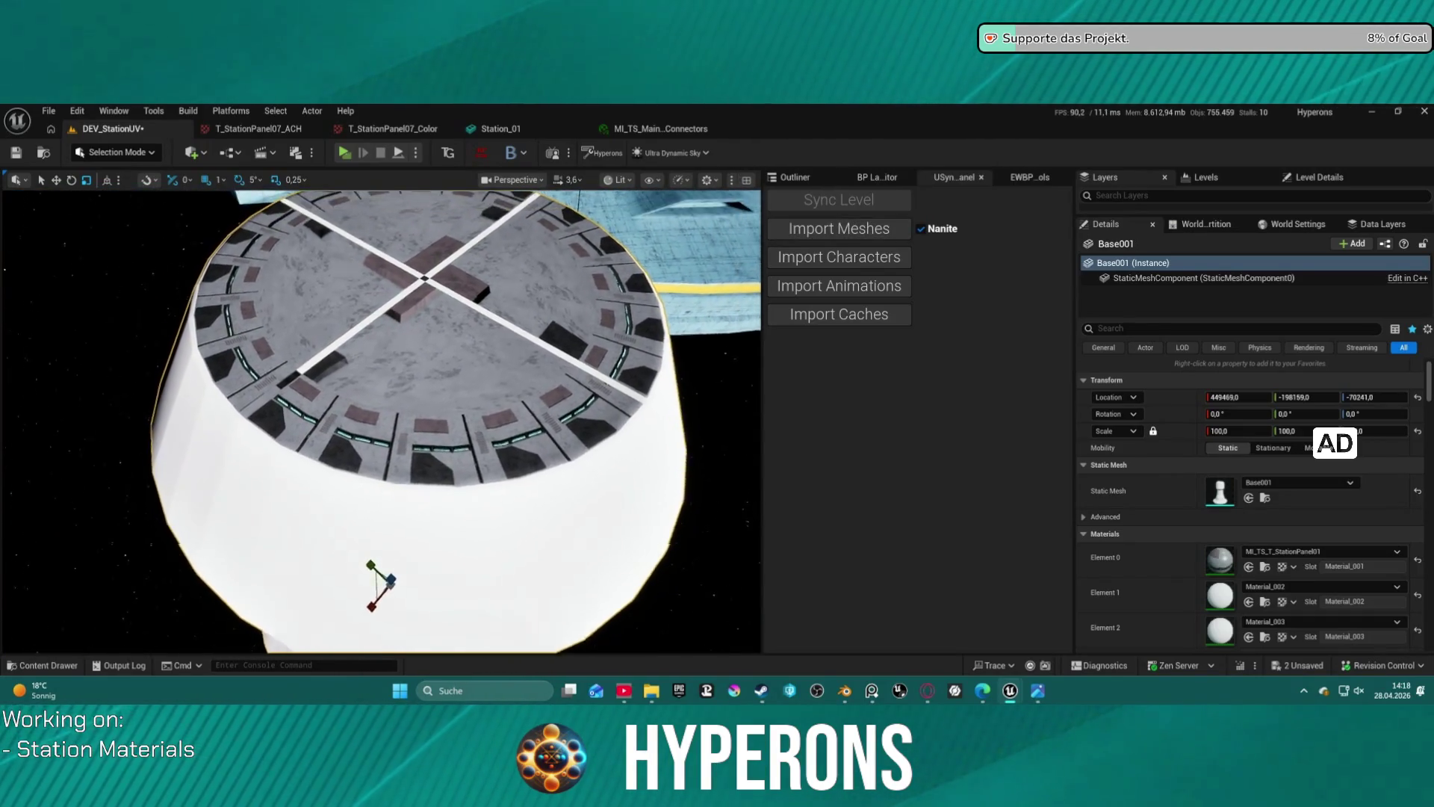
{"action": "scroll", "coordinate": [382, 420], "scroll_direction": "up", "scroll_amount": 10}
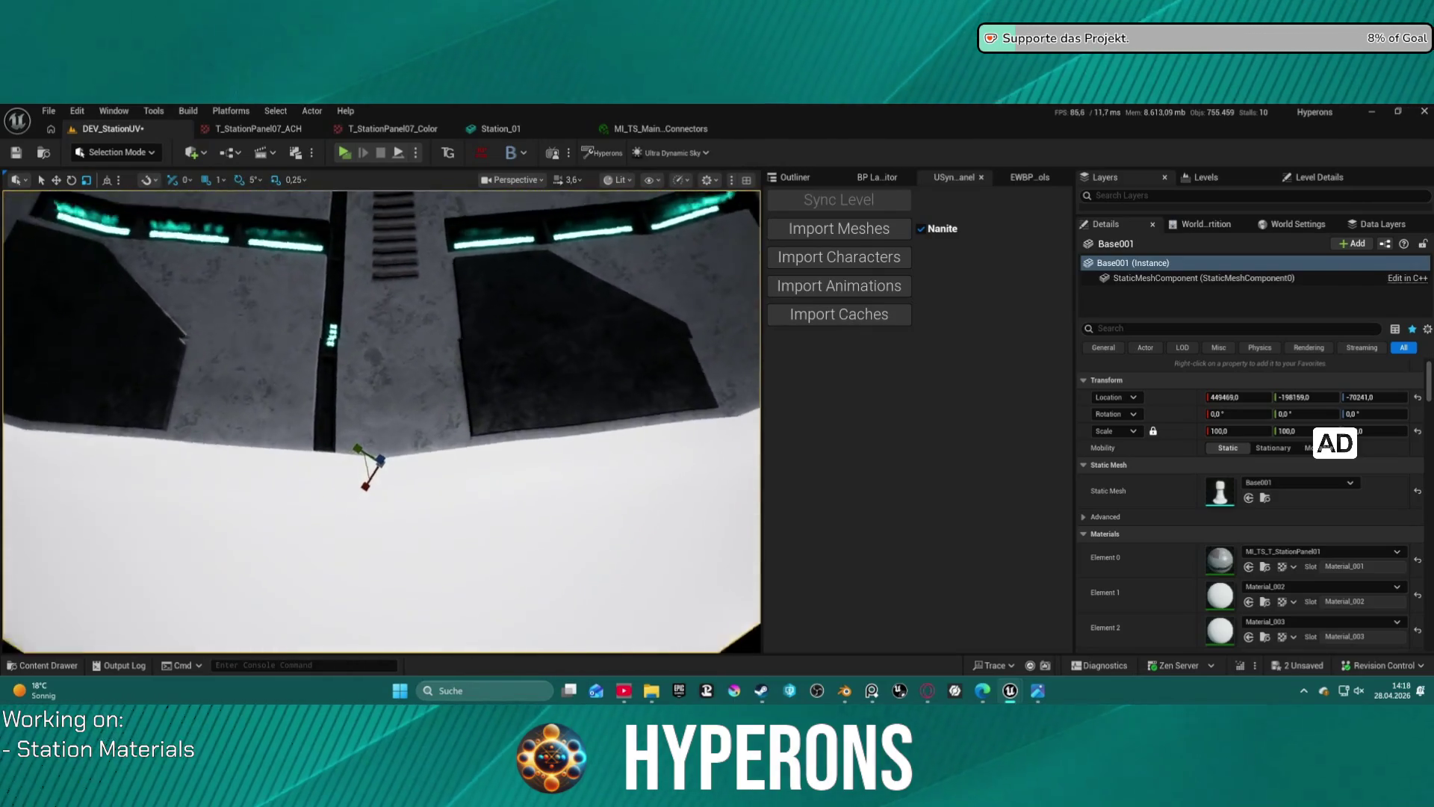
{"action": "right_click_drag", "start_coordinate": [382, 421], "coordinate": [382, 388]}
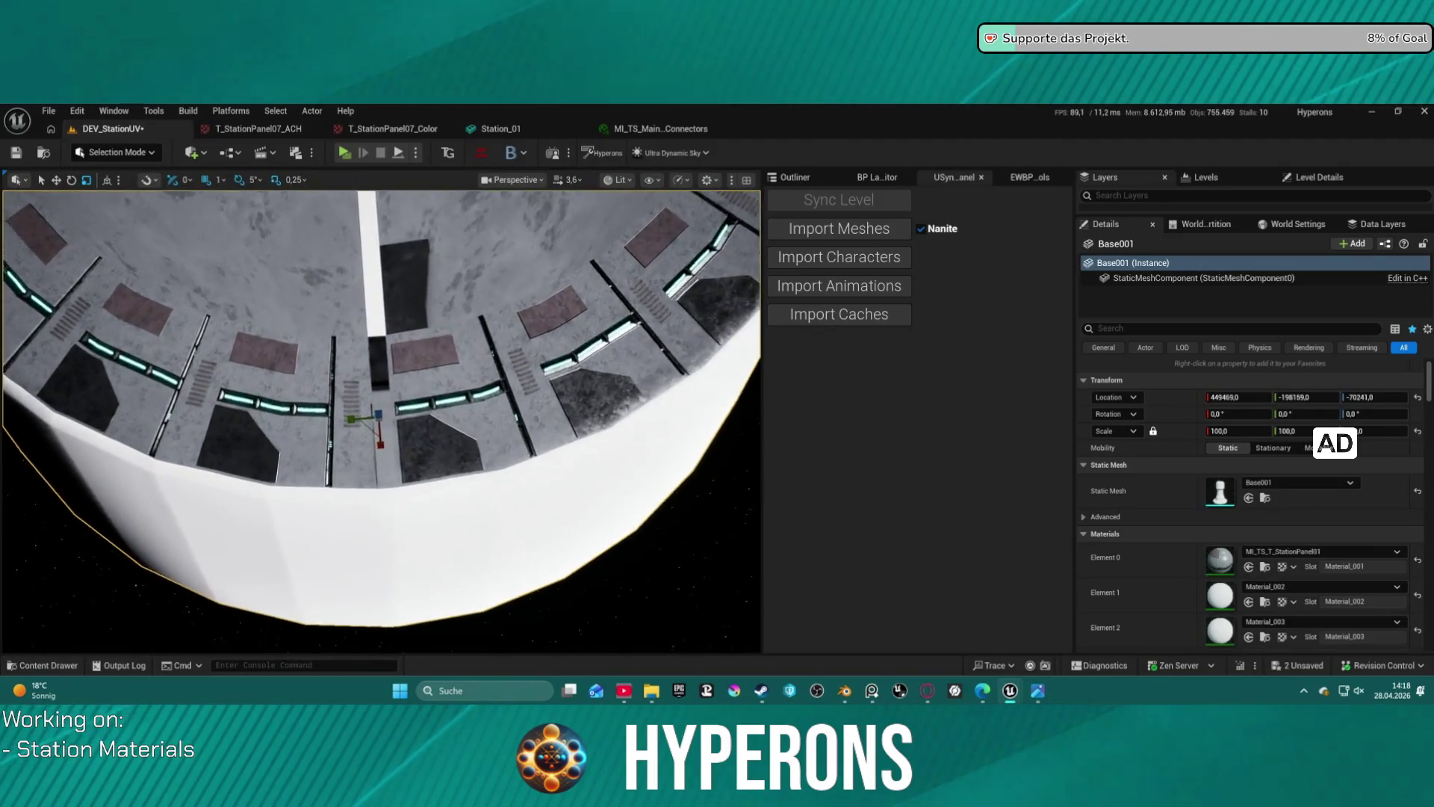
{"action": "scroll", "coordinate": [382, 420], "scroll_direction": "up", "scroll_amount": 6}
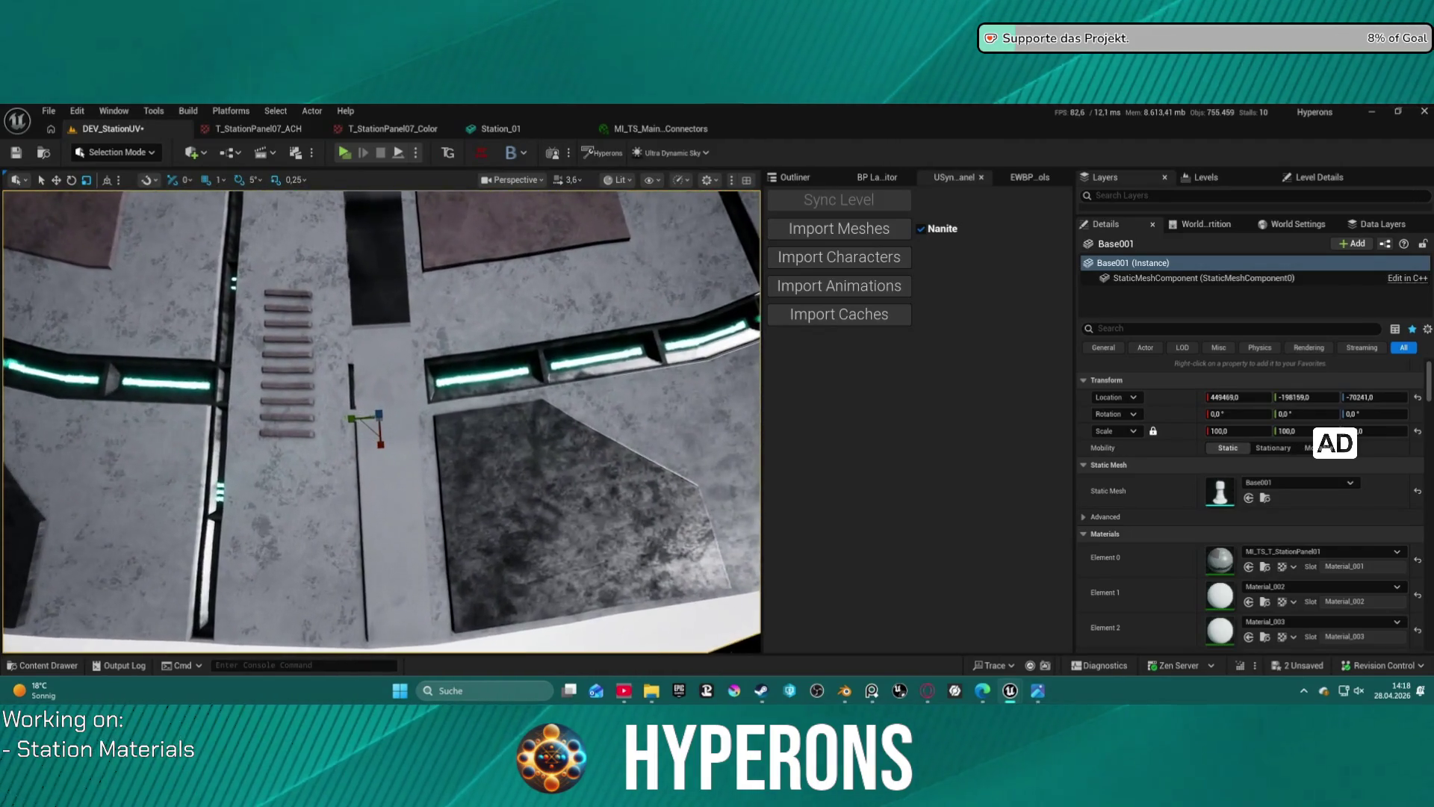
{"action": "right_click_drag", "start_coordinate": [381, 420], "coordinate": [272, 415]}
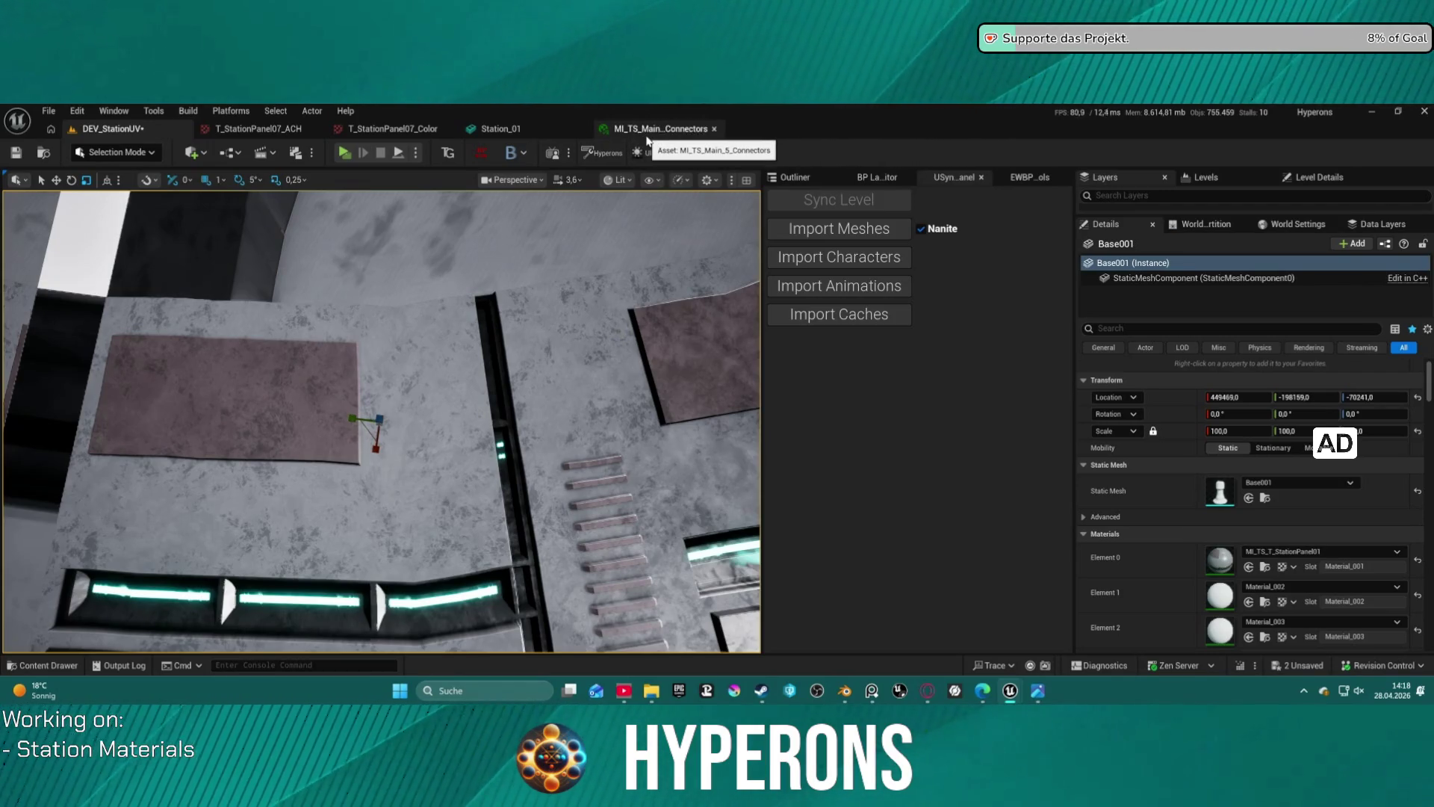
- Assign MI_TS_Main_5_Connectors to Base001's Element 22 Connector slot and review the station
{"action": "scroll", "coordinate": [382, 422], "scroll_direction": "down", "scroll_amount": 10}
{"action": "scroll", "coordinate": [382, 422], "scroll_direction": "up", "scroll_amount": 10}
{"action": "scroll", "coordinate": [1251, 577], "scroll_direction": "down", "scroll_amount": 3}
{"action": "scroll", "coordinate": [1251, 577], "scroll_direction": "down", "scroll_amount": 10}
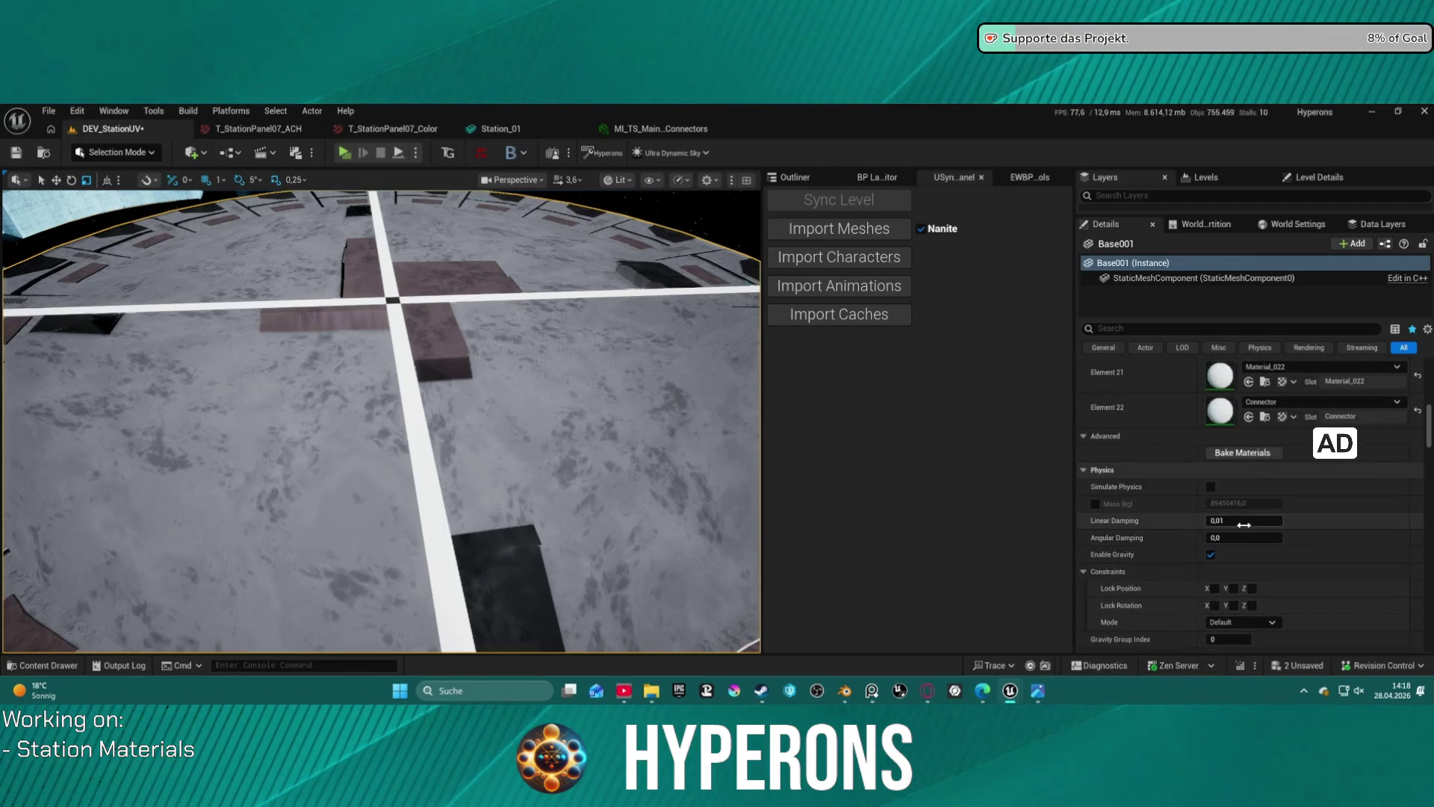
{"action": "scroll", "coordinate": [1244, 525], "scroll_direction": "up", "scroll_amount": 2}
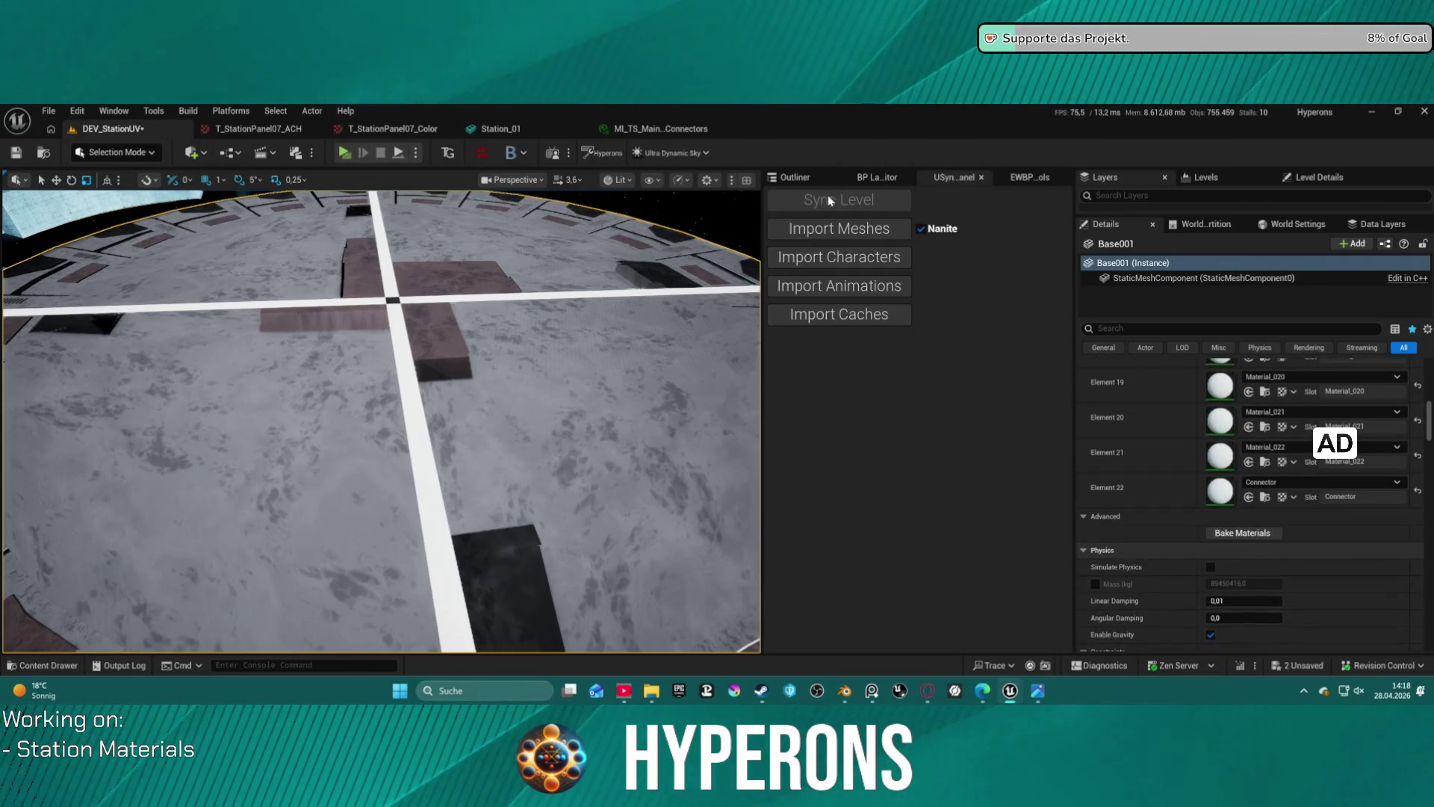
{"action": "left_click", "coordinate": [650, 129]}
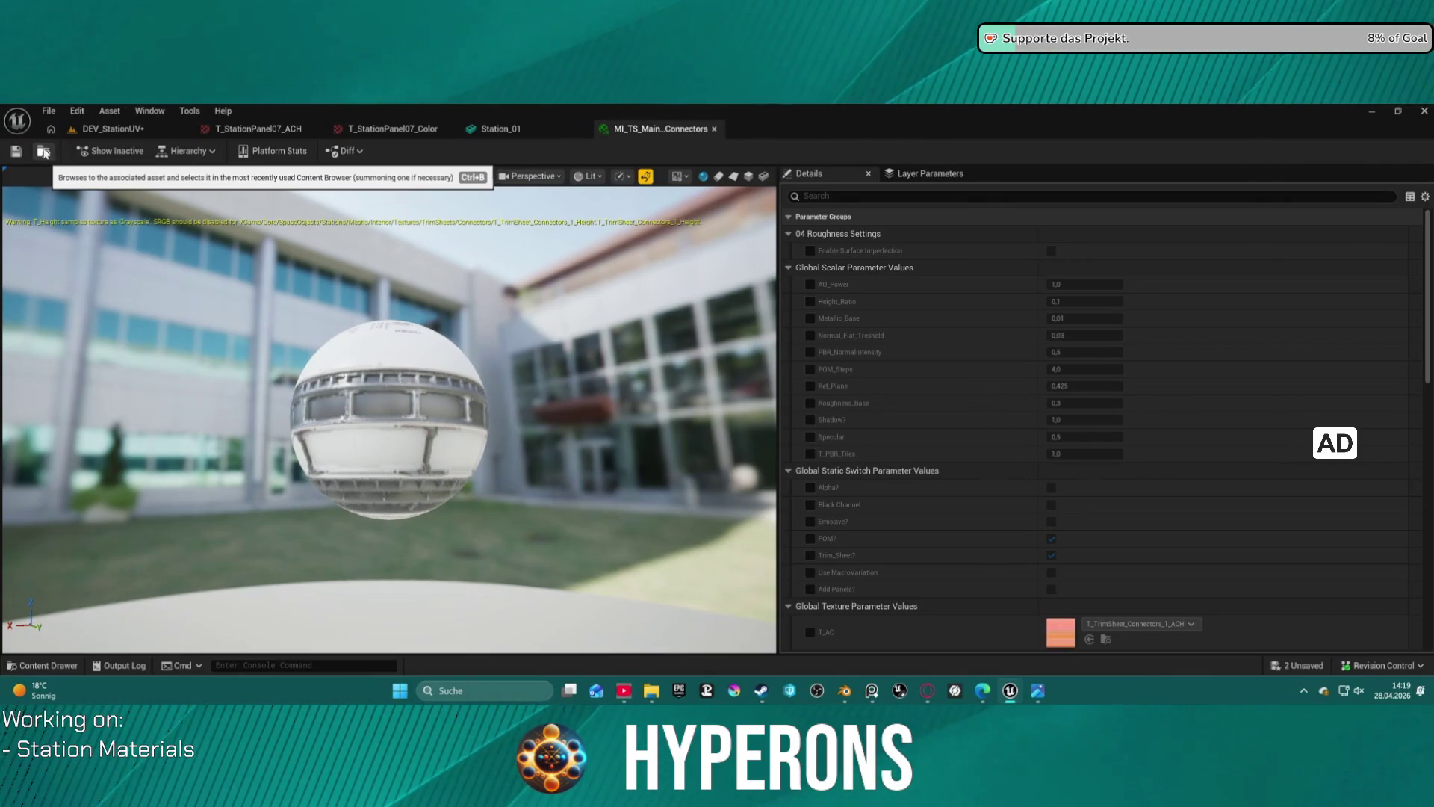
{"action": "left_click", "coordinate": [51, 153]}
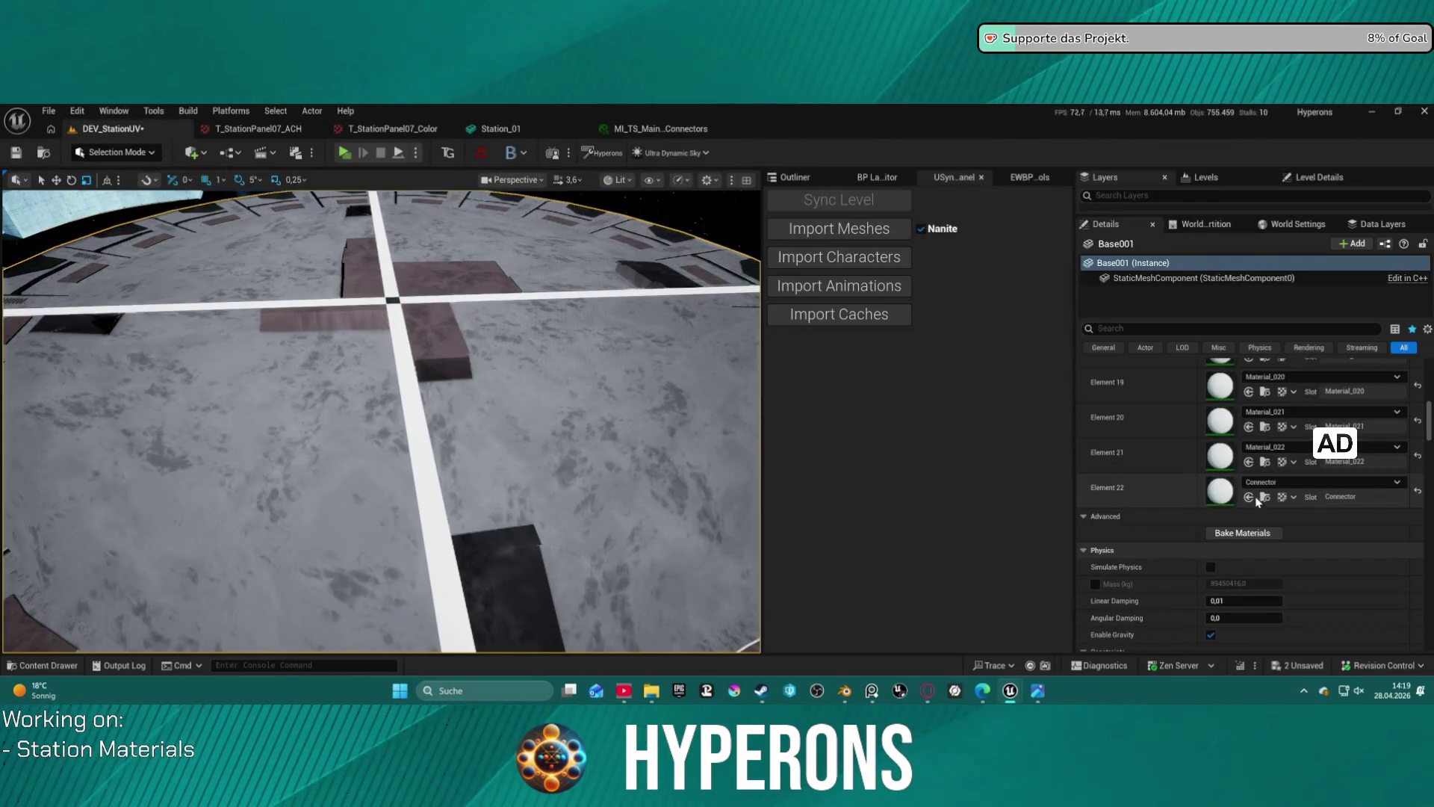
{"action": "left_click", "coordinate": [1248, 497]}
{"action": "mouse_move", "coordinate": [683, 393]}
{"action": "right_mouse_down"}
{"action": "mouse_move", "coordinate": [664, 437]}
{"action": "mouse_move", "coordinate": [680, 422]}
{"action": "mouse_move", "coordinate": [676, 452]}
{"action": "mouse_move", "coordinate": [691, 448]}
{"action": "mouse_move", "coordinate": [676, 445]}
{"action": "right_mouse_up"}
{"action": "scroll", "coordinate": [684, 393], "scroll_direction": "up", "scroll_amount": 2}
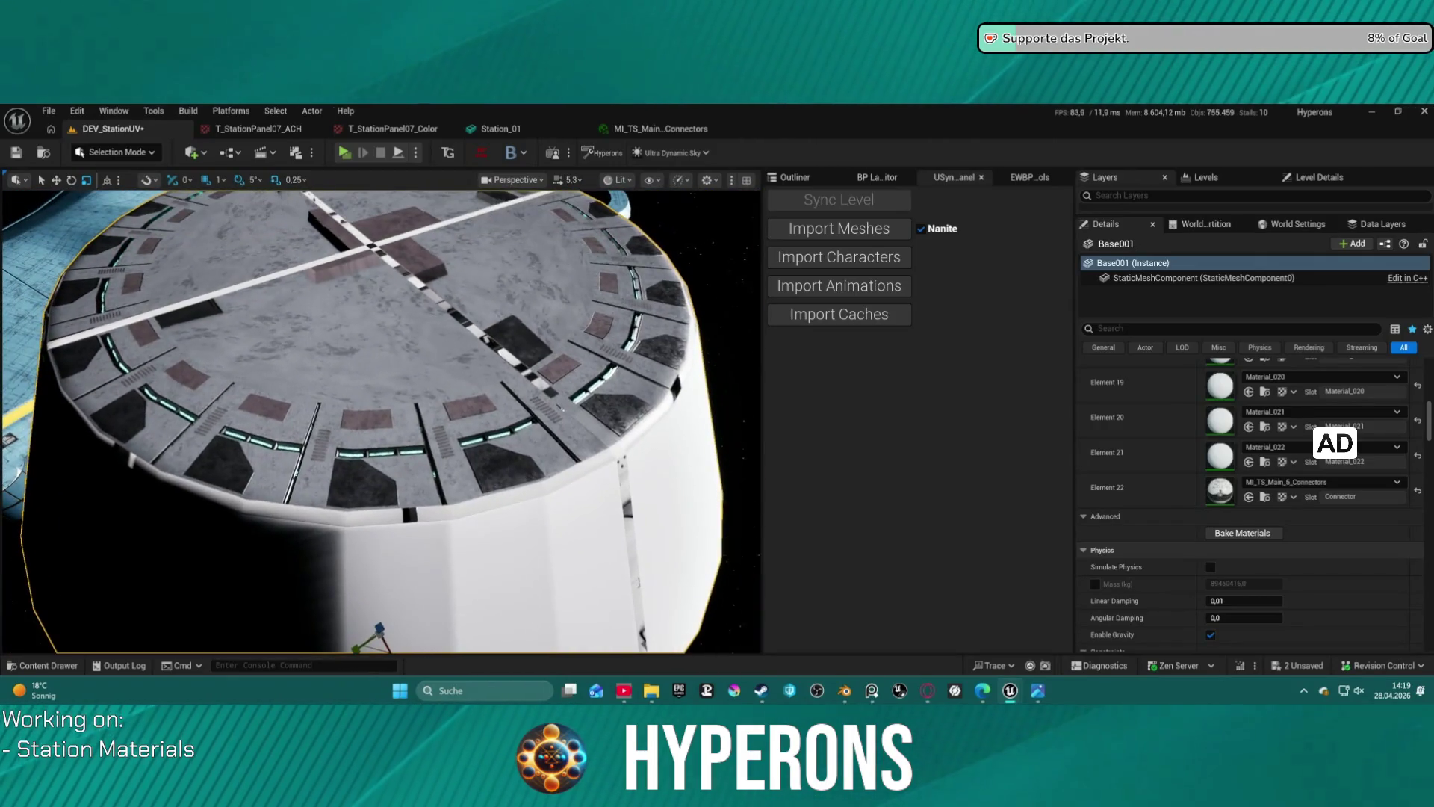
{"action": "scroll", "coordinate": [1270, 523], "scroll_direction": "up", "scroll_amount": 15}
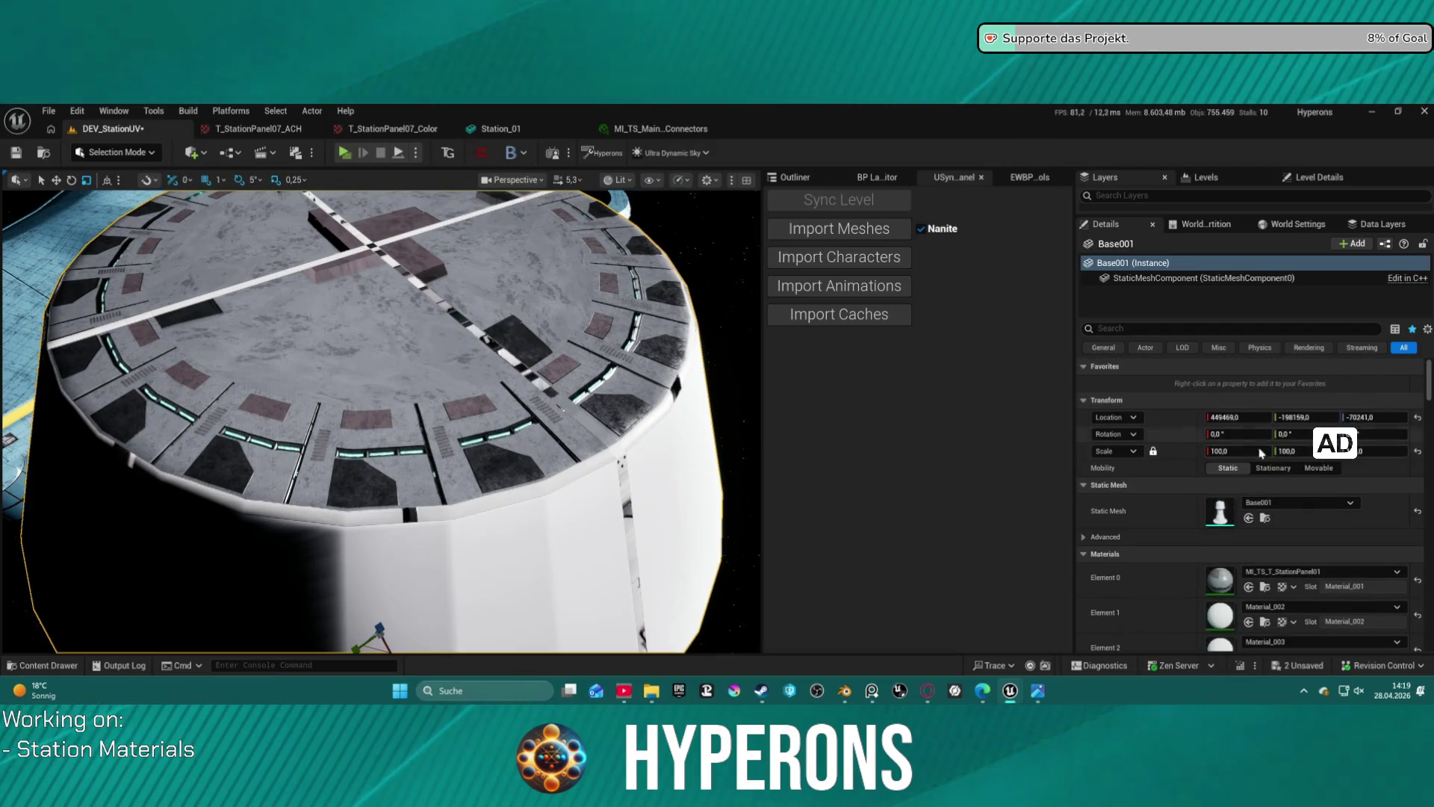
- Assign MI_TS_Main_5_Connectors to Element 0 (Material_001) and inspect the panel ring up close
{"action": "left_click", "coordinate": [1248, 586]}
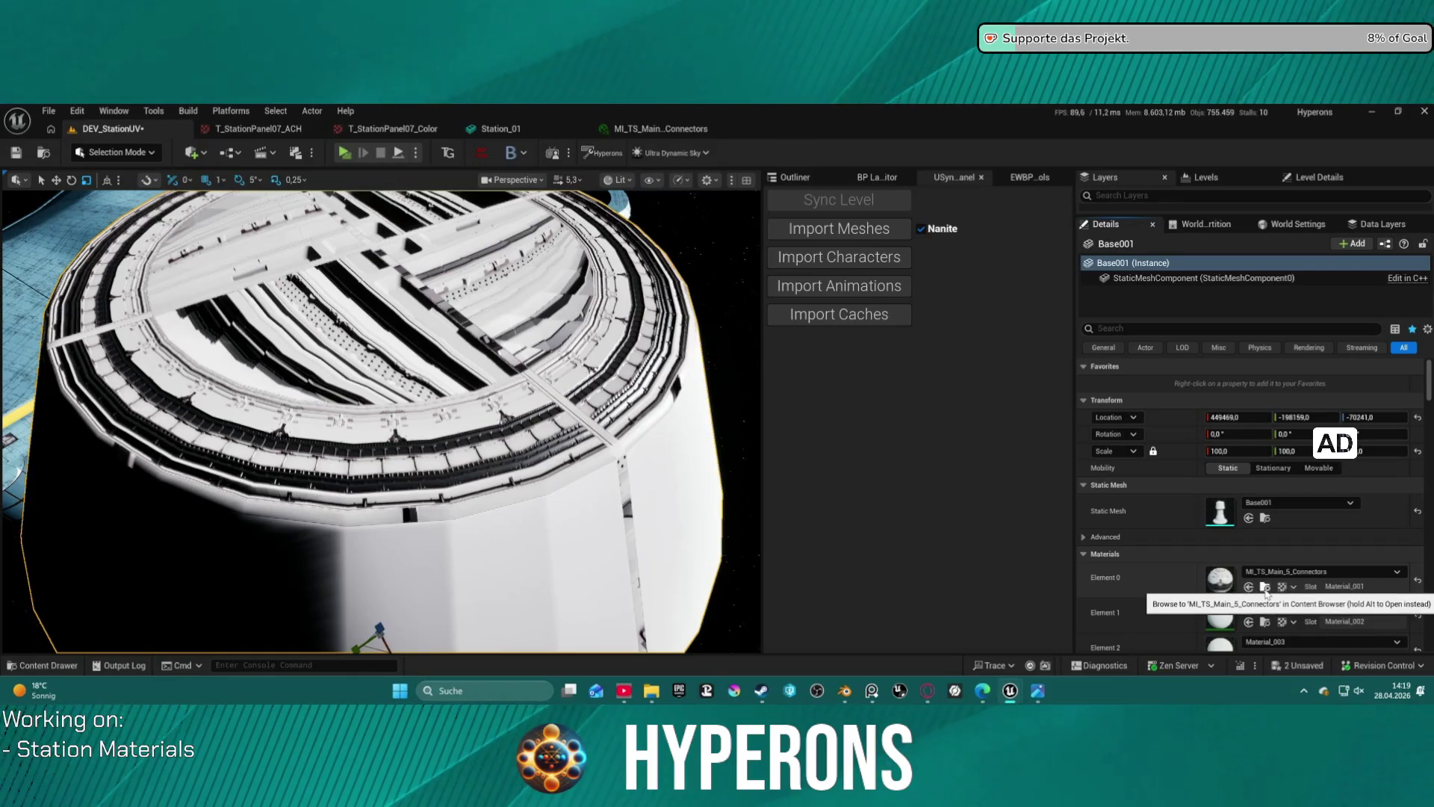
{"action": "right_click_drag", "start_coordinate": [381, 418], "coordinate": [381, 419]}
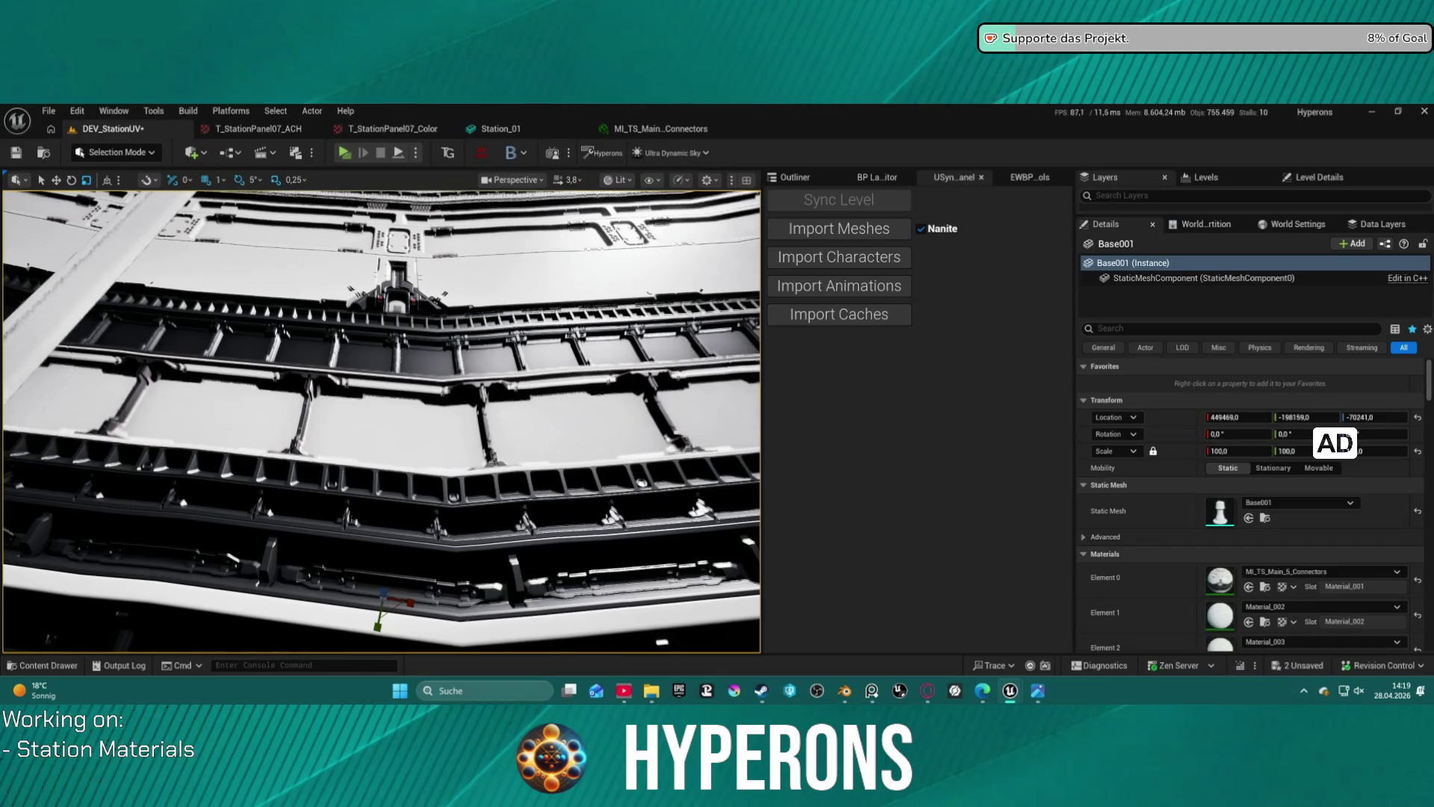
{"action": "right_click_drag", "start_coordinate": [381, 419], "coordinate": [381, 418]}
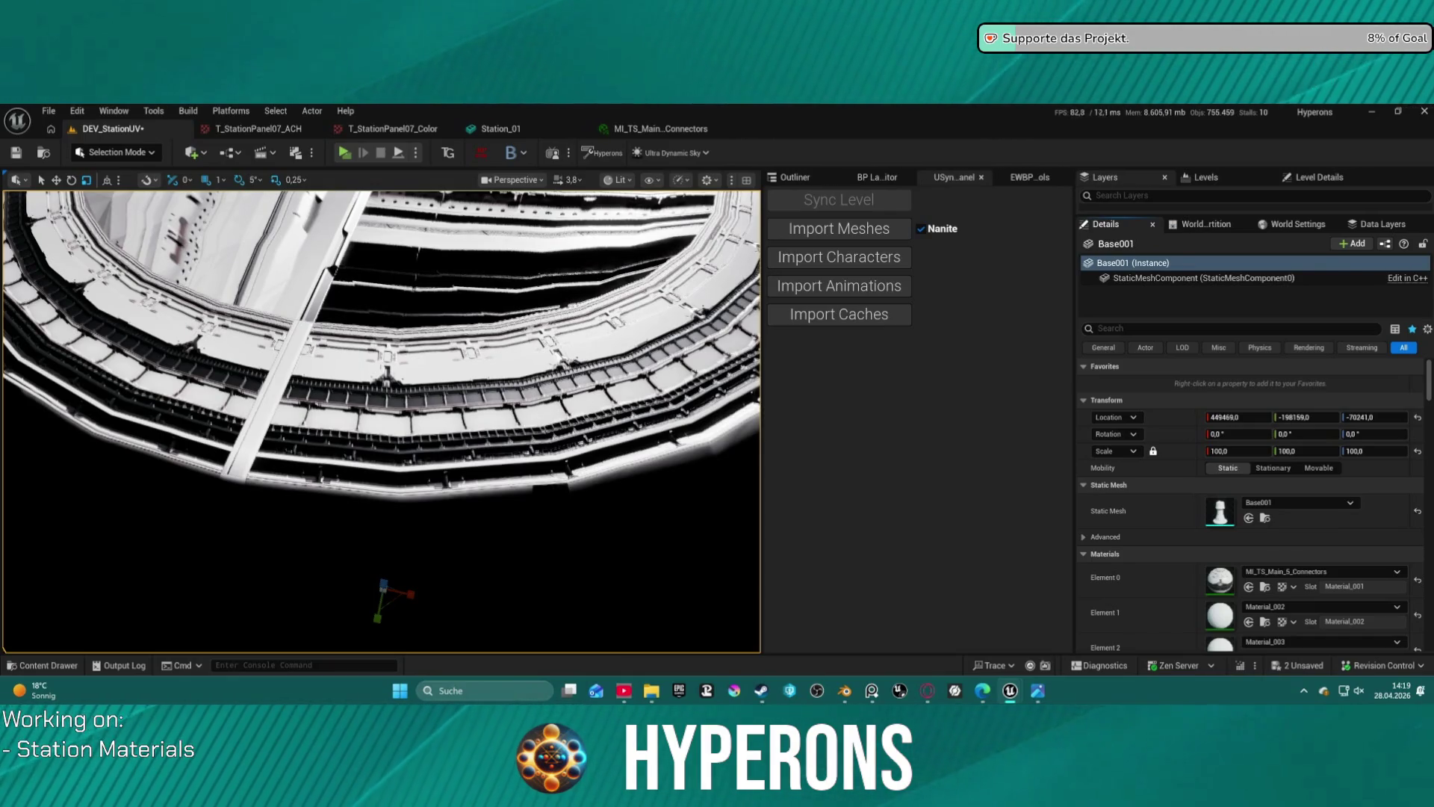
- Assign MI_TS_T_StationPanel08 to Element 0 and orbit out to review the station top
{"action": "left_click", "coordinate": [1249, 590]}
{"action": "mouse_move", "coordinate": [478, 419]}
{"action": "right_mouse_down"}
{"action": "mouse_move", "coordinate": [478, 291]}
{"action": "mouse_move", "coordinate": [560, 420]}
{"action": "right_mouse_up"}
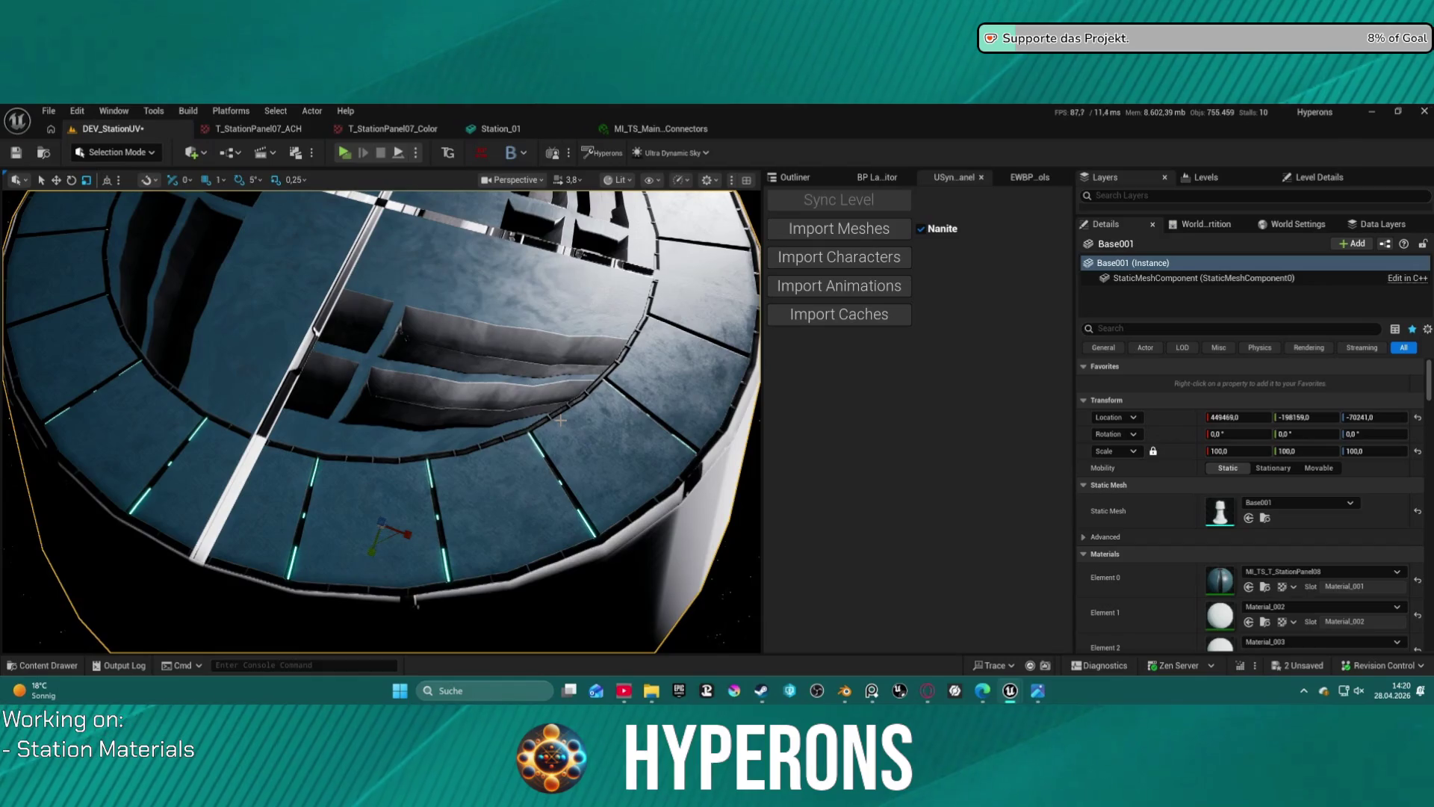
{"action": "mouse_move", "coordinate": [594, 364]}
{"action": "right_mouse_down"}
{"action": "mouse_move", "coordinate": [545, 307]}
{"action": "mouse_move", "coordinate": [468, 255]}
{"action": "right_mouse_up"}
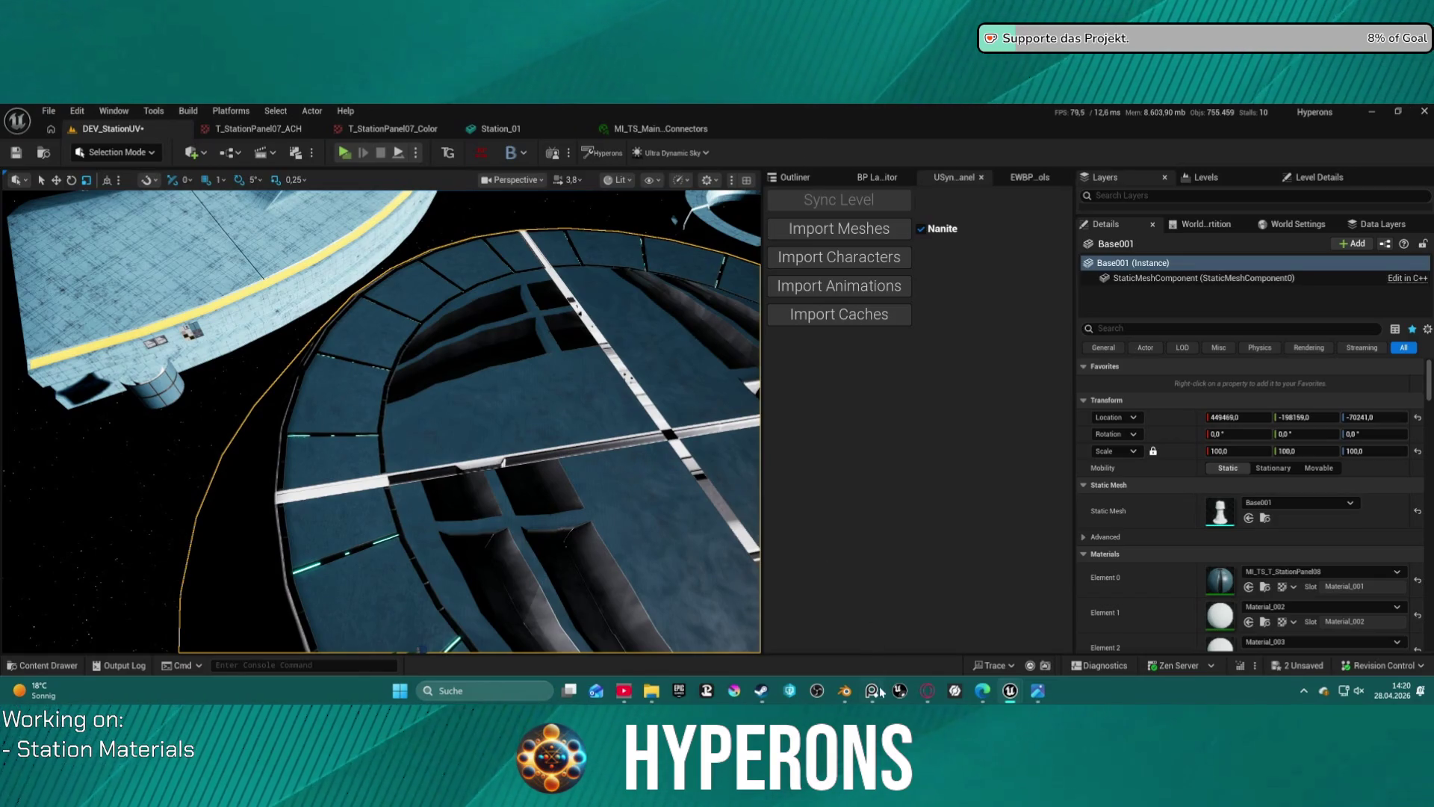
{"action": "left_click", "coordinate": [853, 688]}
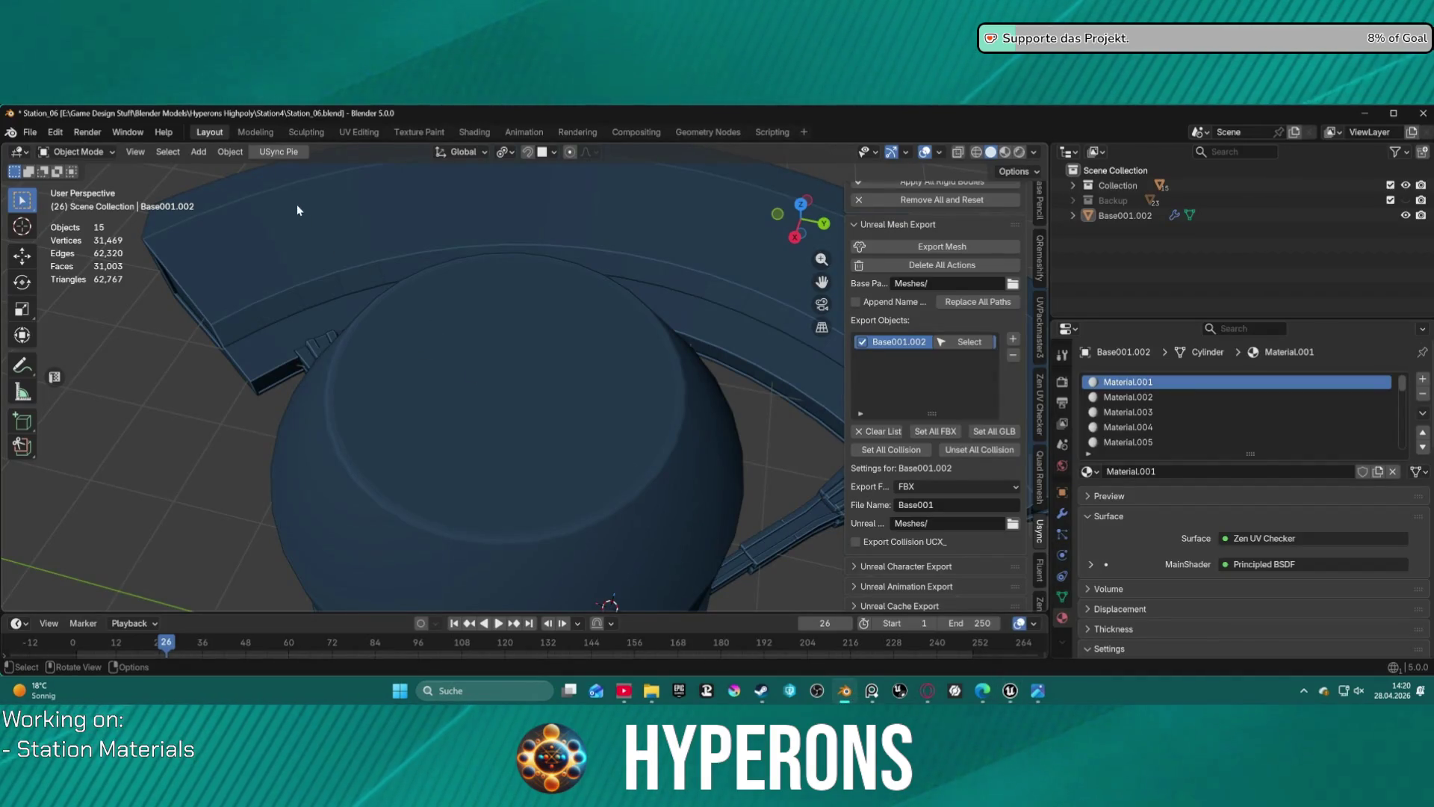
- Enter Edit Mode on the dome and select a seam-bounded dome quarter
{"action": "key", "text": "ctrl+Tab"}
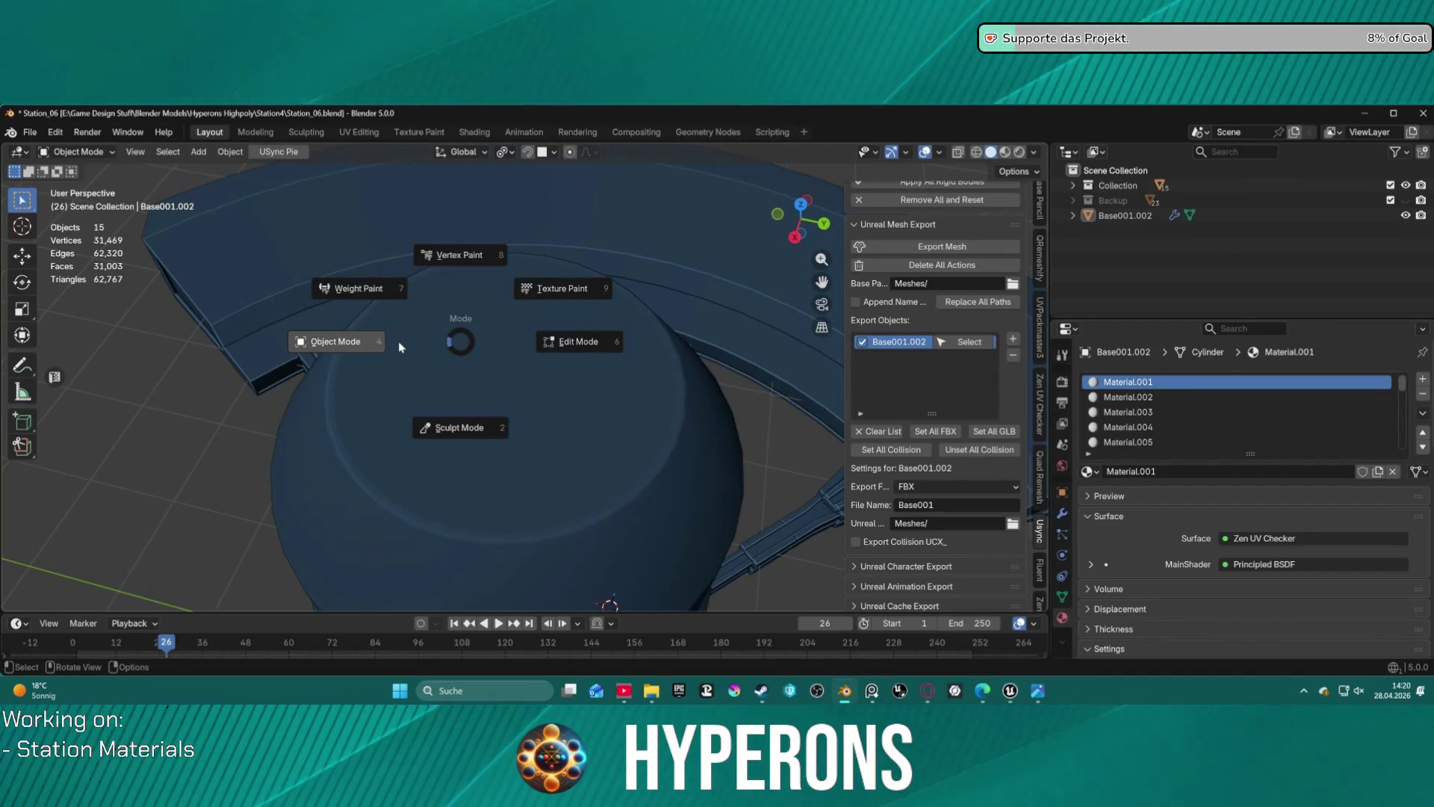
{"action": "left_click", "coordinate": [575, 343]}
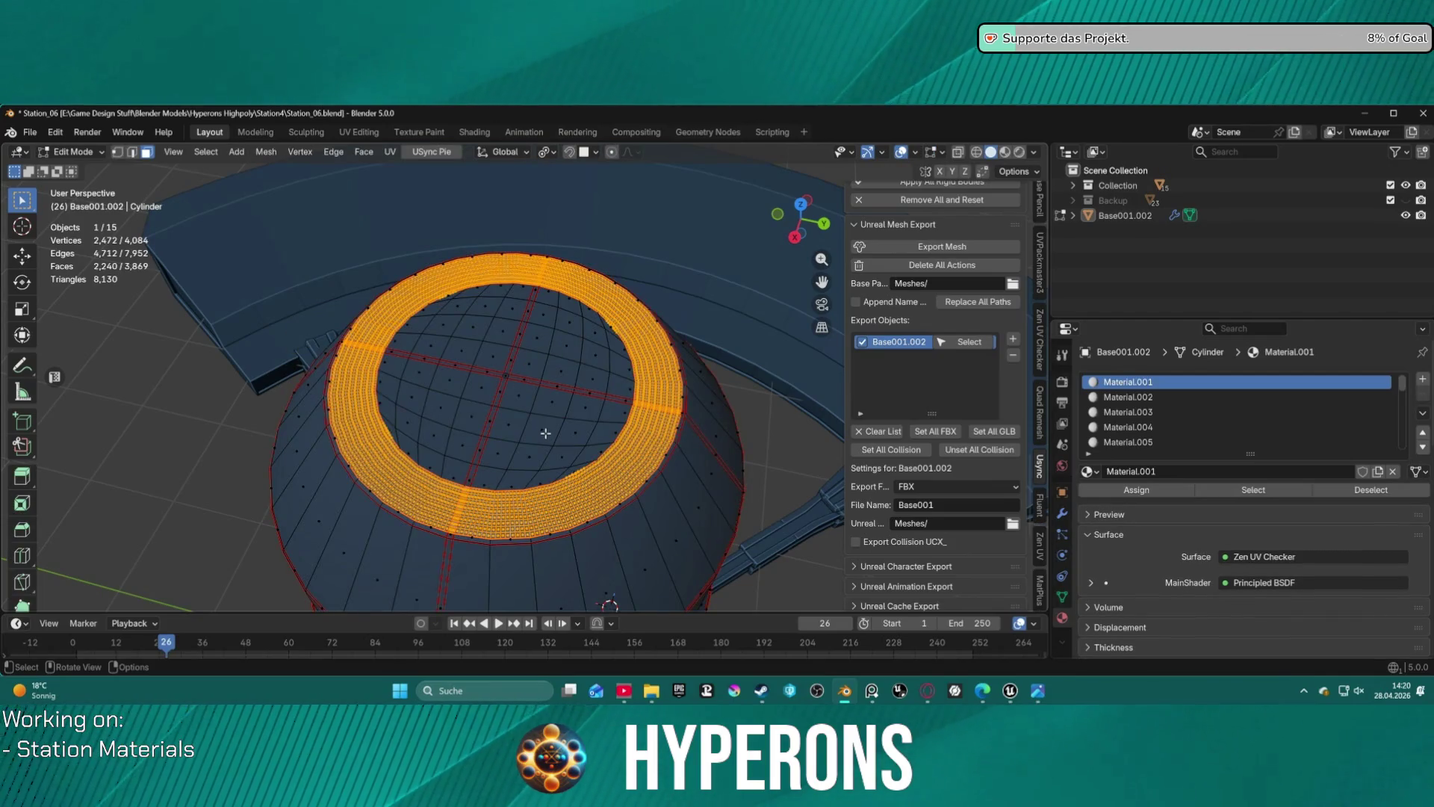
{"action": "key", "text": "l"}
{"action": "key", "text": "l"}
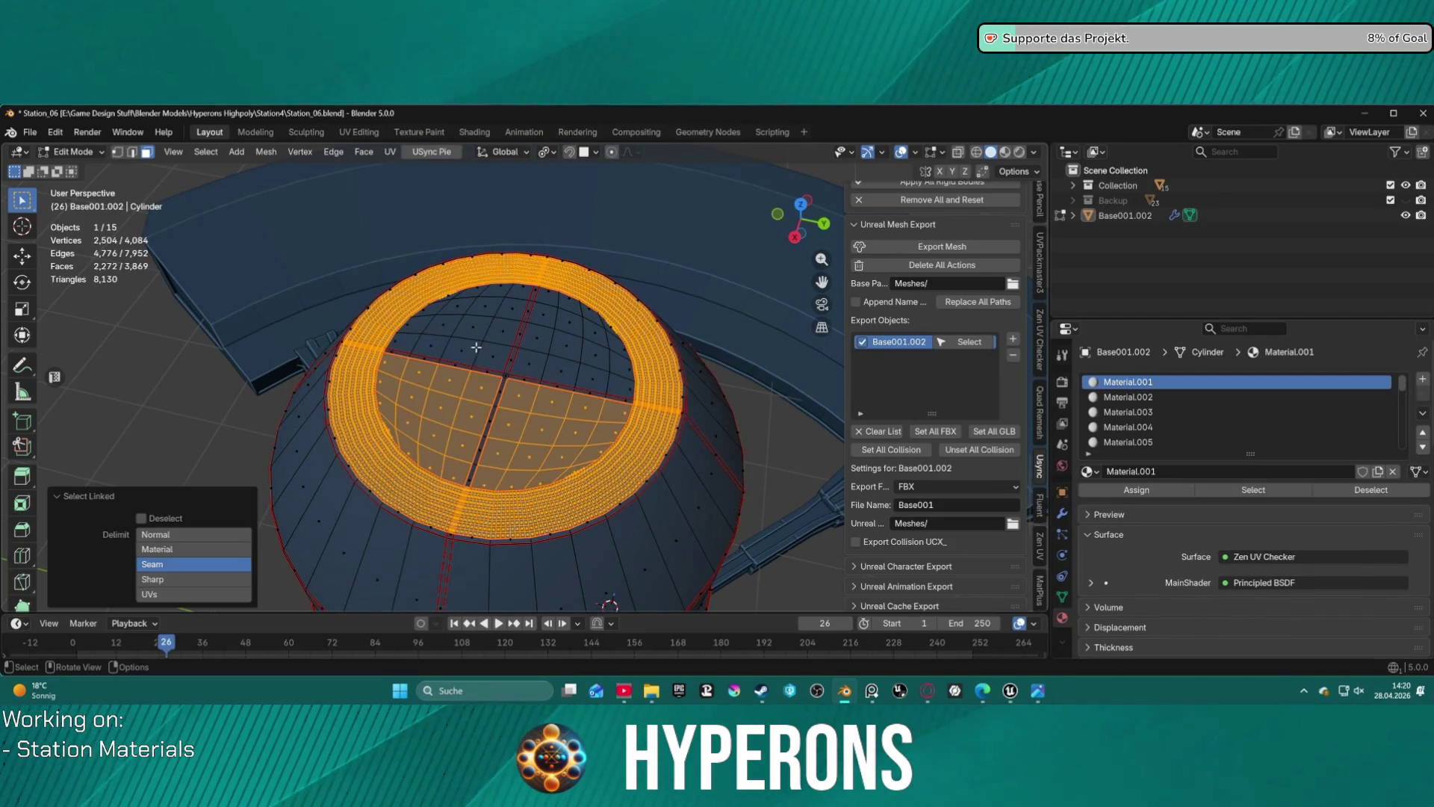
{"action": "left_click", "coordinate": [566, 346]}
{"action": "key", "text": "l"}
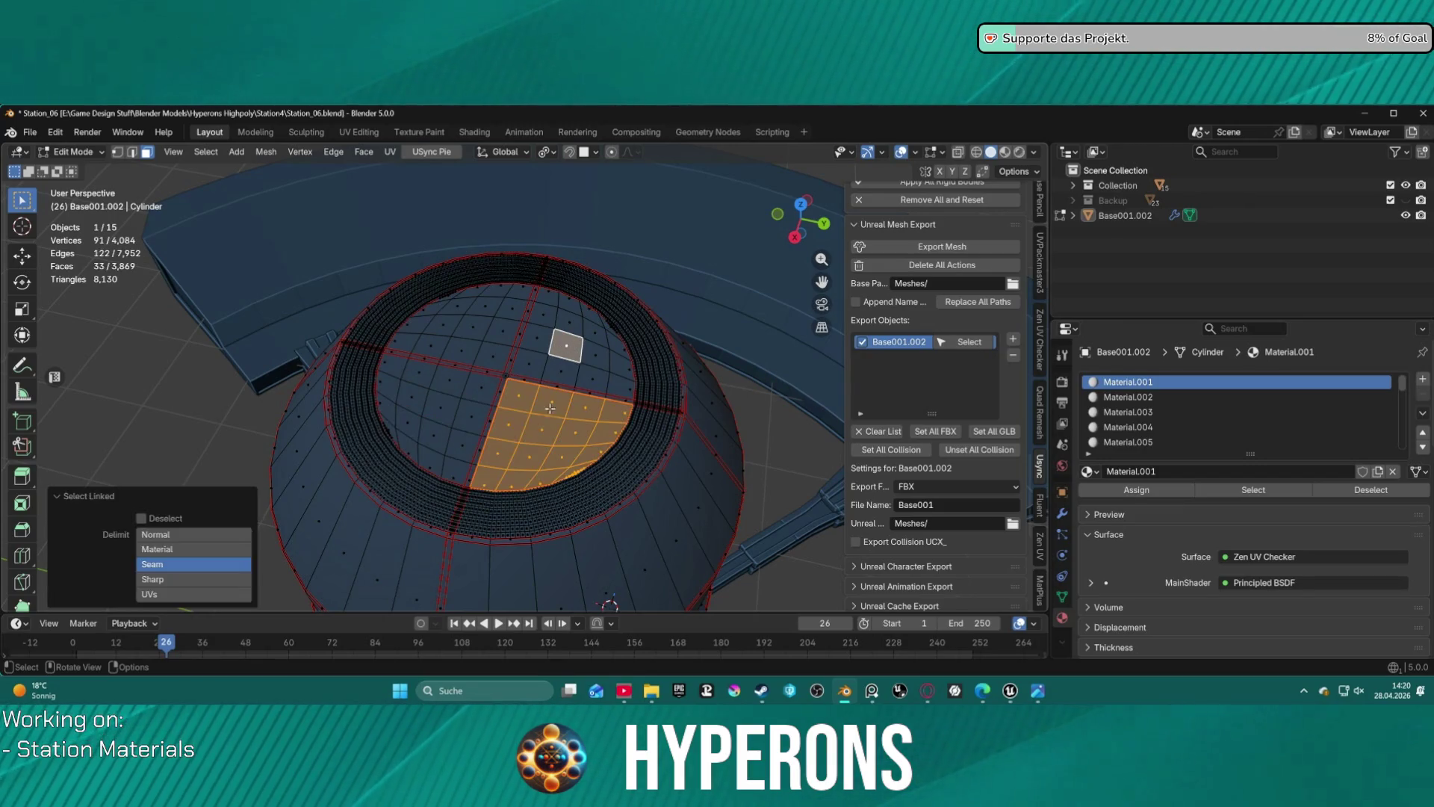
{"action": "key", "text": "l"}
{"action": "key", "text": "l"}
{"action": "key", "text": "l"}
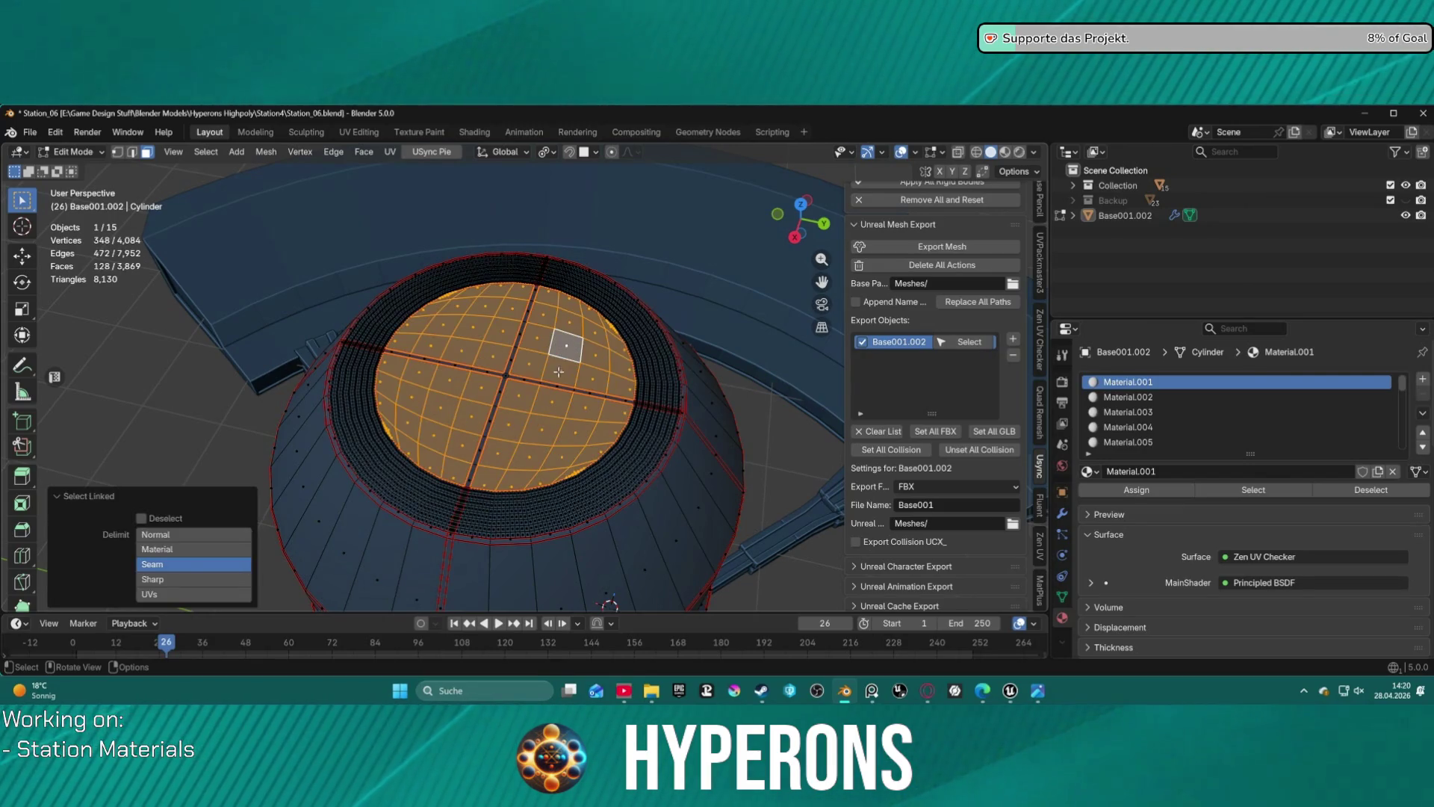
{"action": "key", "text": "KP_Decimal"}
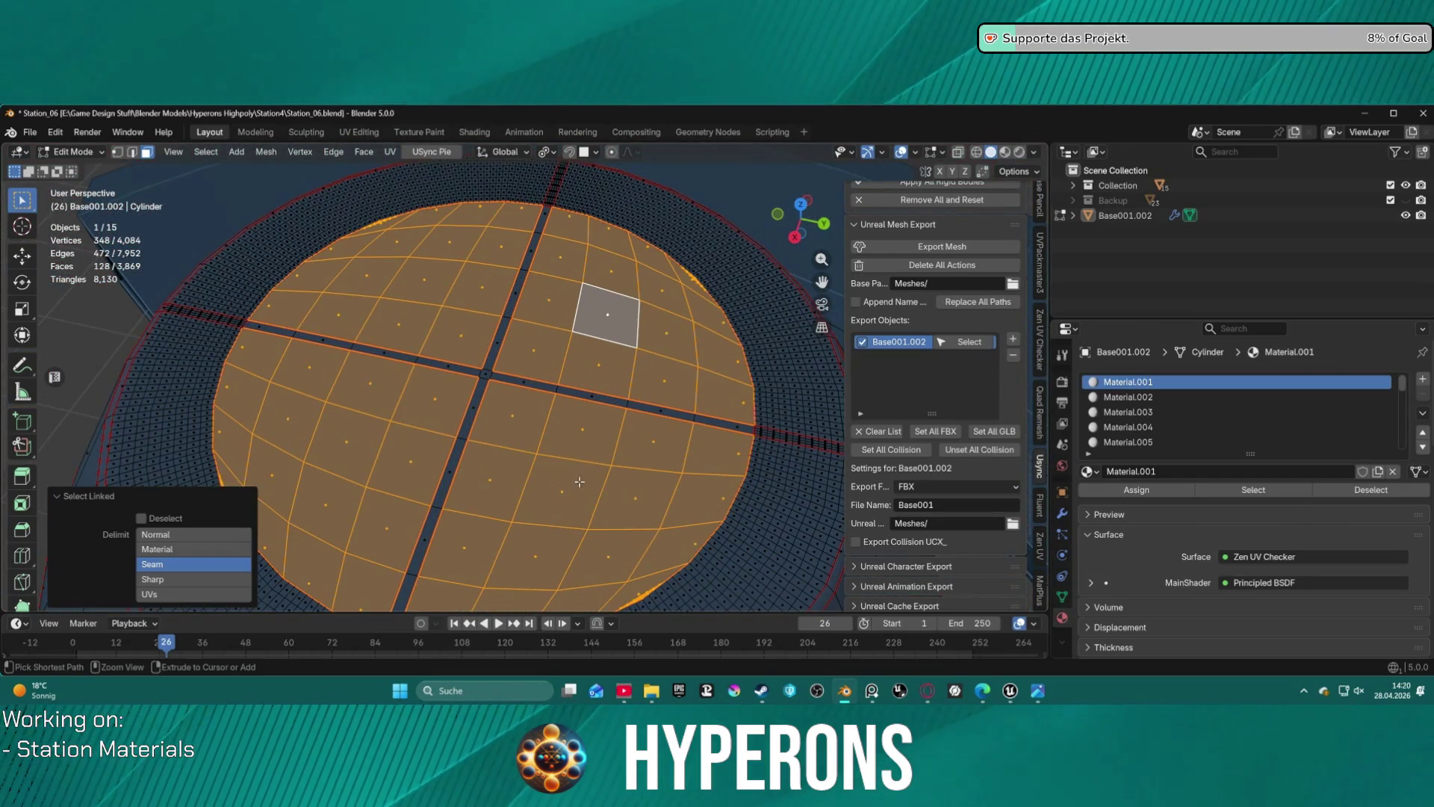
- Undo the extra selection and subdivision, then pick a face inside the top disc
{"action": "key", "text": "ctrl+z"}
{"action": "key", "text": "ctrl+z"}
{"action": "key", "text": "ctrl+z"}
{"action": "key", "text": "ctrl+z"}
{"action": "key", "text": "ctrl+z"}
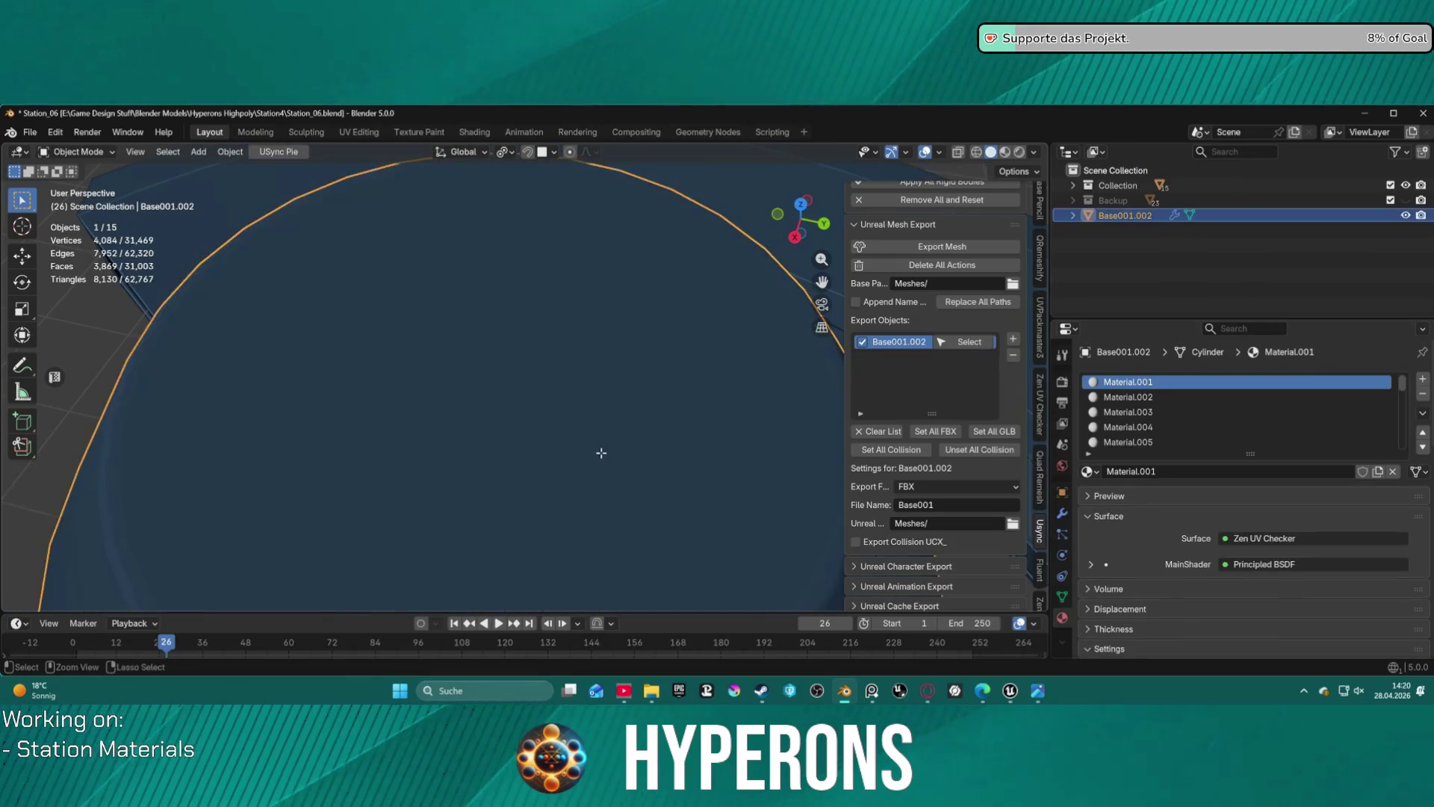
{"action": "key", "text": "ctrl+z"}
{"action": "key", "text": "ctrl+z"}
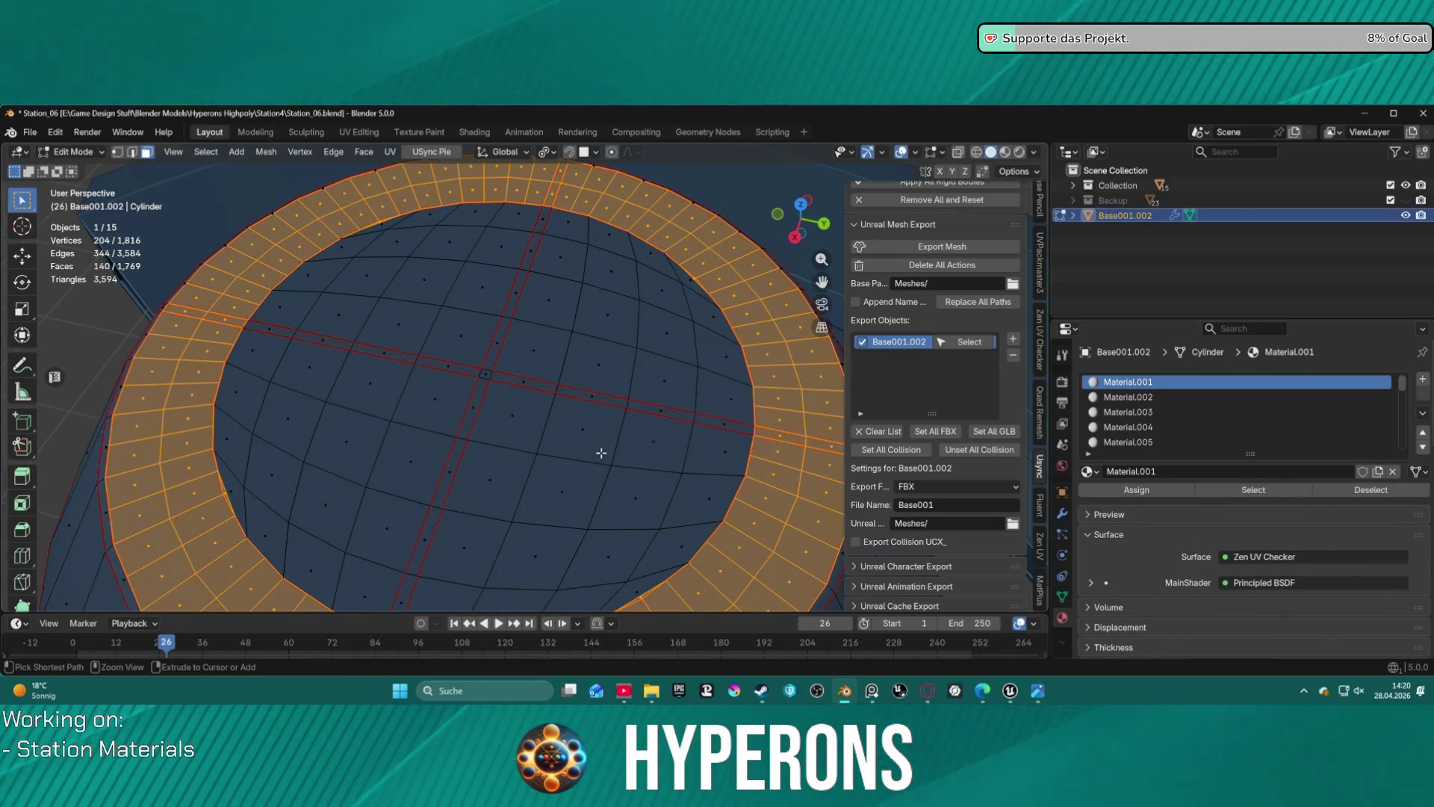
{"action": "key", "text": "ctrl+z"}
{"action": "scroll", "coordinate": [601, 452], "scroll_direction": "down", "scroll_amount": 8}
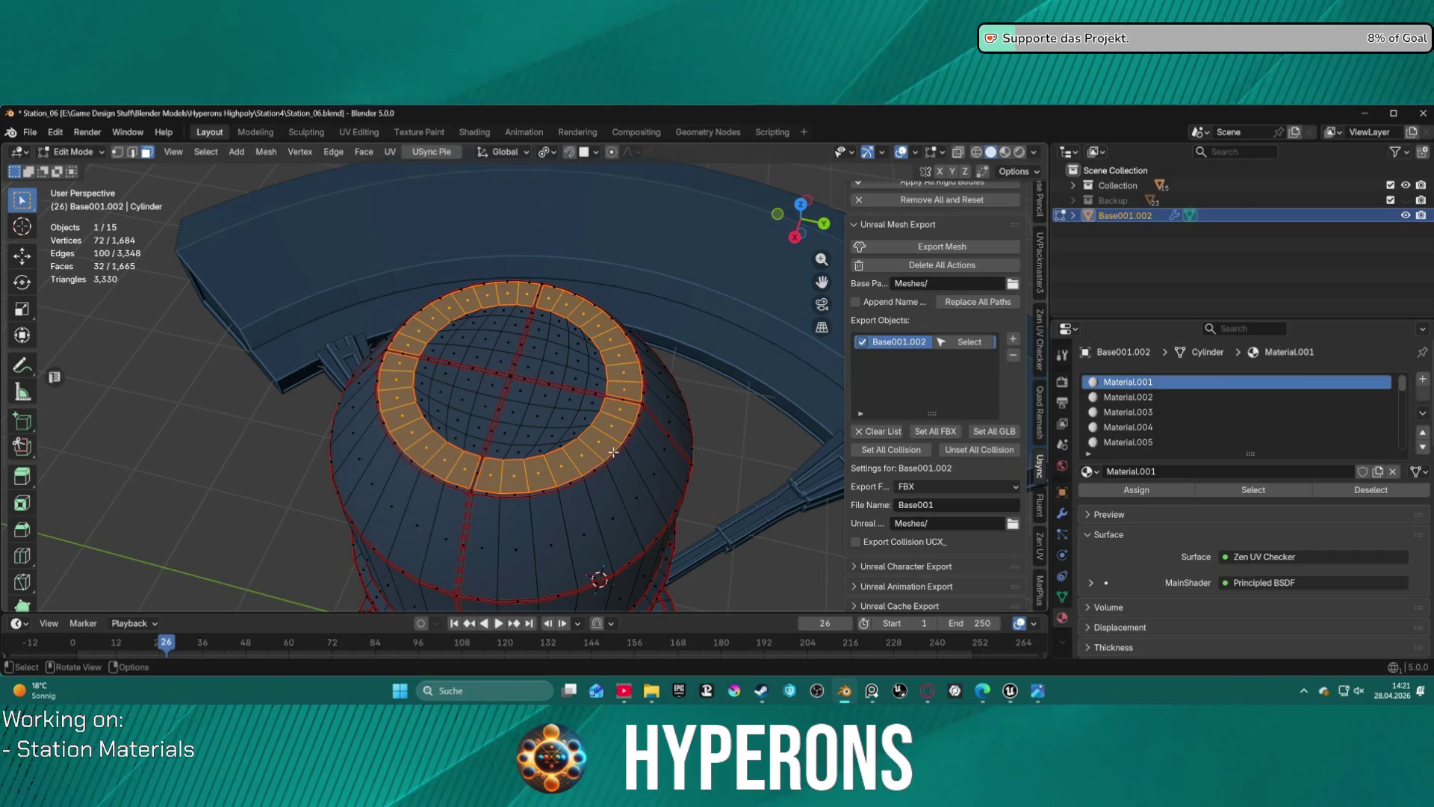
{"action": "scroll", "coordinate": [559, 493], "scroll_direction": "down", "scroll_amount": 2}
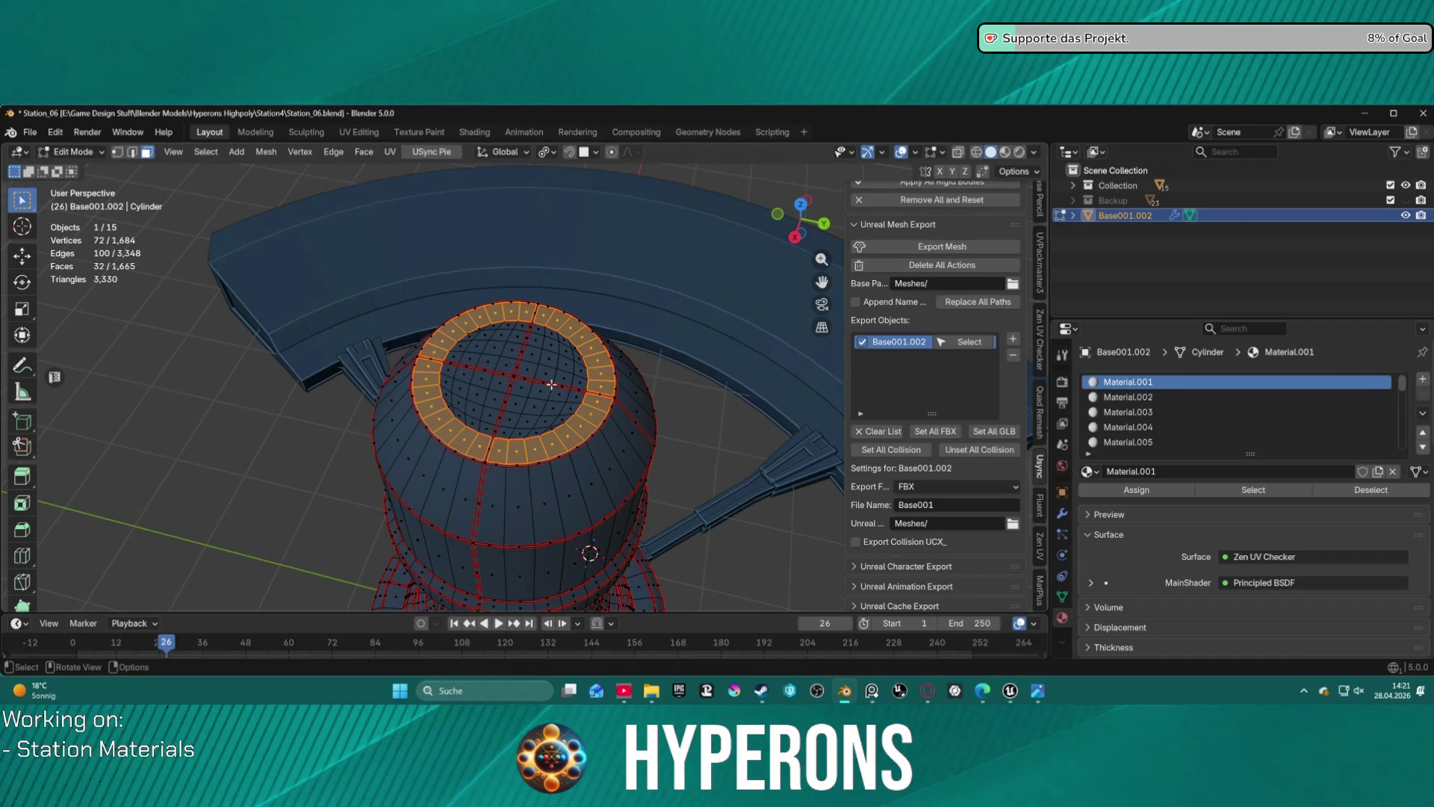
{"action": "left_click", "coordinate": [534, 405]}
- Select the seam-bounded top disc and assign it Material.022
{"action": "key", "text": "ctrl+l"}
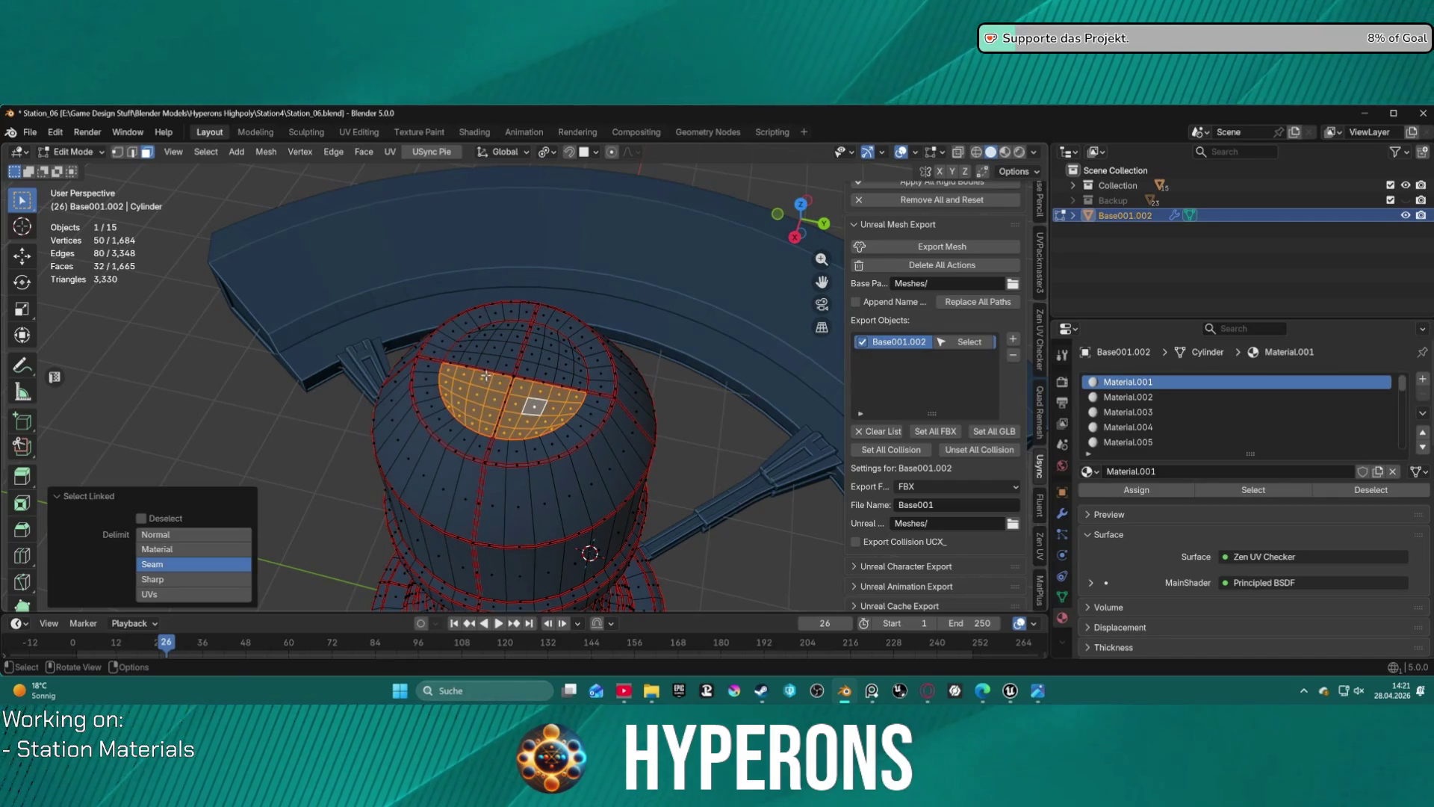
{"action": "key", "text": "l"}
{"action": "key", "text": "l"}
{"action": "scroll", "coordinate": [1146, 437], "scroll_direction": "down", "scroll_amount": 11}
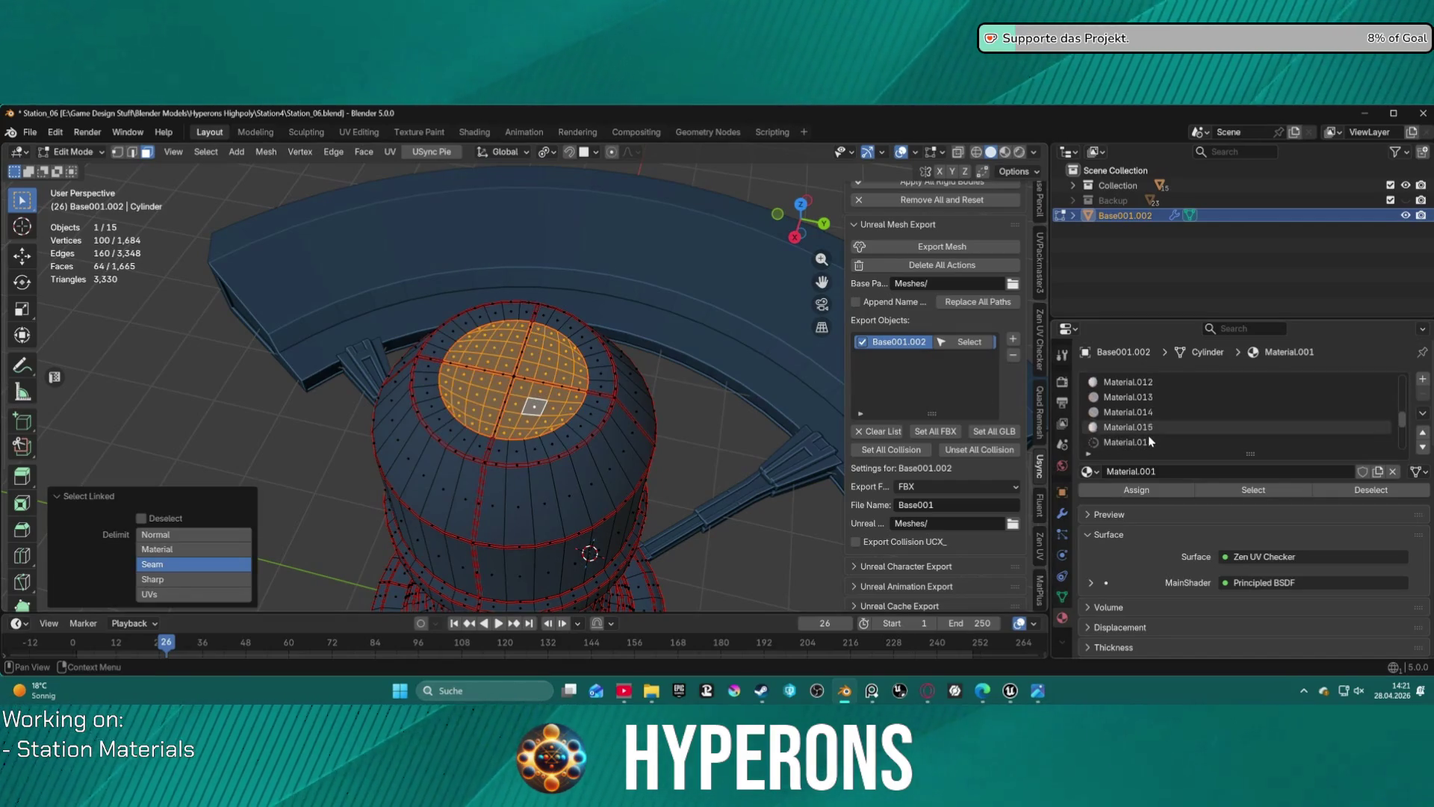
{"action": "scroll", "coordinate": [1148, 434], "scroll_direction": "down", "scroll_amount": 7}
{"action": "left_click", "coordinate": [1149, 428]}
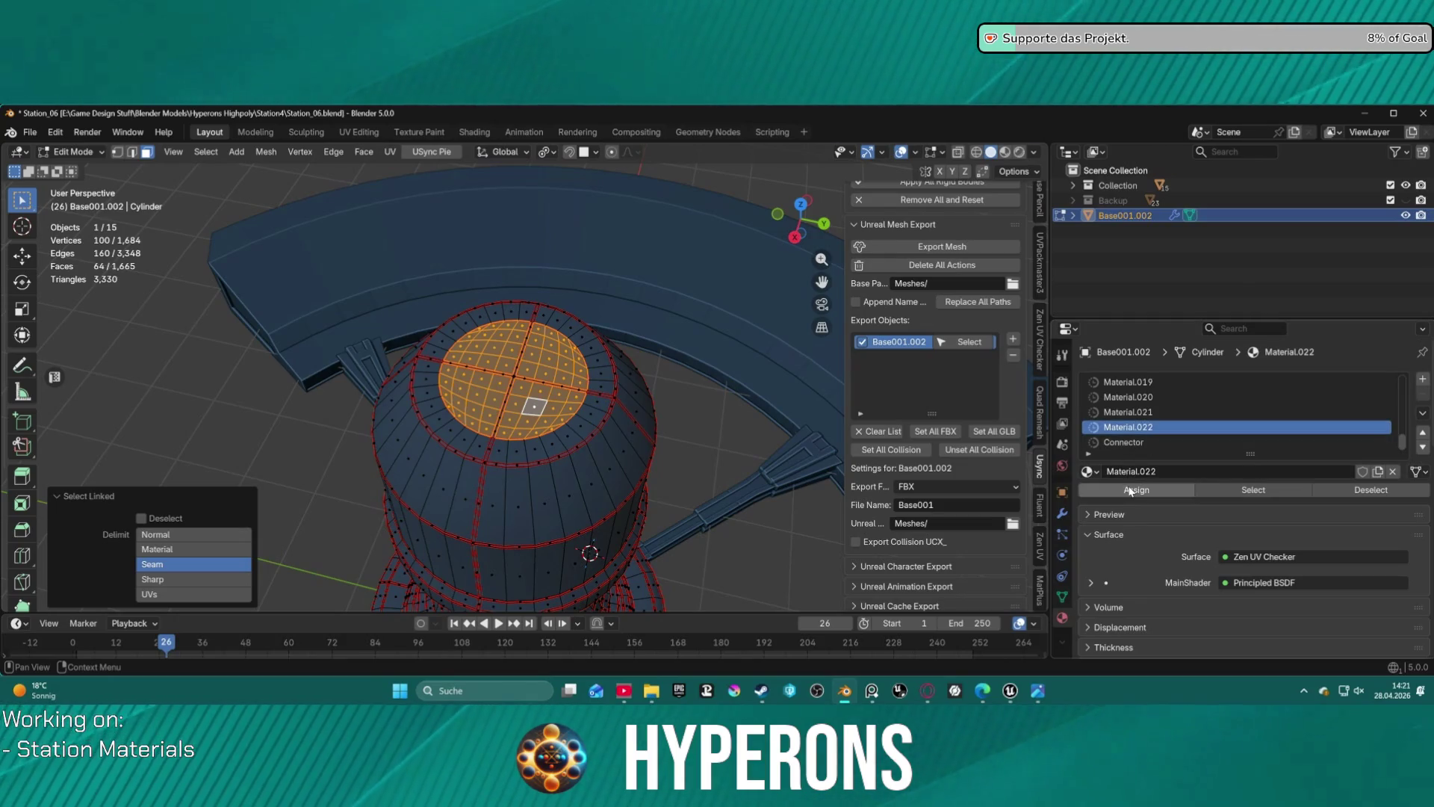
{"action": "left_click", "coordinate": [1130, 491]}
{"action": "key", "text": "alt+a"}
- Orbit around the cylinder to review the Material.022 top disc
{"action": "scroll", "coordinate": [554, 406], "scroll_direction": "up", "scroll_amount": 4}
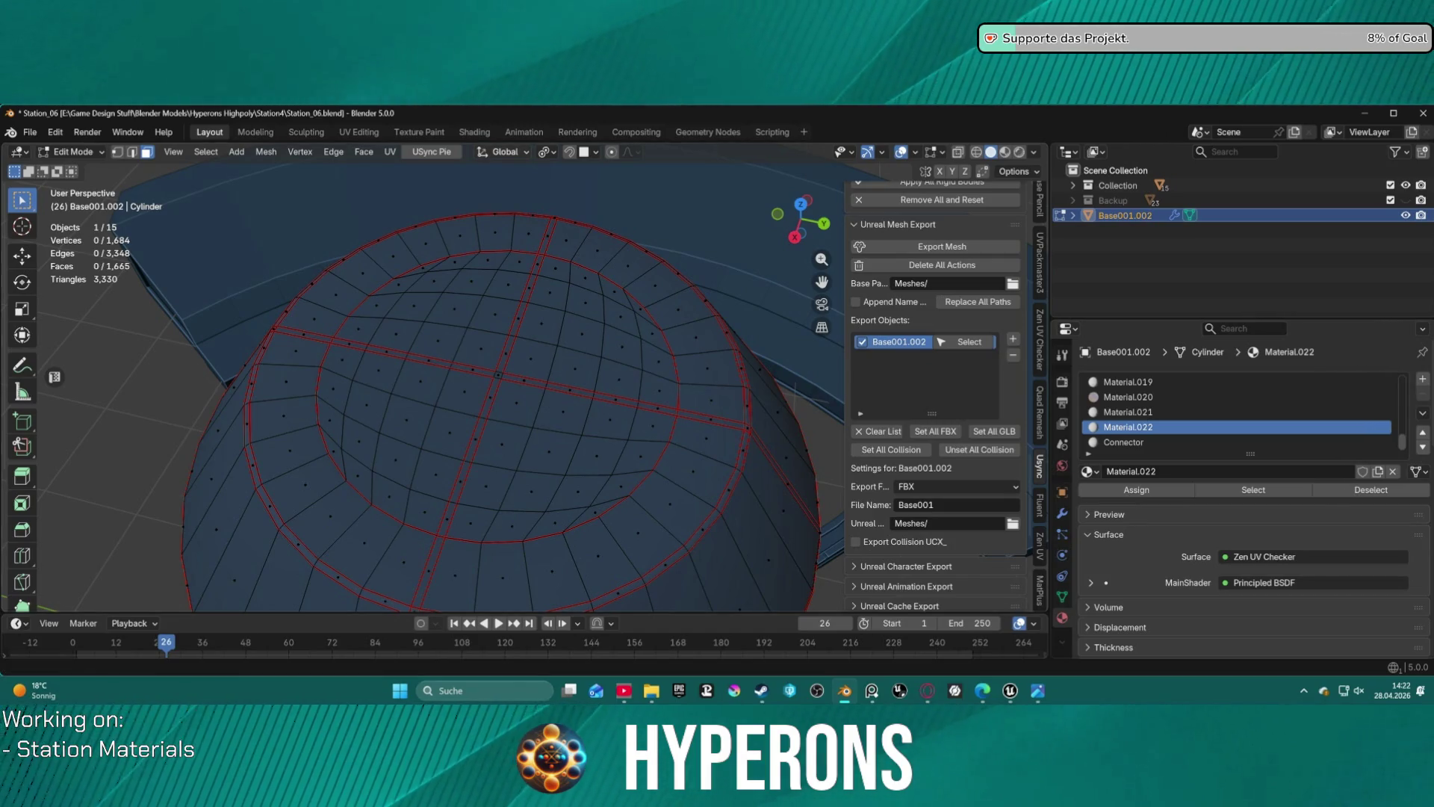
{"action": "mouse_move", "coordinate": [492, 240]}
{"action": "middle_mouse_down"}
{"action": "mouse_move", "coordinate": [515, 309]}
{"action": "mouse_move", "coordinate": [515, 464]}
{"action": "mouse_move", "coordinate": [505, 415]}
{"action": "middle_mouse_up"}
{"action": "scroll", "coordinate": [523, 351], "scroll_direction": "up", "scroll_amount": 1, "text": "alt"}
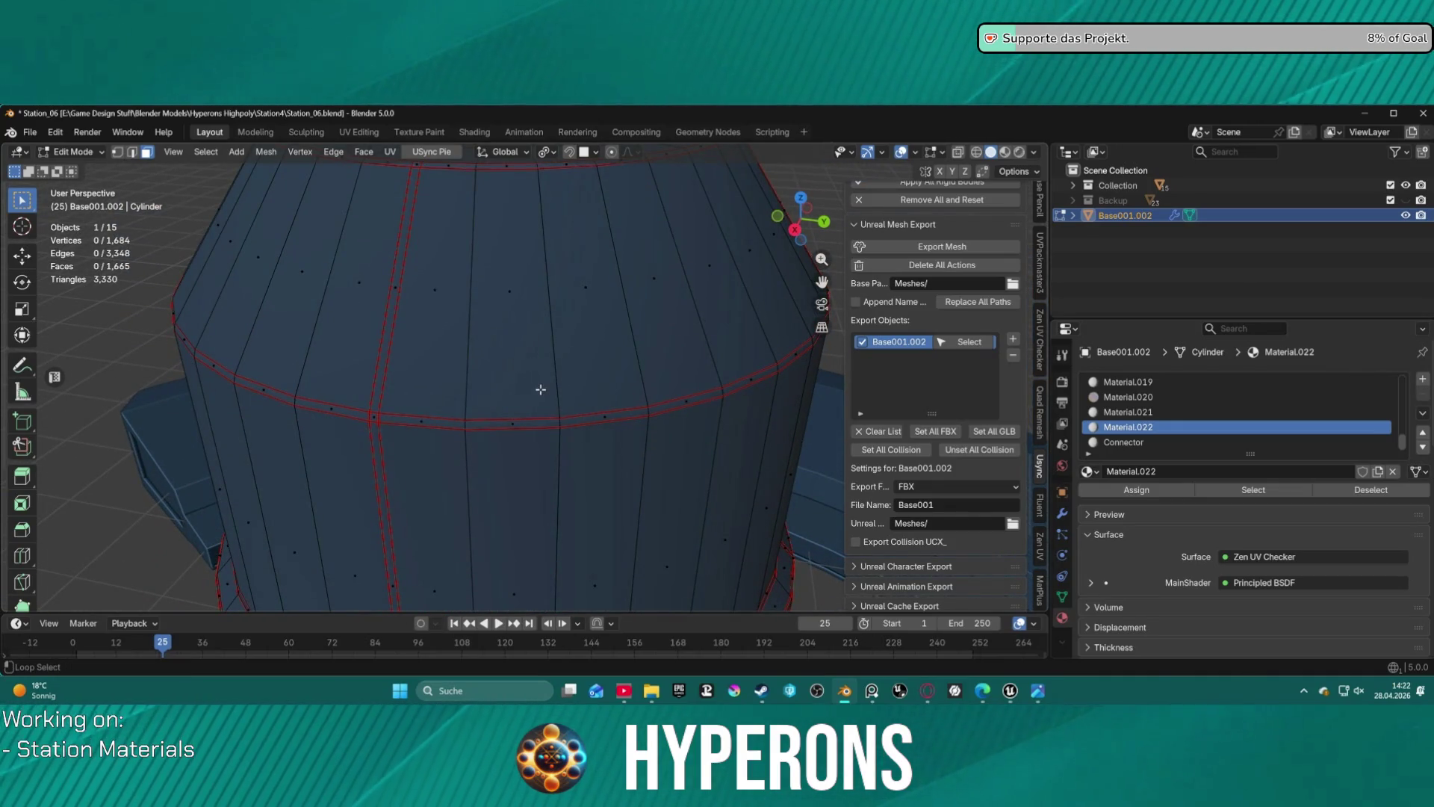
{"action": "scroll", "coordinate": [522, 272], "scroll_direction": "down", "scroll_amount": 1, "text": "alt"}
{"action": "mouse_move", "coordinate": [522, 233]}
{"action": "middle_mouse_down"}
{"action": "mouse_move", "coordinate": [517, 336]}
{"action": "mouse_move", "coordinate": [474, 384]}
{"action": "mouse_move", "coordinate": [458, 378]}
{"action": "mouse_move", "coordinate": [463, 395]}
{"action": "mouse_move", "coordinate": [480, 292]}
{"action": "mouse_move", "coordinate": [500, 284]}
{"action": "mouse_move", "coordinate": [506, 338]}
{"action": "mouse_move", "coordinate": [463, 351]}
{"action": "mouse_move", "coordinate": [357, 285]}
{"action": "middle_mouse_up"}
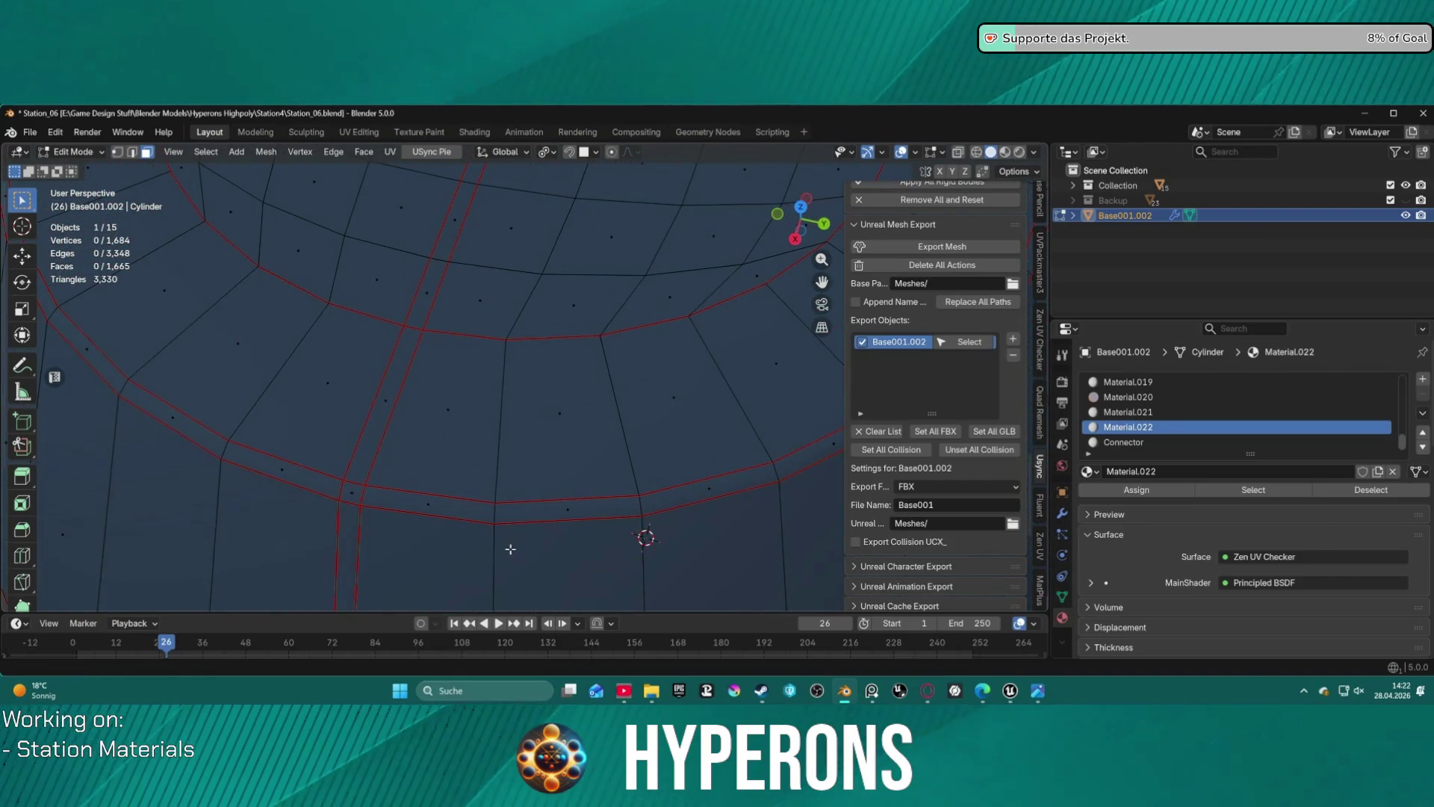
{"action": "left_click", "coordinate": [360, 132]}
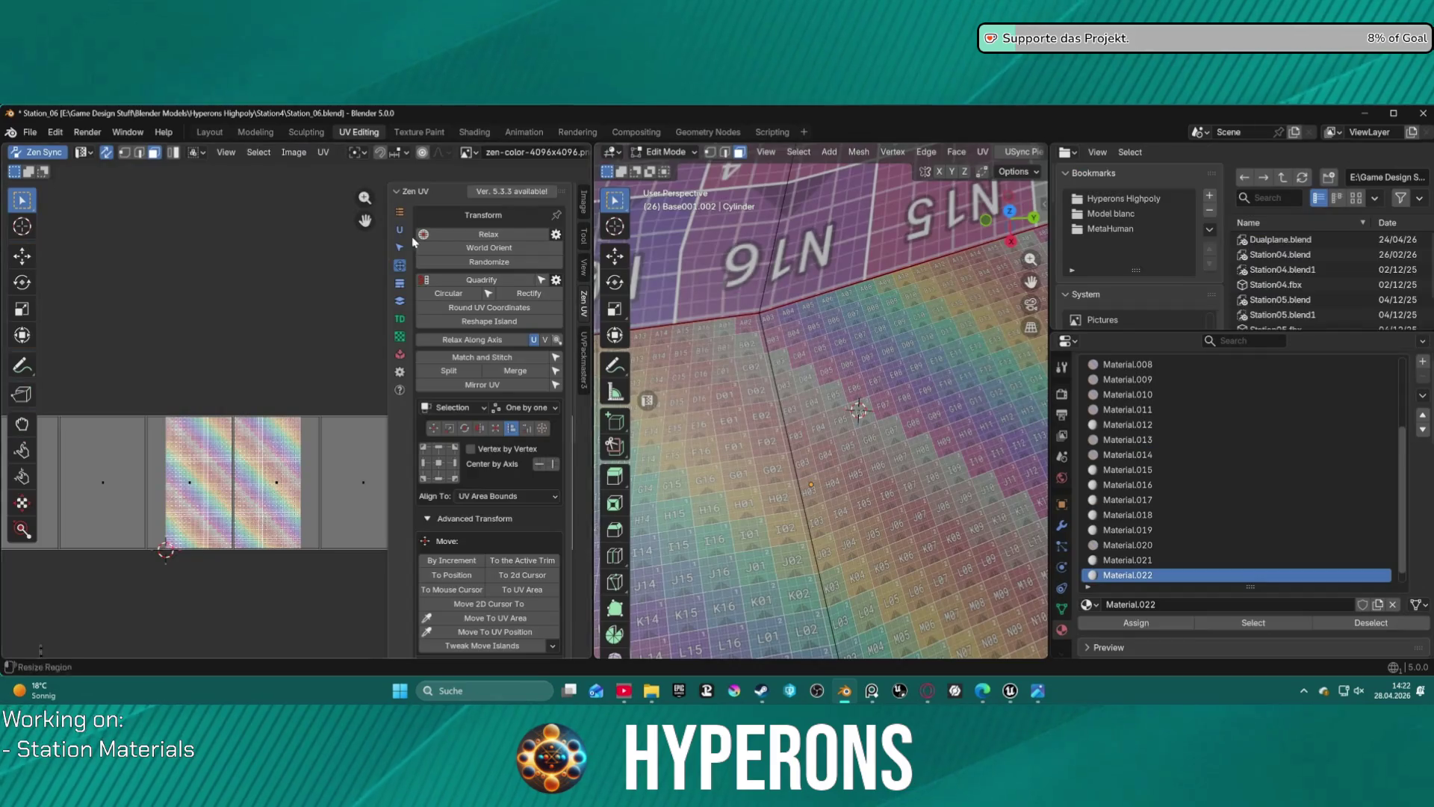
- Try subdividing the linked island's edges, then undo the subdivision
{"action": "scroll", "coordinate": [788, 392], "scroll_direction": "up", "scroll_amount": 3}
{"action": "mouse_move", "coordinate": [903, 345]}
{"action": "middle_mouse_down", "text": "ctrl"}
{"action": "mouse_move", "coordinate": [742, 424]}
{"action": "mouse_move", "coordinate": [843, 429]}
{"action": "mouse_move", "coordinate": [837, 360]}
{"action": "middle_mouse_up", "text": "ctrl"}
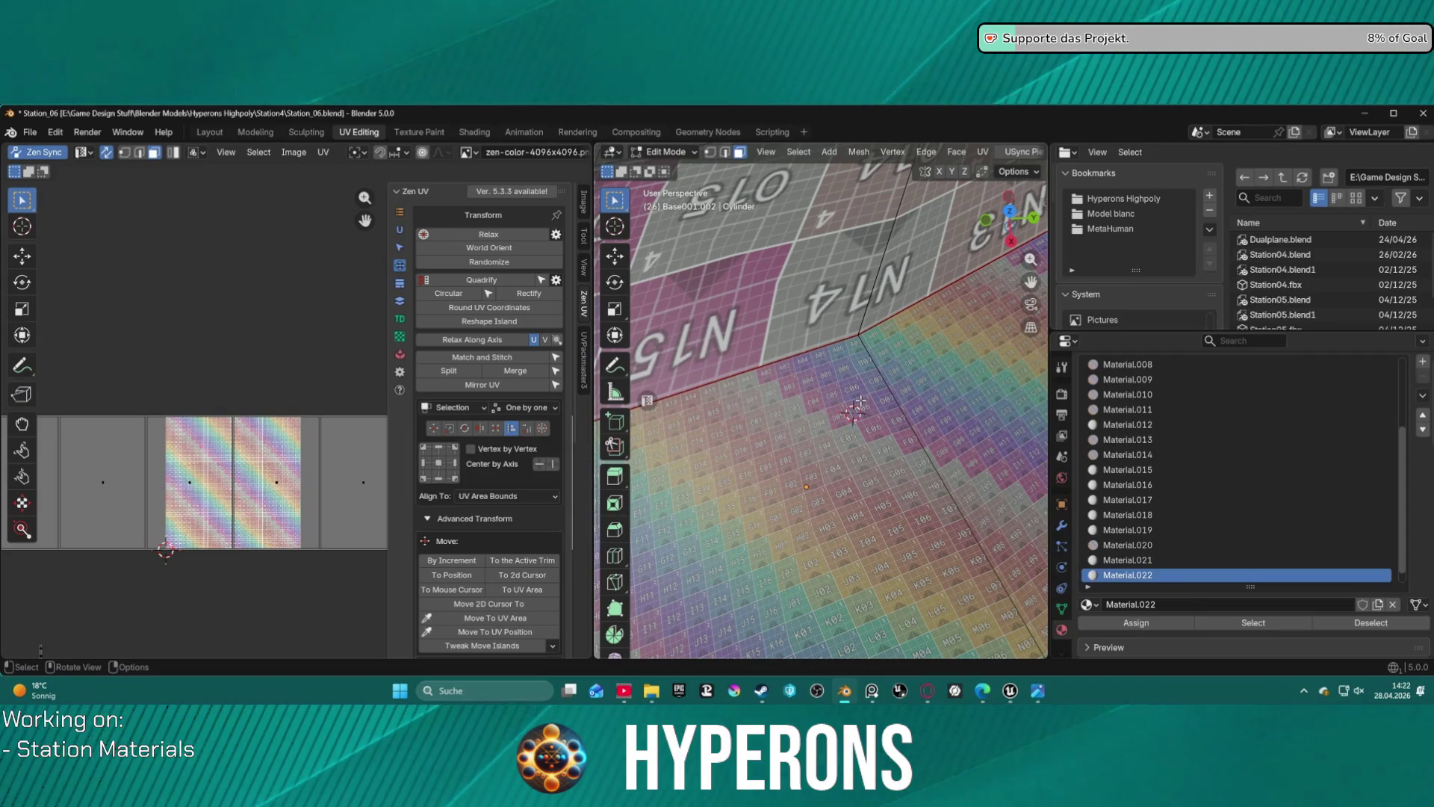
{"action": "key", "text": "2"}
{"action": "key", "text": "l"}
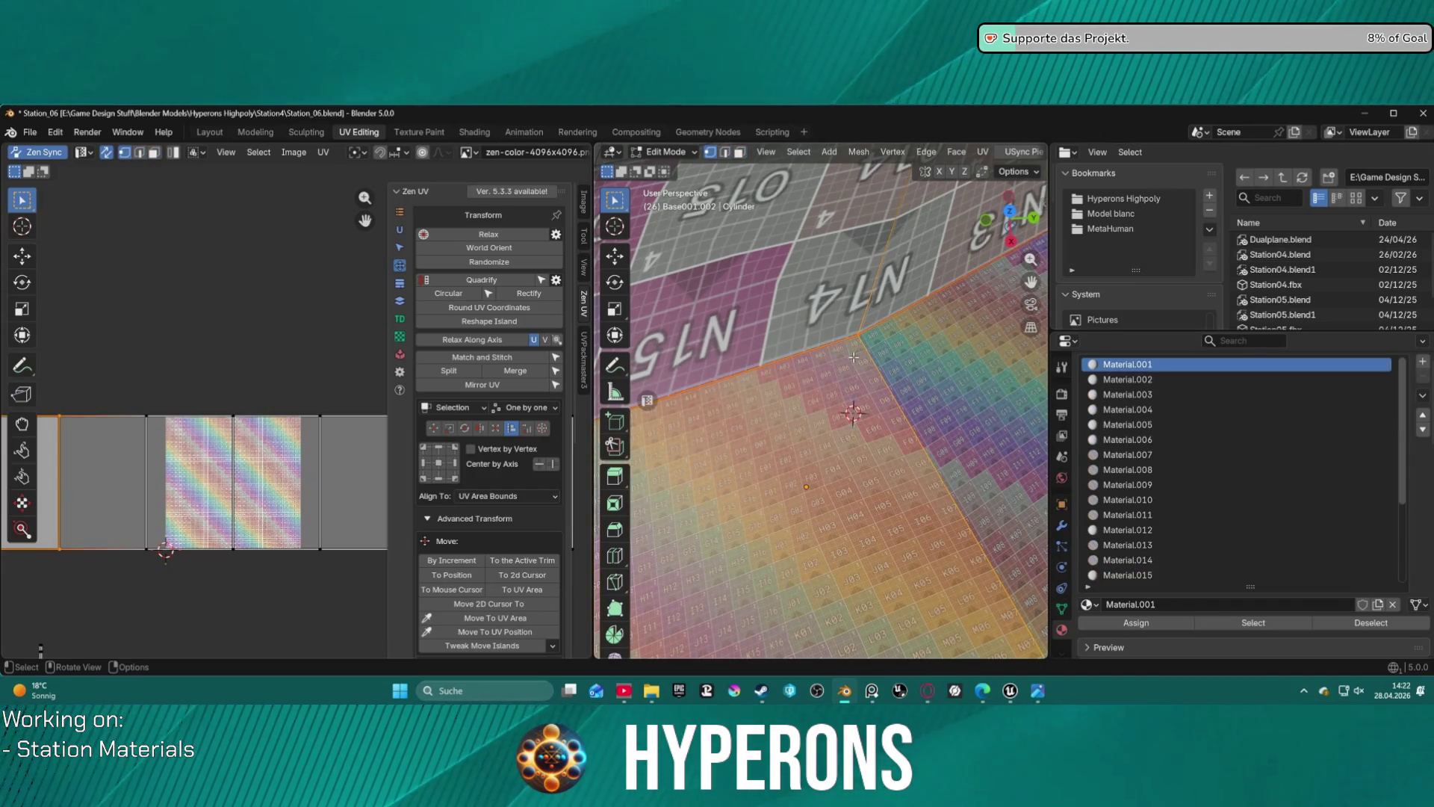
{"action": "key", "text": "ctrl+e"}
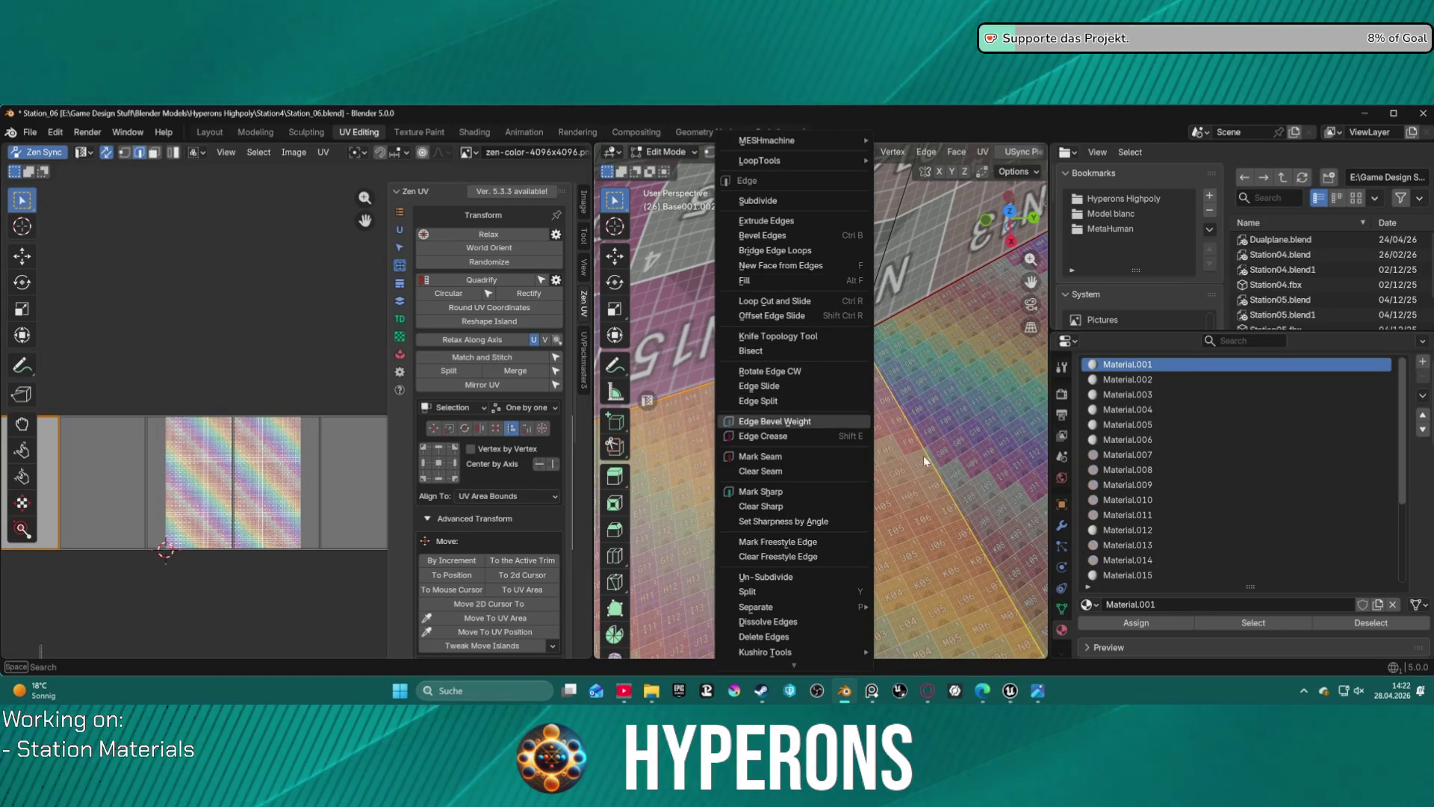
{"action": "key", "text": "s"}
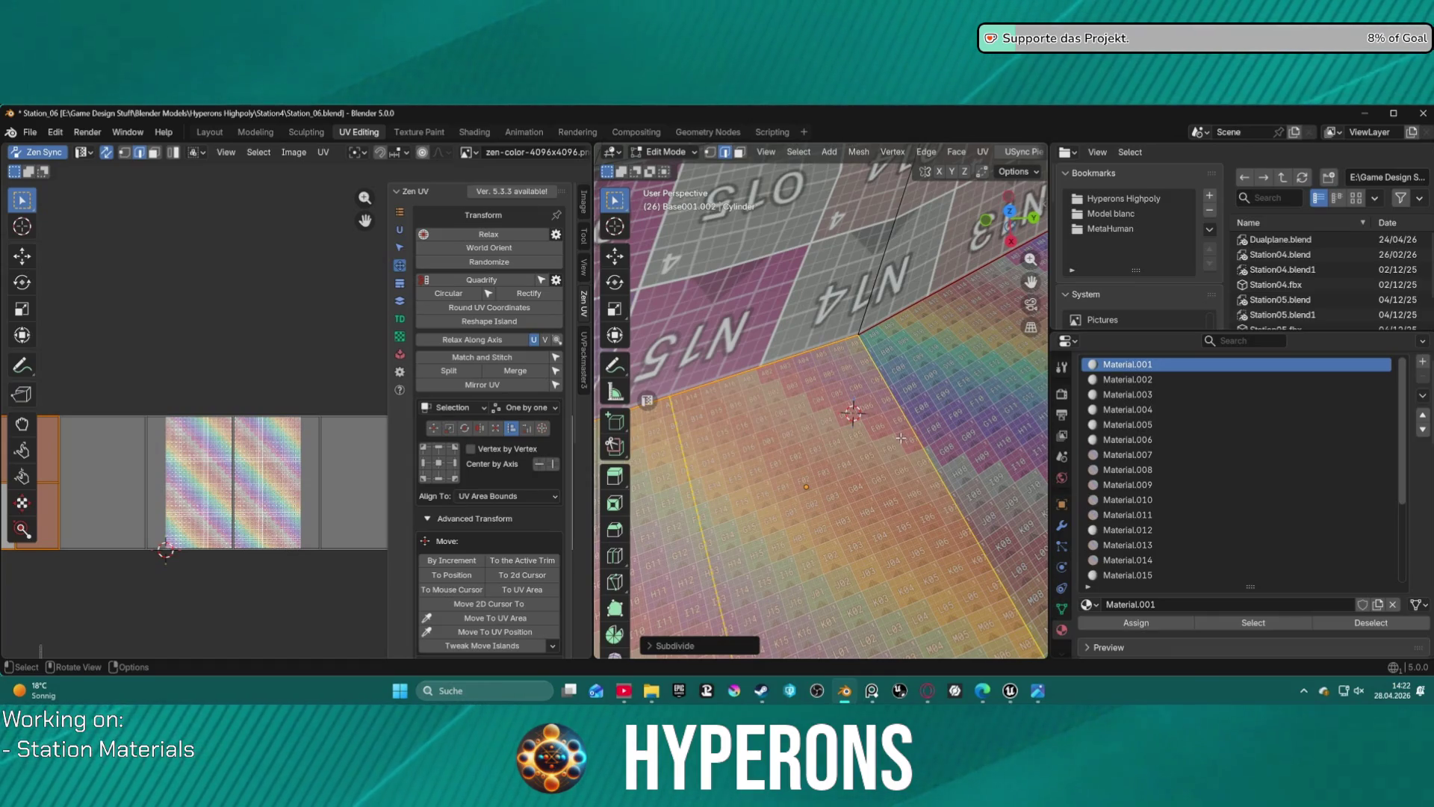
{"action": "key", "text": "ctrl"}
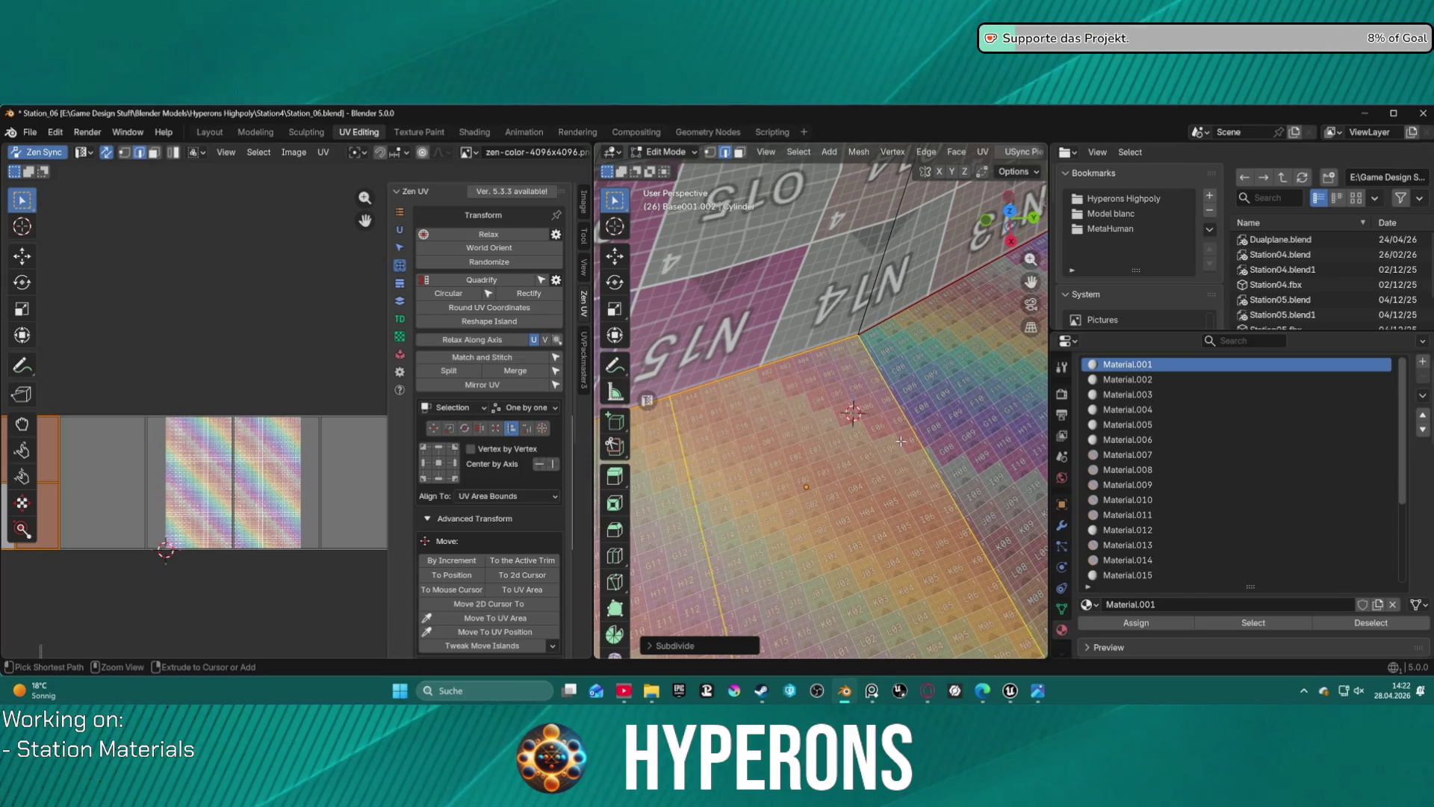
{"action": "key", "text": "ctrl+z"}
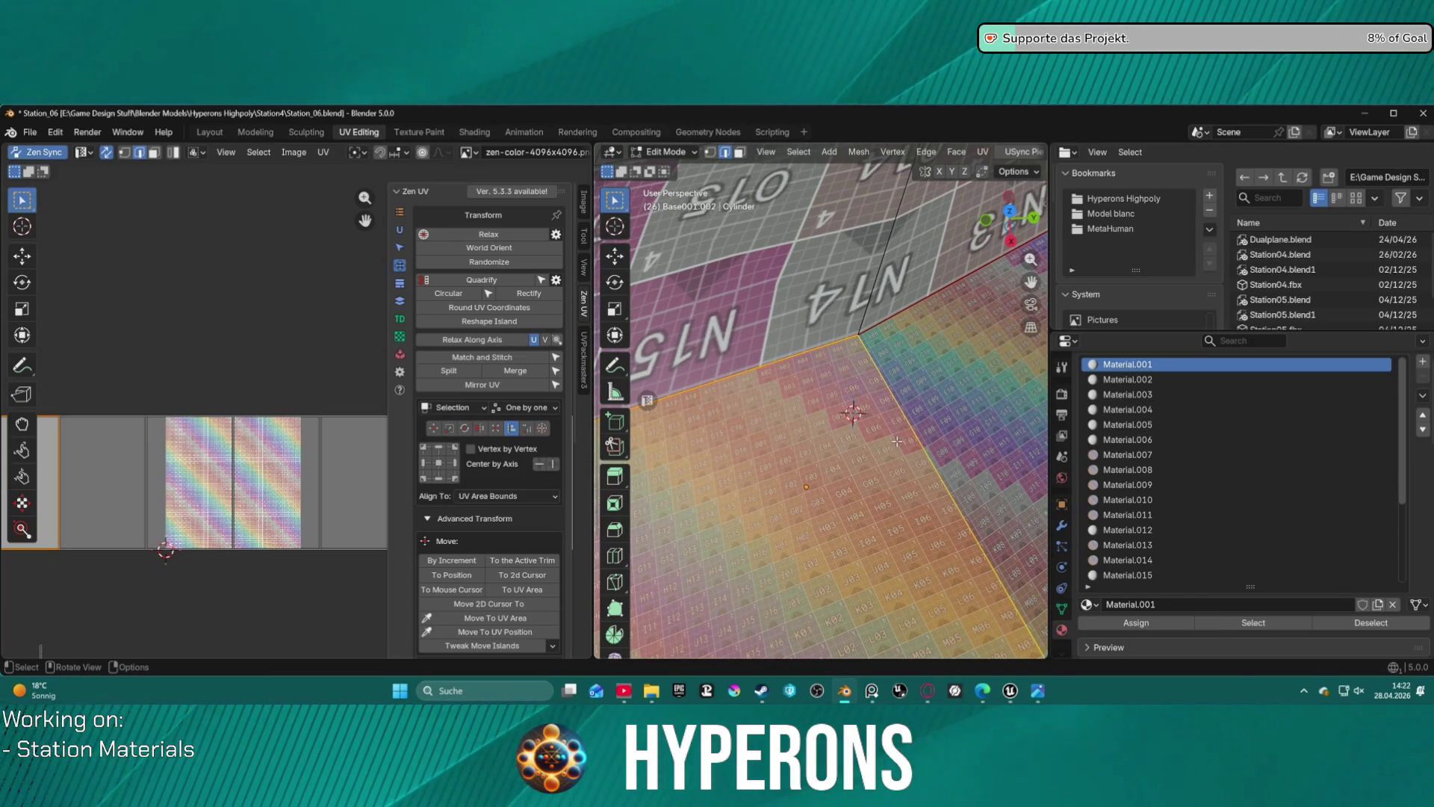
- In face select mode, pick individual faces on the checker-textured cylinder
{"action": "key", "text": "3"}
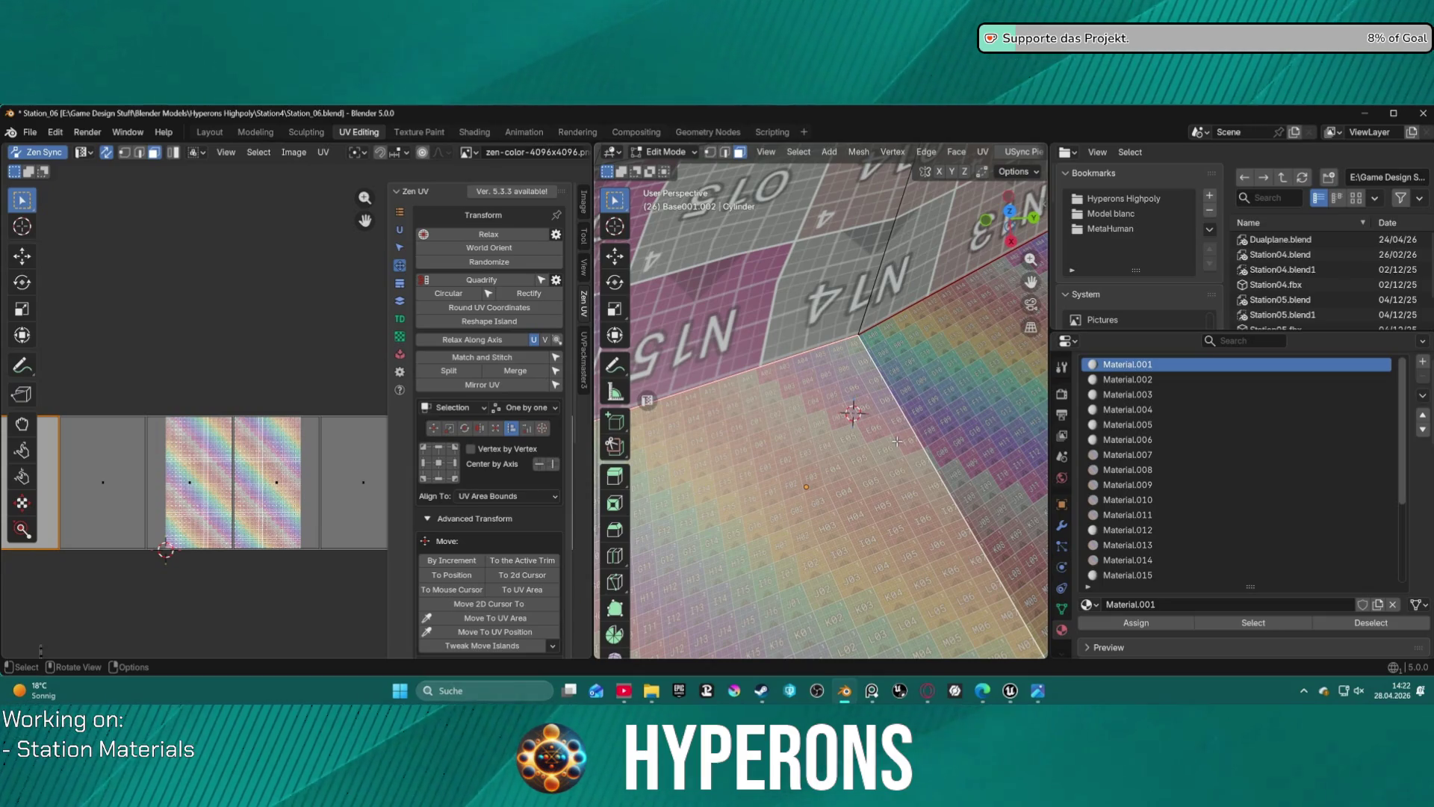
{"action": "key", "text": "1"}
{"action": "key", "text": "3"}
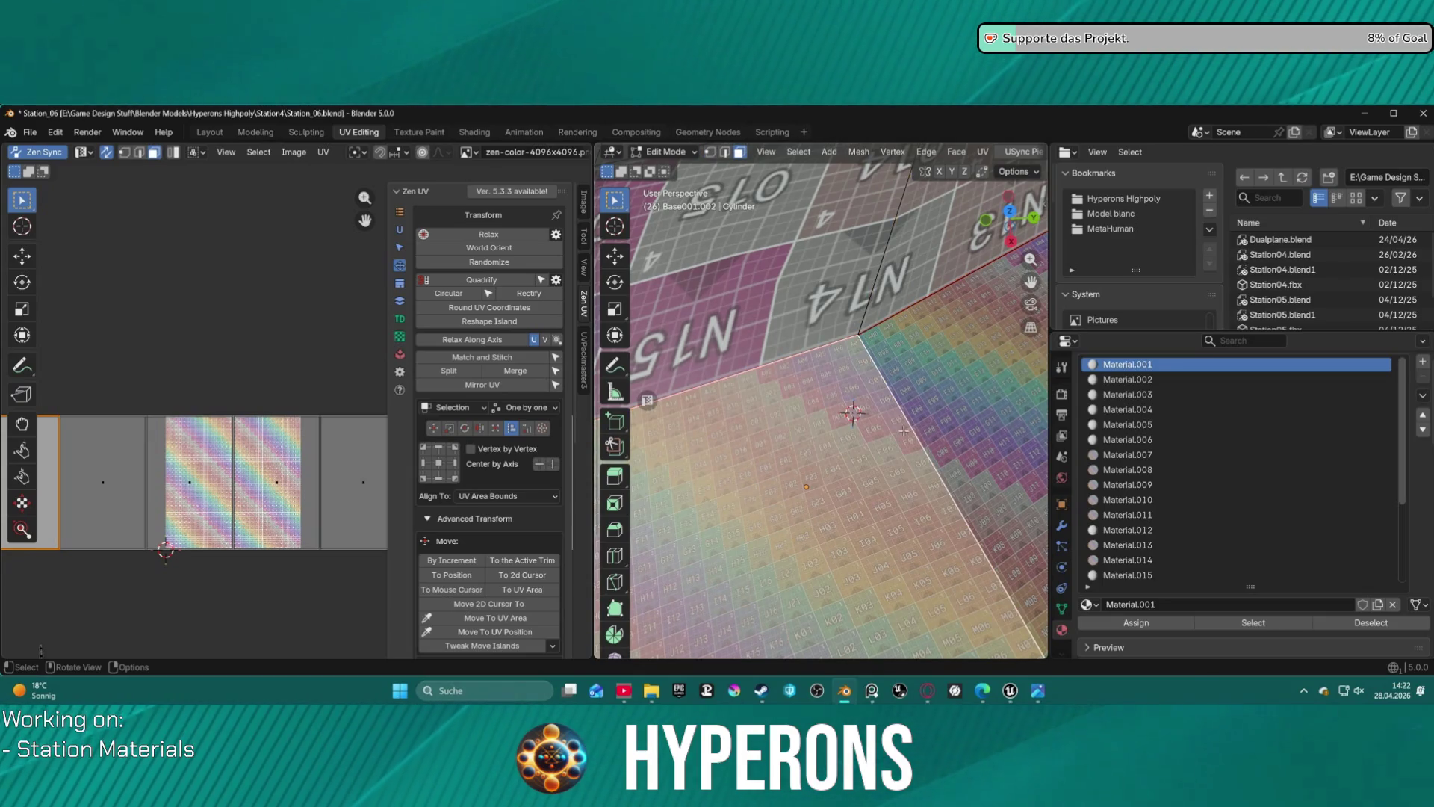
{"action": "left_click", "coordinate": [900, 384]}
{"action": "left_click", "coordinate": [883, 389]}
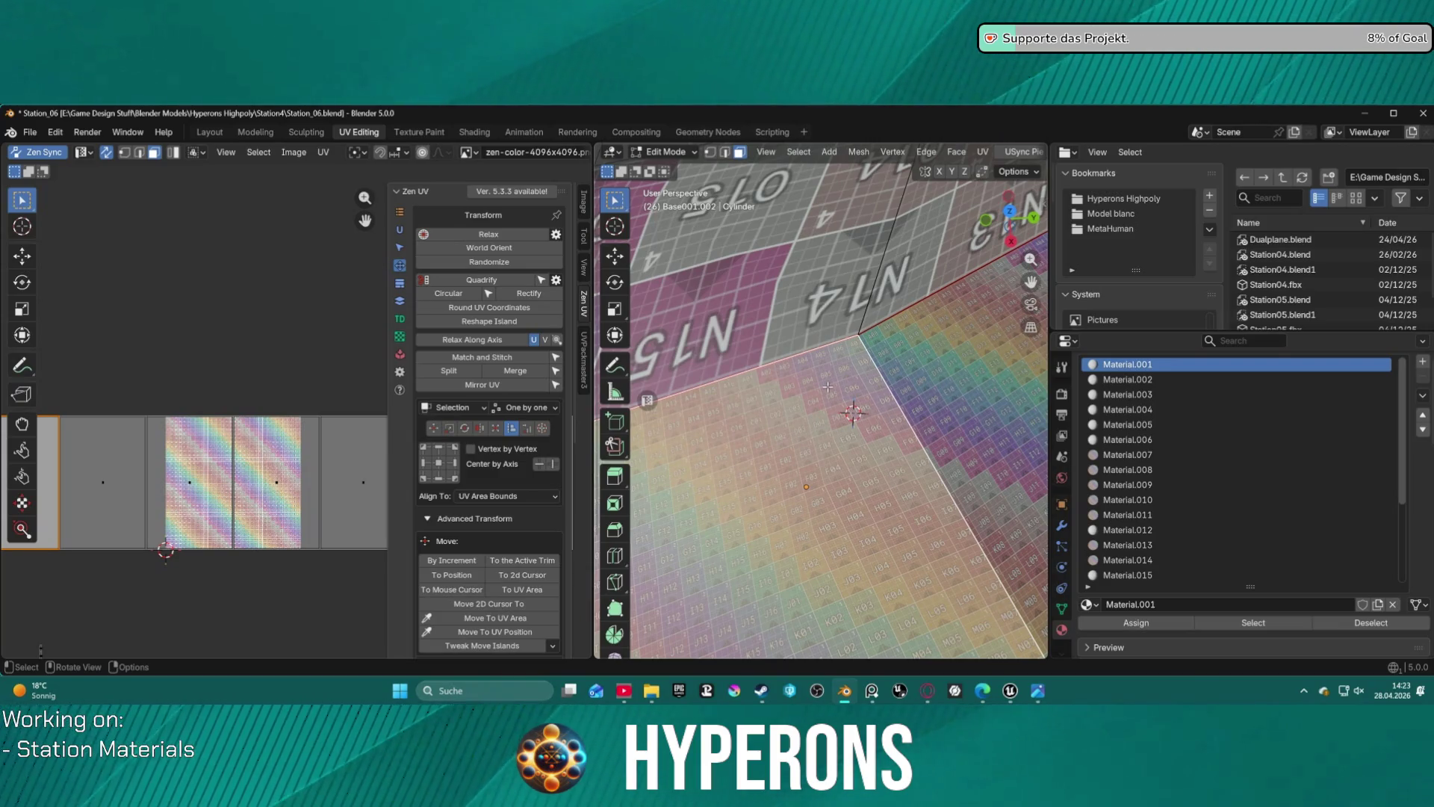
{"action": "left_click", "coordinate": [925, 342]}
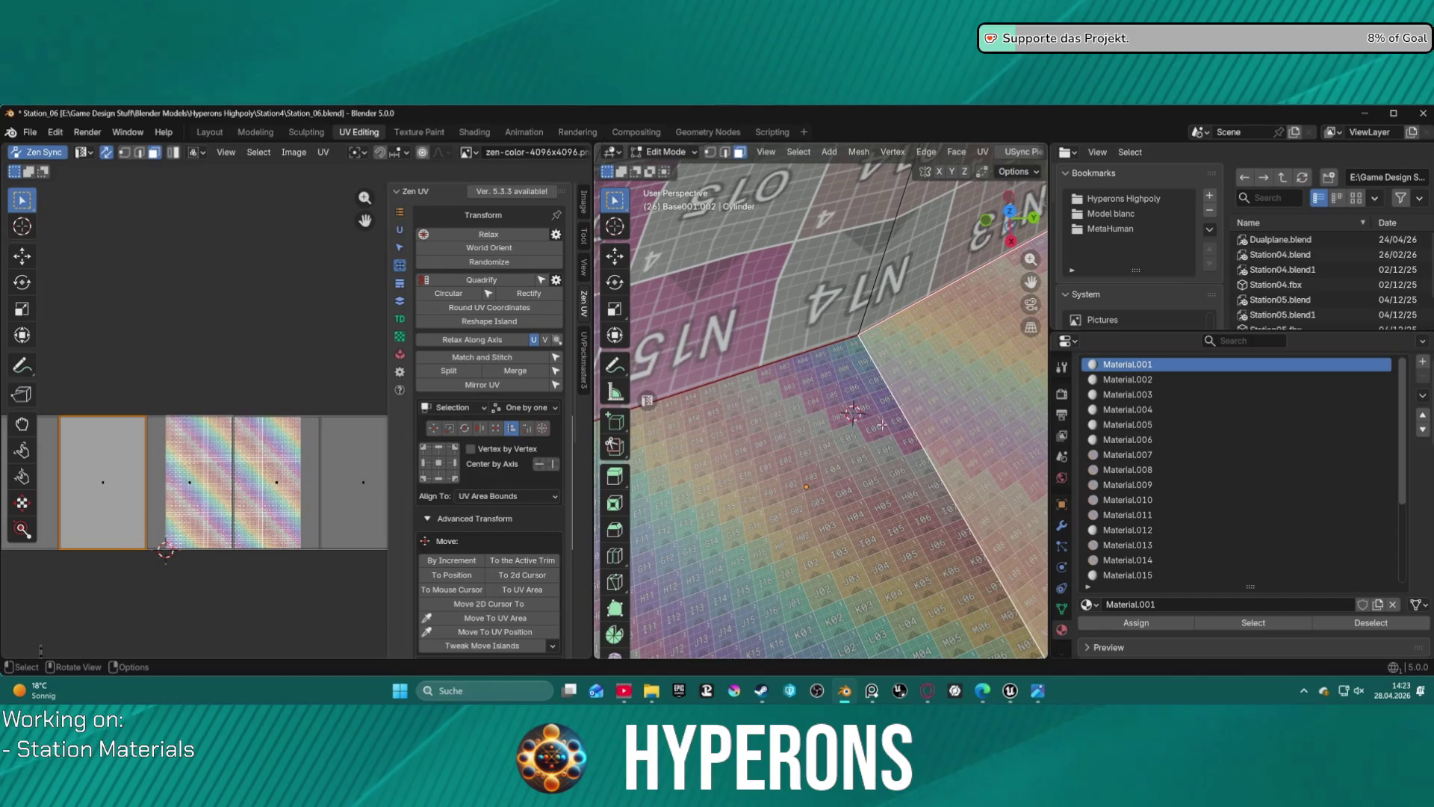
{"action": "left_click", "coordinate": [862, 480]}
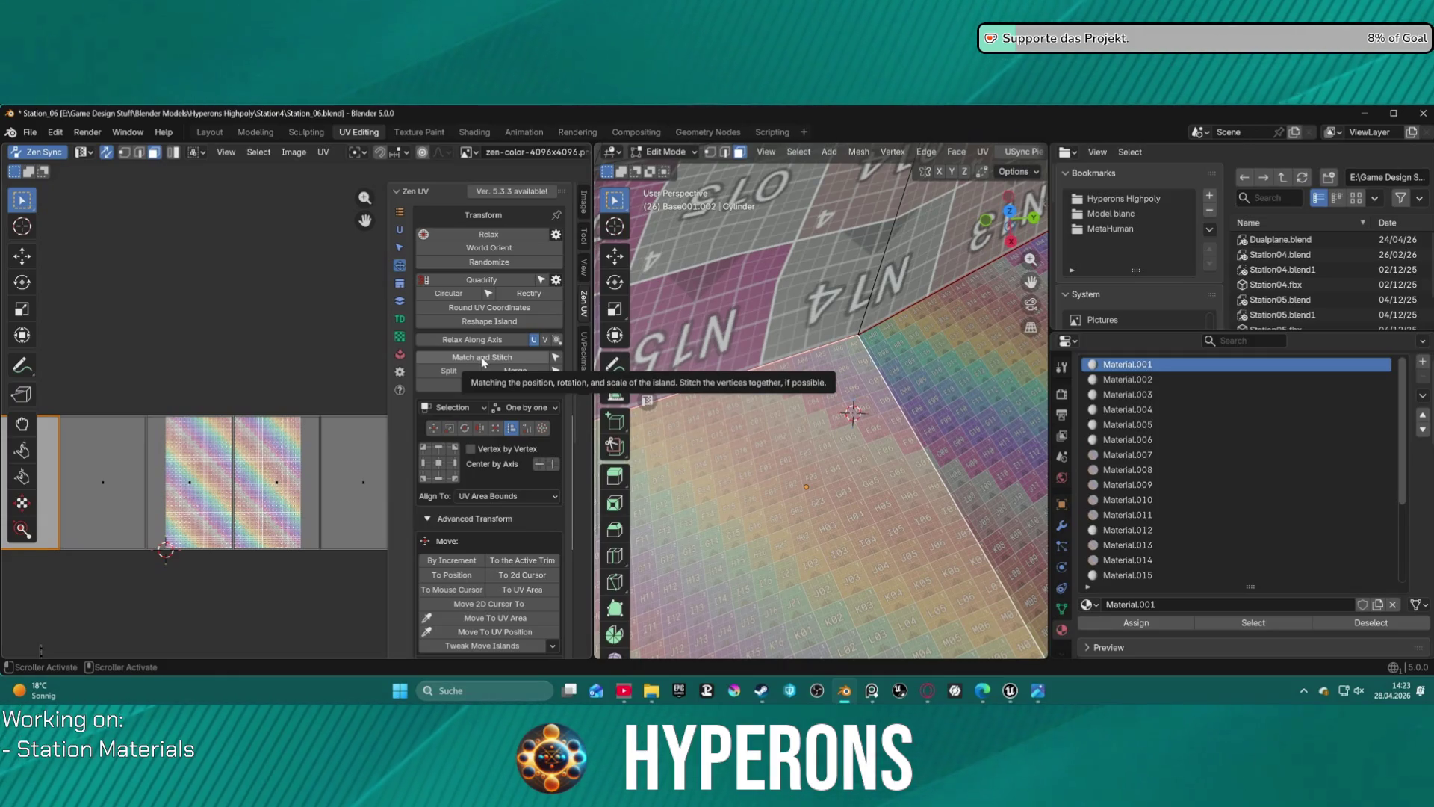
{"action": "left_click", "coordinate": [482, 358]}
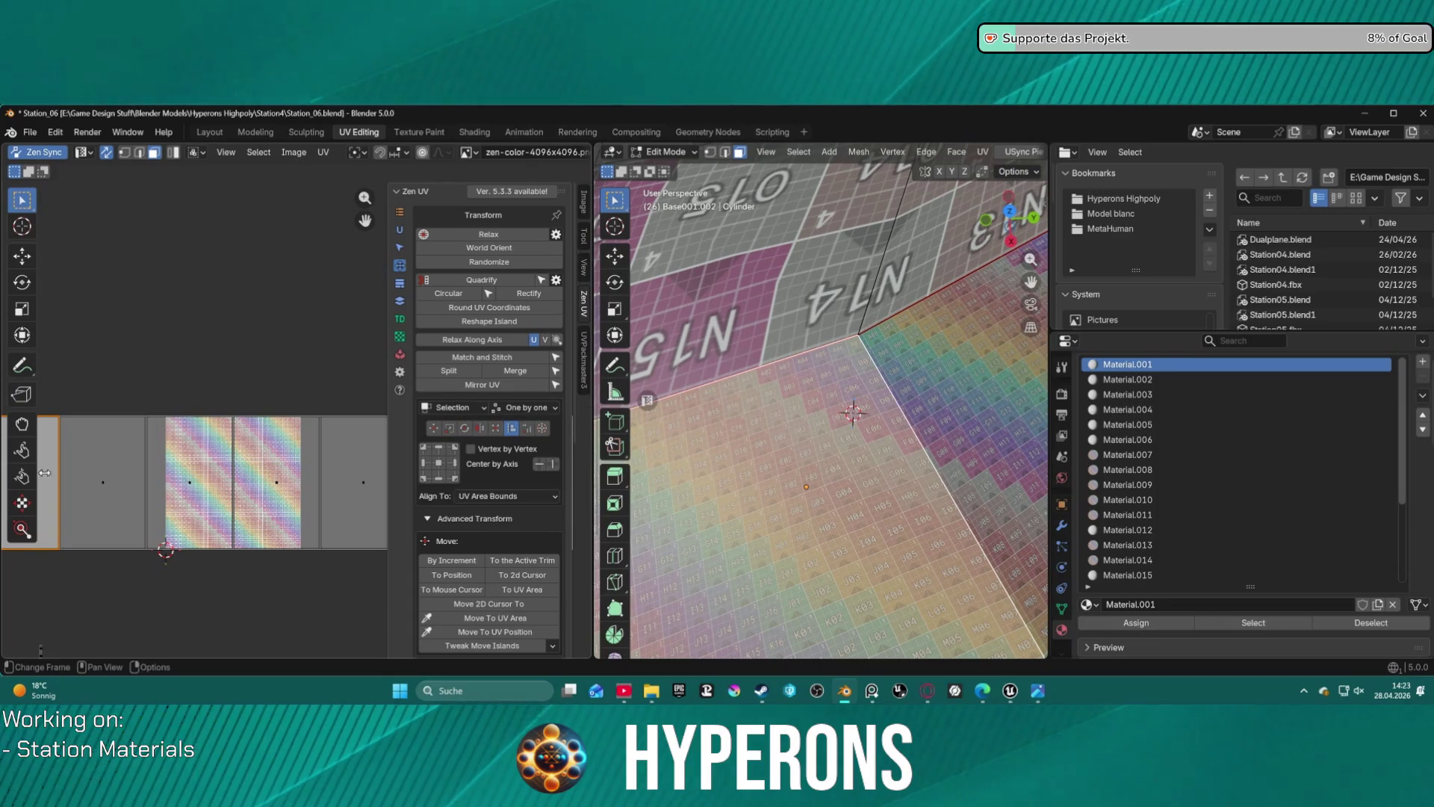
{"action": "scroll", "coordinate": [186, 442], "scroll_direction": "up", "scroll_amount": 8}
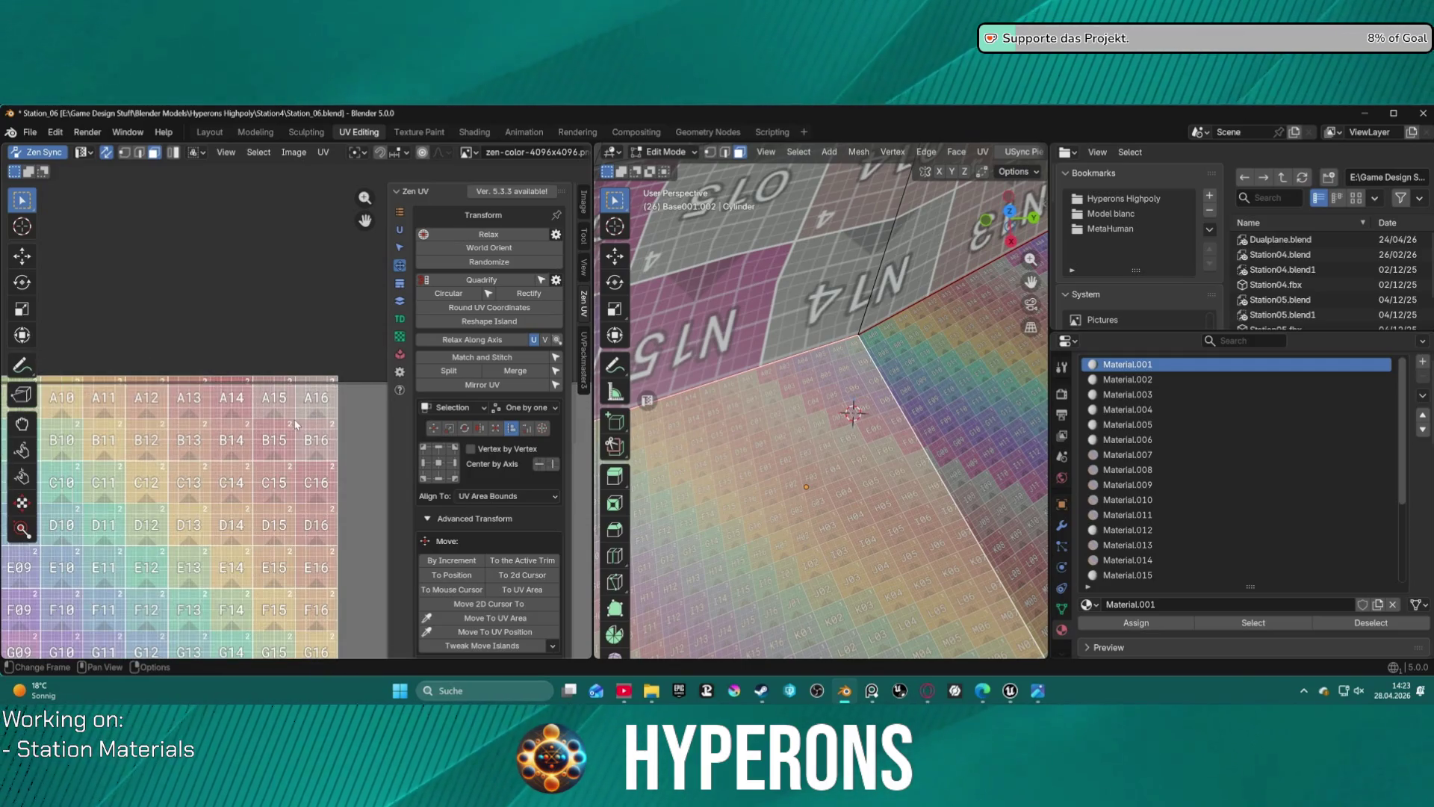
{"action": "scroll", "coordinate": [258, 437], "scroll_direction": "down", "scroll_amount": 6}
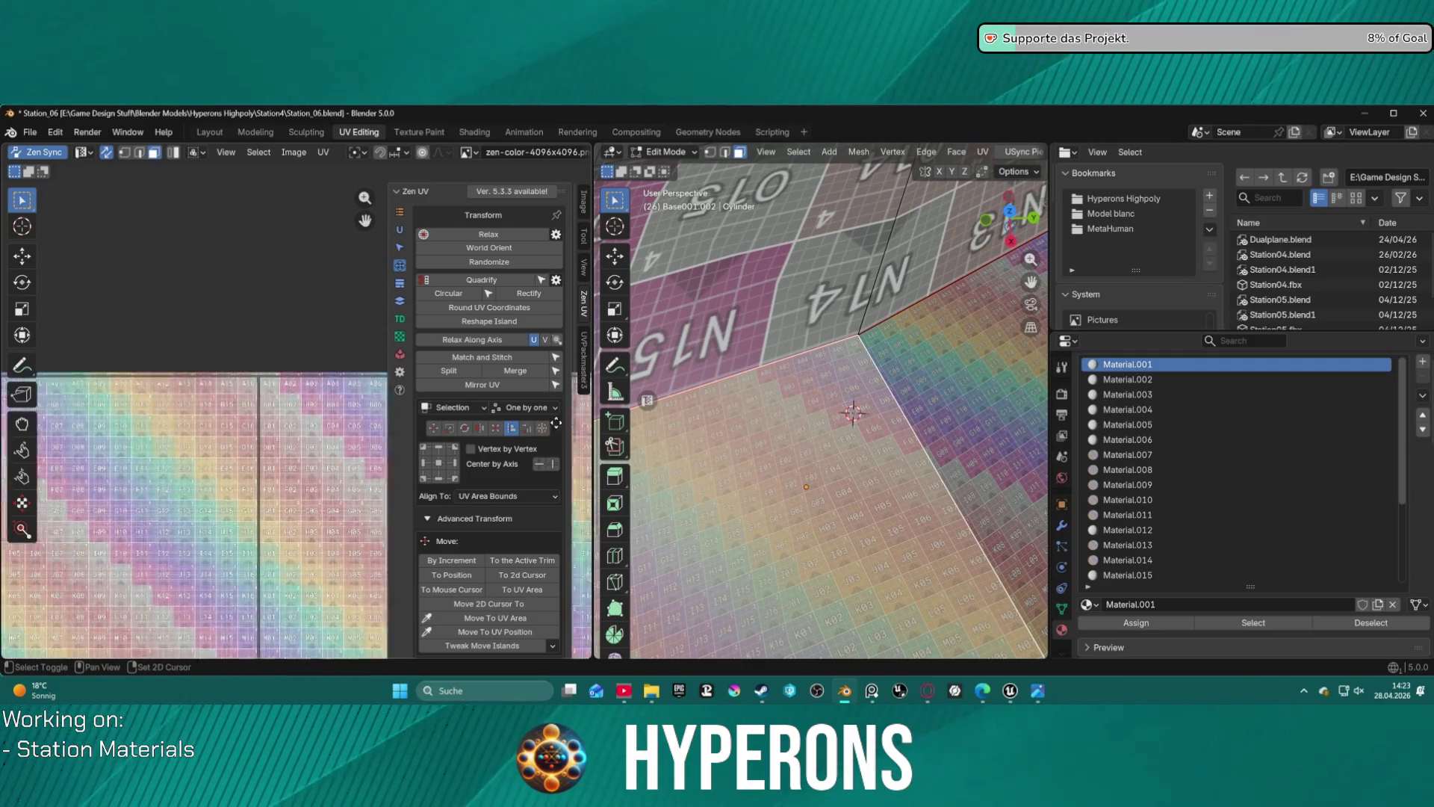
{"action": "scroll", "coordinate": [546, 421], "scroll_direction": "down", "scroll_amount": 1}
{"action": "scroll", "coordinate": [948, 423], "scroll_direction": "down", "scroll_amount": 4}
{"action": "scroll", "coordinate": [947, 423], "scroll_direction": "up", "scroll_amount": 3}
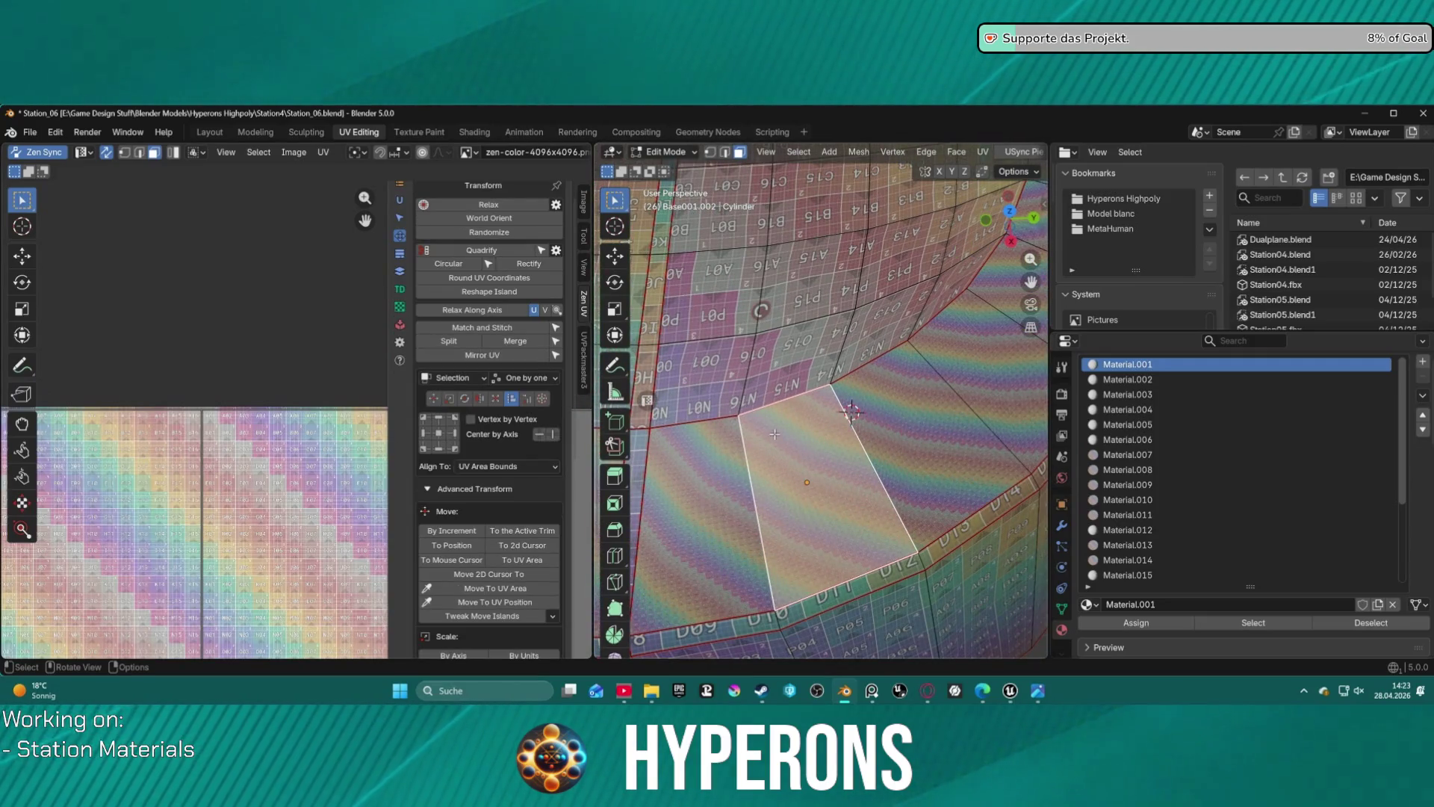
{"action": "scroll", "coordinate": [814, 461], "scroll_direction": "up", "scroll_amount": 5}
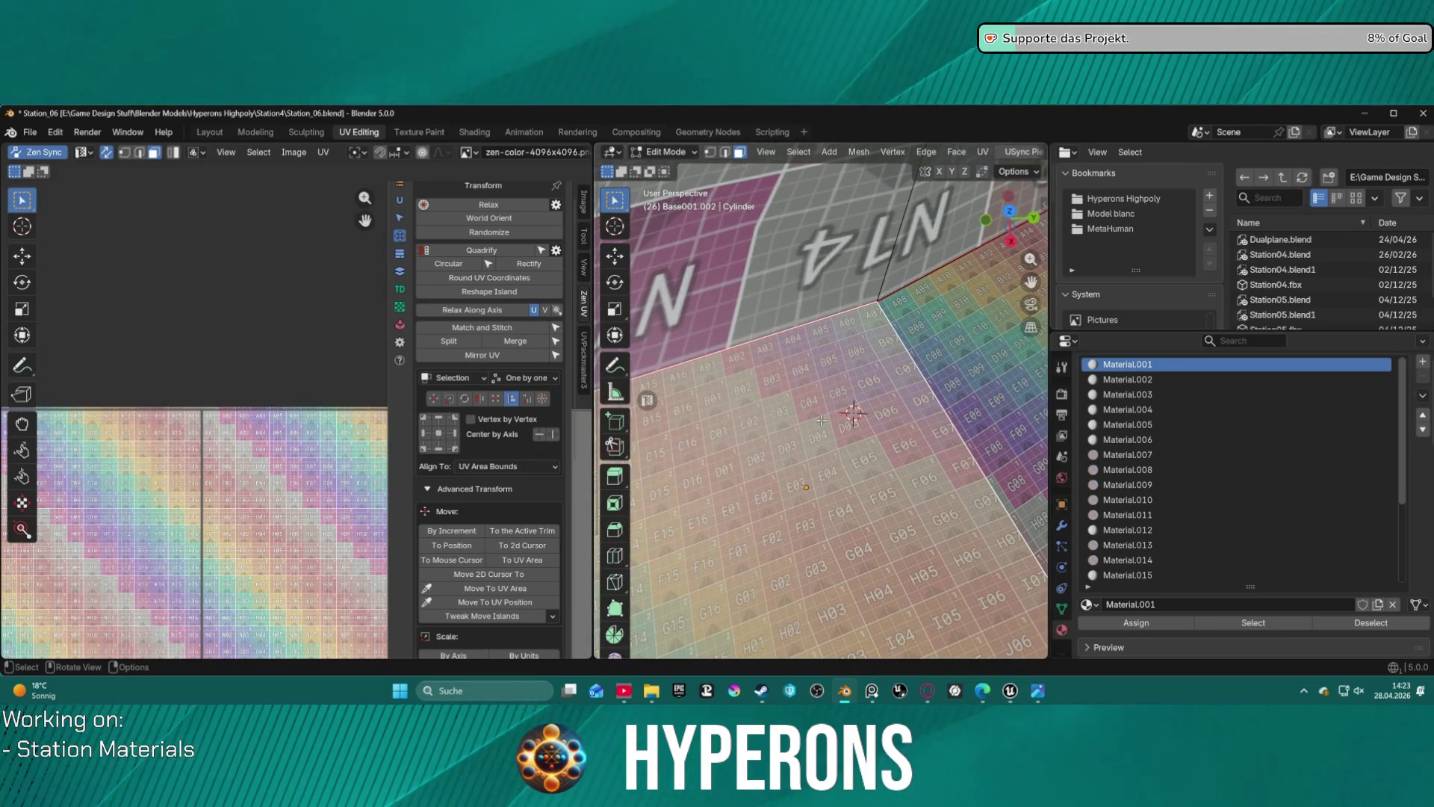
{"action": "scroll", "coordinate": [822, 427], "scroll_direction": "down", "scroll_amount": 2}
{"action": "middle_click_drag", "start_coordinate": [822, 427], "coordinate": [885, 333]}
{"action": "key", "text": "ctrl+z"}
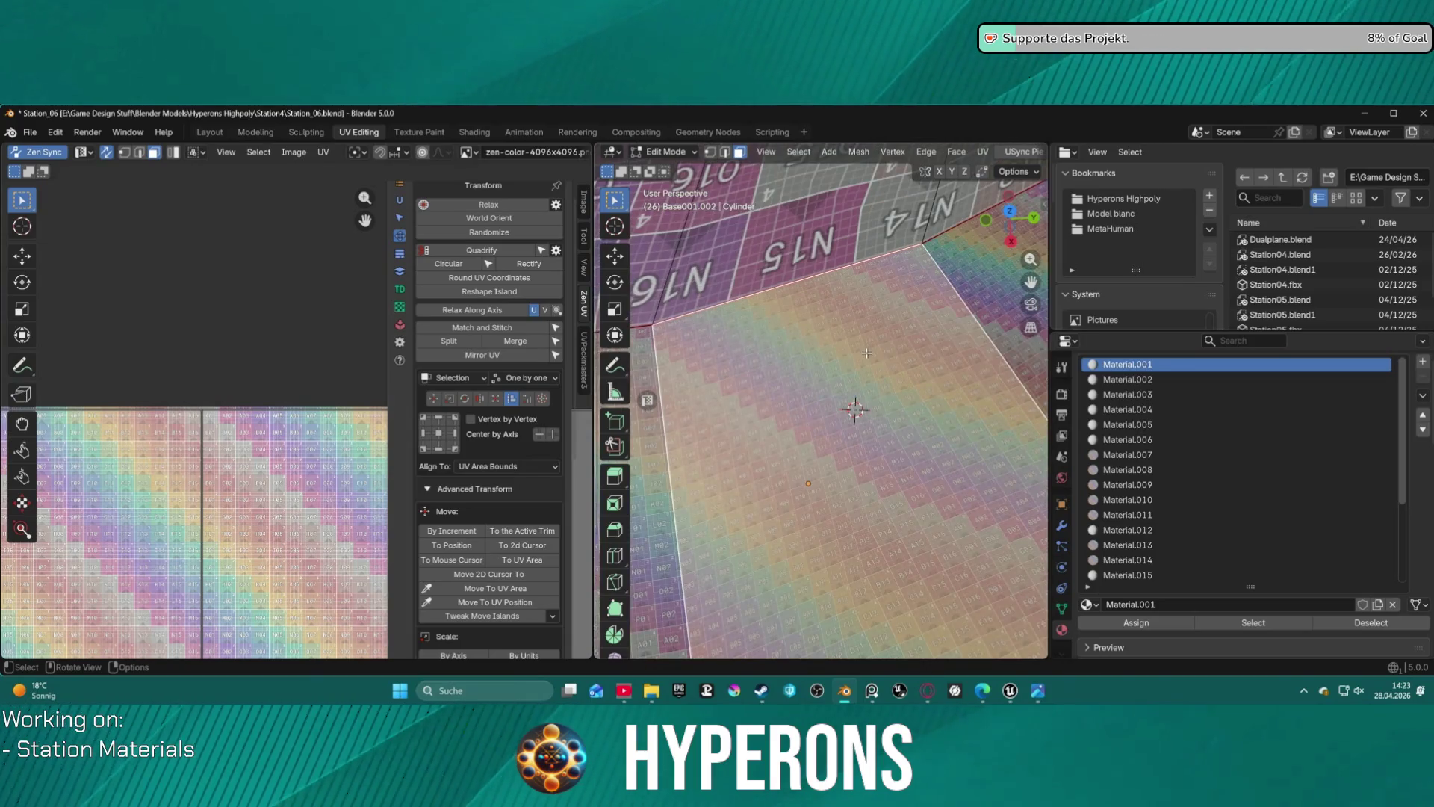
{"action": "key", "text": "ctrl+shift+z"}
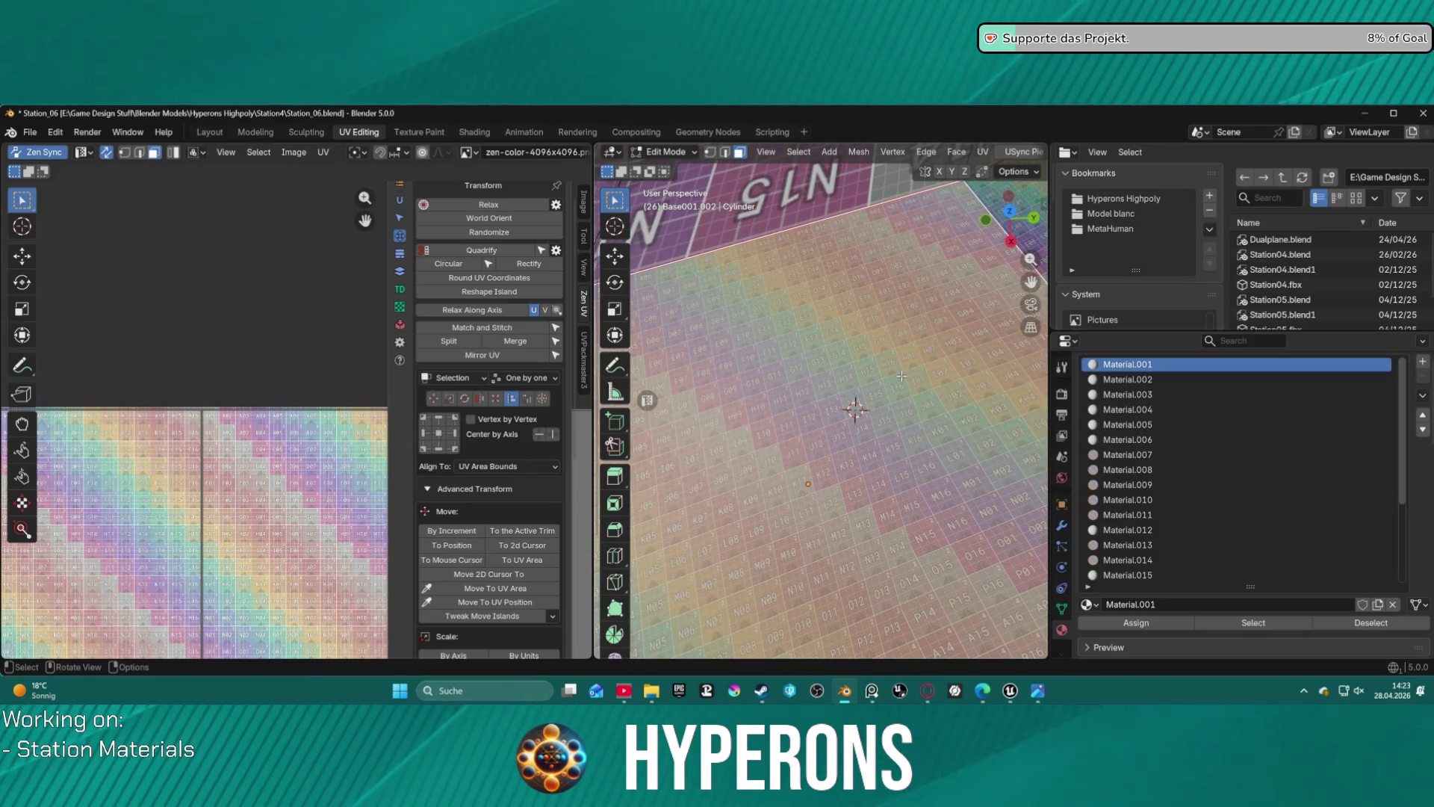